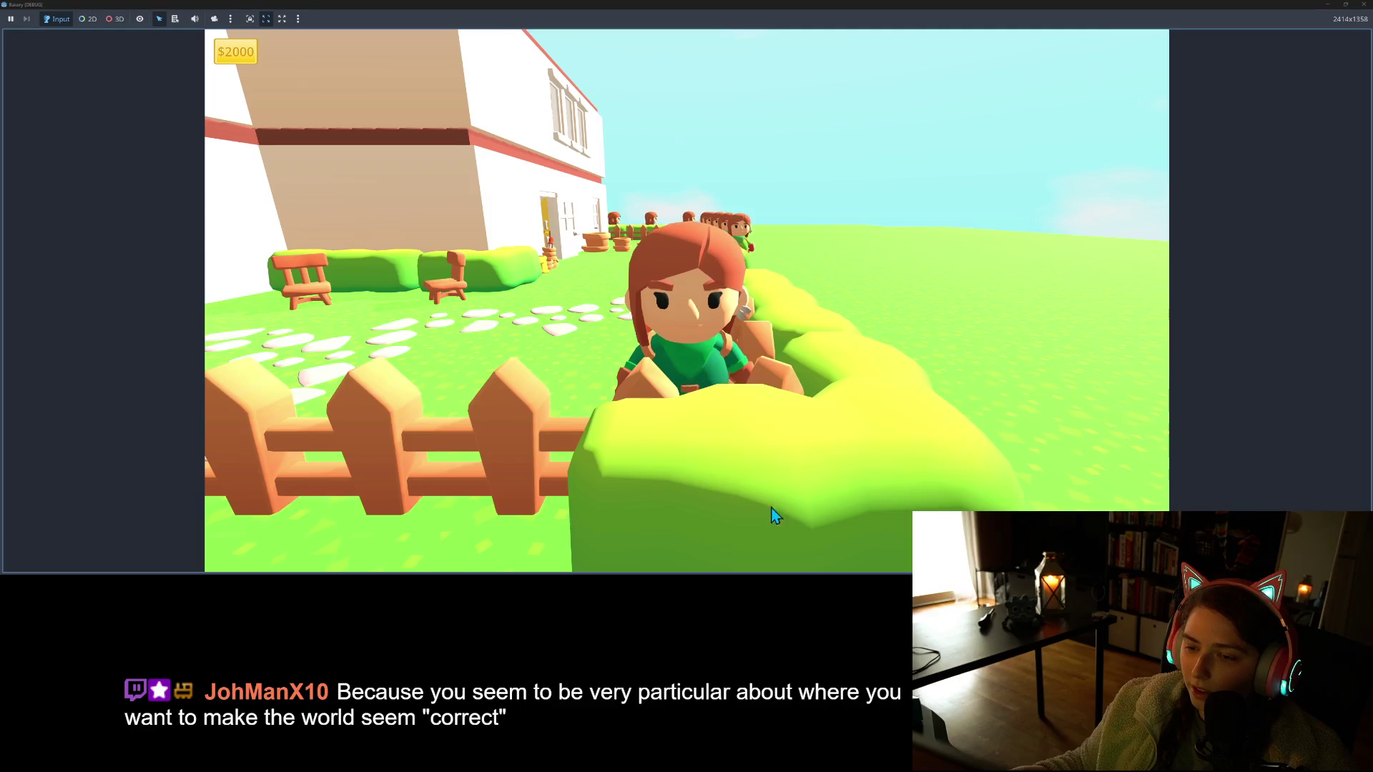
Walk the character along the fence past the customers toward the house, then back toward the camera
key("a")
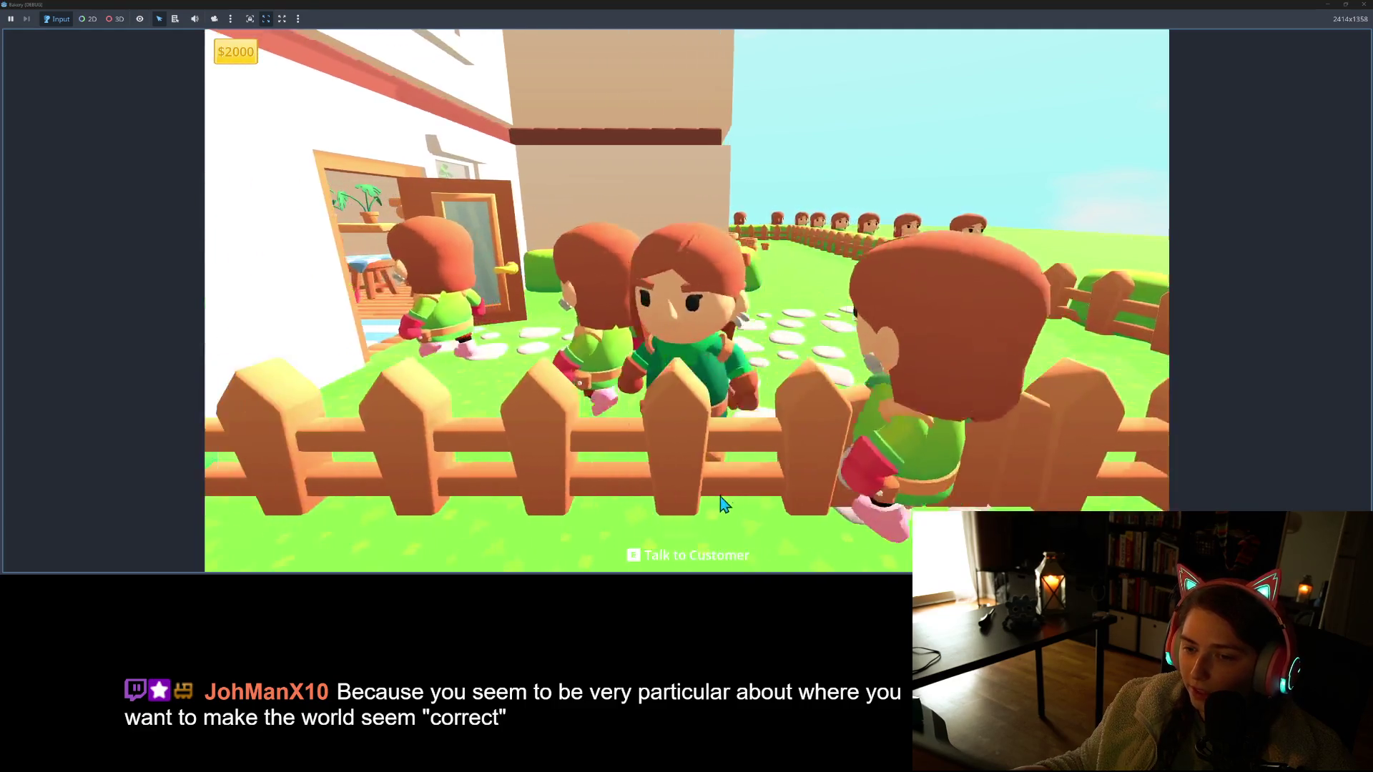
key("a")
key("a")
key("d")
key("a")
key("a")
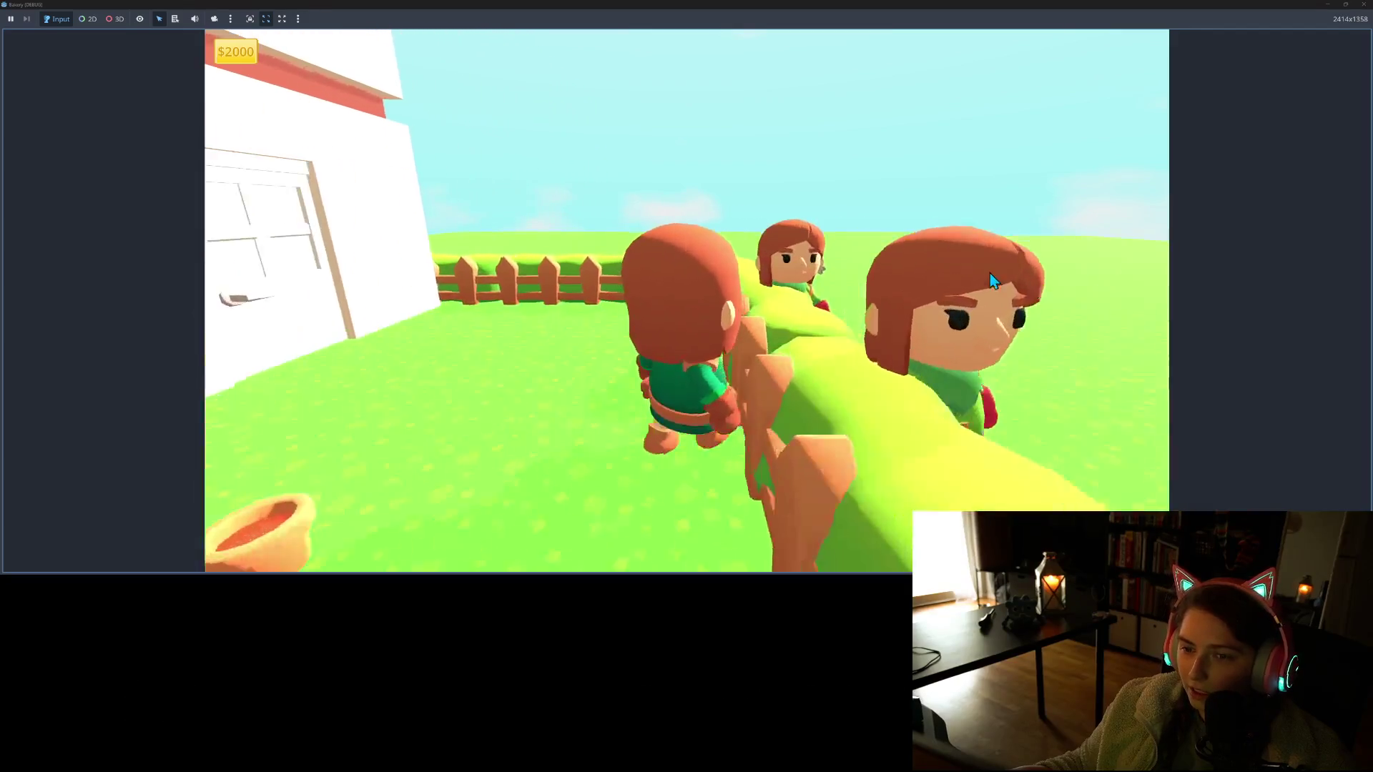
key("a")
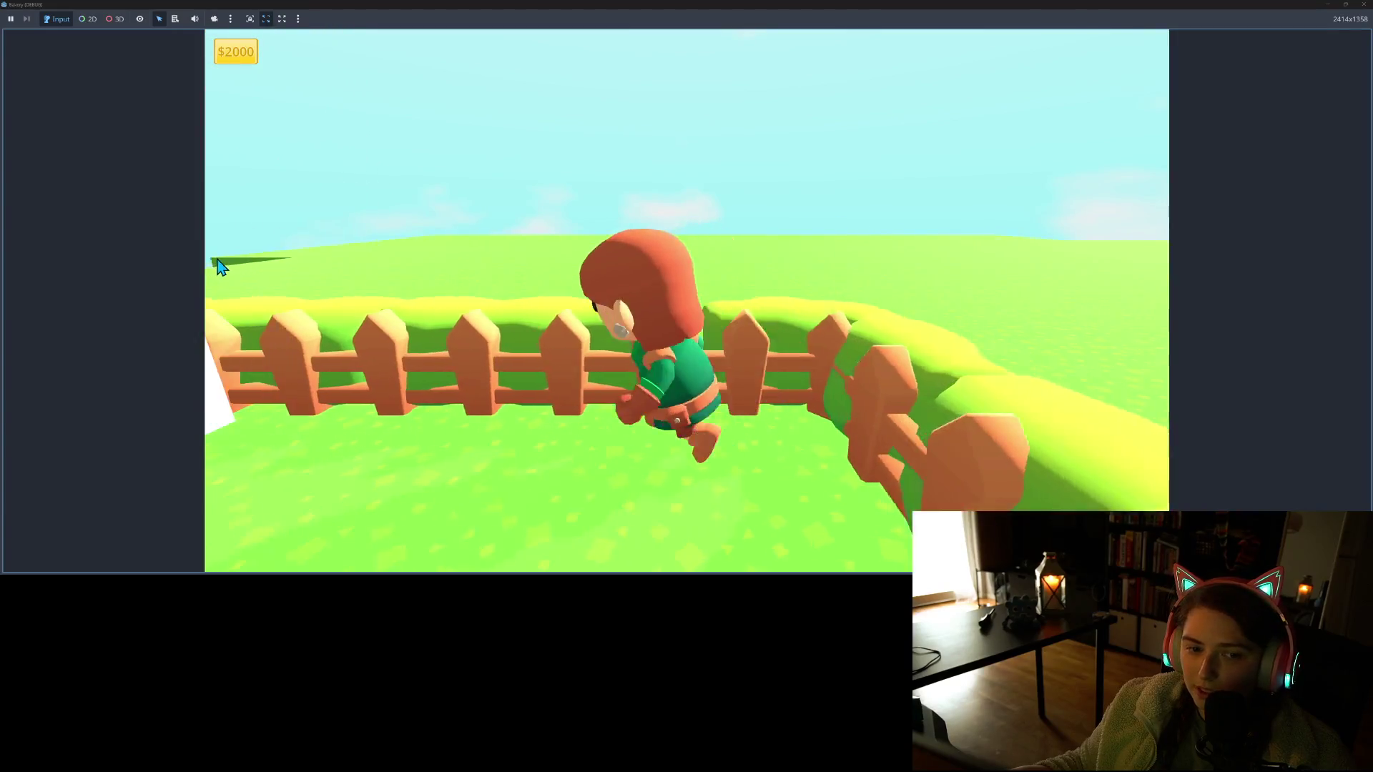
key("d")
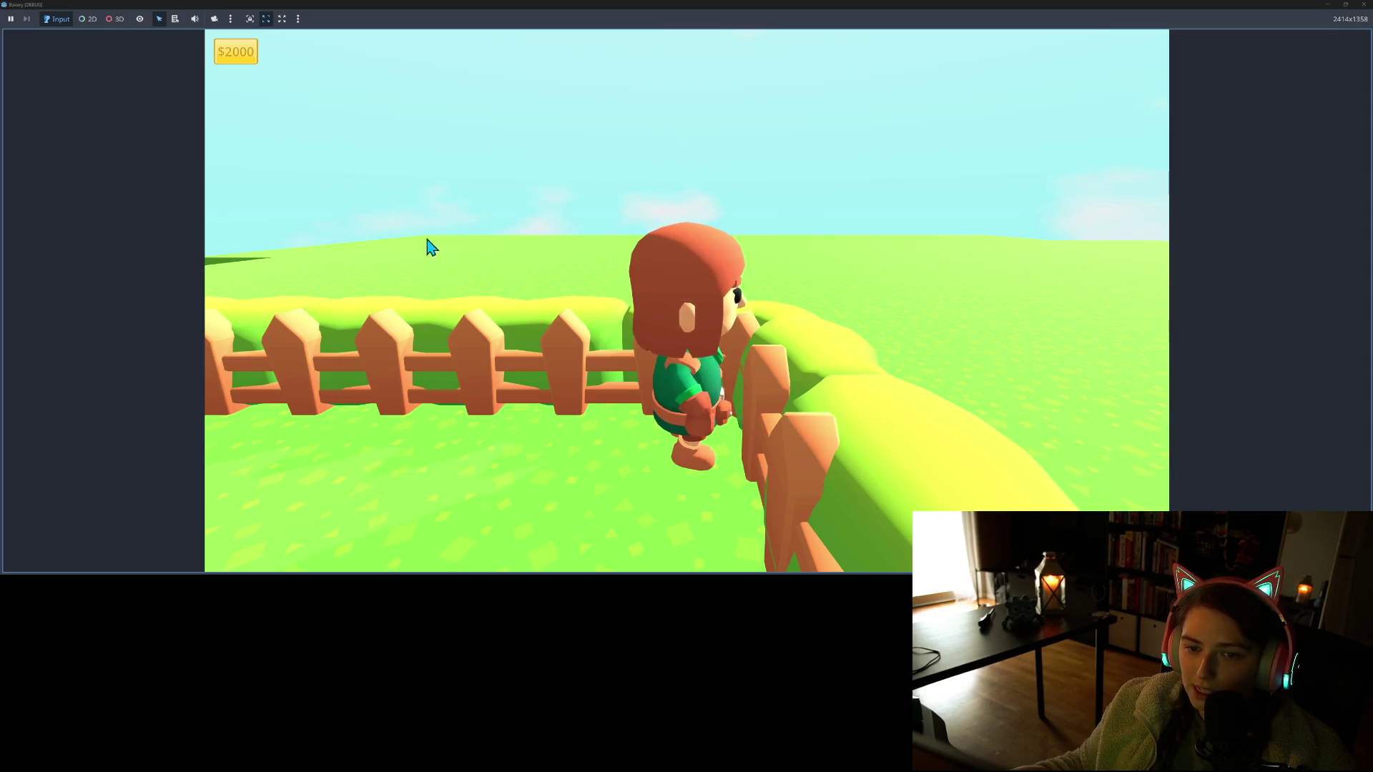
key("s")
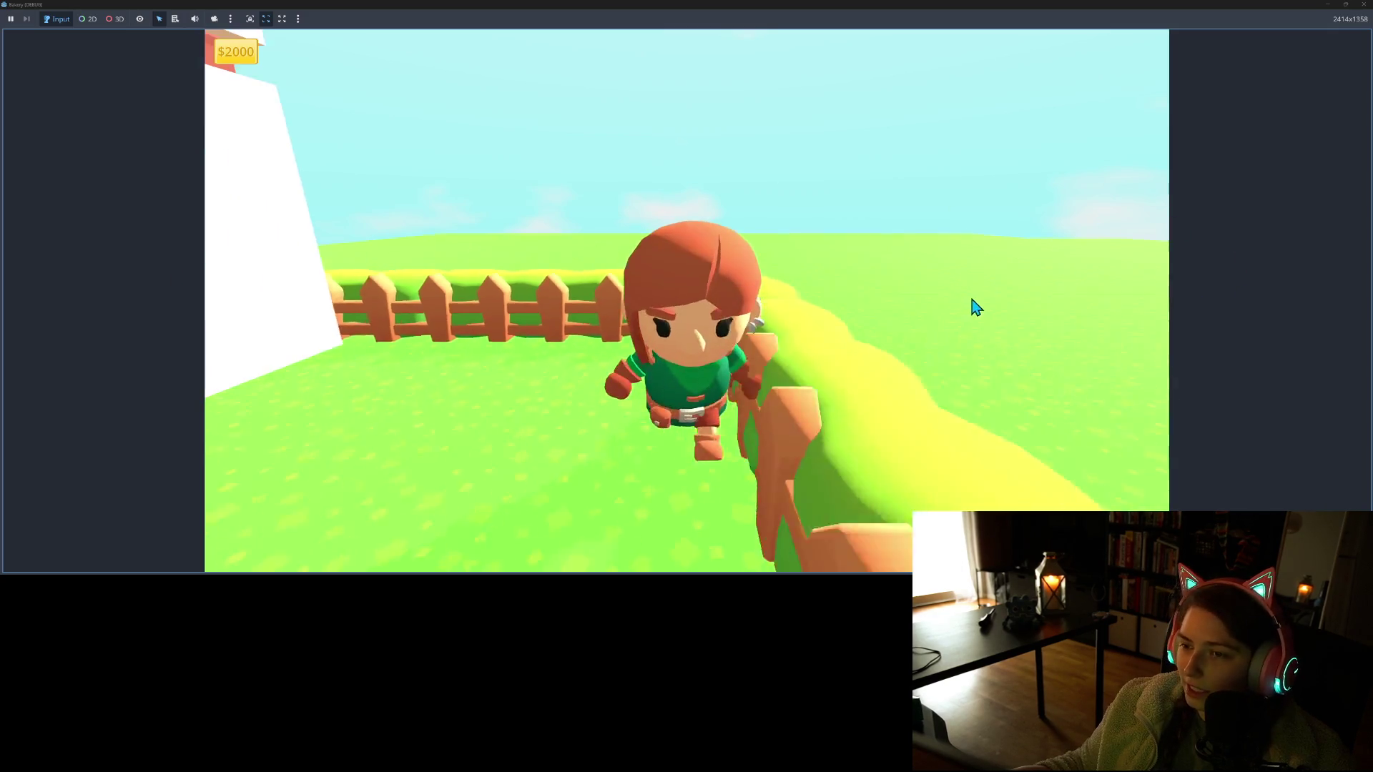
key("w")
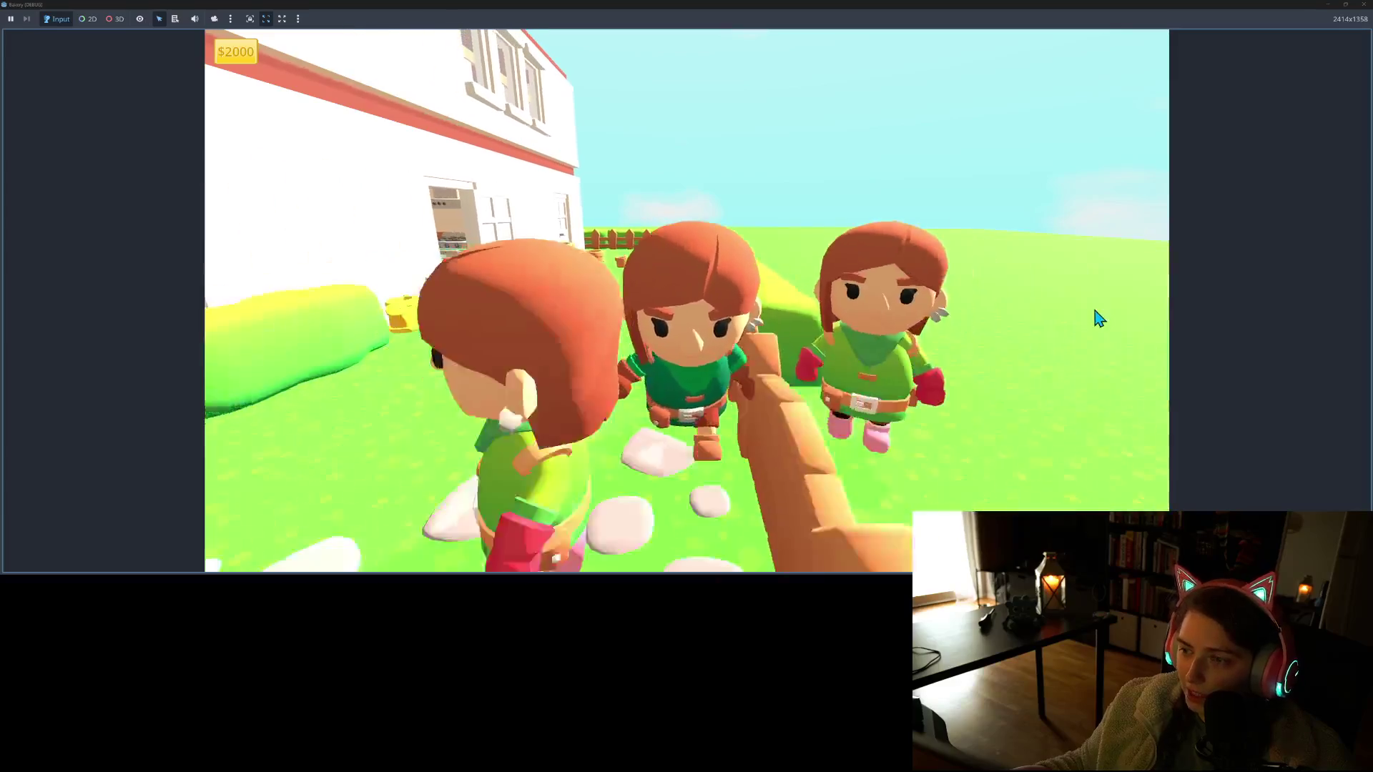
key("d")
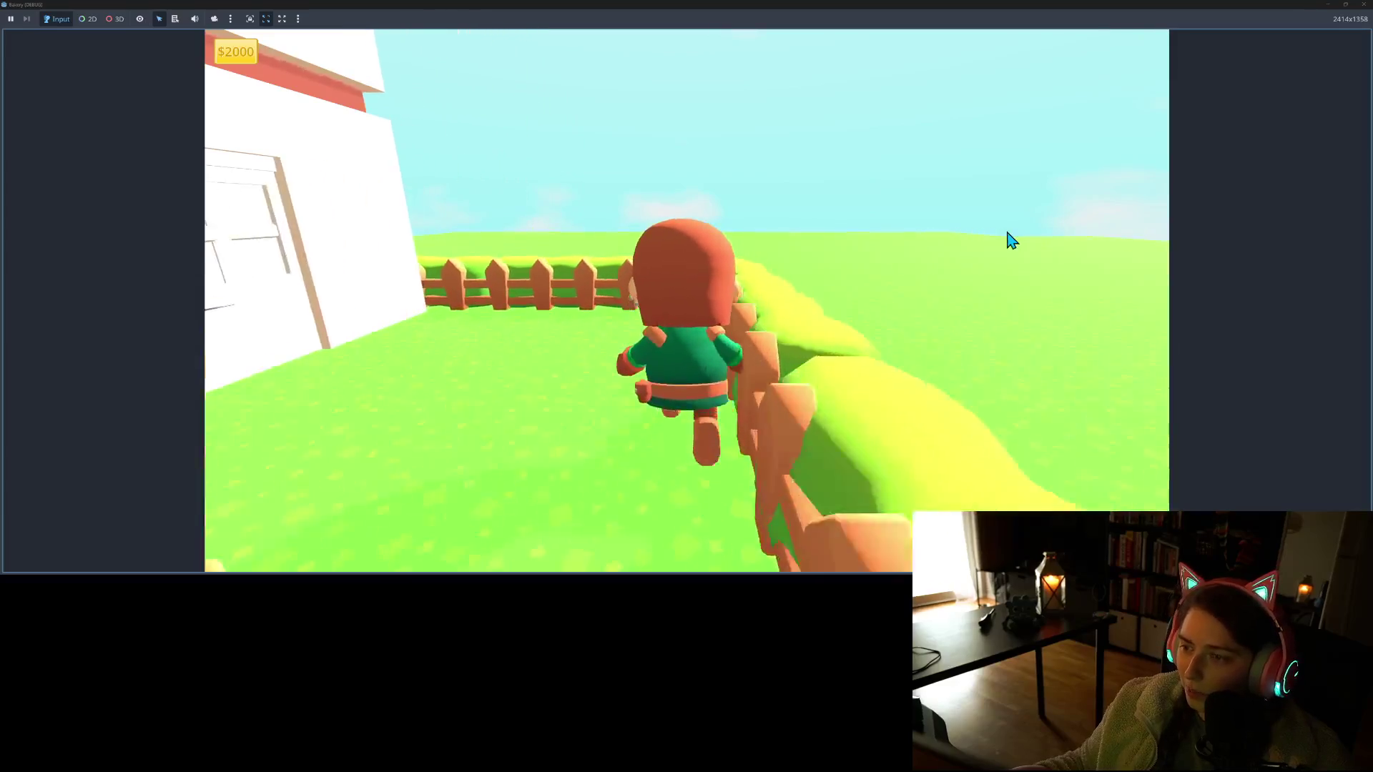
key("s")
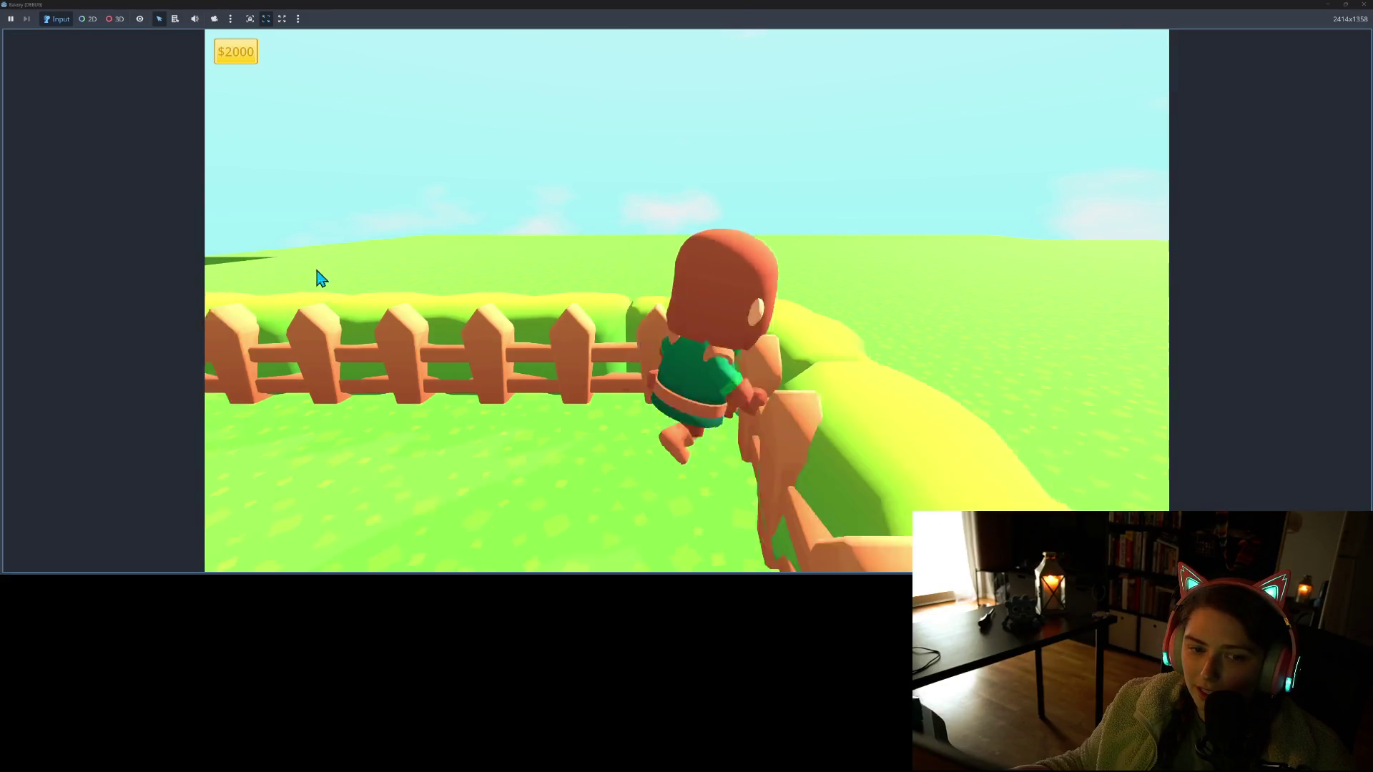
key("s")
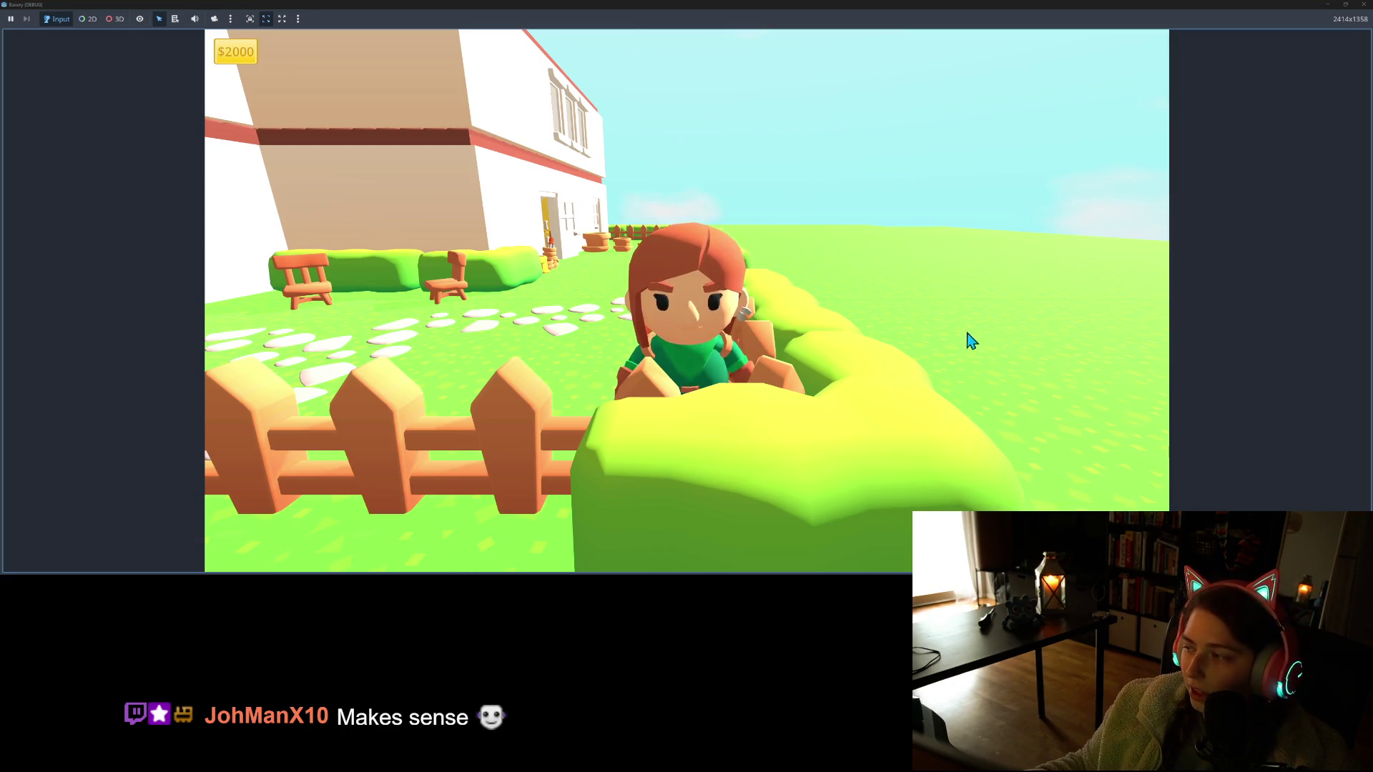
Walk along the house, flowerpots and hedge, then stop the running game
key("w")
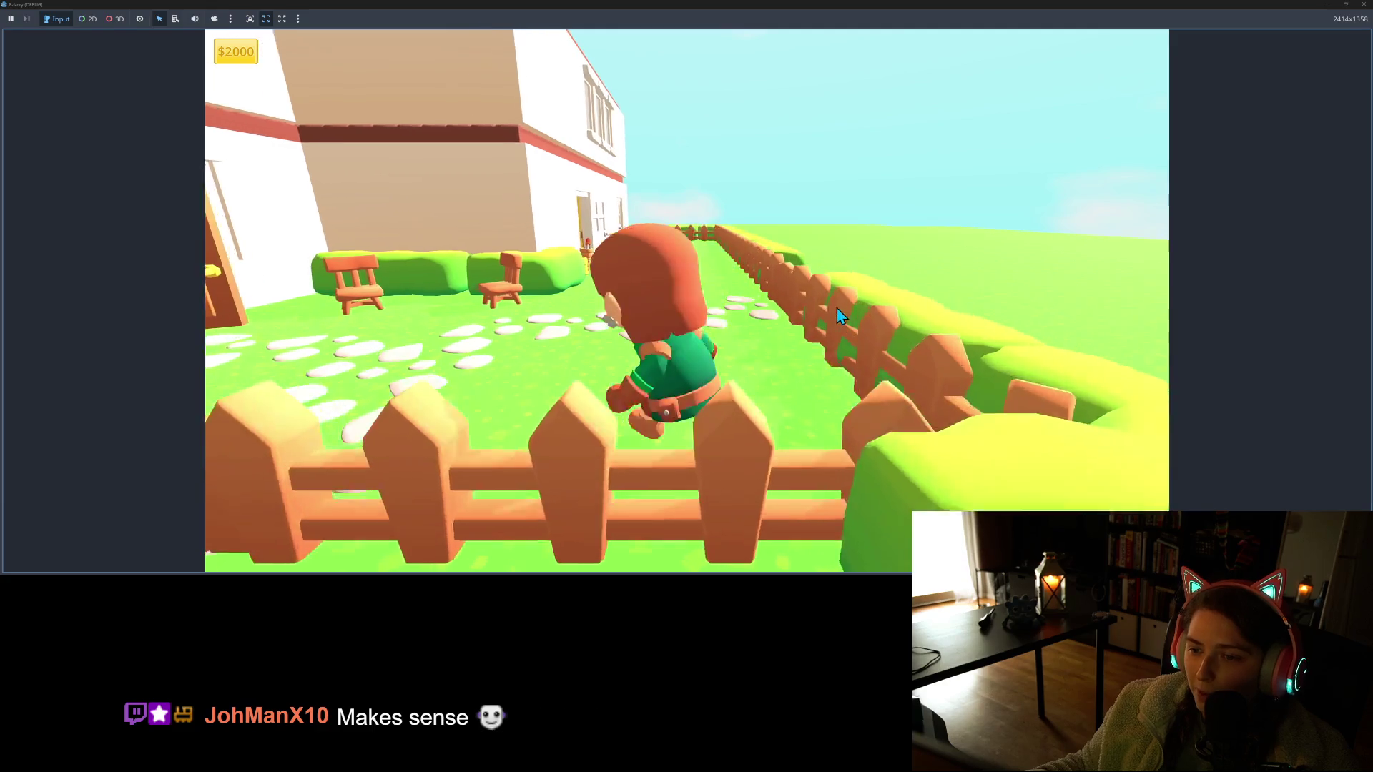
key("w")
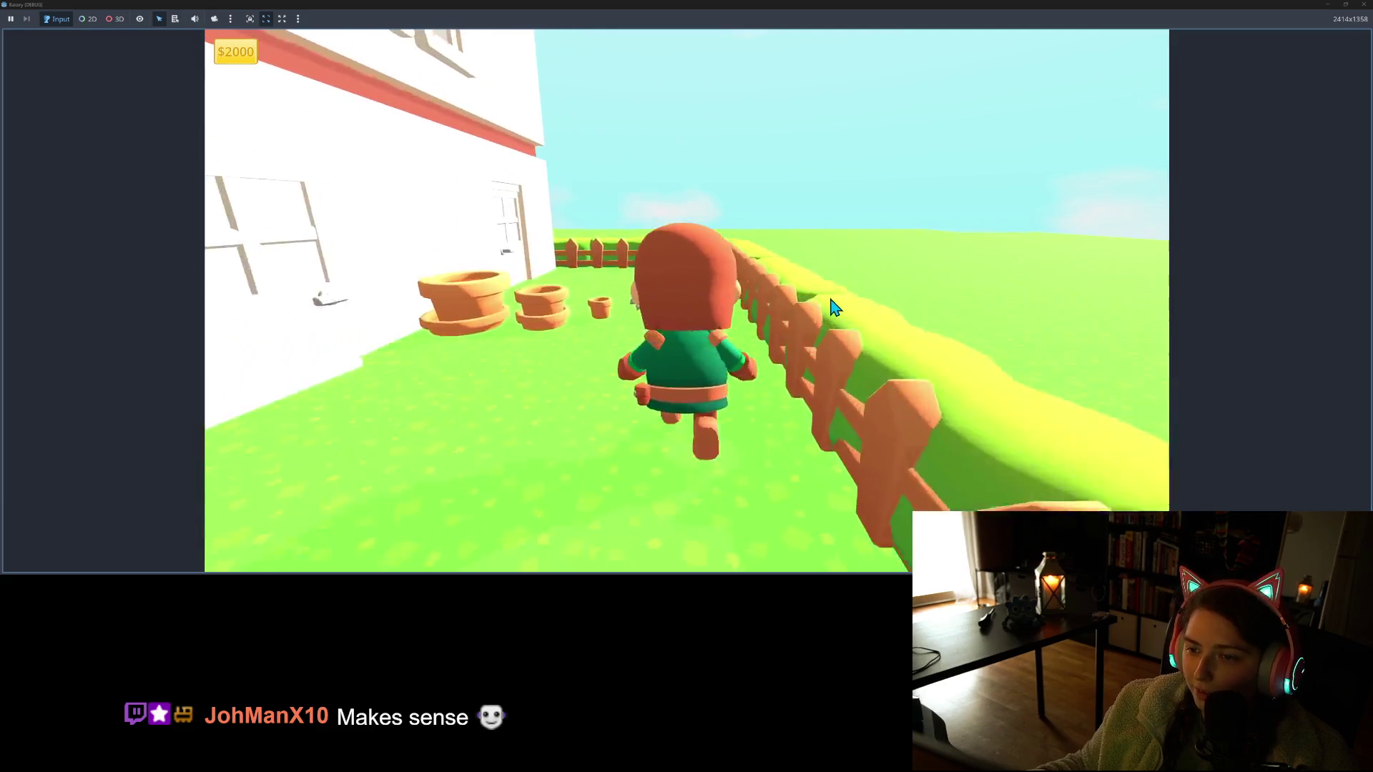
key("s")
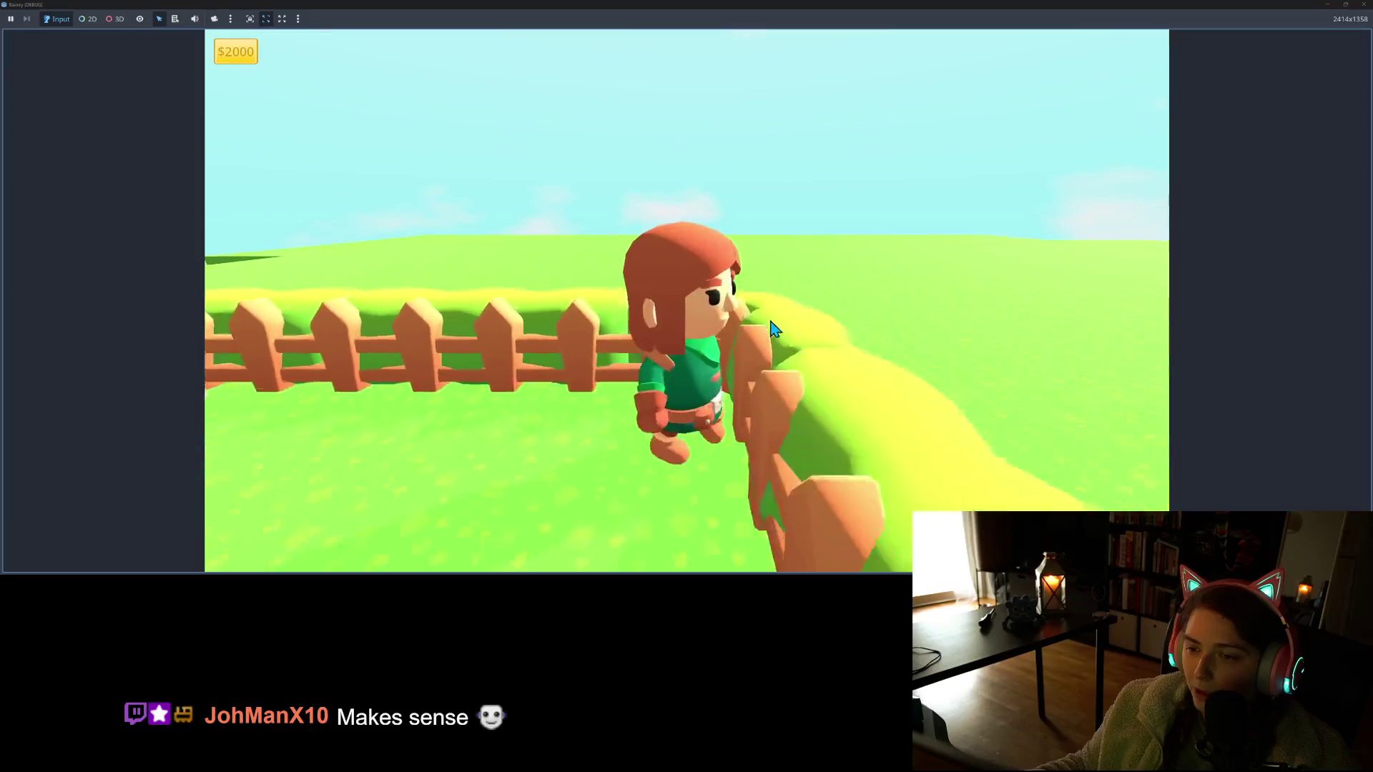
key("w")
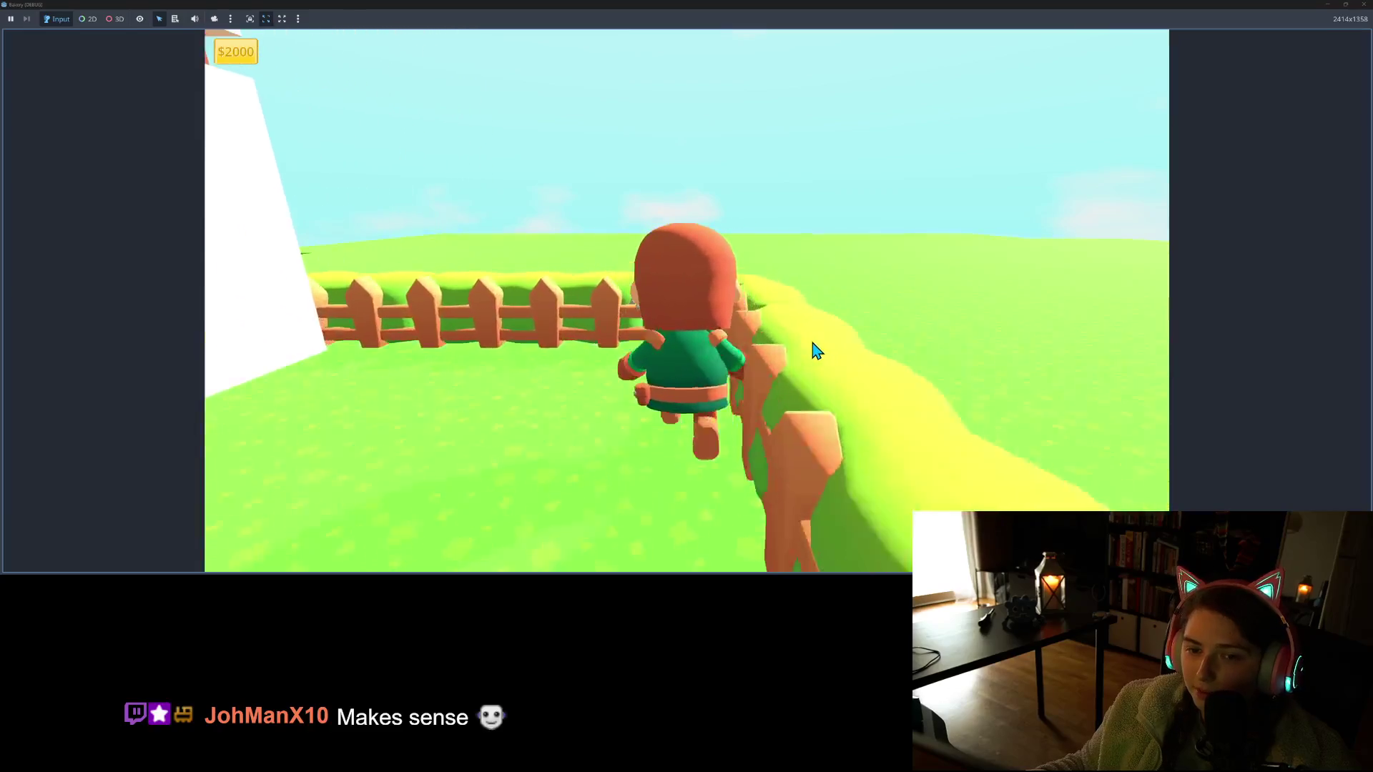
key("s")
key("s")
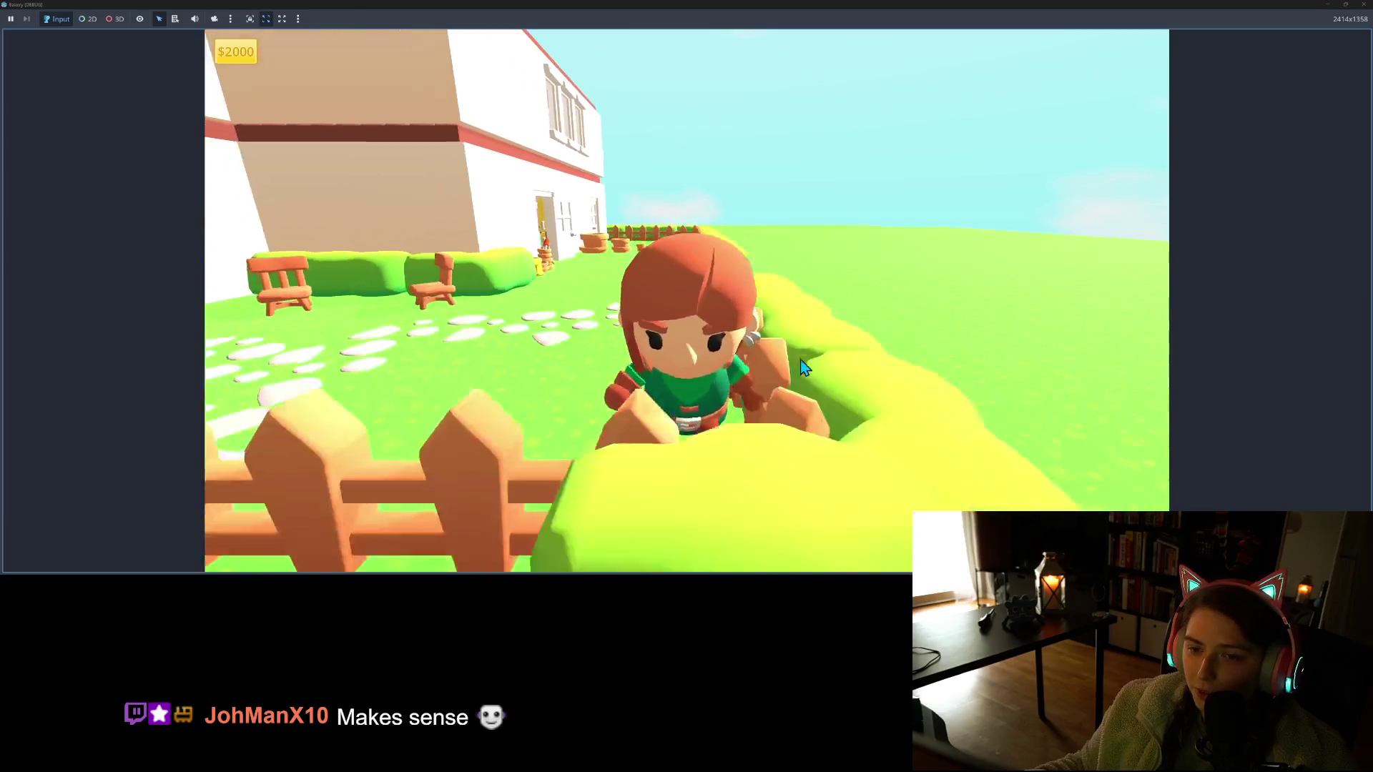
key("a")
key("s")
key("d")
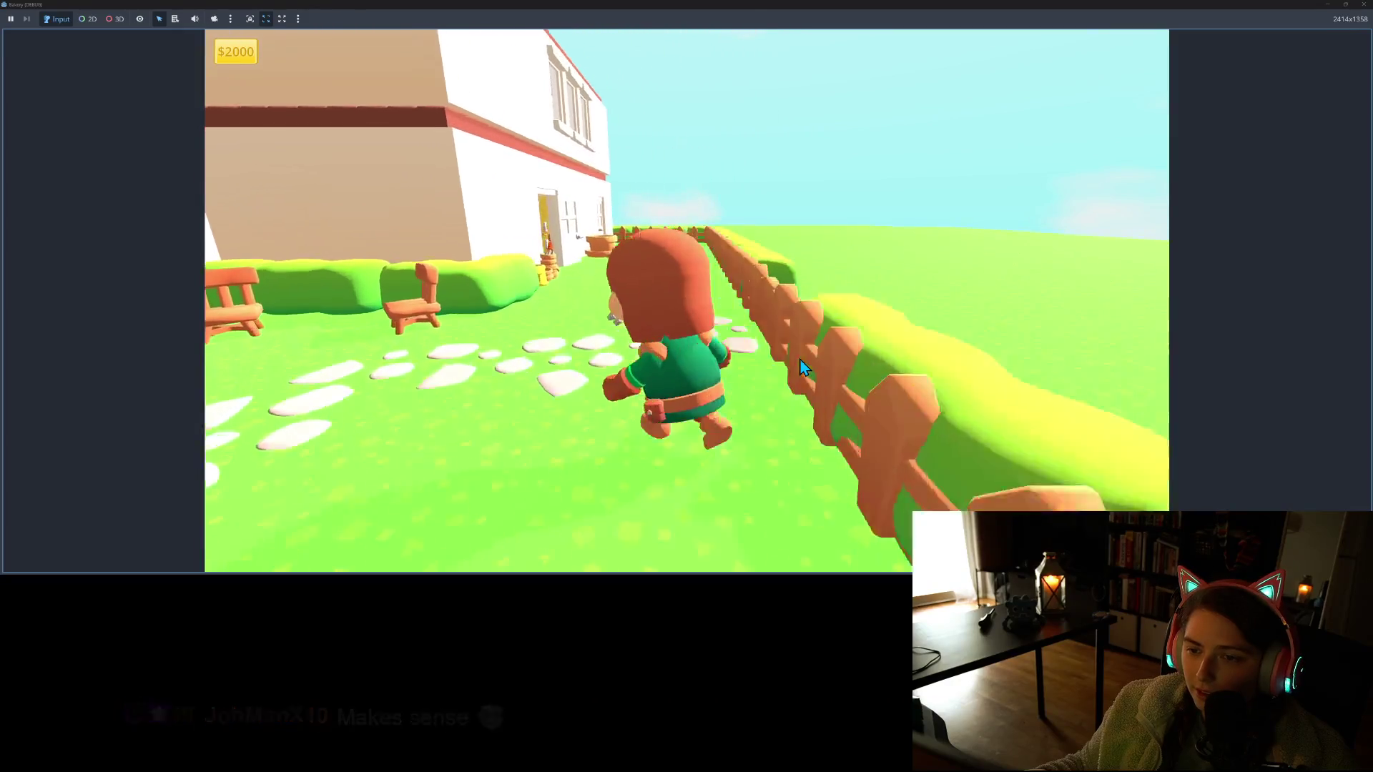
key("s")
key("s")
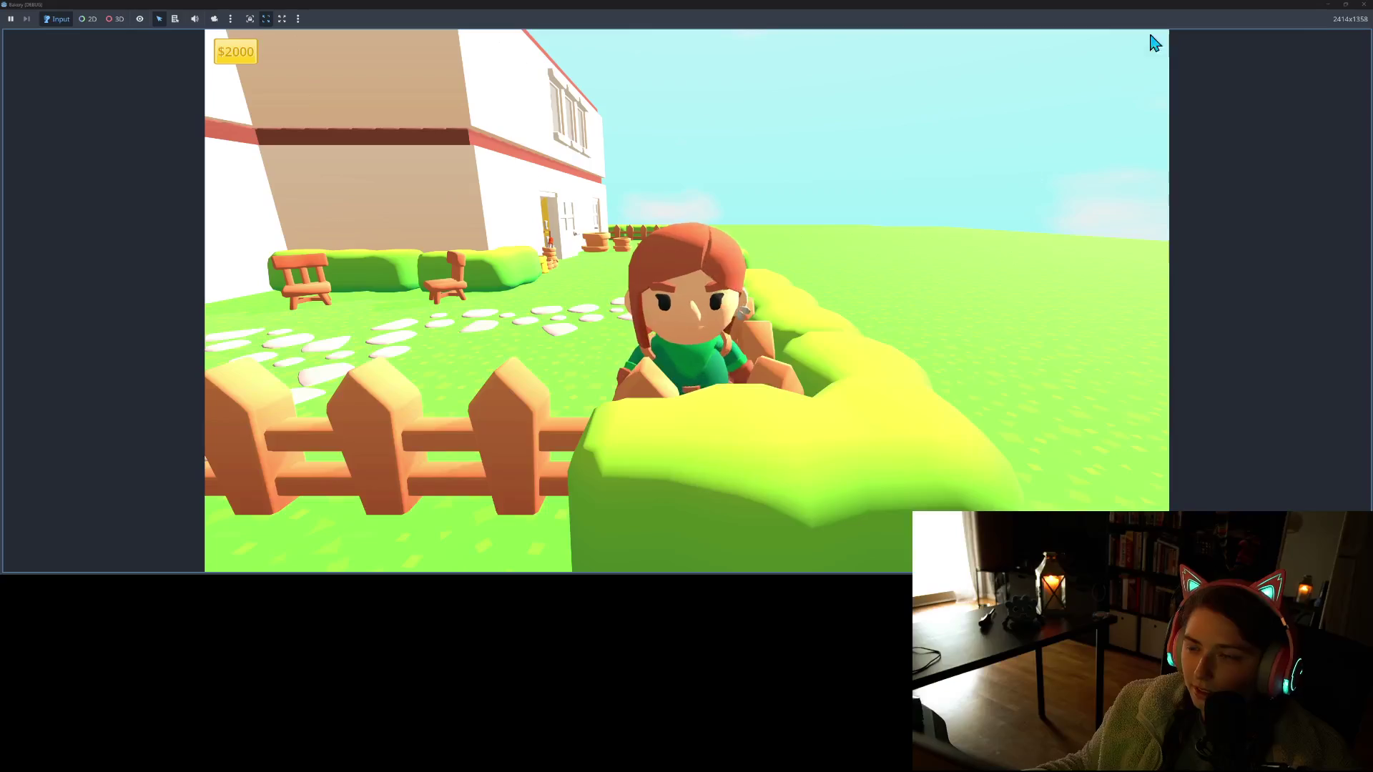
left_click(1362, 5)
Orbit over the grass floor and box-select the edge grass tiles beside the gap
mouse_move(847, 246)
left_mouse_down()
mouse_move(732, 260)
mouse_move(812, 269)
mouse_move(822, 257)
mouse_move(718, 218)
left_mouse_up()
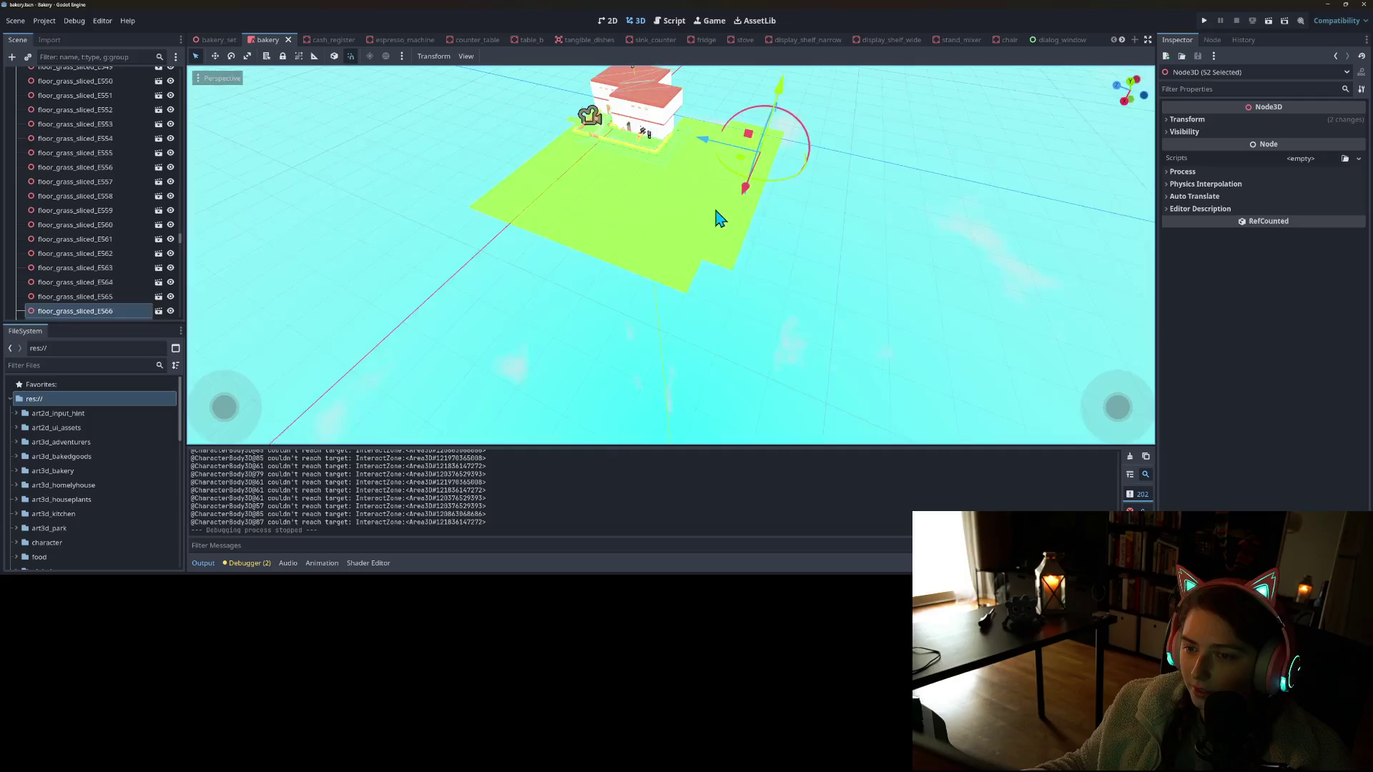
scroll(705, 294, "up", 5)
scroll(765, 355, "down", 2)
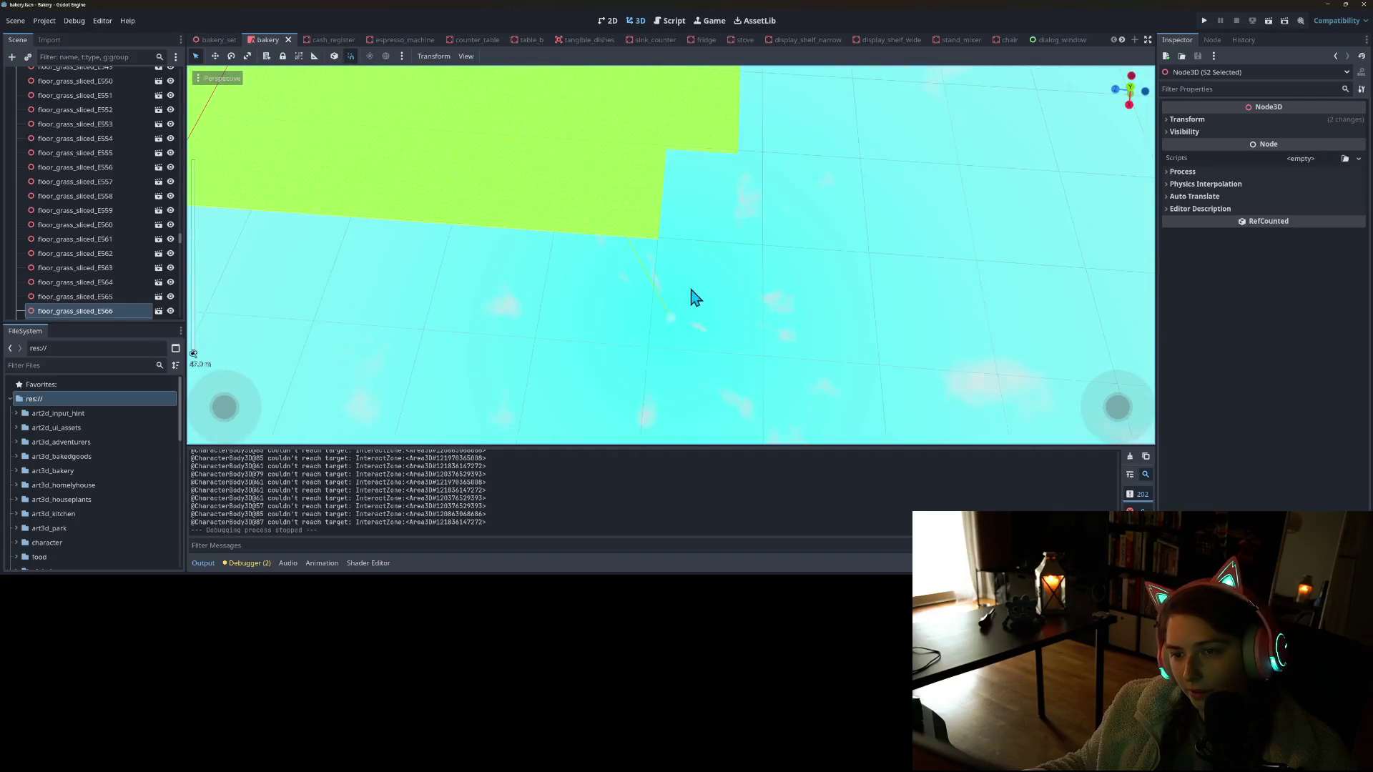
left_click_drag(692, 294, 703, 320)
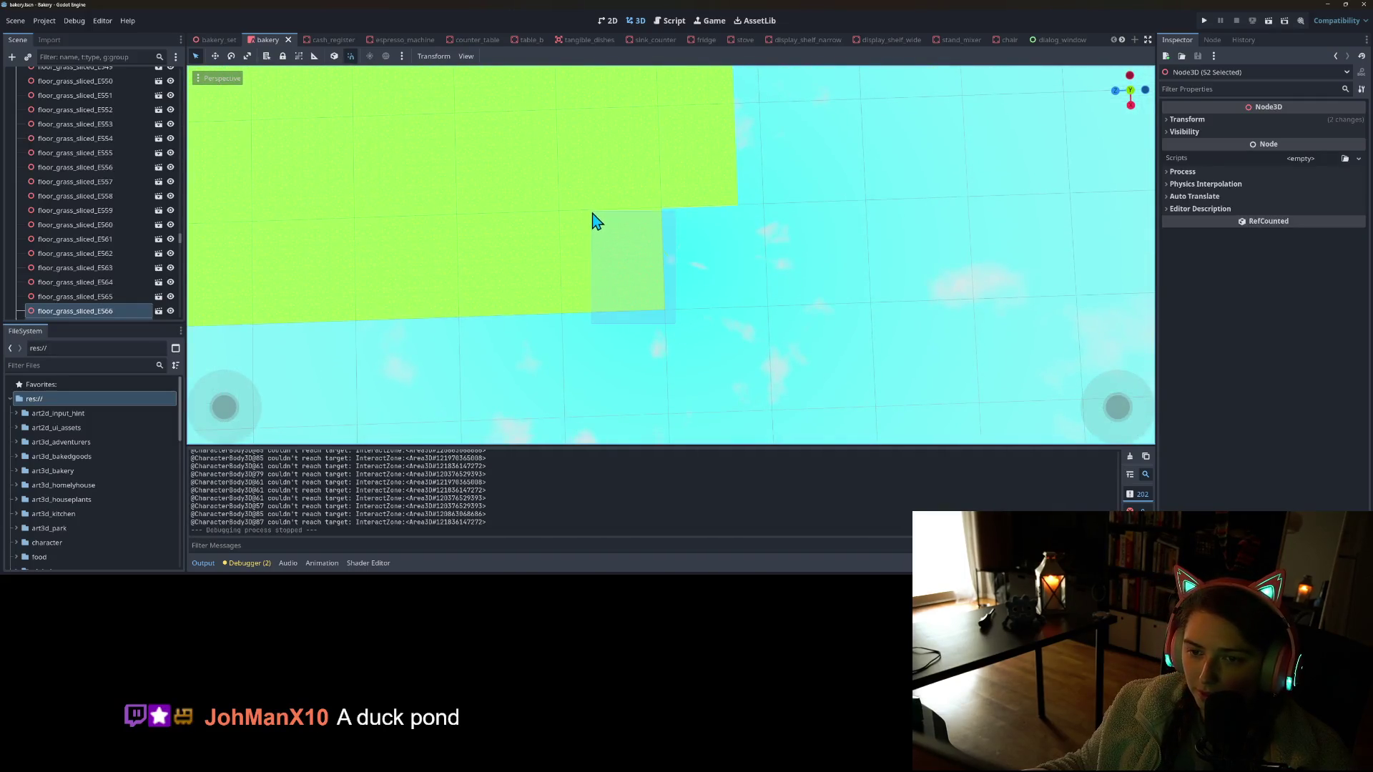
left_click_drag(592, 221, 592, 220)
left_click_drag(722, 334, 703, 341)
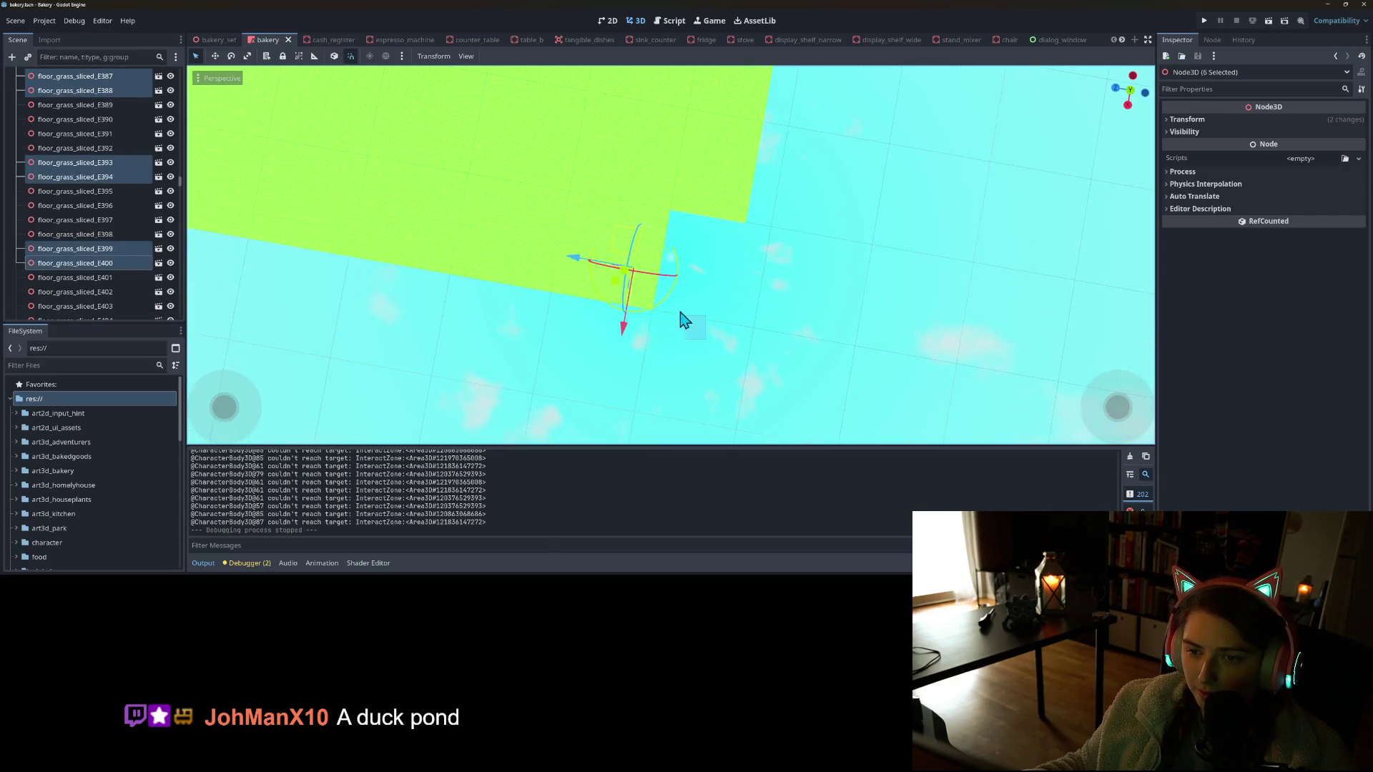
left_click_drag(609, 207, 609, 207)
mouse_move(609, 206)
left_mouse_down()
mouse_move(732, 356)
mouse_move(772, 347)
left_mouse_up()
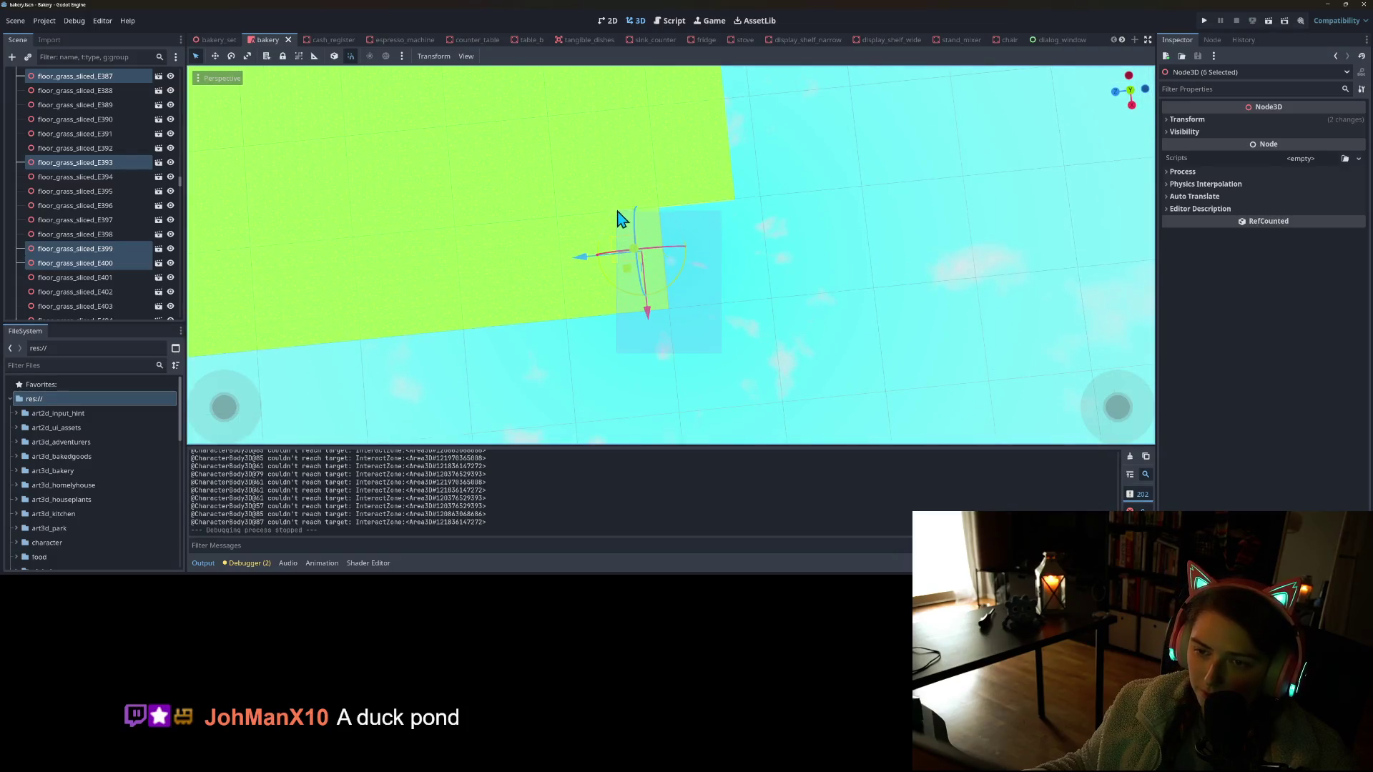
left_click_drag(619, 216, 619, 215)
left_click_drag(707, 291, 828, 398)
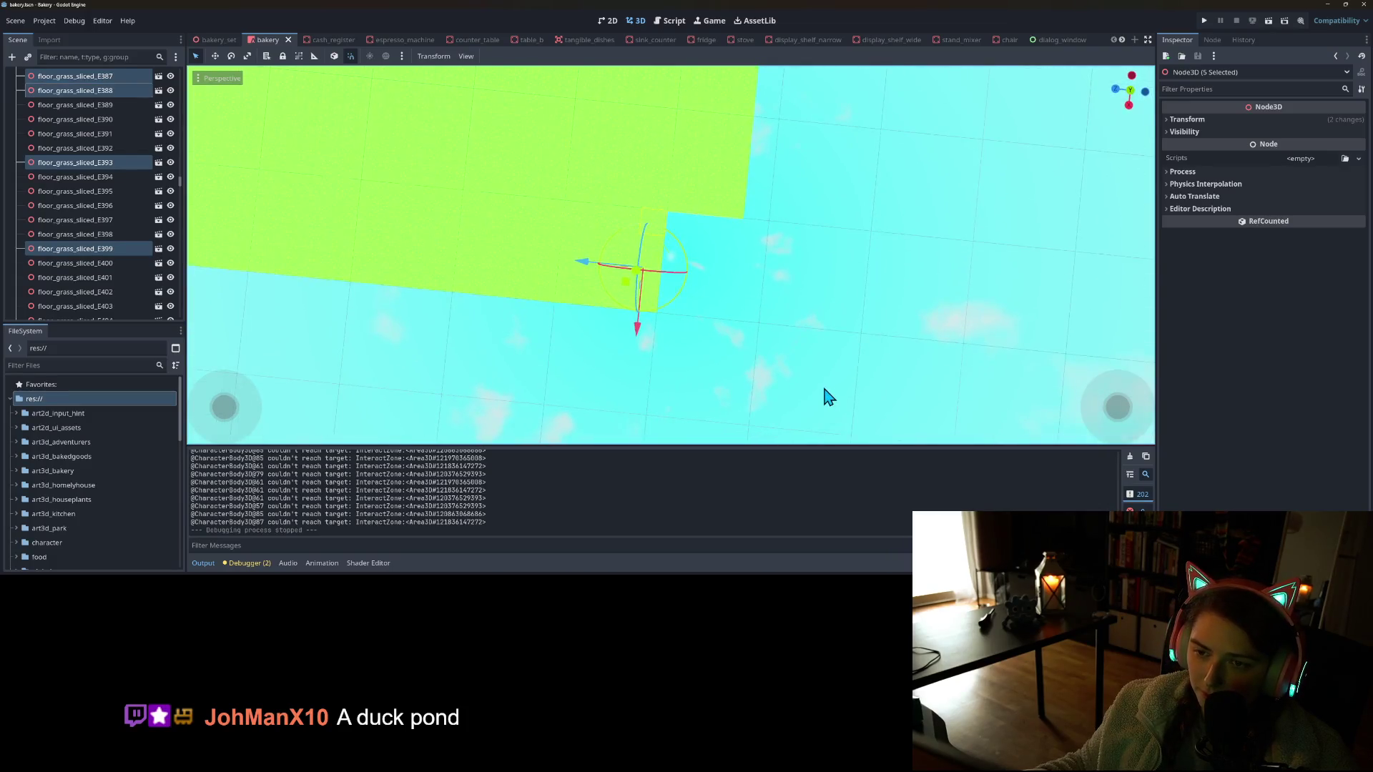
left_click_drag(702, 371, 641, 274)
left_click_drag(621, 213, 621, 213)
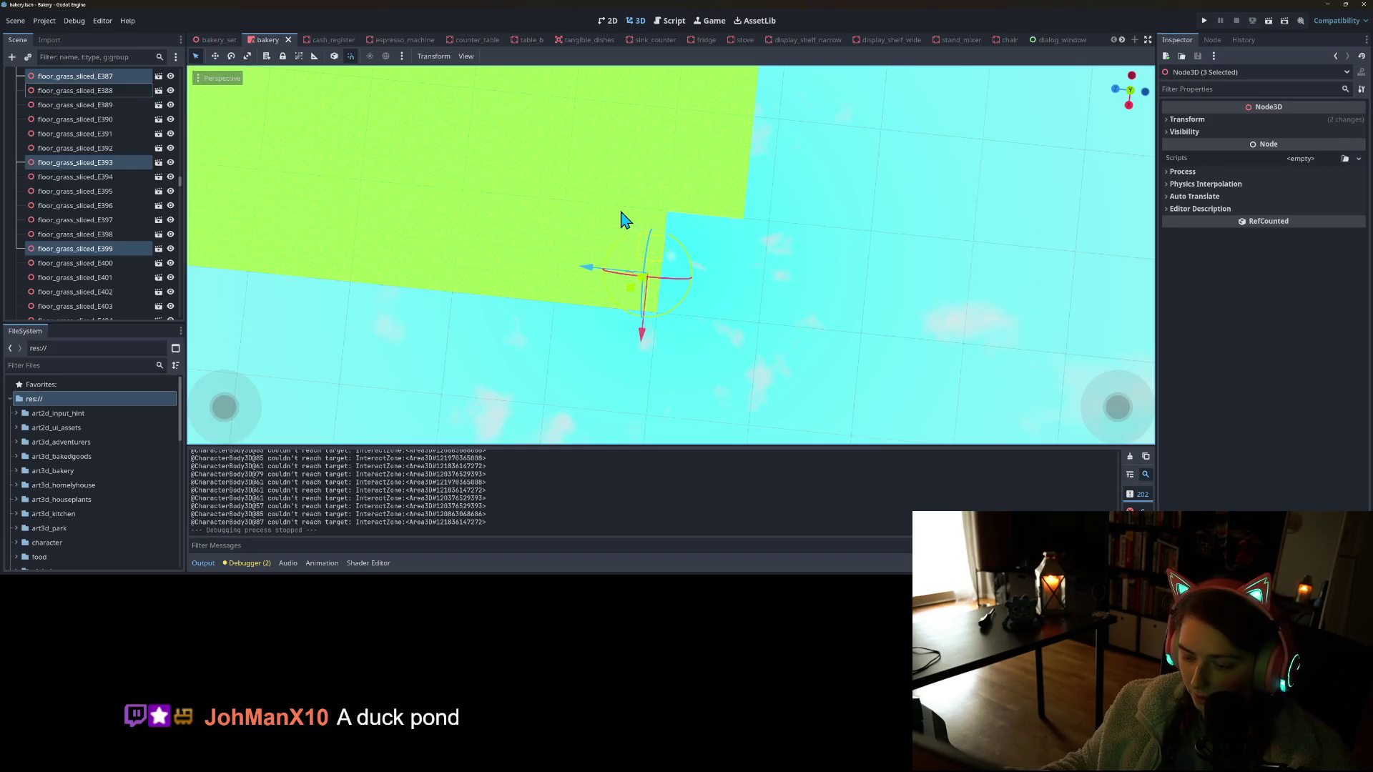
In Top view, duplicate a block of edge grass tiles and move the copies into the empty gap
key("KP_7")
scroll(687, 239, "up", 5)
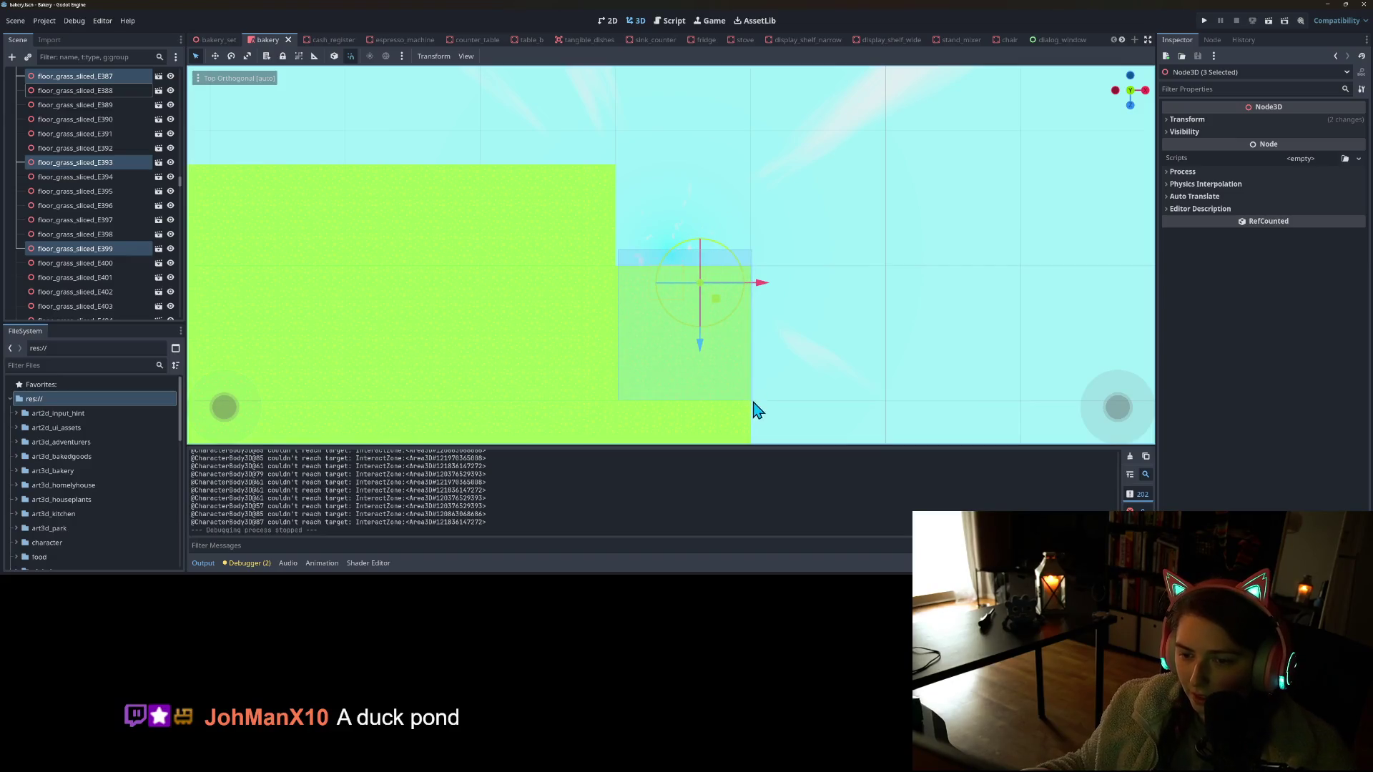
mouse_move(756, 372)
left_mouse_down()
mouse_move(689, 266)
mouse_move(693, 285)
left_mouse_up()
key("ctrl+d")
mouse_move(754, 222)
left_mouse_down()
mouse_move(716, 220)
mouse_move(729, 275)
left_mouse_up()
left_click(708, 148)
Duplicate three more edge tiles and shift the copies one tile right
key("ctrl+d")
mouse_move(764, 227)
left_mouse_down()
mouse_move(818, 221)
mouse_move(797, 221)
left_mouse_up()
mouse_move(681, 282)
left_mouse_down()
mouse_move(623, 255)
mouse_move(291, 285)
mouse_move(408, 390)
mouse_move(549, 312)
mouse_move(662, 223)
mouse_move(671, 236)
mouse_move(653, 236)
left_mouse_up()
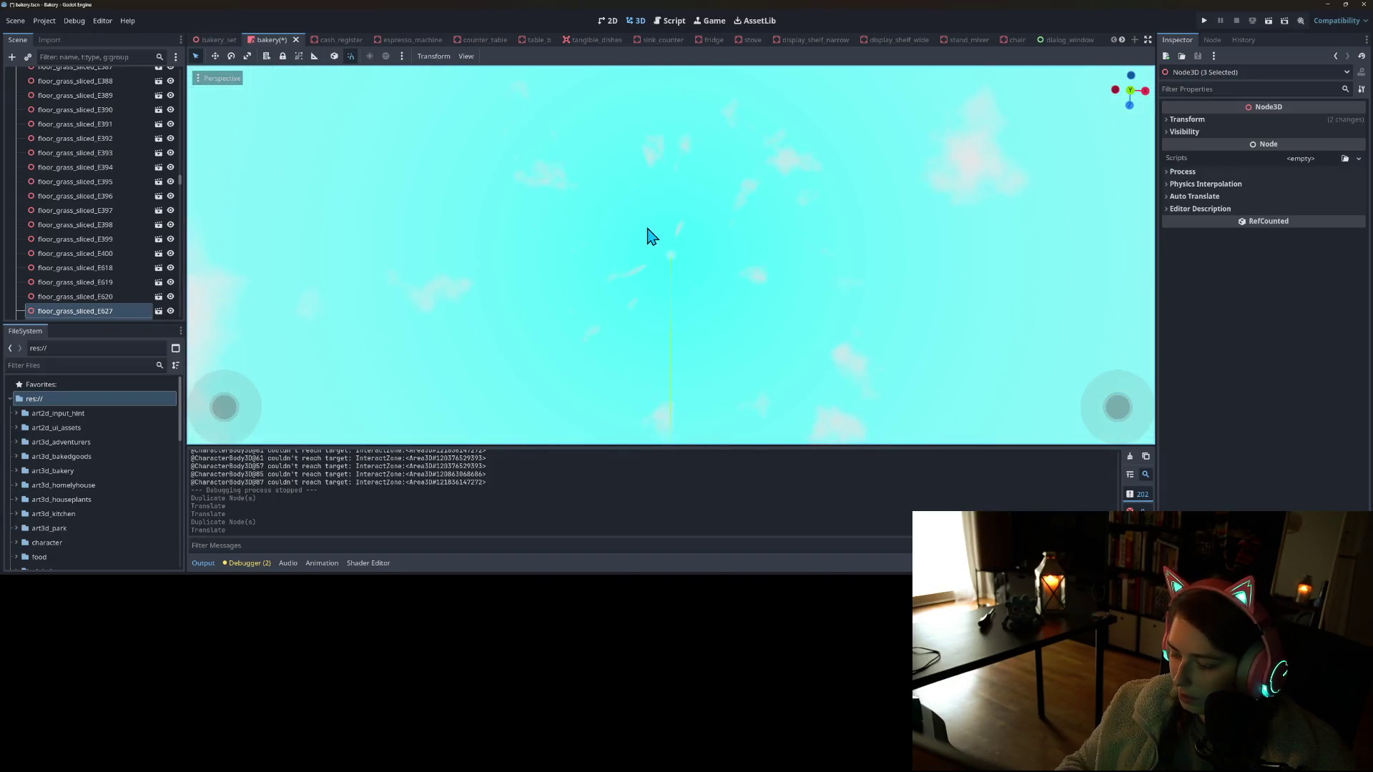
In Top view, duplicate a group of edge grass tiles and move the copies down and left into the gap
key("KP_7")
mouse_move(669, 293)
left_mouse_down()
mouse_move(650, 362)
mouse_move(636, 350)
left_mouse_up()
left_click_drag(551, 299, 679, 87)
key("ctrl+d")
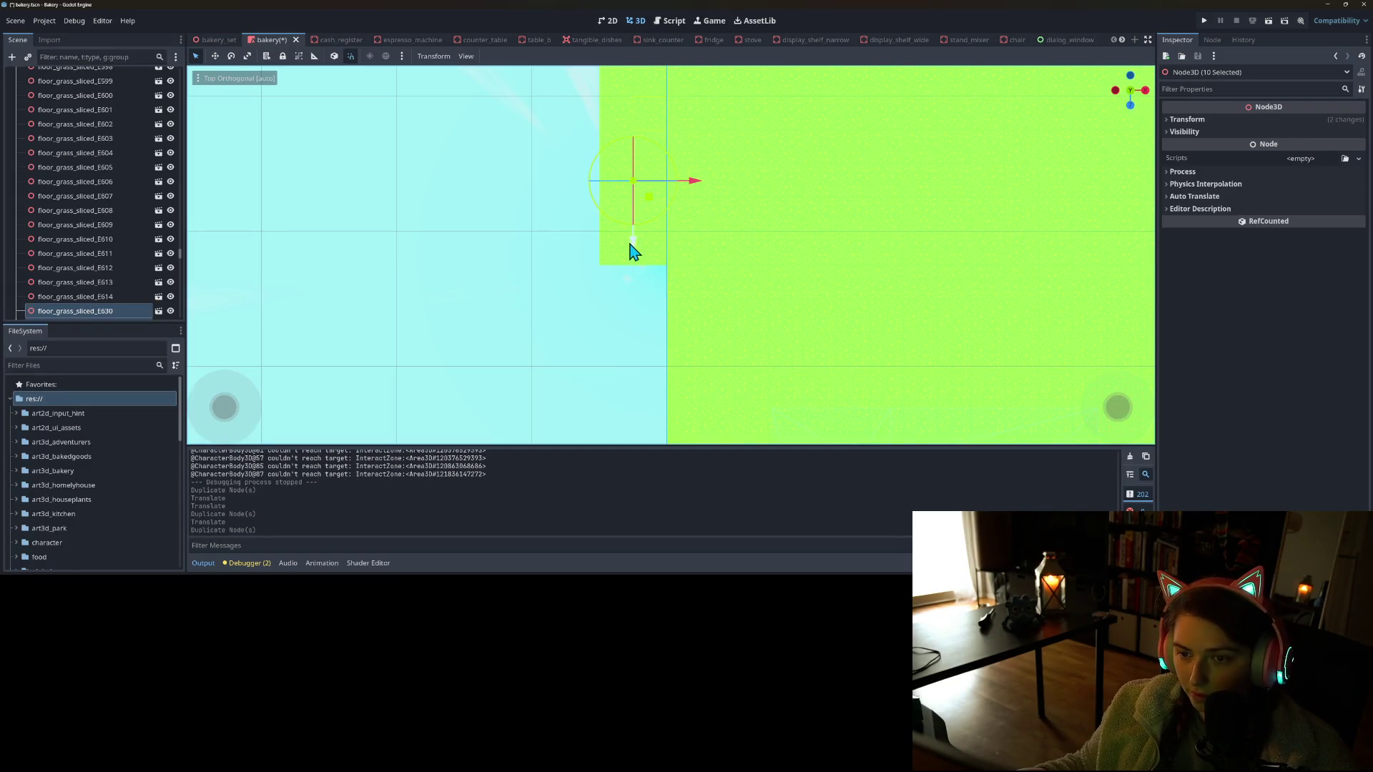
mouse_move(636, 278)
left_mouse_down()
mouse_move(604, 448)
mouse_move(603, 420)
mouse_move(675, 359)
left_mouse_up()
mouse_move(625, 398)
left_mouse_down()
mouse_move(677, 401)
mouse_move(693, 359)
mouse_move(626, 218)
mouse_move(624, 185)
left_mouse_up()
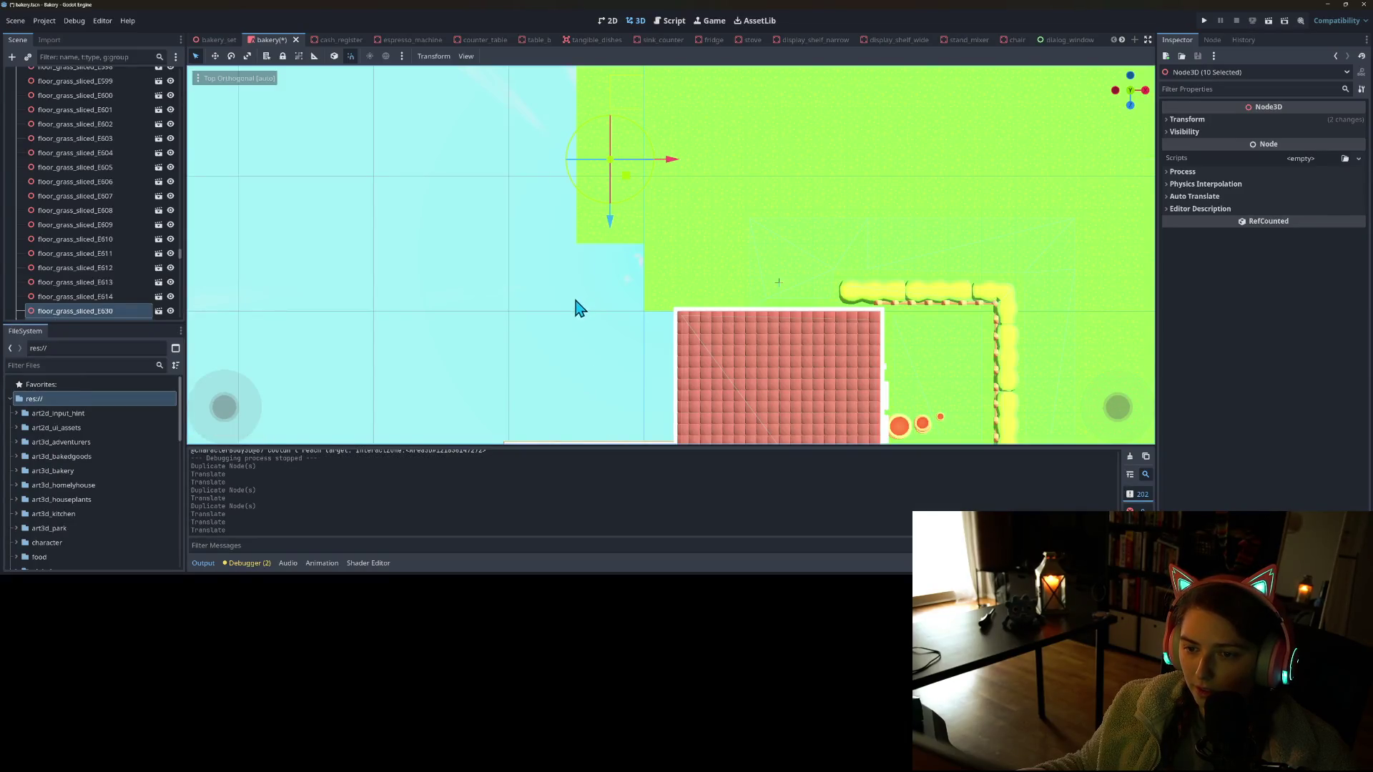
Duplicate four tiles beside the remaining gap, move them one tile left, and check the grass beside the house
mouse_move(527, 292)
left_mouse_down()
mouse_move(620, 227)
mouse_move(653, 180)
left_mouse_up()
key("shift+d")
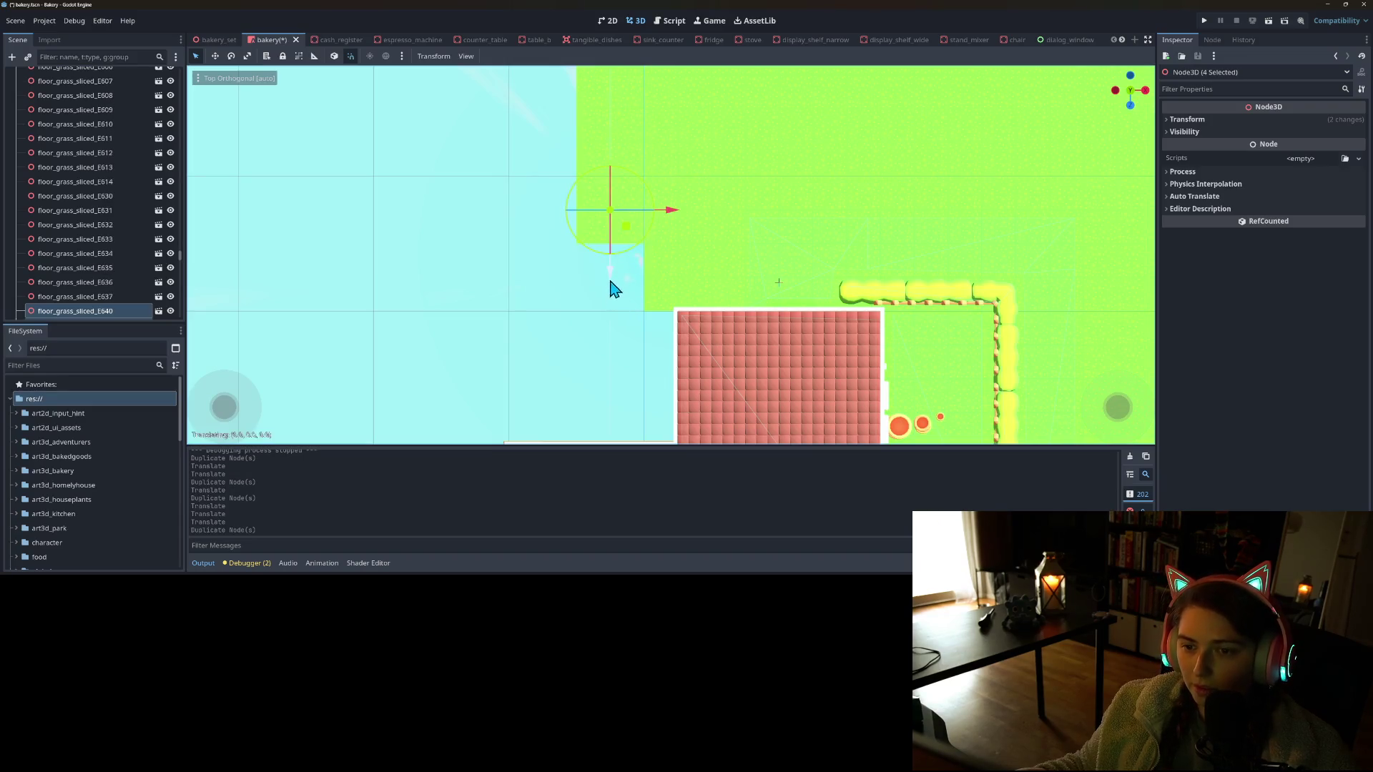
left_click_drag(667, 286, 659, 287)
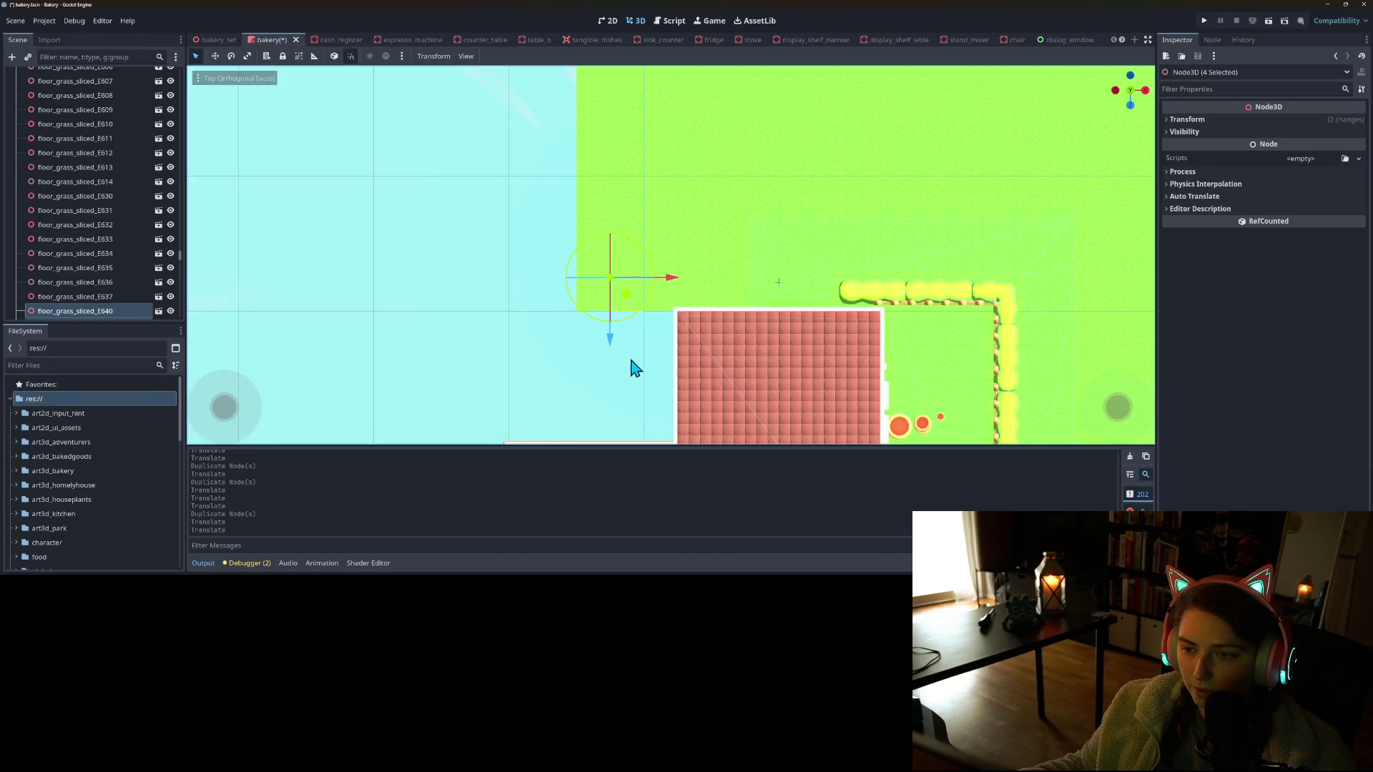
left_click(659, 386)
scroll(647, 380, "up", 5)
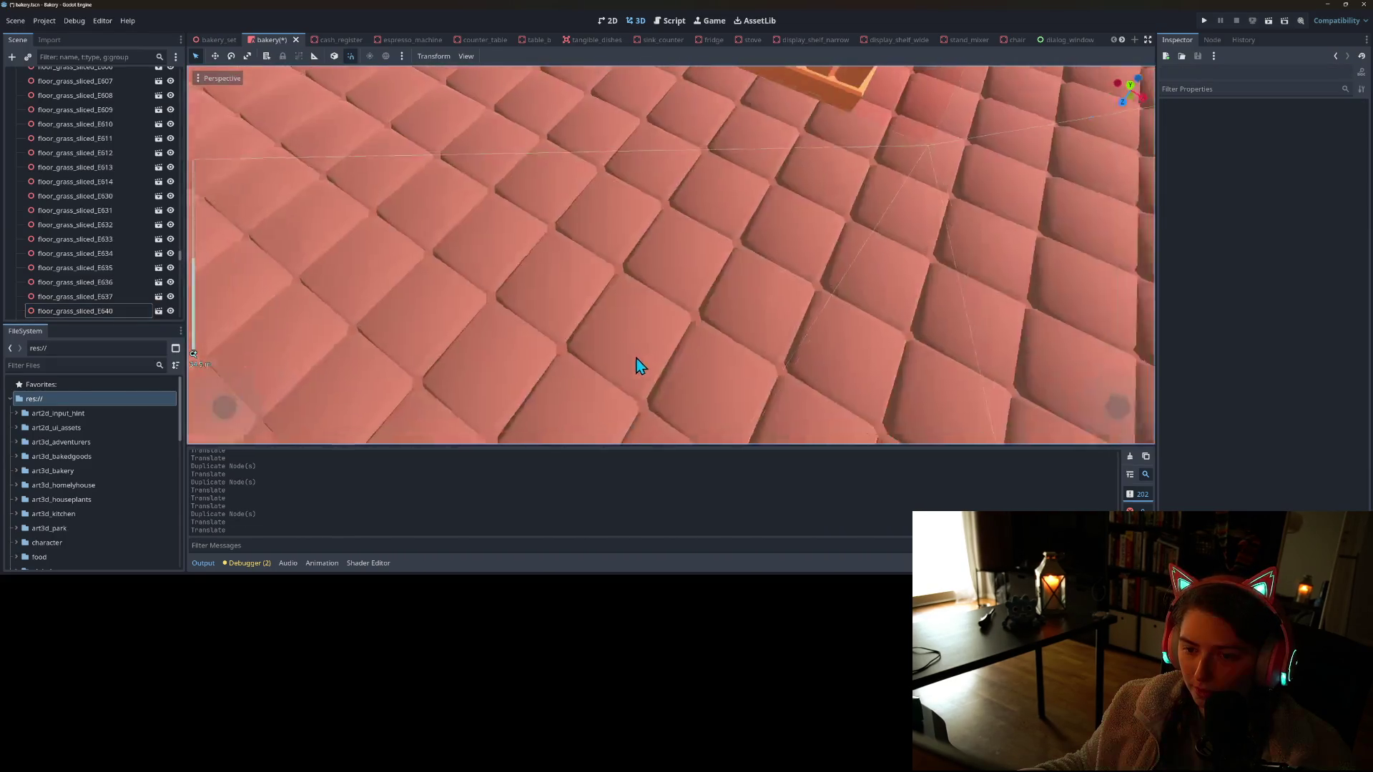
scroll(640, 366, "down", 10)
scroll(572, 322, "up", 3)
mouse_move(554, 343)
left_mouse_down()
mouse_move(377, 352)
mouse_move(745, 233)
mouse_move(782, 322)
mouse_move(771, 391)
left_mouse_up()
scroll(782, 322, "up", 4)
scroll(802, 346, "down", 4)
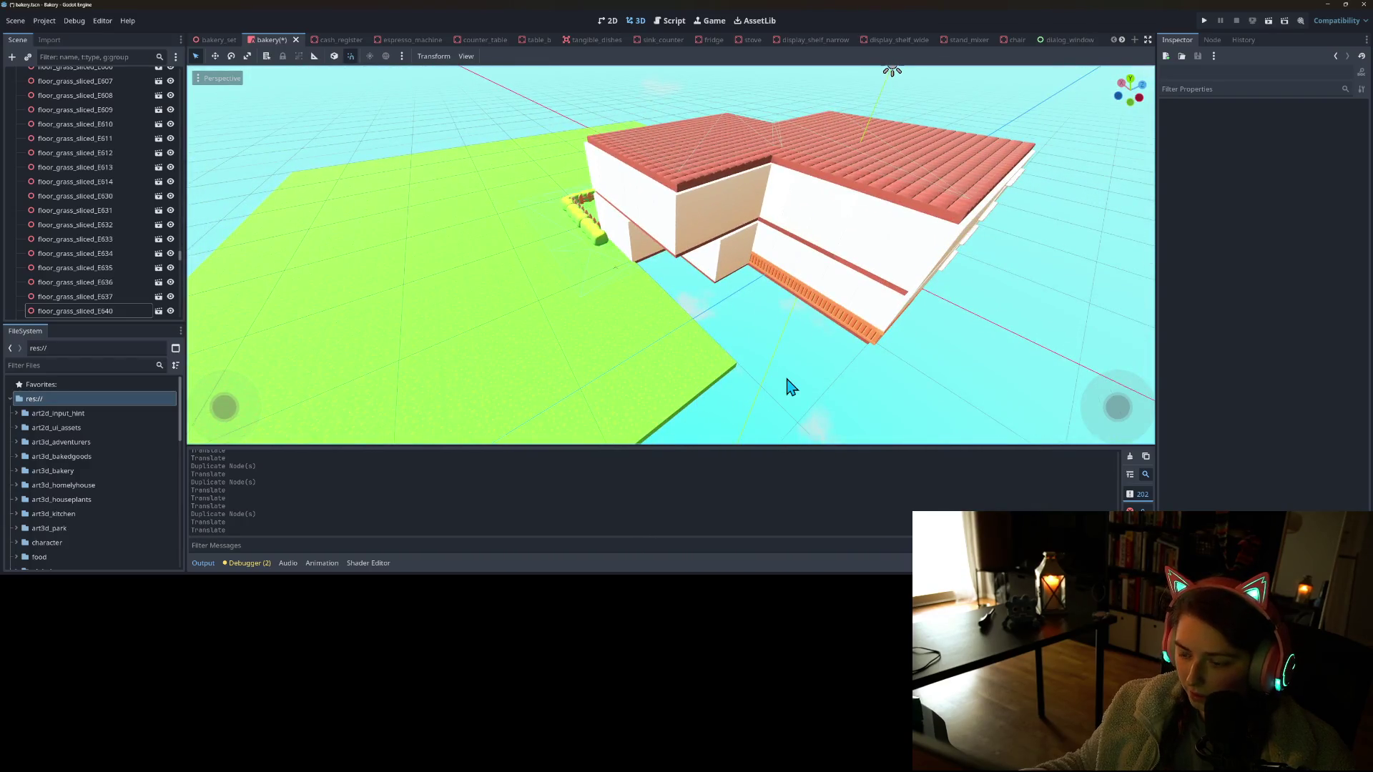
Duplicate eight grass floor tiles from Top view and shift the copies slightly left
key("KP_7")
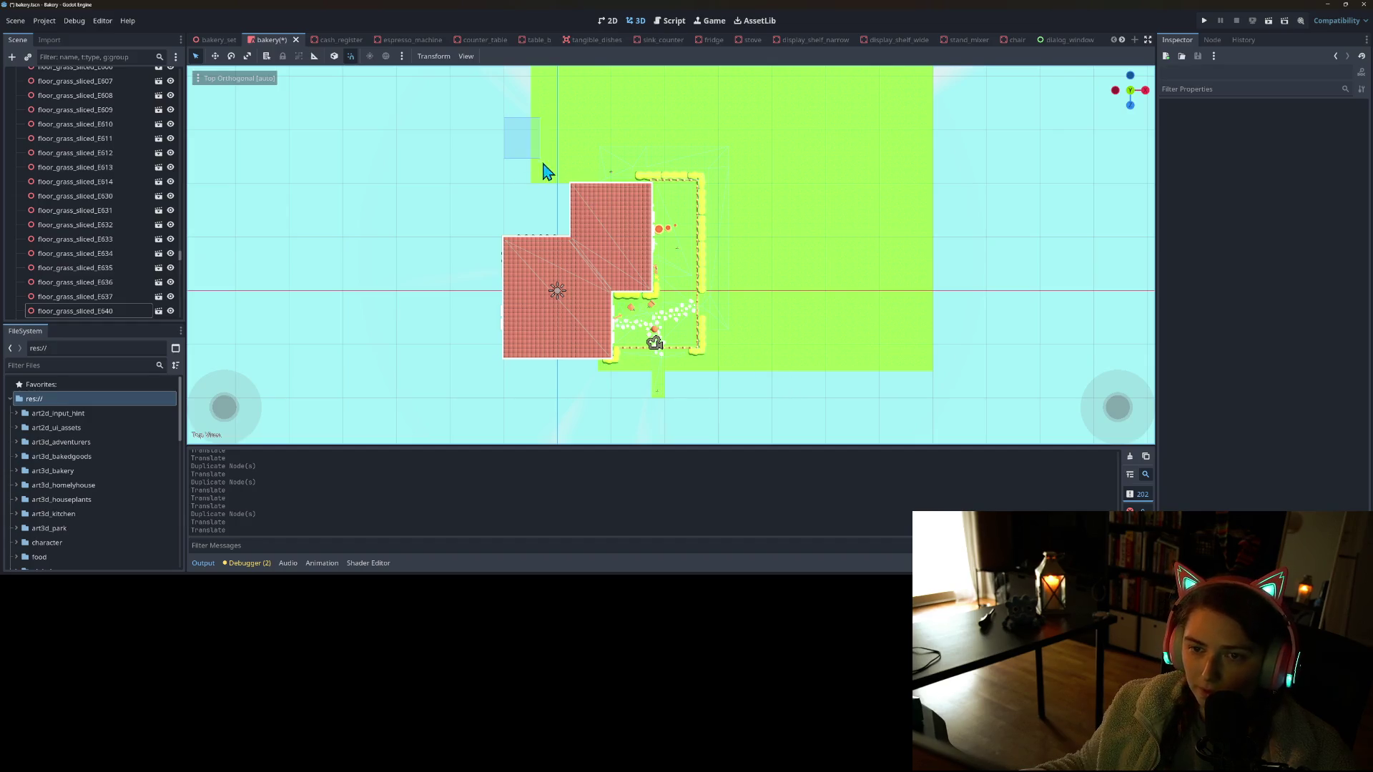
mouse_move(569, 194)
left_mouse_down()
mouse_move(501, 200)
mouse_move(572, 236)
mouse_move(508, 227)
left_mouse_up()
key("ctrl+d")
mouse_move(552, 268)
left_mouse_down()
mouse_move(713, 236)
mouse_move(736, 195)
mouse_move(755, 365)
left_mouse_up()
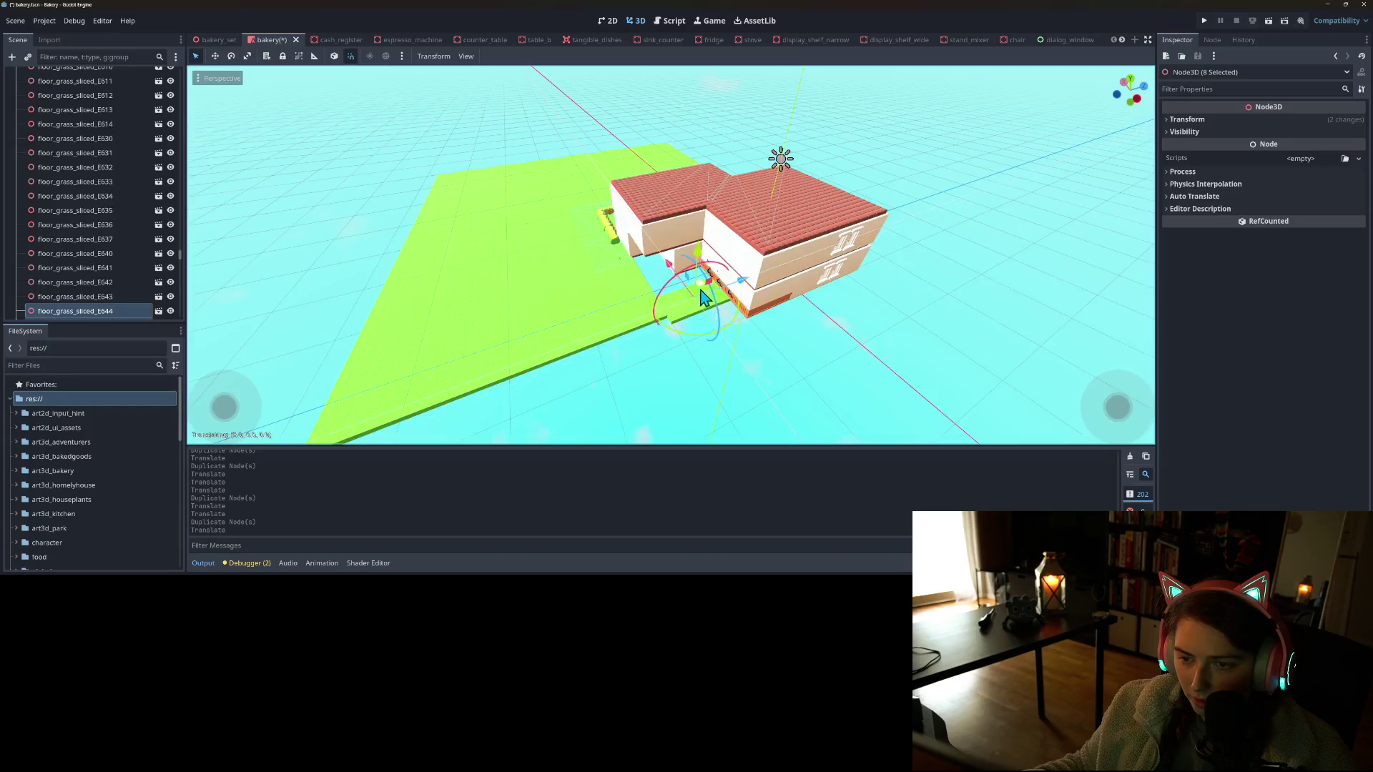
left_click_drag(692, 282, 689, 277)
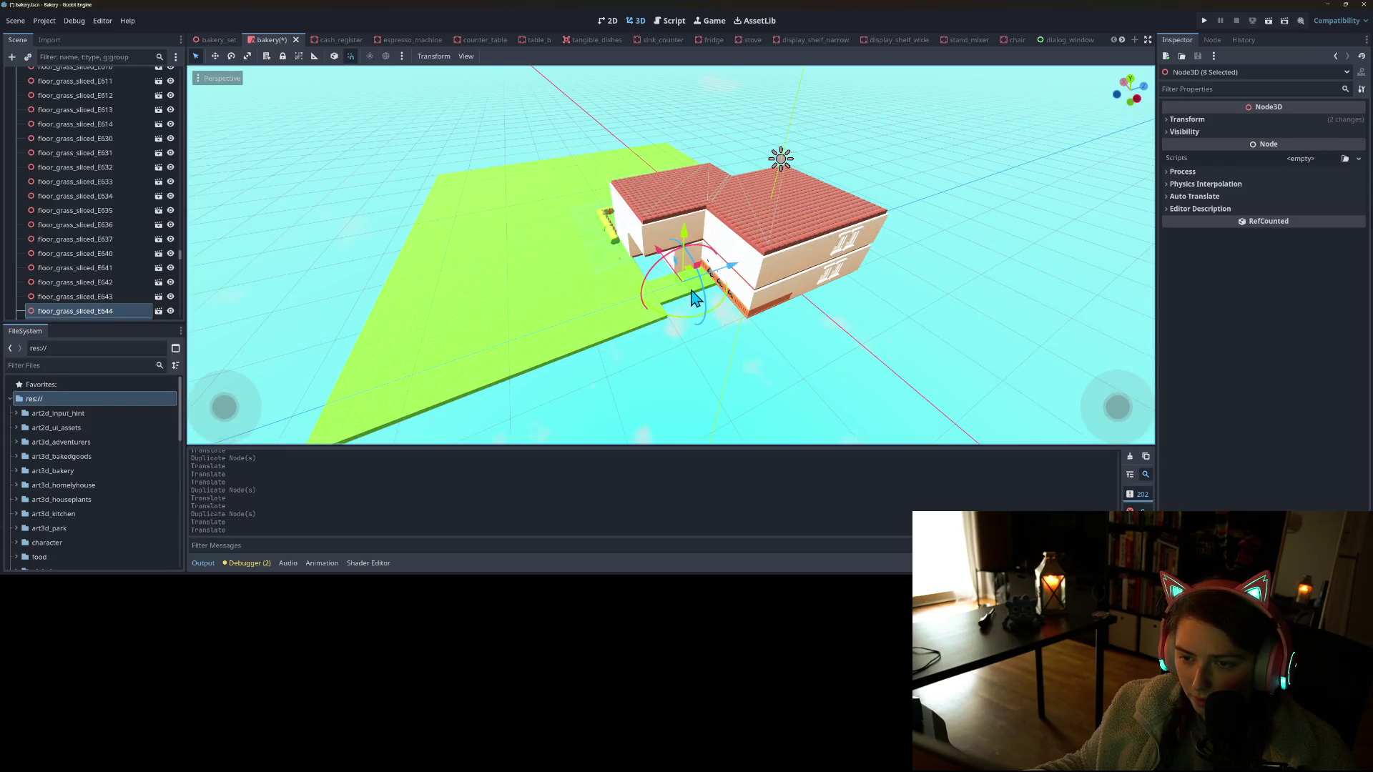
scroll(692, 296, "up", 5)
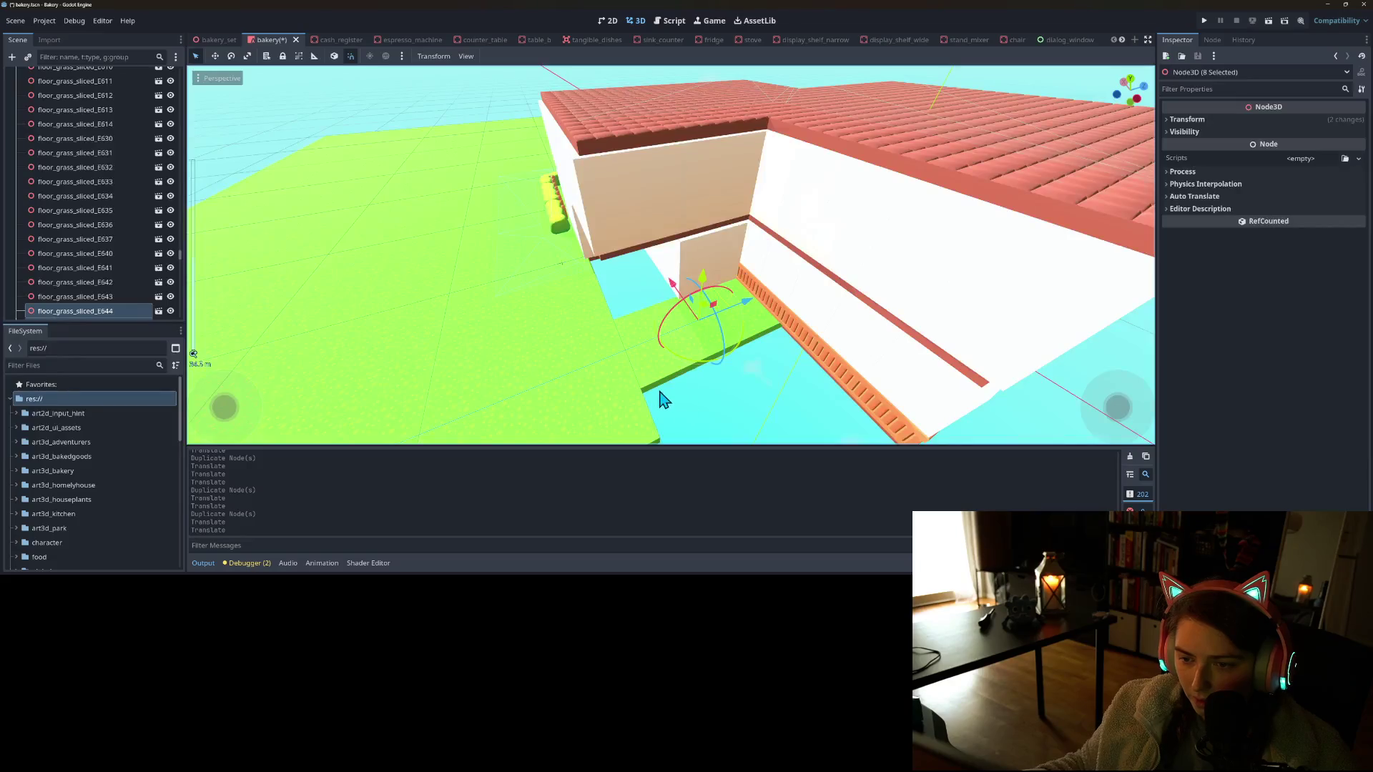
scroll(722, 383, "down", 6)
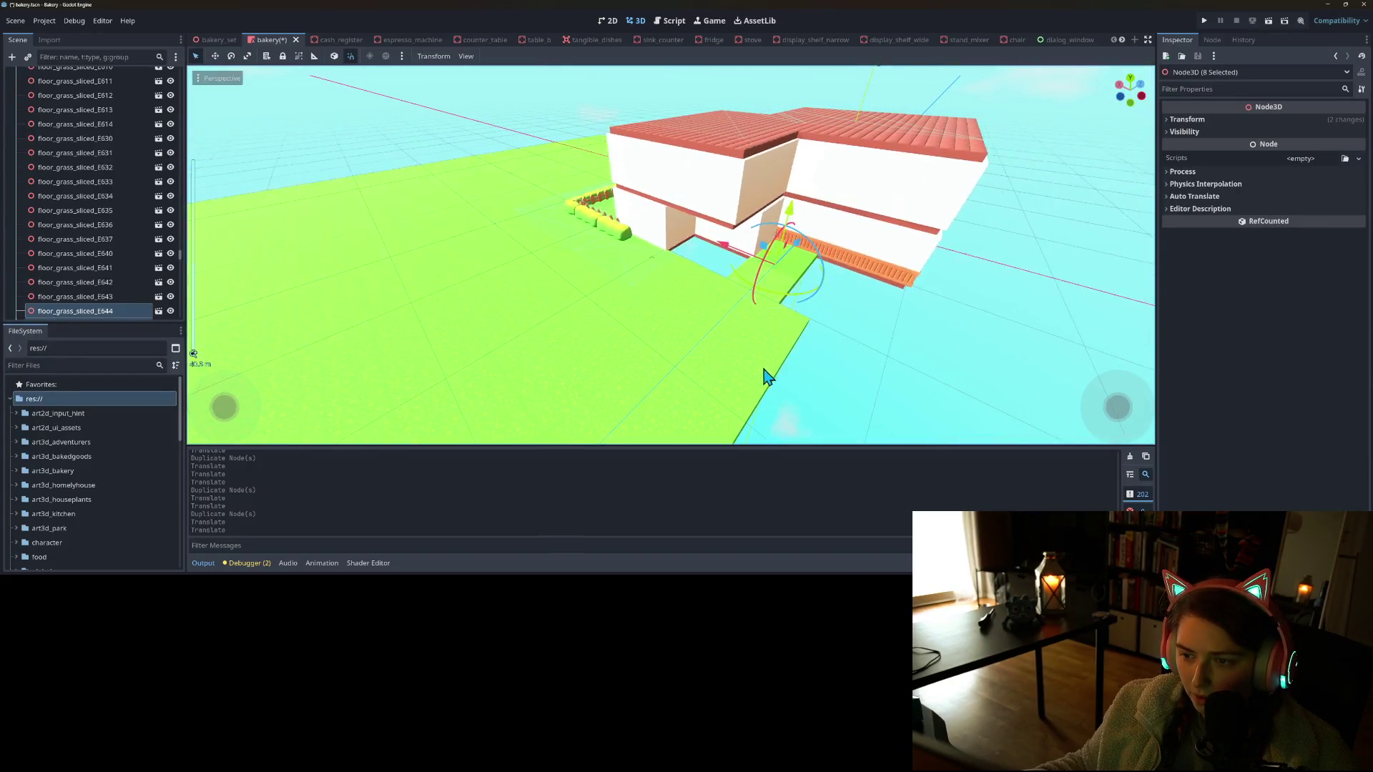
left_click(858, 346)
Inspect the gap by the wall, checking tiles floor_grass_sliced_E650 and floor_grass_sliced_E644
left_click_drag(846, 353, 708, 358)
left_click(728, 325)
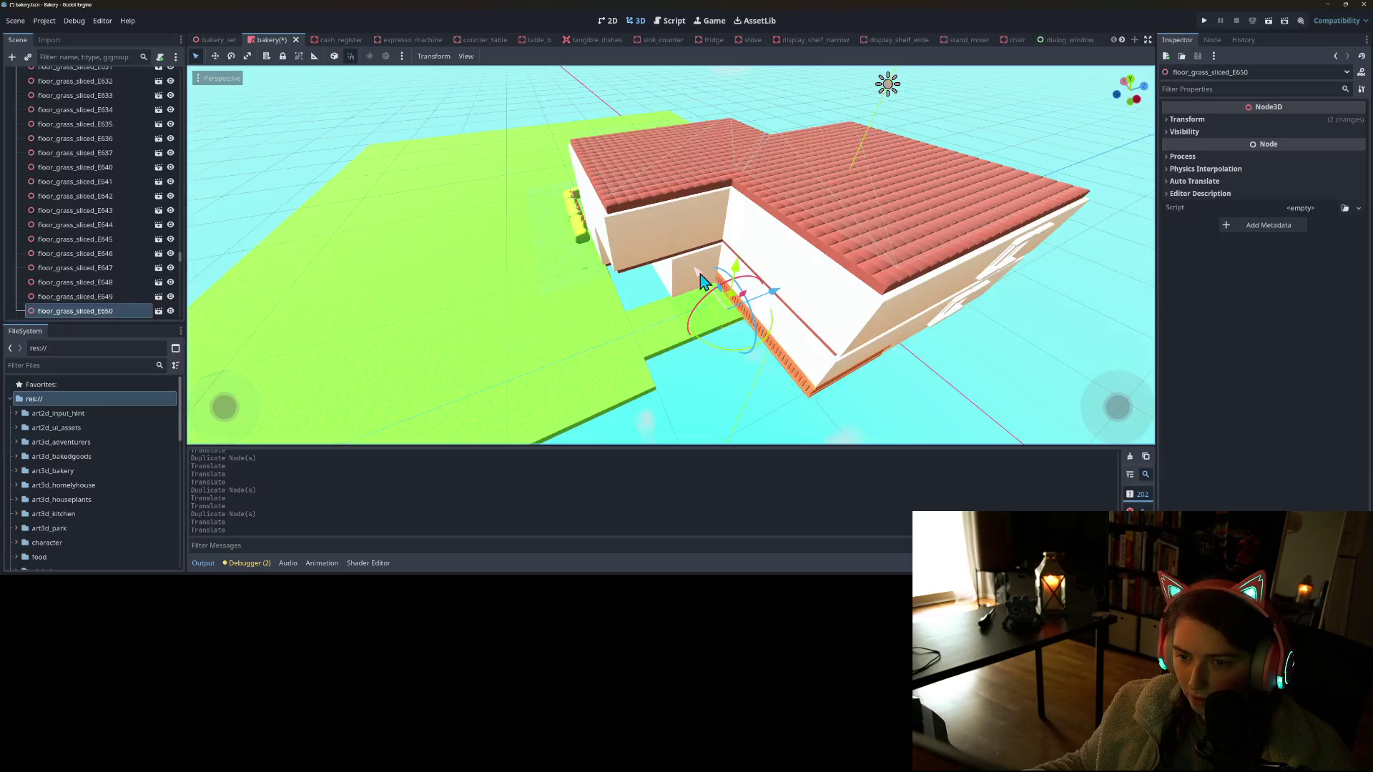
left_click(695, 374)
scroll(705, 390, "up", 3)
mouse_move(699, 392)
left_mouse_down()
mouse_move(711, 358)
mouse_move(685, 343)
mouse_move(731, 331)
left_mouse_up()
scroll(727, 340, "up", 6)
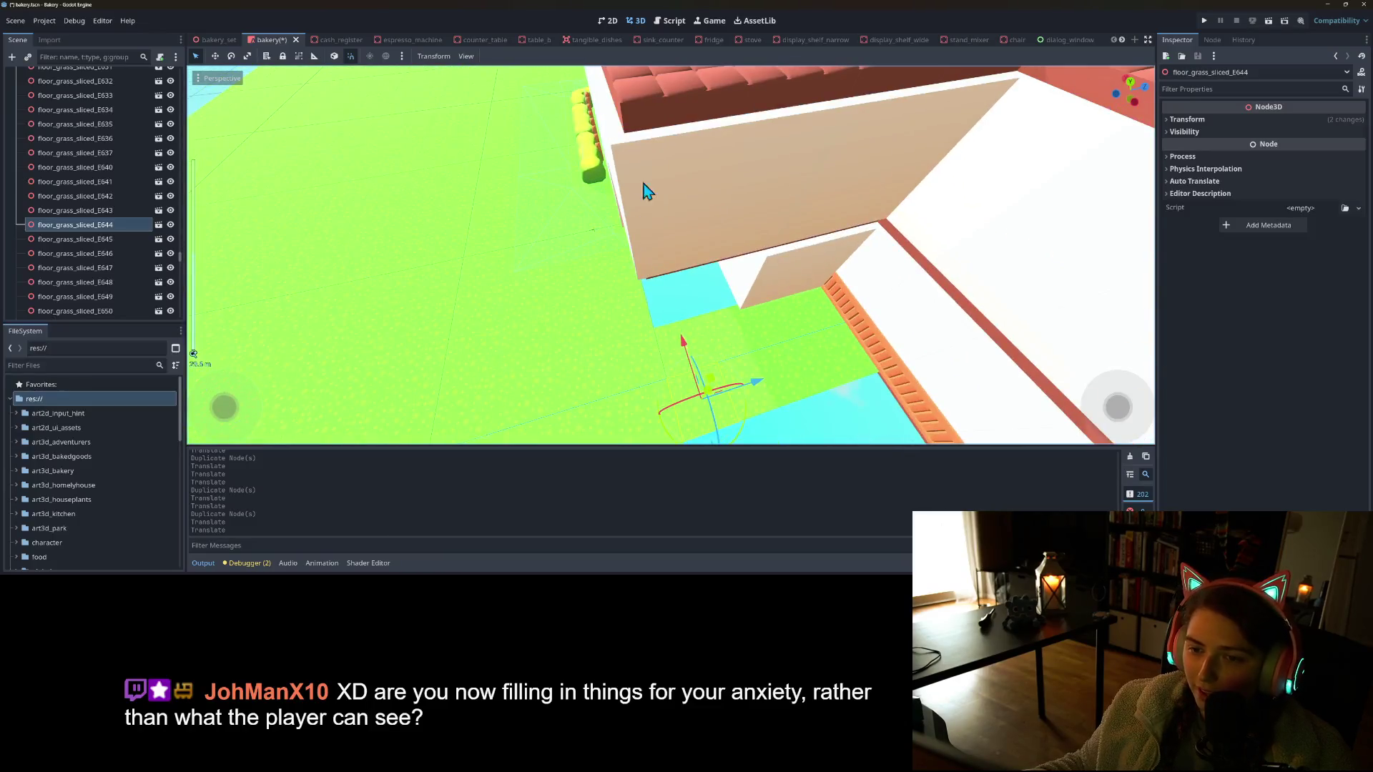
scroll(686, 357, "down", 8)
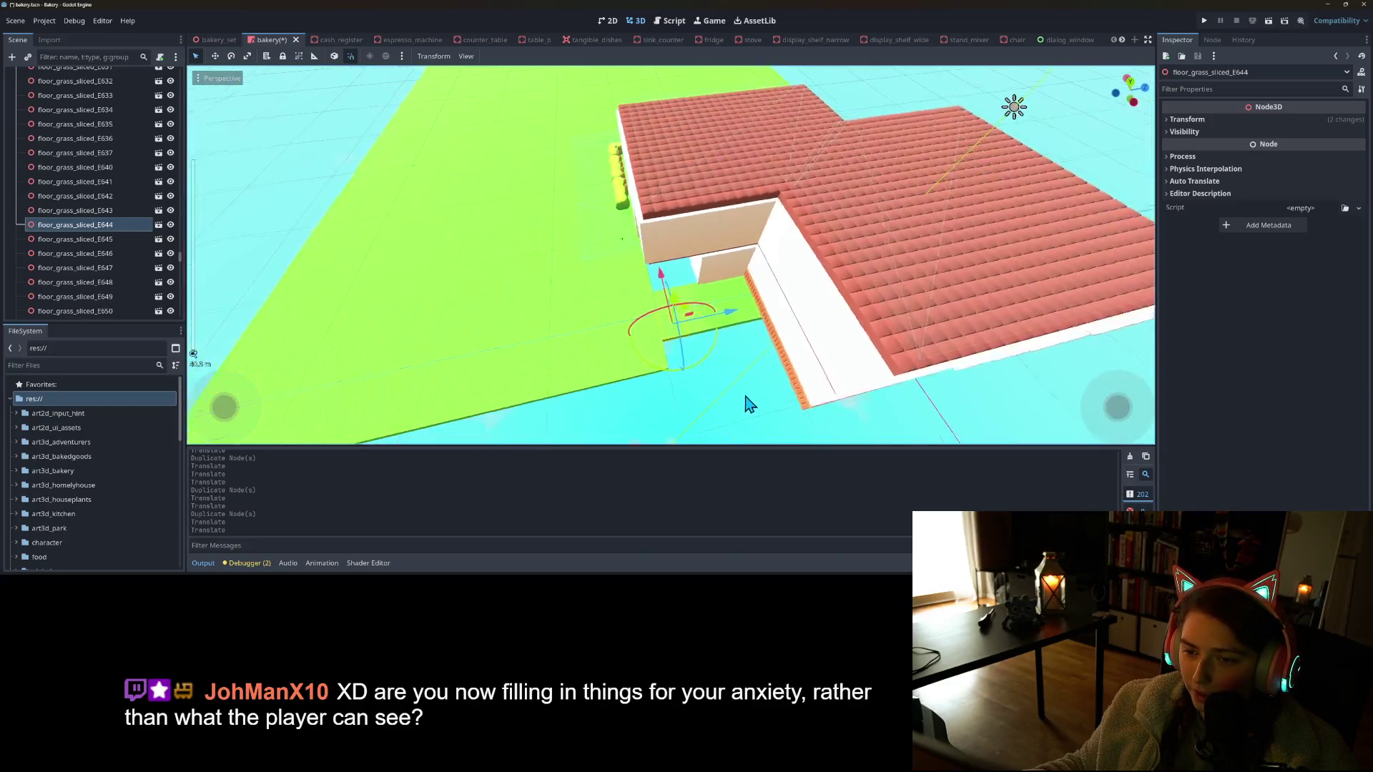
left_click(739, 333, "shift")
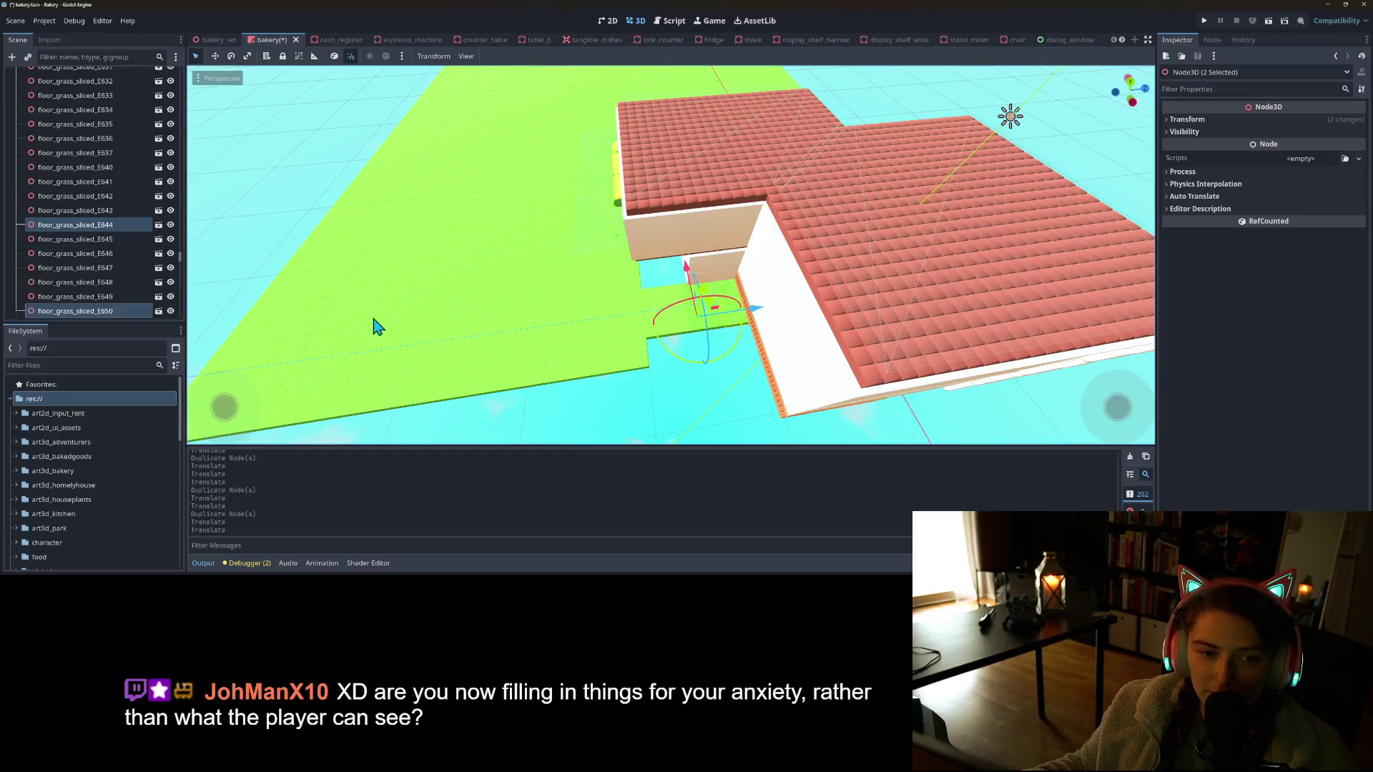
left_click(654, 400)
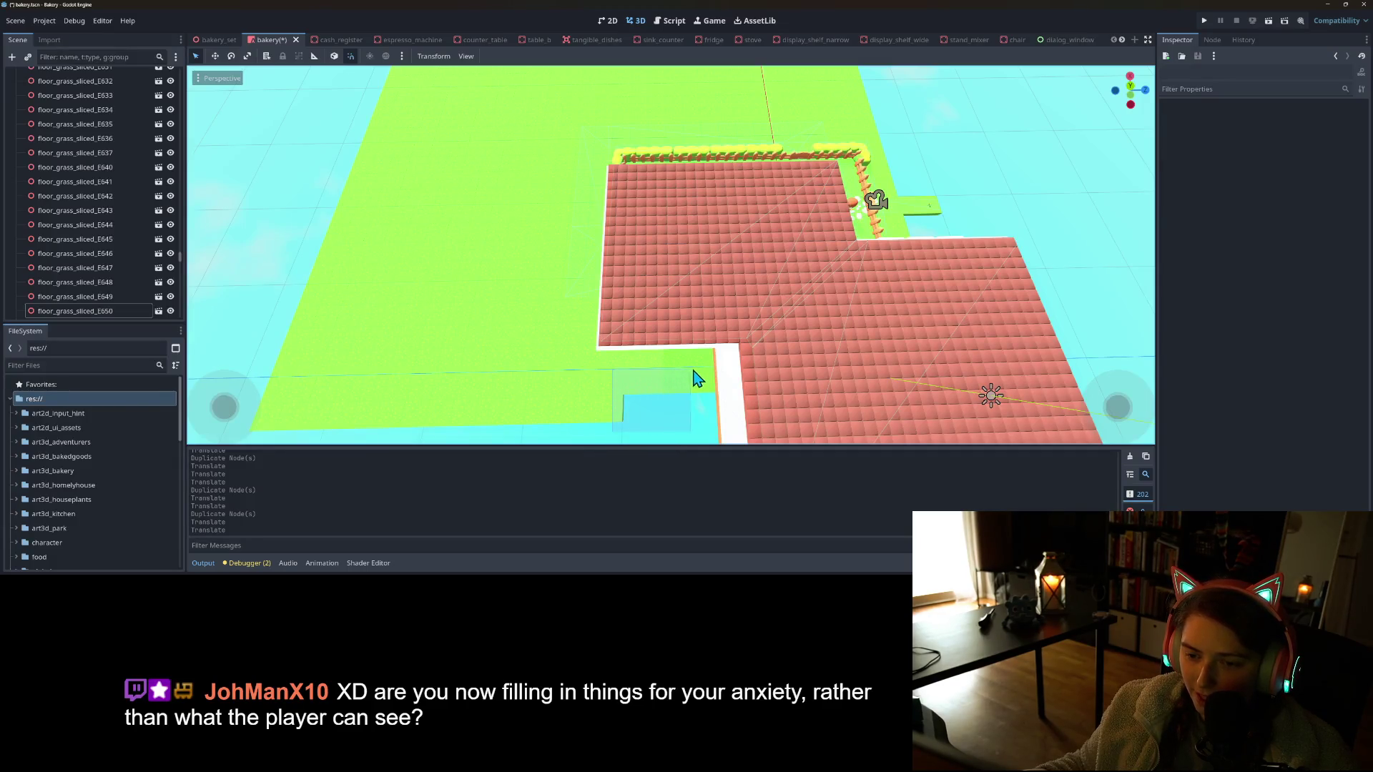
Duplicate three grass tiles next to the wall gap and shift the copies 3 units into it
left_click(721, 375)
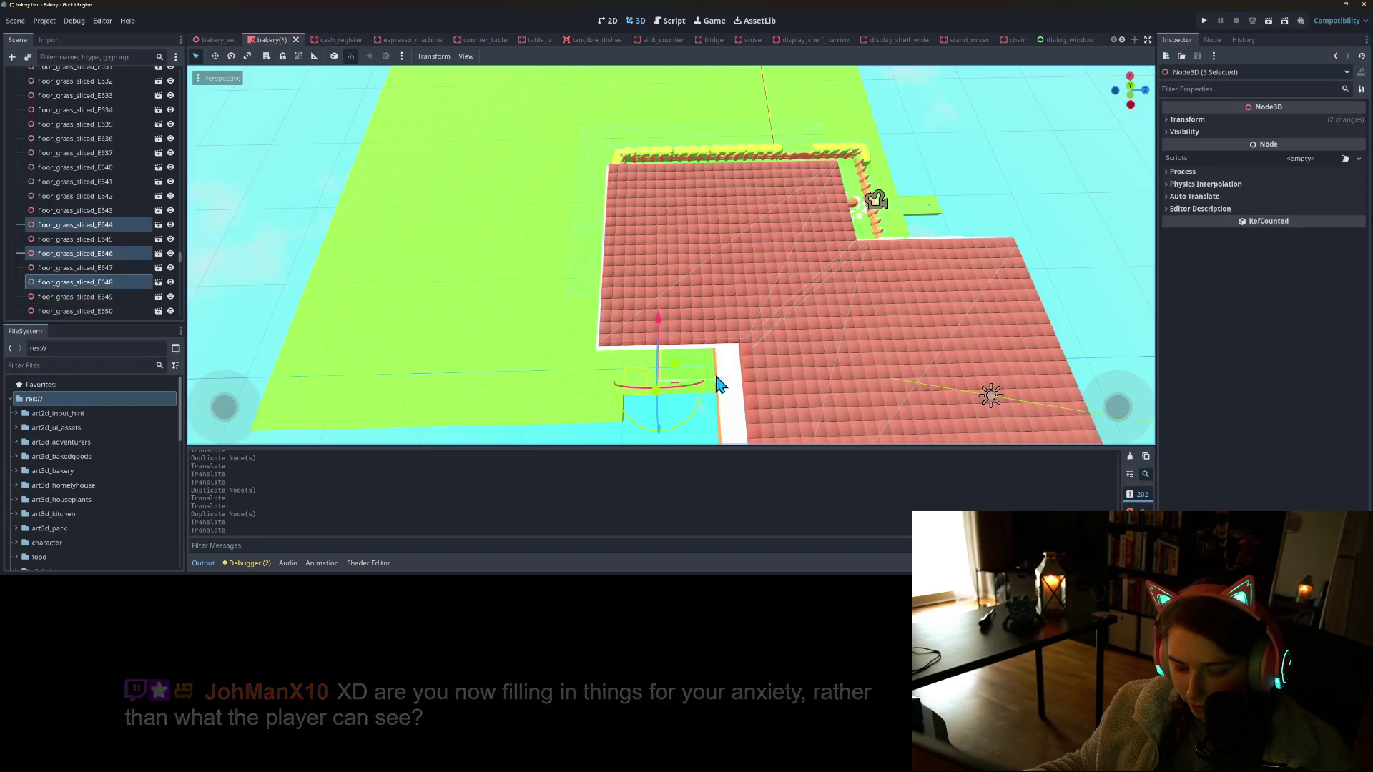
key("ctrl+d")
scroll(677, 395, "down", 3)
mouse_move(682, 322)
left_mouse_down()
mouse_move(653, 386)
mouse_move(612, 389)
mouse_move(685, 352)
left_mouse_up()
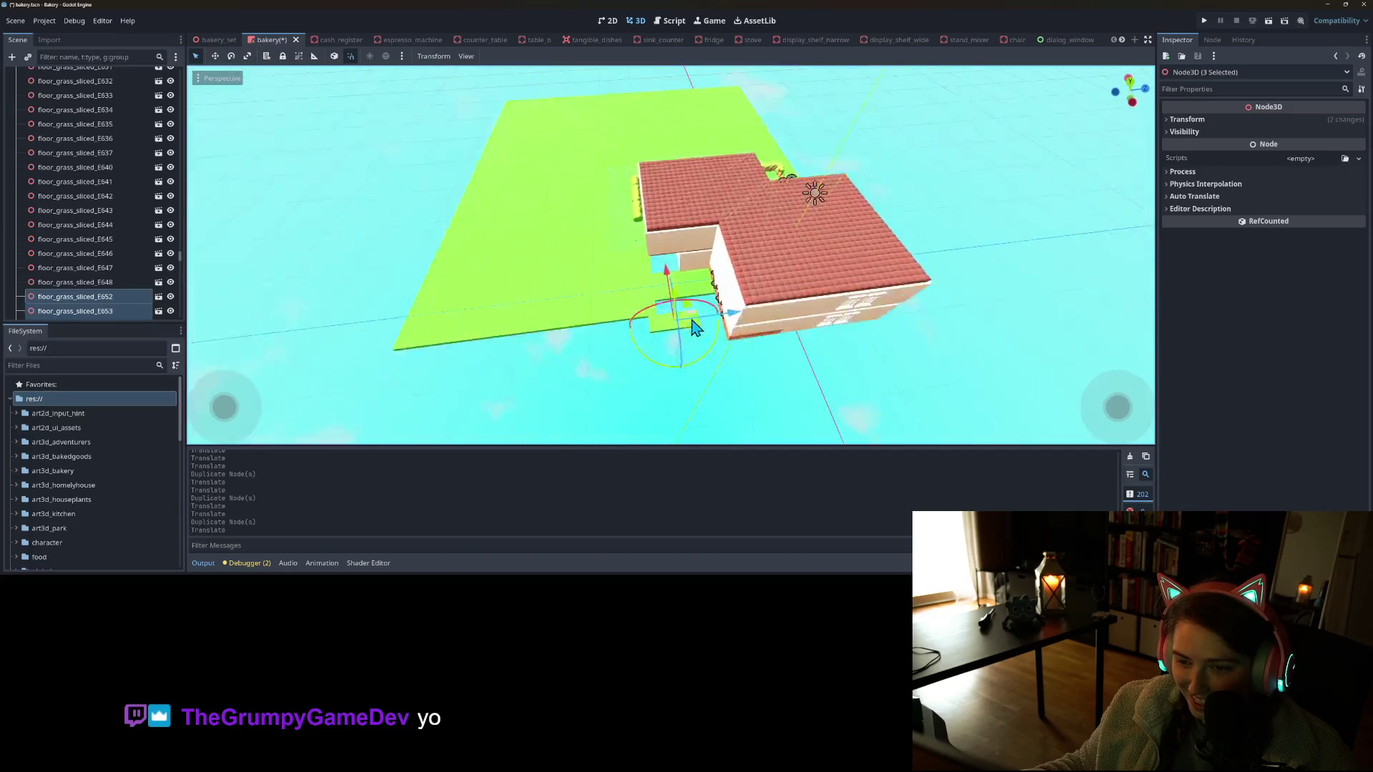
scroll(659, 329, "up", 3)
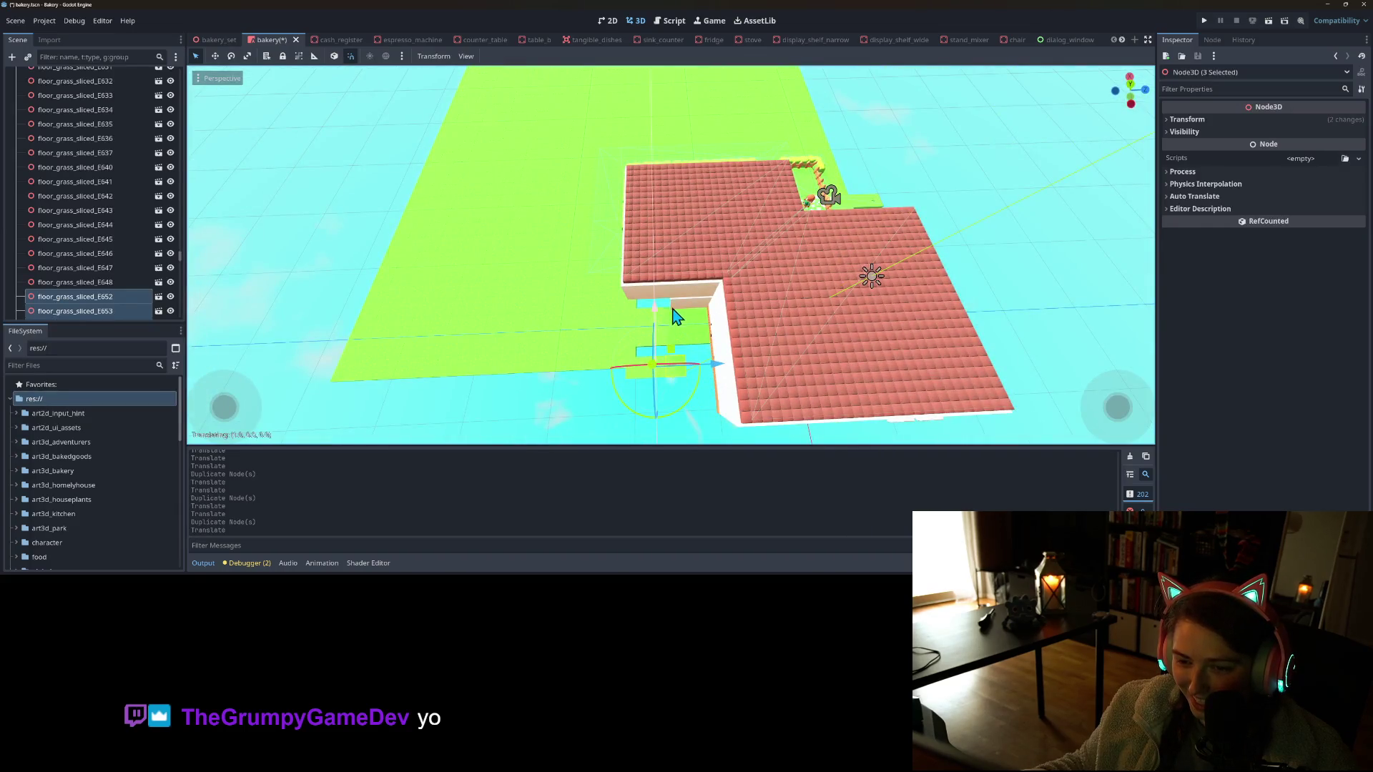
left_click_drag(731, 359, 729, 361)
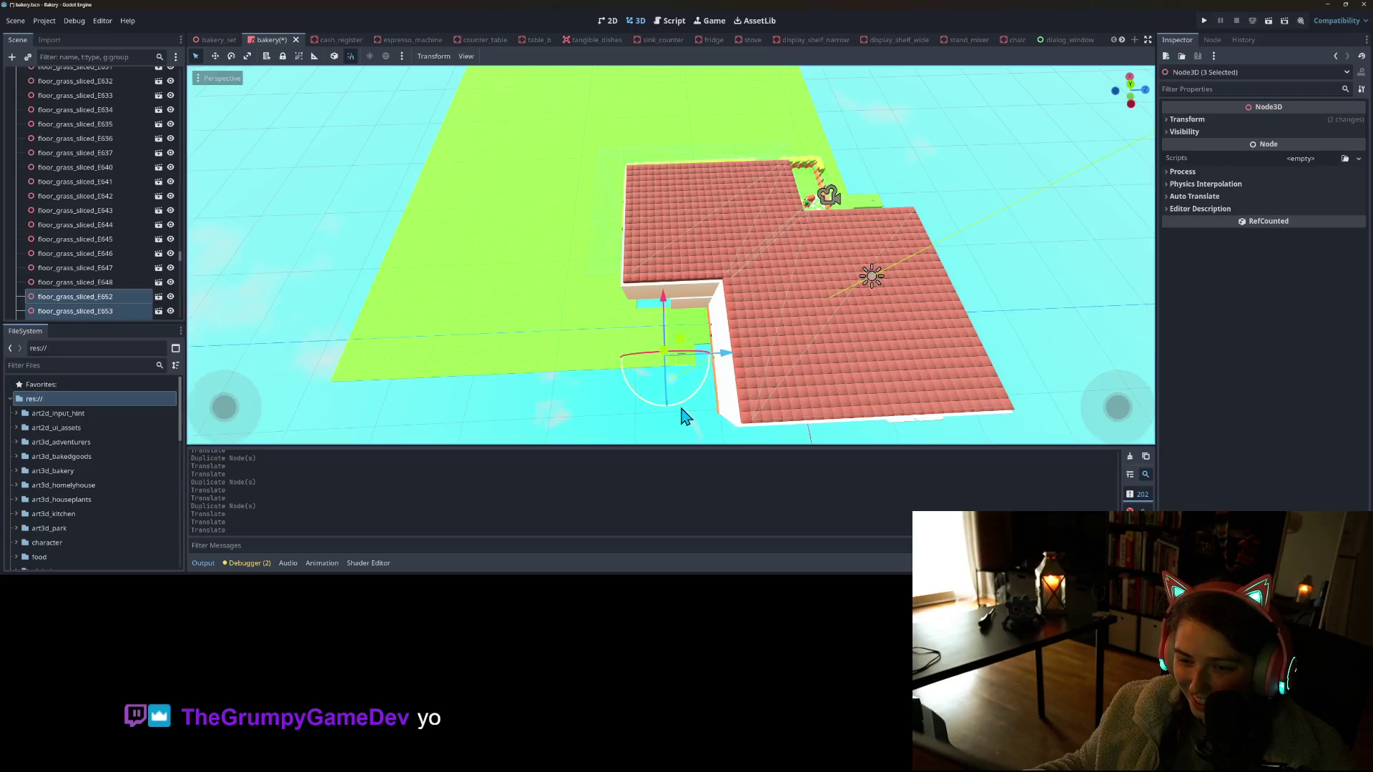
left_click(692, 427)
Duplicate five grass tiles along the wall and move the copies back one unit and left into the gap
left_click(690, 370)
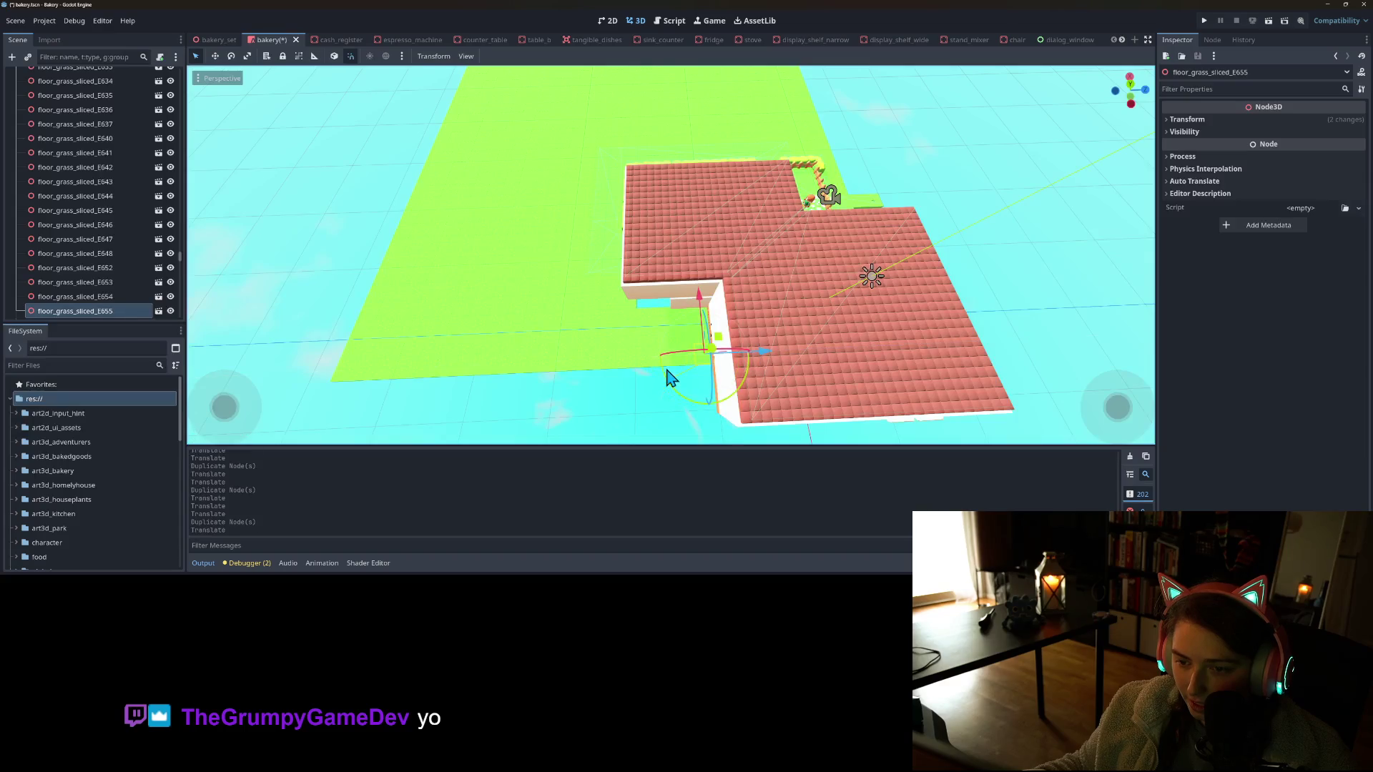
scroll(738, 346, "up", 5)
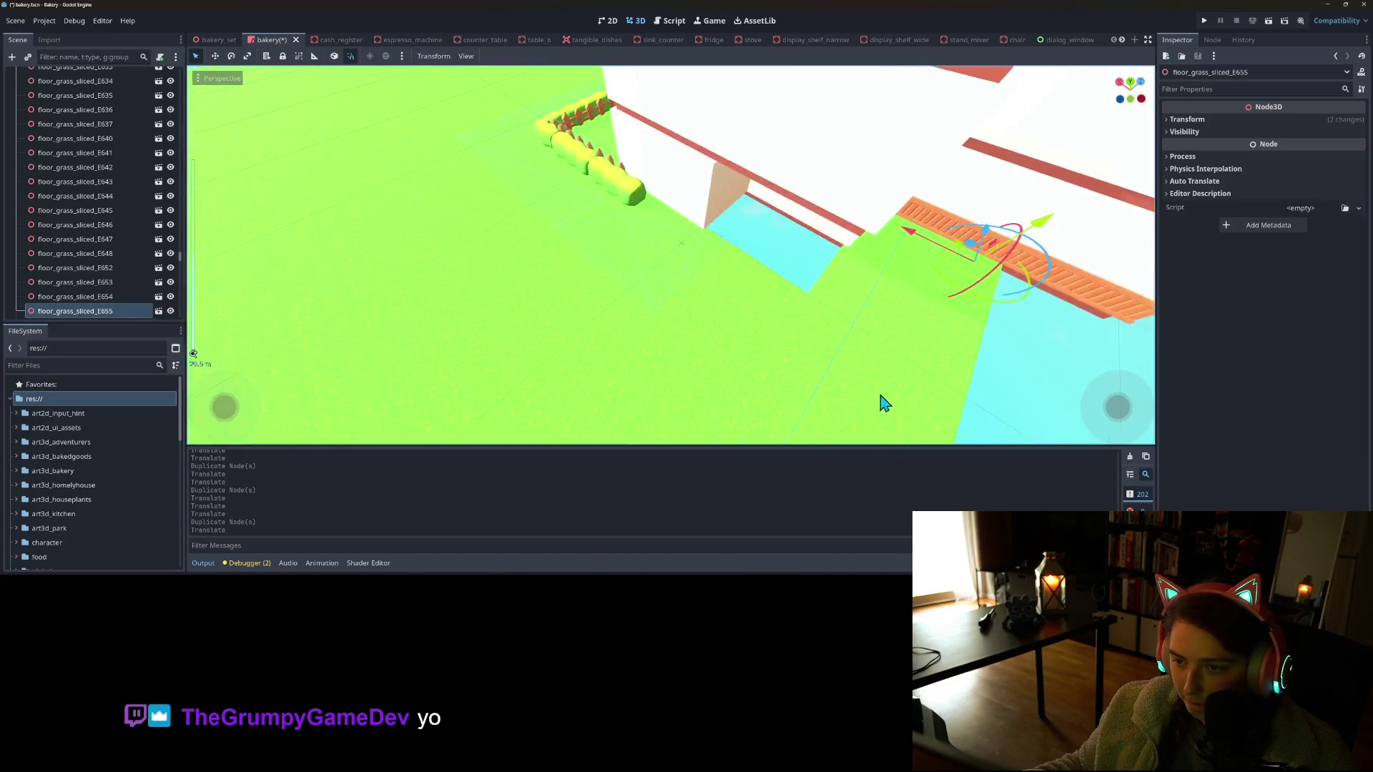
scroll(836, 389, "down", 3)
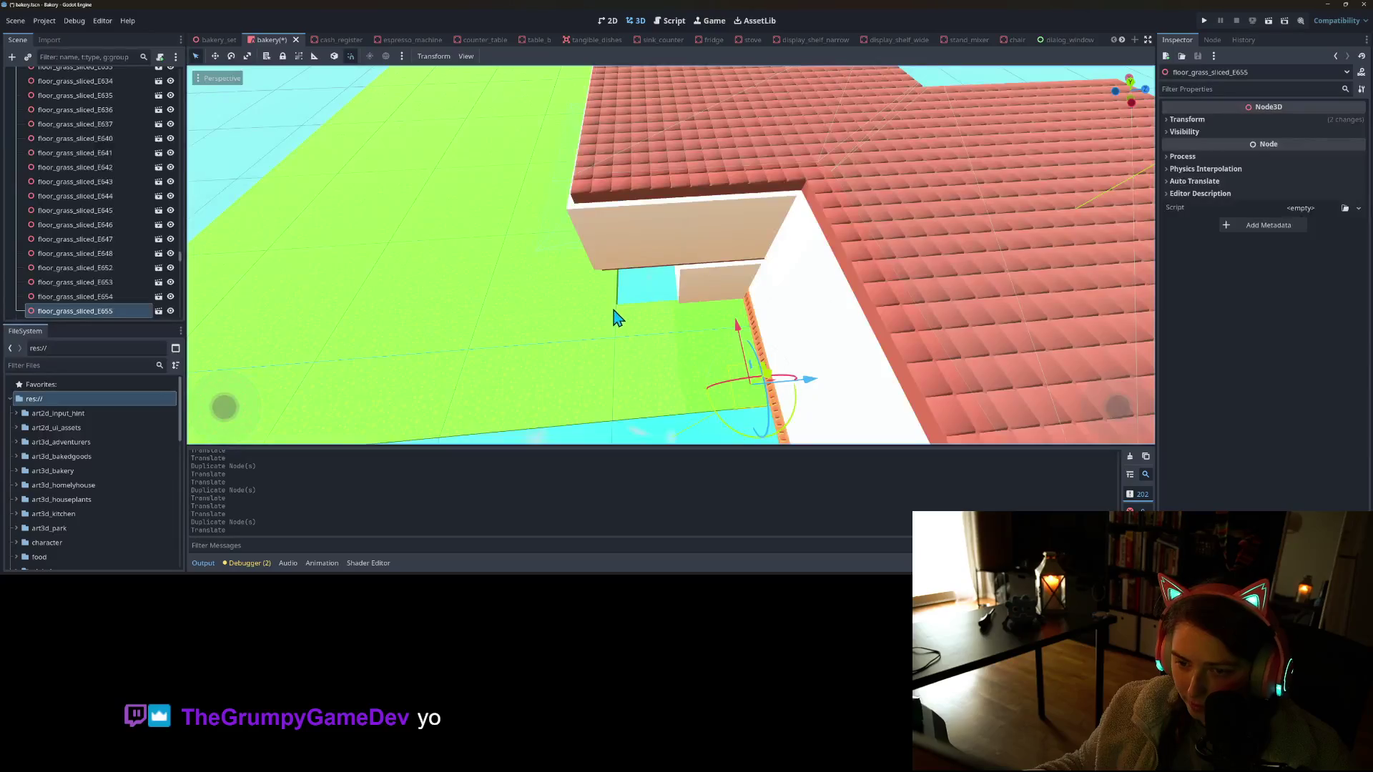
left_click_drag(611, 293, 674, 385)
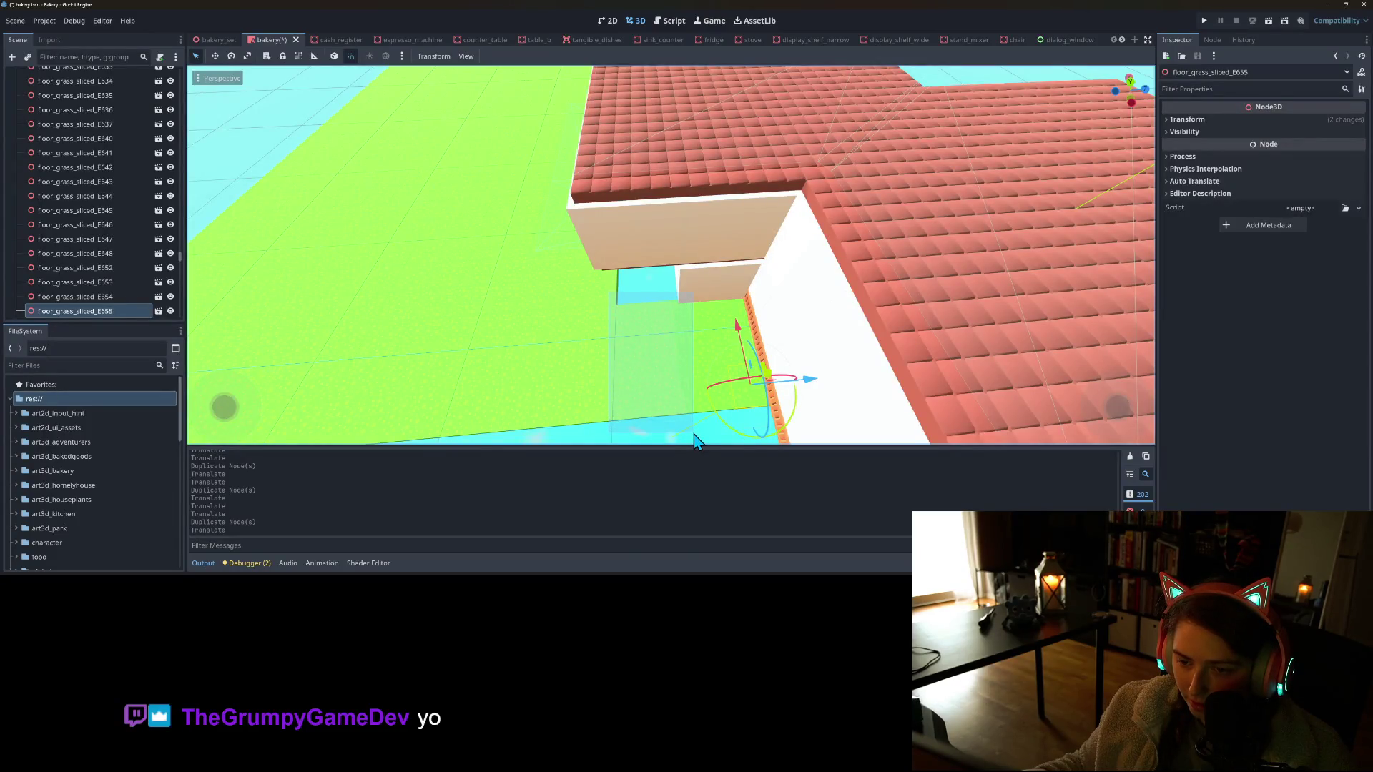
left_click_drag(694, 435, 693, 435)
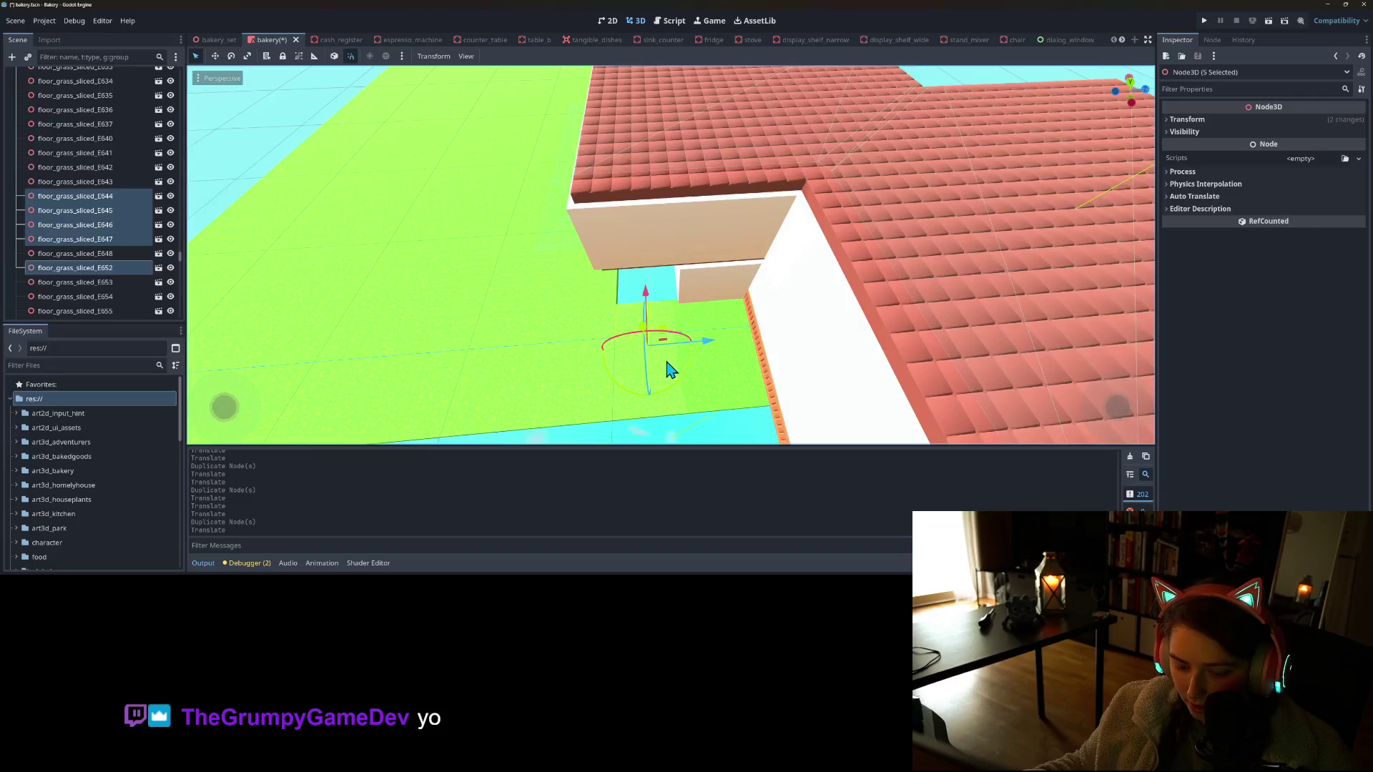
scroll(670, 369, "down", 3)
key("ctrl+d")
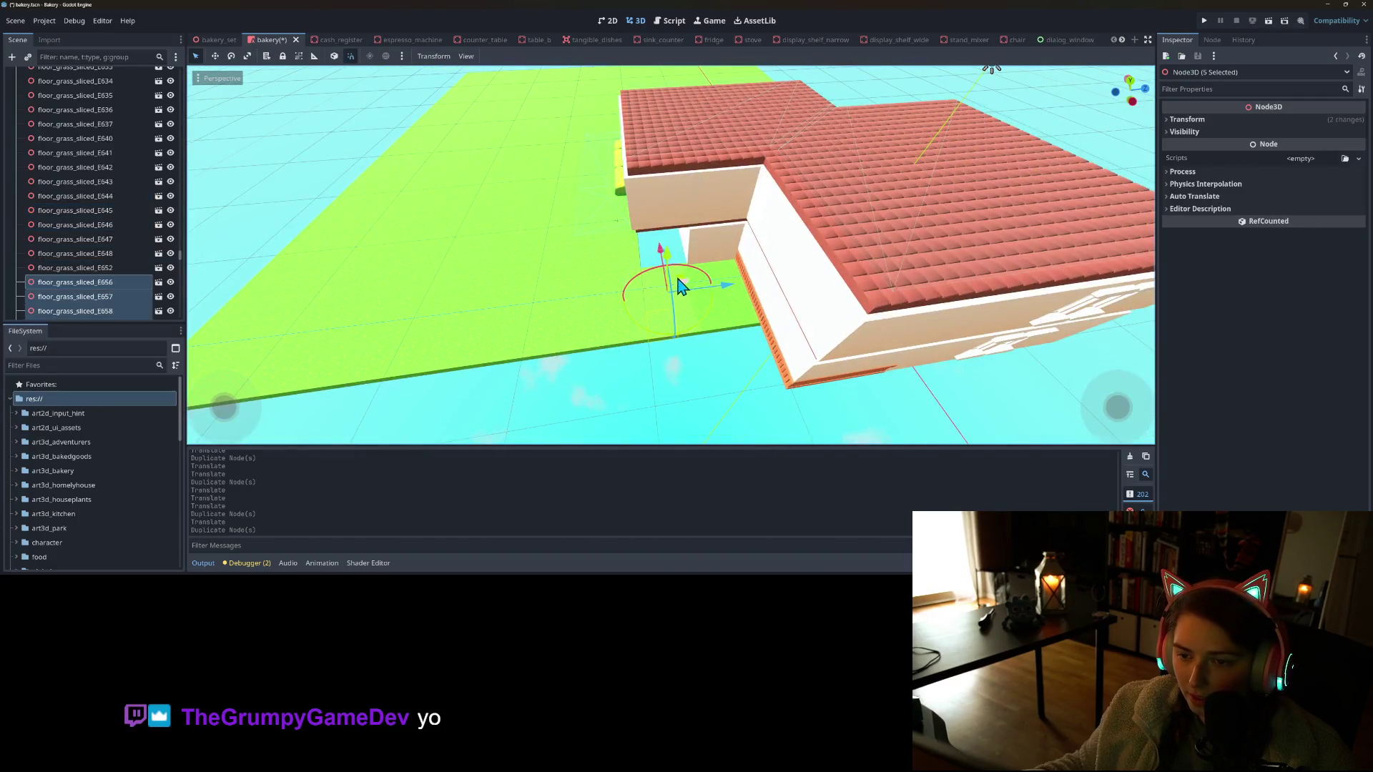
mouse_move(682, 284)
left_mouse_down()
mouse_move(714, 384)
mouse_move(643, 294)
mouse_move(685, 251)
mouse_move(656, 236)
left_mouse_up()
scroll(756, 352, "up", 5)
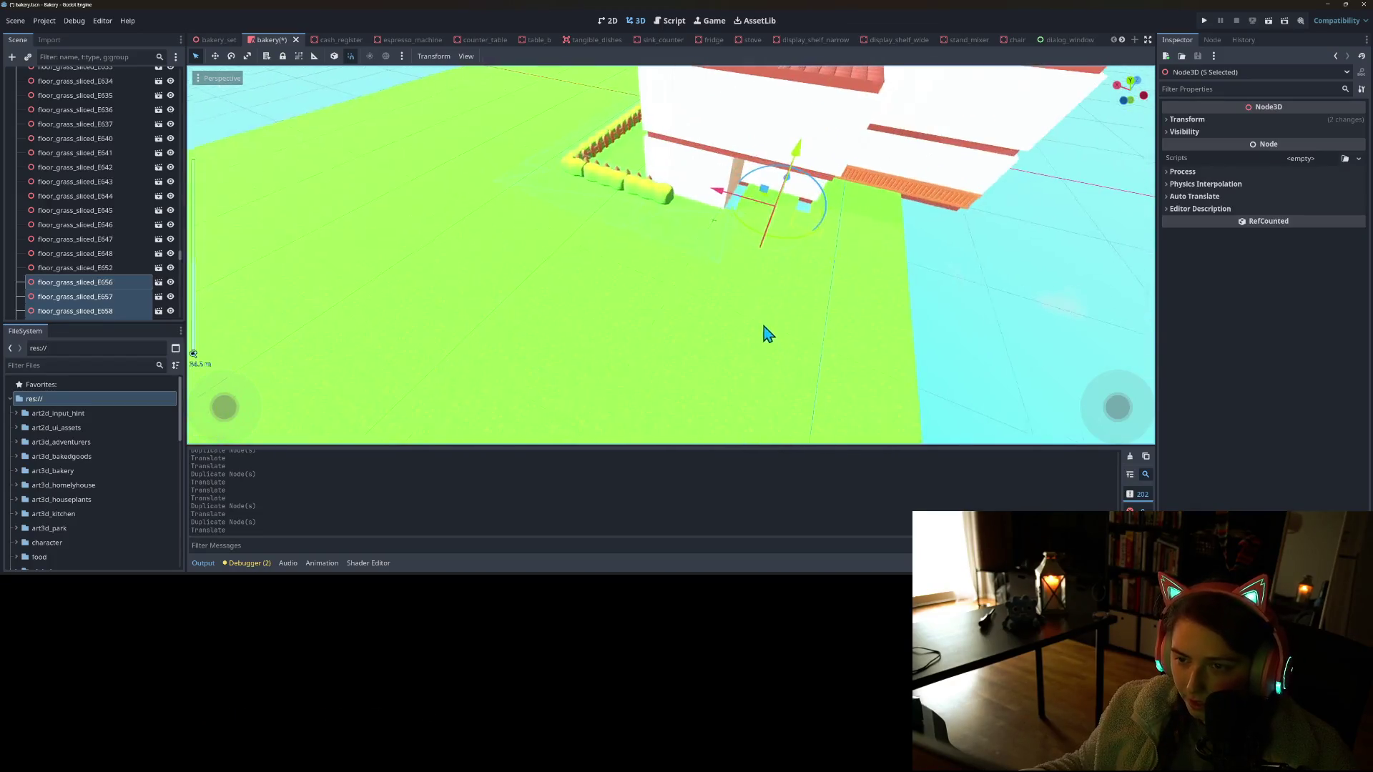
left_click_drag(754, 205, 758, 275)
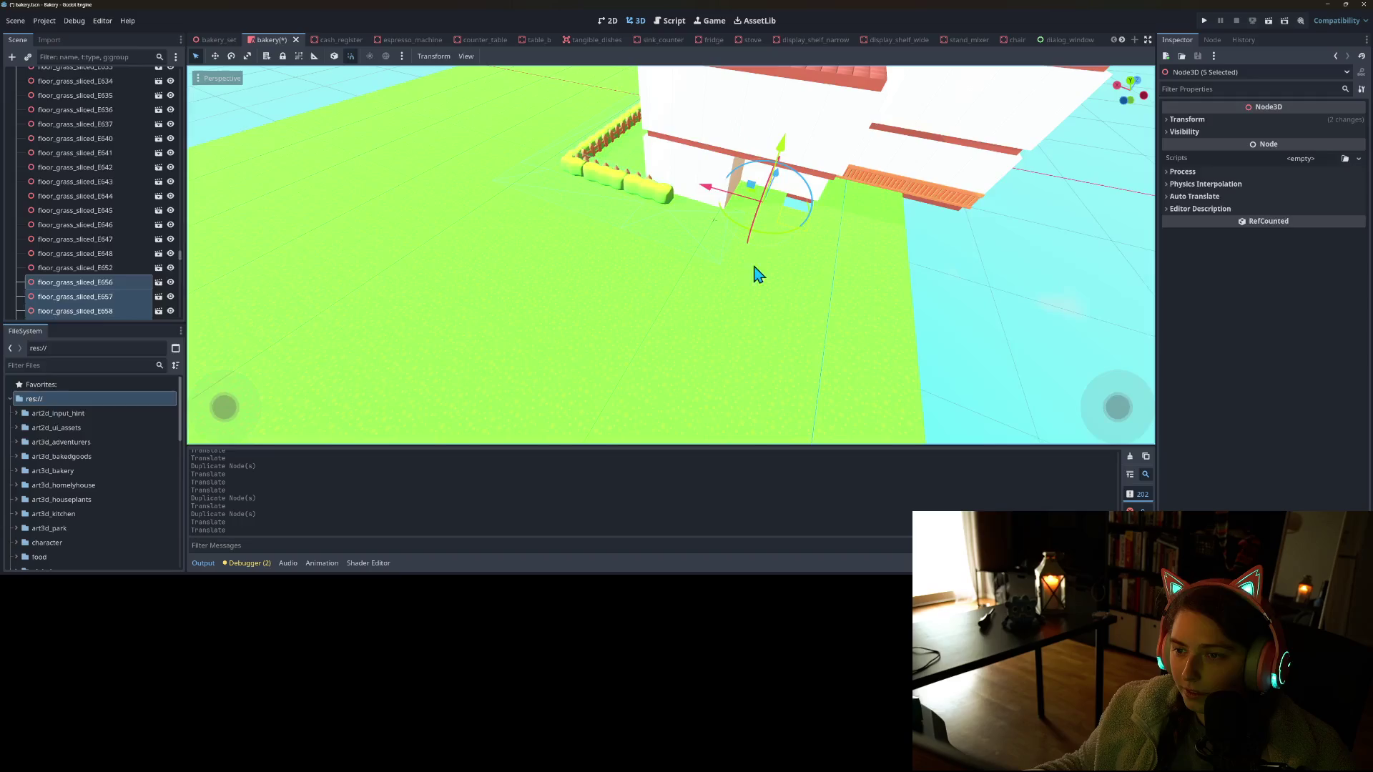
Duplicate tile floor_grass_sliced_E660 and move the copy right to fill the last gap
left_click(846, 313)
key("f")
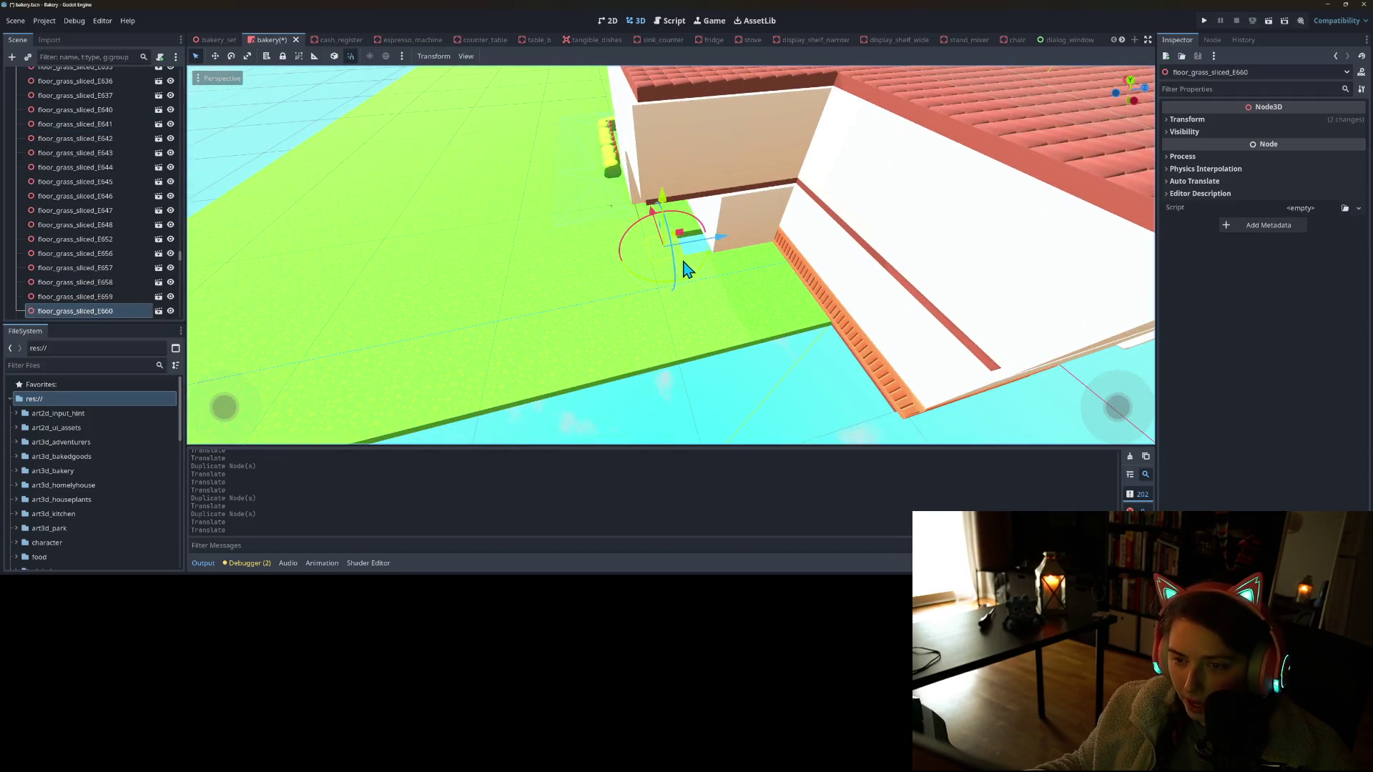
key("ctrl+d")
left_click_drag(726, 247, 740, 266)
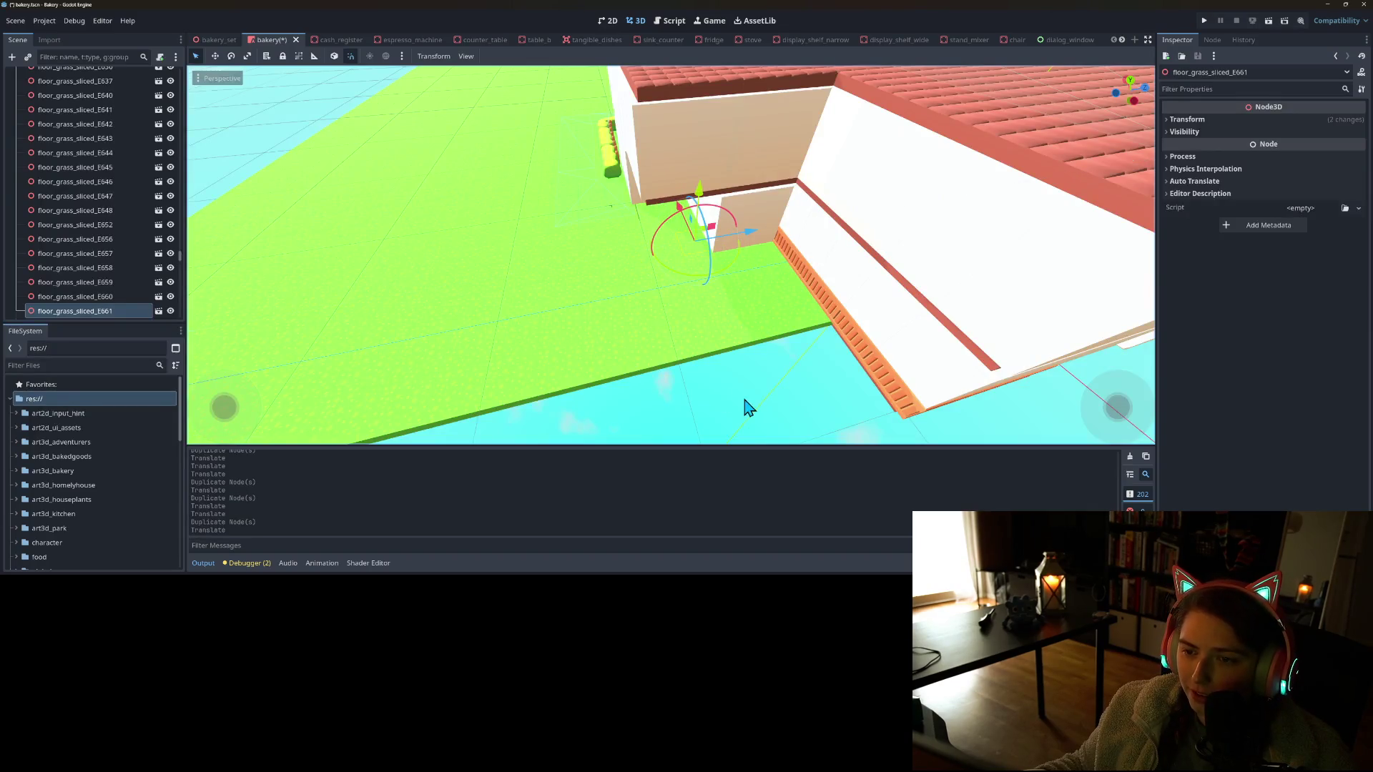
Deselect, zoom and orbit around the finished bakery yard, then switch to the web browser
left_click(744, 406)
scroll(643, 371, "down", 10)
scroll(787, 372, "up", 8)
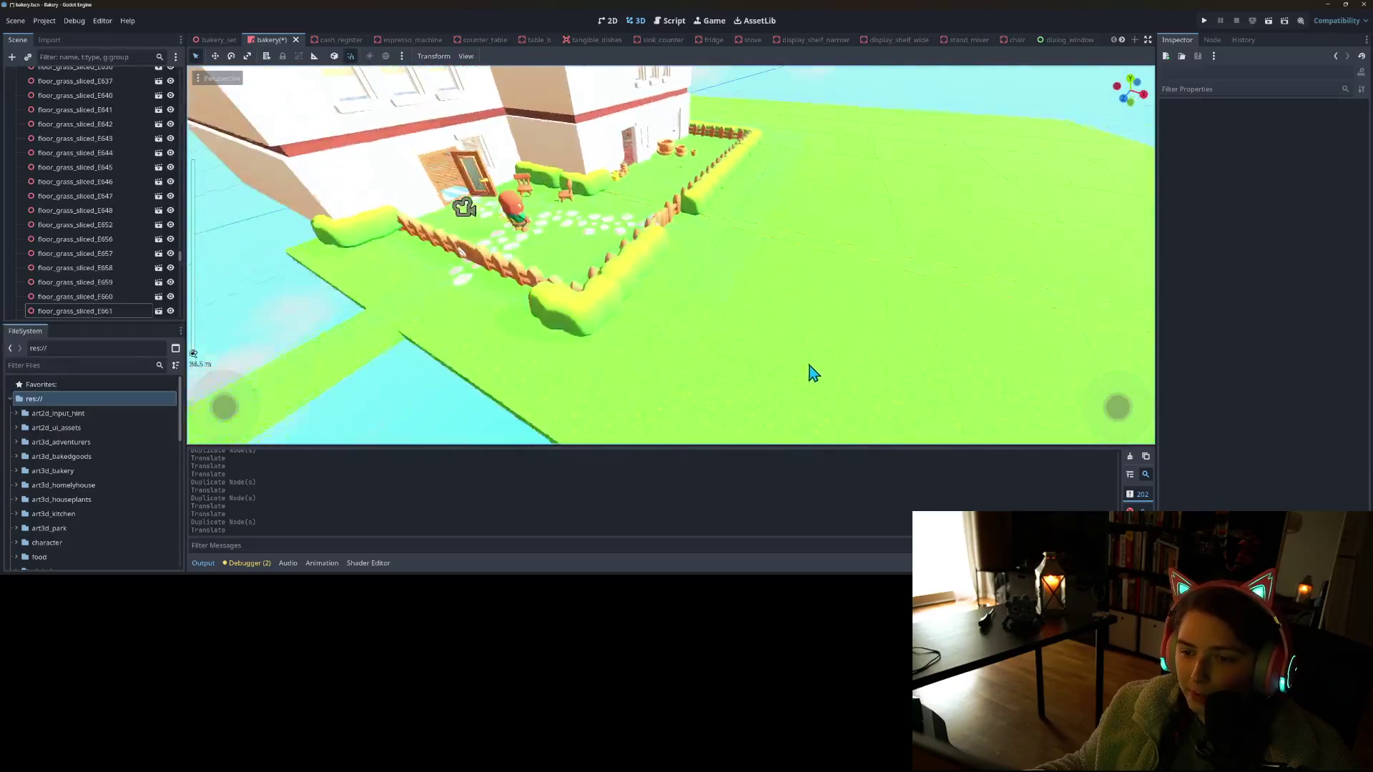
scroll(815, 368, "down", 3)
mouse_move(830, 367)
left_mouse_down()
mouse_move(846, 367)
mouse_move(797, 379)
mouse_move(822, 372)
left_mouse_up()
scroll(846, 368, "up", 5)
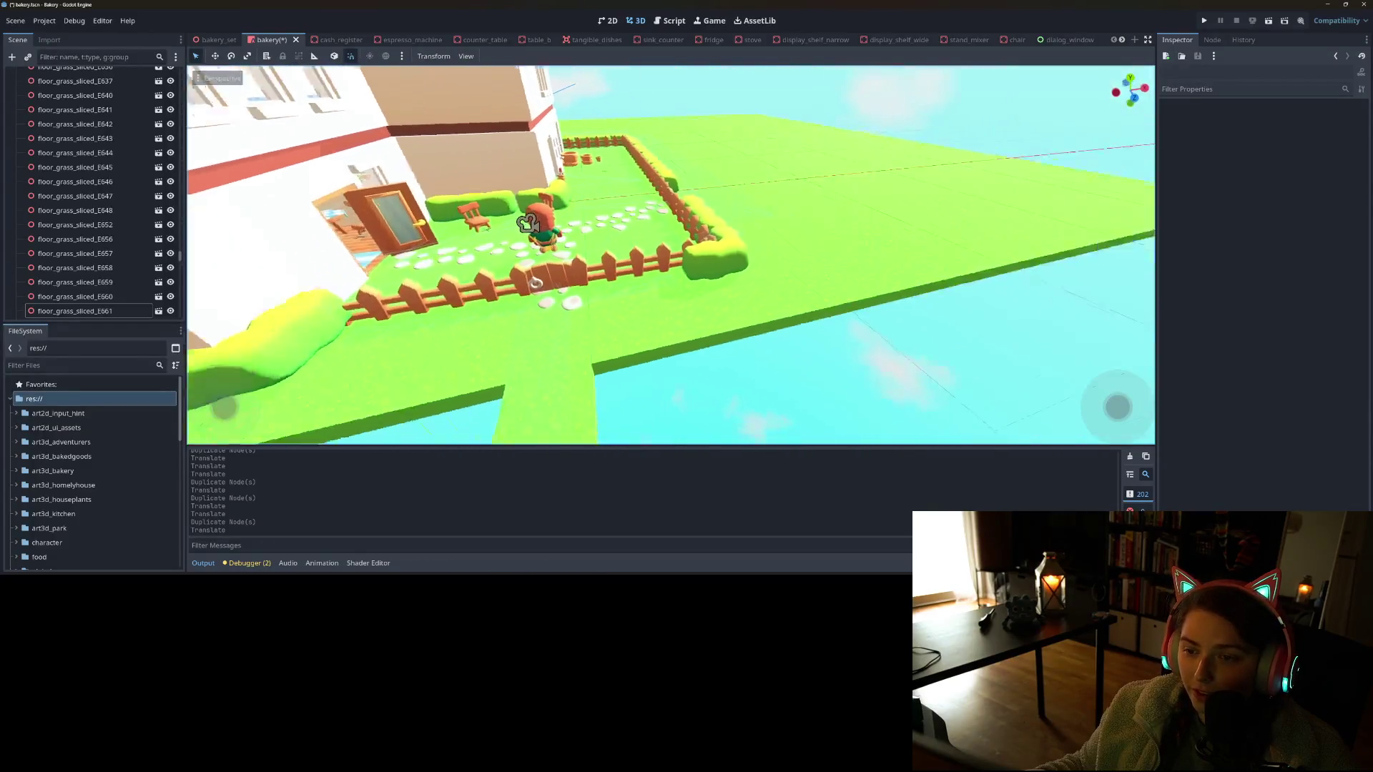
scroll(855, 358, "down", 3)
scroll(822, 367, "up", 3)
scroll(822, 366, "down", 2)
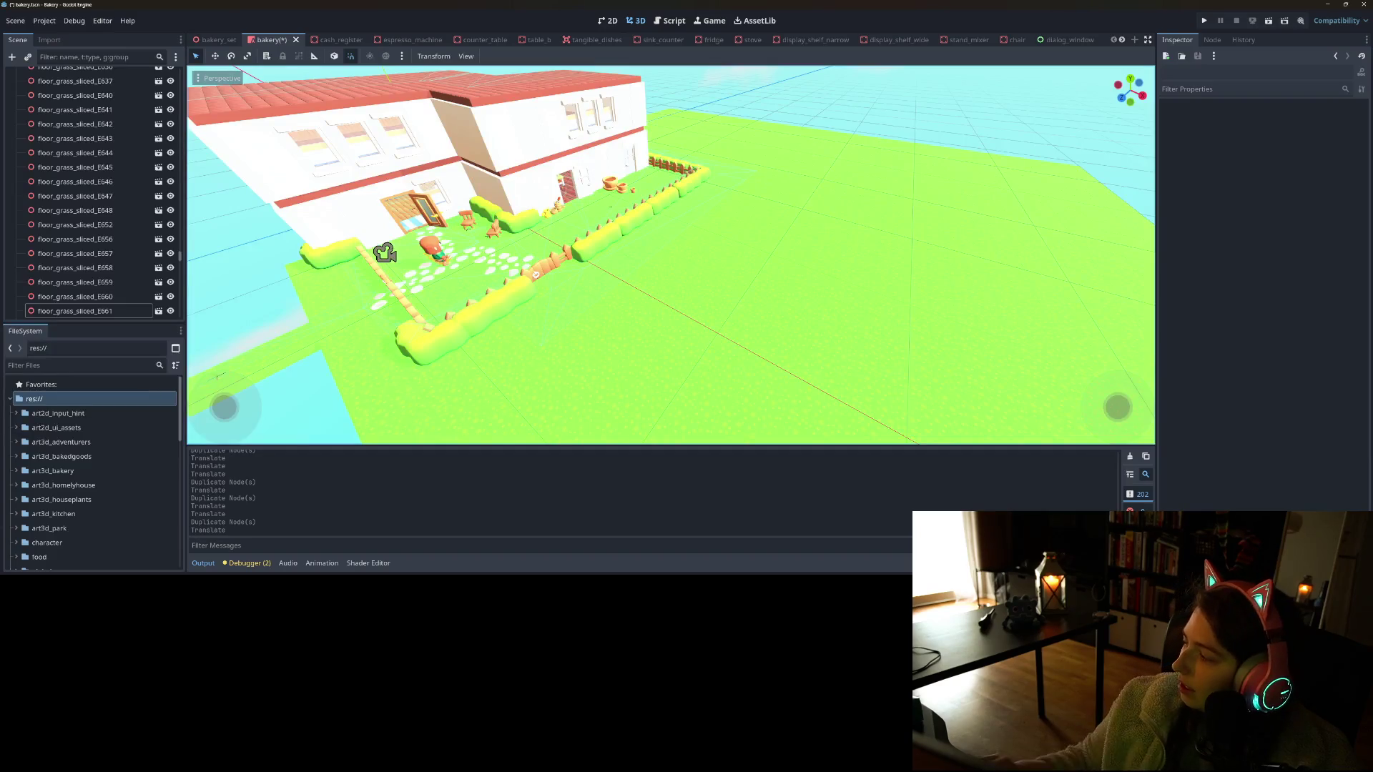
key("alt+Tab")
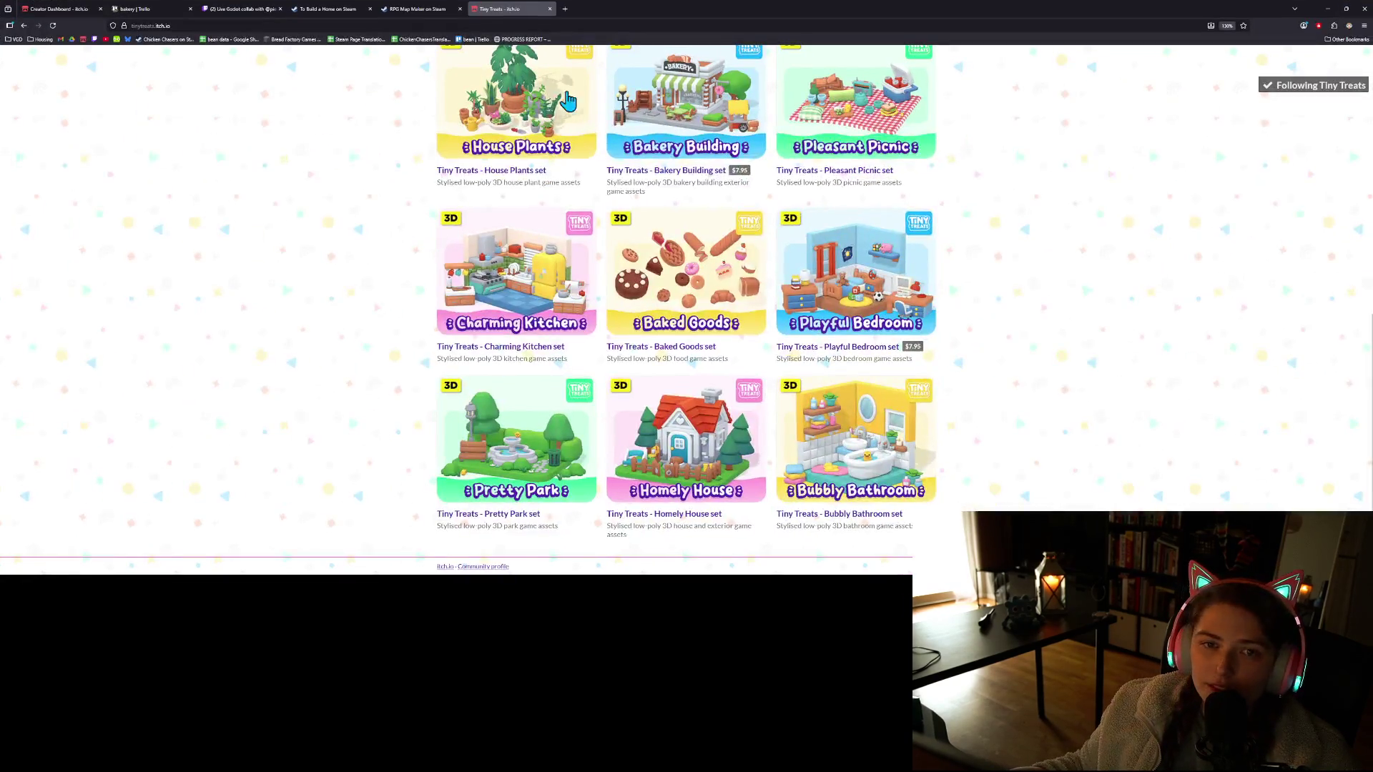
Go from the itch.io dashboard's joined jams to the Craftpix Indie Jam #2-2025 page
left_click(55, 11)
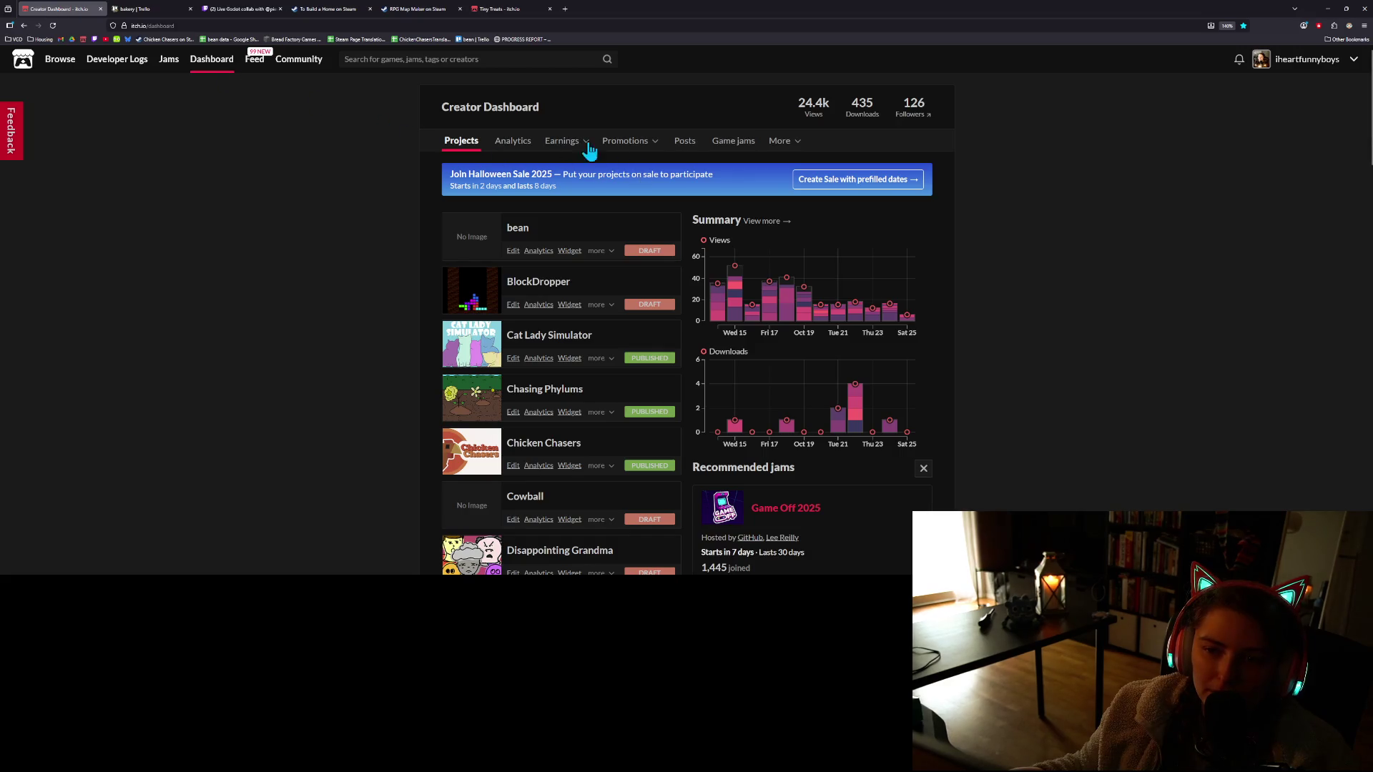
left_click(170, 61)
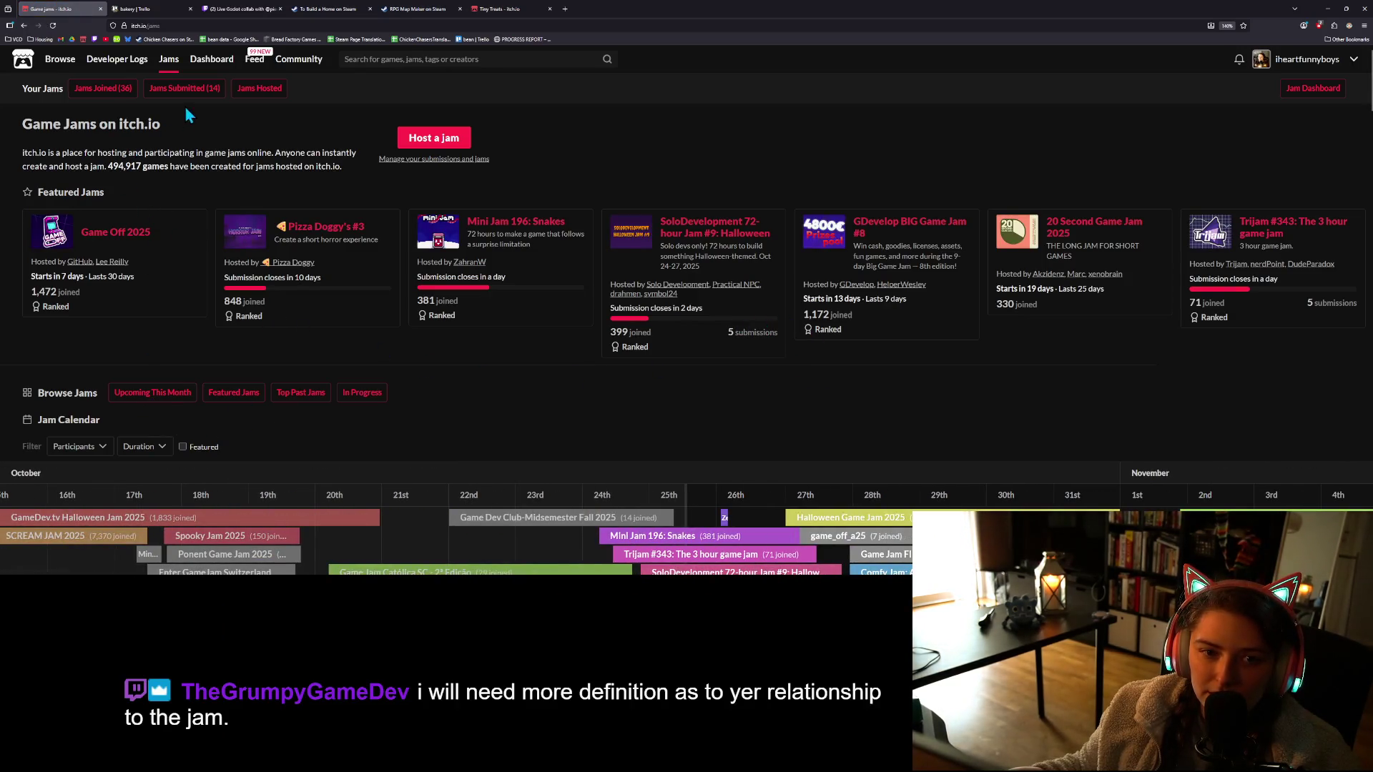
left_click(105, 101)
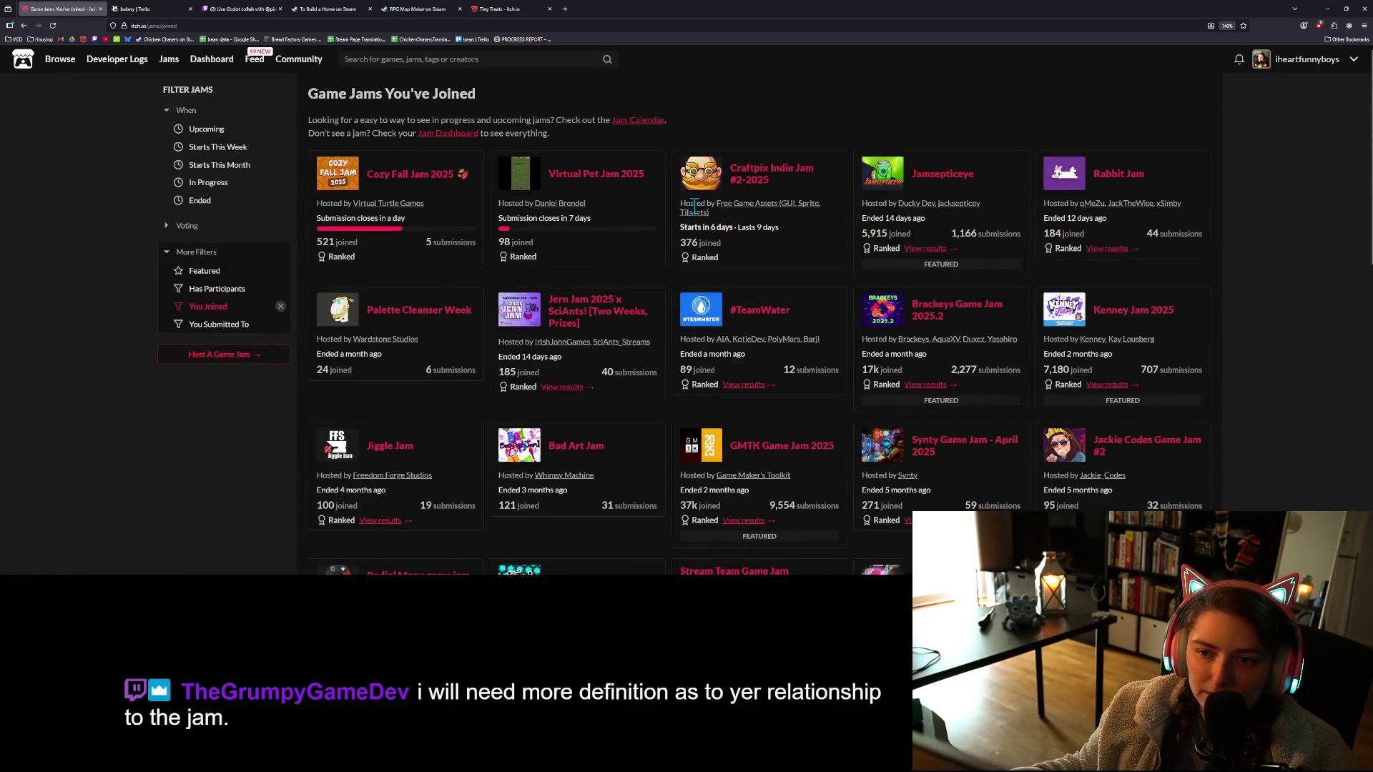
left_click(750, 181)
left_click(386, 25)
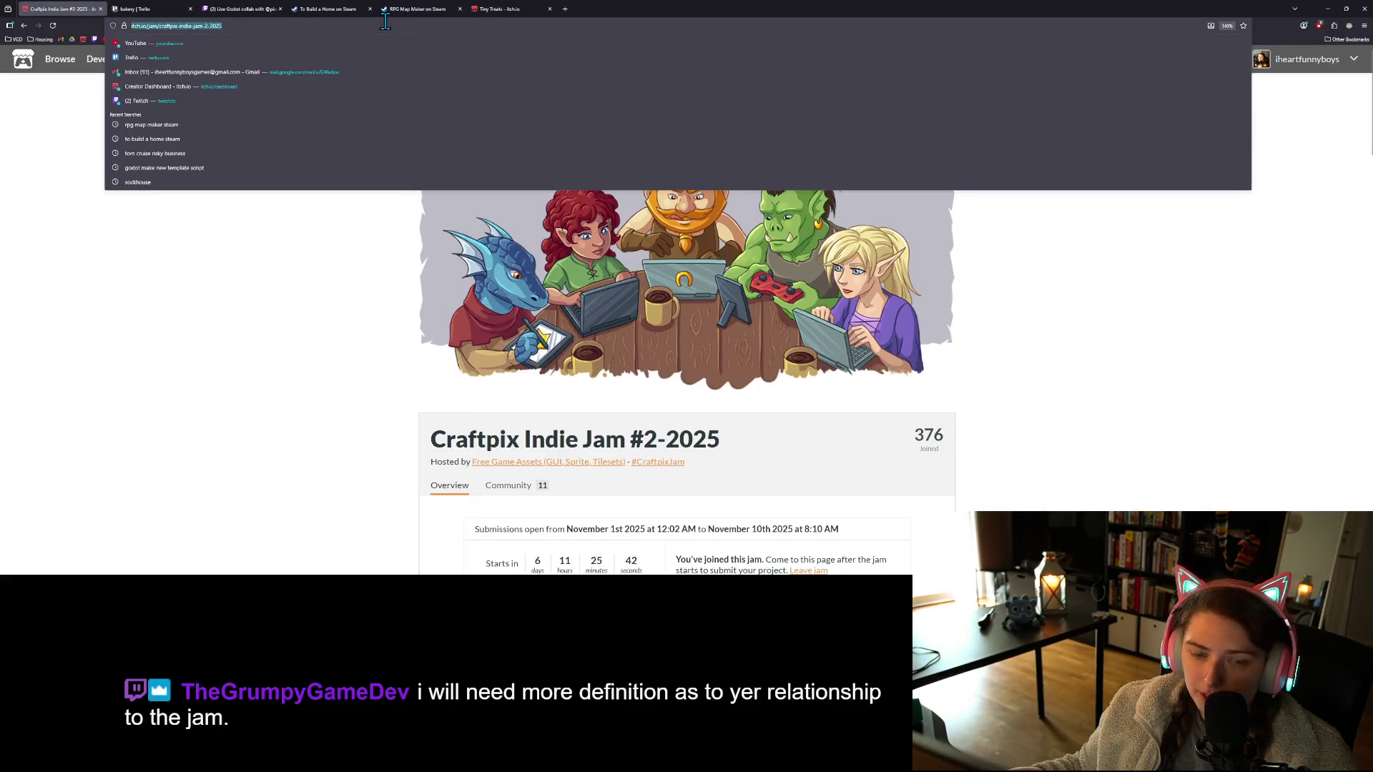
left_click(285, 270)
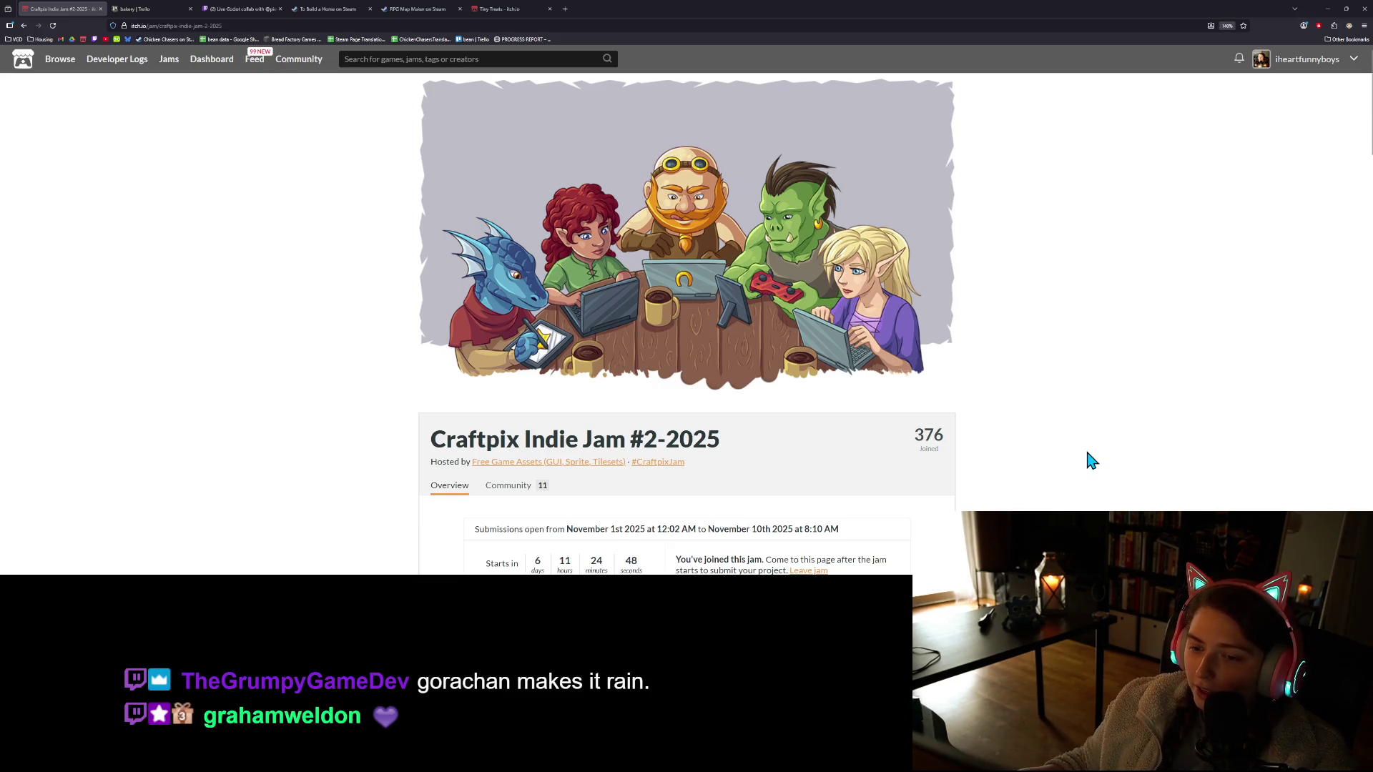
Scroll through the jam's welcome text and open a new blank browser tab
scroll(1092, 459, "down", 4)
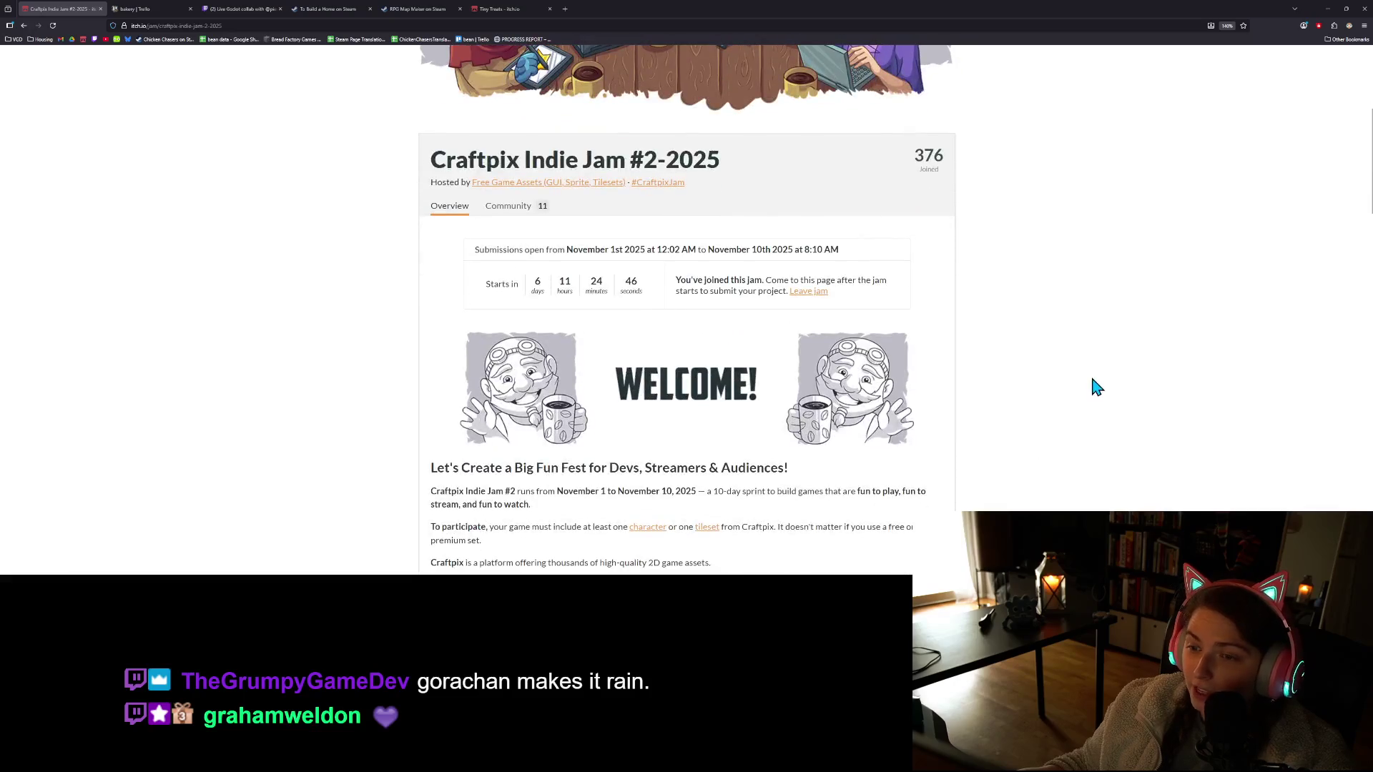
scroll(985, 402, "down", 2)
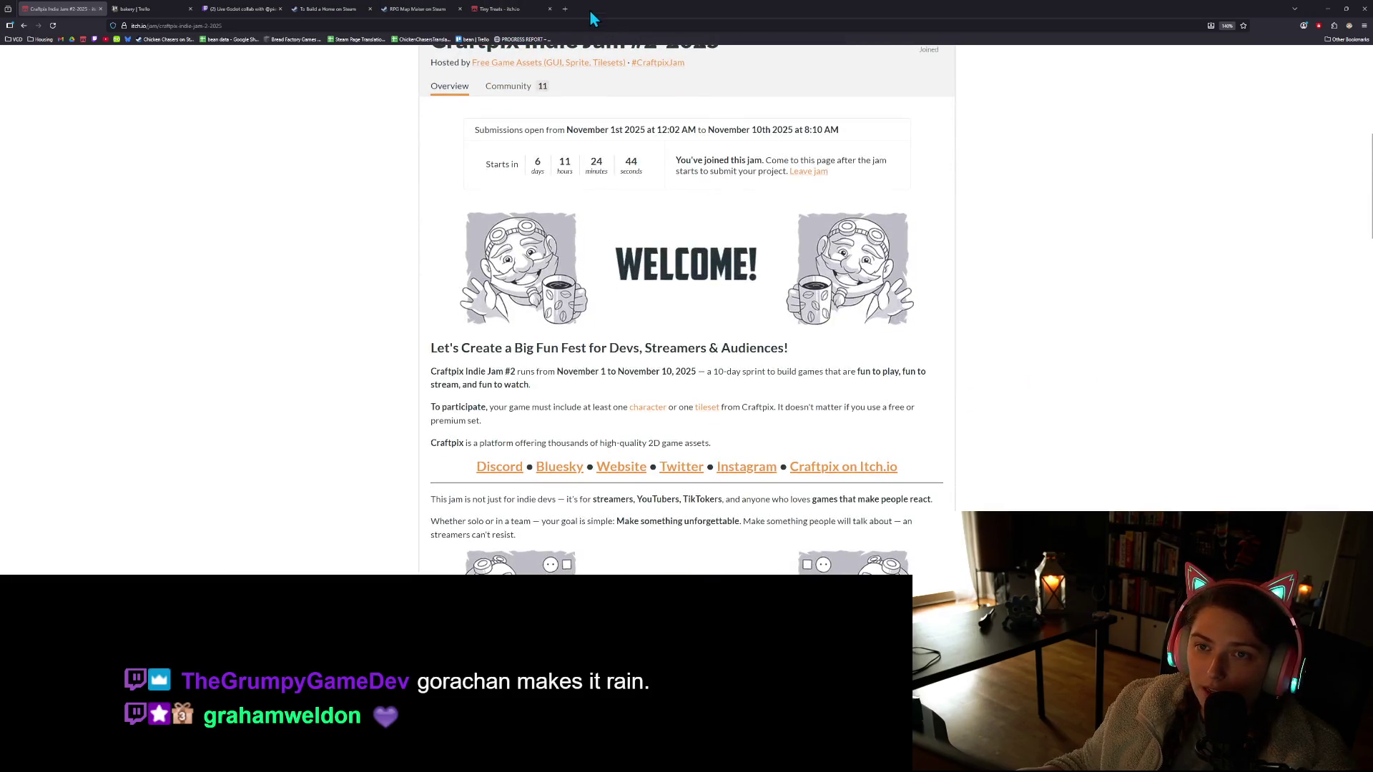
left_click(565, 8)
left_click(14, 40)
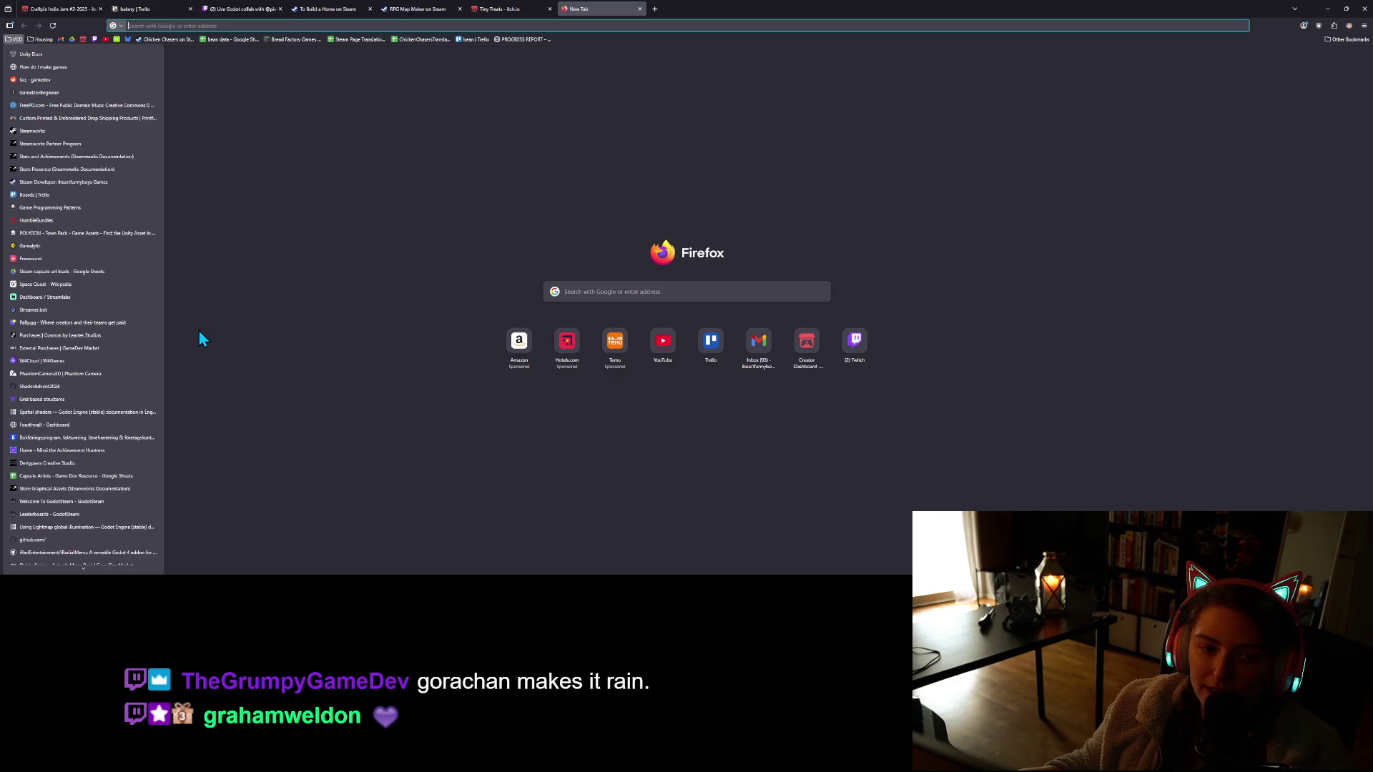
Load the bookmarked Craftpix Animals Farm 3D Low Poly Models page and copy its web address
scroll(82, 358, "down", 2)
scroll(84, 404, "down", 2)
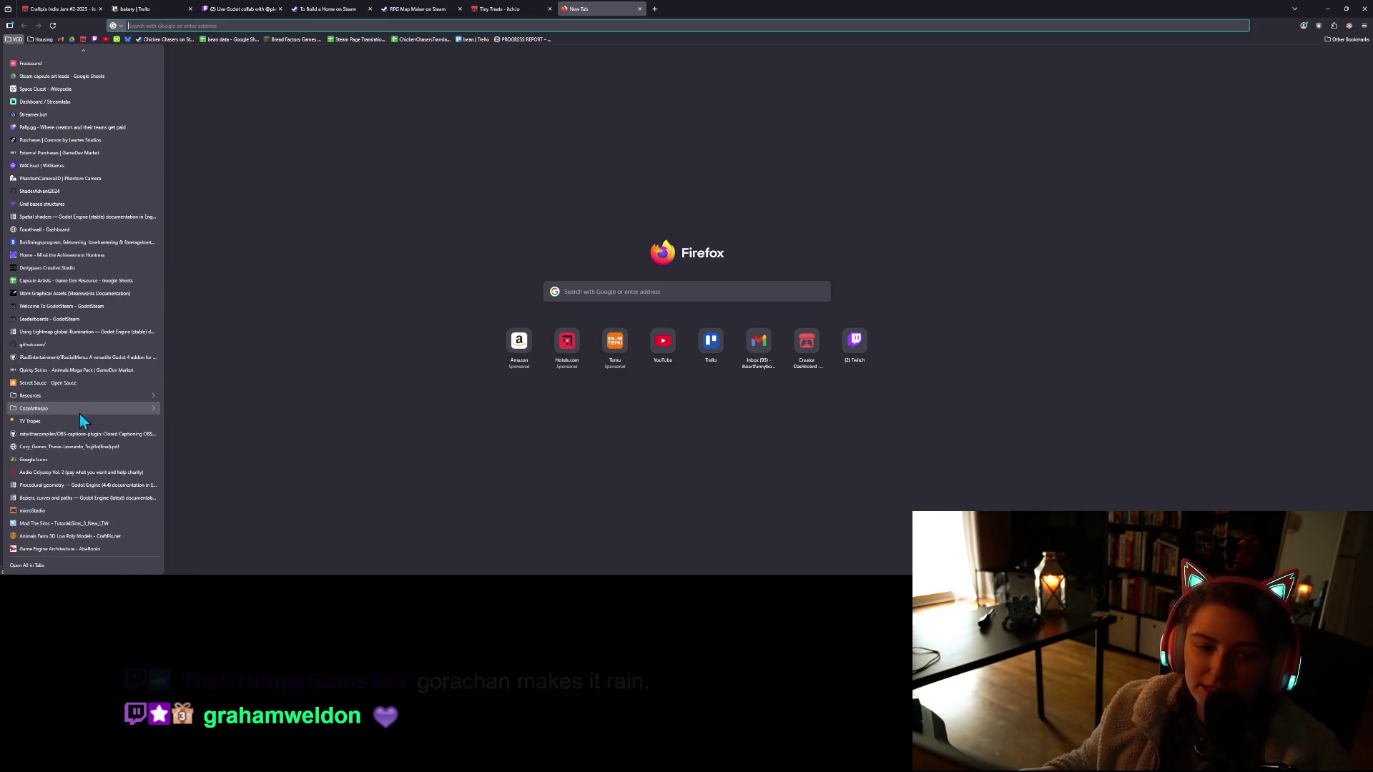
left_click(77, 537)
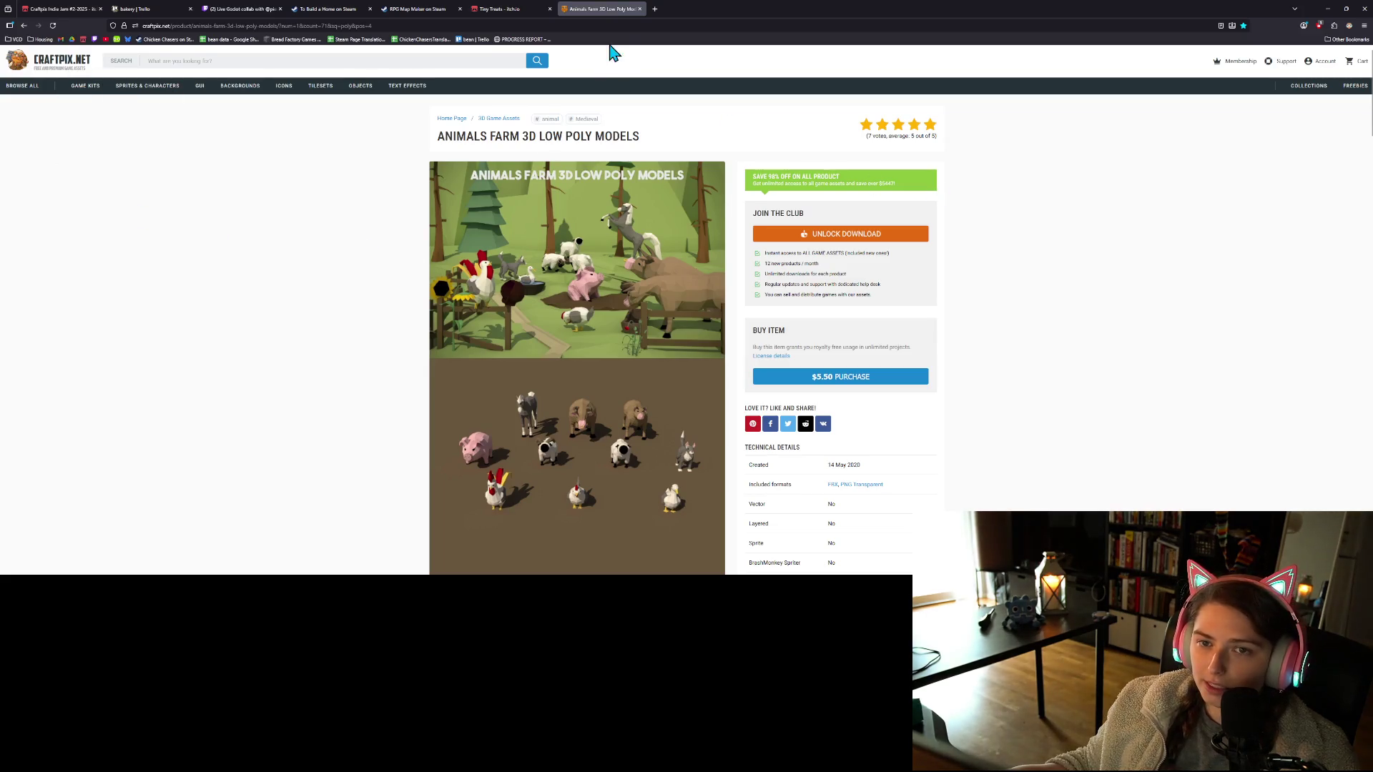
key("ctrl+l")
key("alt+Tab")
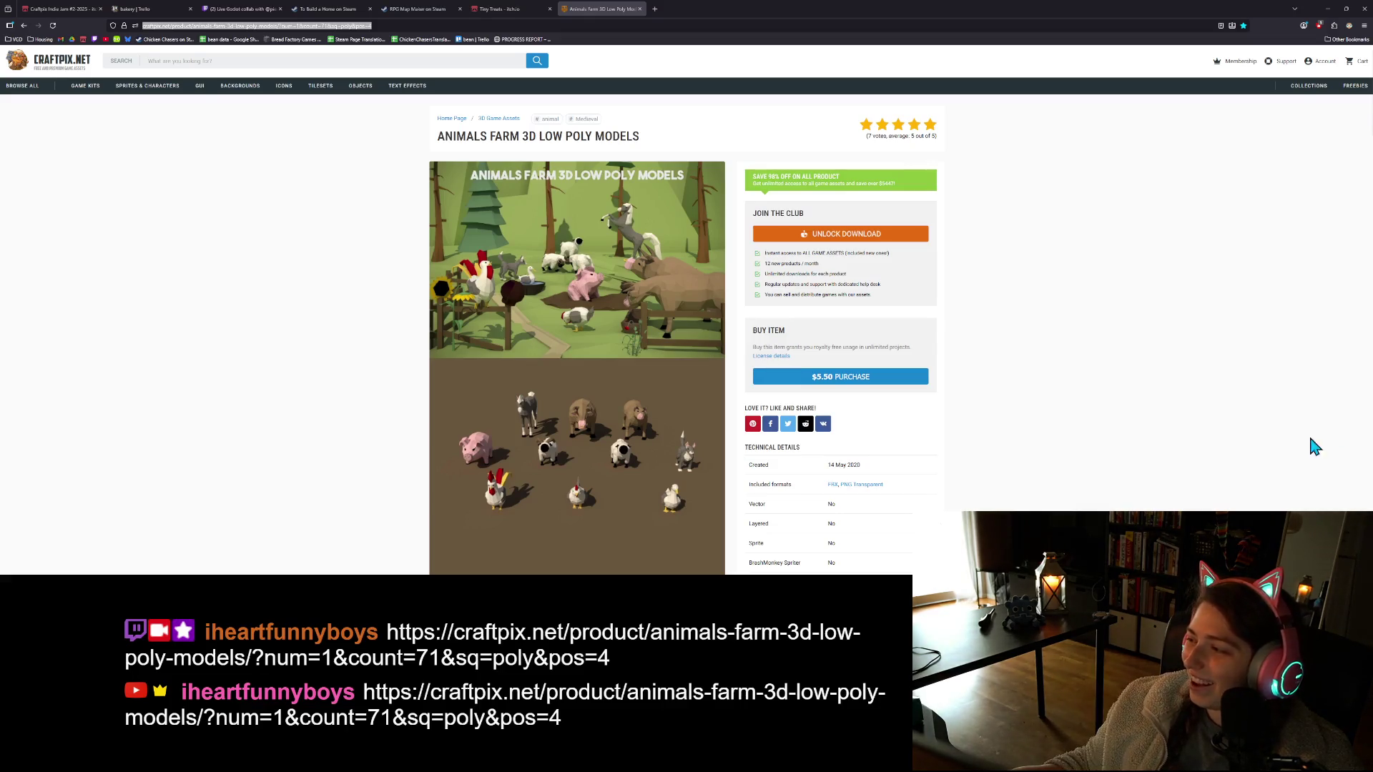
left_click(1231, 428)
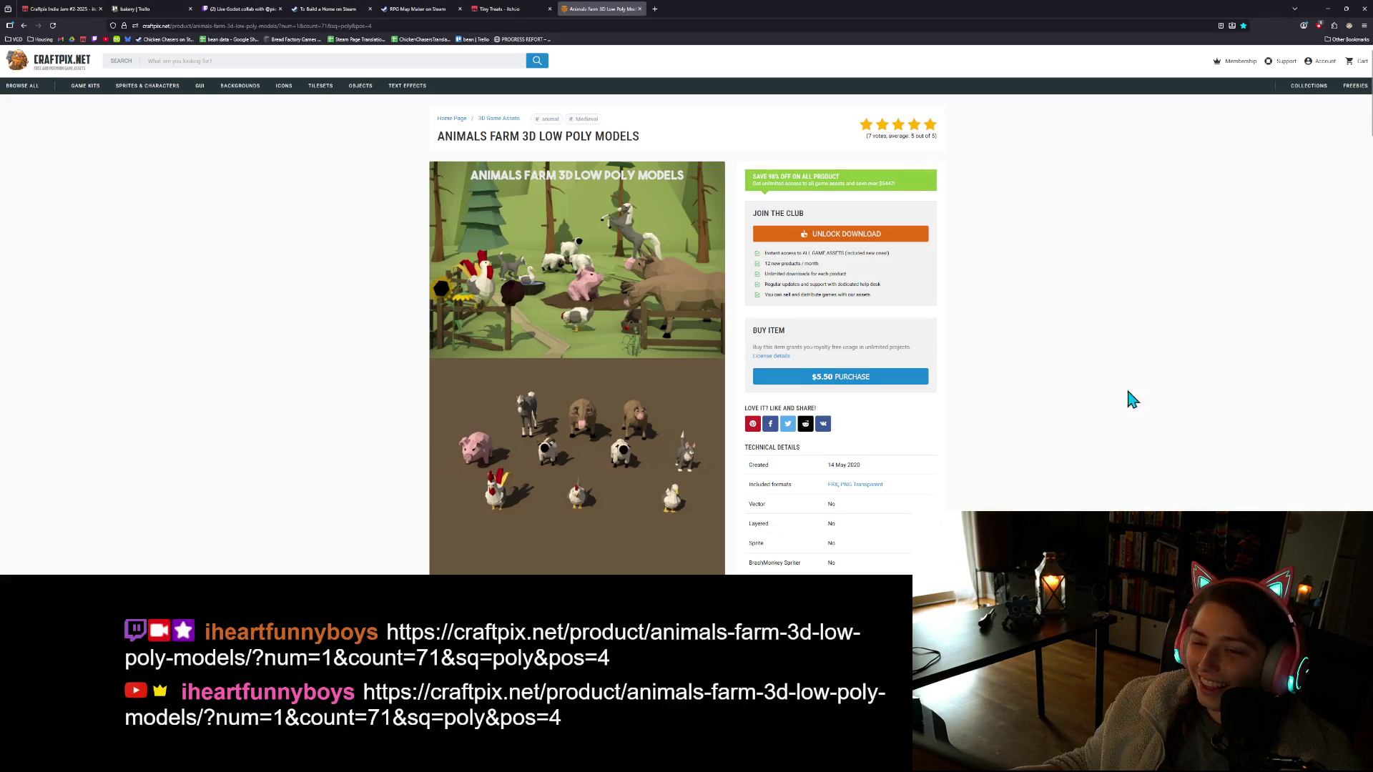
Scroll the product page's description and open the Free Medieval 3D People Low Poly Models pack
scroll(593, 328, "down", 10)
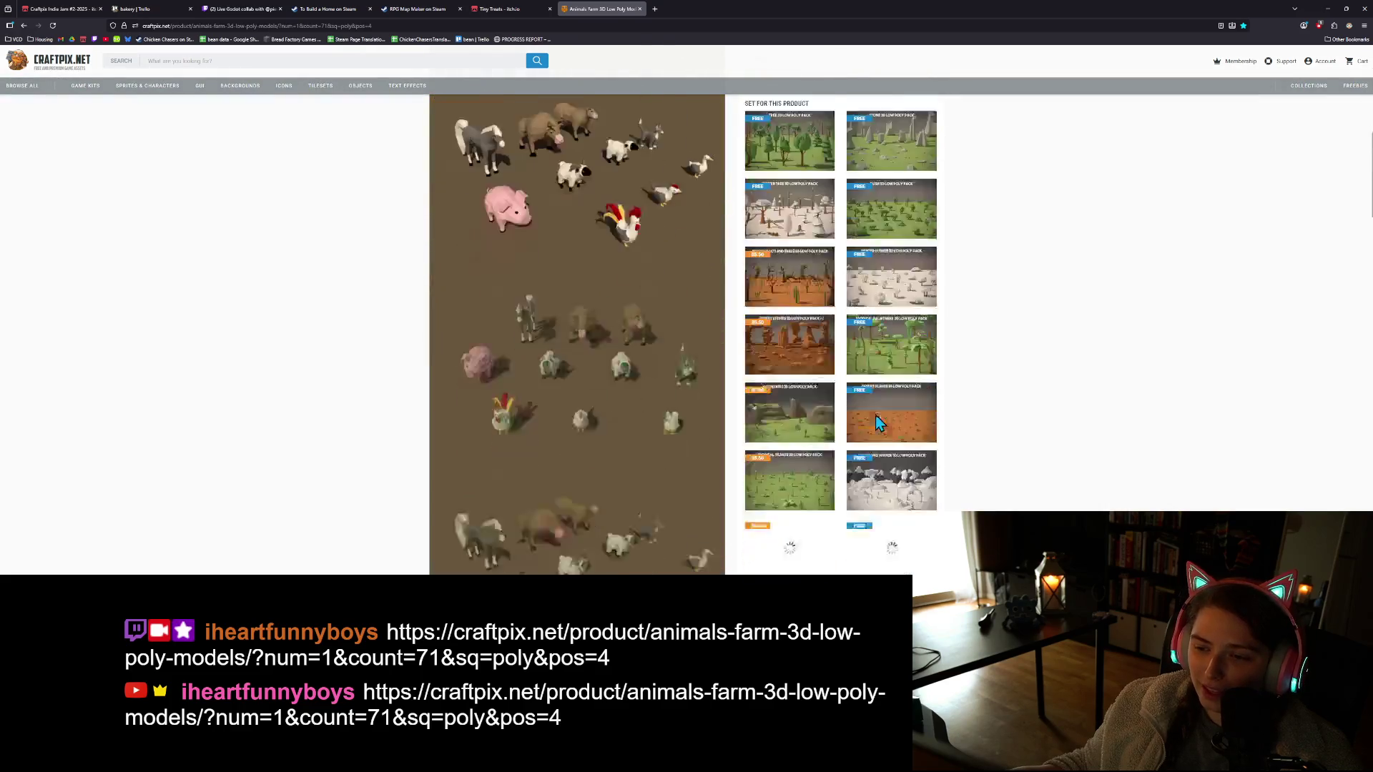
scroll(879, 426, "down", 5)
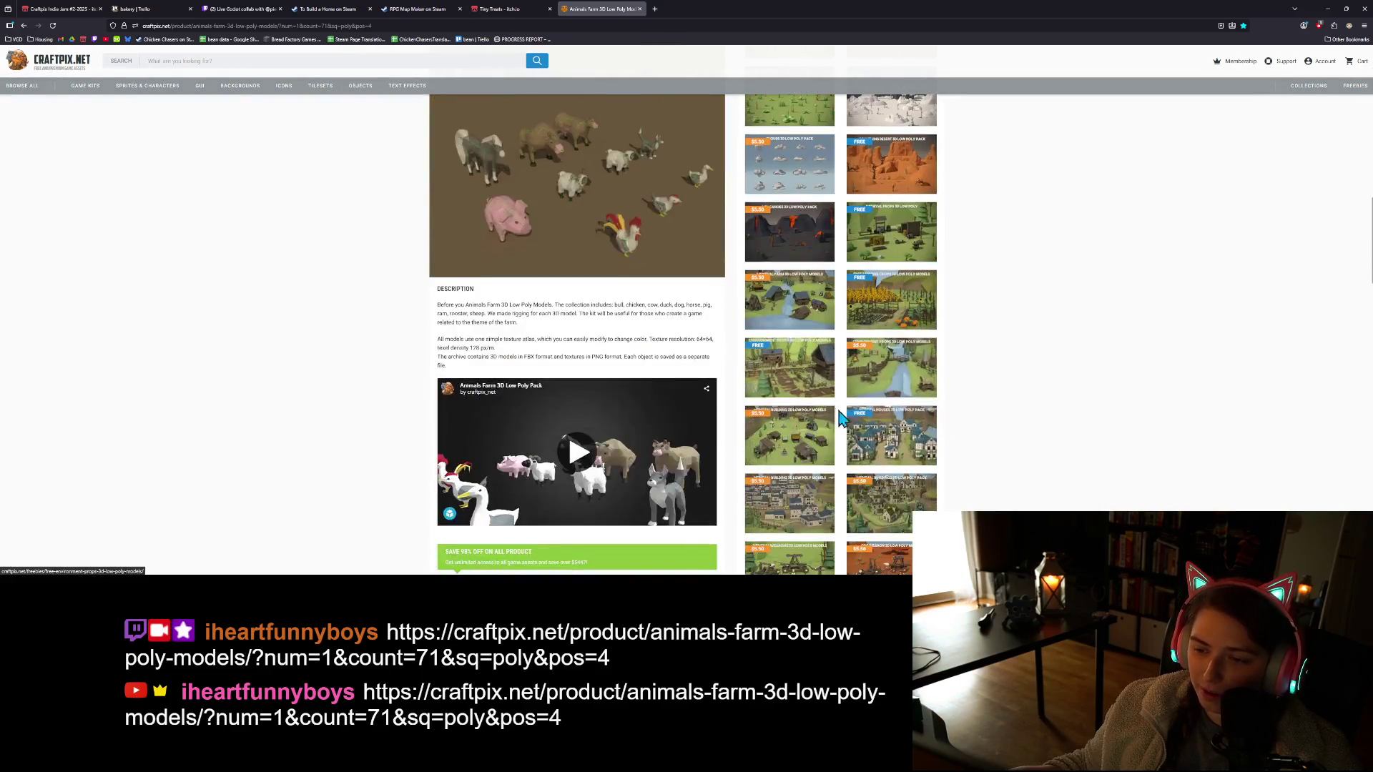
scroll(880, 433, "down", 6)
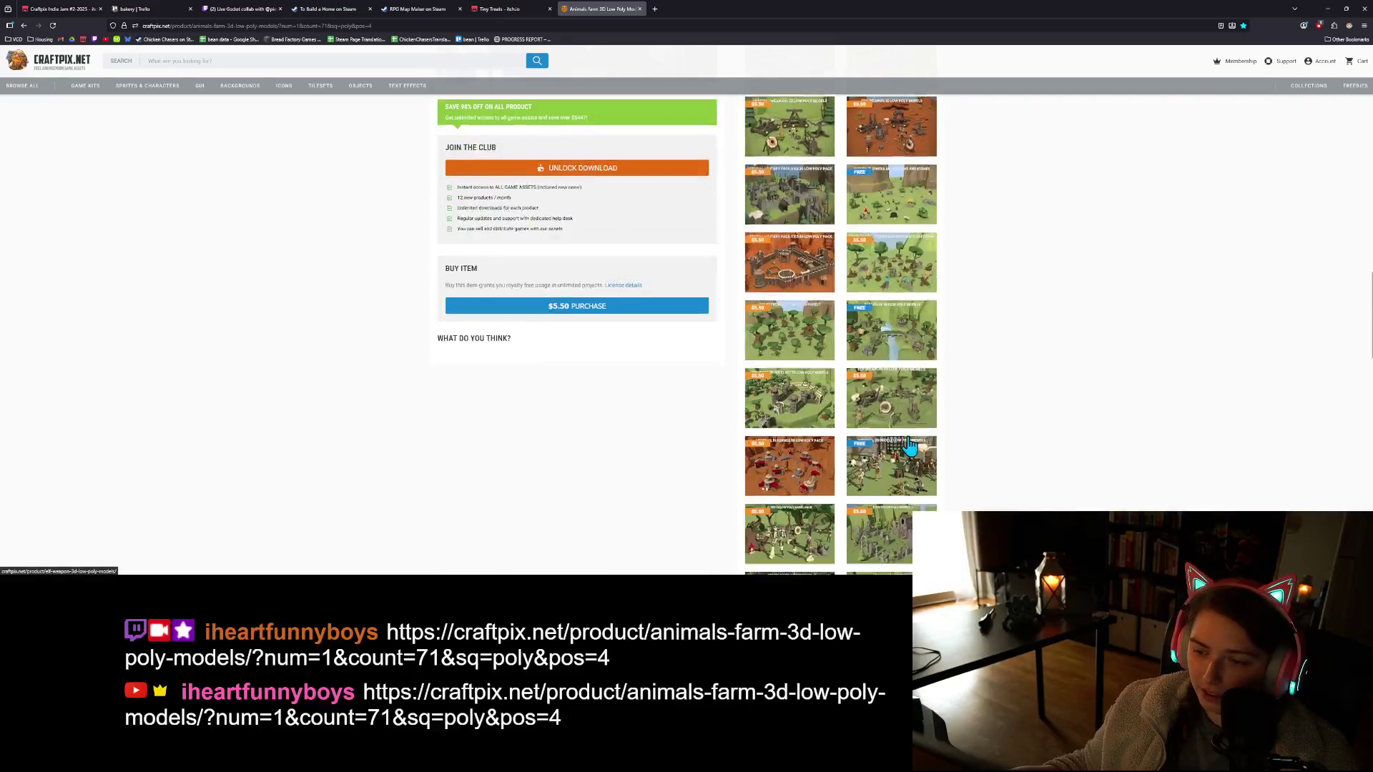
left_click(891, 341)
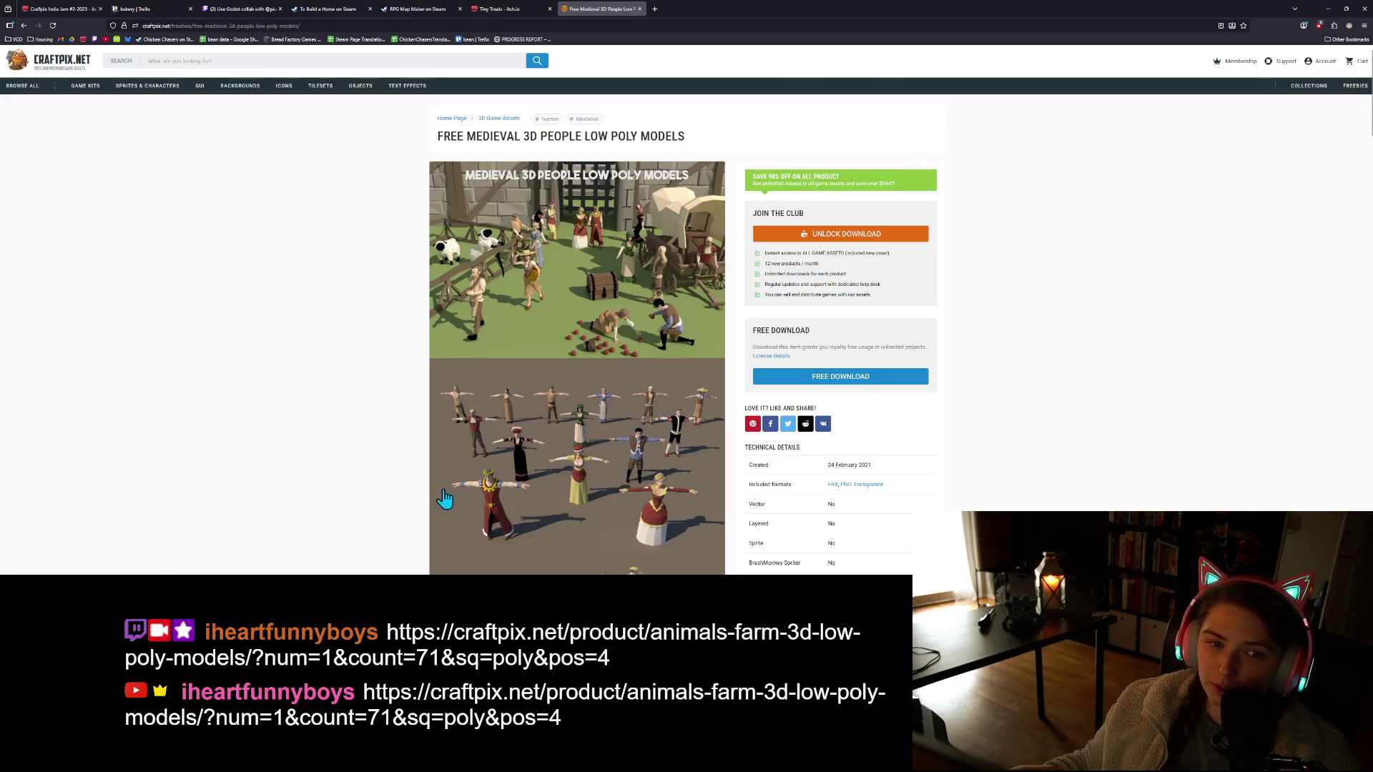
Enlarge the medieval village preview image of the Free Medieval 3D People pack, then close it
scroll(500, 386, "down", 2)
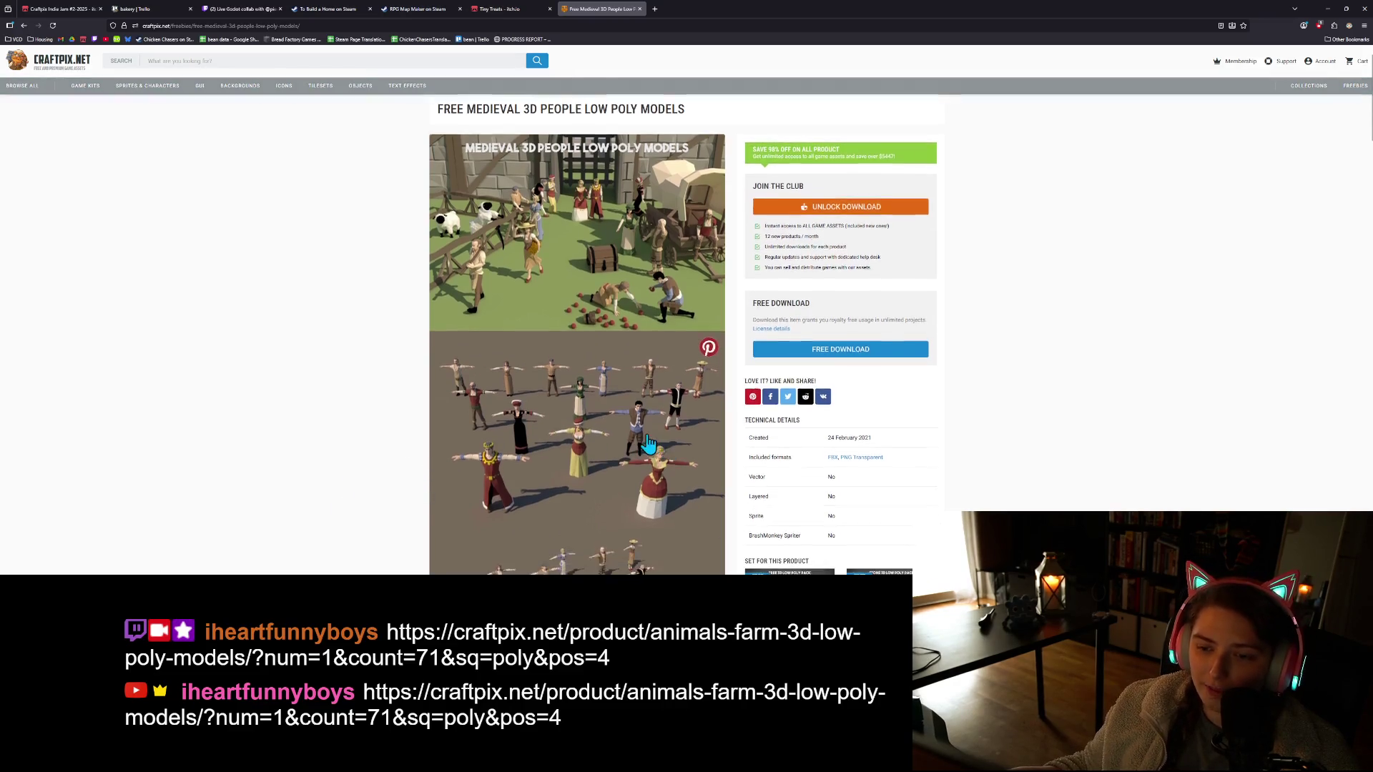
scroll(531, 342, "up", 2)
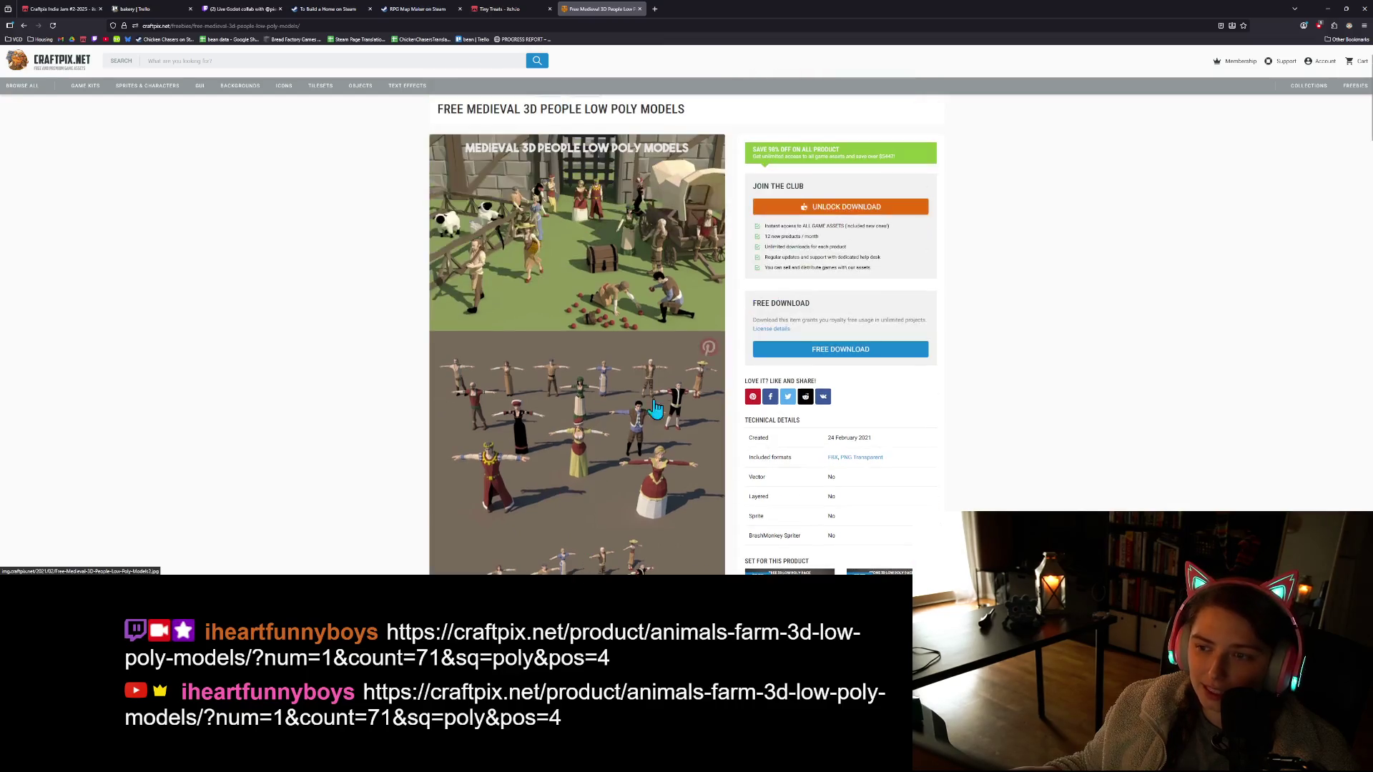
left_click(577, 209)
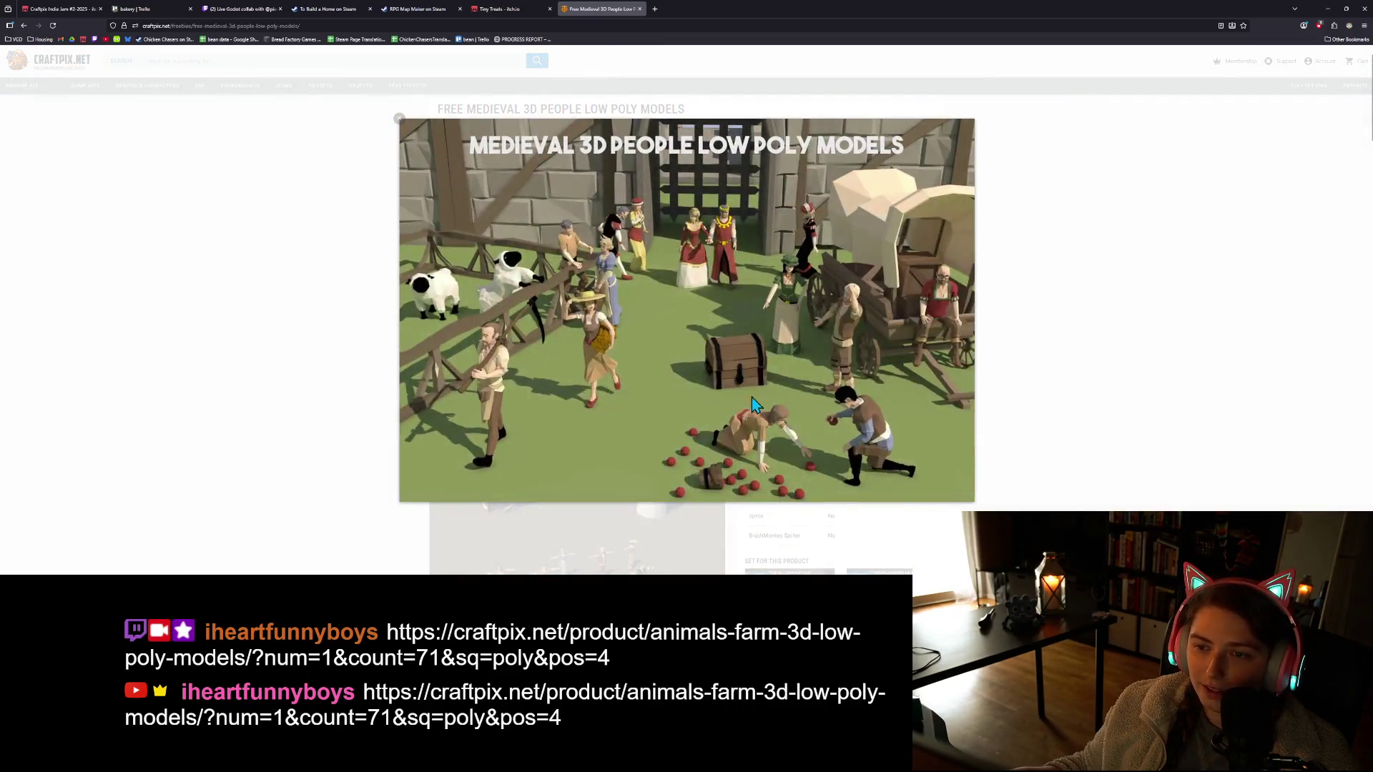
left_click(1187, 443)
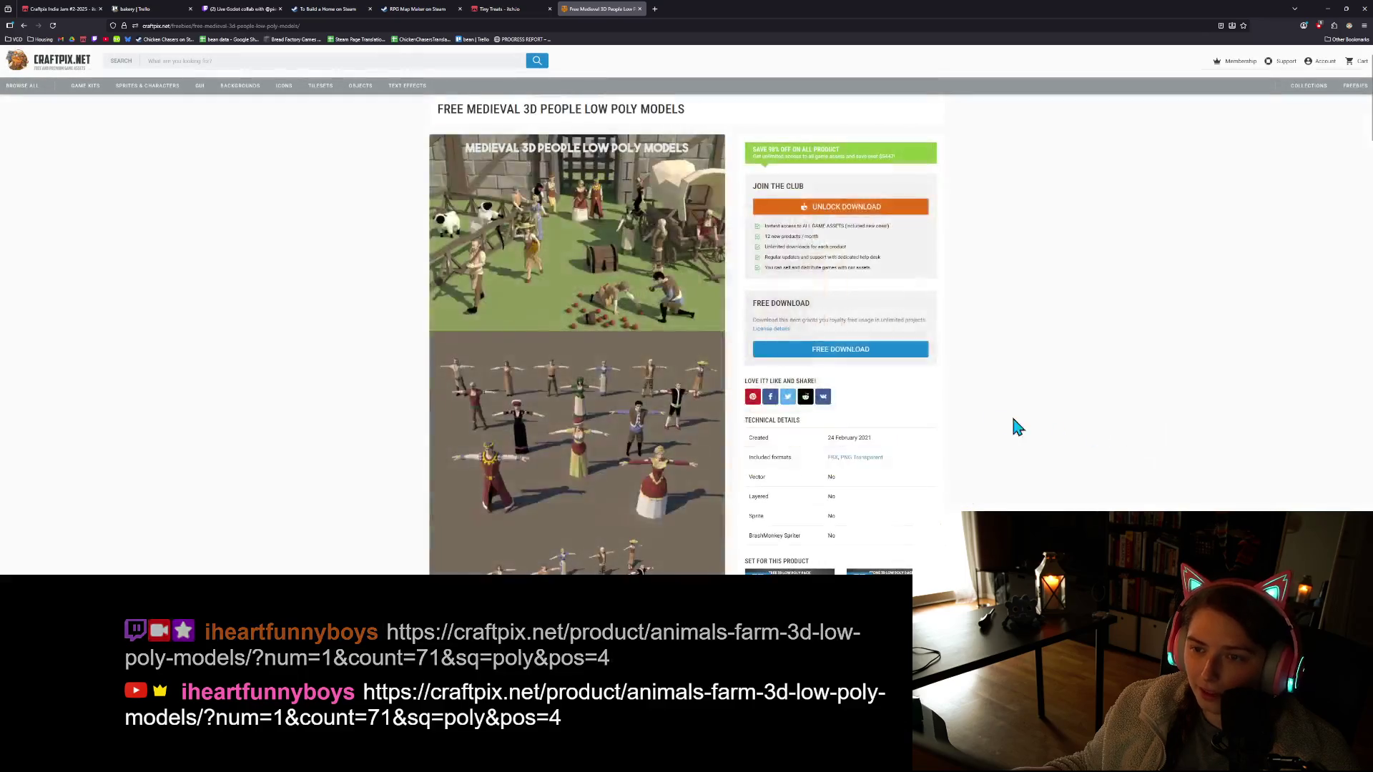
Start the pack's interactive 3D model preview and rotate the character to another angle
scroll(951, 408, "down", 6)
scroll(989, 422, "down", 3)
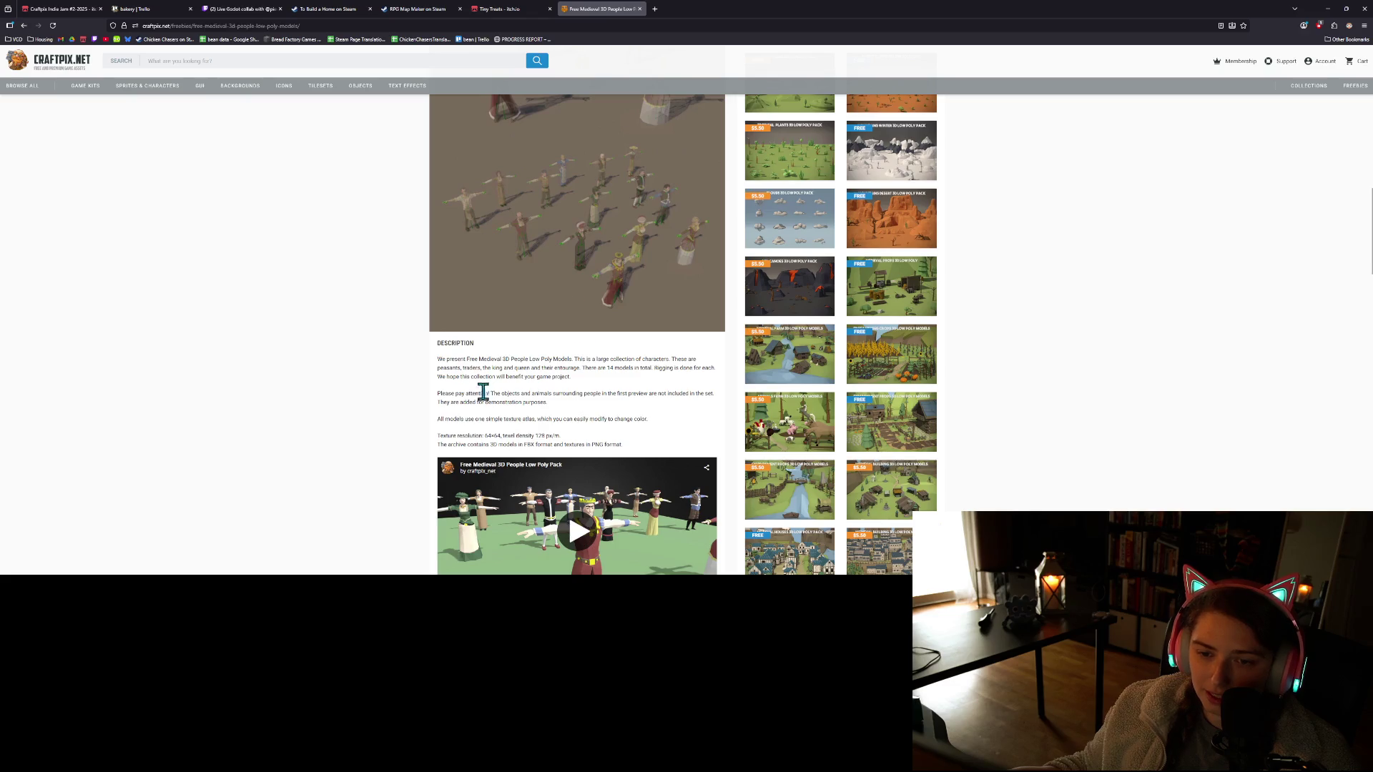
scroll(457, 387, "down", 4)
scroll(429, 368, "down", 1)
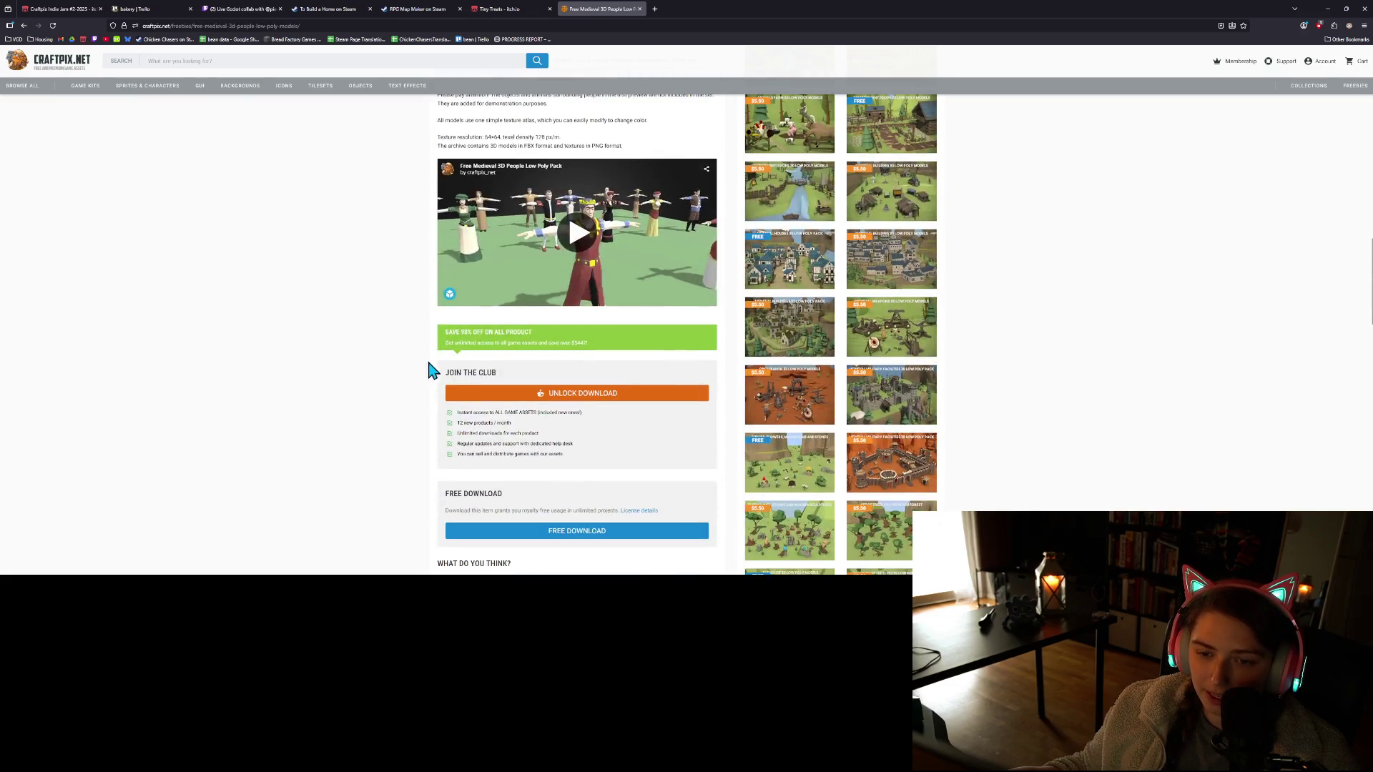
left_click(579, 232)
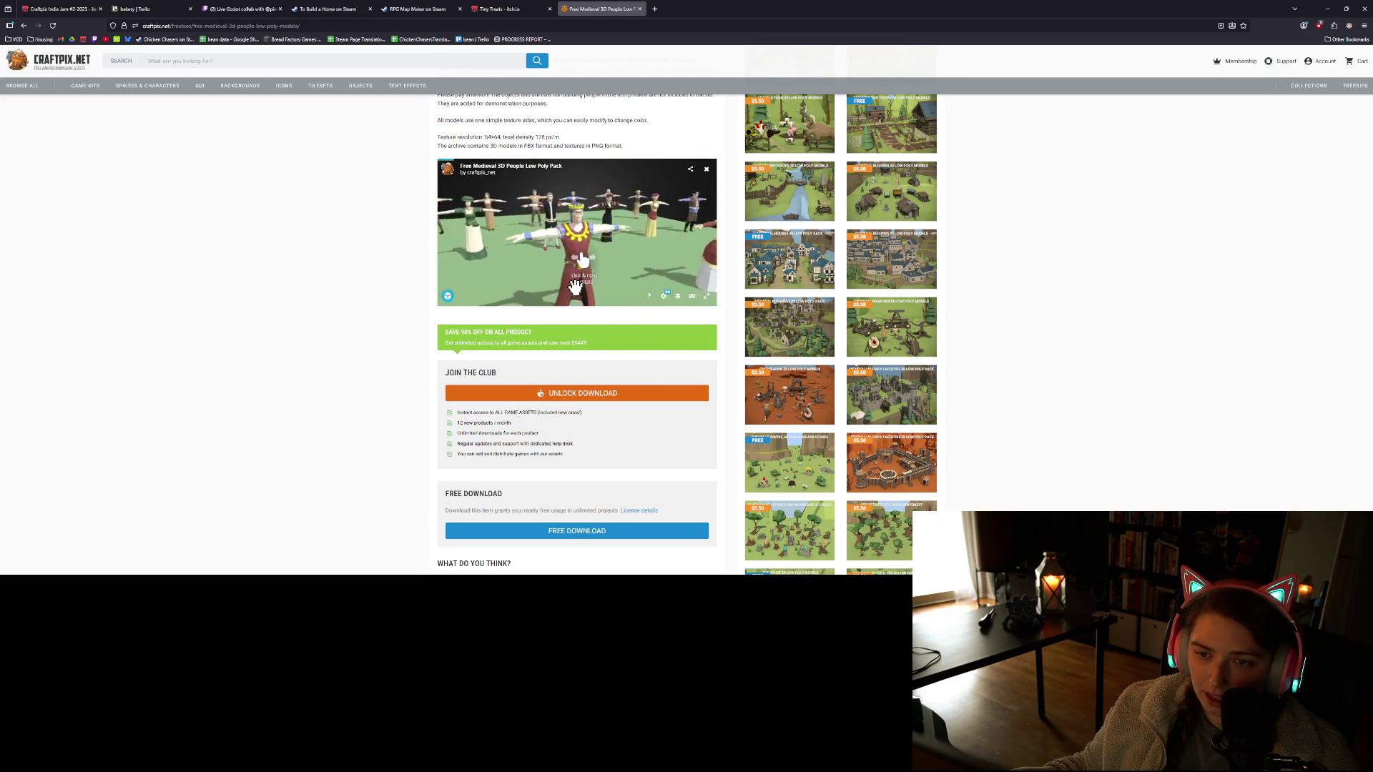
left_click_drag(575, 286, 654, 271)
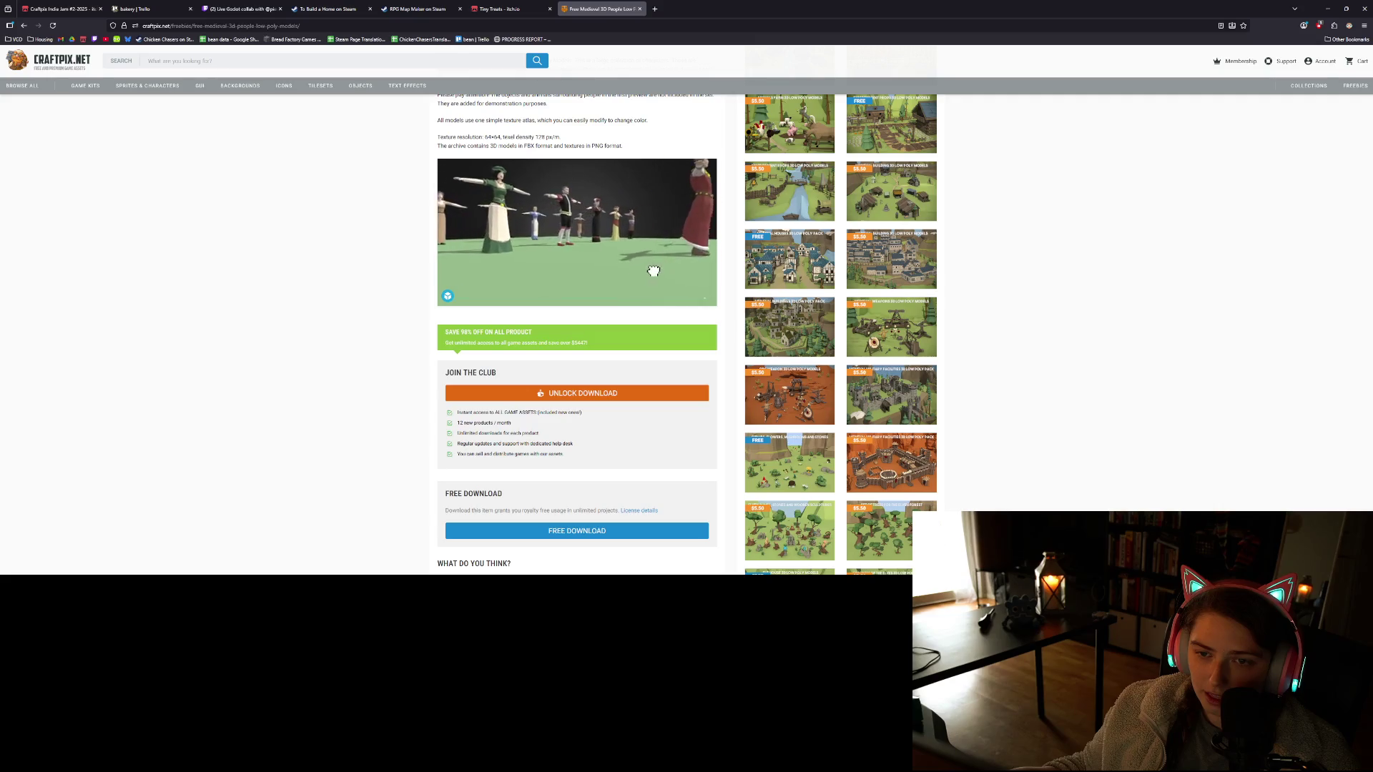
Glance at the Tiny Treats page, then return to the Craftpix Indie Jam page
scroll(326, 294, "up", 3)
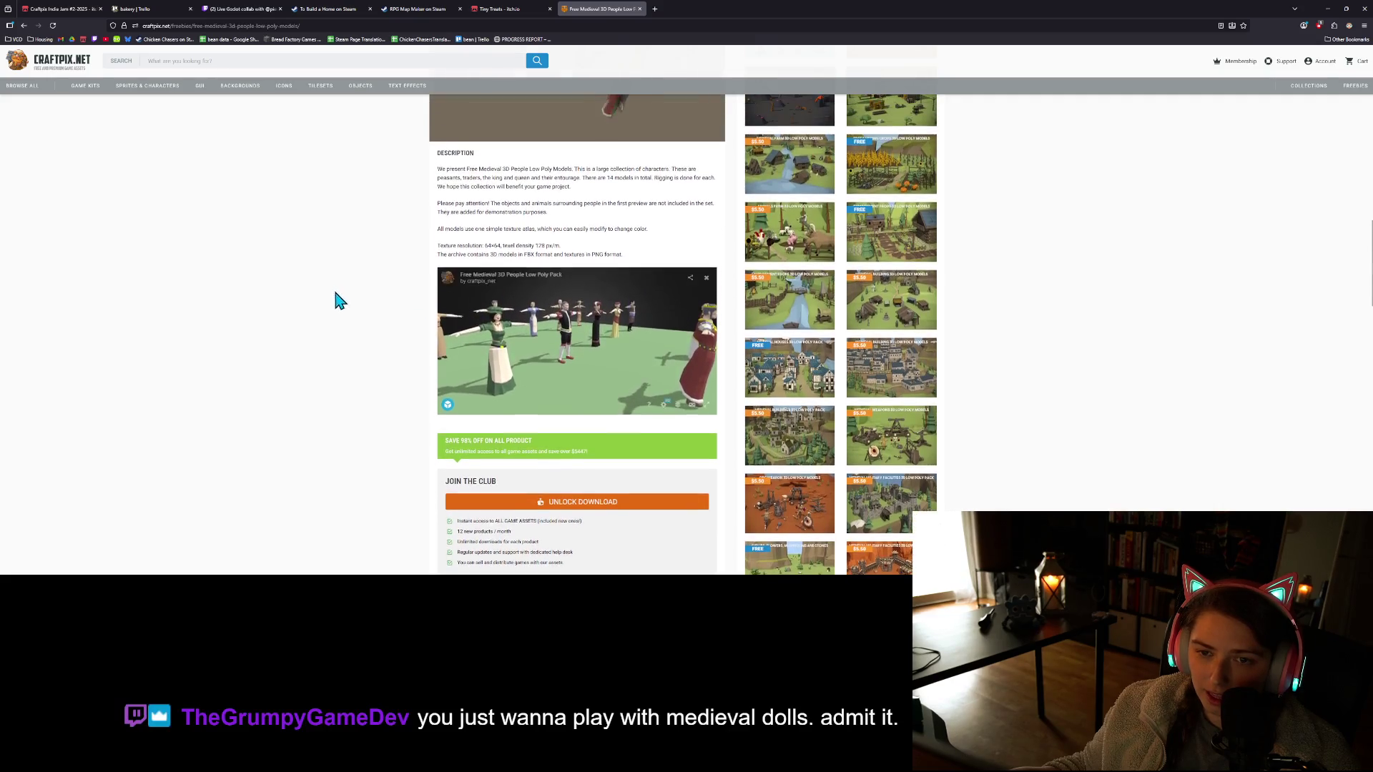
scroll(361, 337, "up", 3)
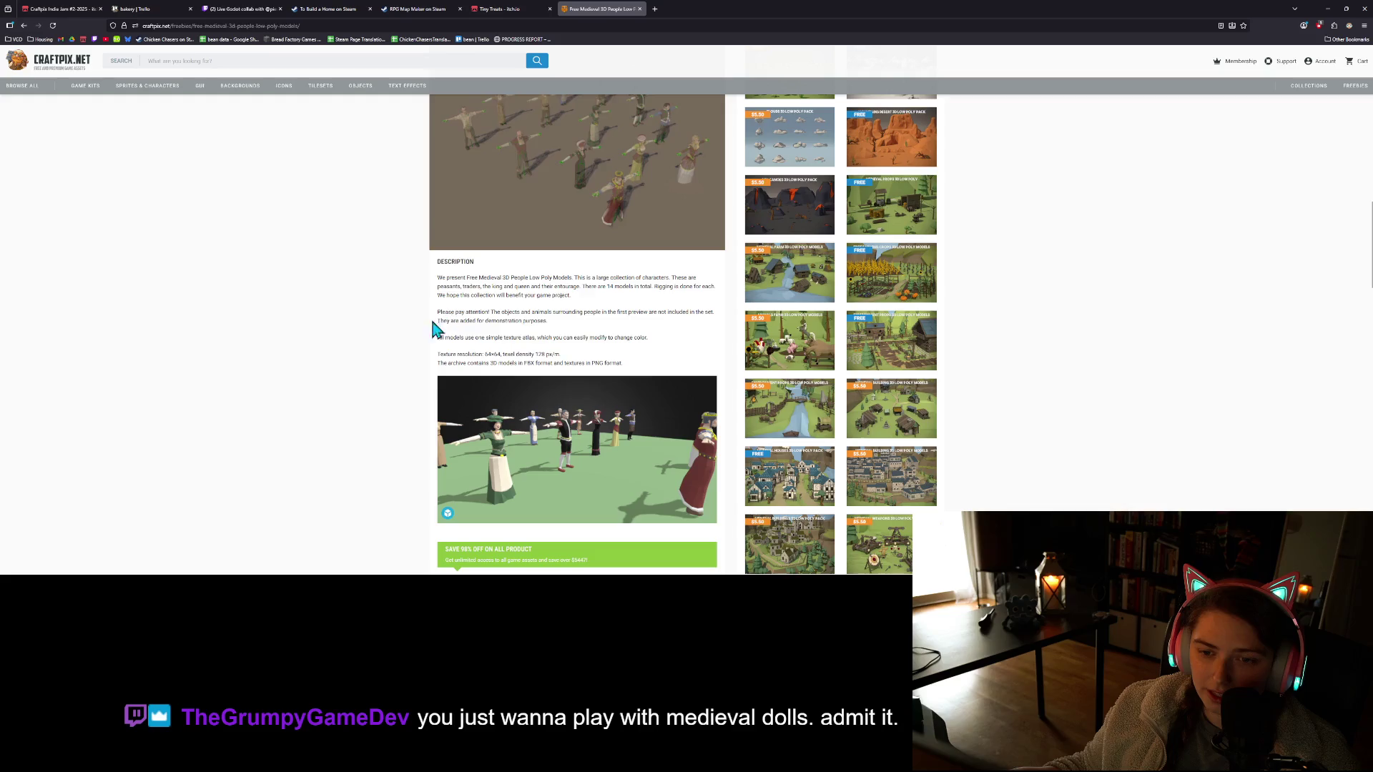
scroll(407, 336, "up", 10)
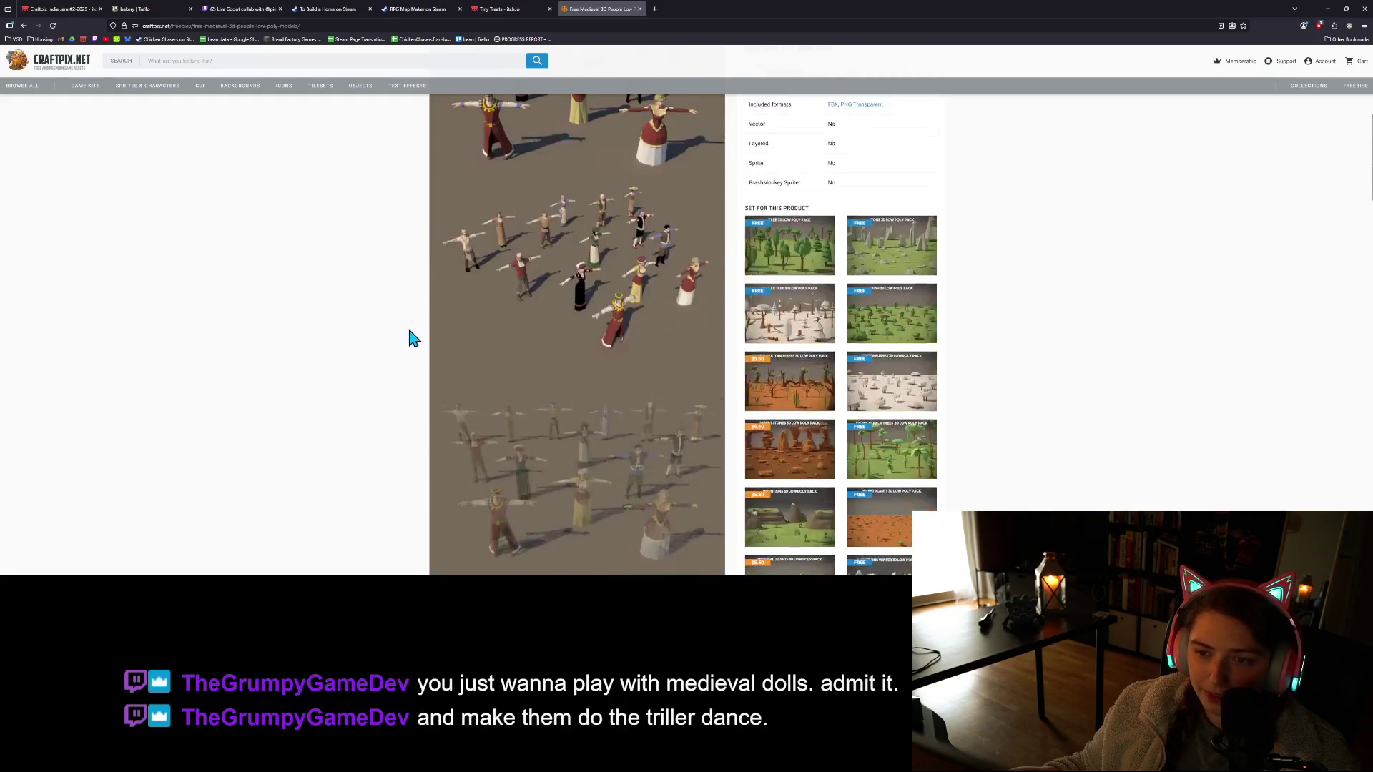
scroll(411, 337, "up", 5)
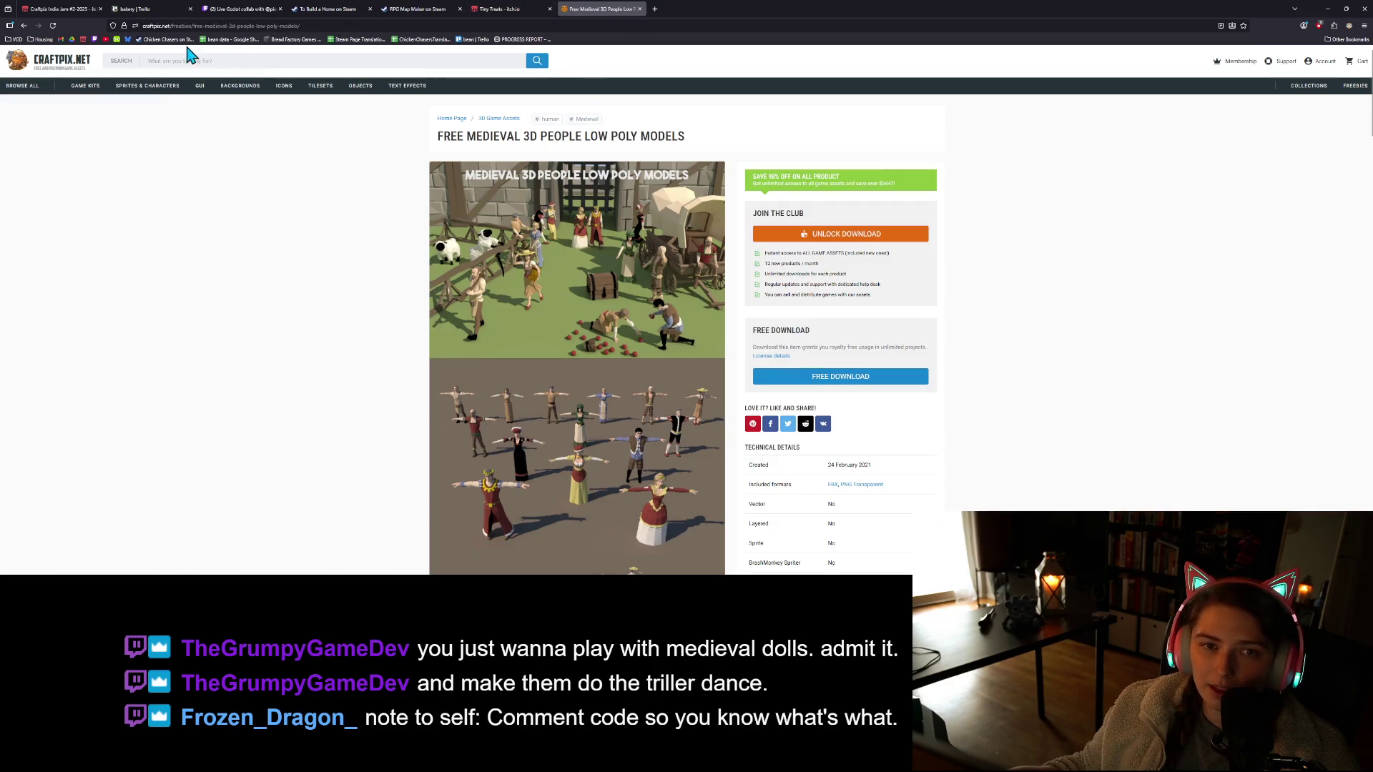
left_click(526, 8)
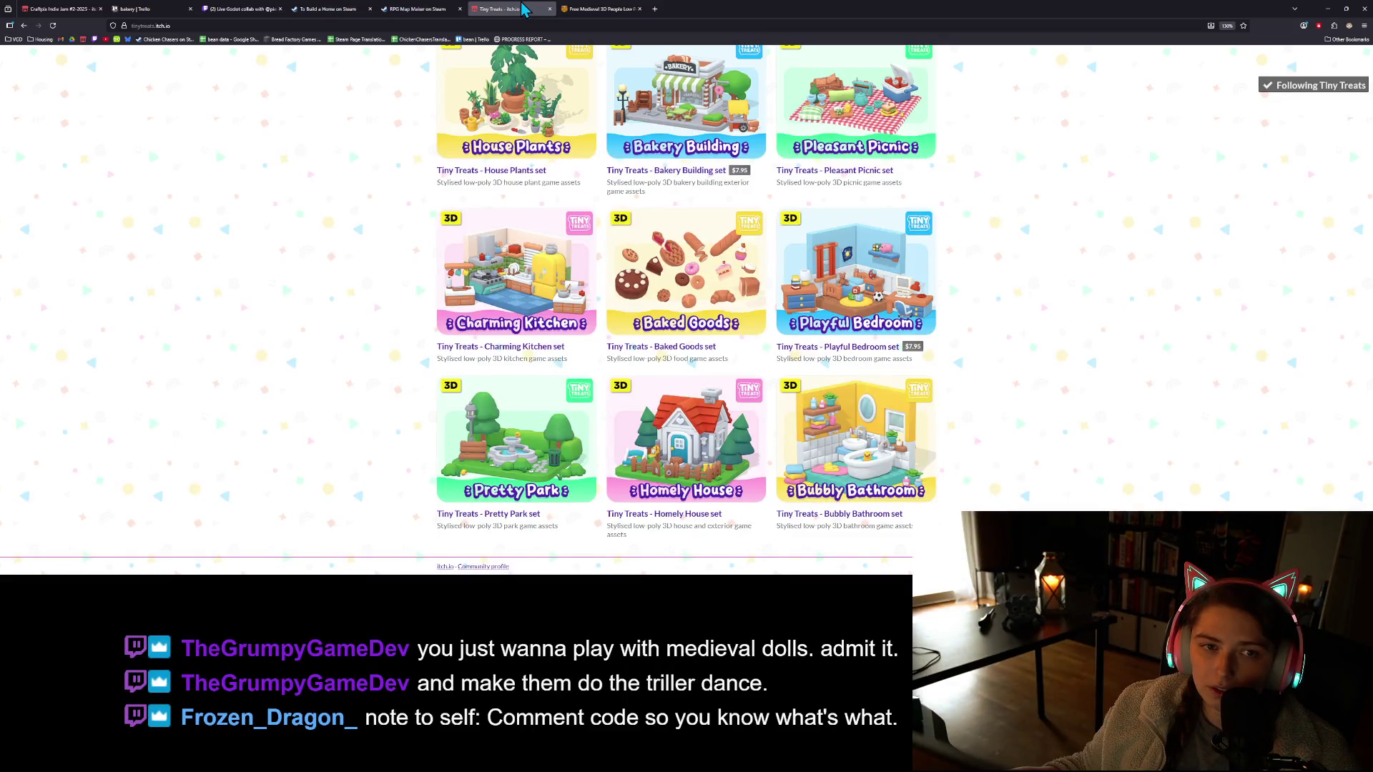
left_click(49, 9)
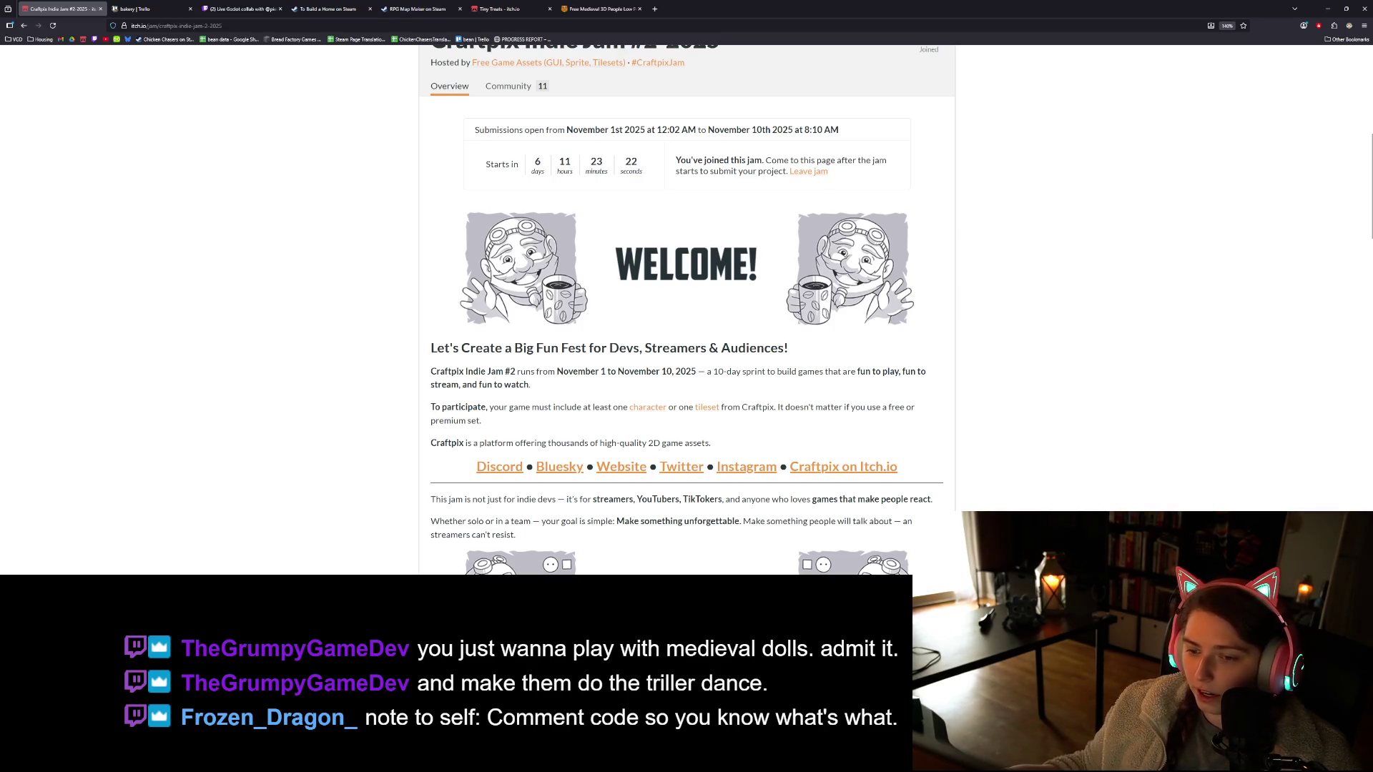
Highlight the Welcome sentence ending '2D game assets', then clear the selection
scroll(974, 411, "down", 3)
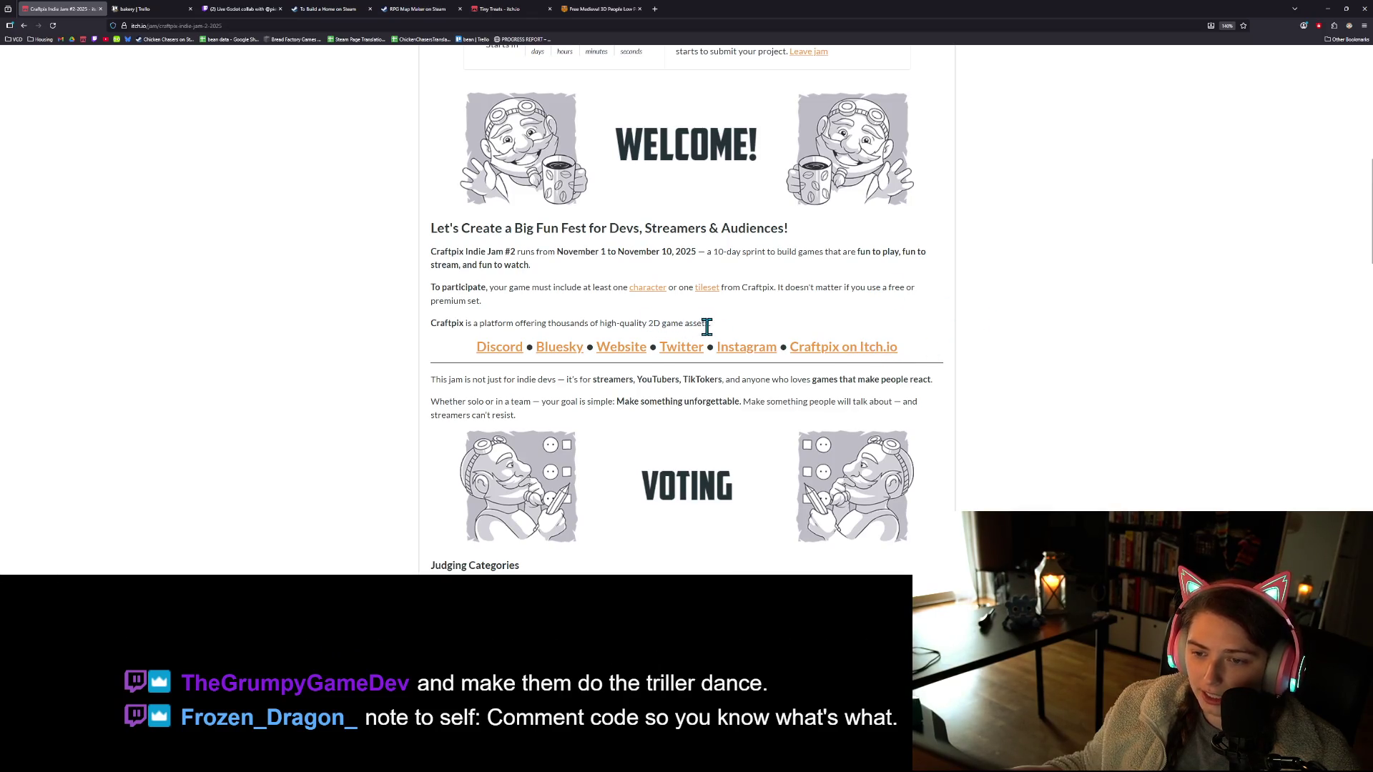
left_click_drag(718, 328, 628, 323)
left_click(665, 323)
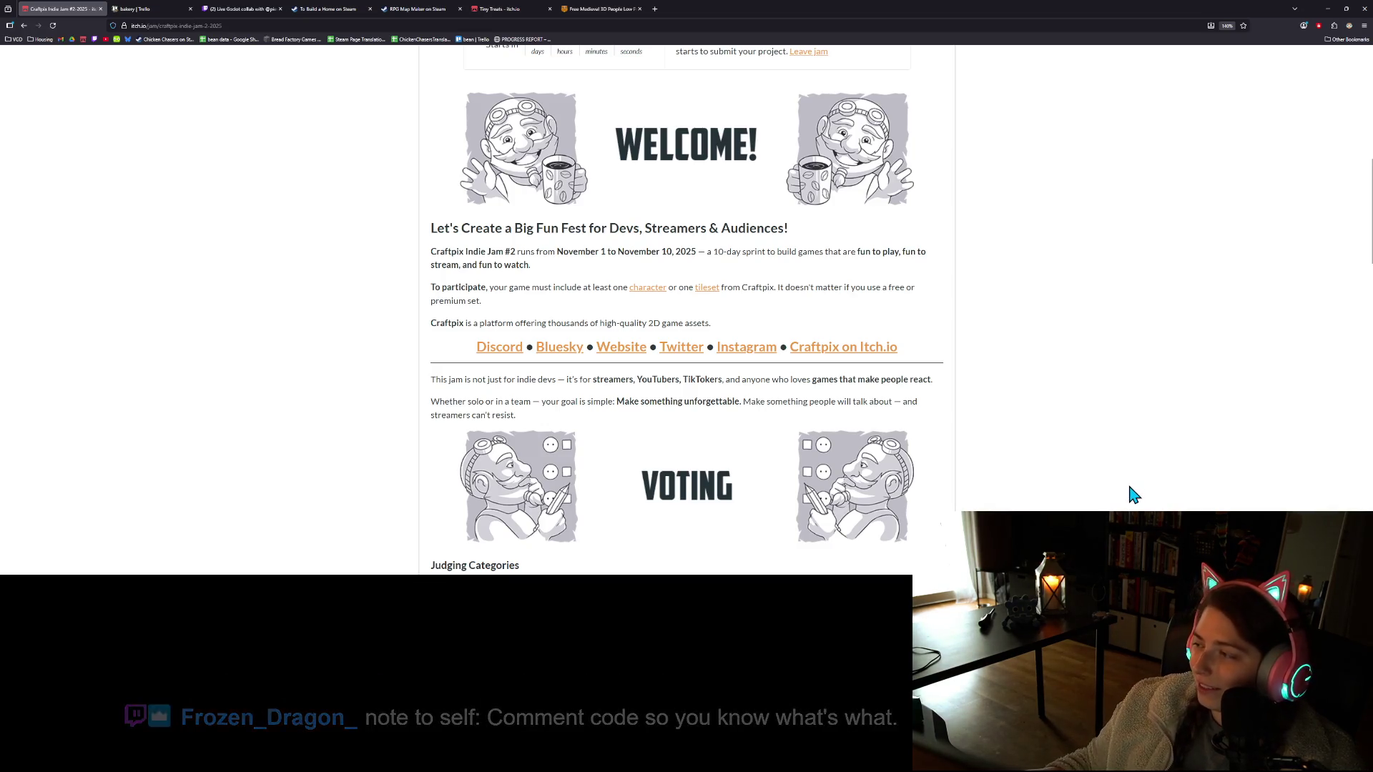
right_click(1096, 509)
left_click(1028, 496)
Read down past the Voting and Theme sections to the Rules and FAQ
scroll(1030, 495, "down", 3)
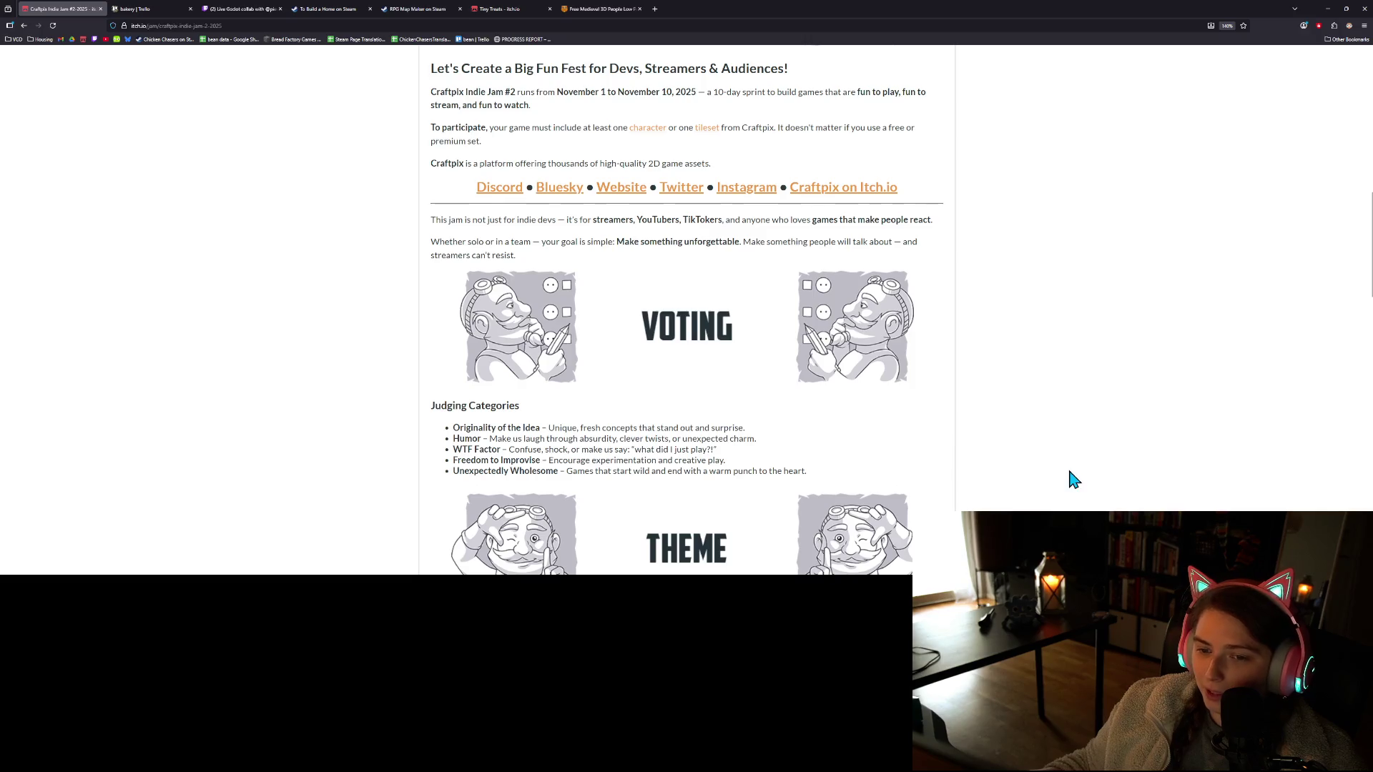
scroll(697, 412, "up", 6)
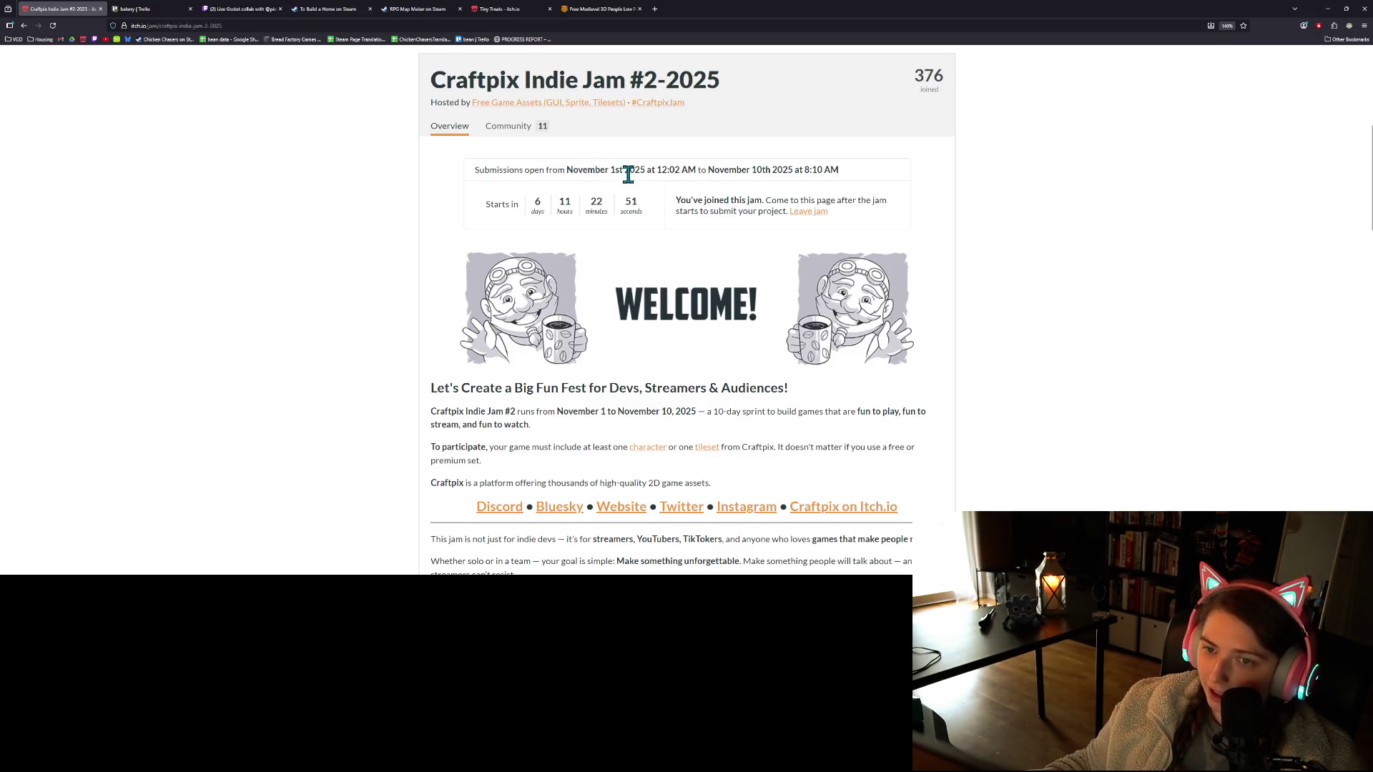
mouse_move(616, 174)
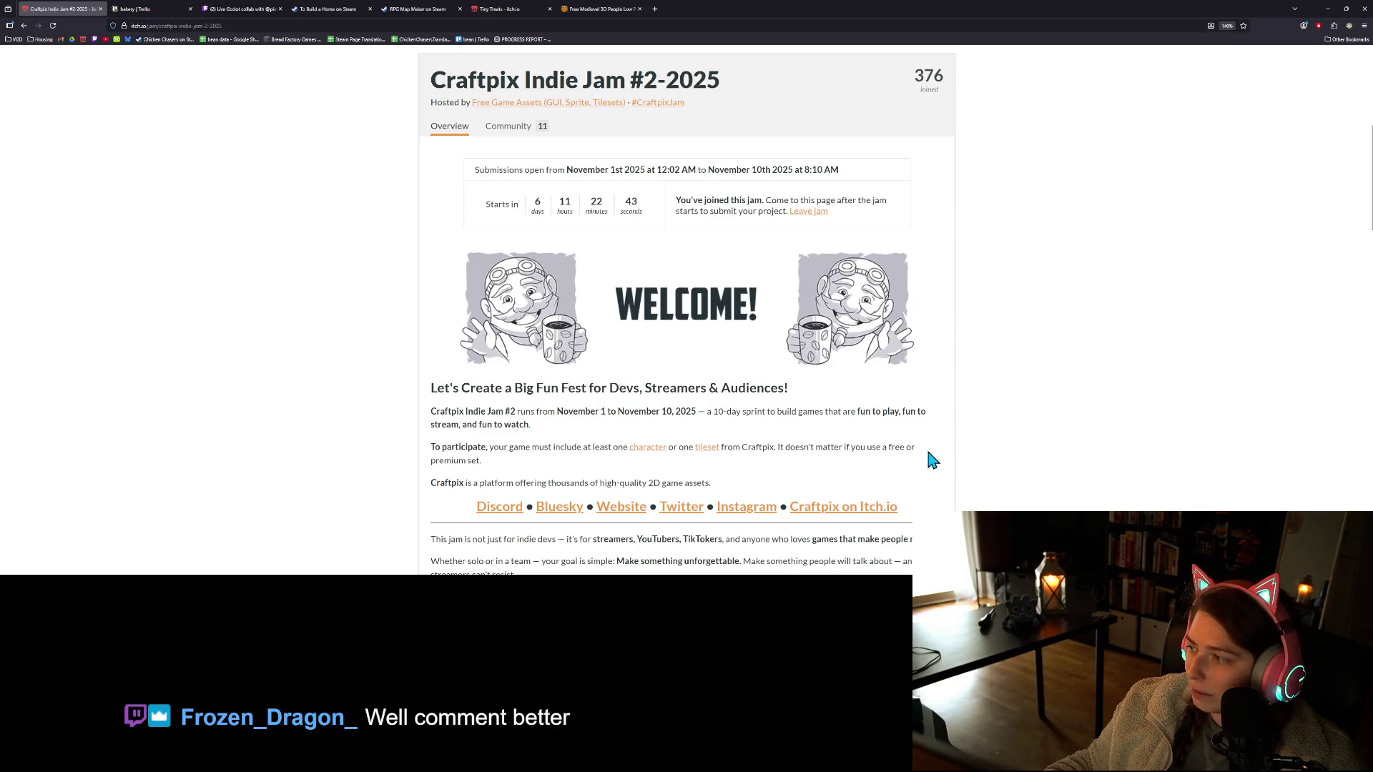
scroll(936, 461, "down", 3)
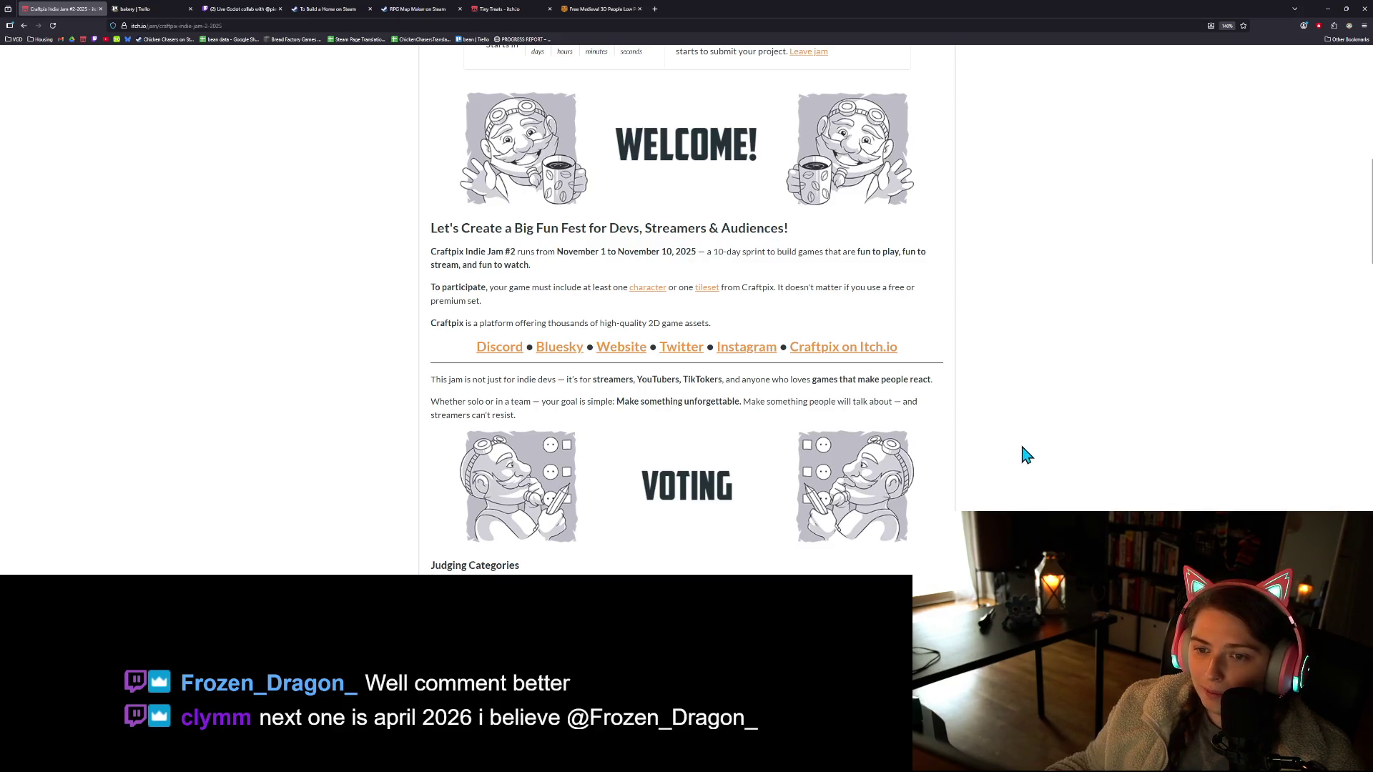
scroll(1040, 481, "down", 3)
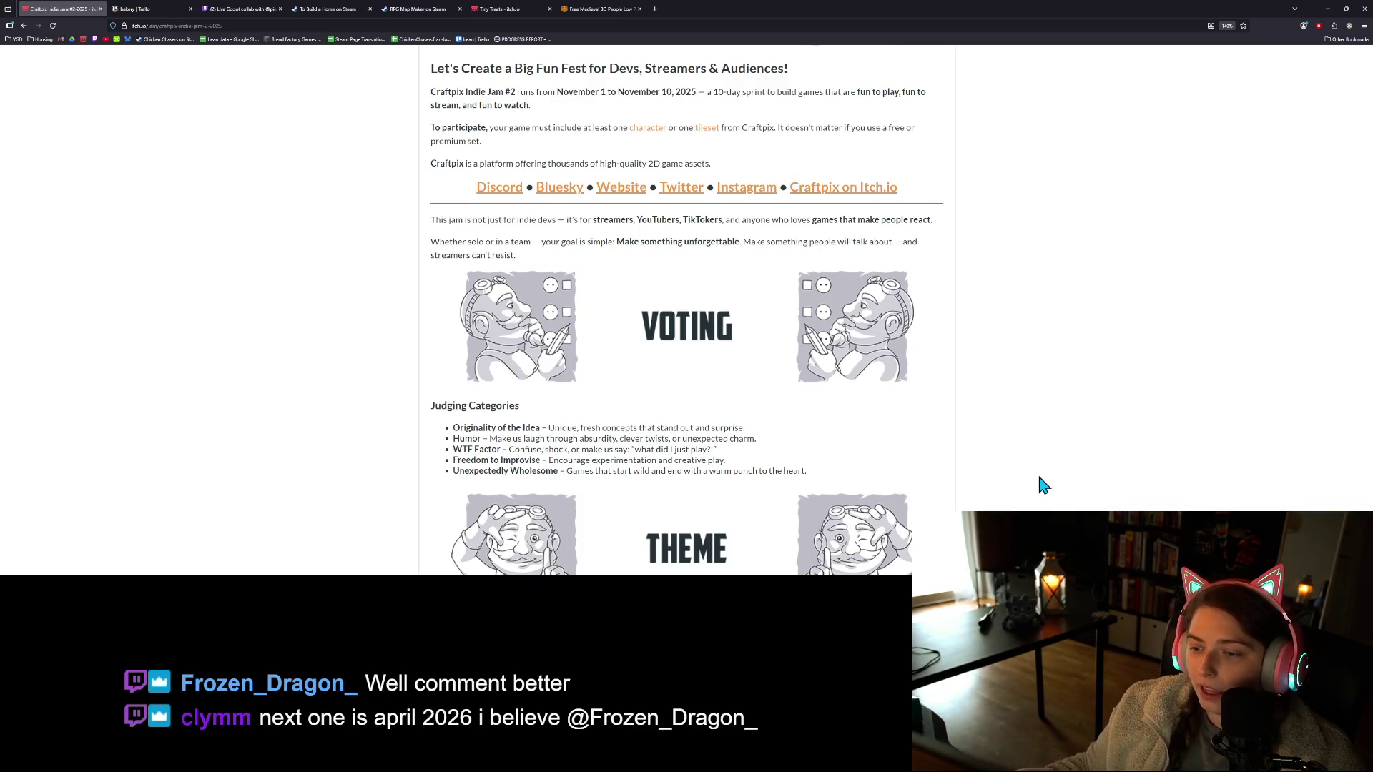
scroll(1041, 480, "down", 5)
scroll(1029, 485, "down", 3)
scroll(1041, 490, "down", 3)
Look through the jam's Prizes, Sponsors and Streamers sections
scroll(1038, 484, "down", 3)
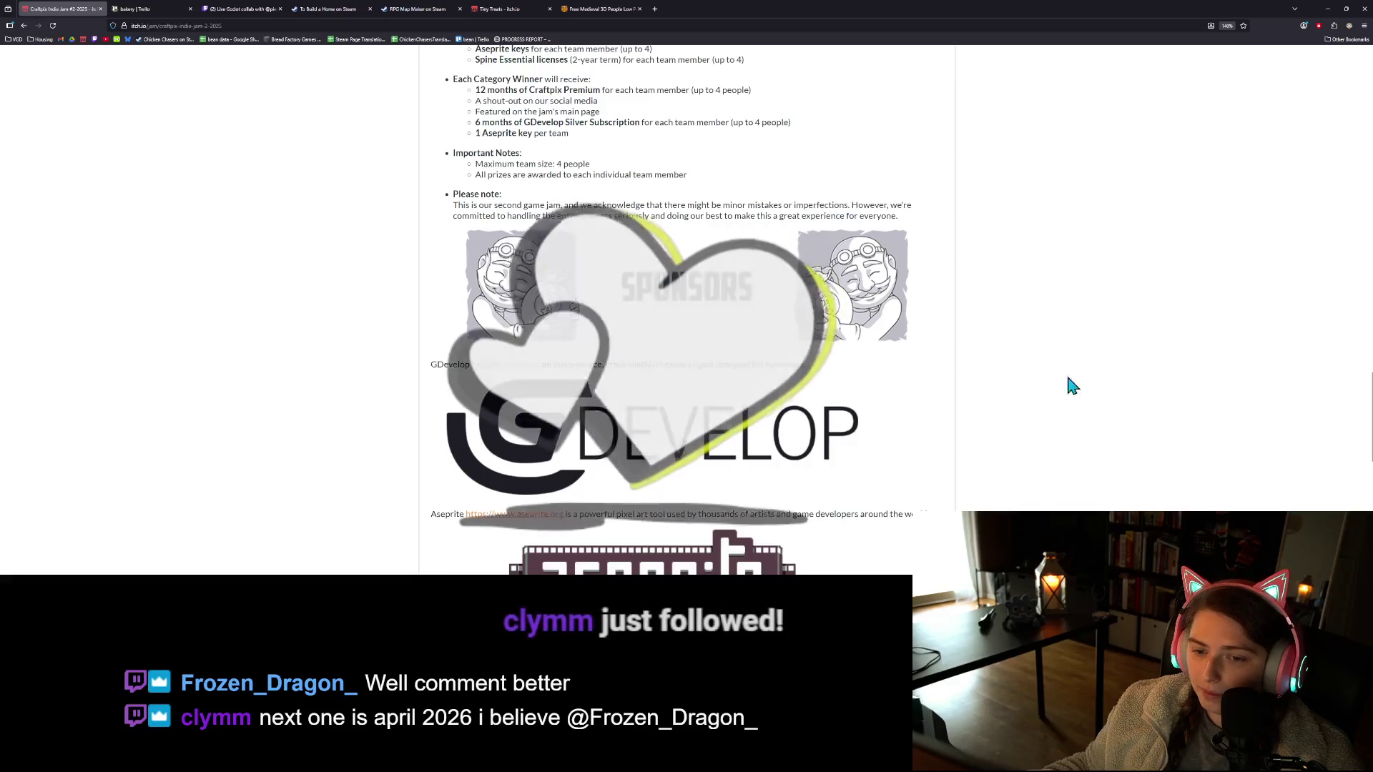
scroll(898, 426, "down", 5)
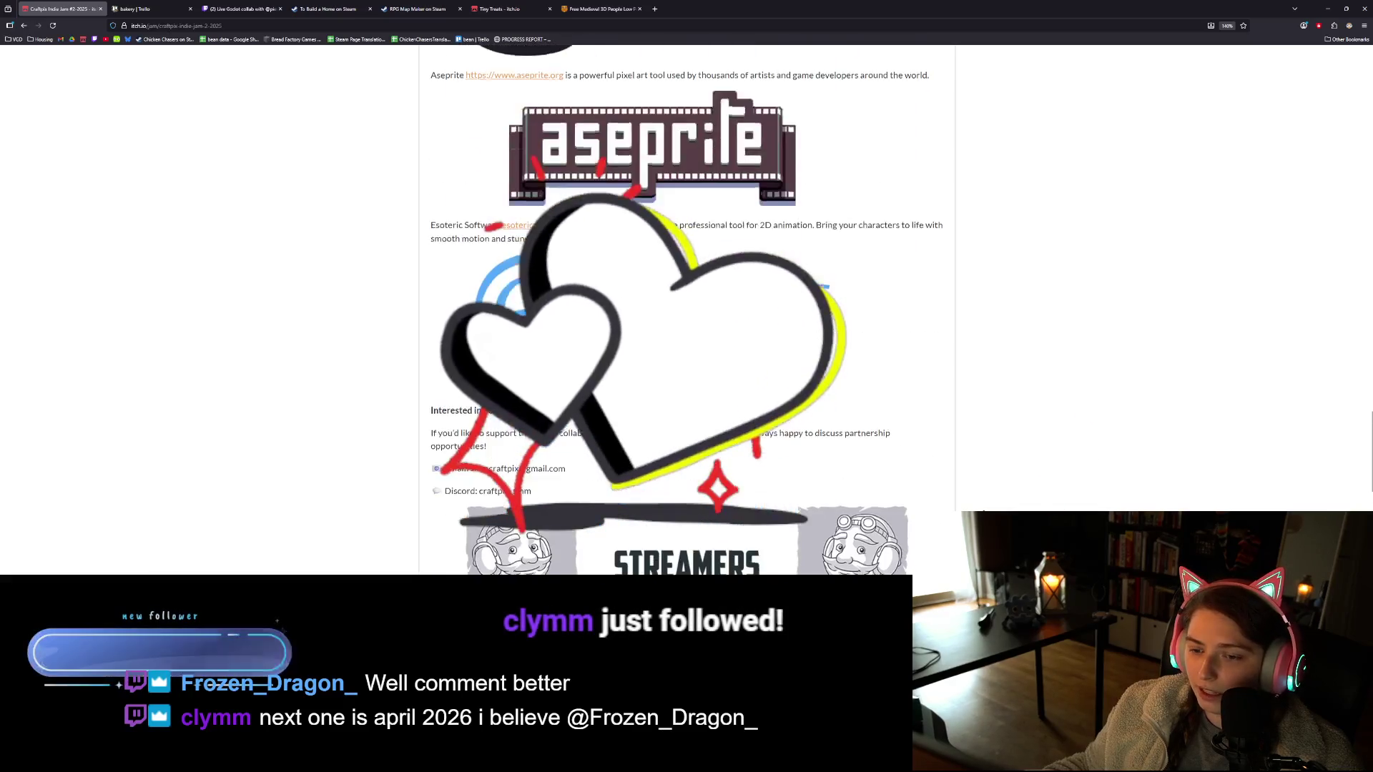
scroll(941, 496, "down", 4)
scroll(858, 426, "down", 2)
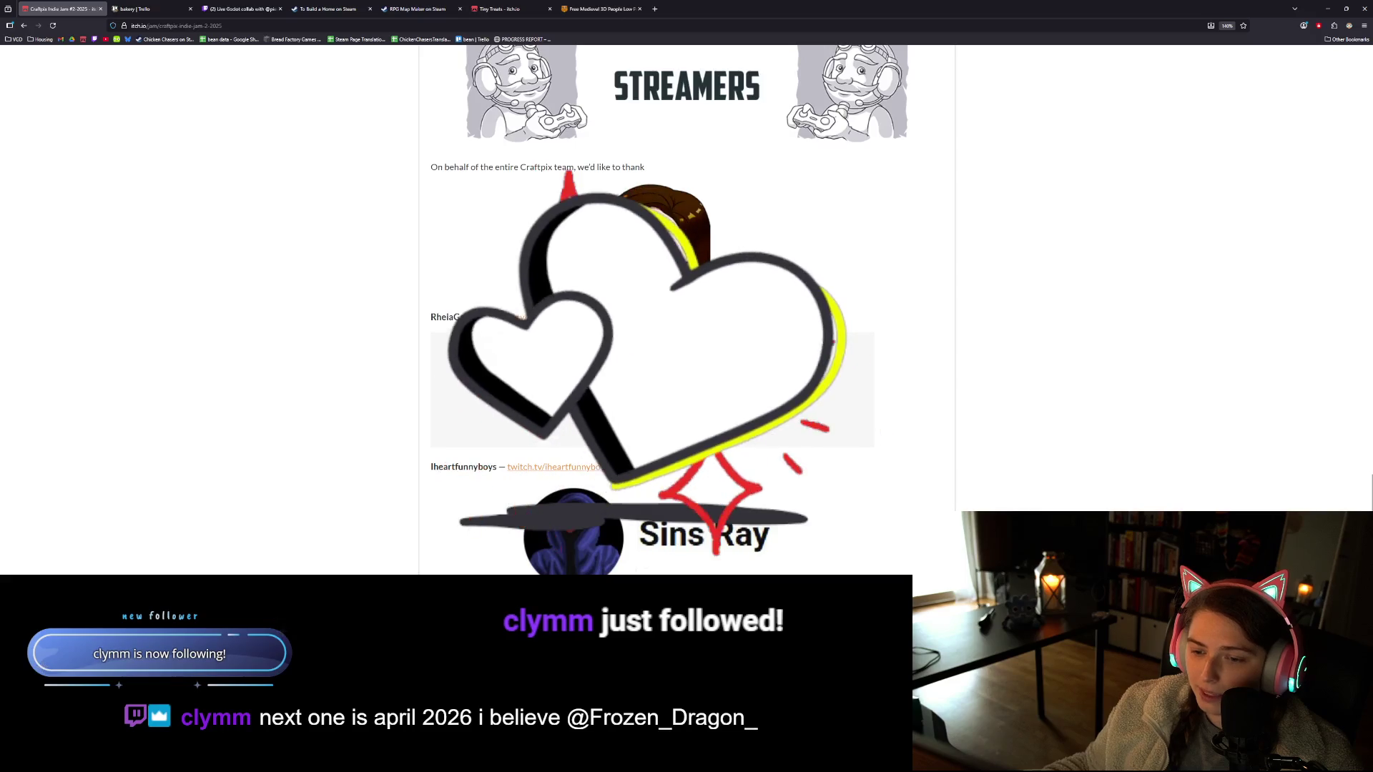
scroll(1023, 465, "down", 2)
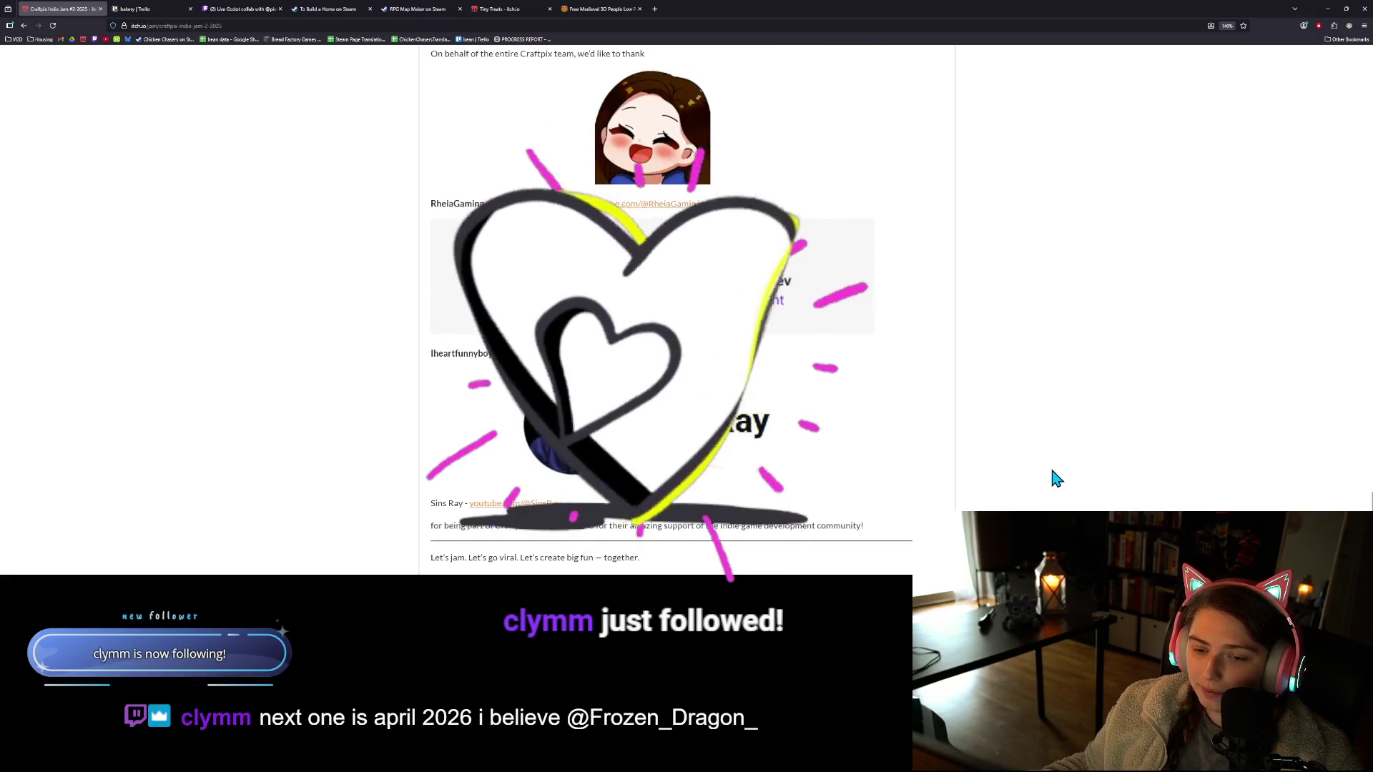
scroll(1051, 477, "up", 15)
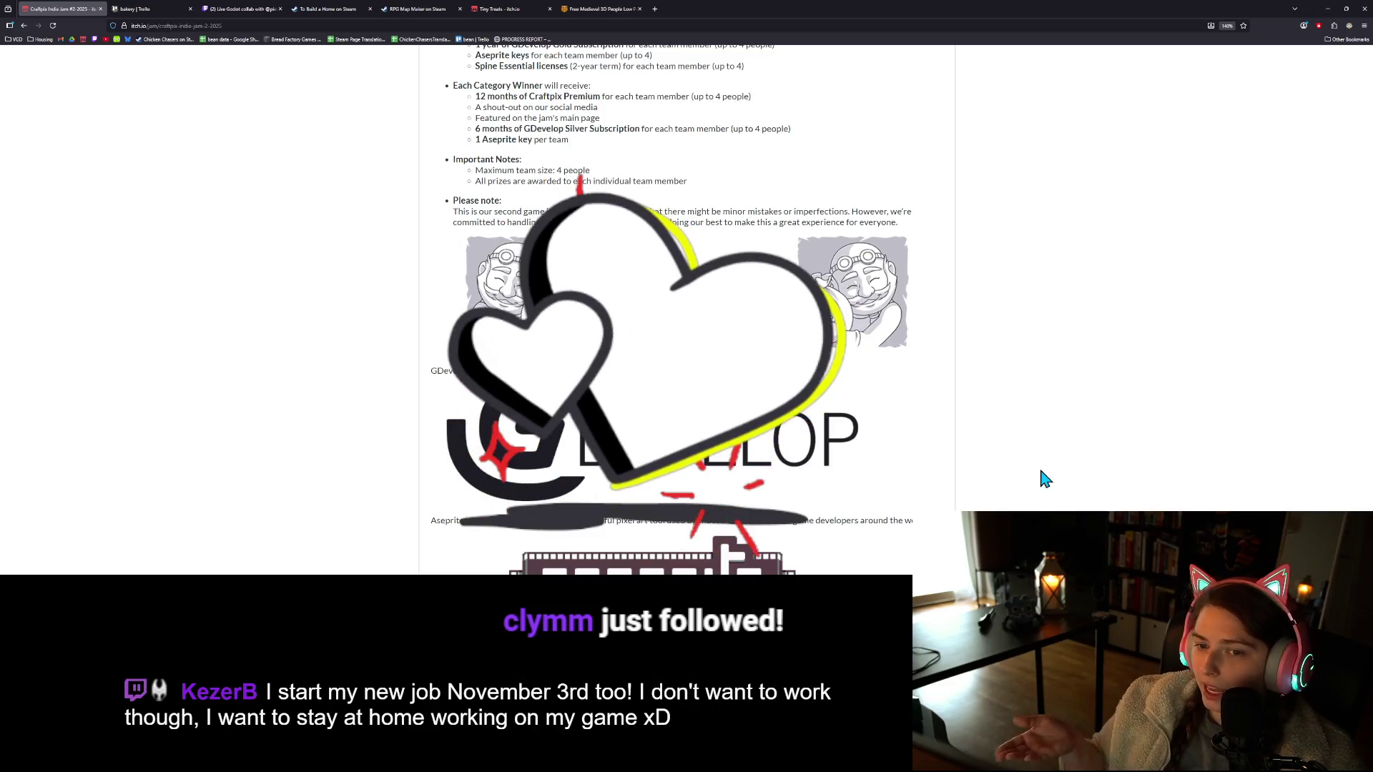
scroll(1030, 486, "up", 5)
scroll(1019, 497, "up", 10)
scroll(1018, 497, "up", 10)
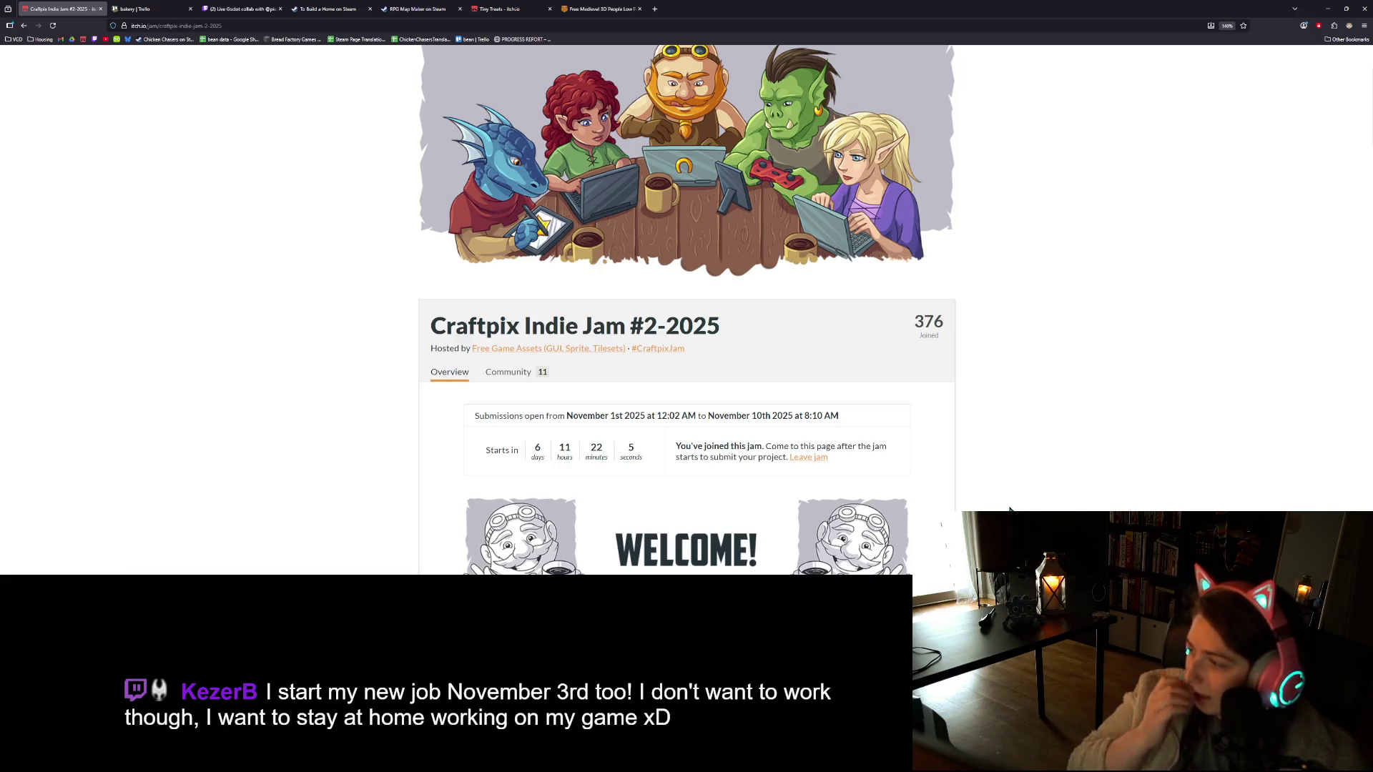
scroll(1046, 499, "down", 1)
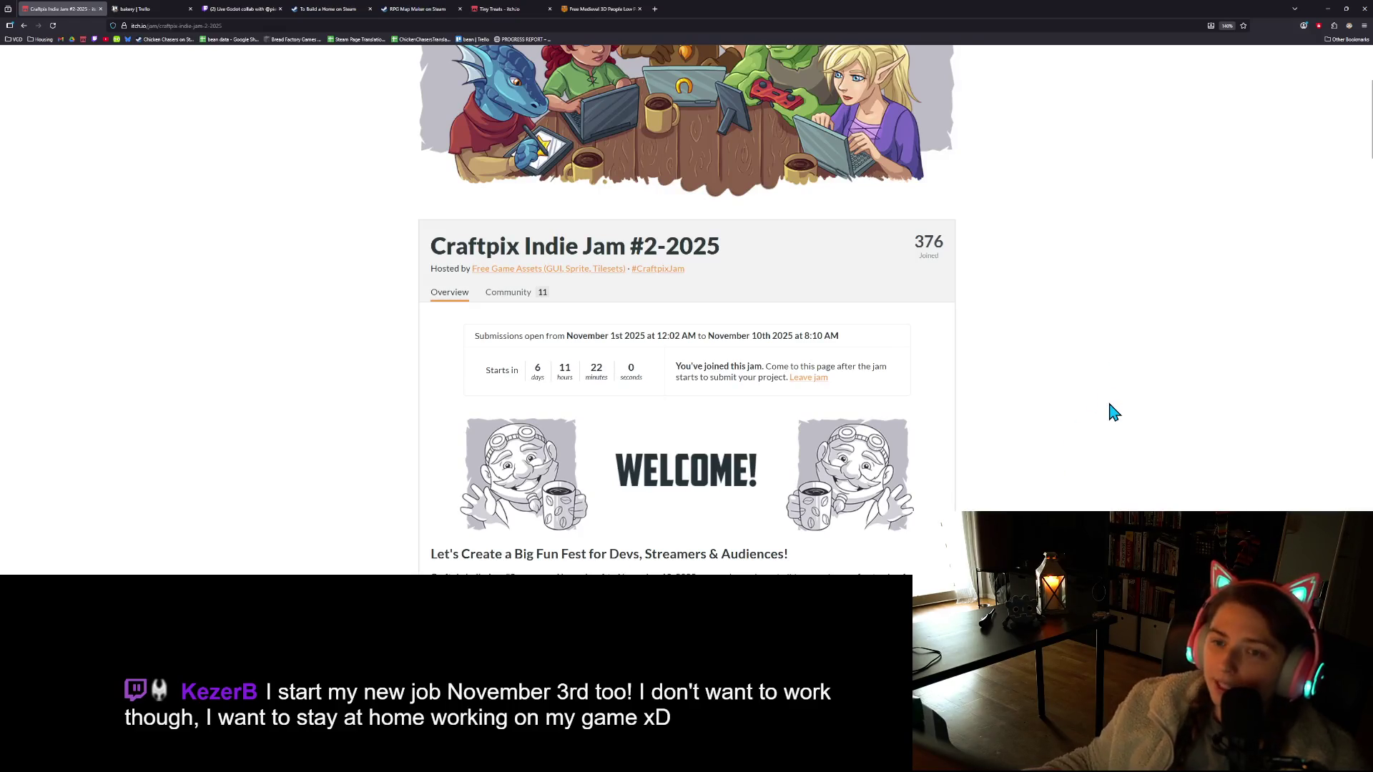
scroll(1113, 410, "down", 1)
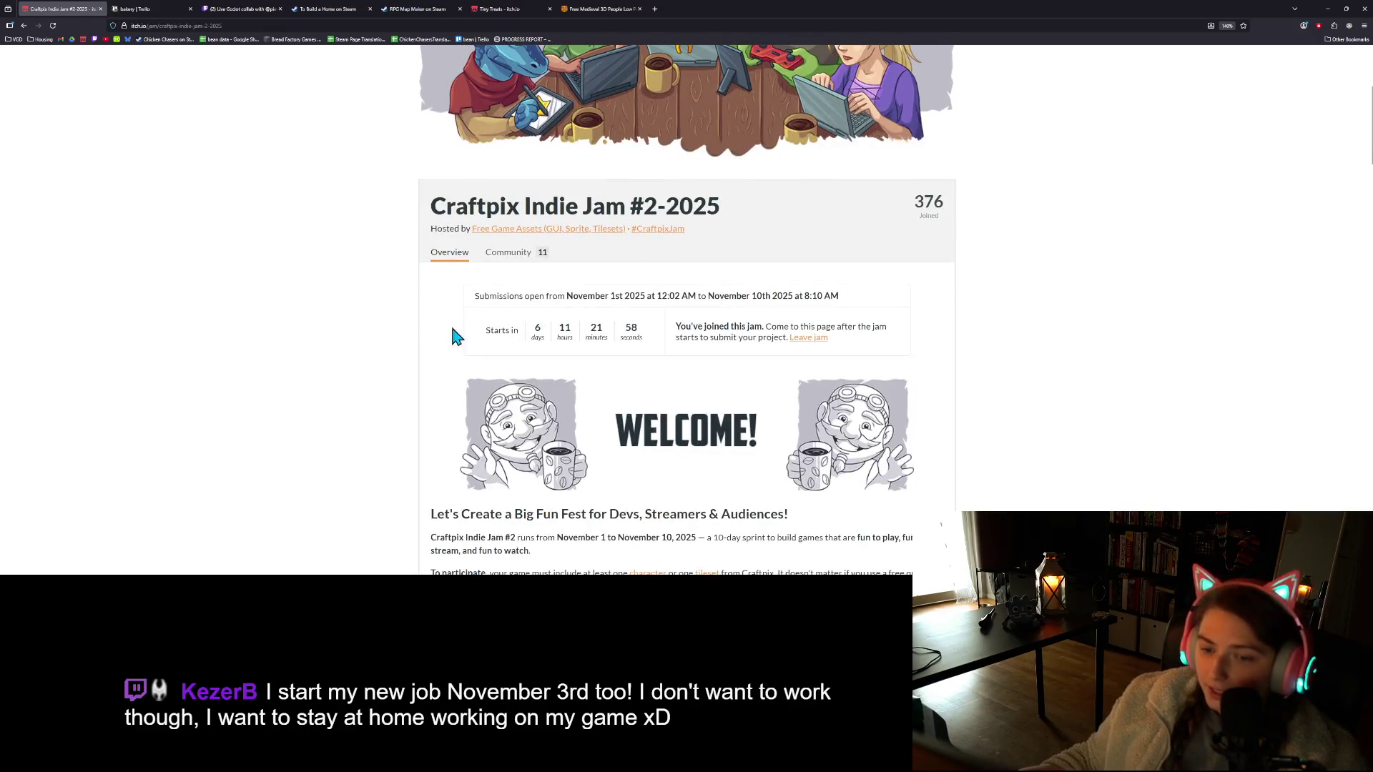
scroll(1026, 435, "down", 2)
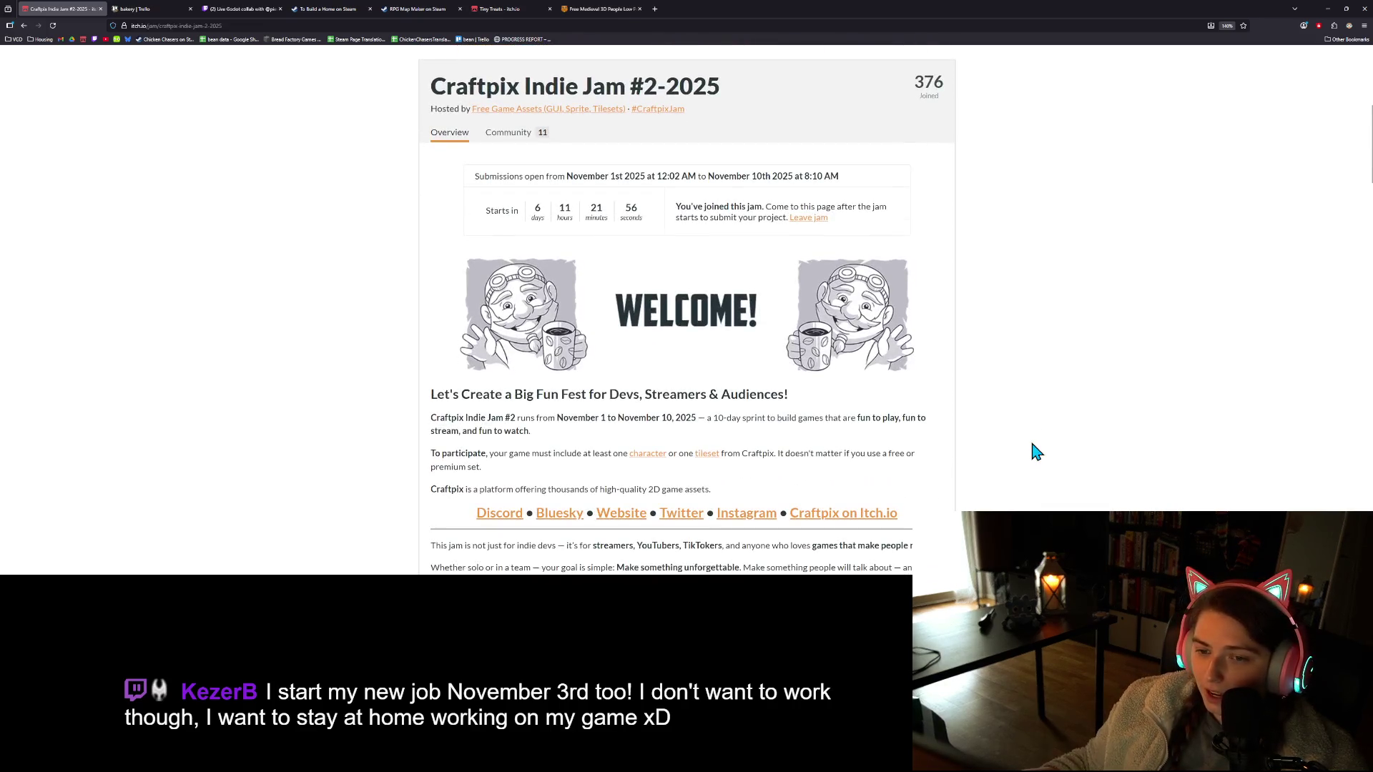
scroll(1033, 451, "down", 5)
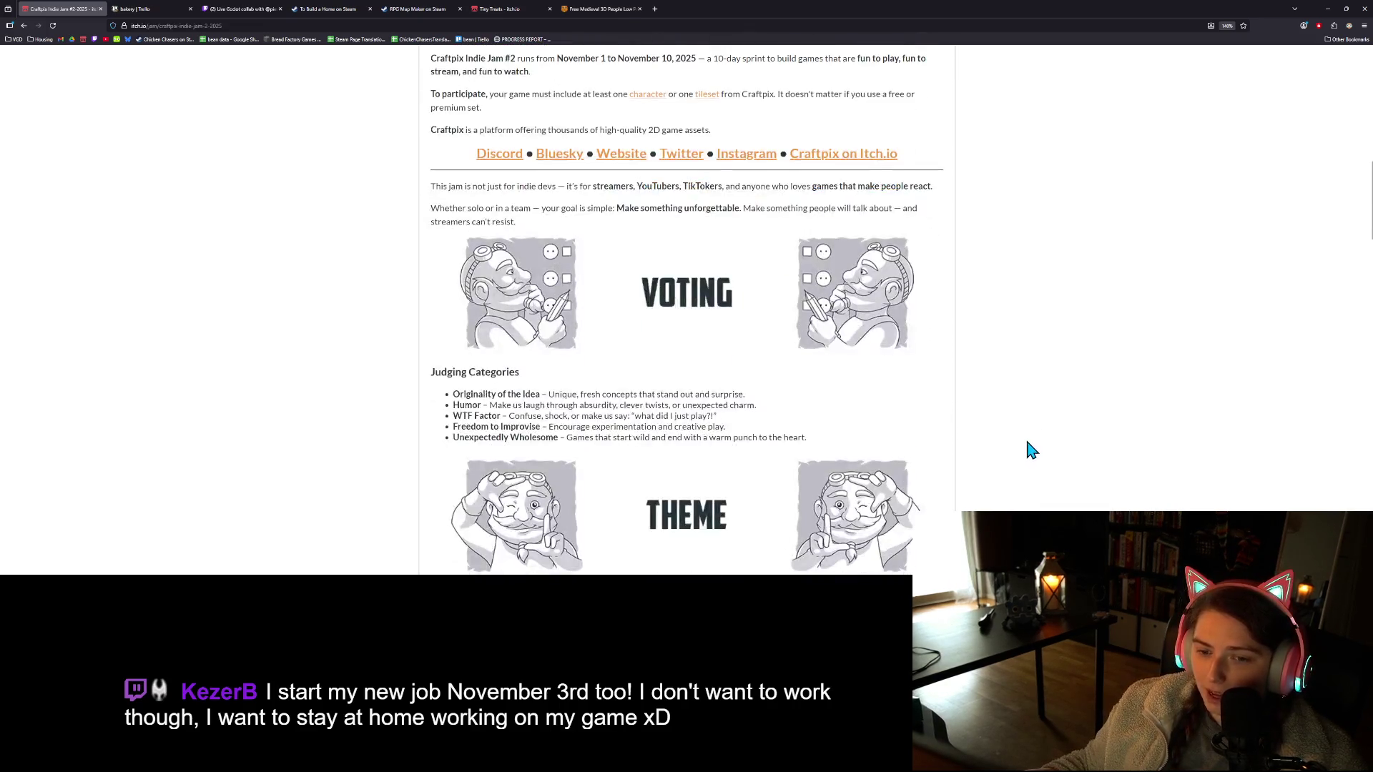
scroll(1031, 450, "up", 1)
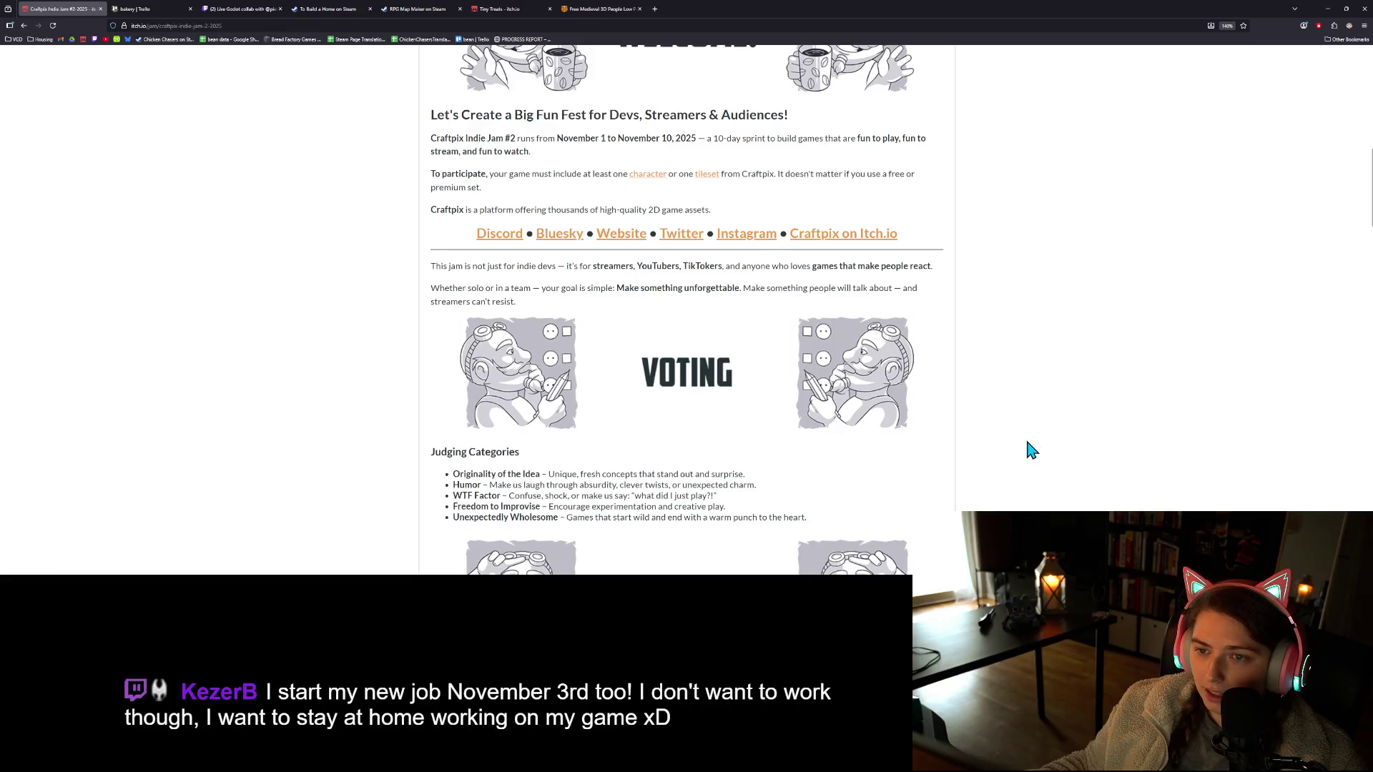
scroll(665, 351, "down", 13)
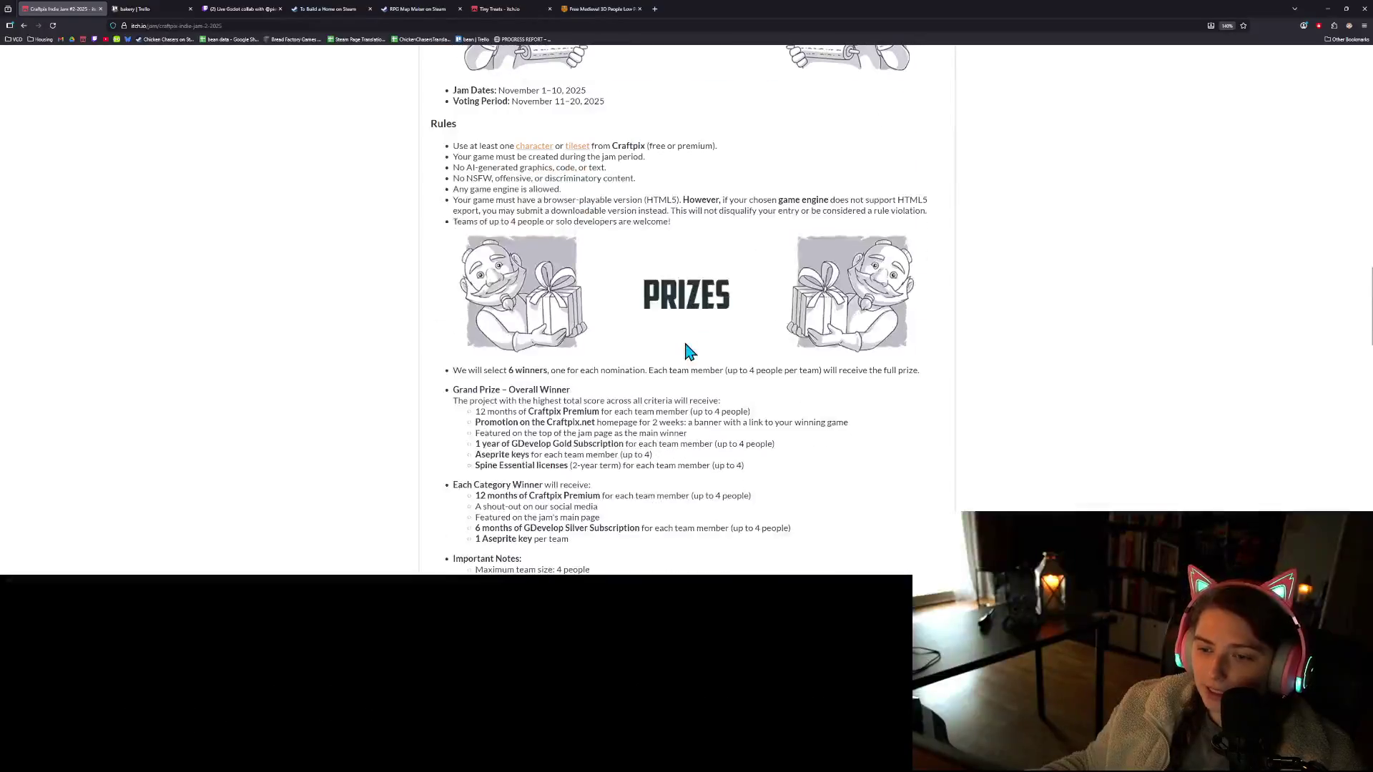
scroll(1058, 447, "down", 1)
scroll(580, 261, "down", 1)
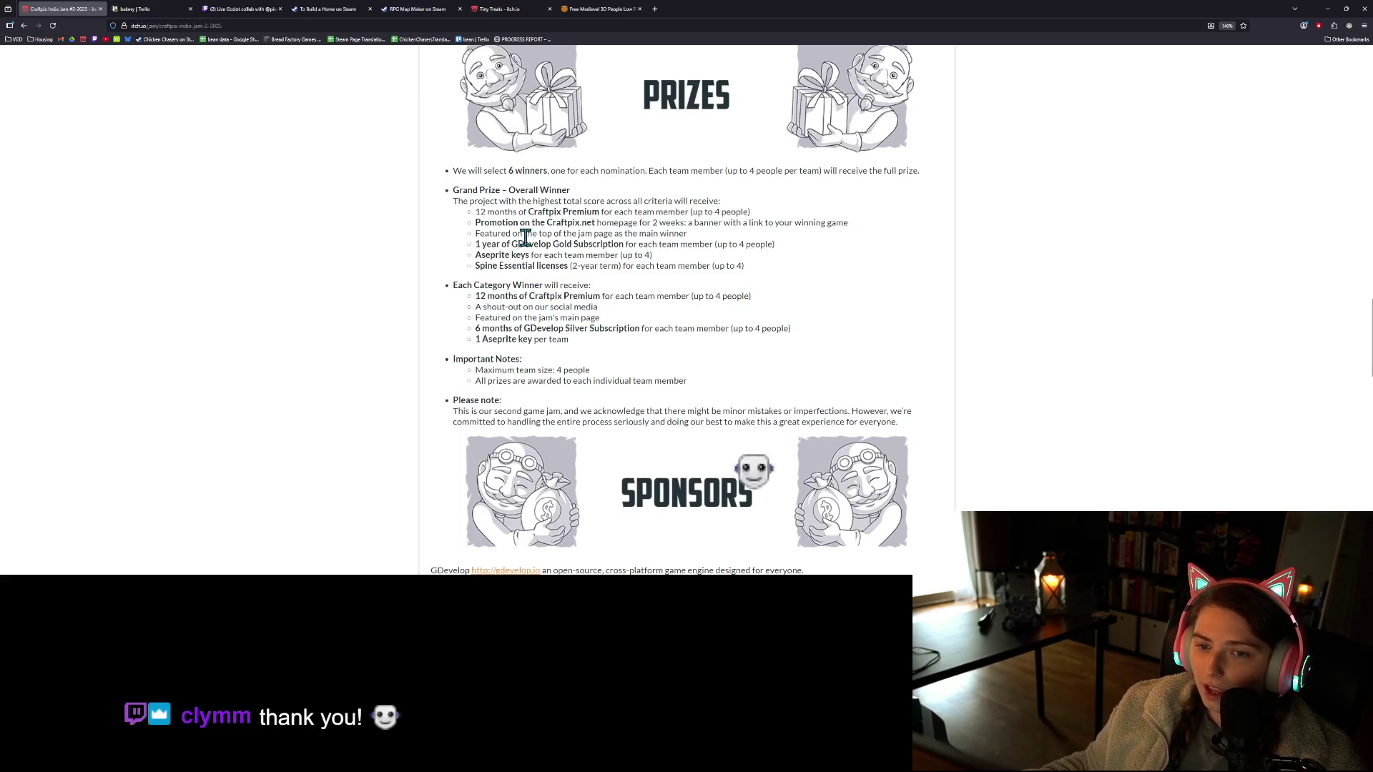
Highlight the '12 months of Craftpix Premium' prize line, then switch to the Craftpix store
left_click_drag(476, 300, 547, 295)
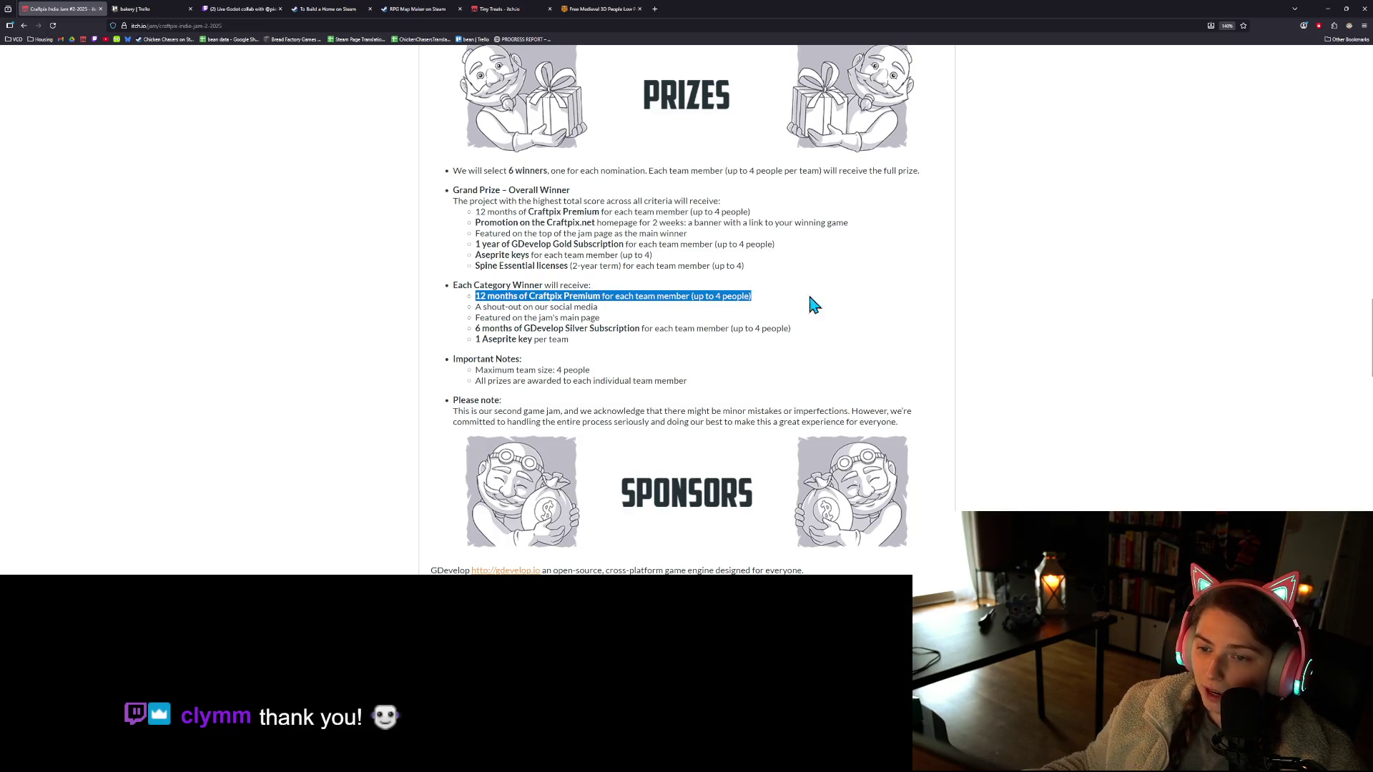
left_click(685, 296)
left_click(601, 9)
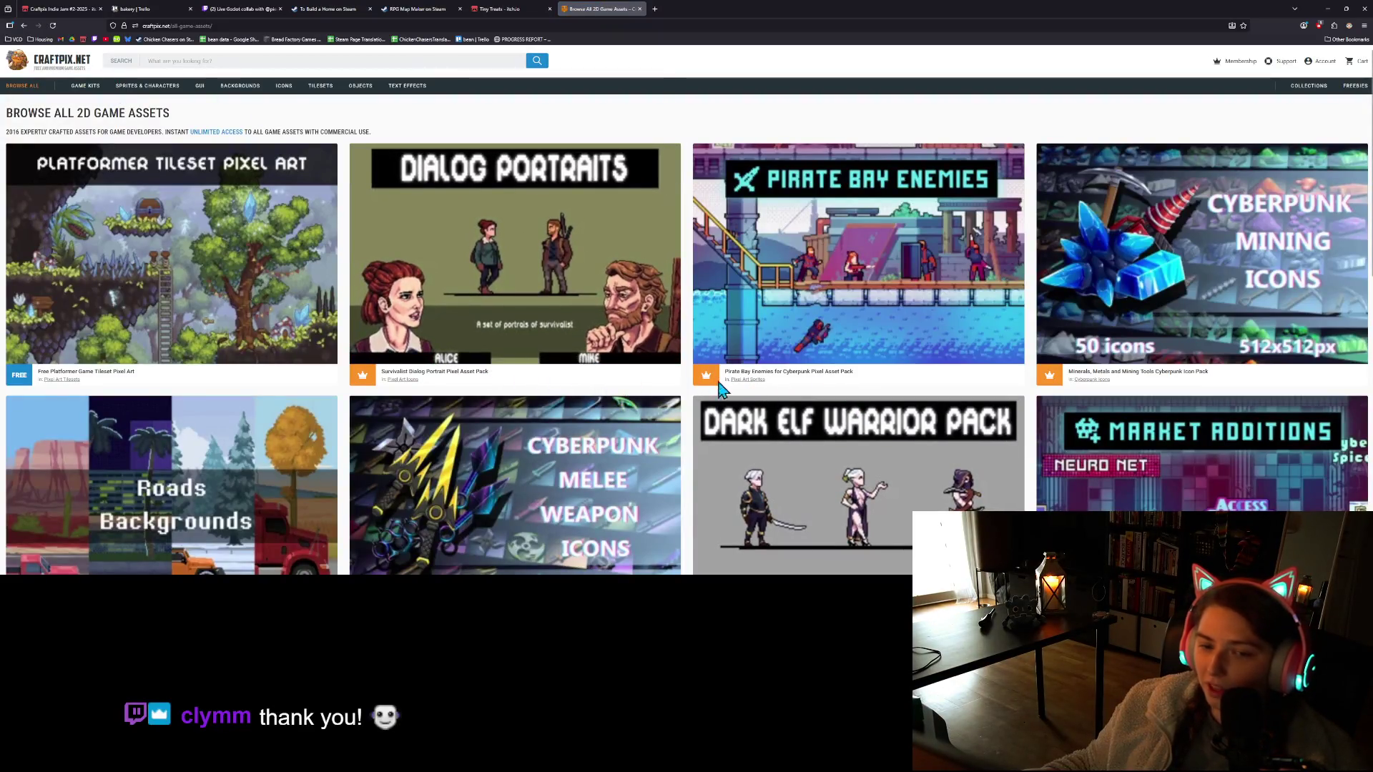
scroll(690, 383, "down", 3)
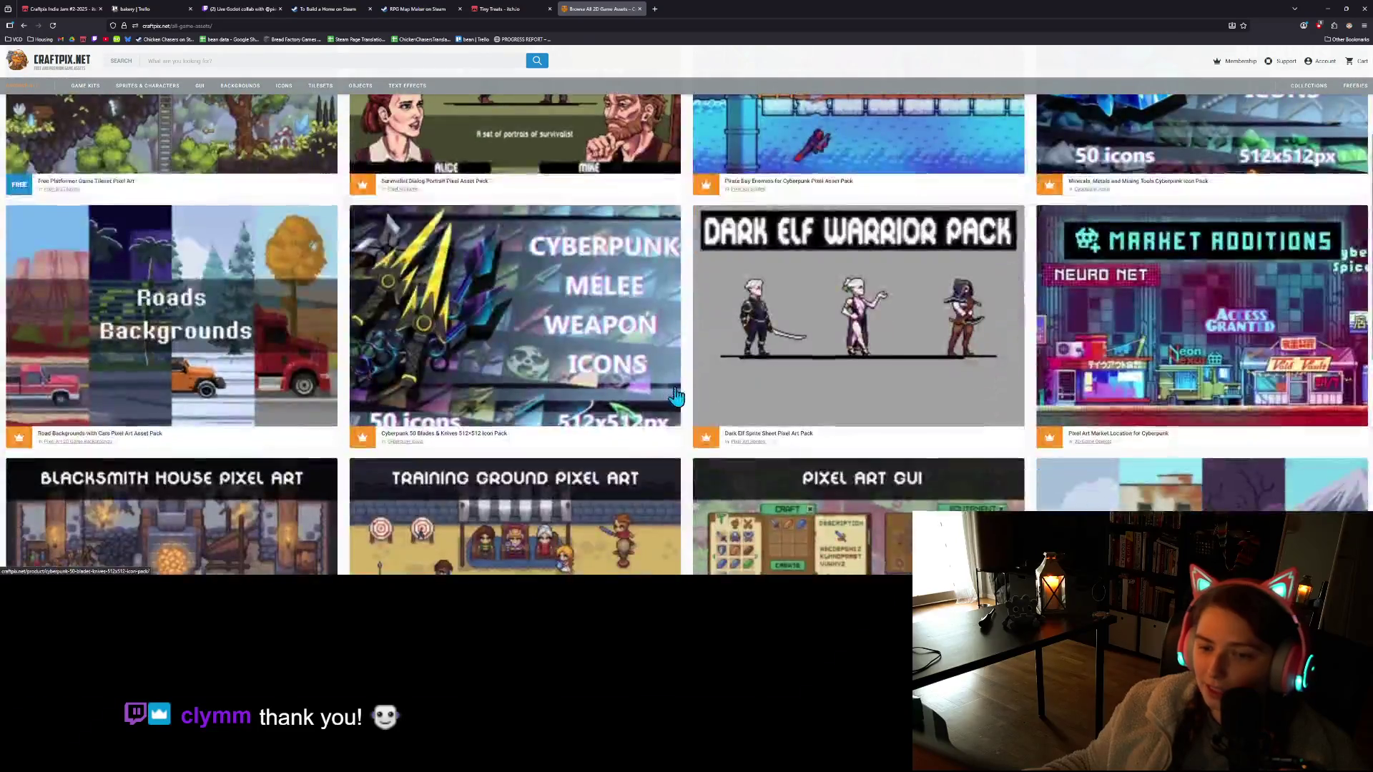
scroll(687, 390, "down", 2)
scroll(743, 382, "up", 2)
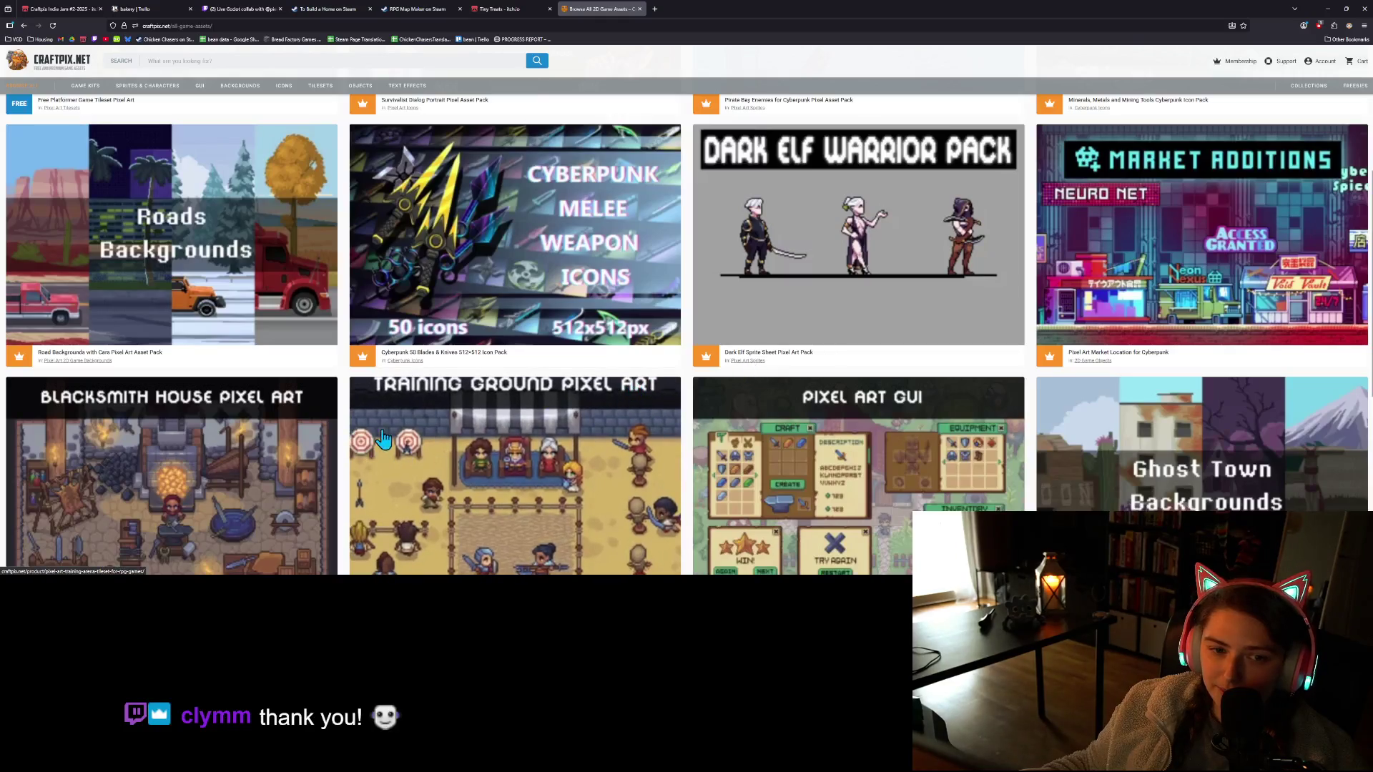
scroll(399, 318, "down", 3)
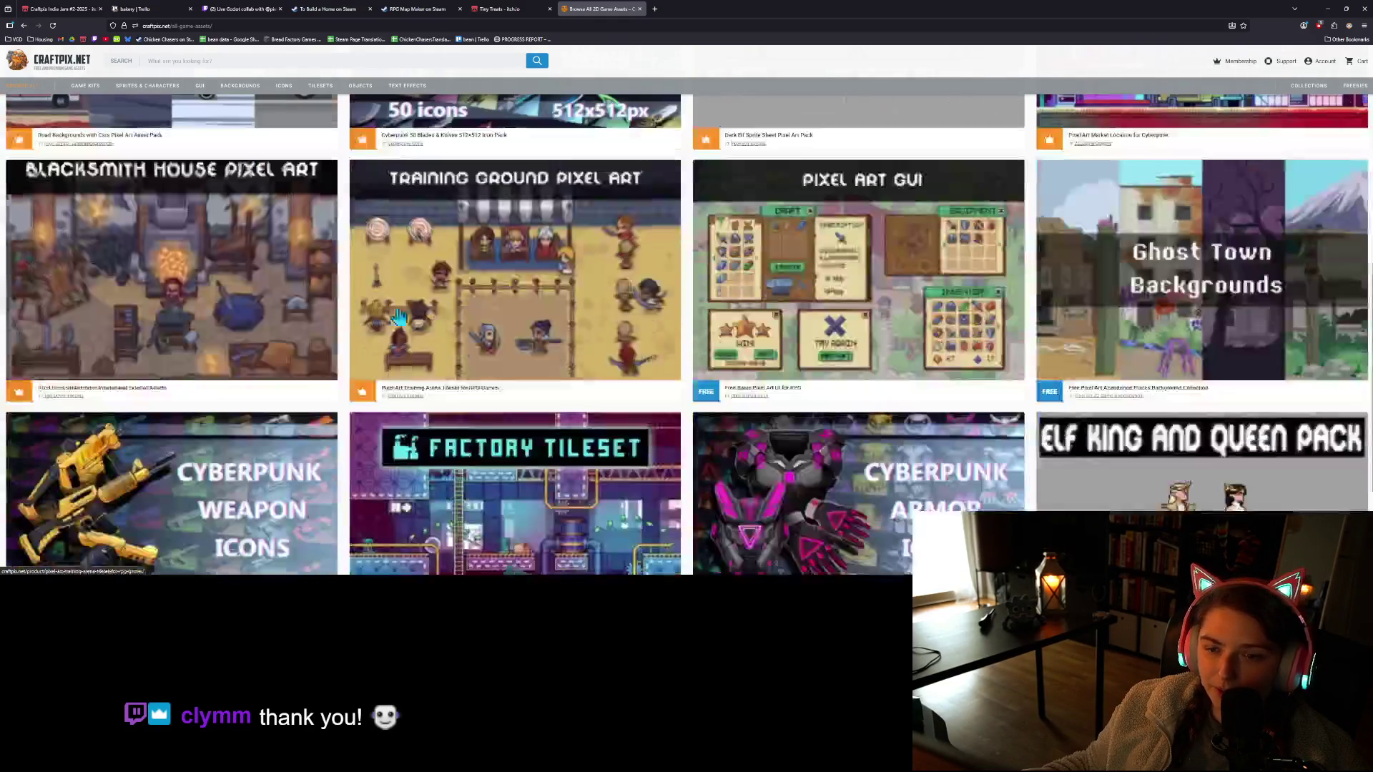
scroll(613, 368, "down", 1)
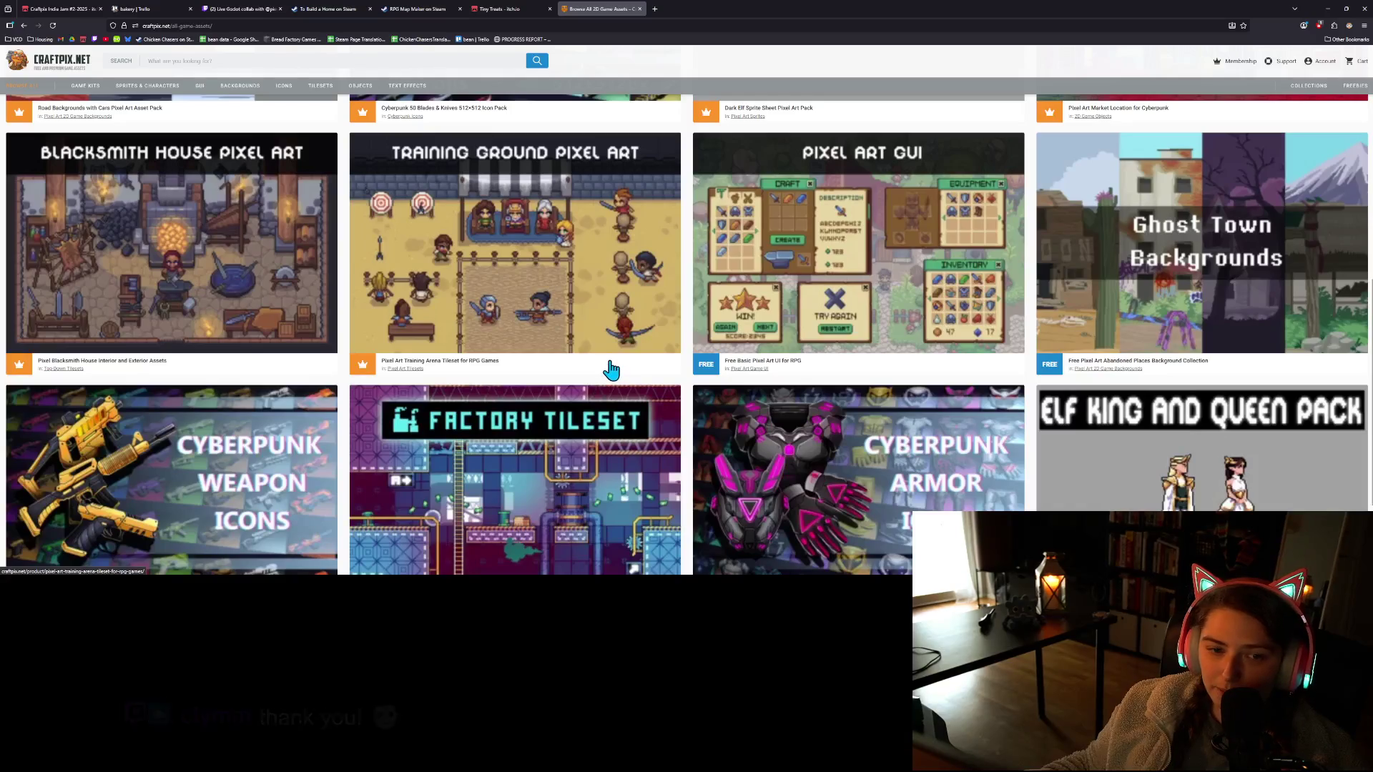
scroll(612, 367, "down", 2)
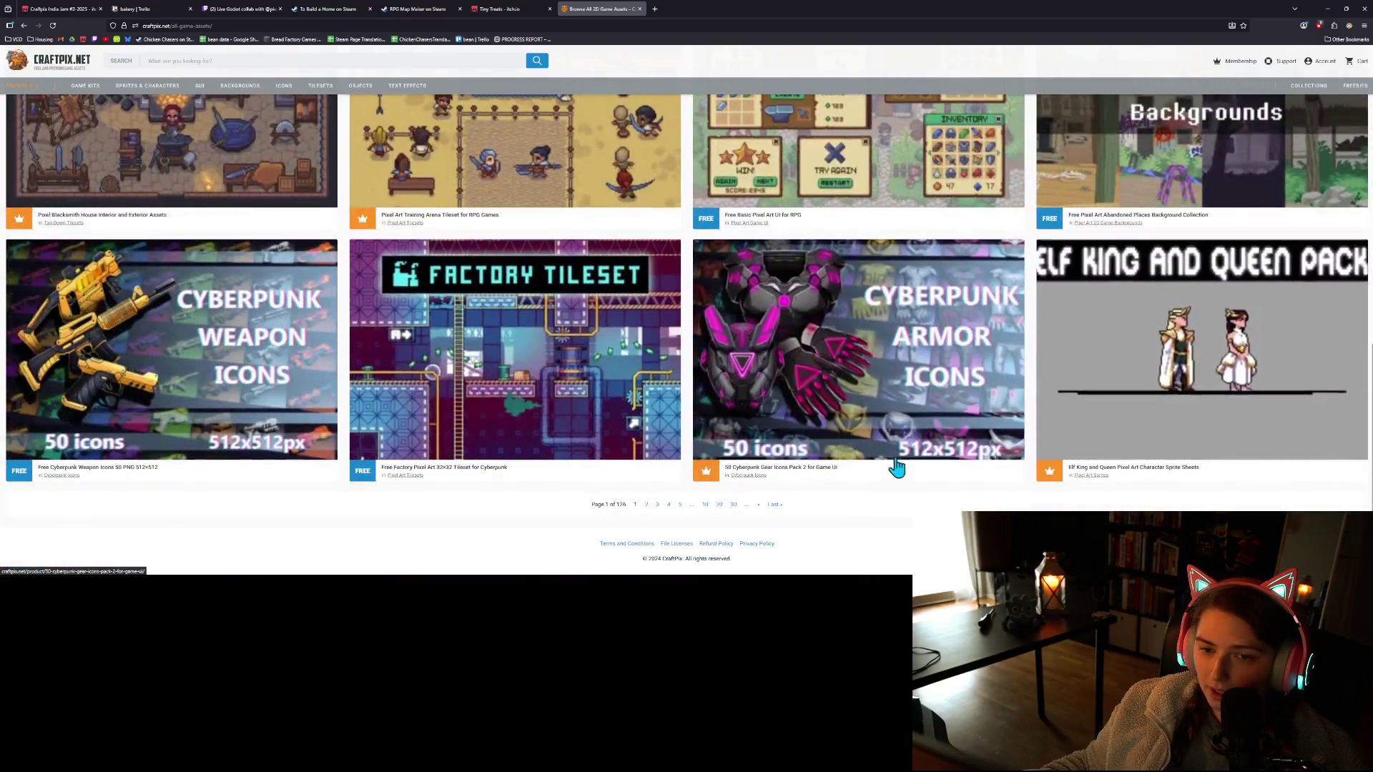
scroll(912, 465, "up", 8)
scroll(709, 447, "up", 1)
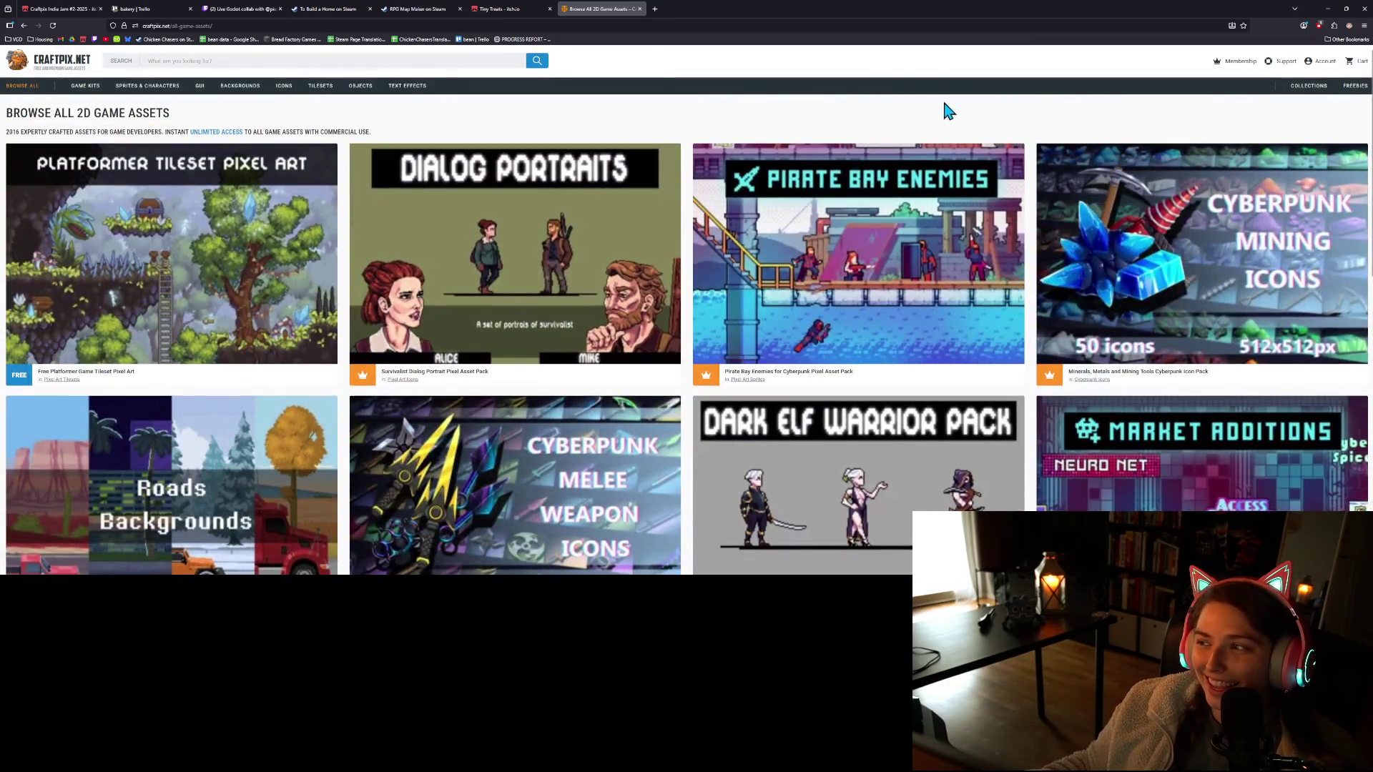
Open the free 2D game assets listing and advance to its next page
left_click(1351, 91)
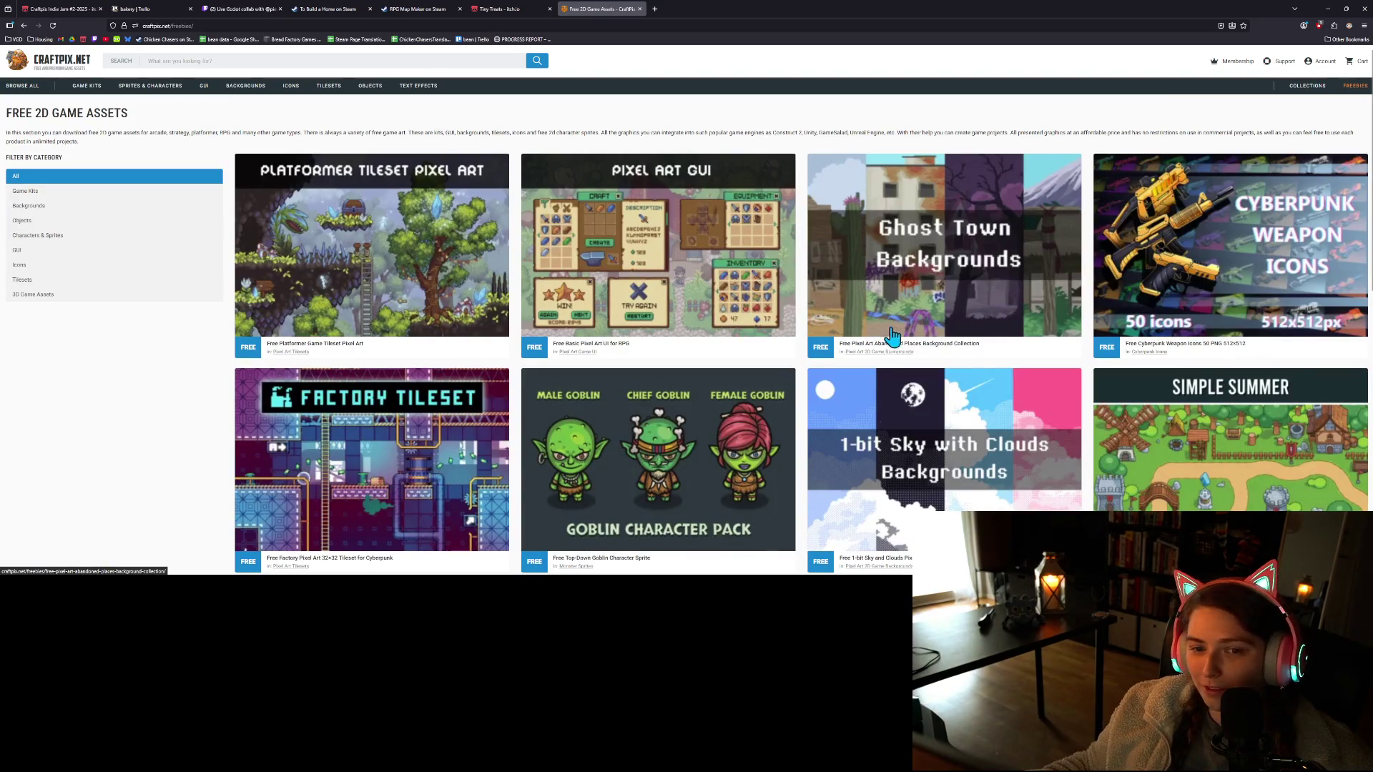
scroll(892, 334, "down", 5)
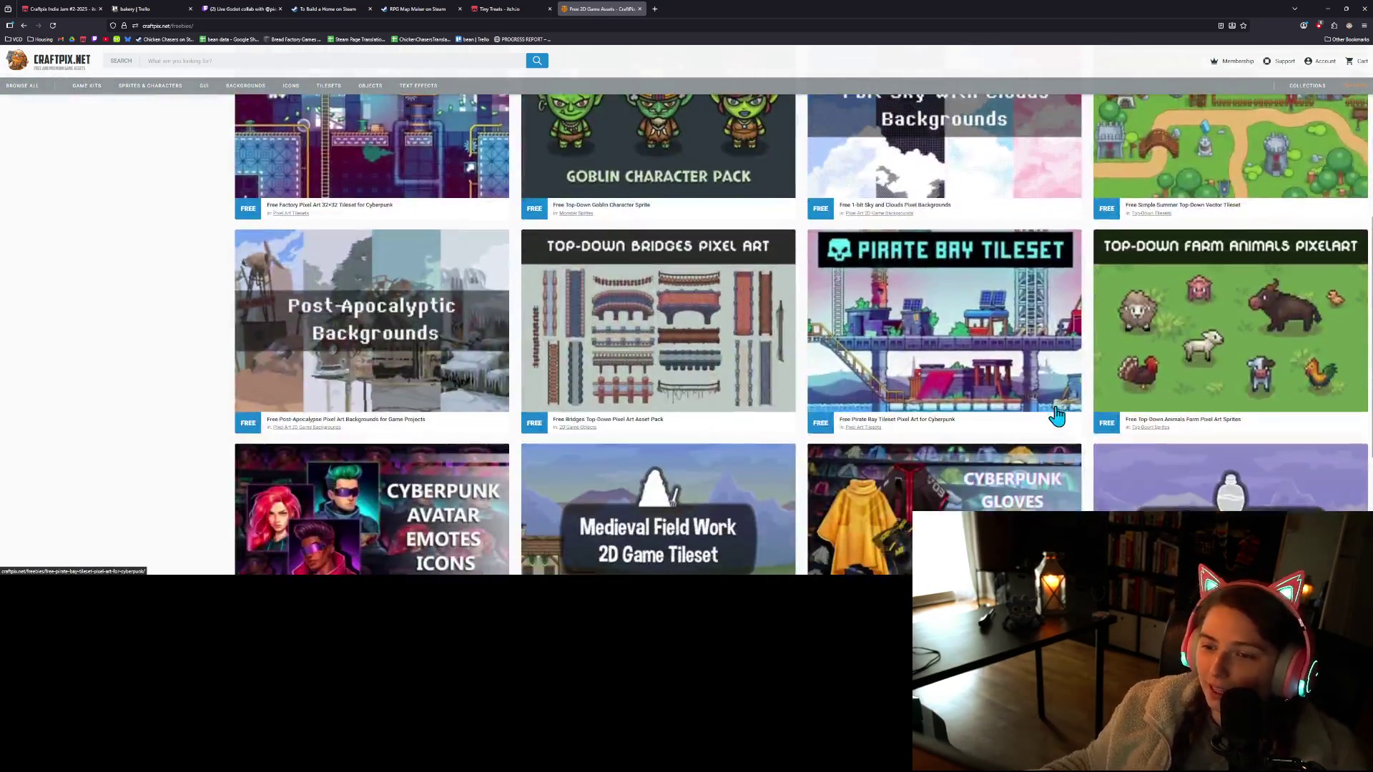
scroll(1057, 416, "down", 5, "ctrl")
scroll(1029, 414, "up", 9, "ctrl")
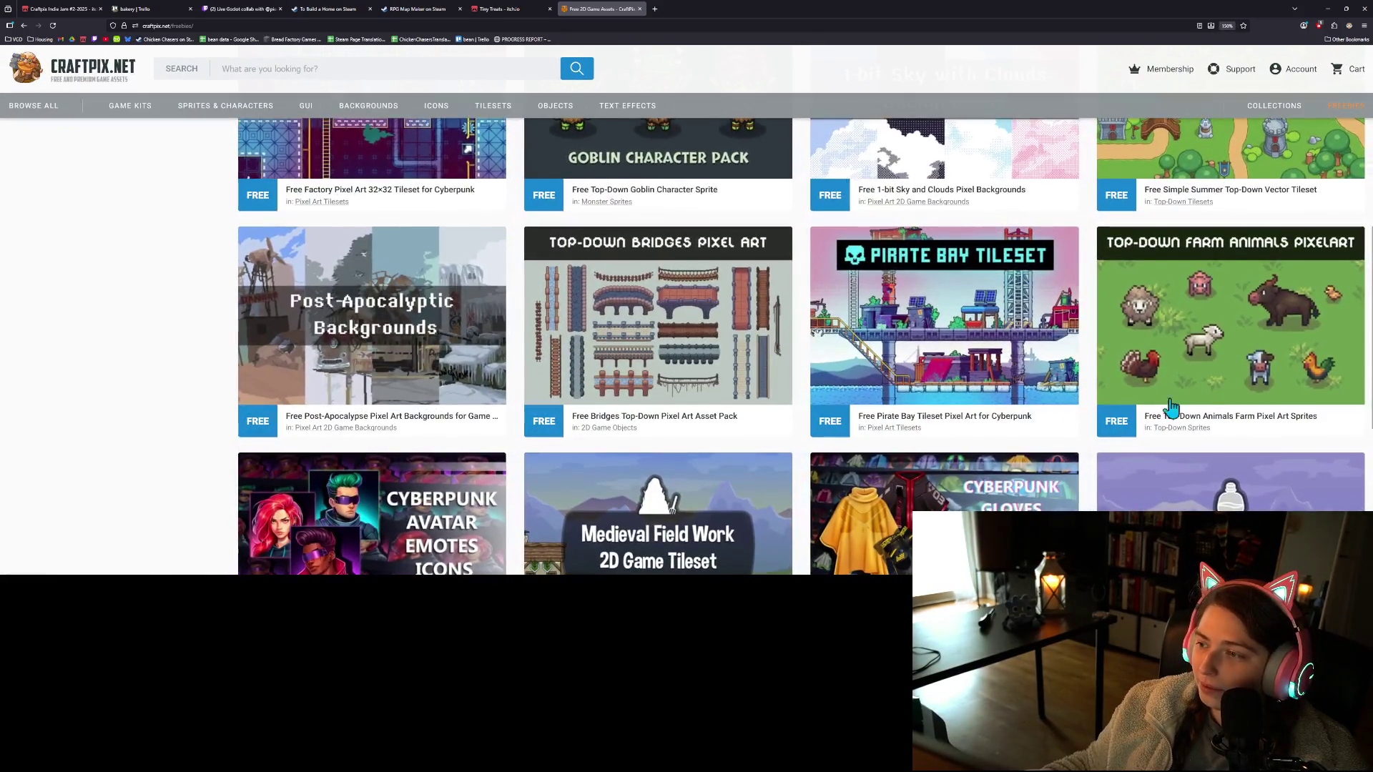
scroll(1139, 384, "down", 4)
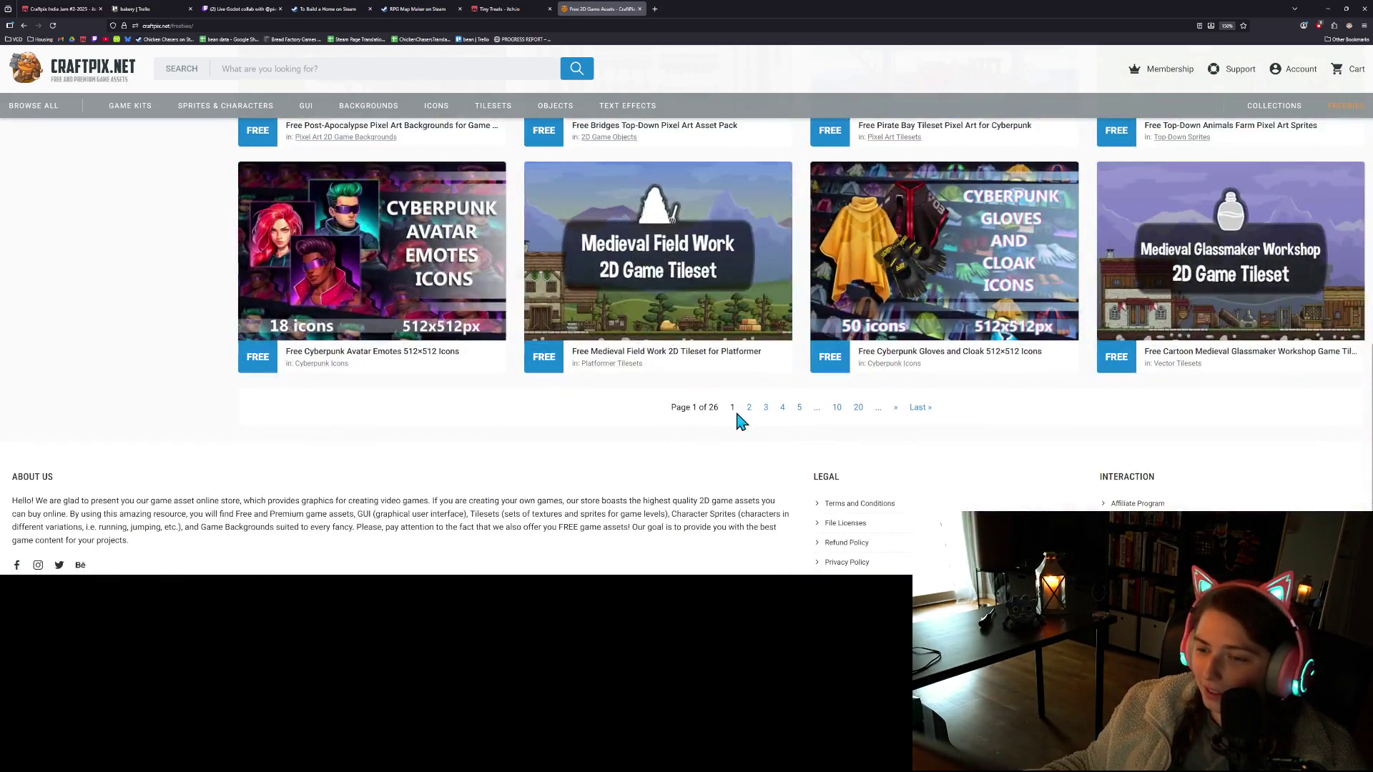
left_click(748, 409)
Browse the free assets grid on that listing page
scroll(812, 427, "down", 1)
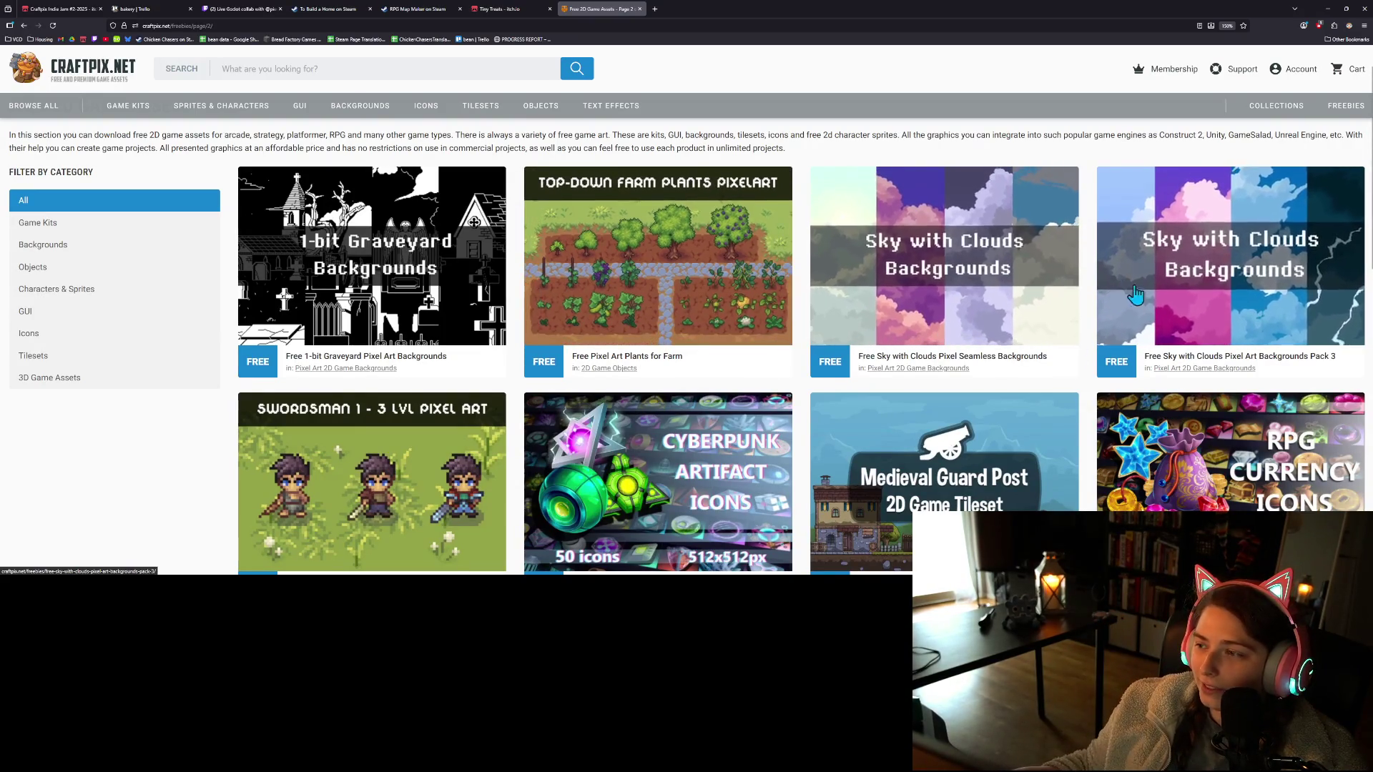
scroll(1113, 396, "down", 2)
scroll(1054, 420, "down", 3)
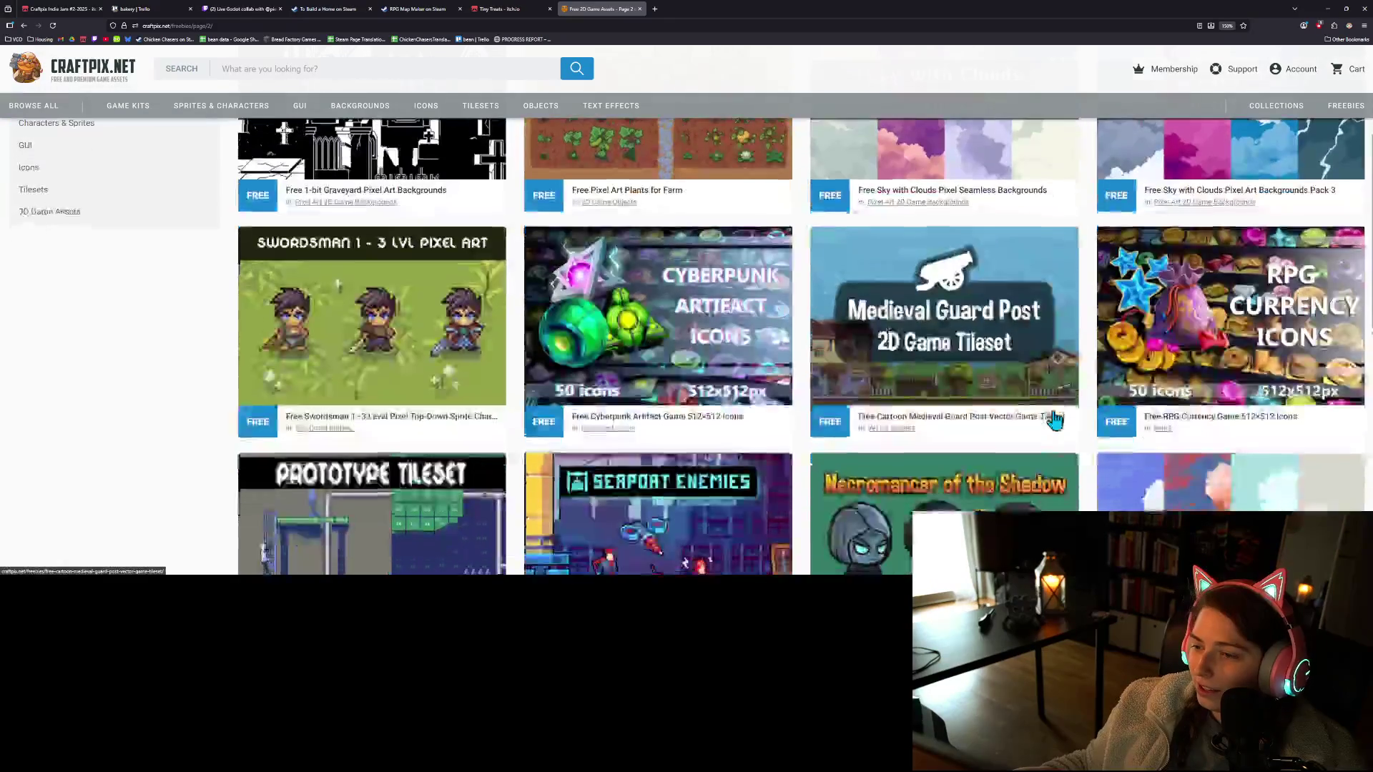
scroll(1056, 419, "down", 5)
scroll(1056, 421, "up", 3)
scroll(1036, 429, "down", 6)
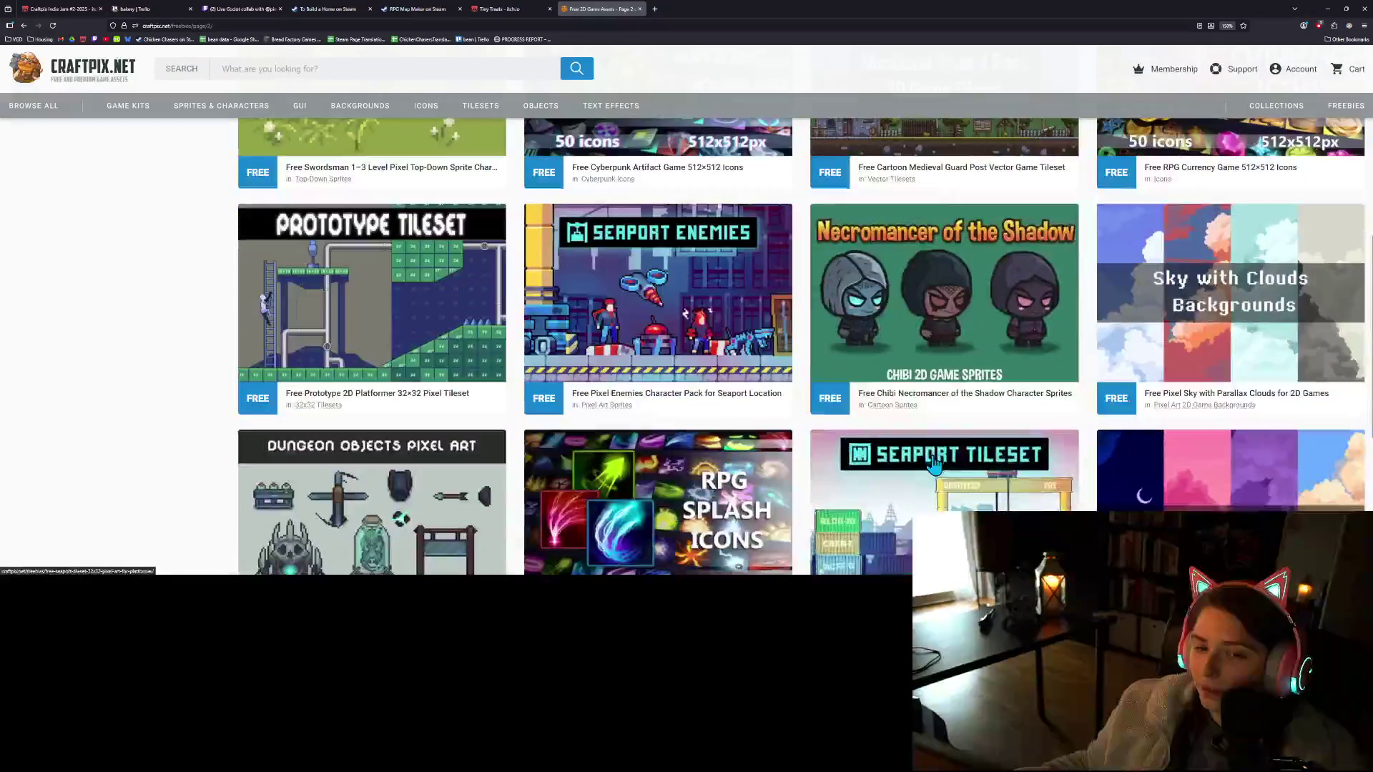
scroll(933, 463, "down", 1)
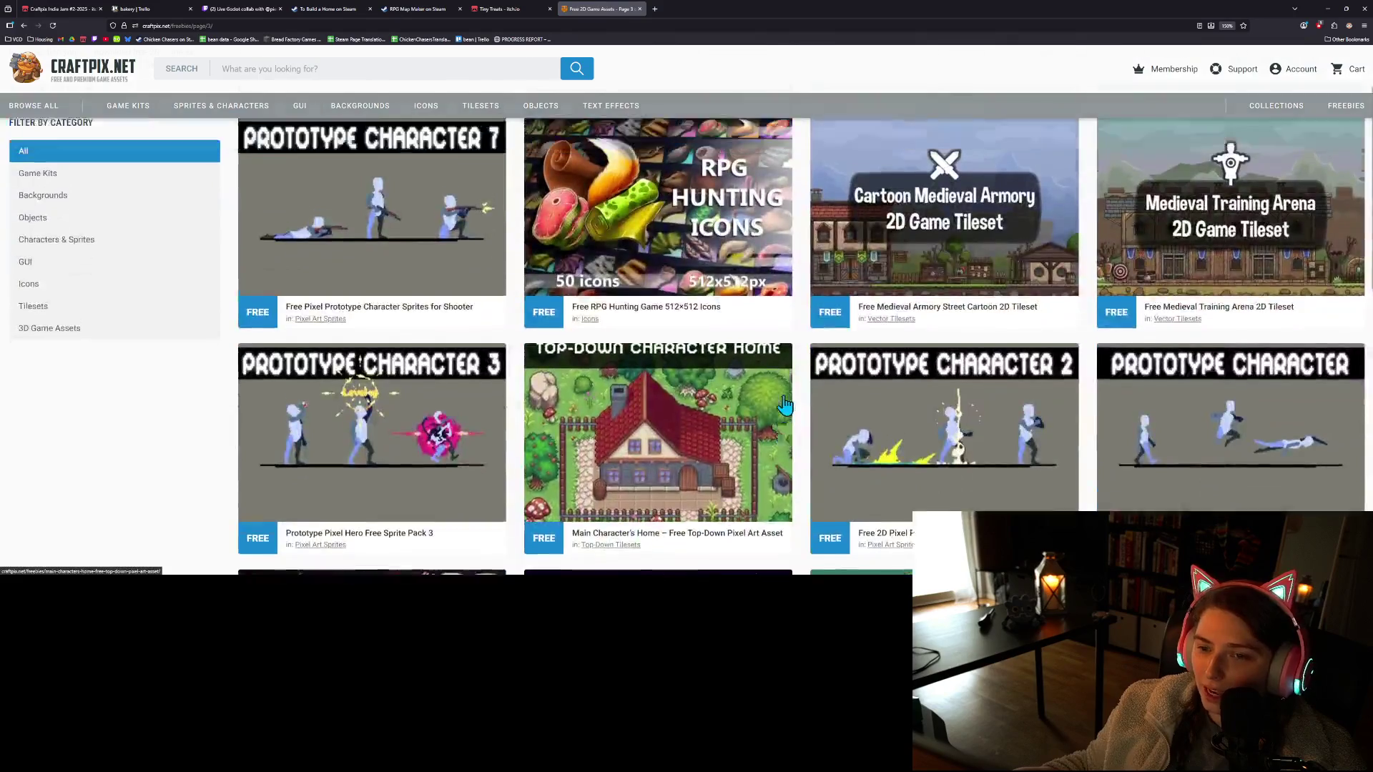
scroll(898, 490, "down", 1)
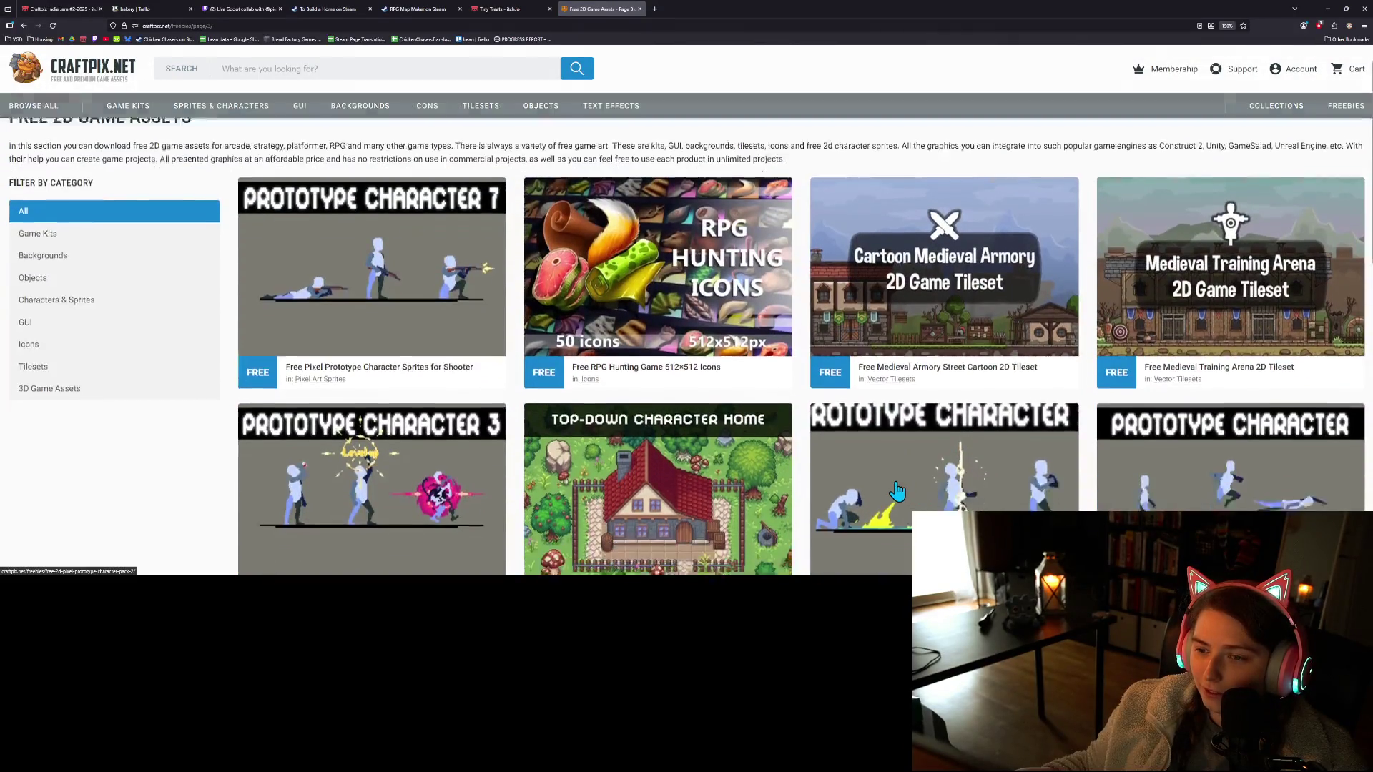
scroll(897, 490, "down", 1)
scroll(897, 491, "up", 2)
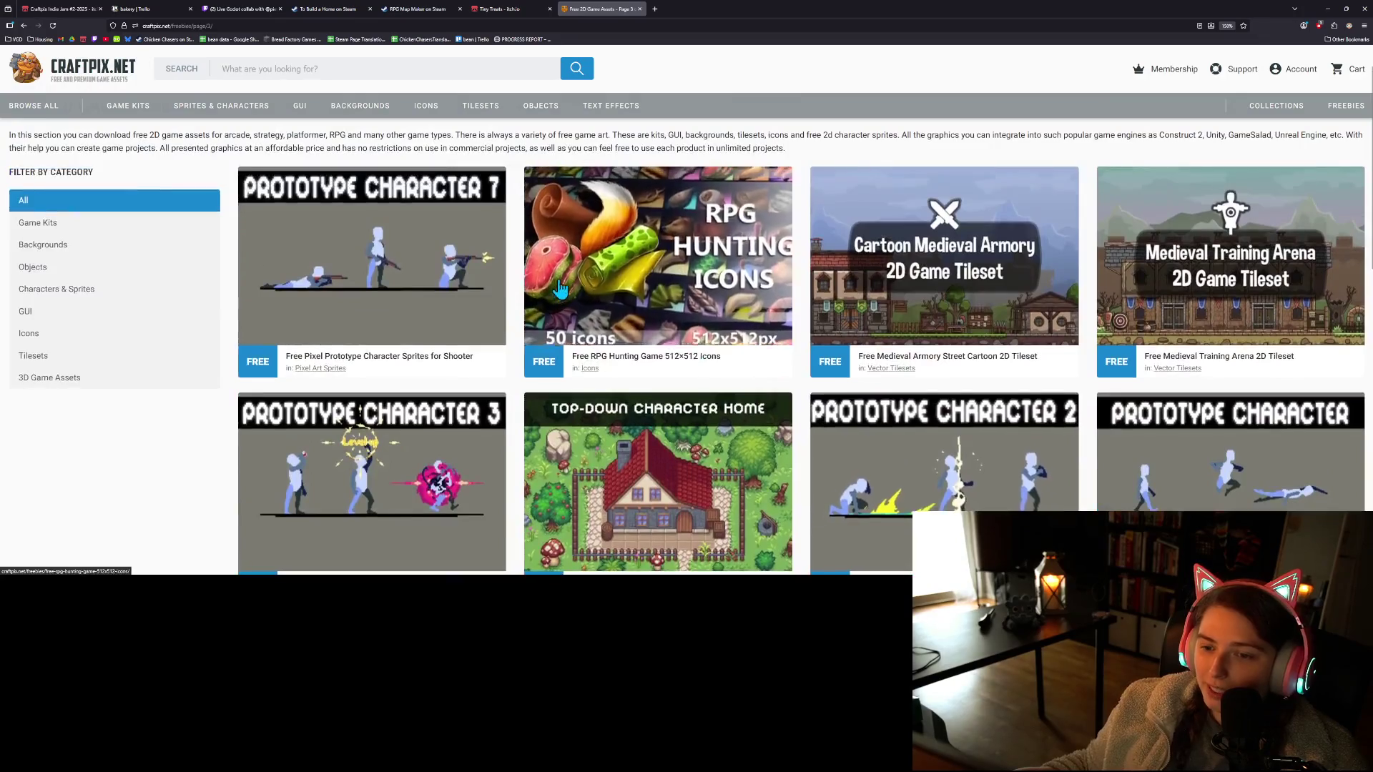
Look over the Free RPG Hunting Game 512×512 Icons page, then go back to the listing
left_click(622, 293)
scroll(618, 297, "down", 3)
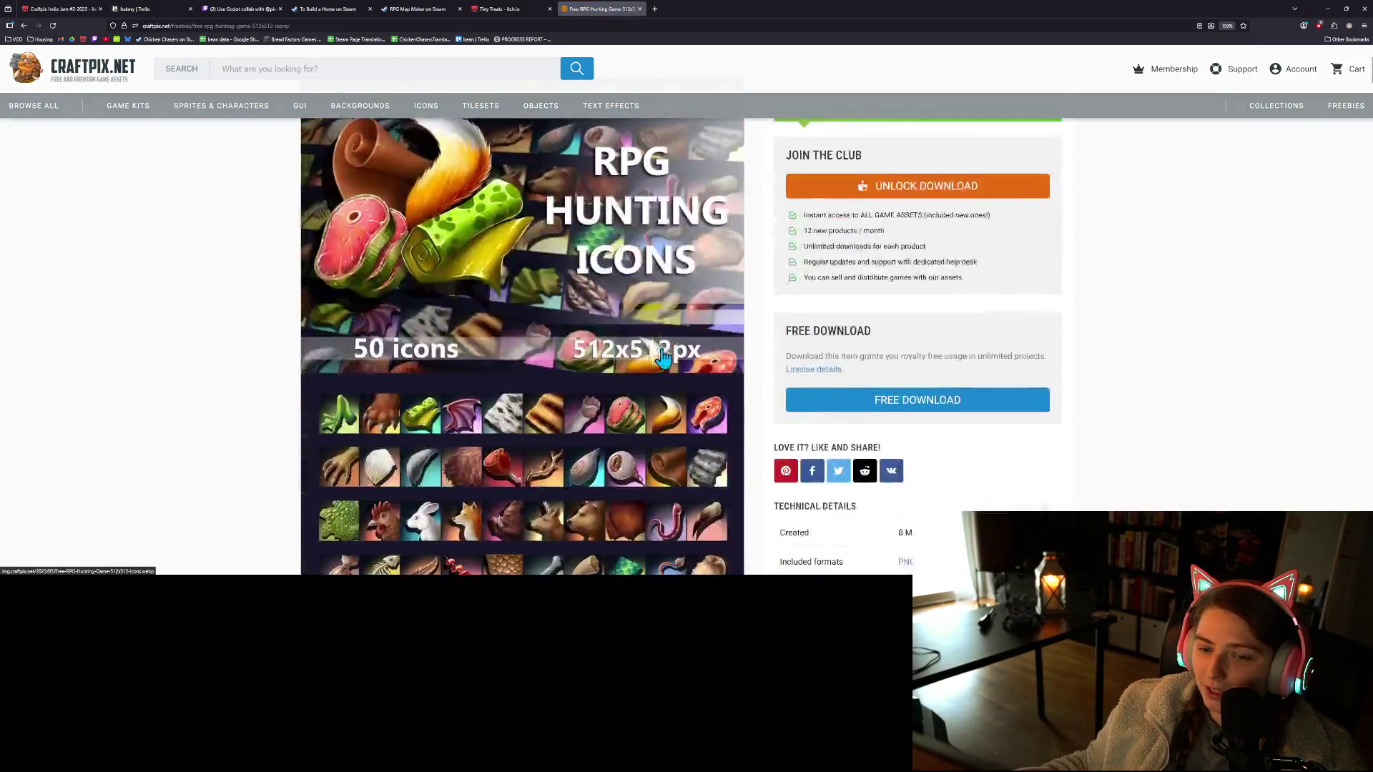
scroll(663, 357, "down", 2)
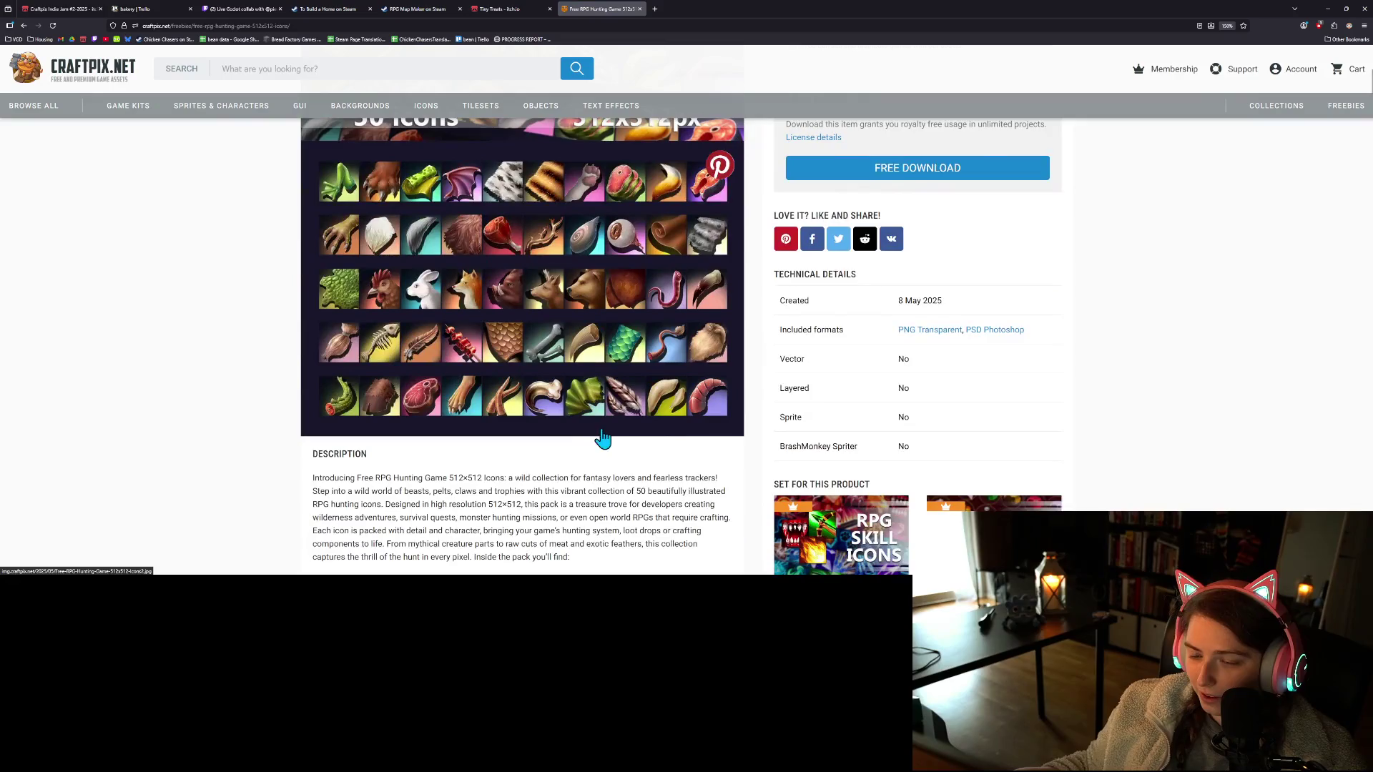
scroll(572, 429, "up", 2)
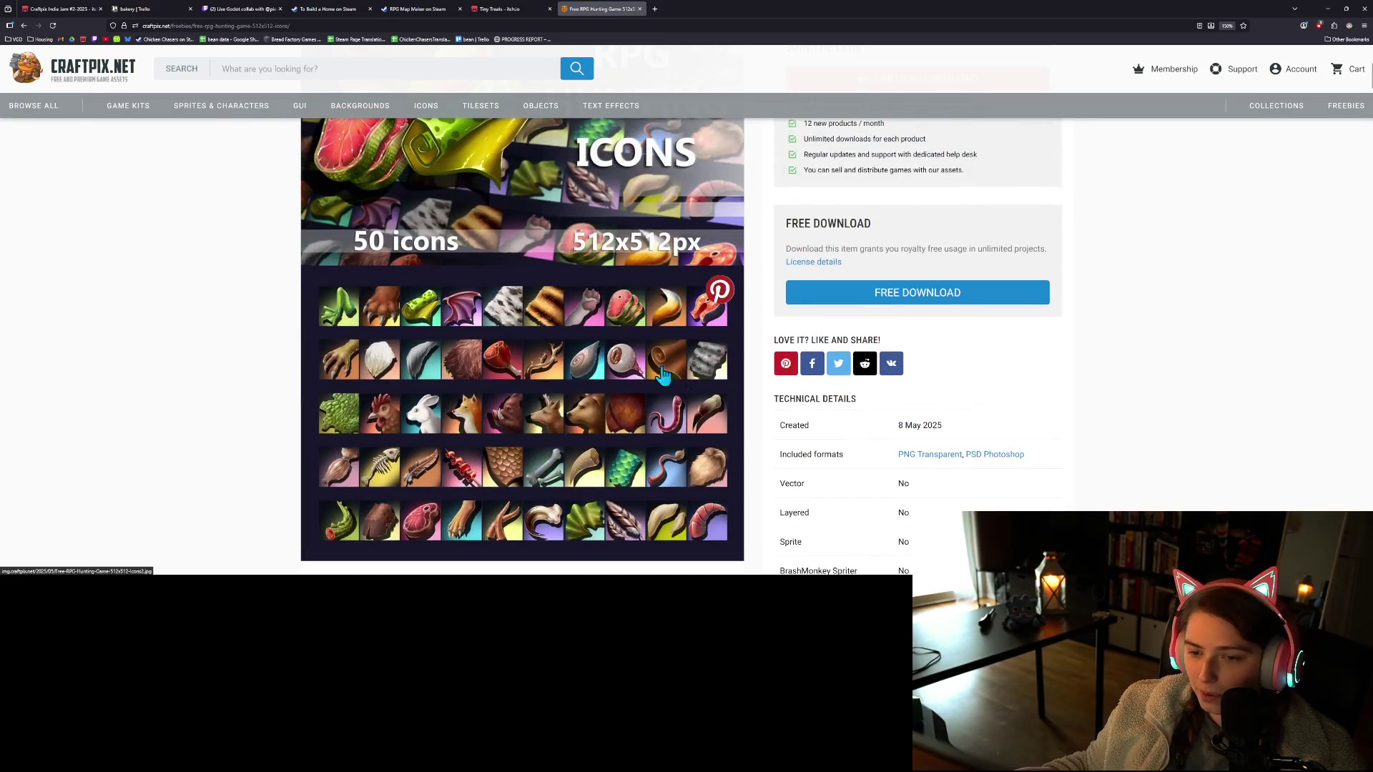
scroll(542, 211, "up", 3)
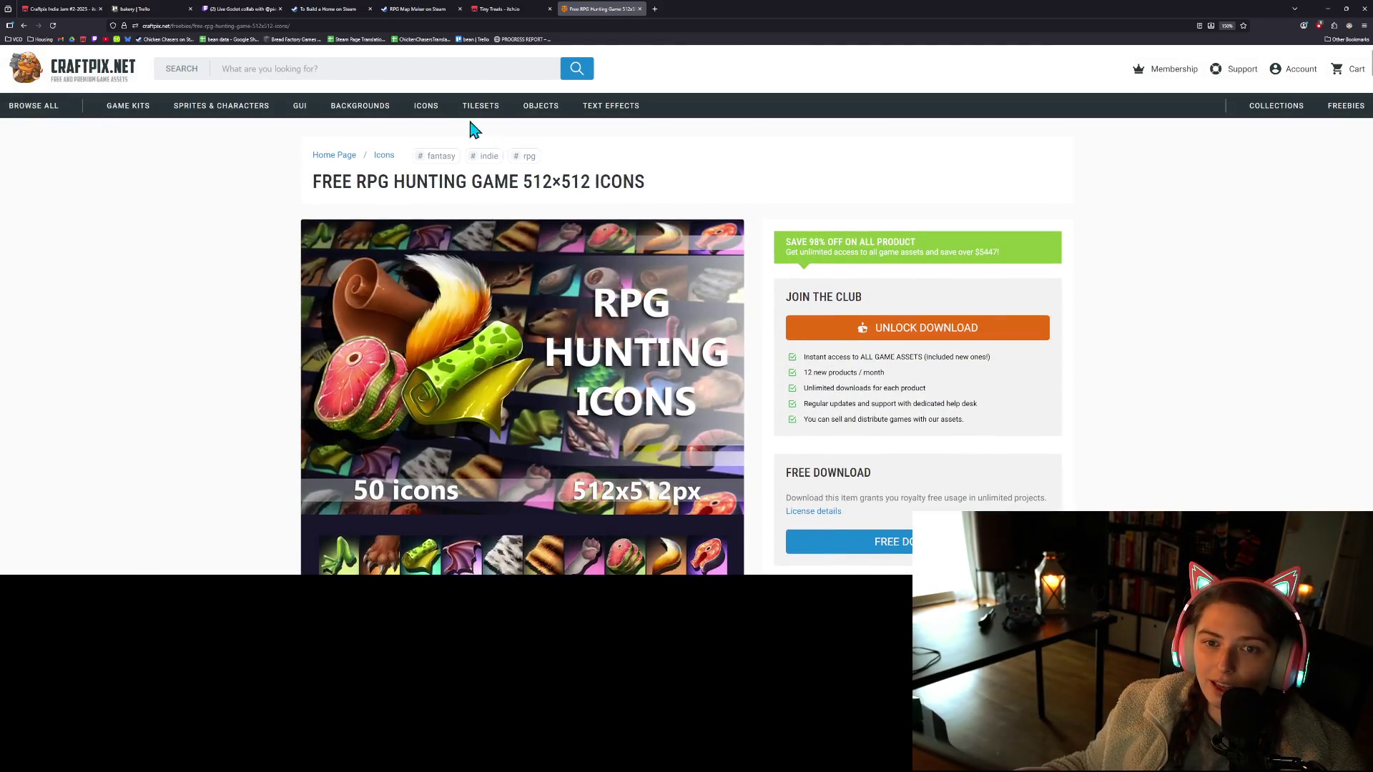
left_click(22, 28)
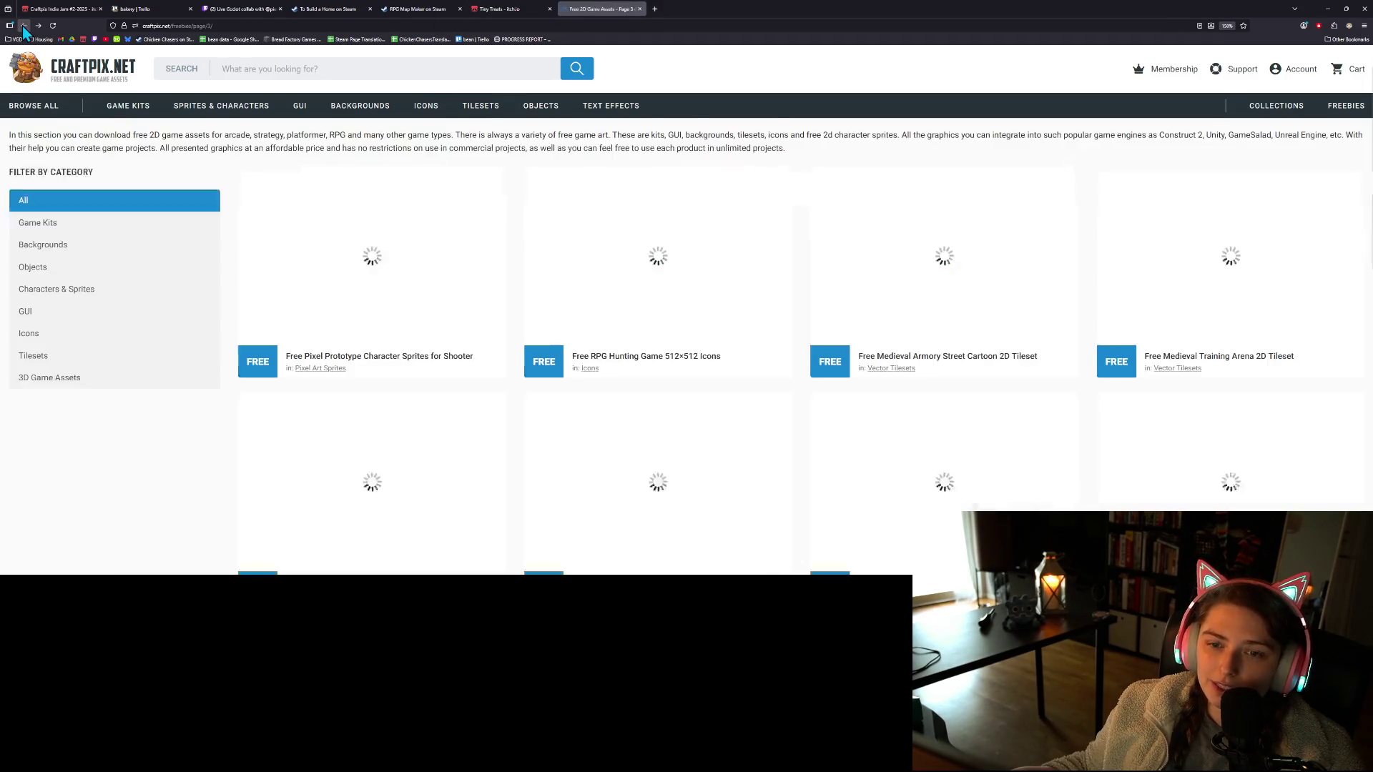
Jump to the last freebies page (26), then page 25, browsing their asset grids
scroll(515, 458, "down", 2)
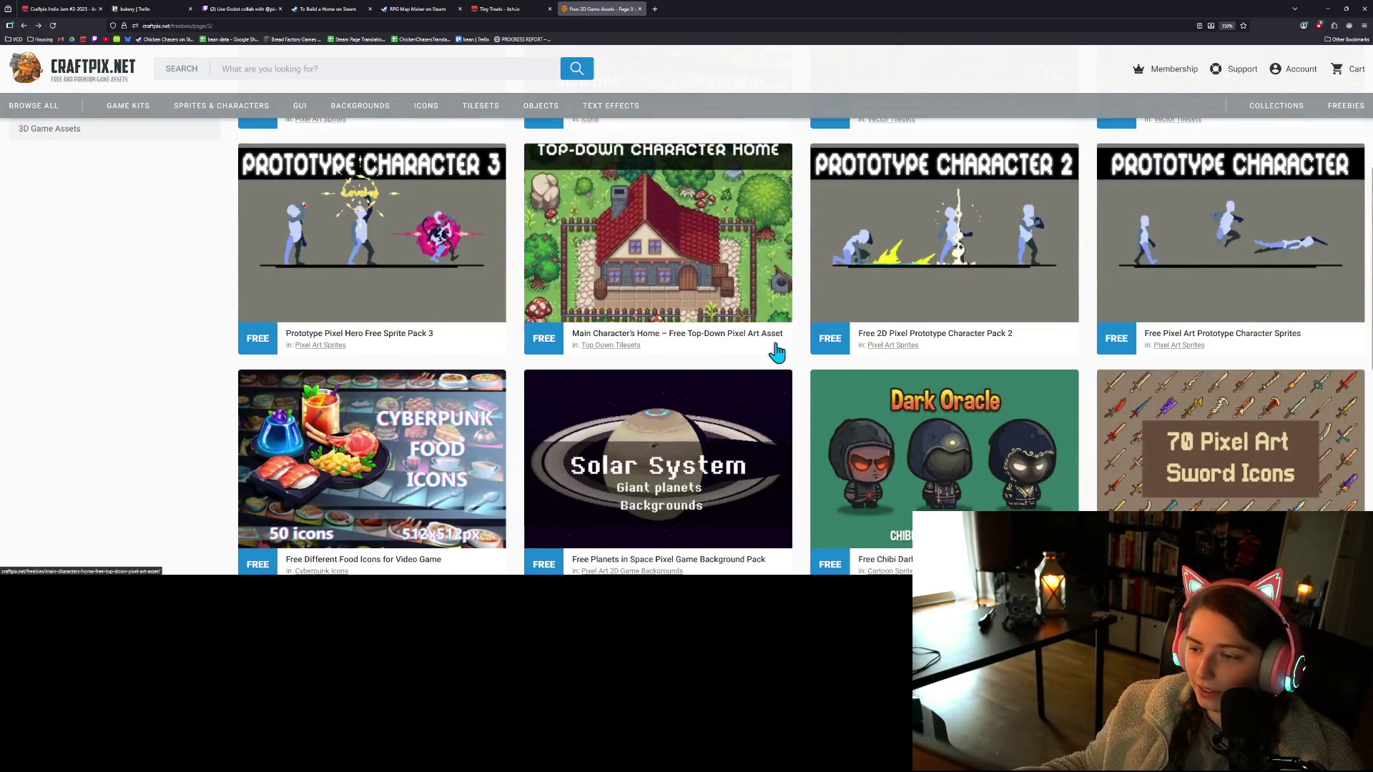
scroll(772, 357, "down", 4)
scroll(793, 409, "down", 1)
scroll(790, 411, "up", 2)
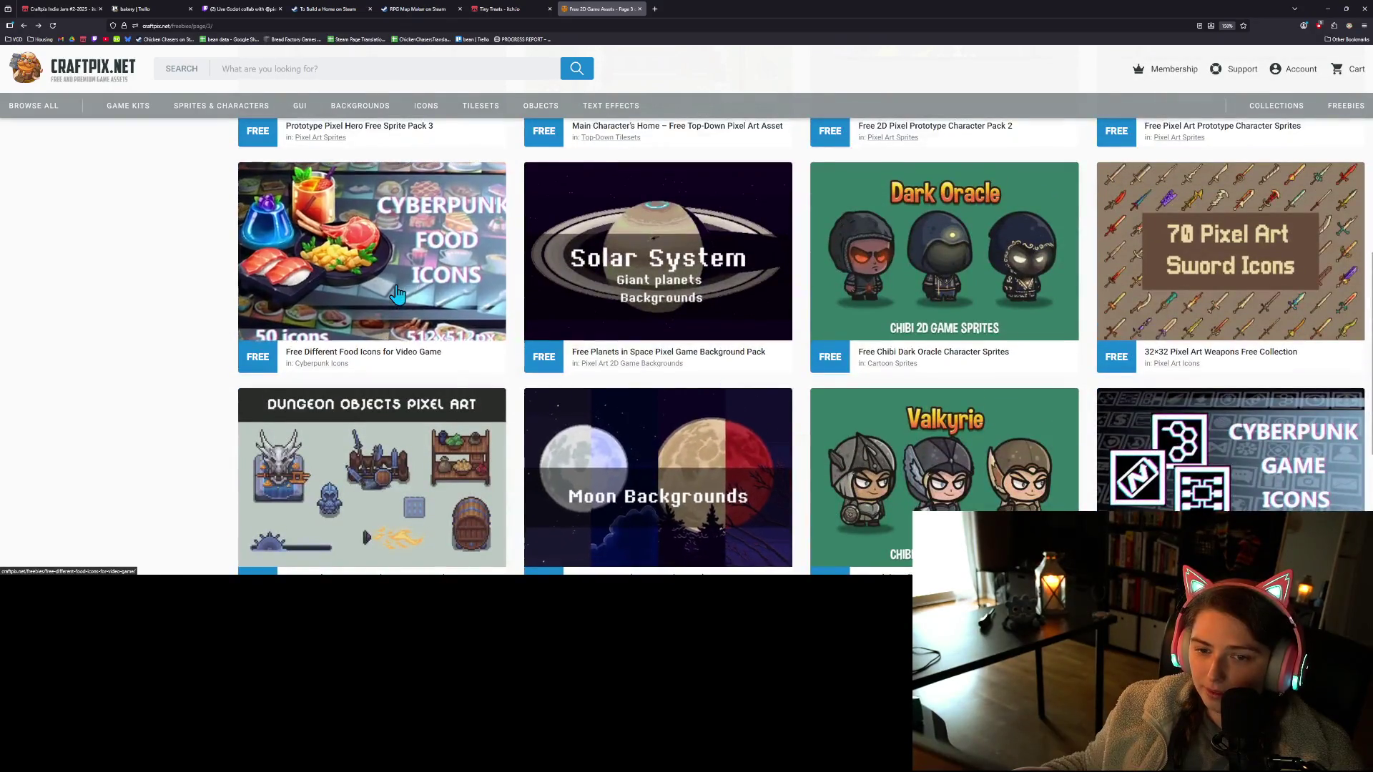
scroll(424, 290, "down", 4)
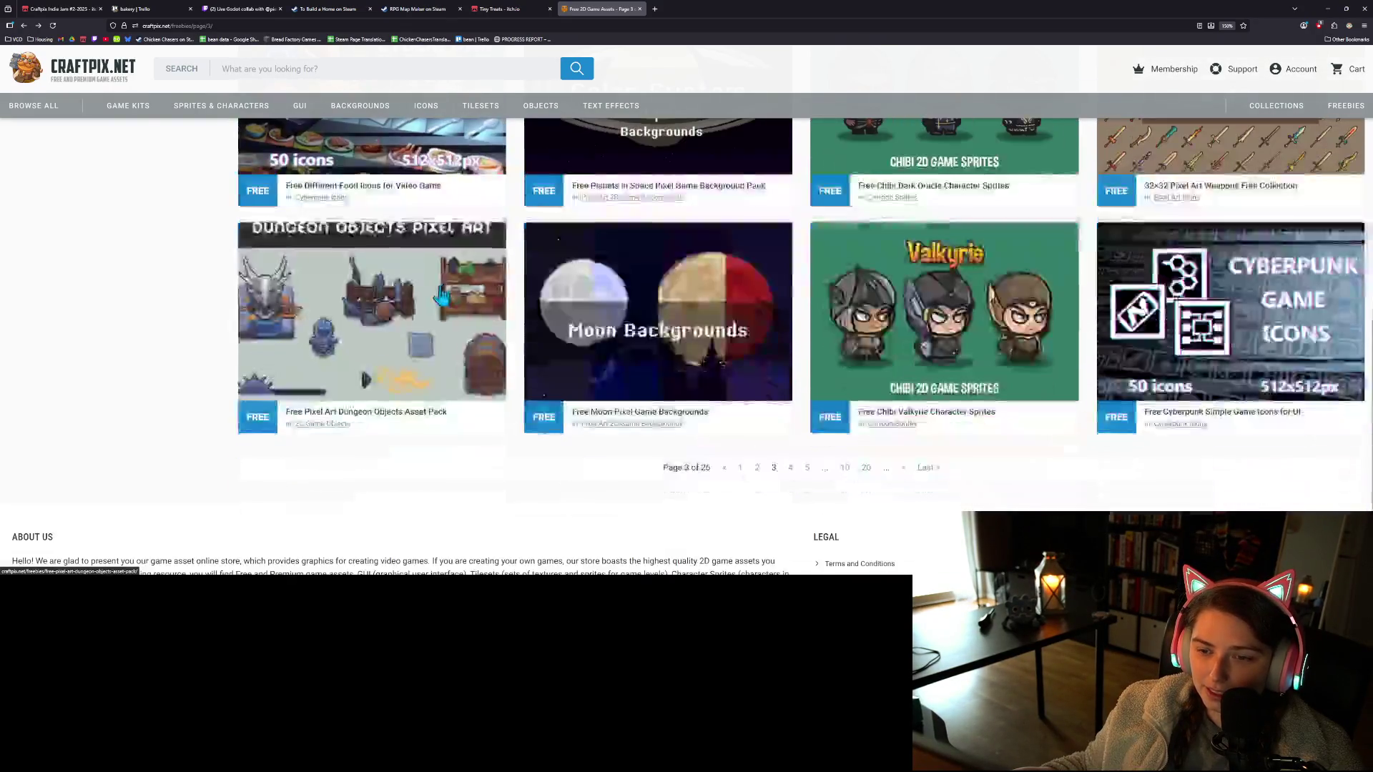
scroll(965, 478, "up", 2)
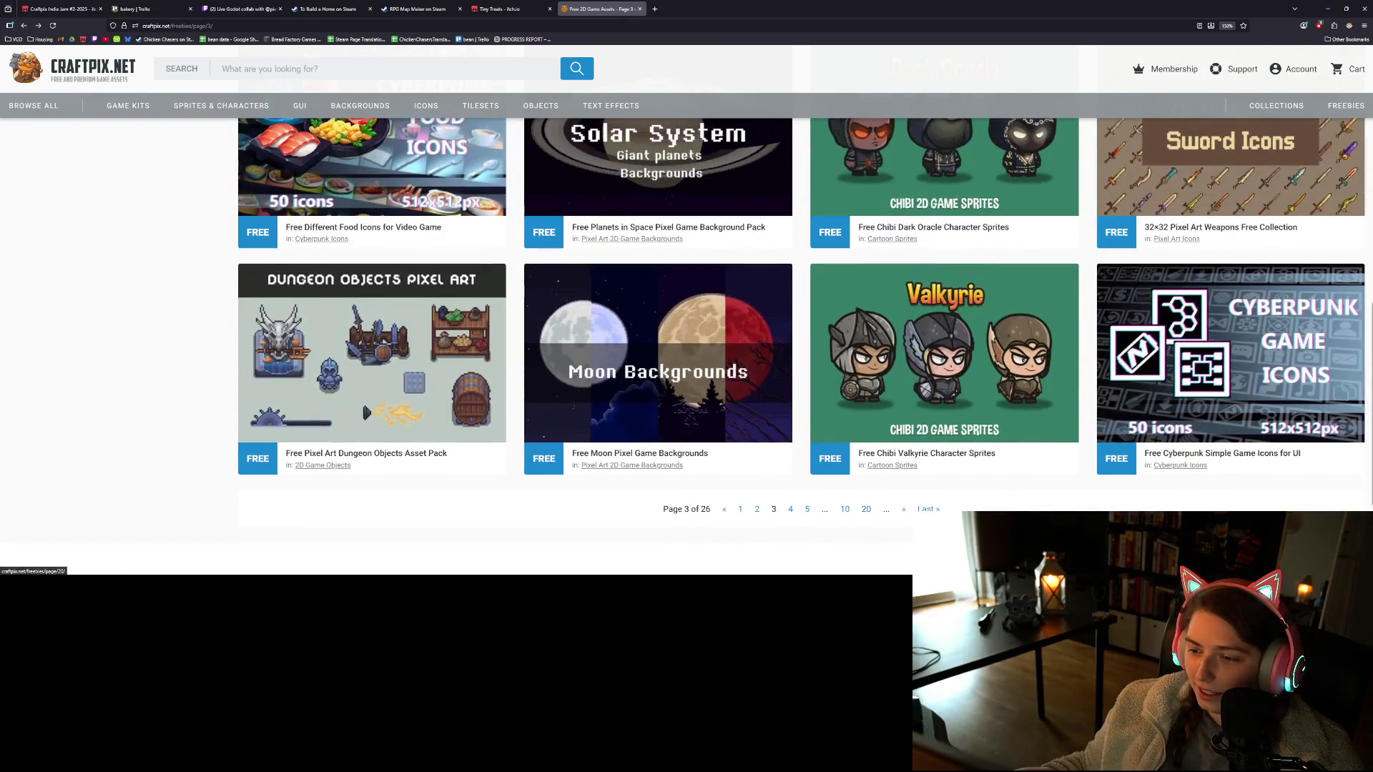
left_click(928, 509)
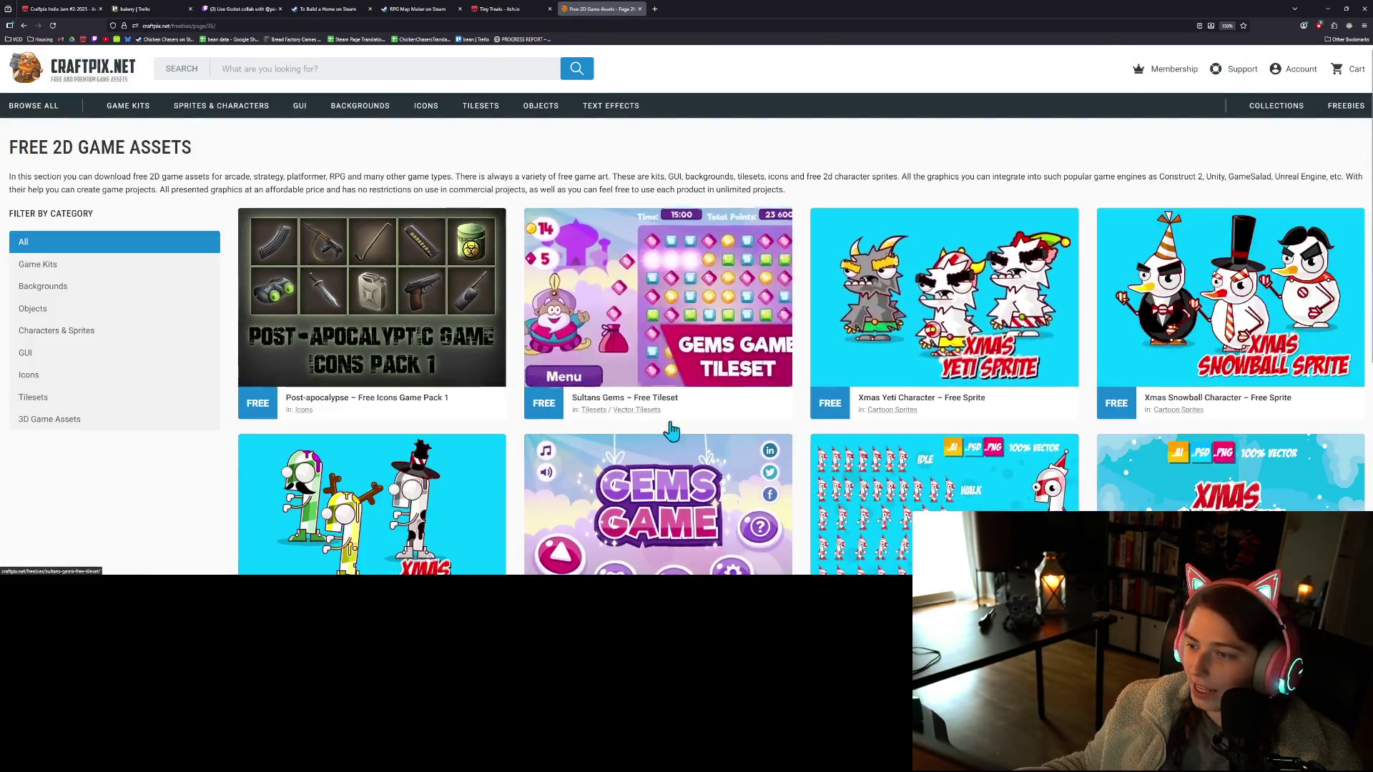
scroll(705, 526, "down", 3)
scroll(727, 524, "up", 3)
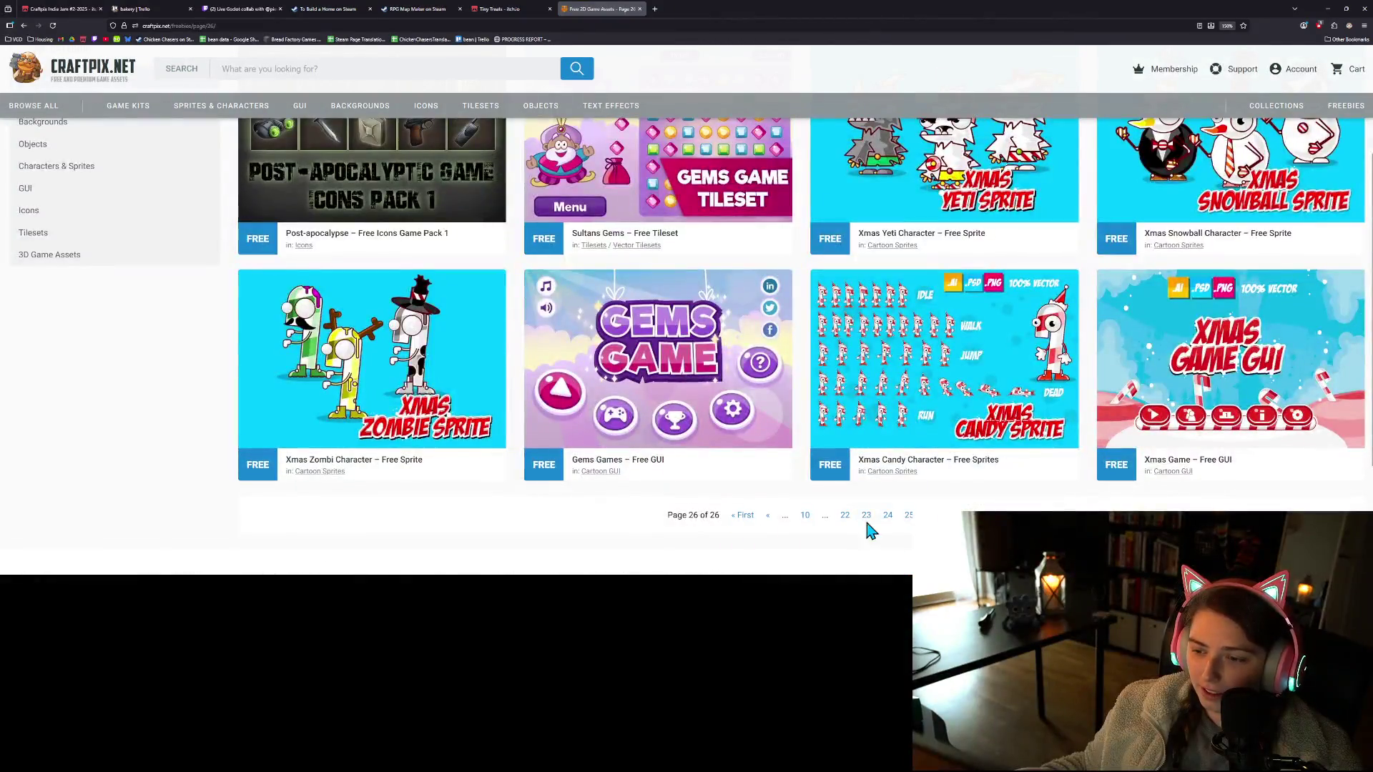
left_click(906, 516)
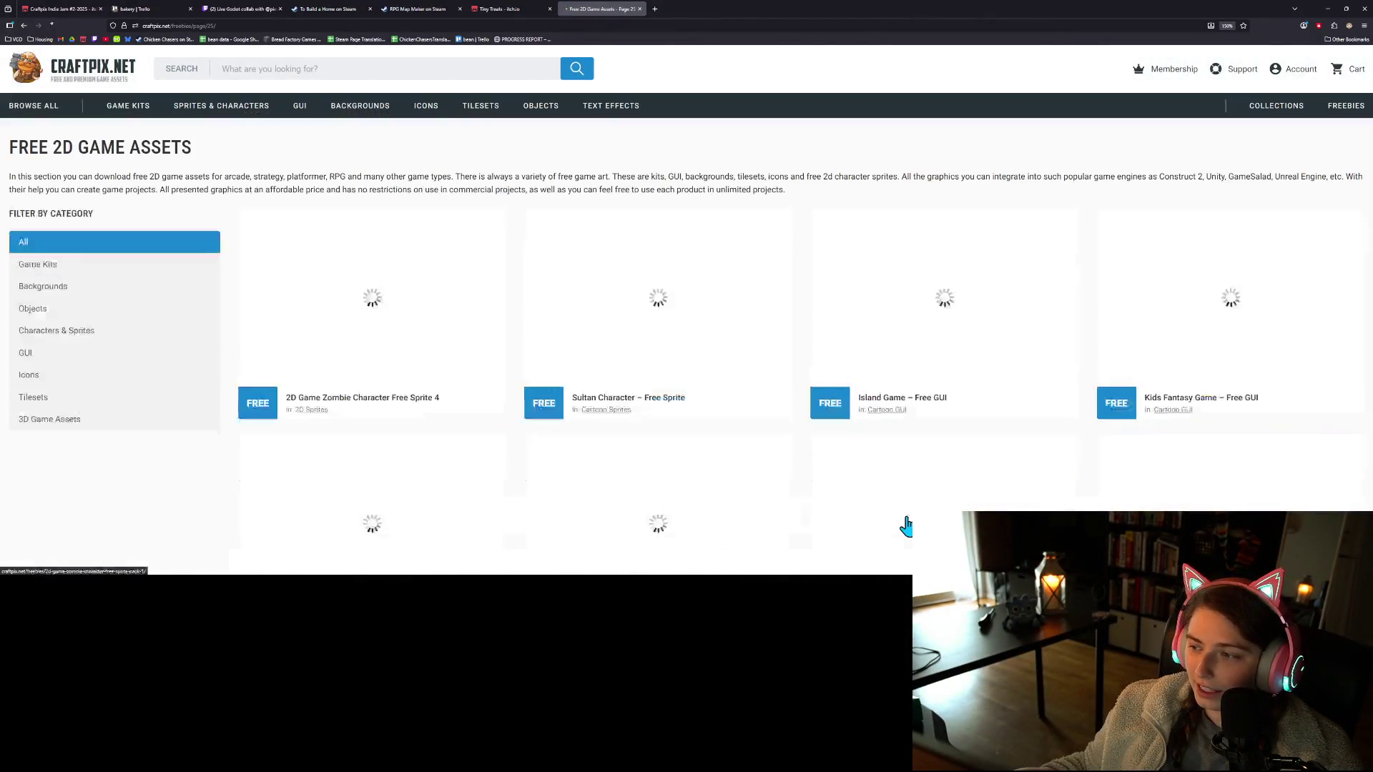
scroll(894, 522, "down", 5)
scroll(890, 519, "down", 1)
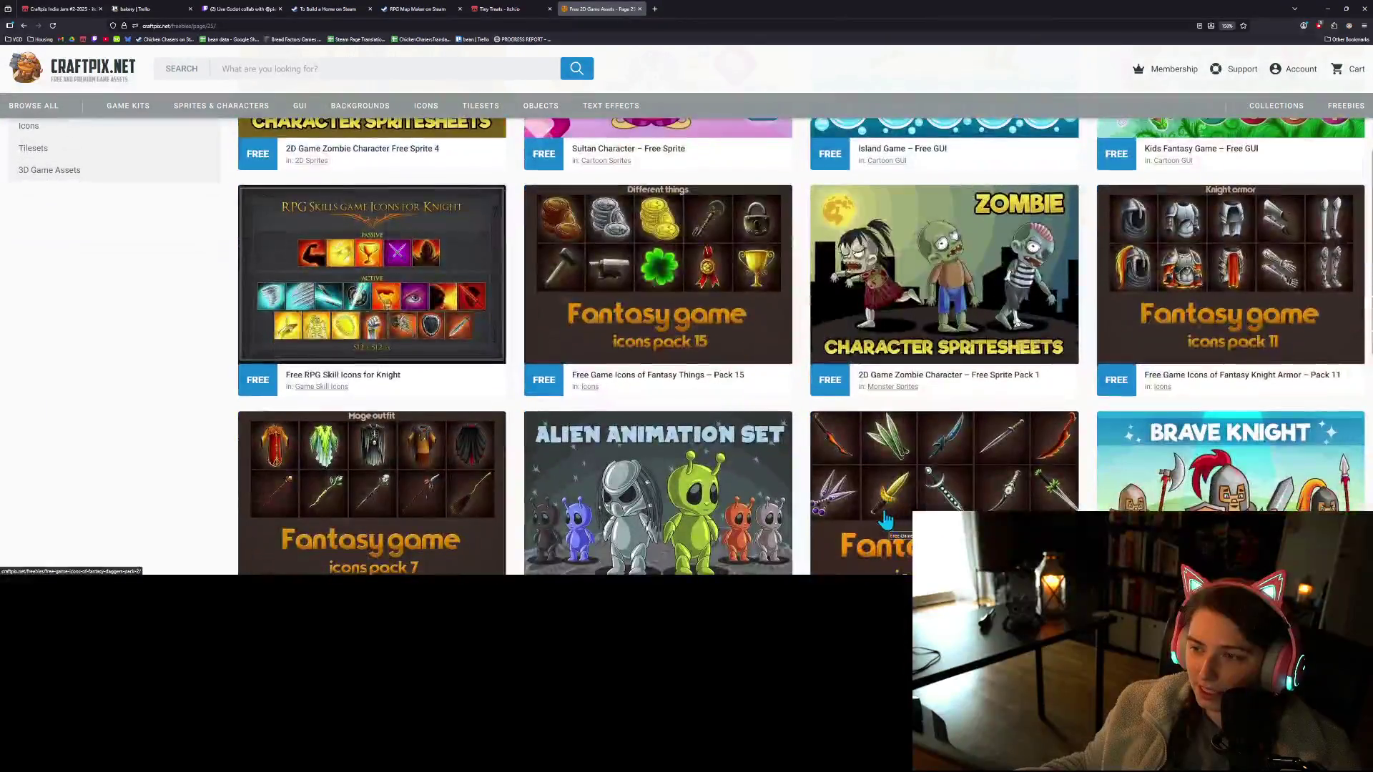
scroll(949, 326, "down", 6)
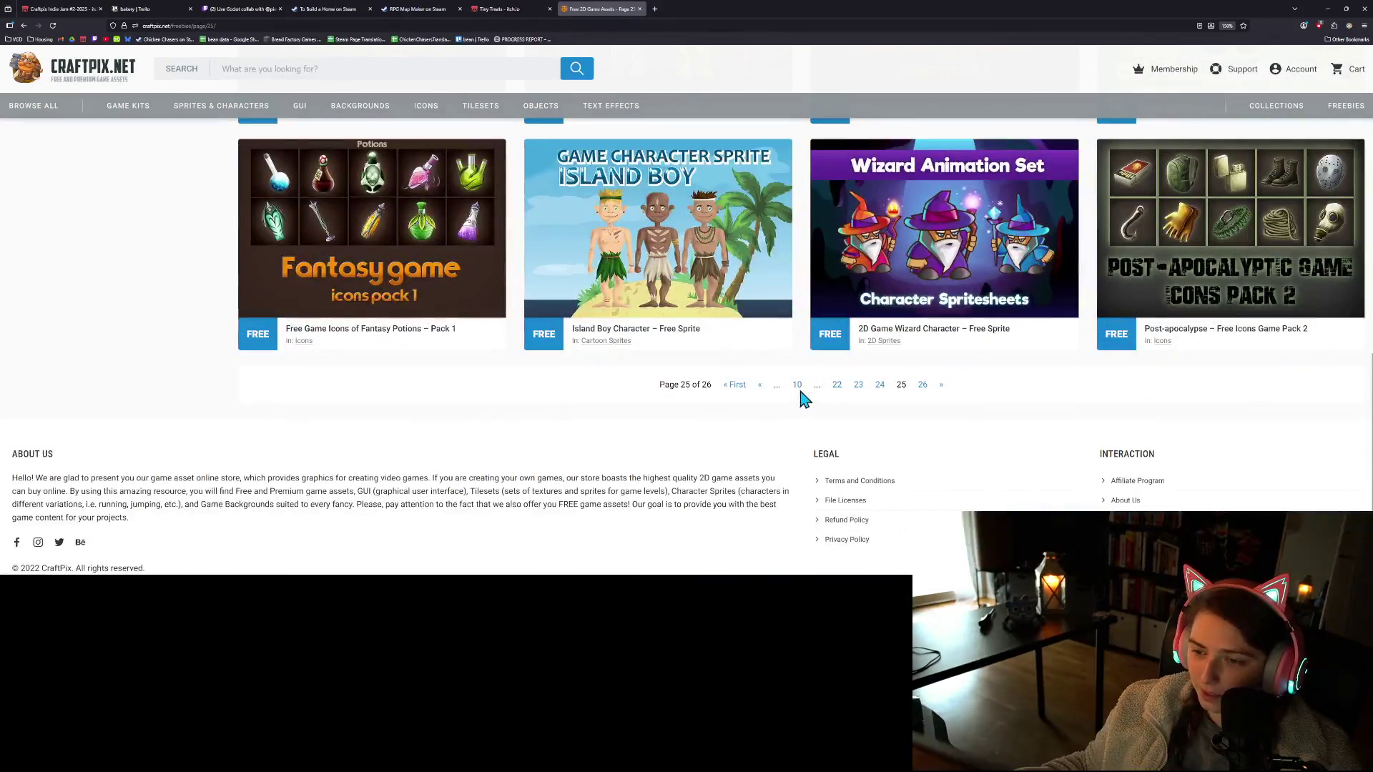
Jump to freebies page 10 and scroll through its assets
left_click(796, 386)
scroll(858, 399, "down", 3)
scroll(871, 399, "up", 2)
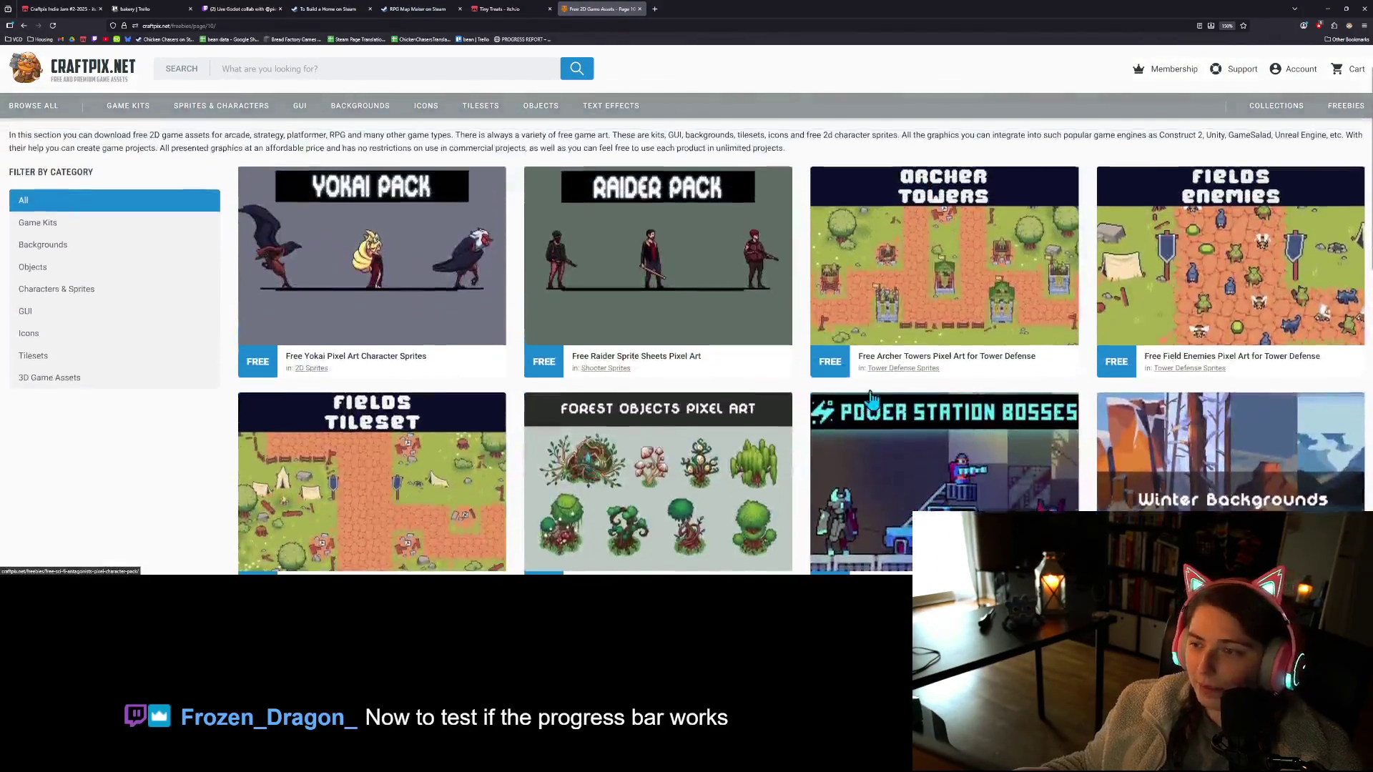
scroll(1001, 422, "up", 1)
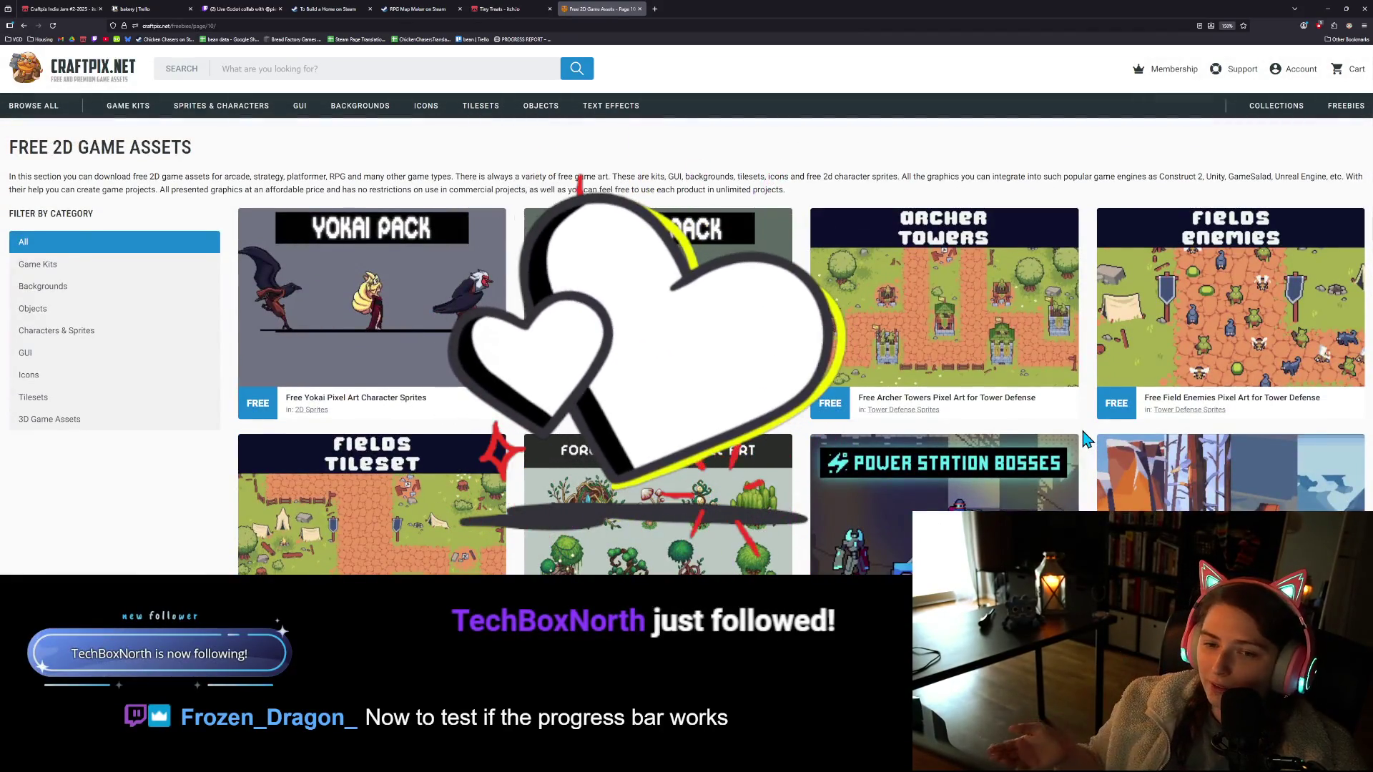
scroll(699, 473, "down", 3)
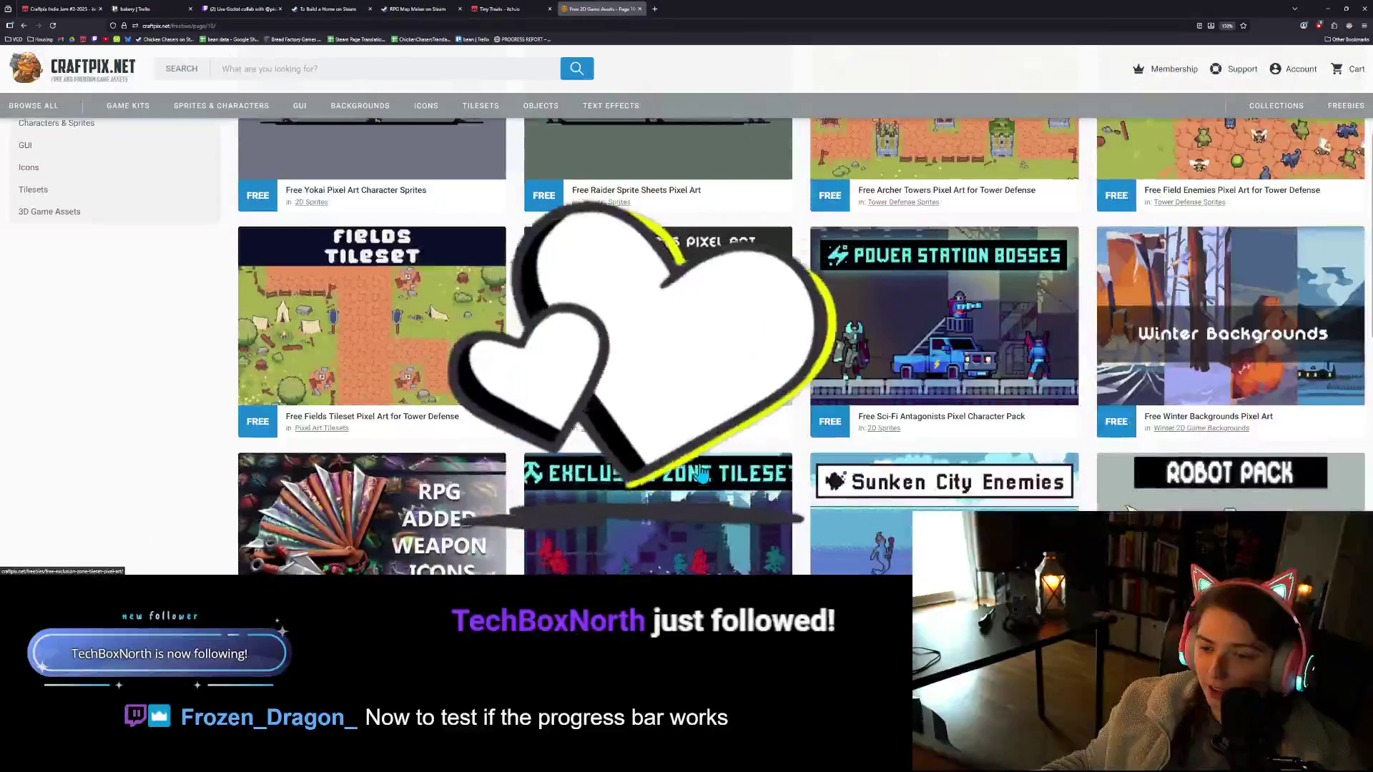
scroll(699, 473, "down", 1)
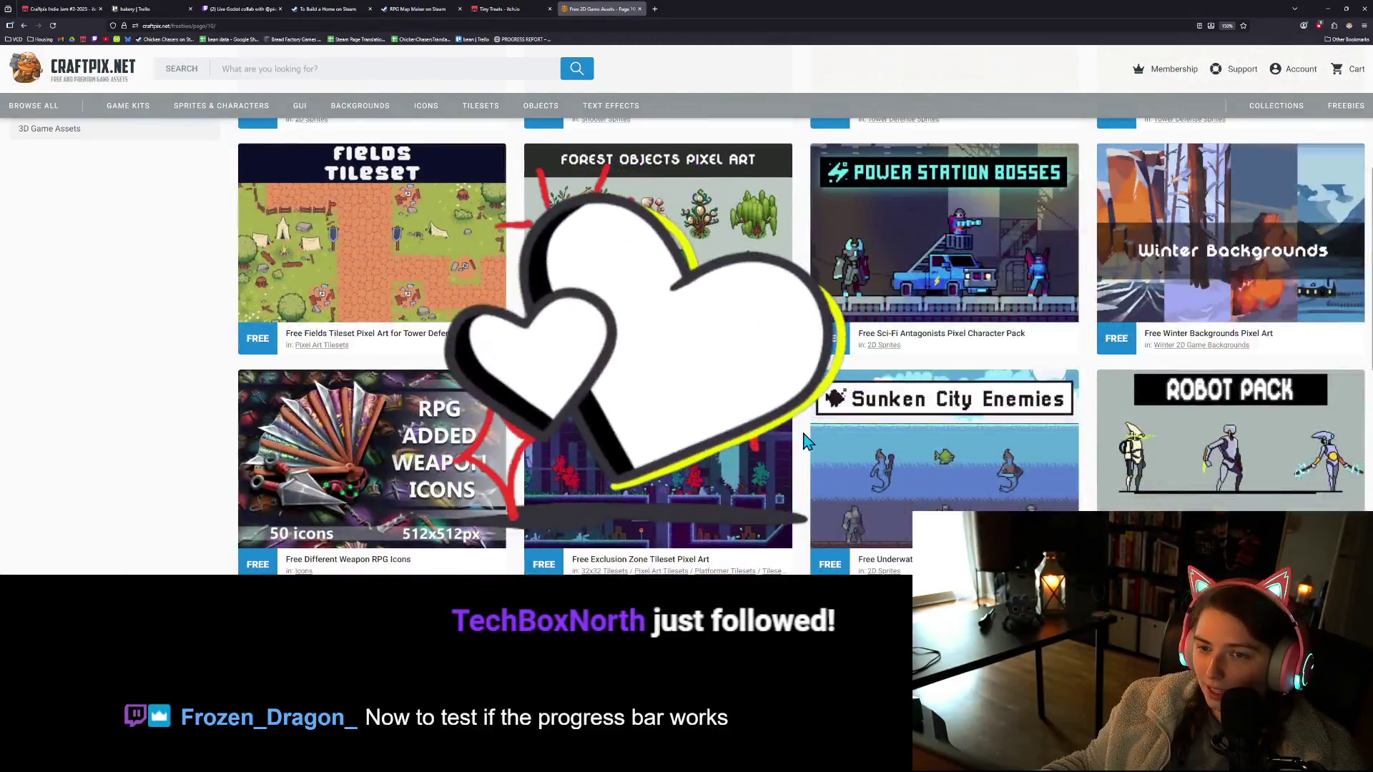
scroll(806, 441, "down", 1)
scroll(806, 440, "down", 2)
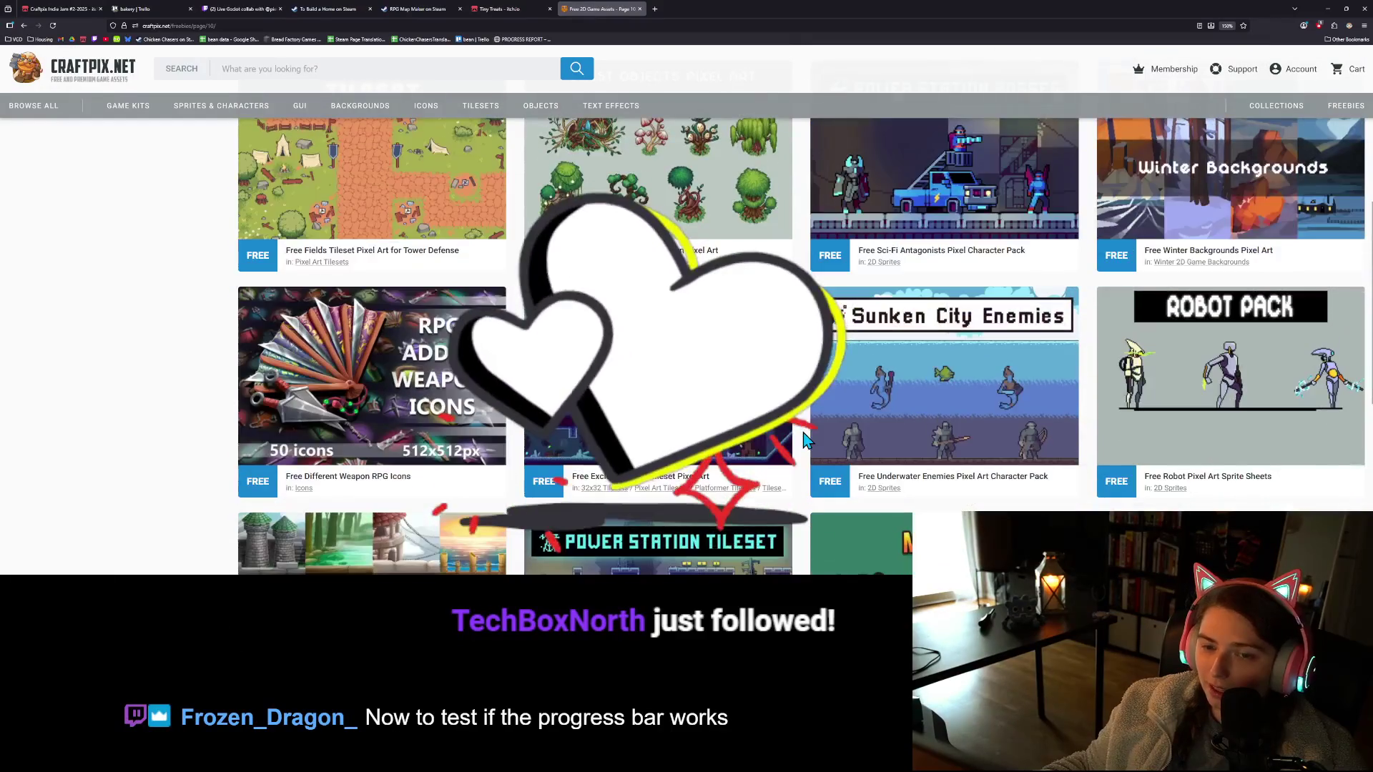
scroll(805, 439, "up", 3)
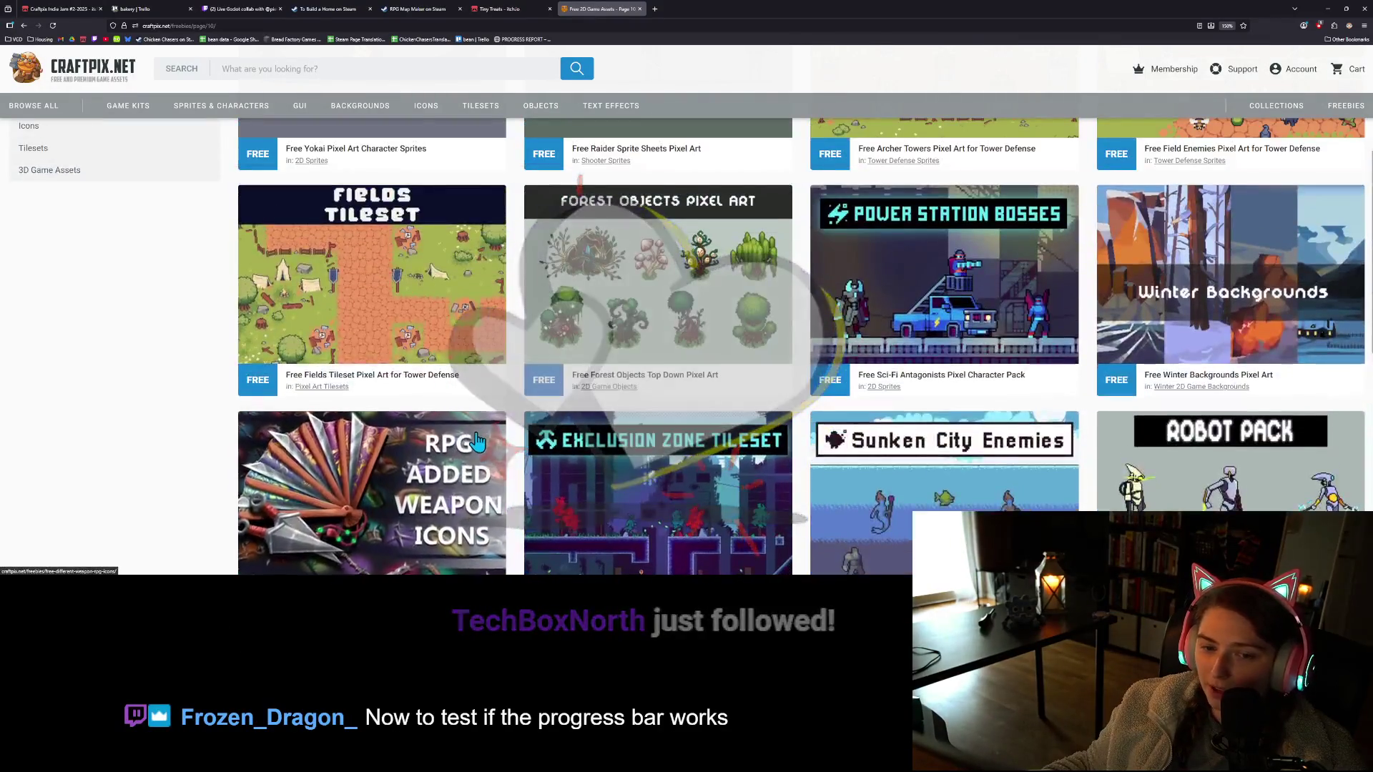
scroll(507, 422, "down", 3)
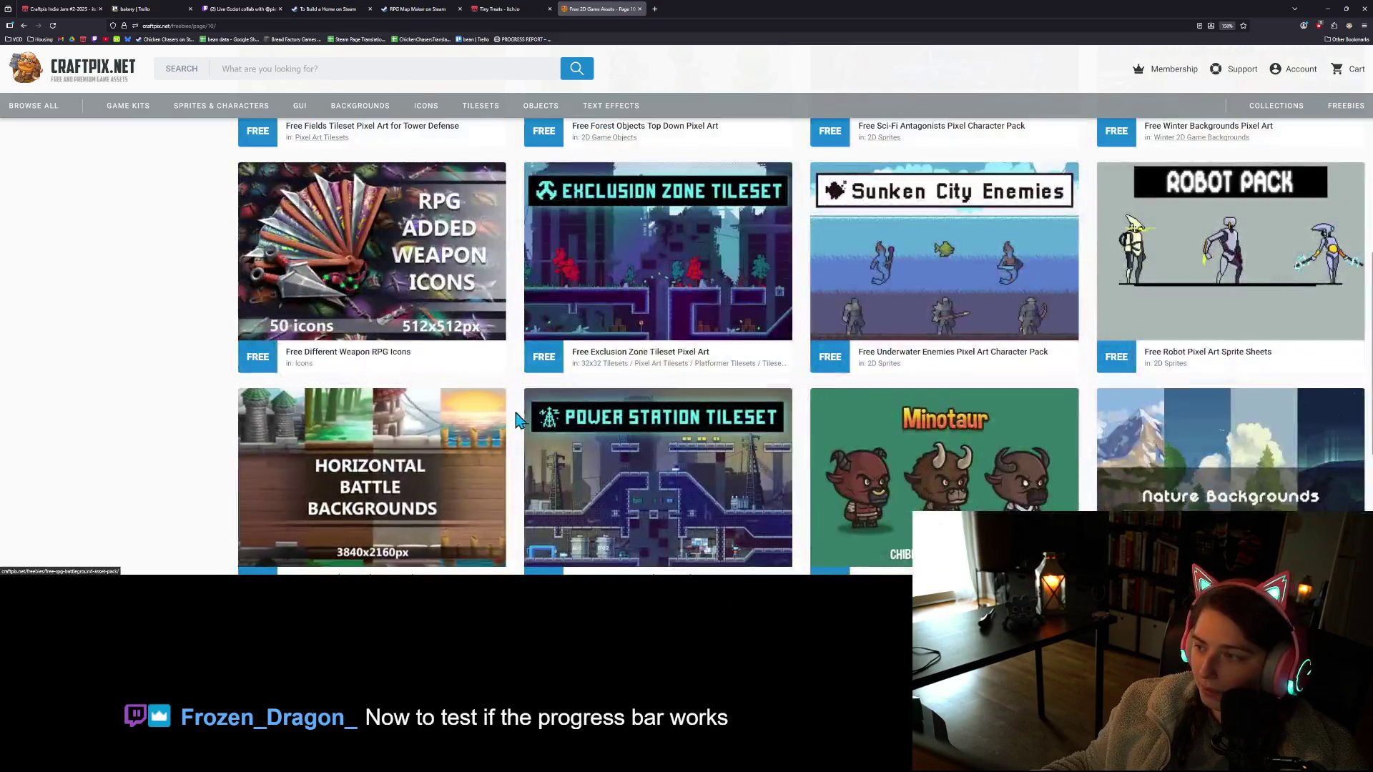
scroll(886, 511, "down", 2)
Open freebies page 9, scroll it, then return to the Craftpix Indie Jam page
left_click(790, 471)
scroll(738, 471, "down", 4)
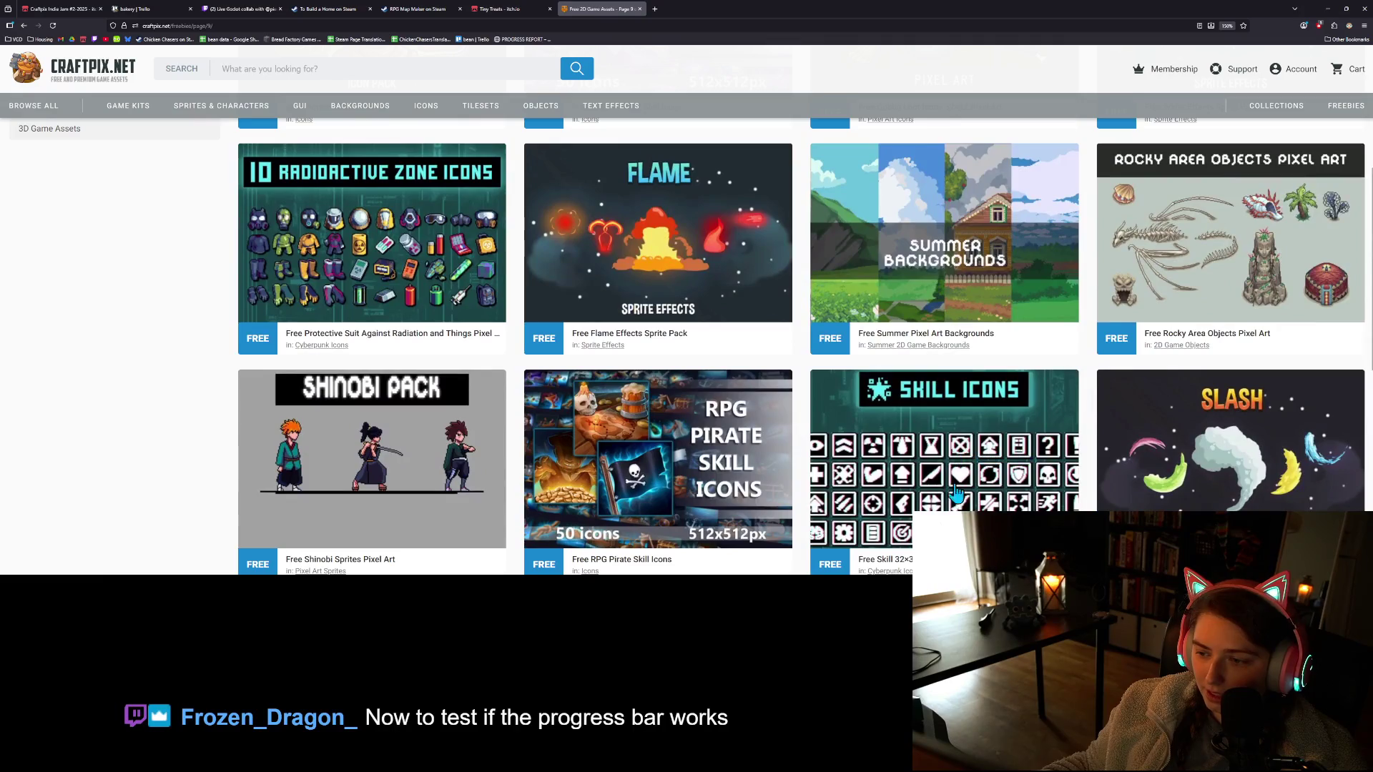
scroll(900, 504, "down", 2)
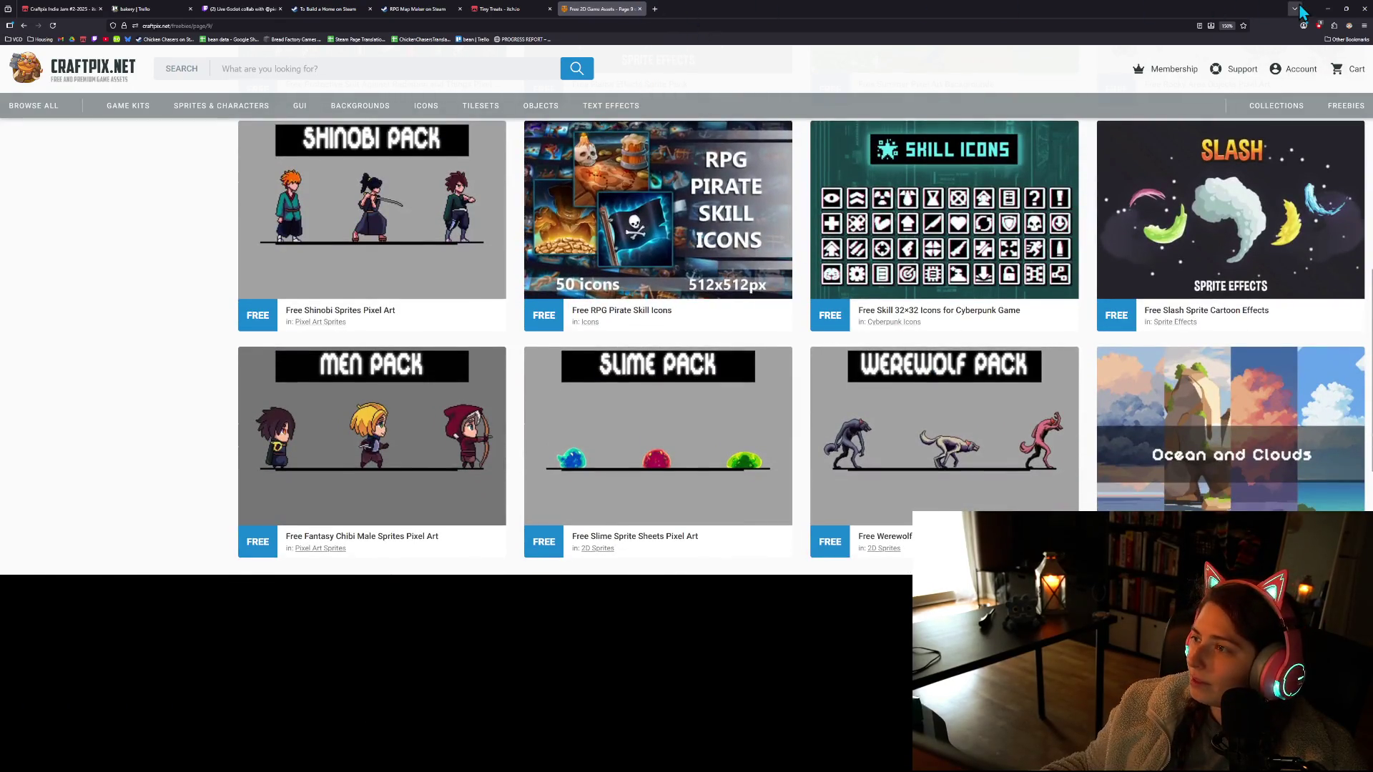
left_click(53, 8)
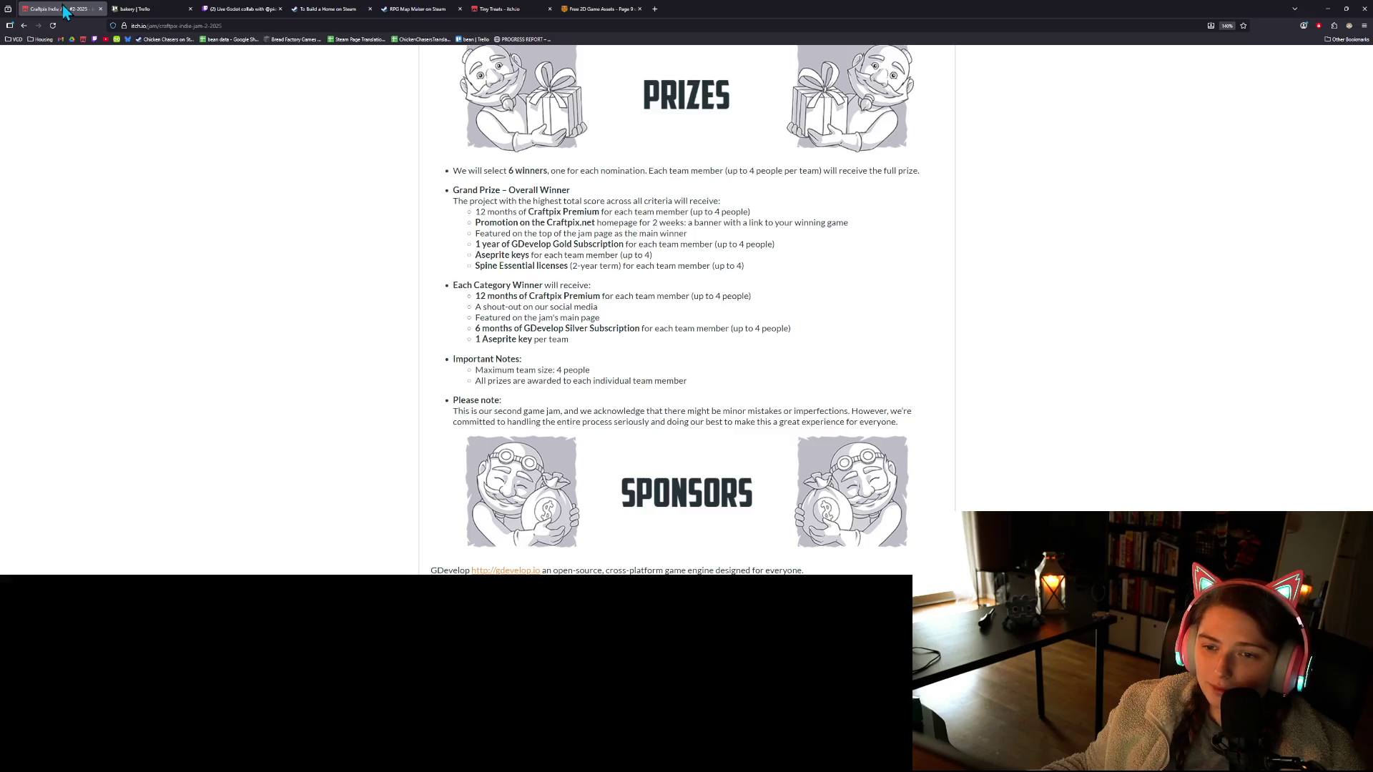
Scroll back up through the jam's Rules, Prizes and Welcome, then bring up the bakery Trello board
scroll(644, 415, "up", 4)
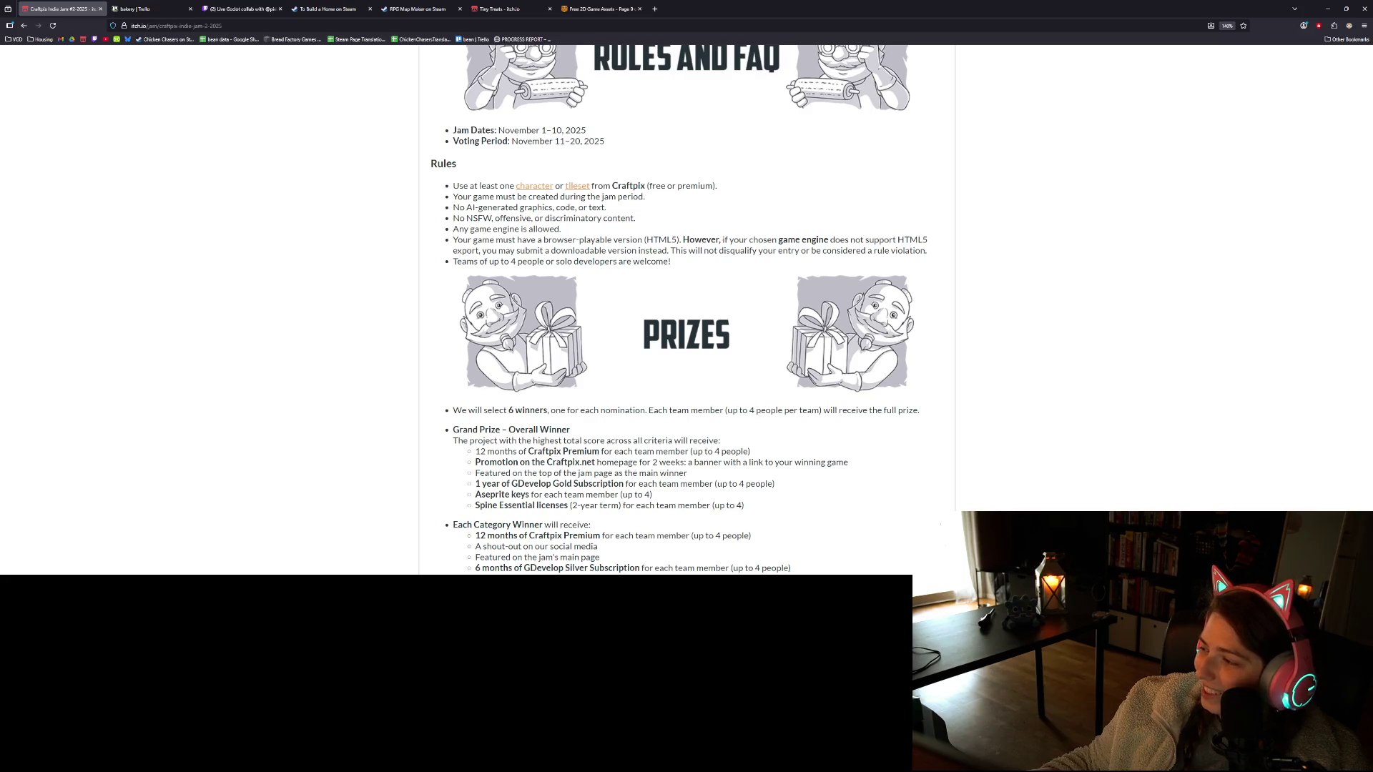
scroll(1116, 443, "up", 5)
scroll(1112, 429, "up", 10)
scroll(1114, 408, "down", 3)
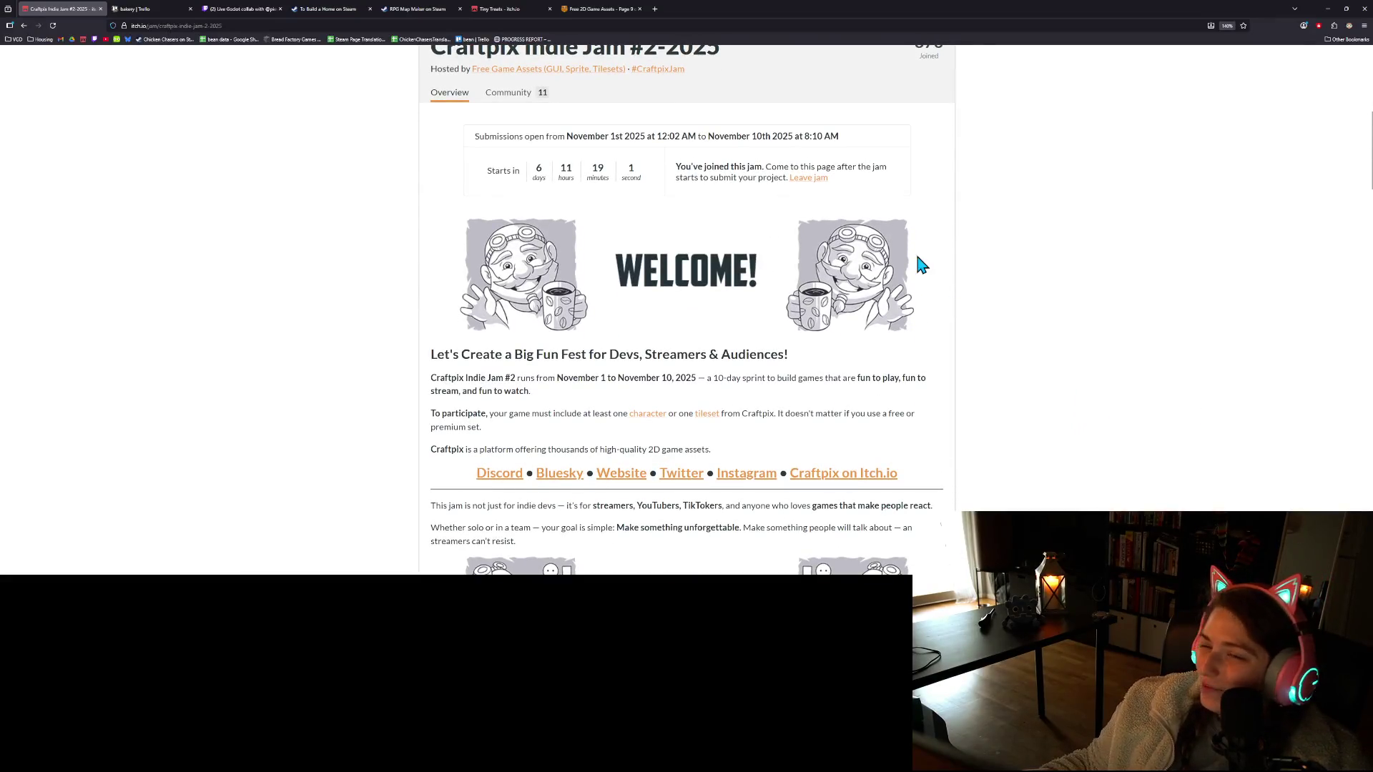
left_click_drag(136, 10, 47, 10)
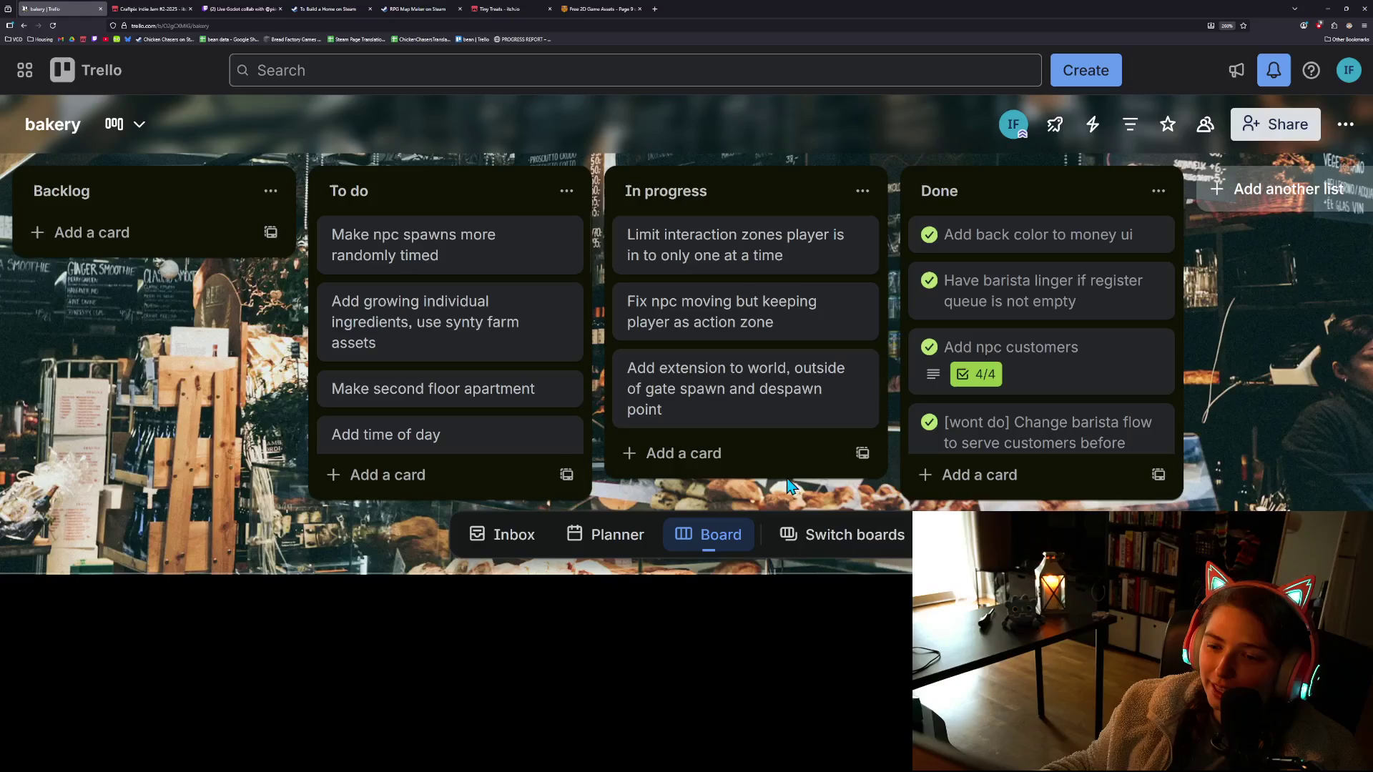
Back in Godot, zoom toward the bakery wall and fence, then save the scene with Ctrl+S
left_click(1327, 8)
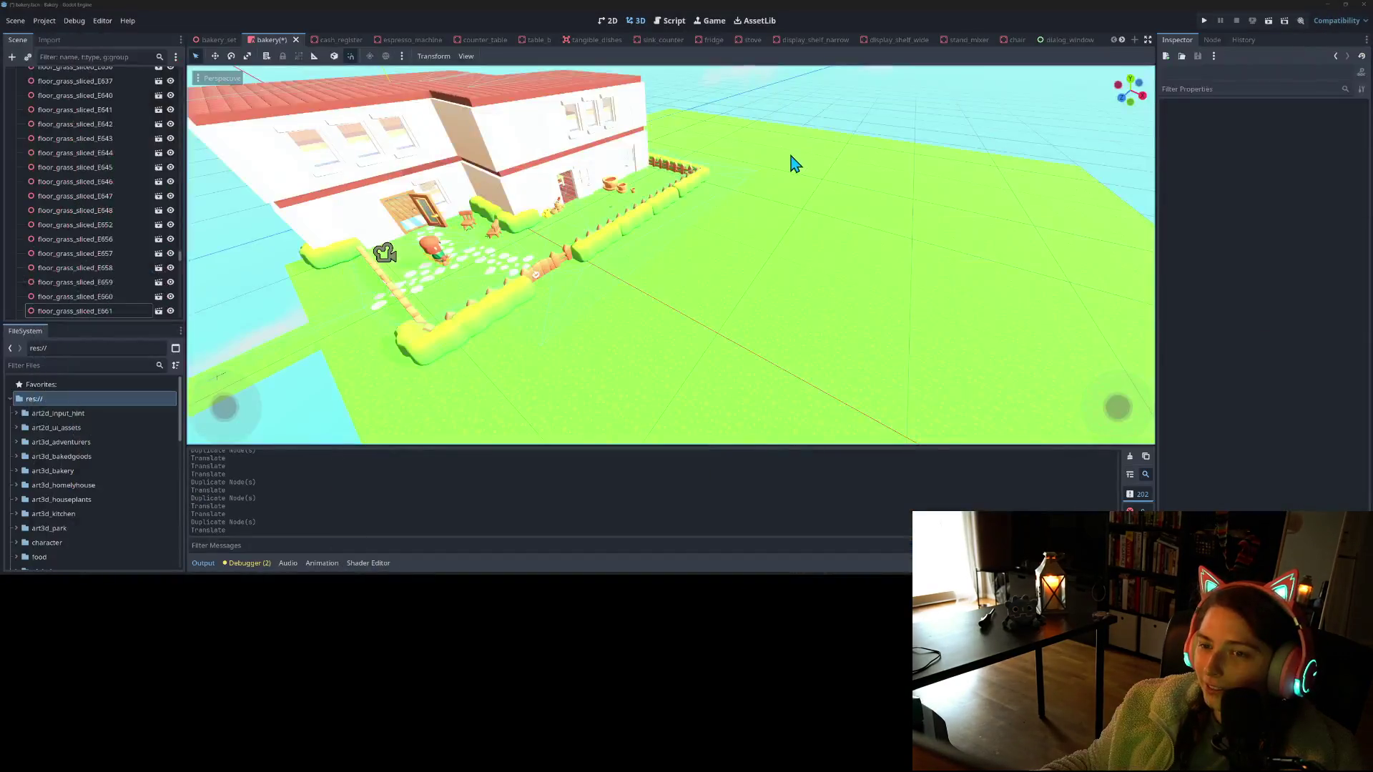
mouse_move(768, 304)
left_mouse_down()
mouse_move(635, 343)
mouse_move(671, 295)
left_mouse_up()
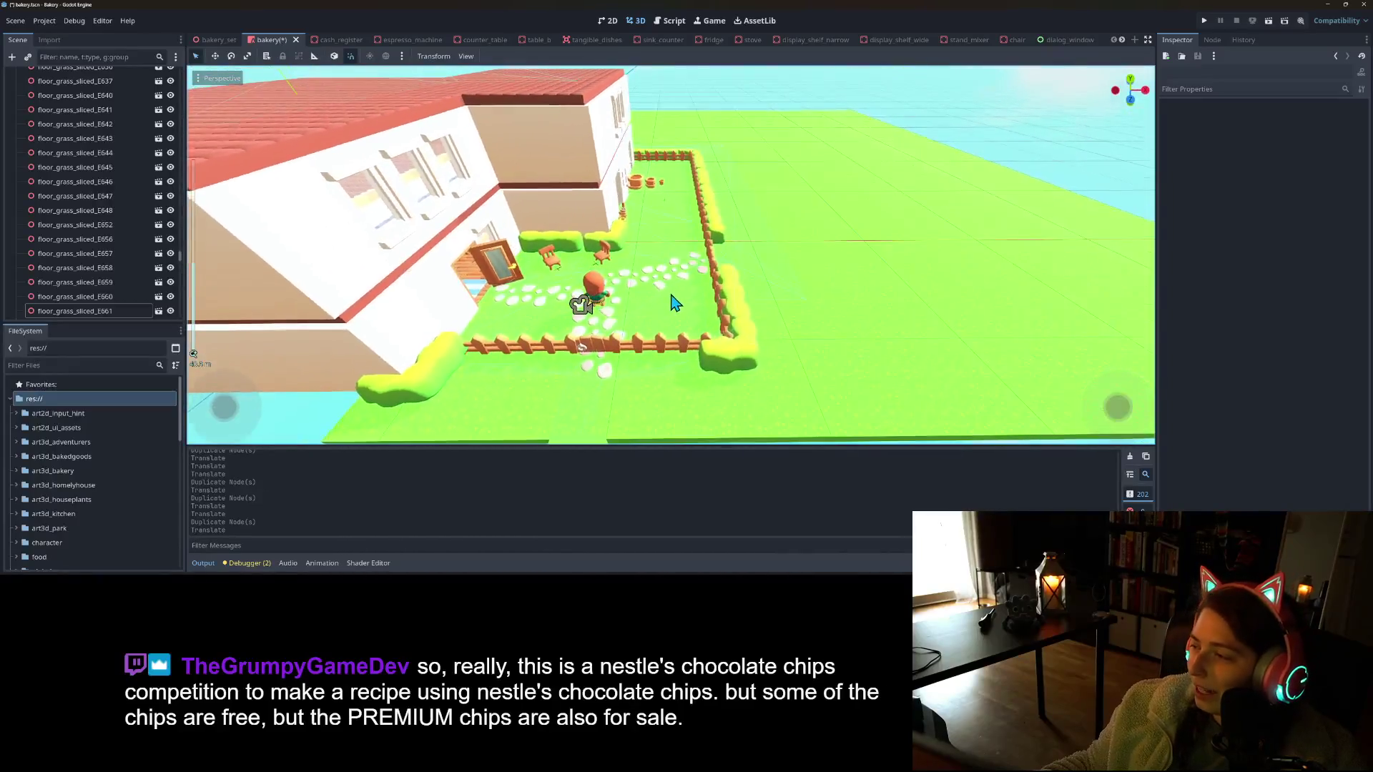
scroll(674, 301, "up", 3)
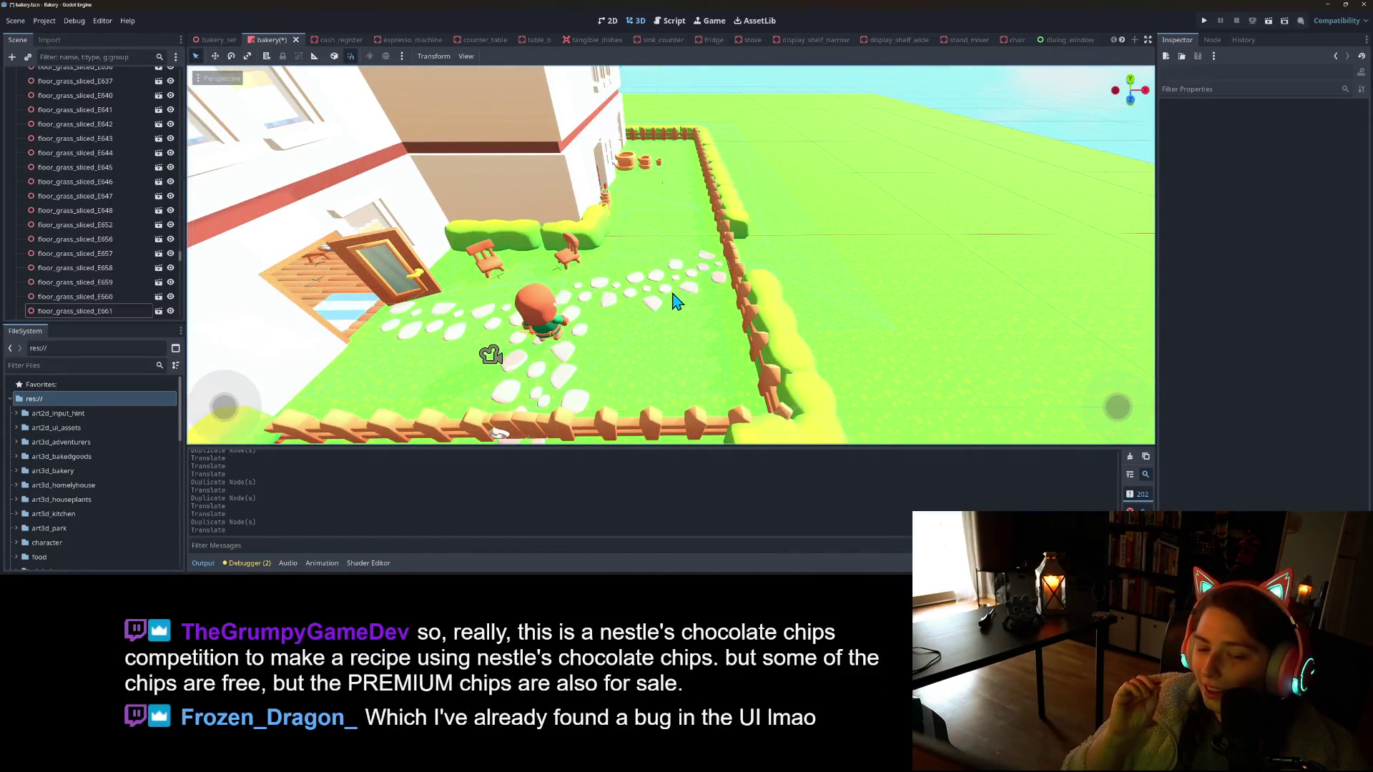
key("ctrl+s")
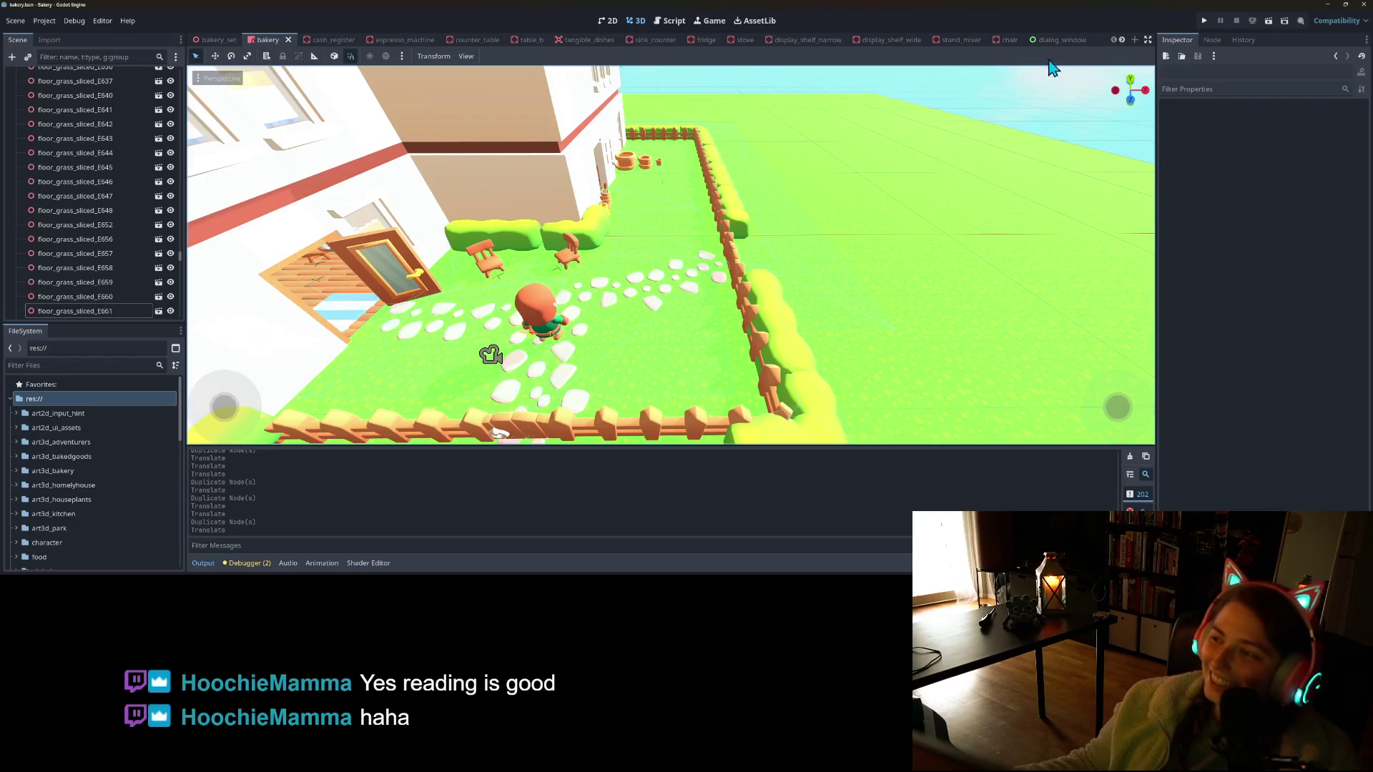
left_click(1204, 23)
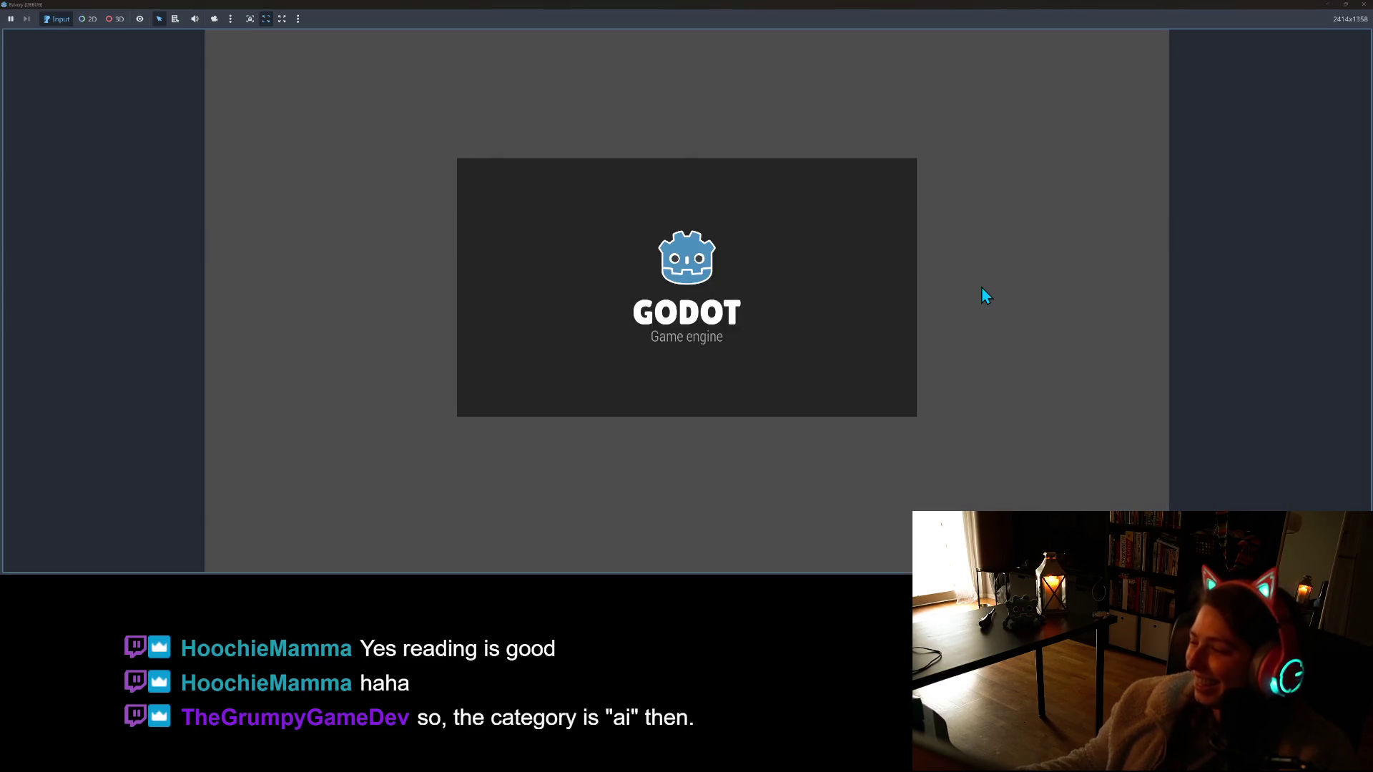
Walk the character with W, A and S into the back yard, along the fence and back
key("w")
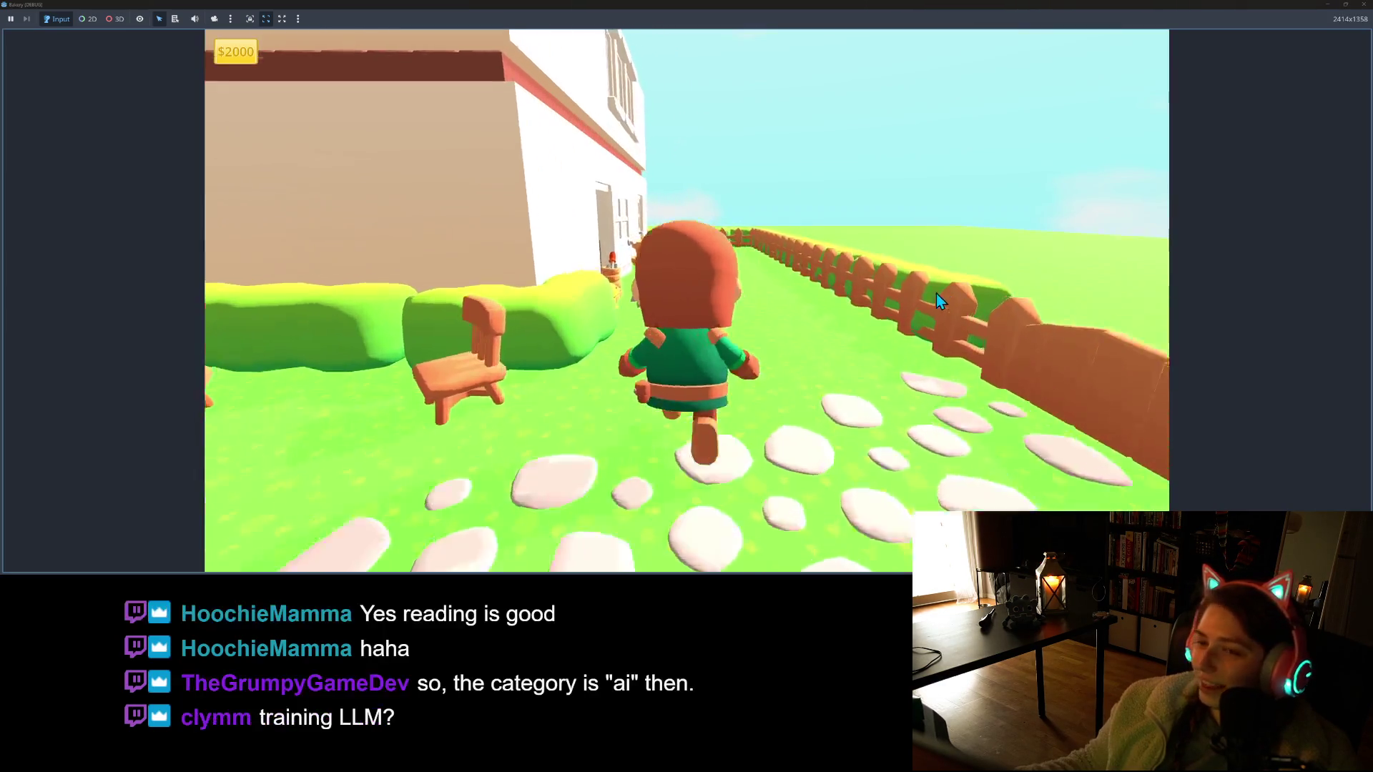
key("a")
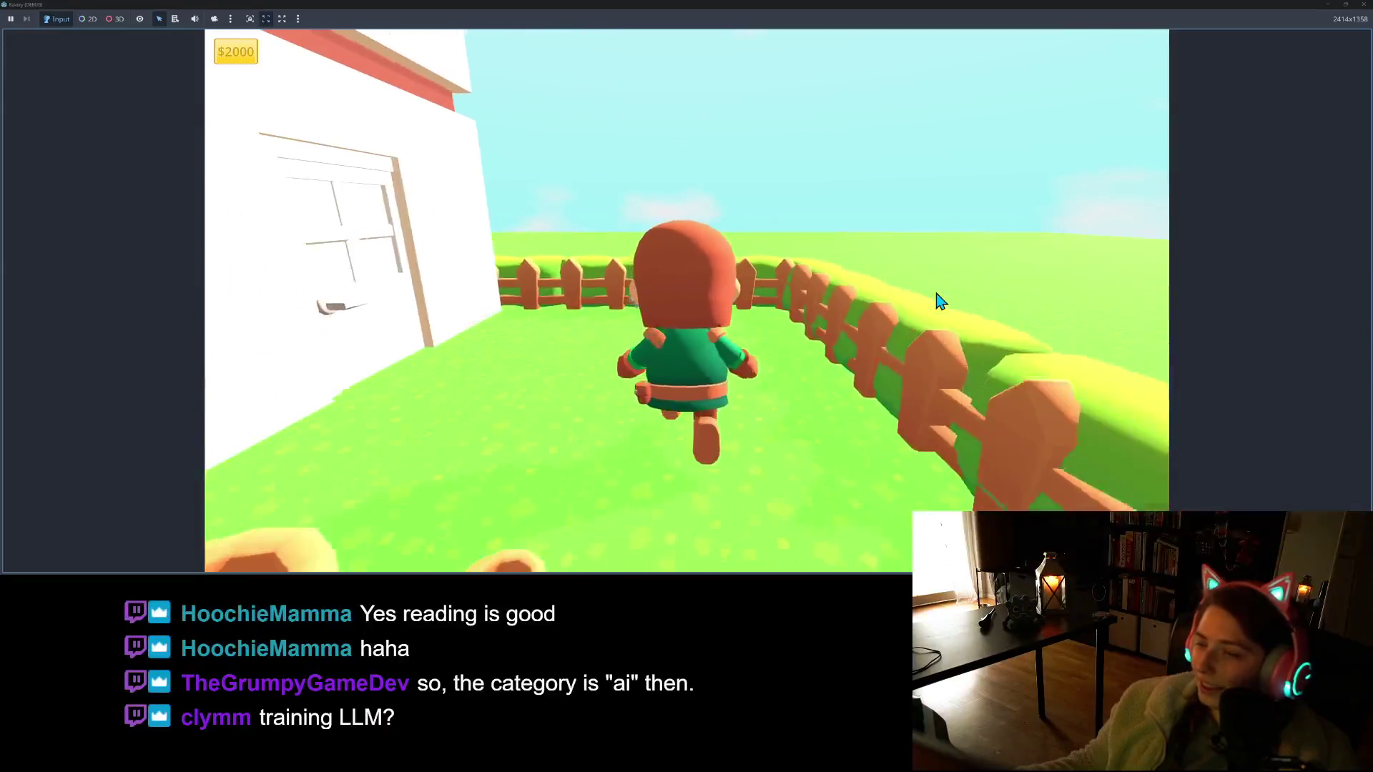
key("a")
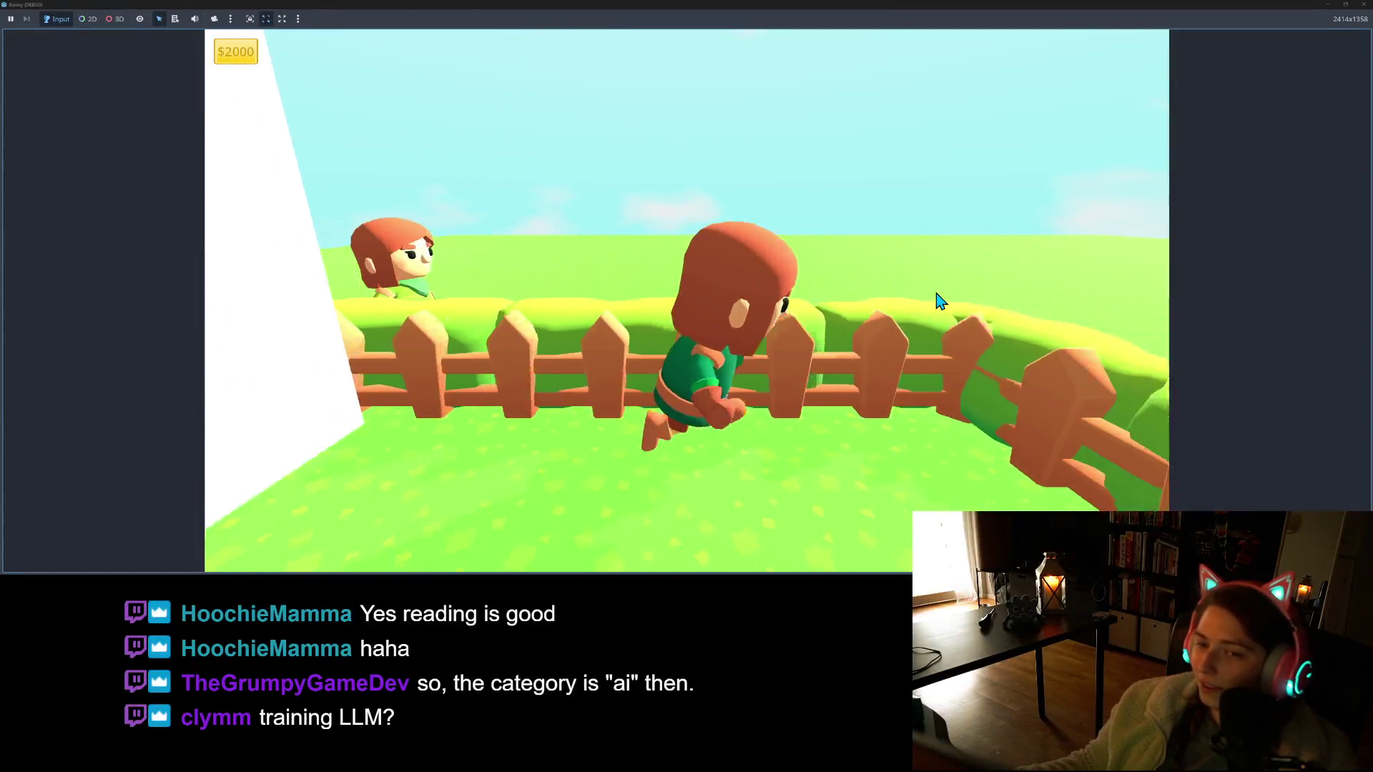
key("s")
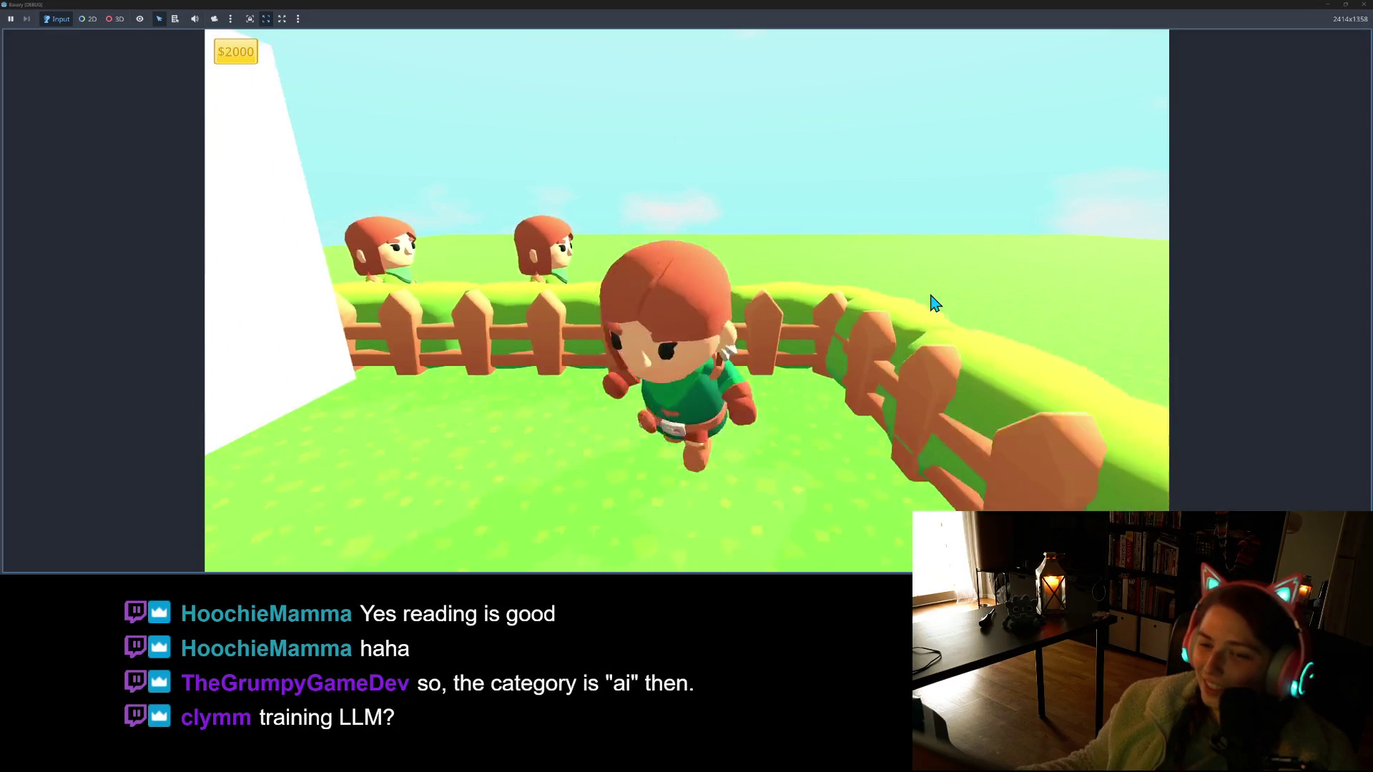
key("w")
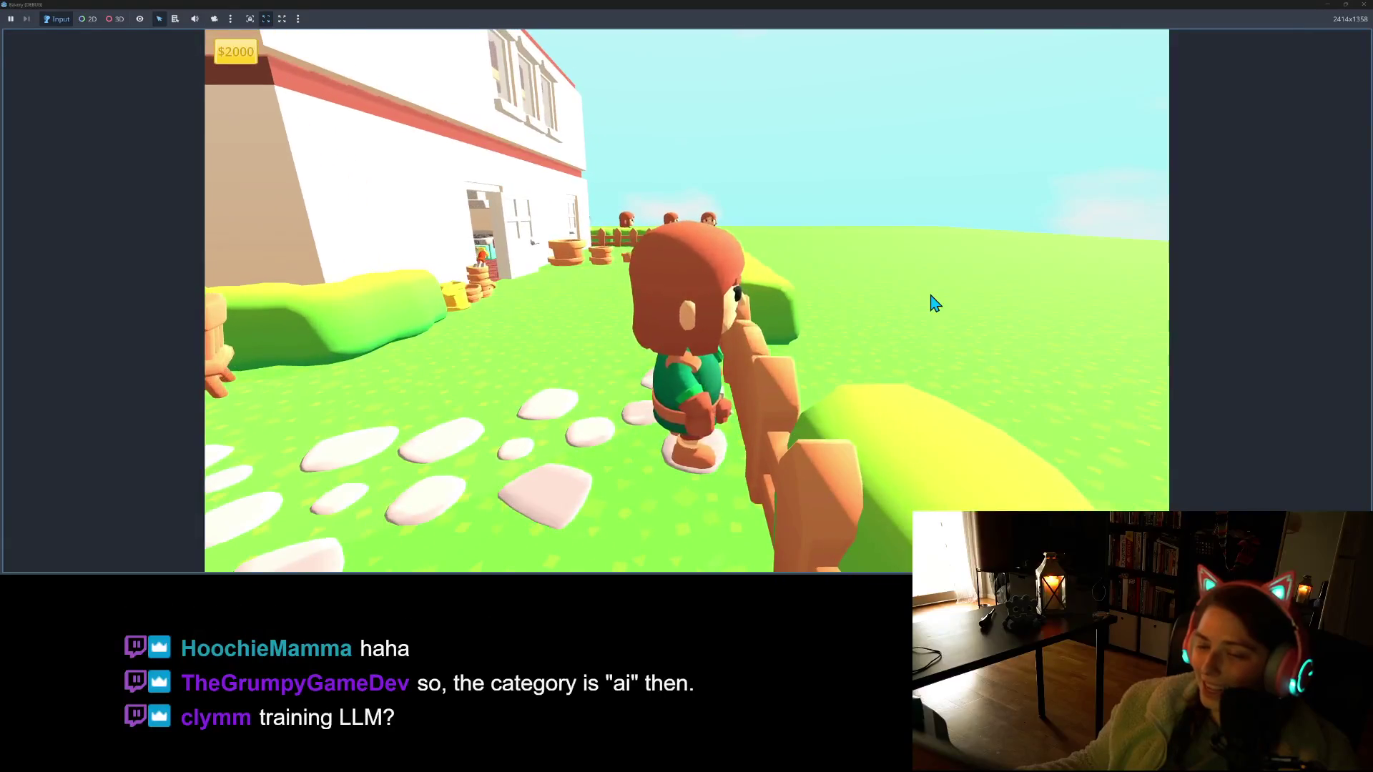
key("s")
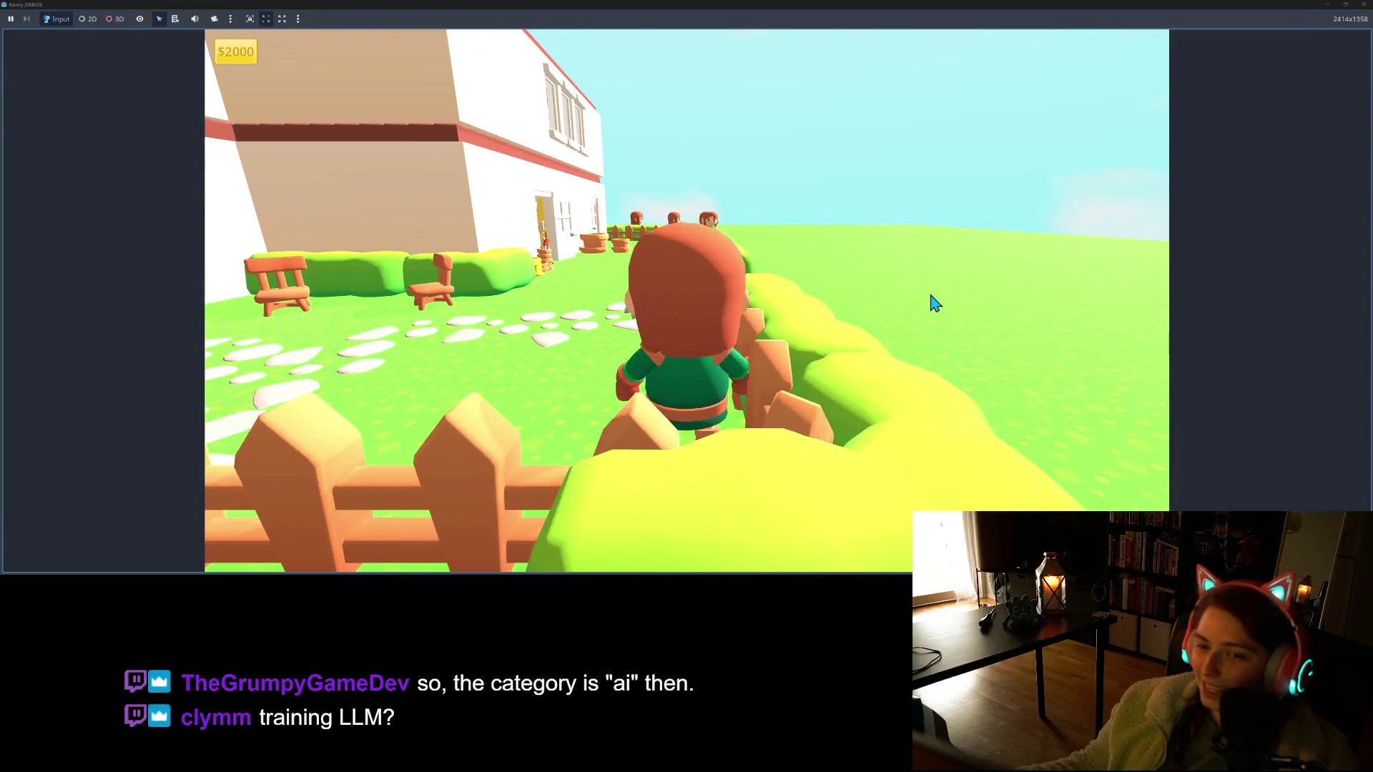
Turn the character near the fence, then walk it right beside the hedge
key("s")
key("w")
key("w")
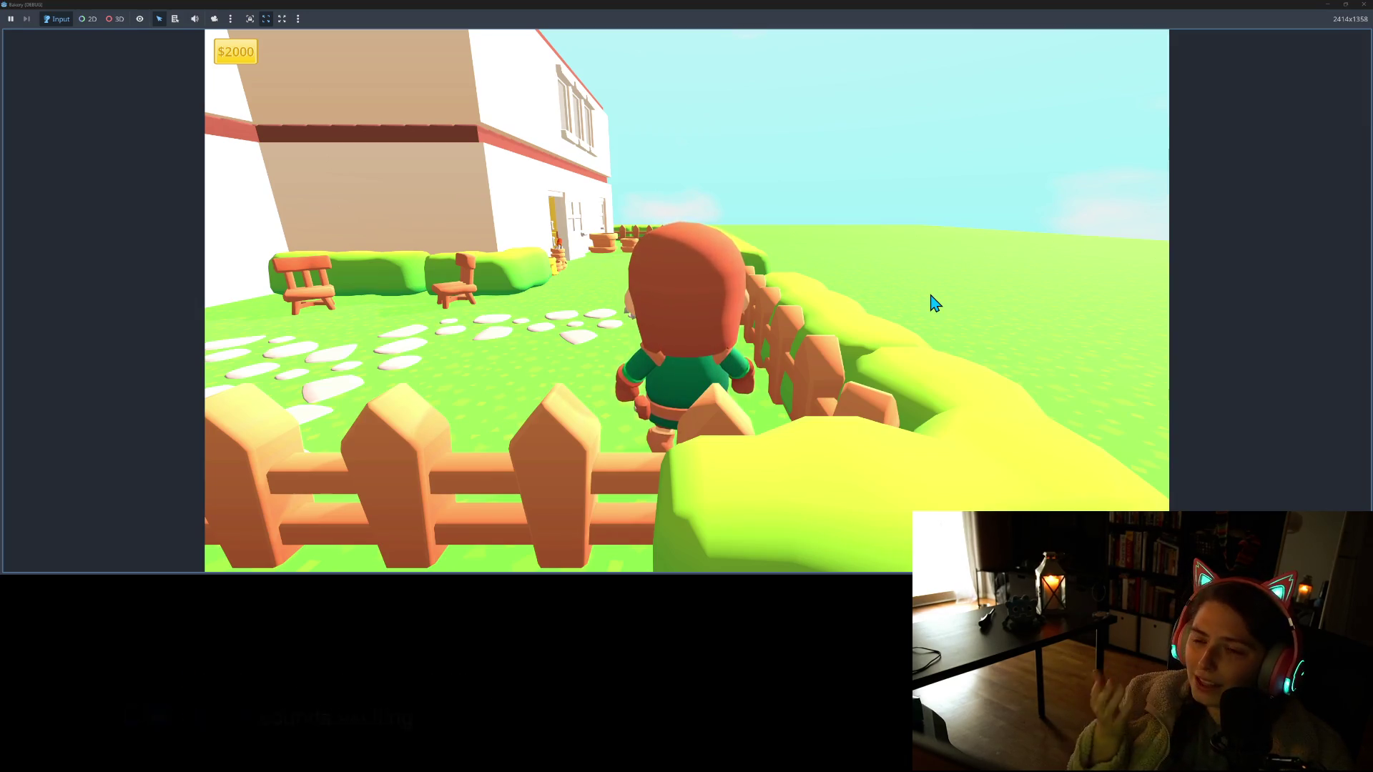
key("d")
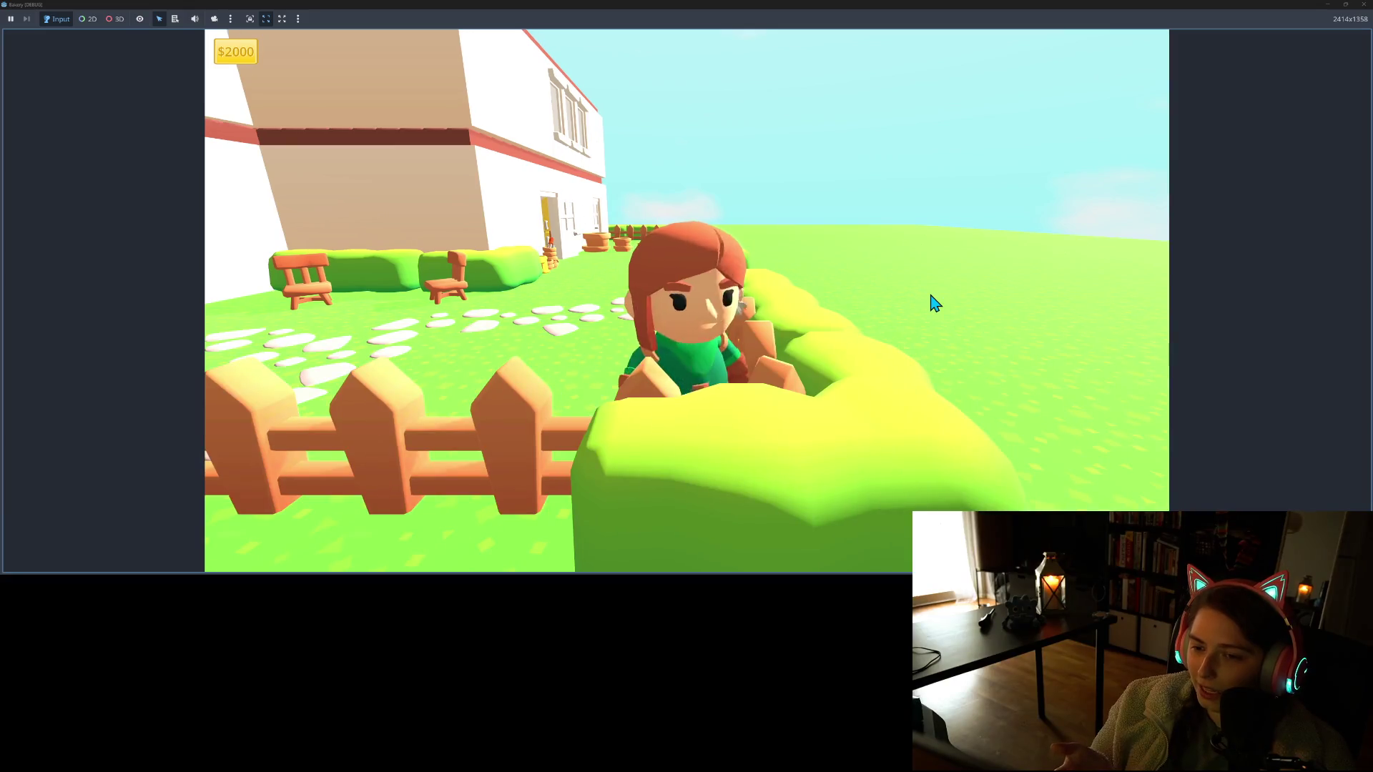
key("a")
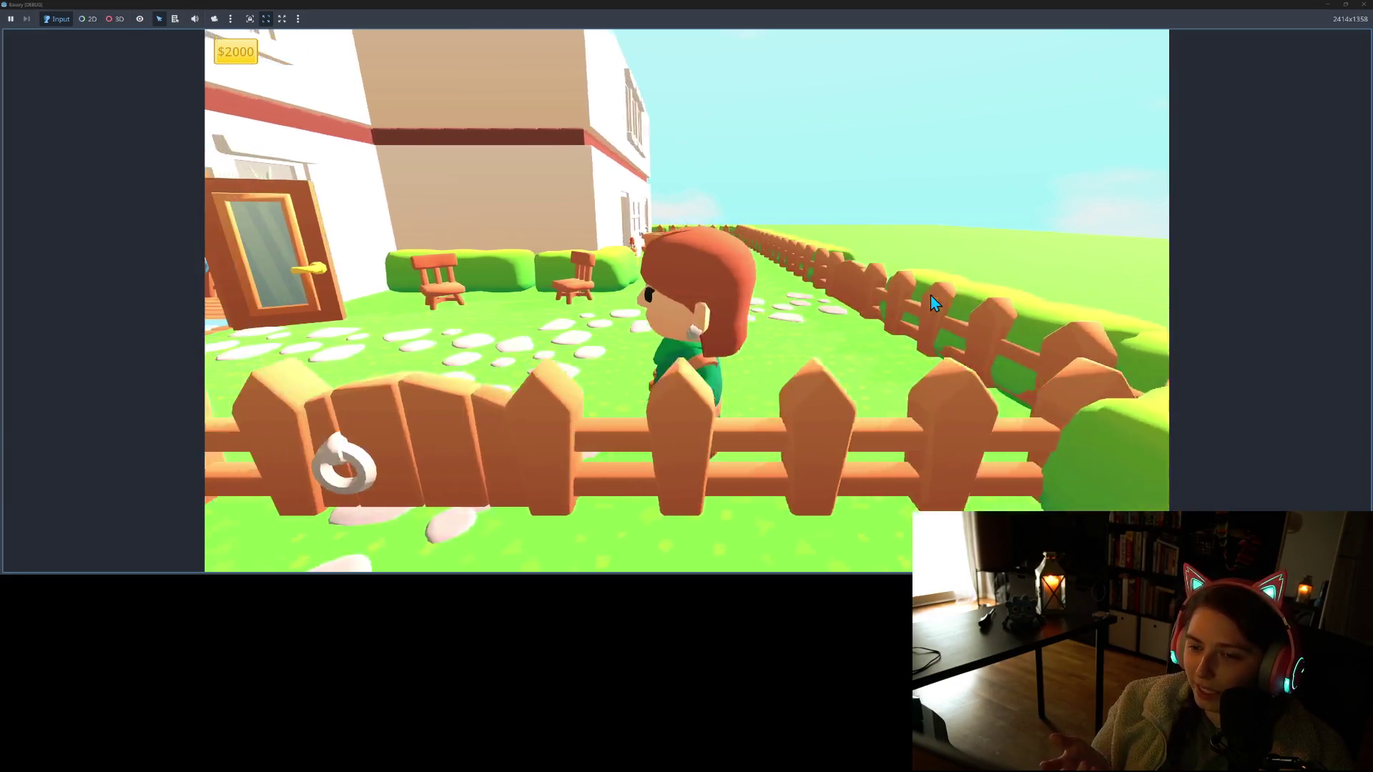
key("s")
key("a")
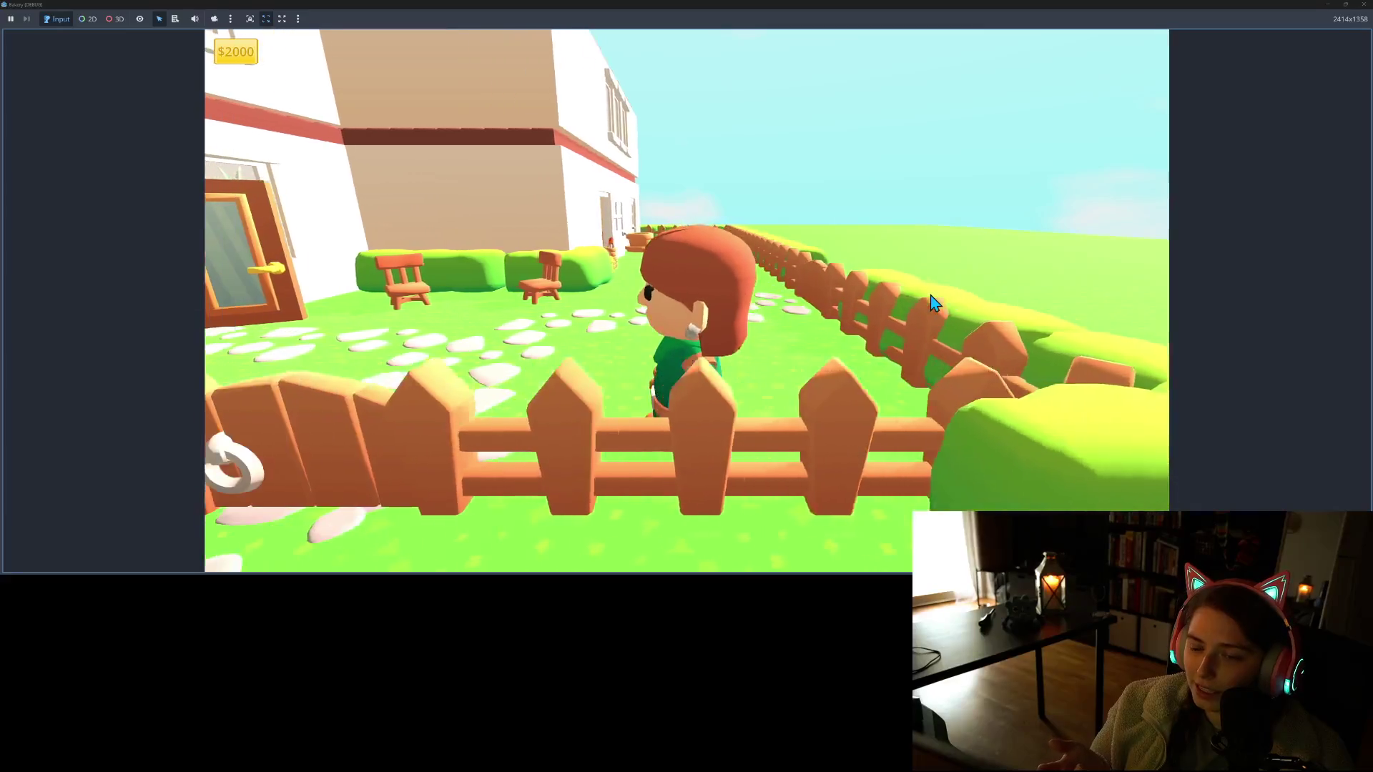
key("a")
key("s")
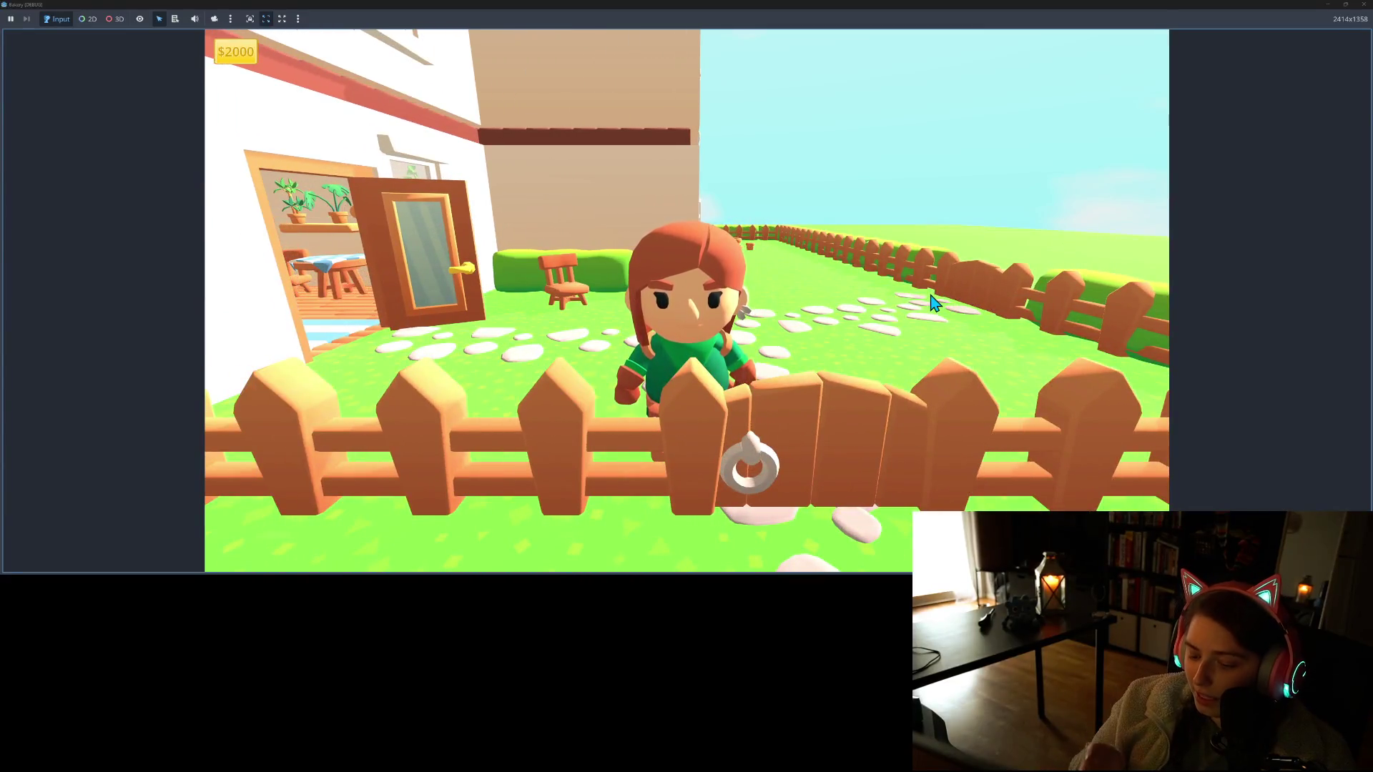
key("d")
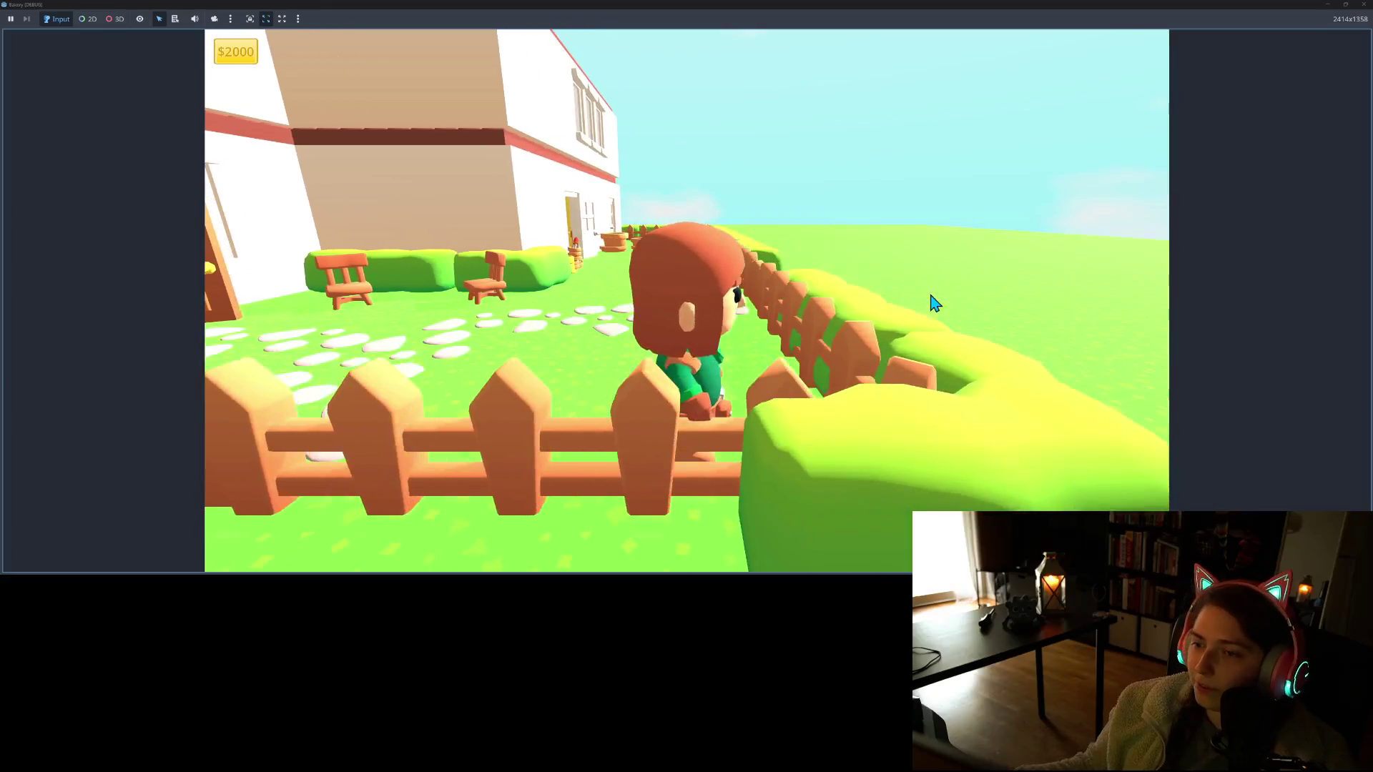
key("a")
key("d")
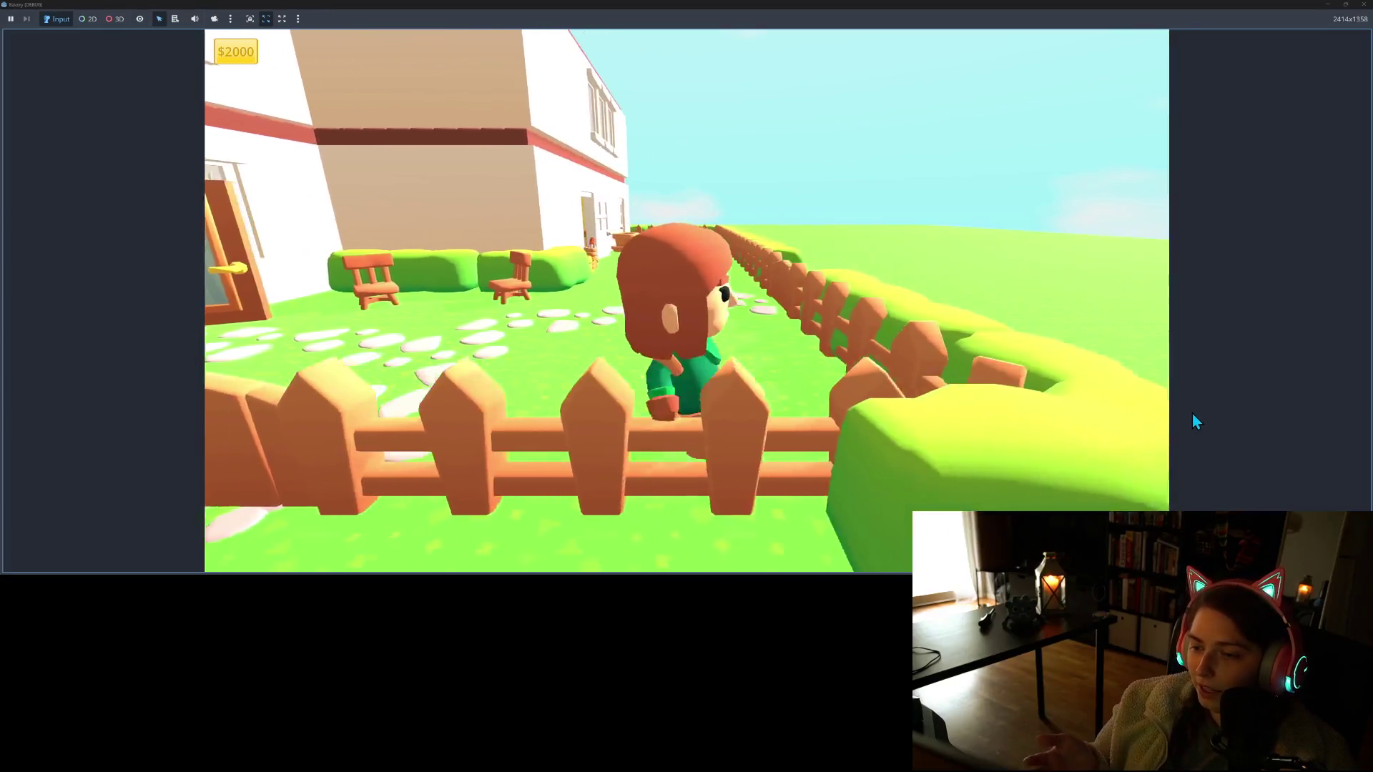
key("a")
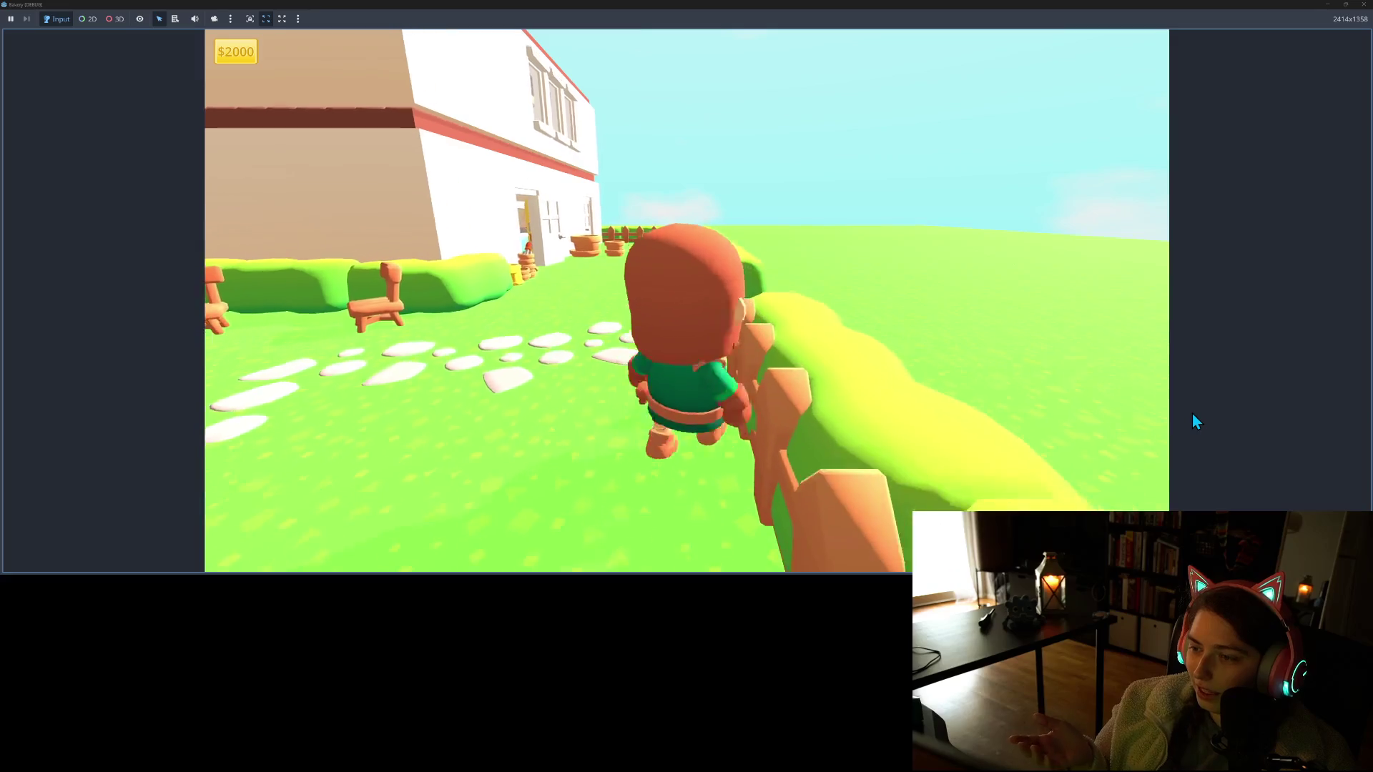
key("s")
key("w")
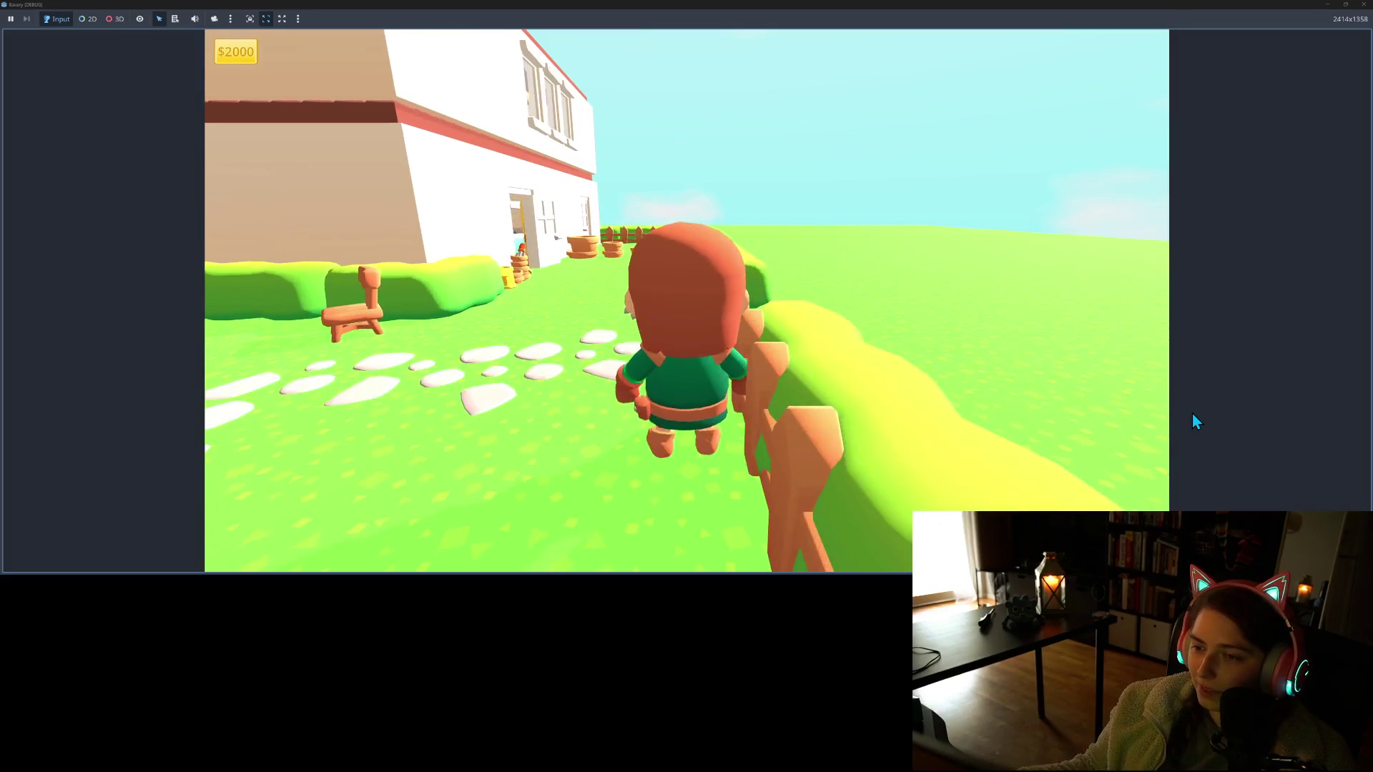
key("s")
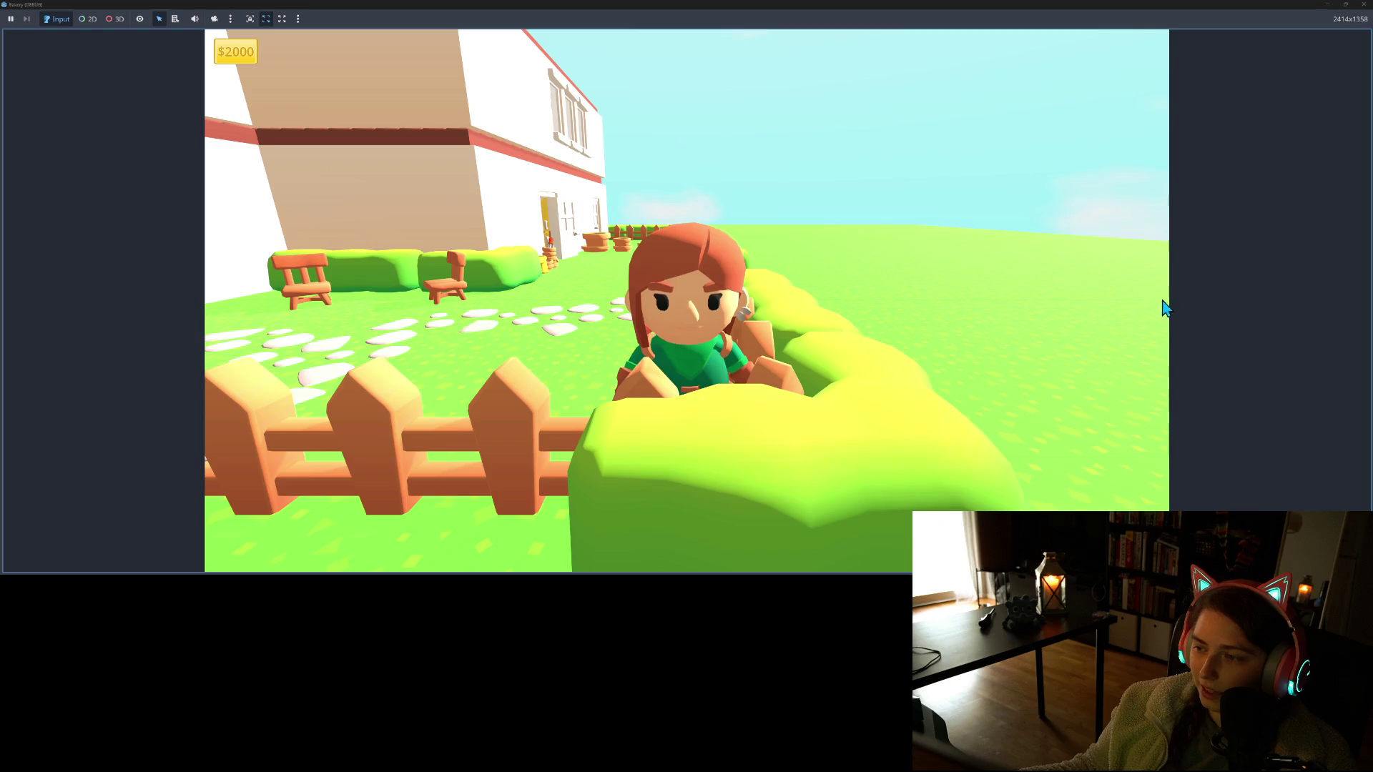
key("s")
key("s")
key("w")
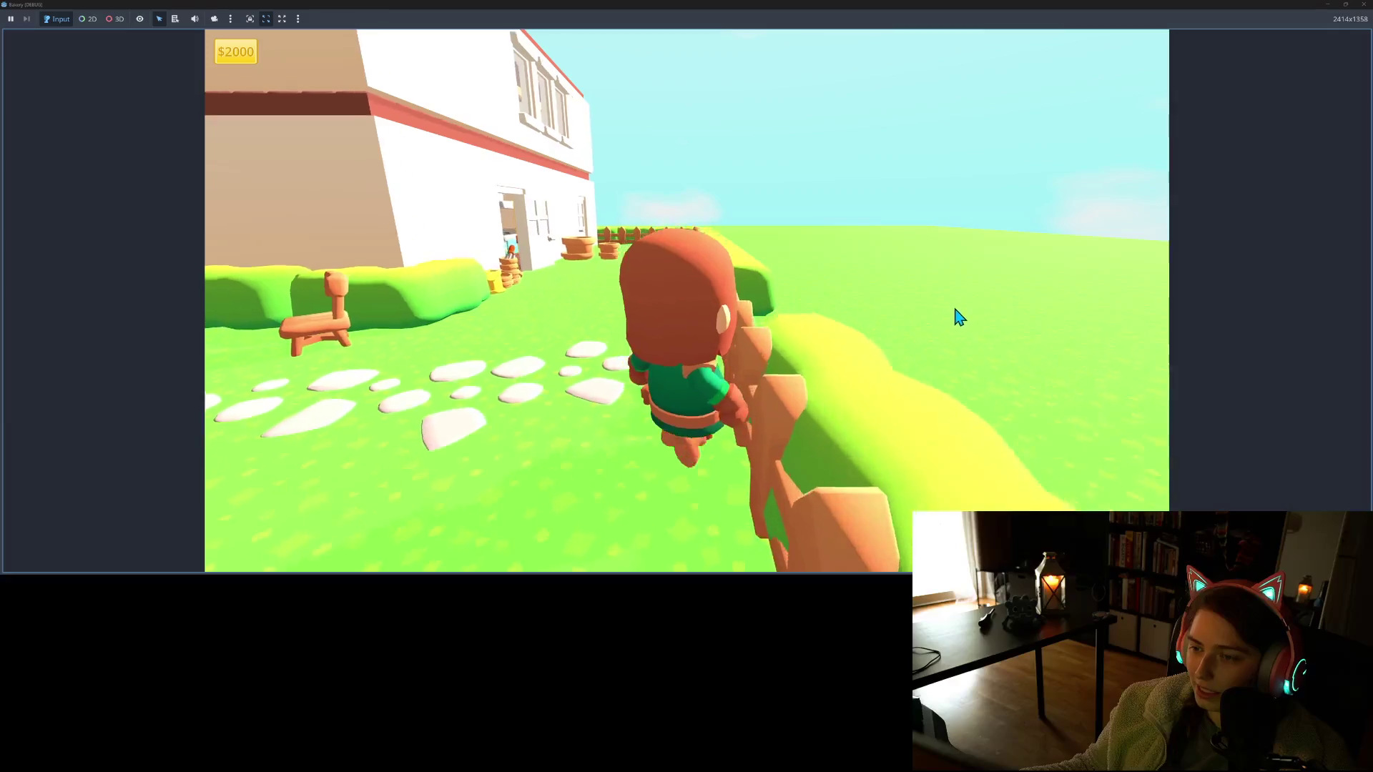
key("w")
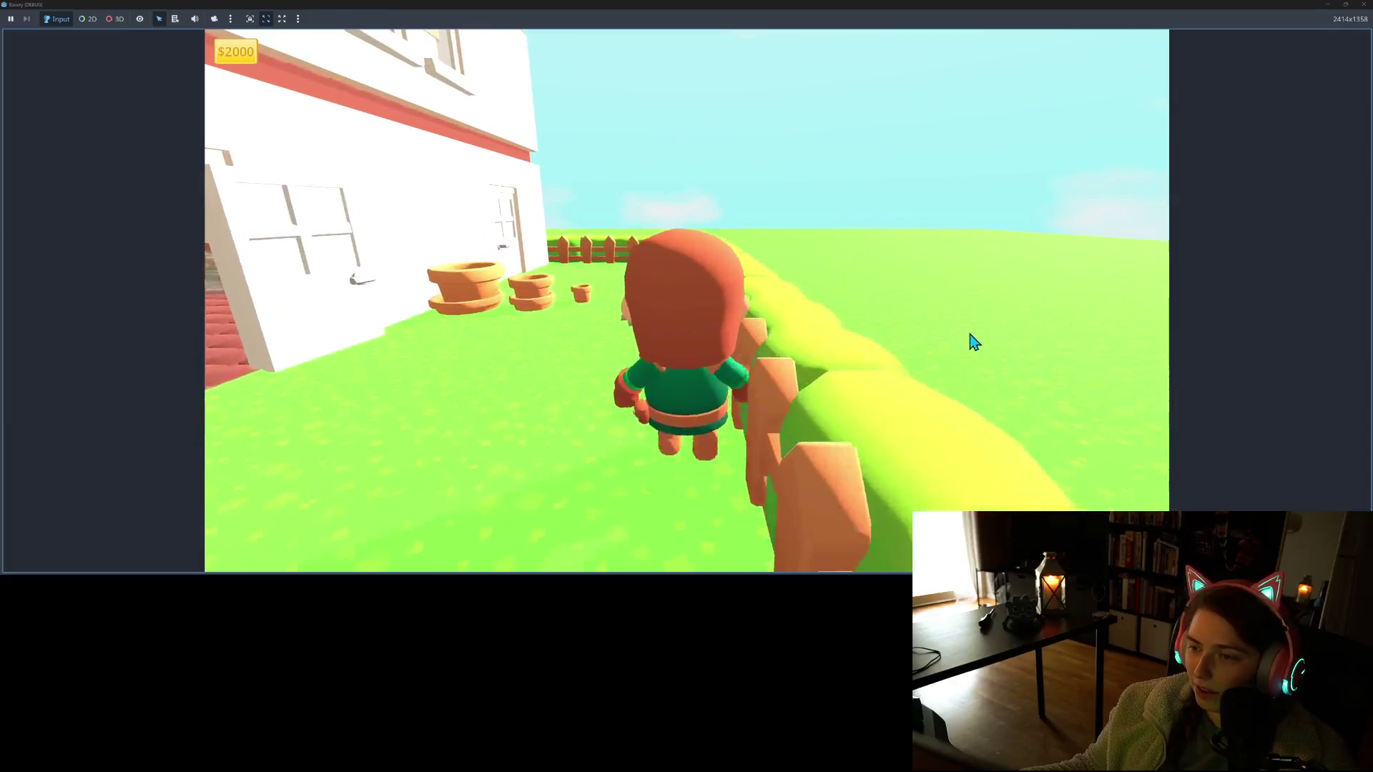
key("d")
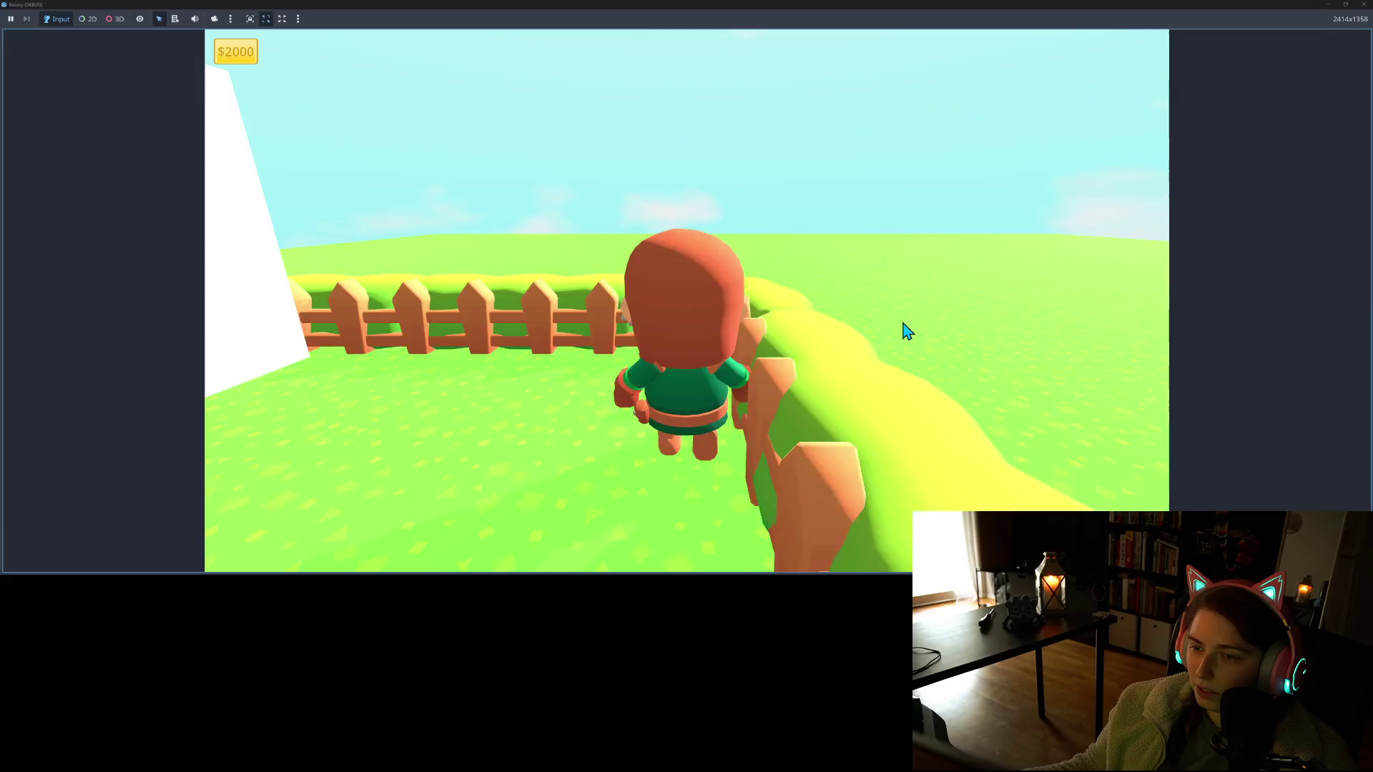
key("s")
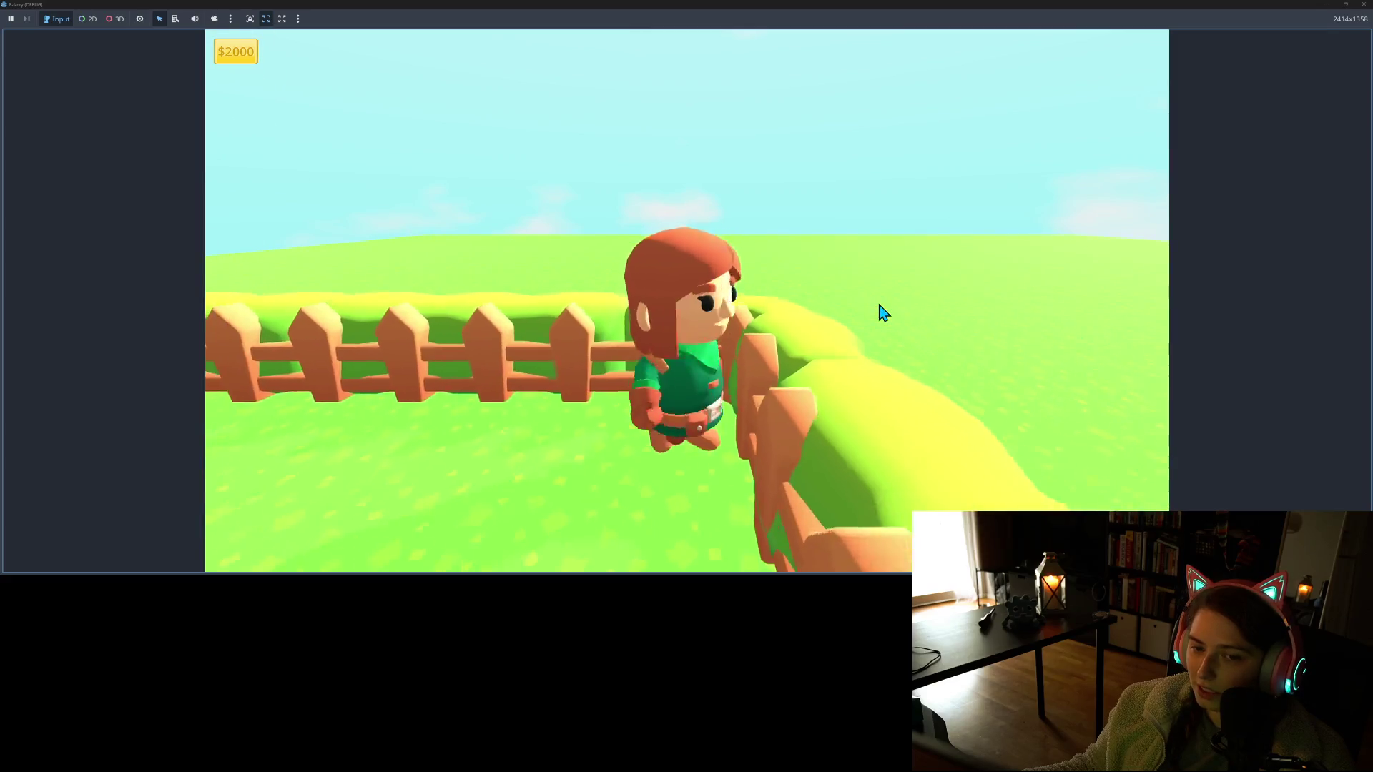
key("s")
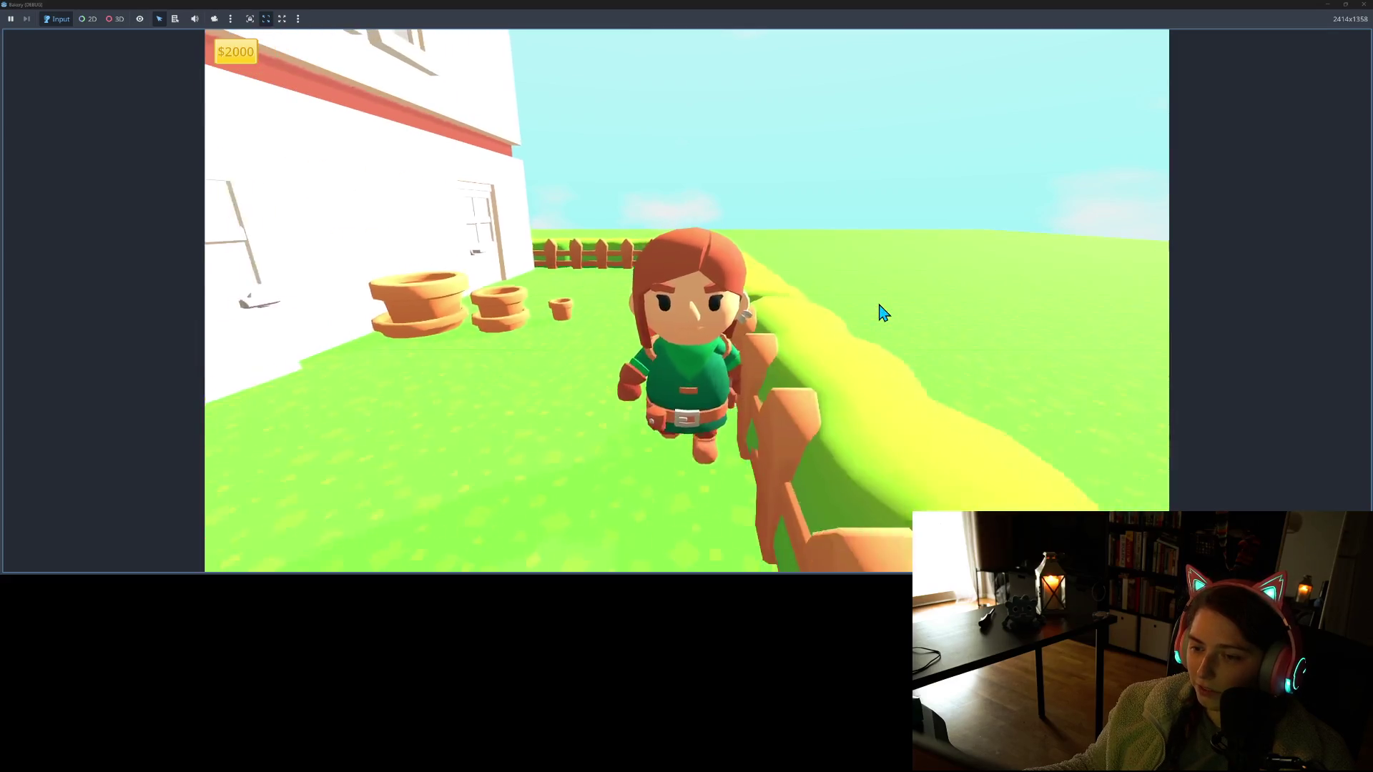
key("s")
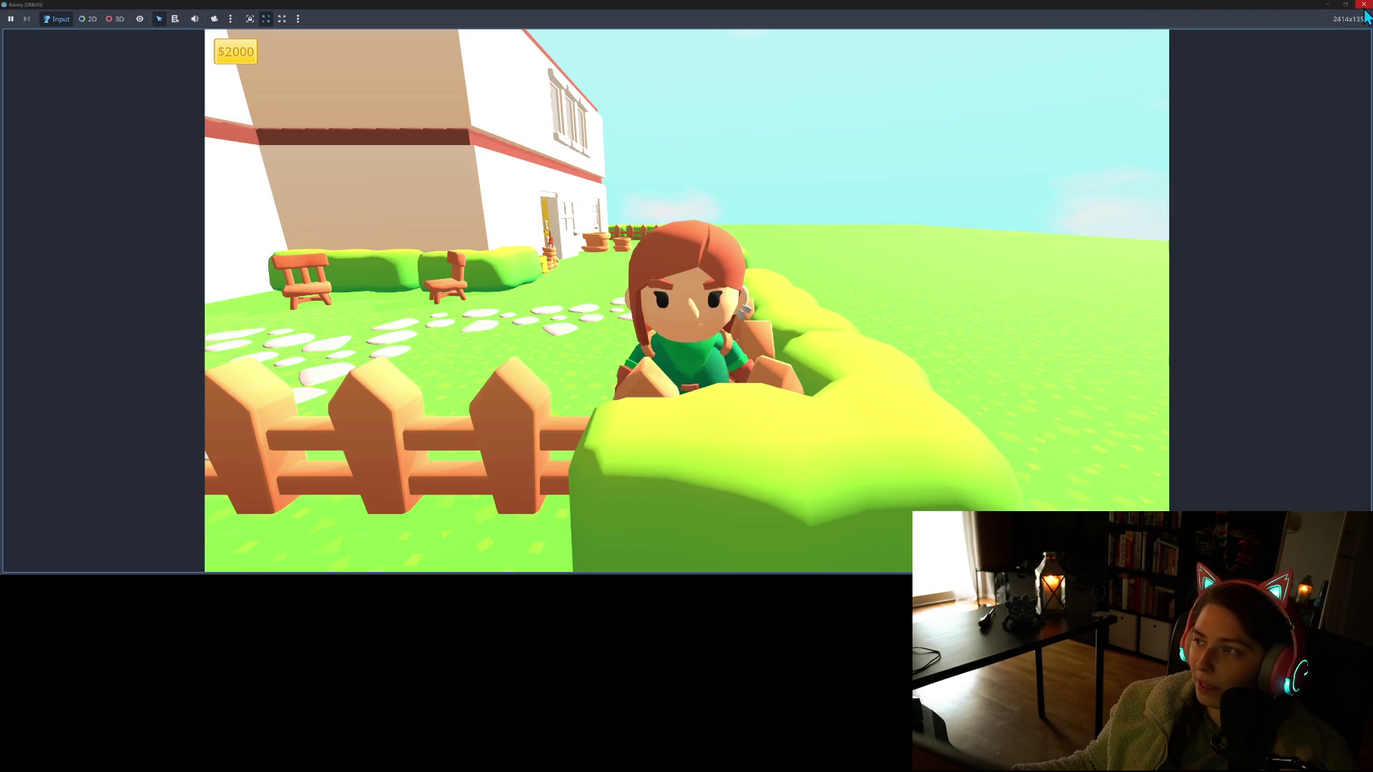
Close the running game and orbit the 3D view down onto the bakery and hedges
left_click(1363, 4)
scroll(1036, 229, "down", 6)
mouse_move(907, 197)
left_mouse_down()
mouse_move(834, 221)
mouse_move(855, 239)
mouse_move(809, 153)
left_mouse_up()
scroll(851, 299, "up", 6)
mouse_move(851, 299)
left_mouse_down()
mouse_move(824, 350)
mouse_move(849, 334)
mouse_move(787, 303)
mouse_move(510, 277)
left_mouse_up()
scroll(852, 334, "up", 4)
scroll(872, 331, "down", 6)
scroll(135, 290, "up", 10)
scroll(134, 291, "up", 9)
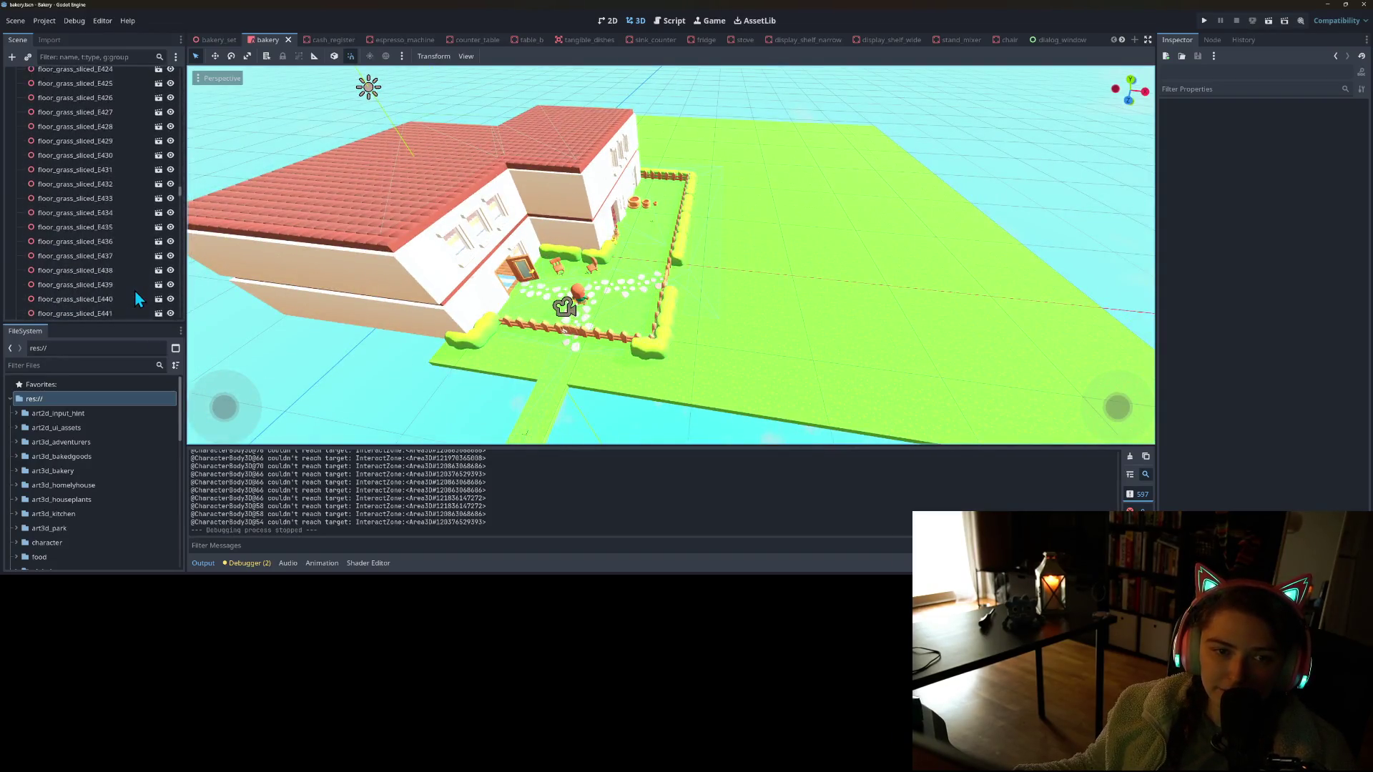
left_click_drag(179, 165, 188, 102)
scroll(93, 193, "down", 2)
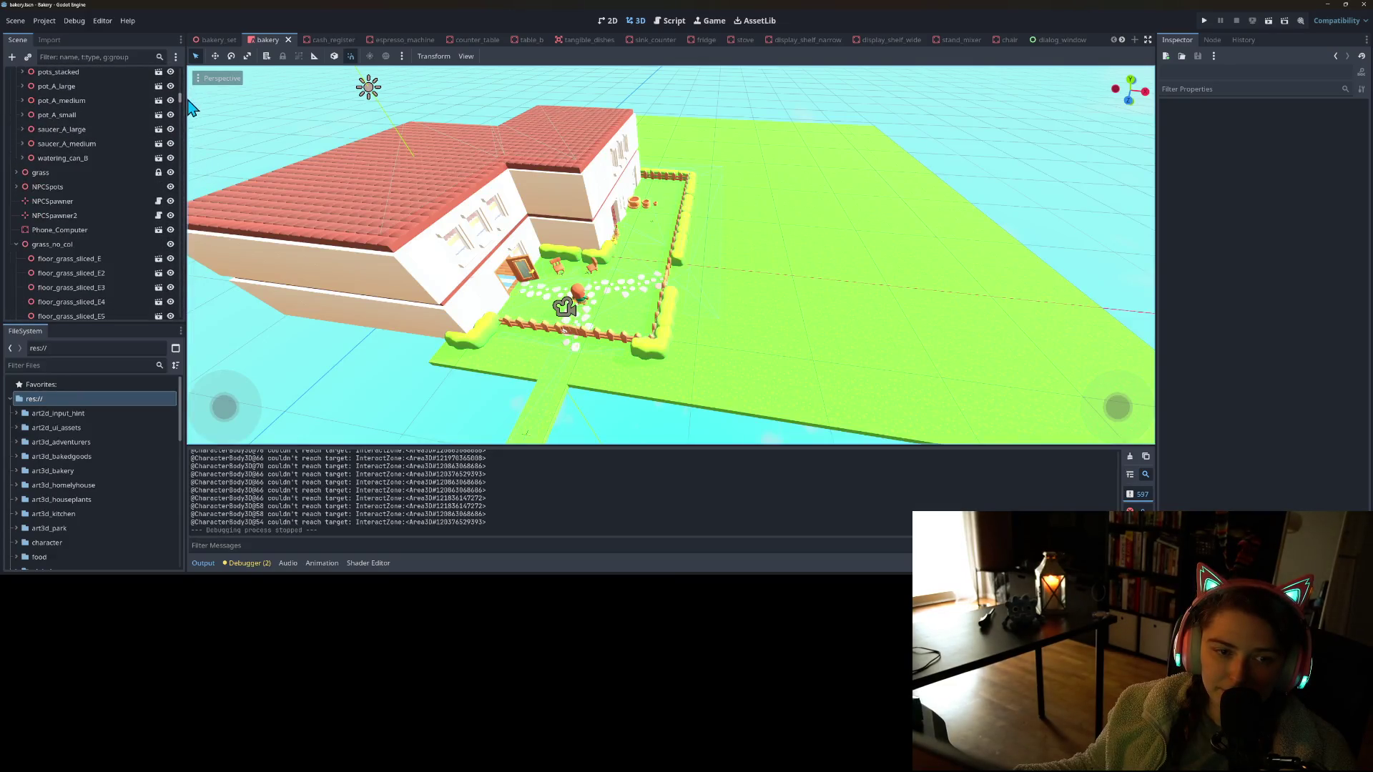
Make floor_grass_sliced_E's children editable and inspect the grass mesh's transform
left_click(71, 310)
right_click(93, 311)
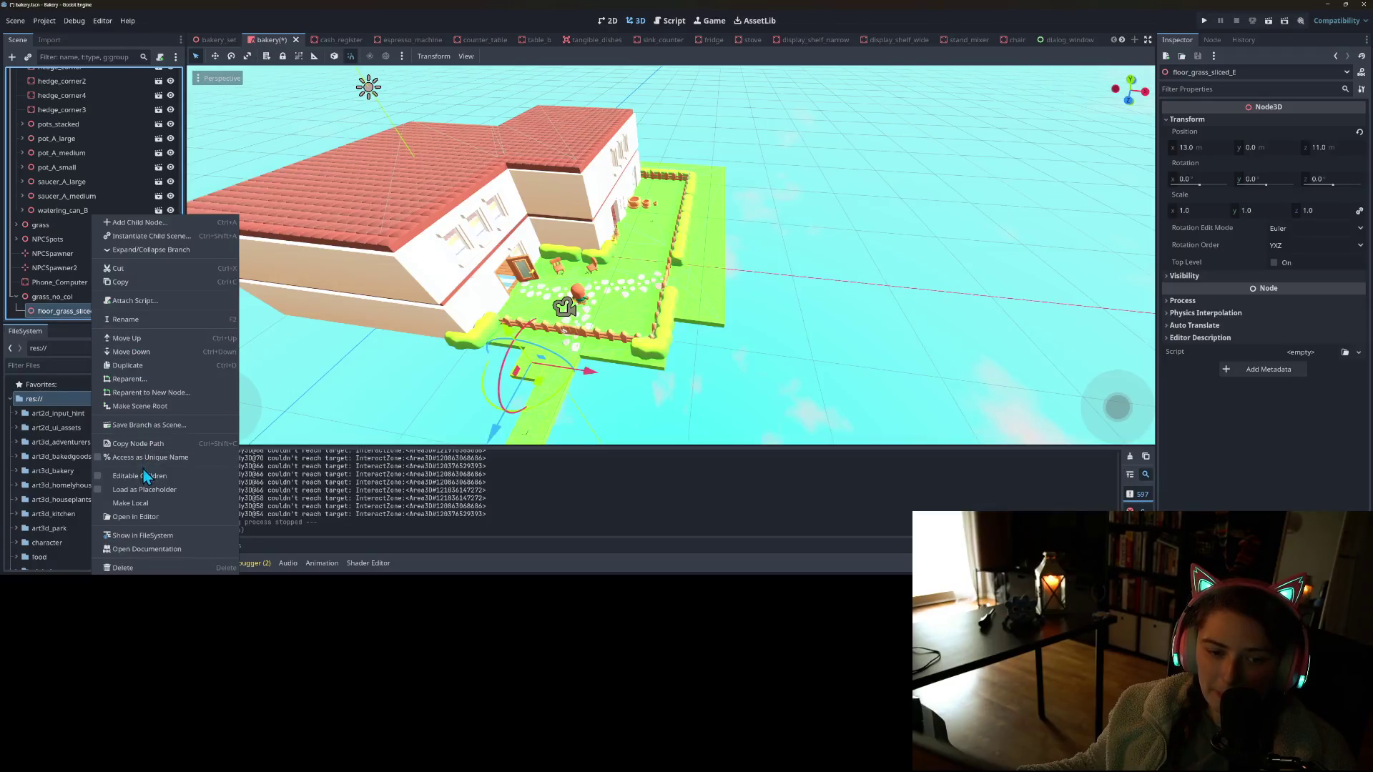
left_click(118, 476)
left_click(104, 311)
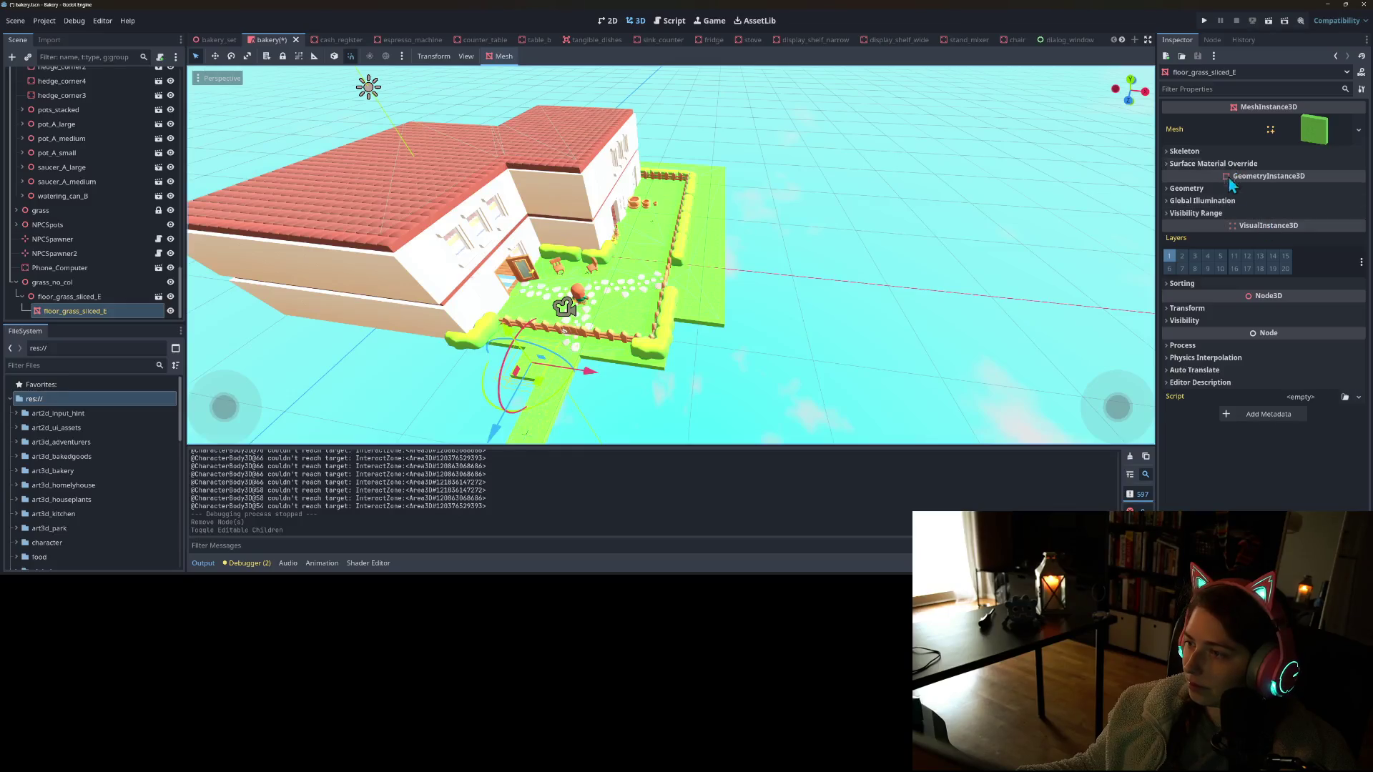
left_click(1243, 308)
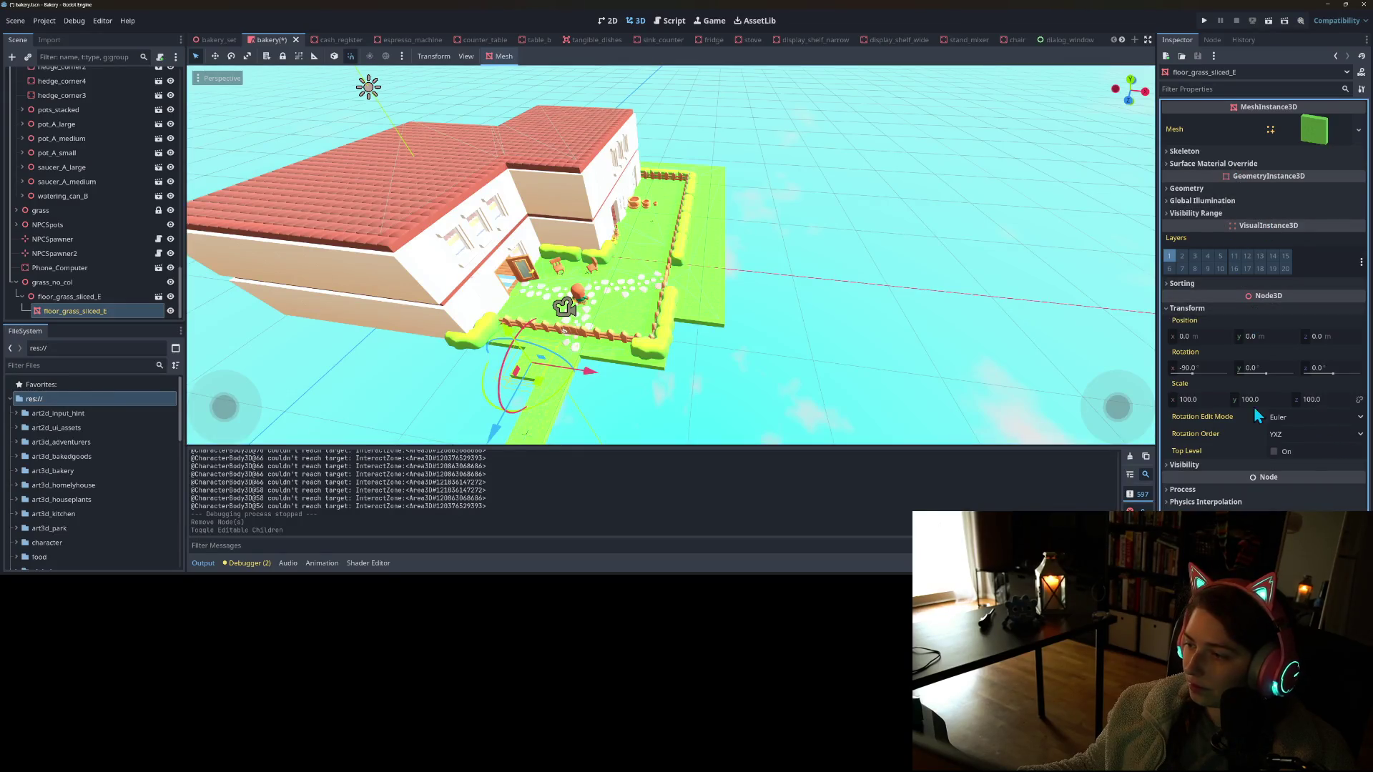
Scale the parent floor_grass_sliced_E to 100 on all axes, then reselect the child grass mesh
left_click(70, 296)
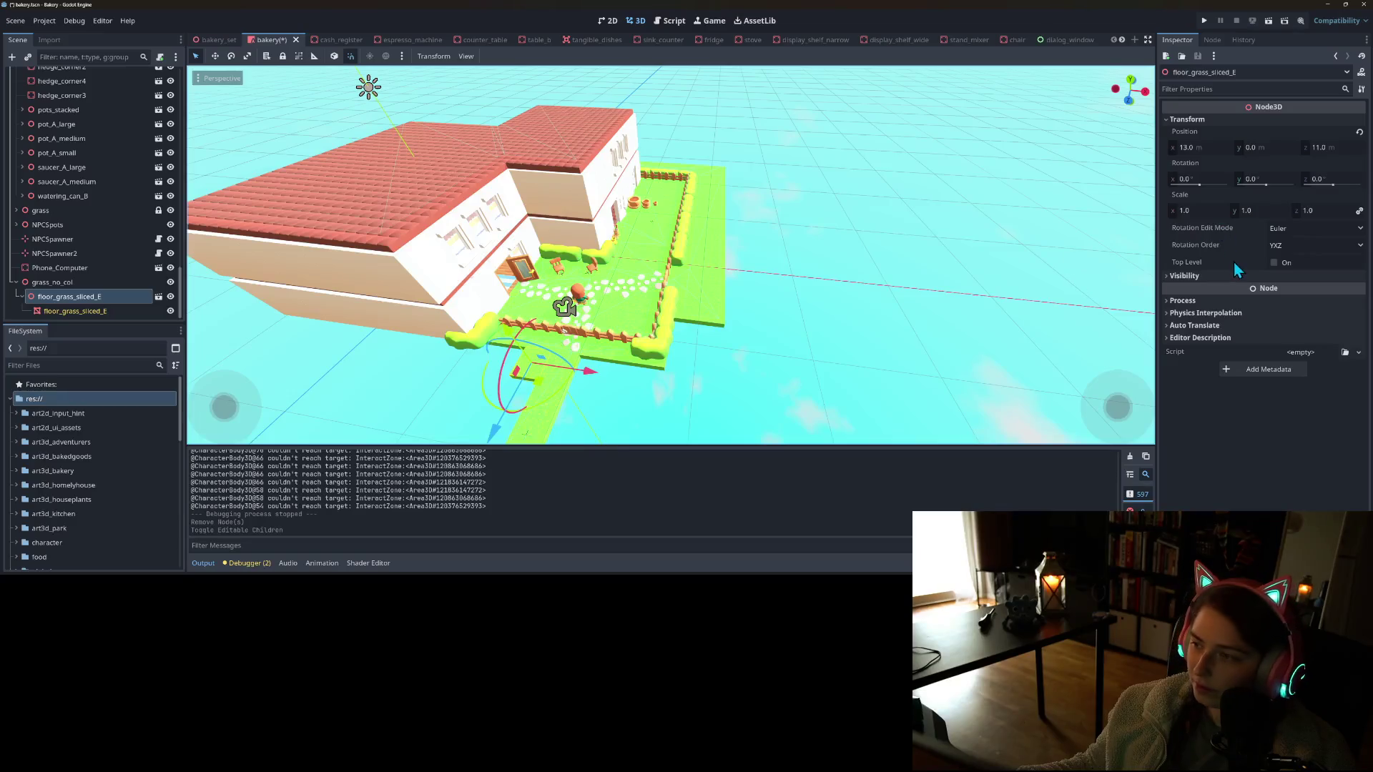
left_click(1199, 213)
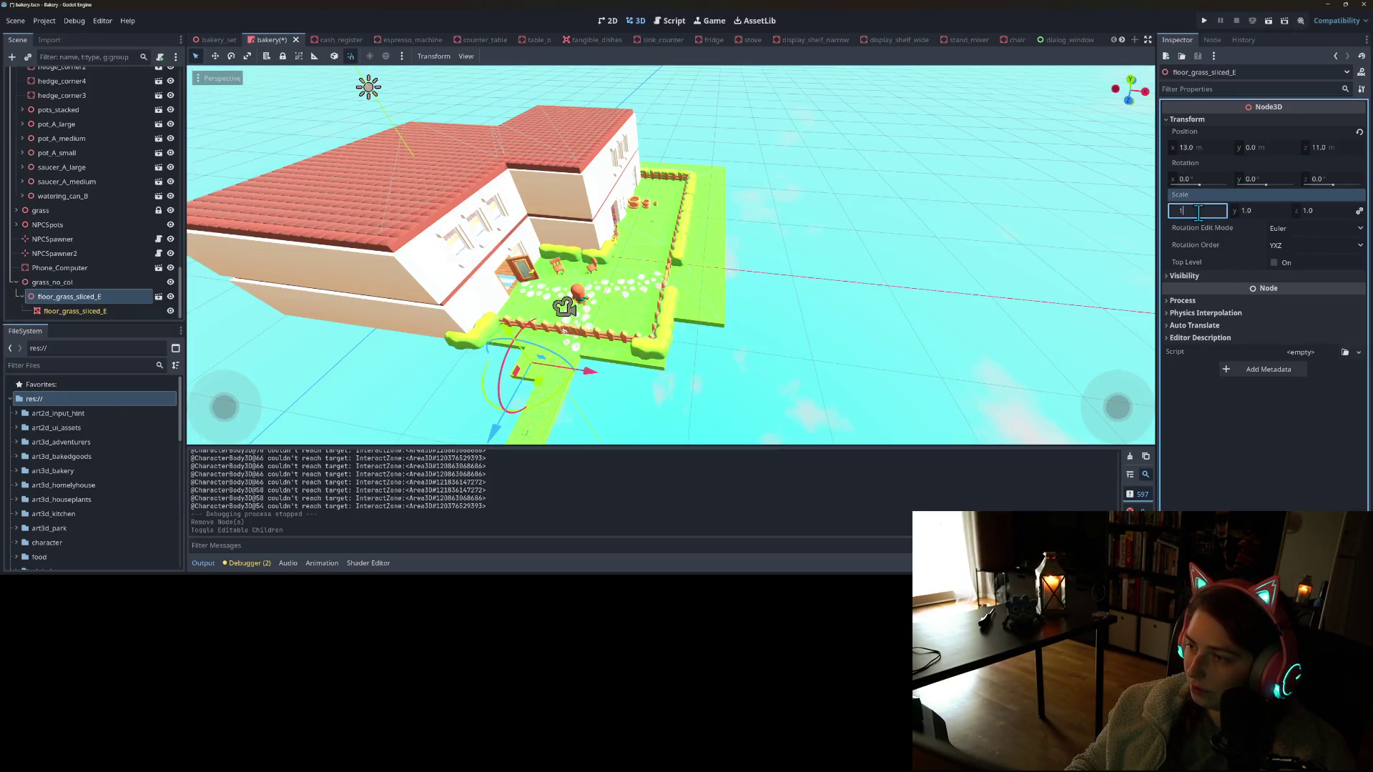
type("00")
key("Return")
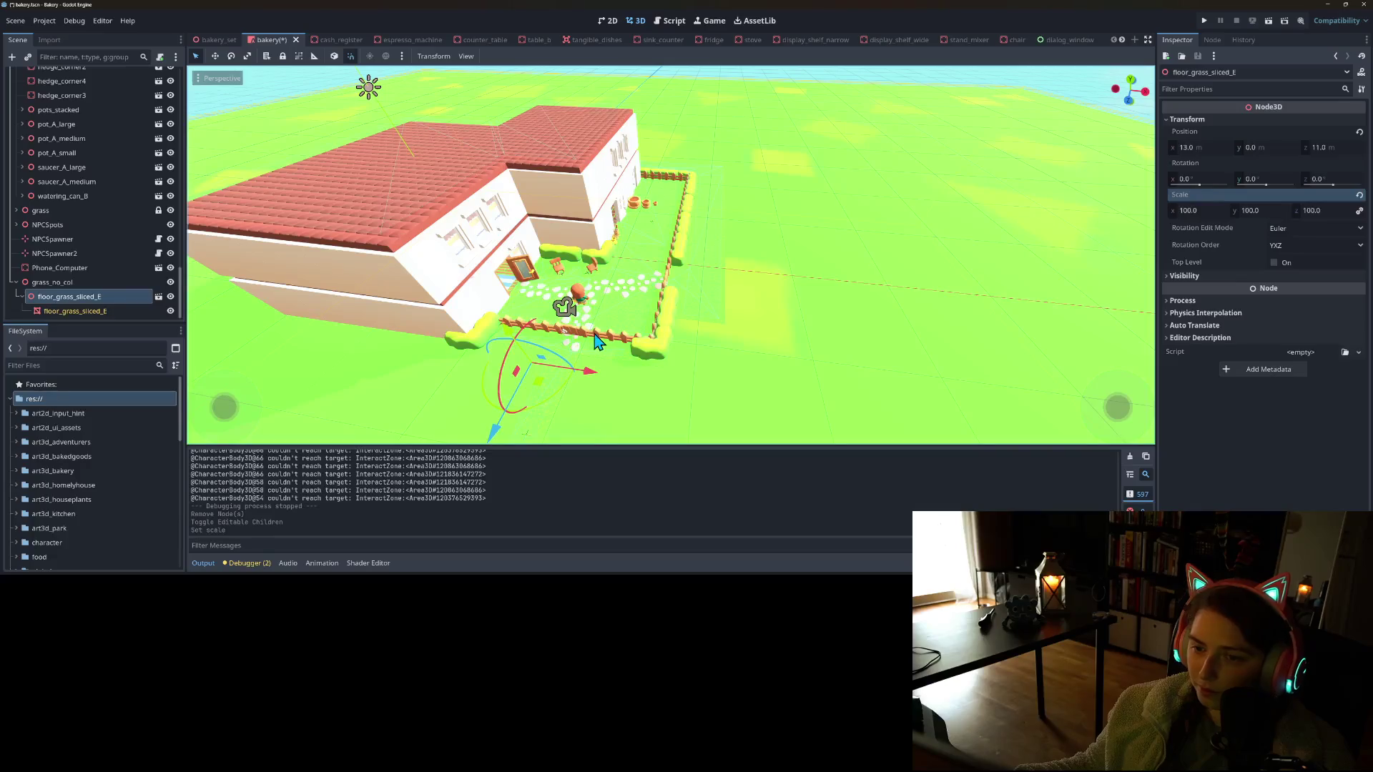
left_click_drag(672, 372, 329, 308)
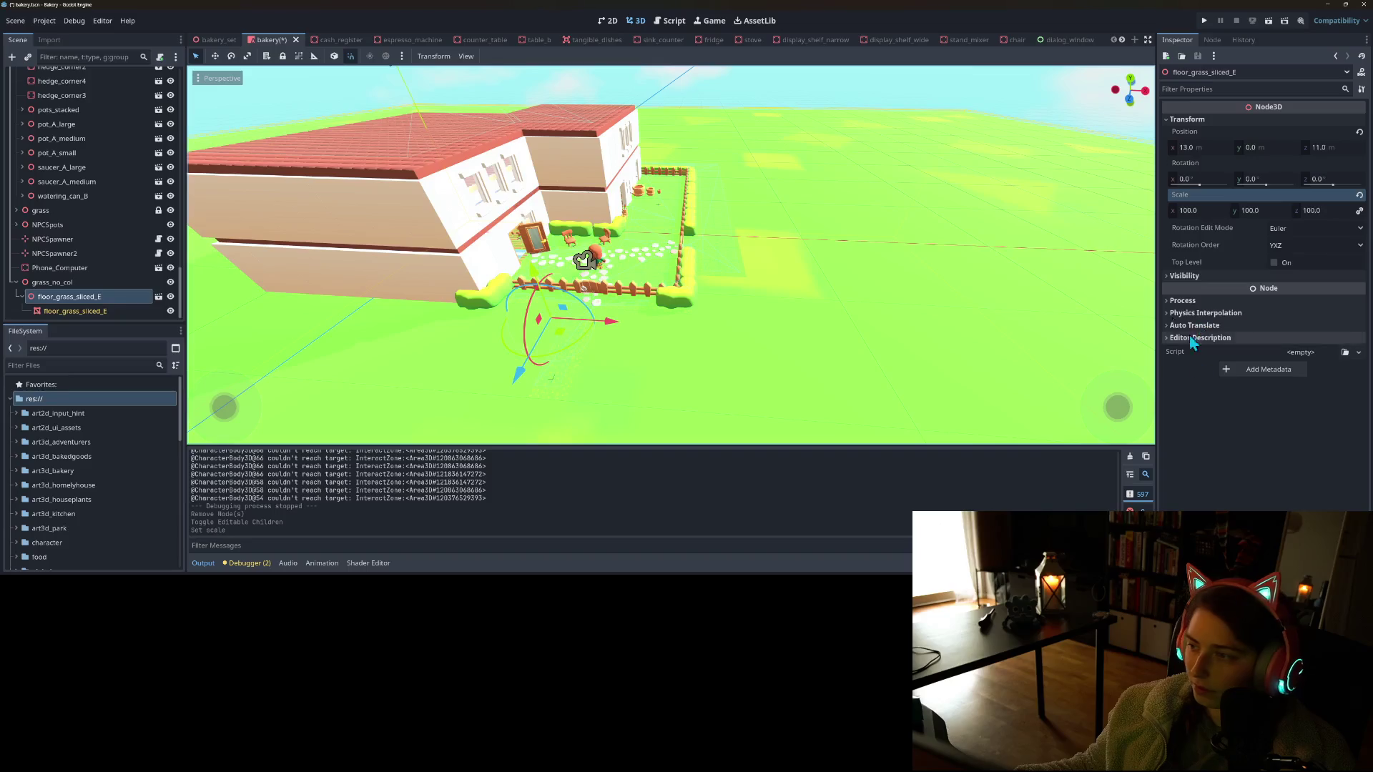
left_click(75, 311)
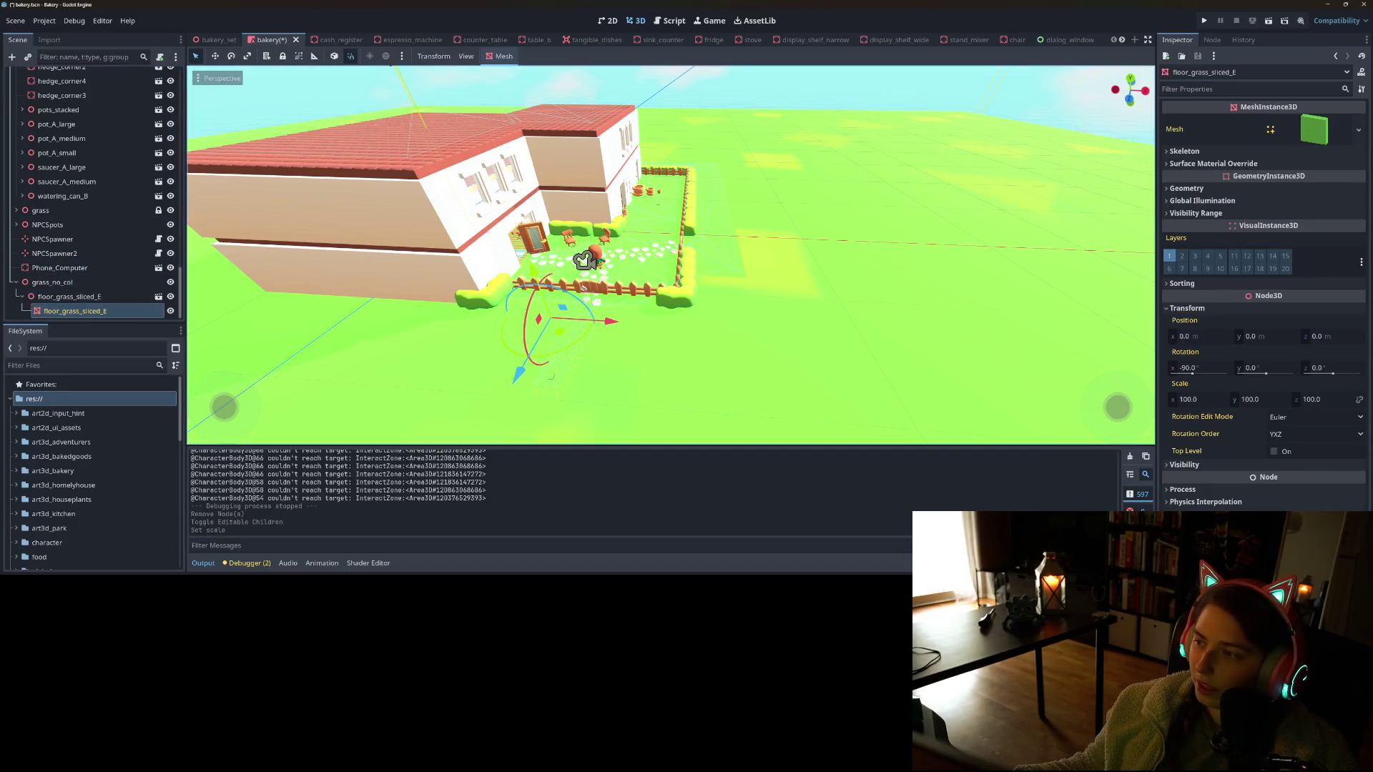
Reset the child grass mesh's Position y to 0
left_click(1273, 338)
key("BackSpace")
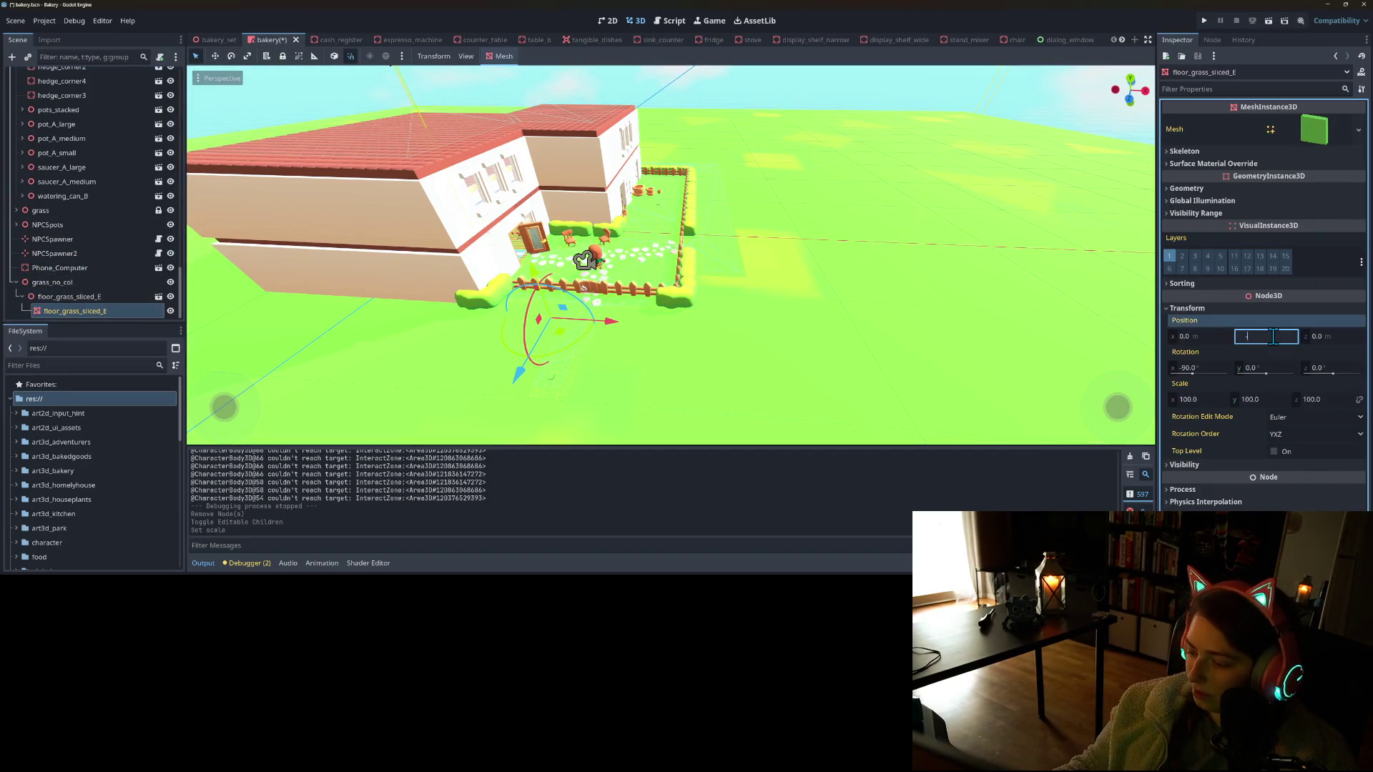
type("-1")
key("Return")
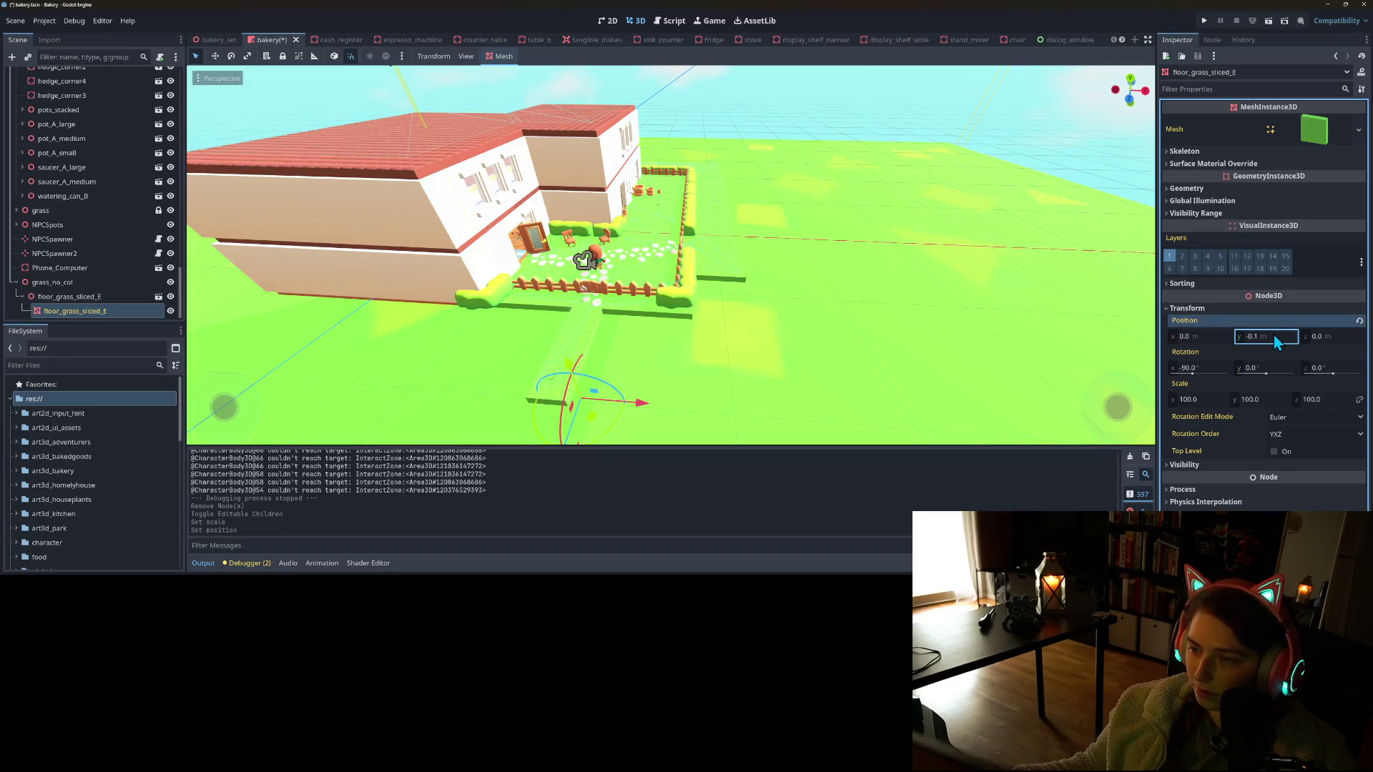
key("Left")
type("0")
key("Return")
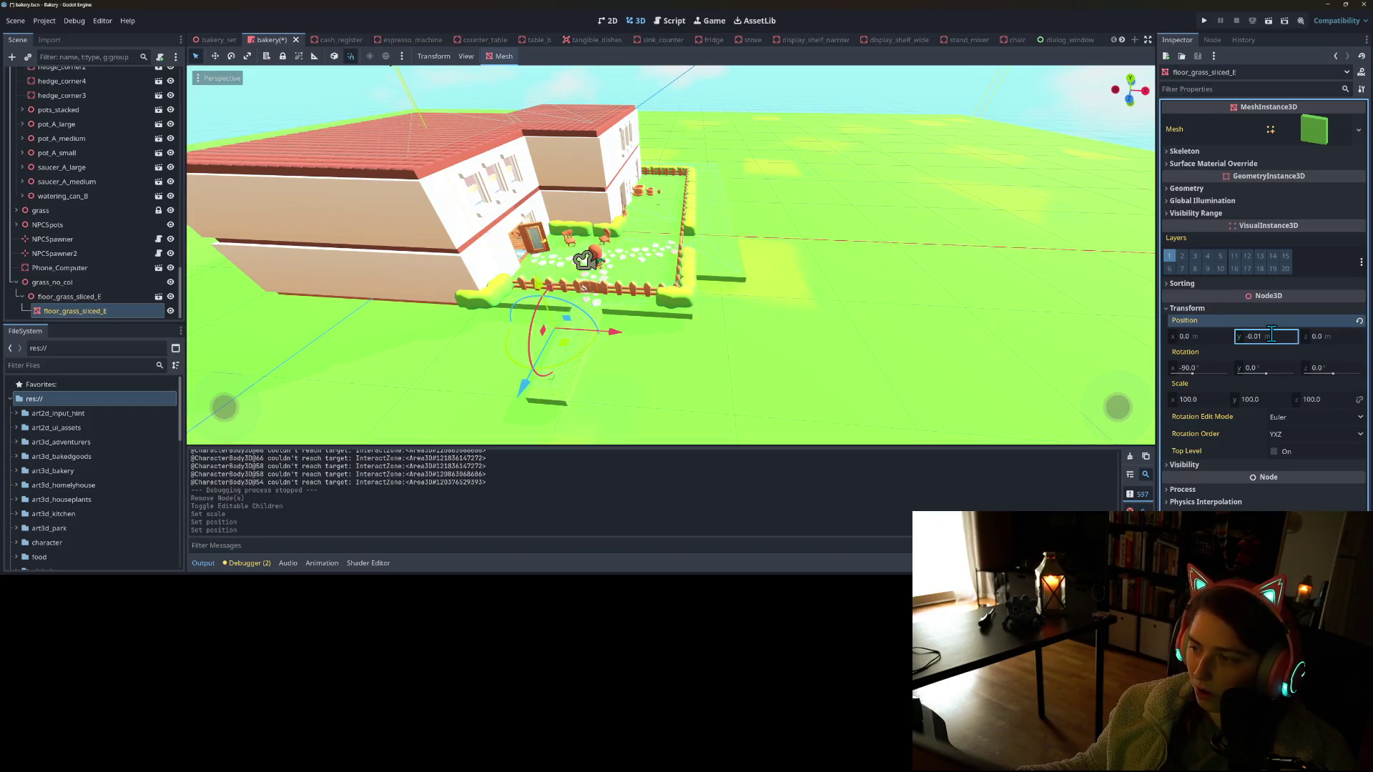
type("0")
key("Return")
Select the parent grass floor node and try small negative heights of -0.01 and -0.001
left_click(86, 296)
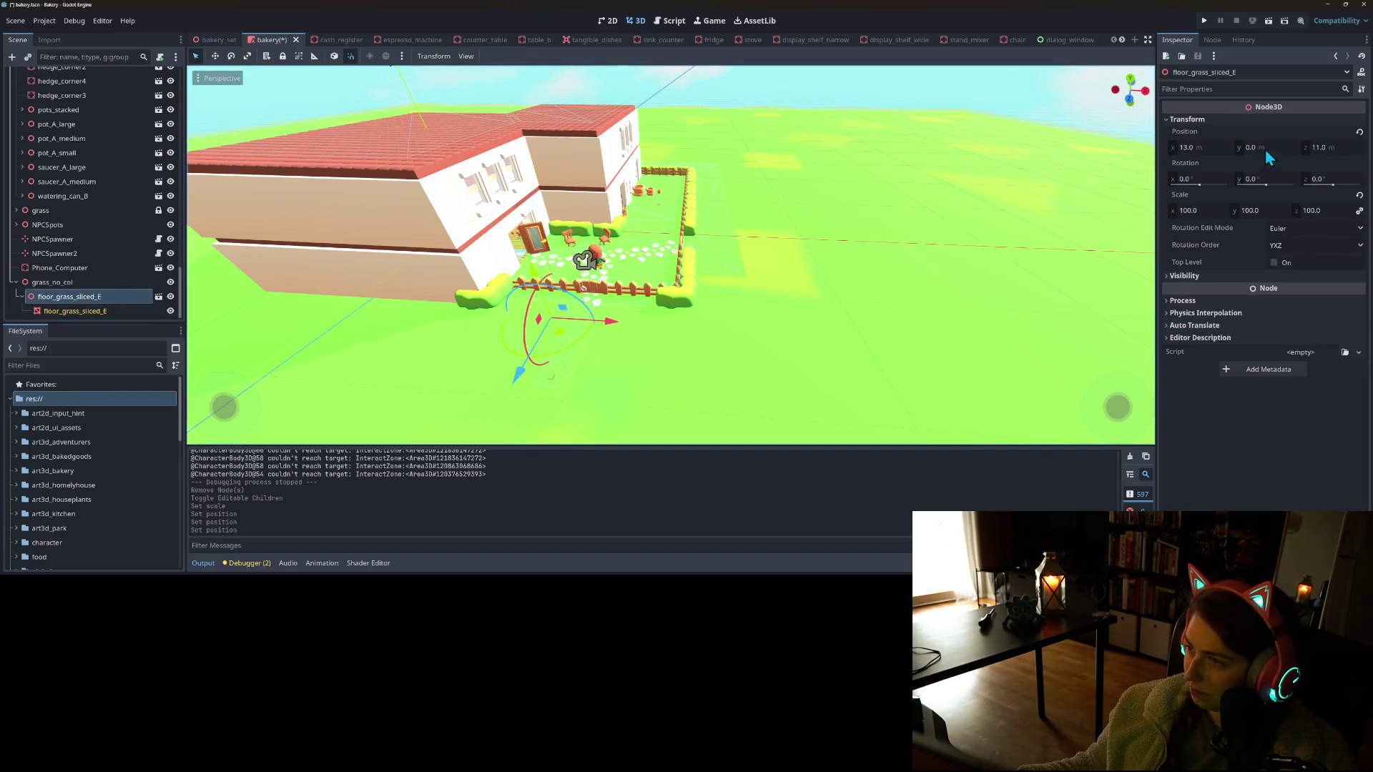
left_click(1264, 147)
type(".01")
key("Return")
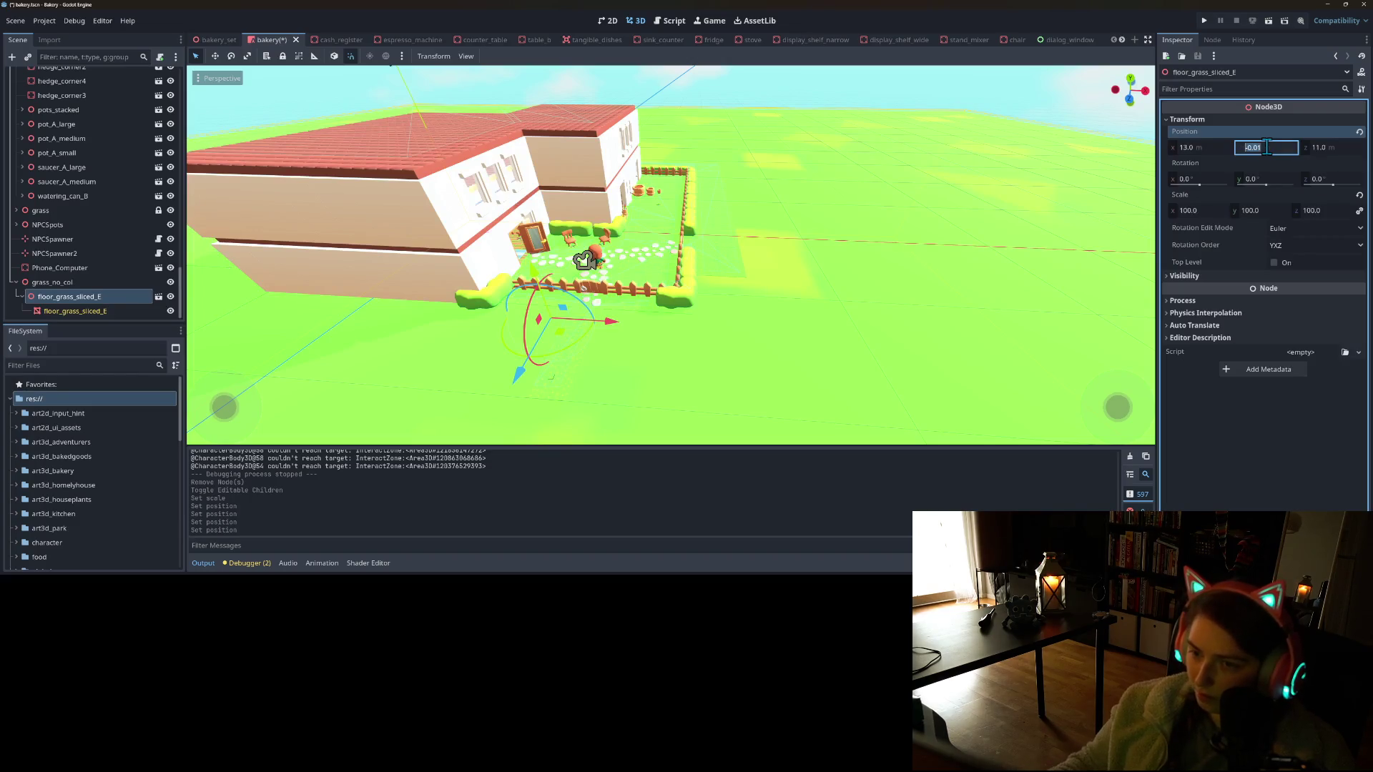
key("Return")
Settle the parent floor's Position y at -0.1
scroll(650, 291, "up", 5)
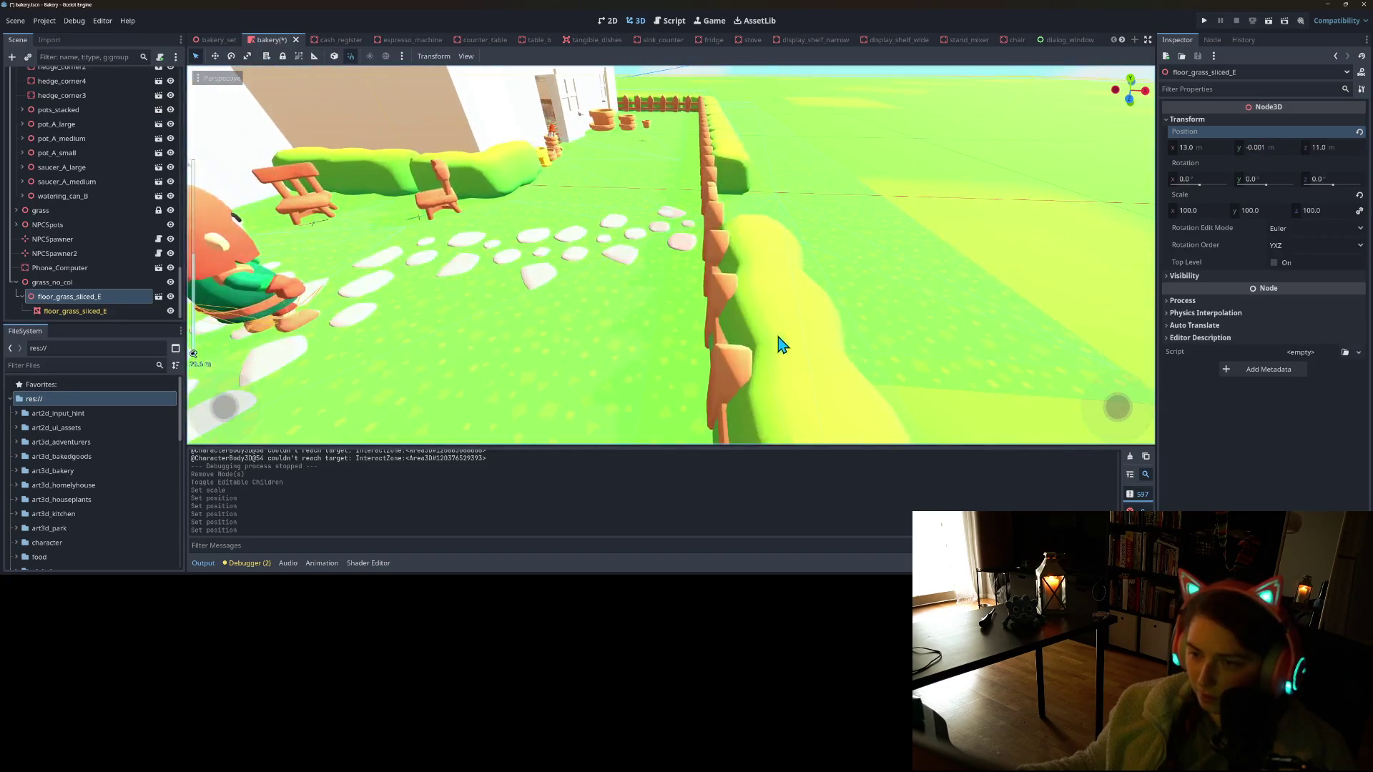
scroll(816, 352, "down", 5)
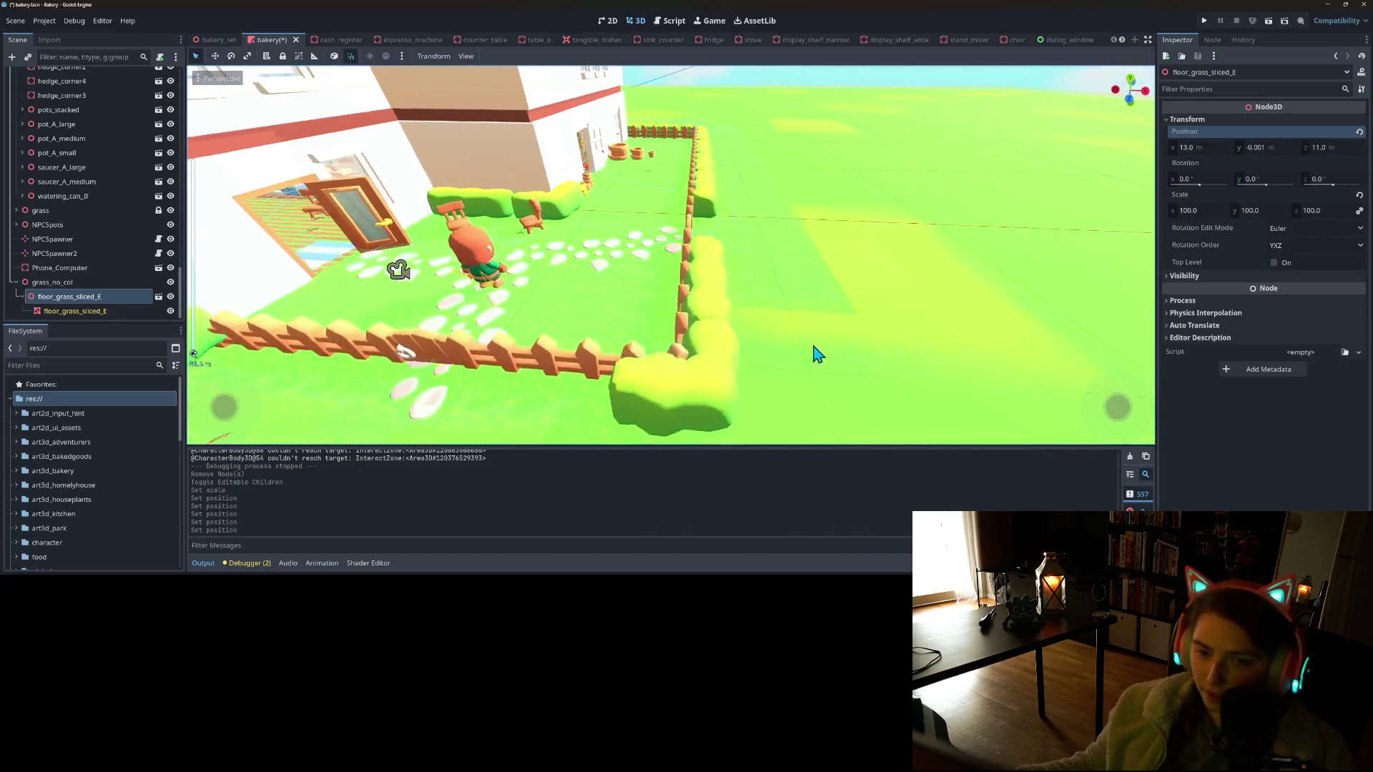
scroll(816, 352, "up", 1)
scroll(816, 353, "up", 1)
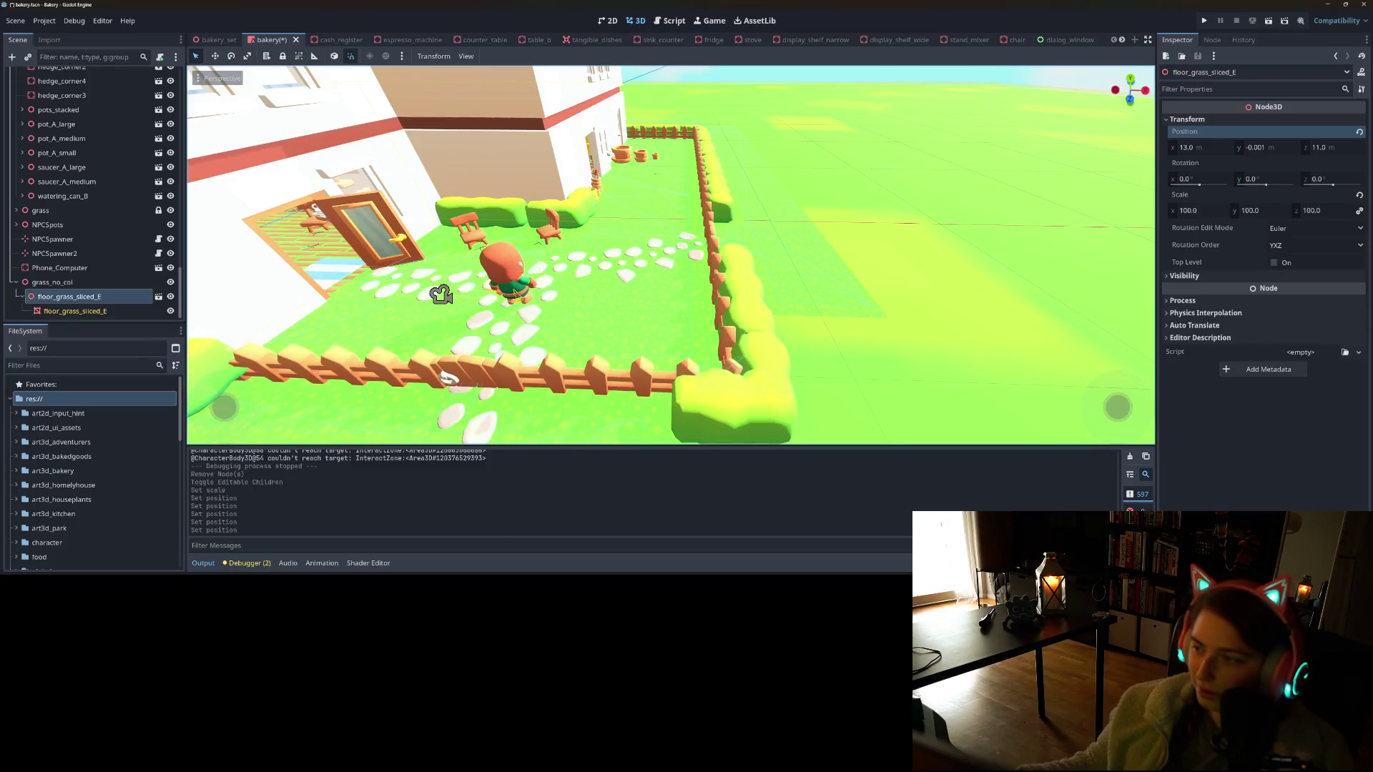
left_click(1266, 148)
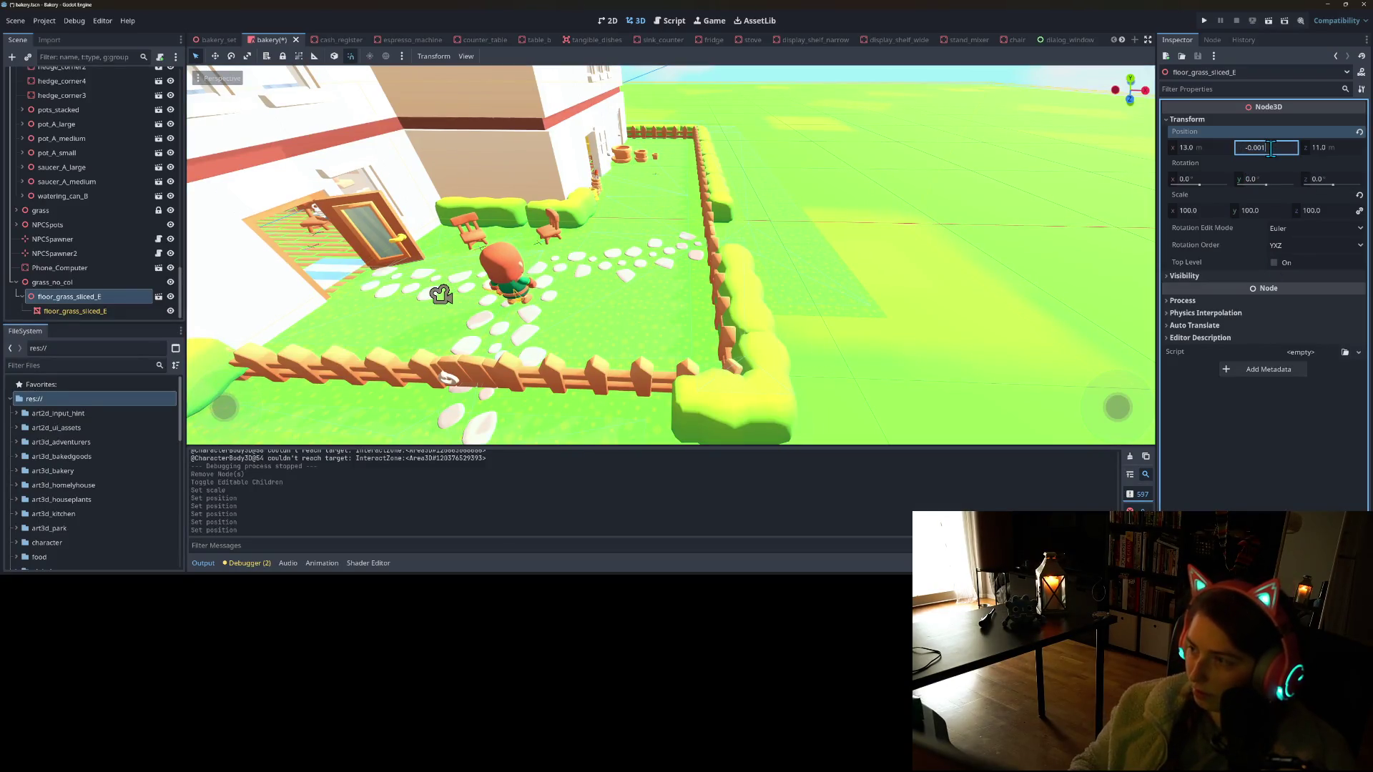
type("-0.01")
key("Return")
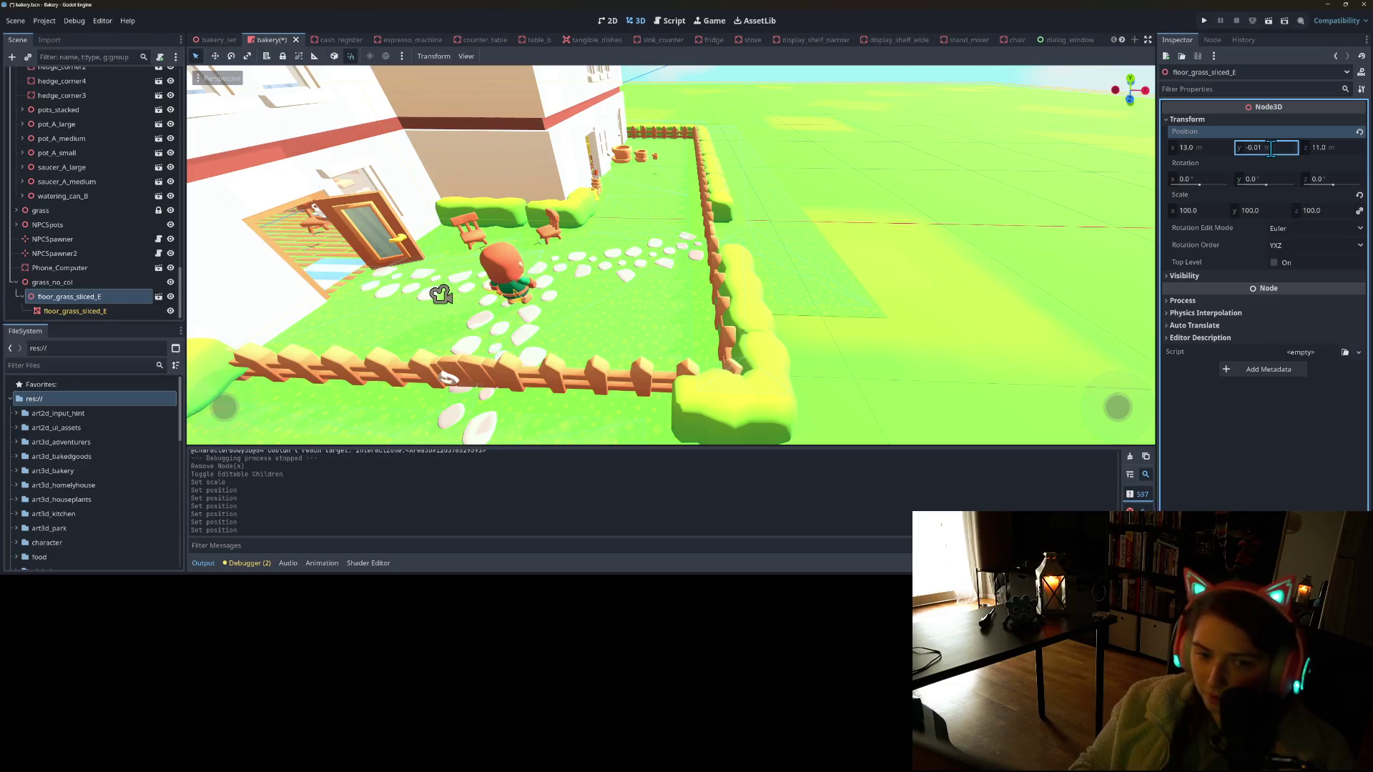
left_click(1276, 148)
left_click(1279, 148)
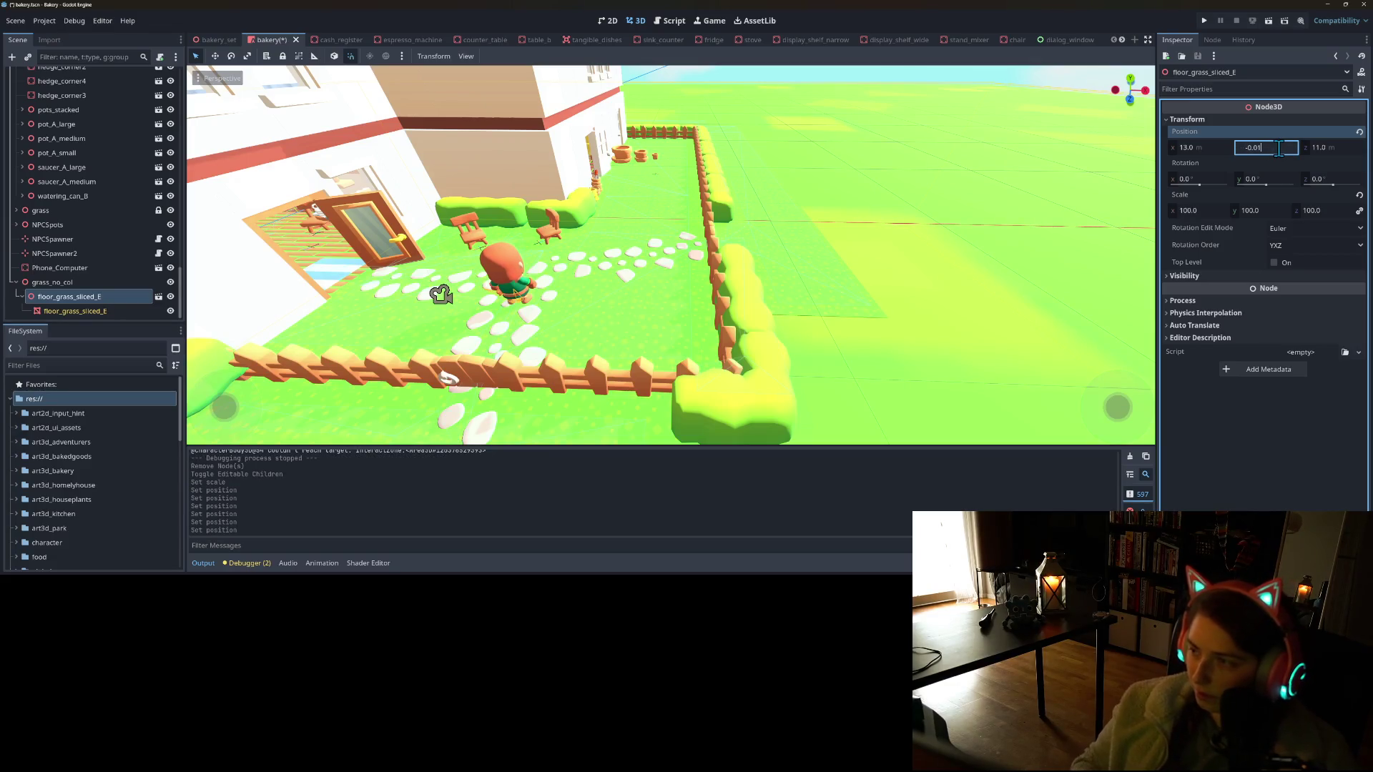
type("-0.1")
key("BackSpace")
key("Return")
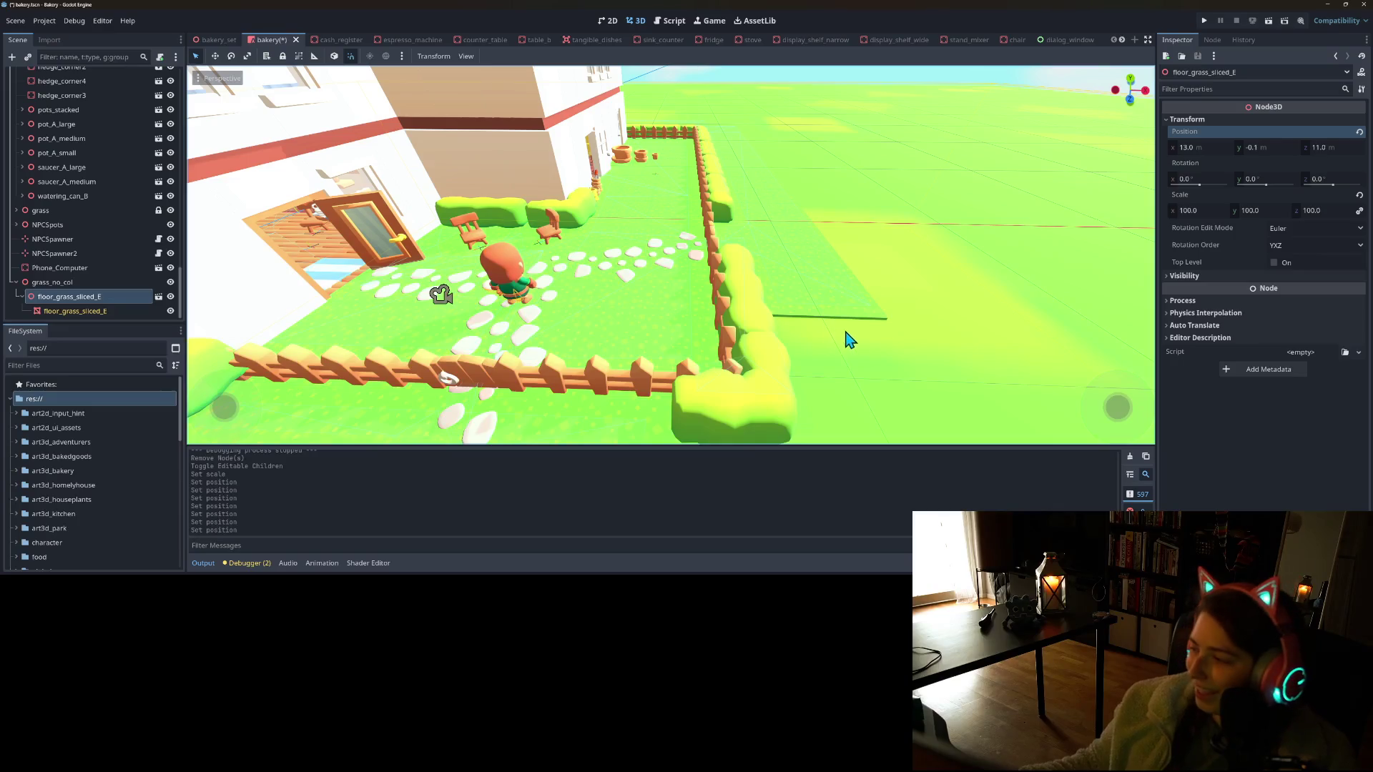
From a low garden view, select the child grass mesh and reveal its Surface Material Override slot
left_click_drag(923, 414, 794, 358)
scroll(815, 364, "up", 5)
scroll(762, 360, "up", 5)
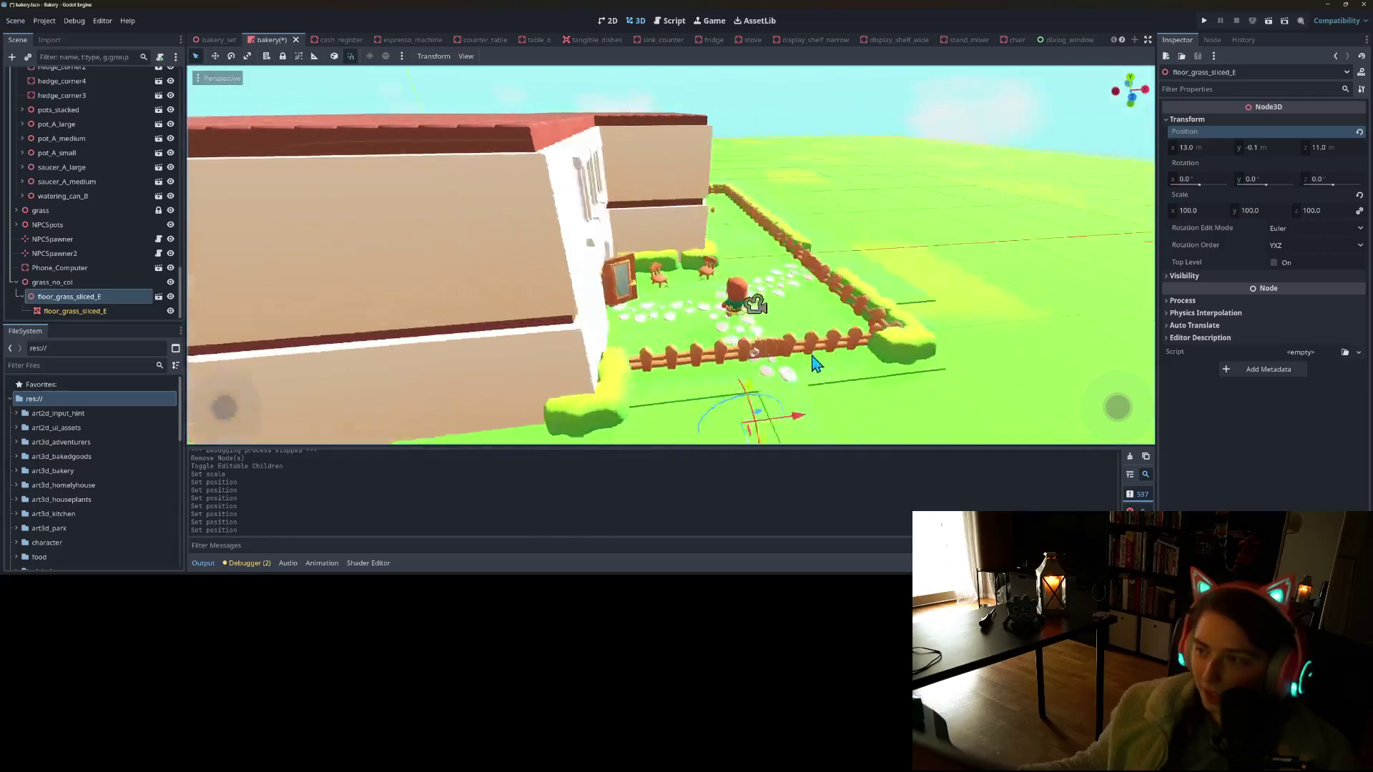
left_click(60, 311)
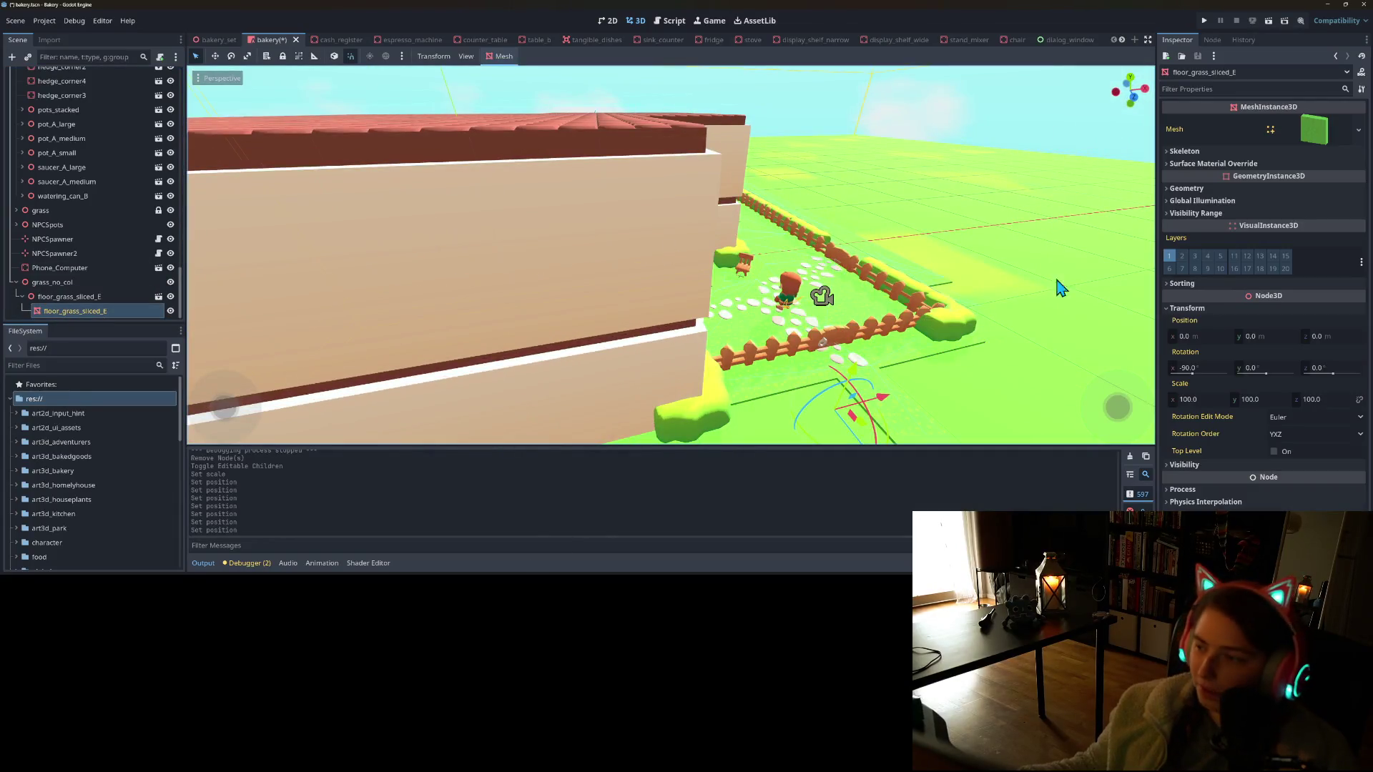
left_click(1275, 153)
left_click(1276, 152)
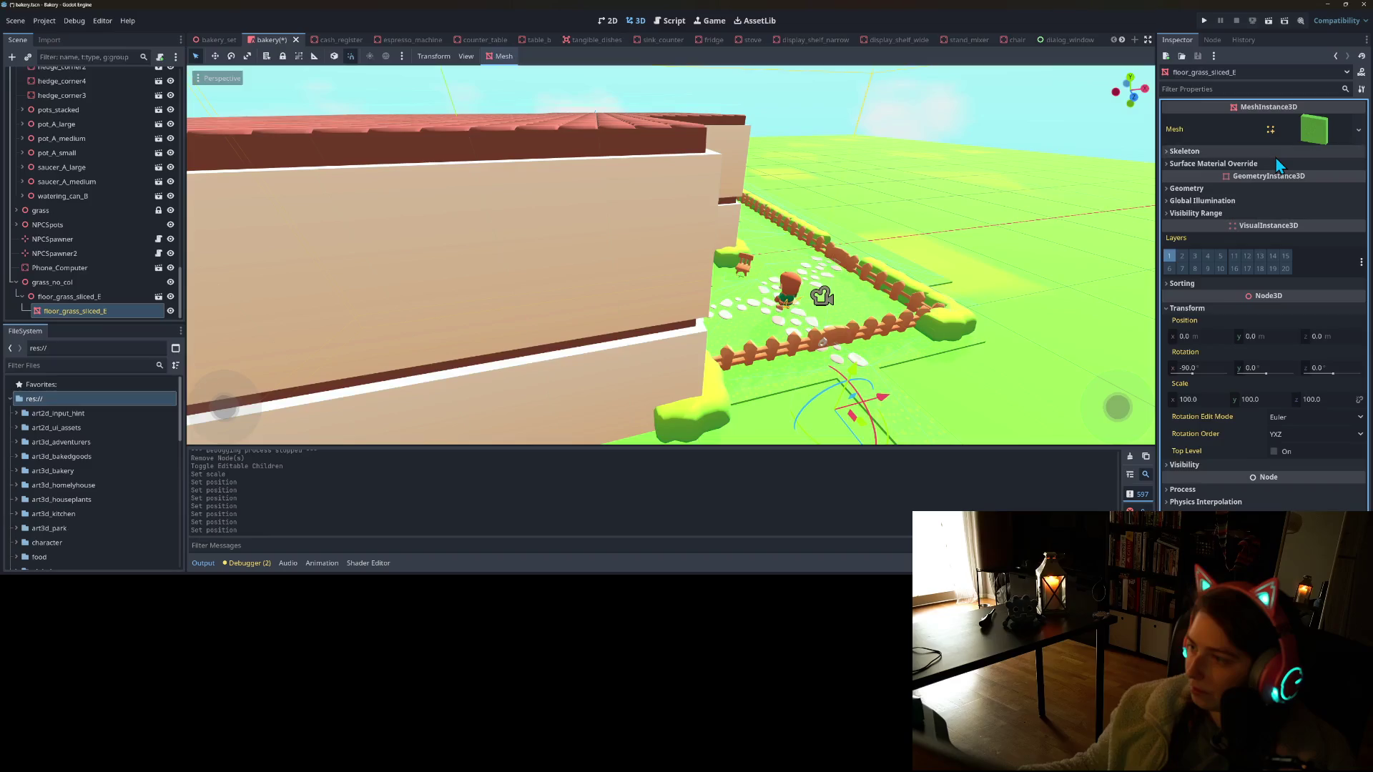
Give the mesh's material slot 0 a new StandardMaterial3D and make it unique
left_click(1280, 164)
left_click(1352, 179)
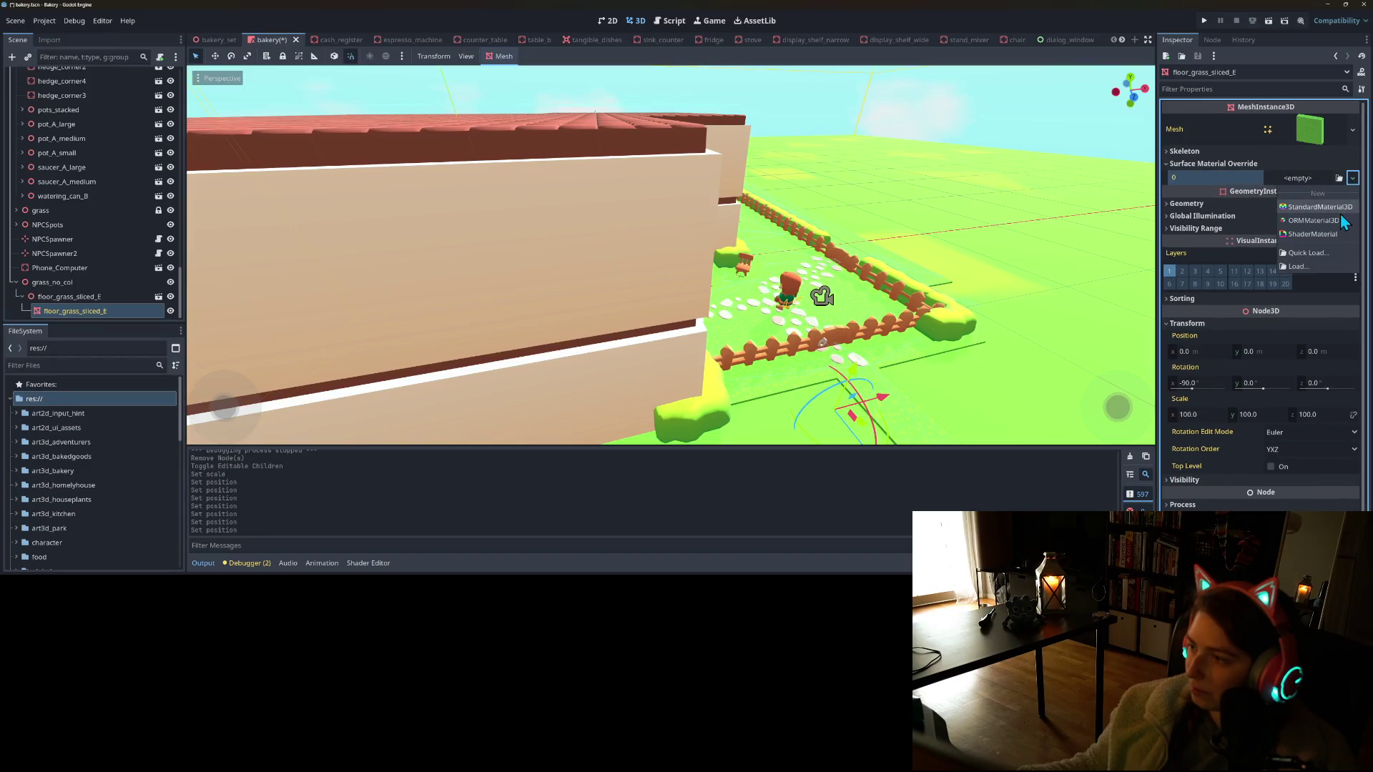
left_click(1344, 204)
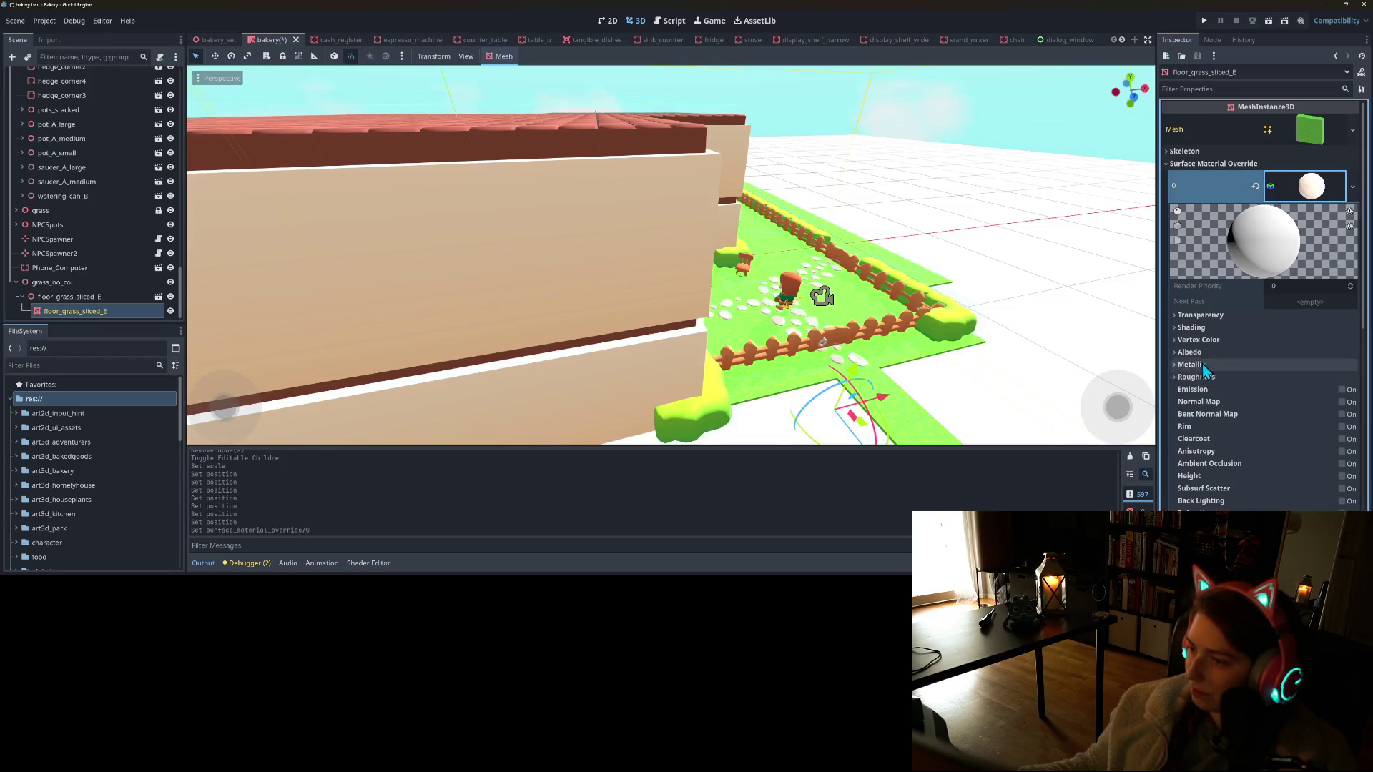
left_click(1189, 352)
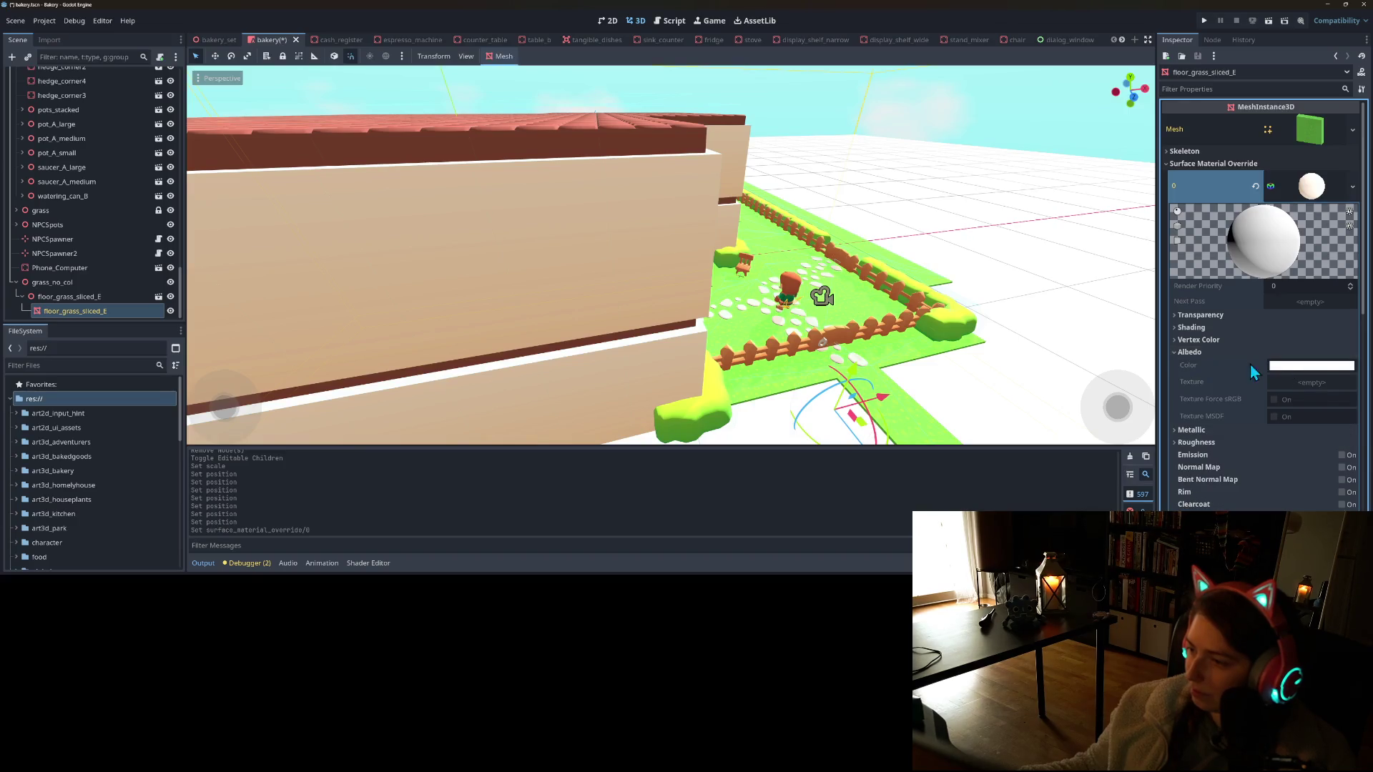
left_click(1354, 186)
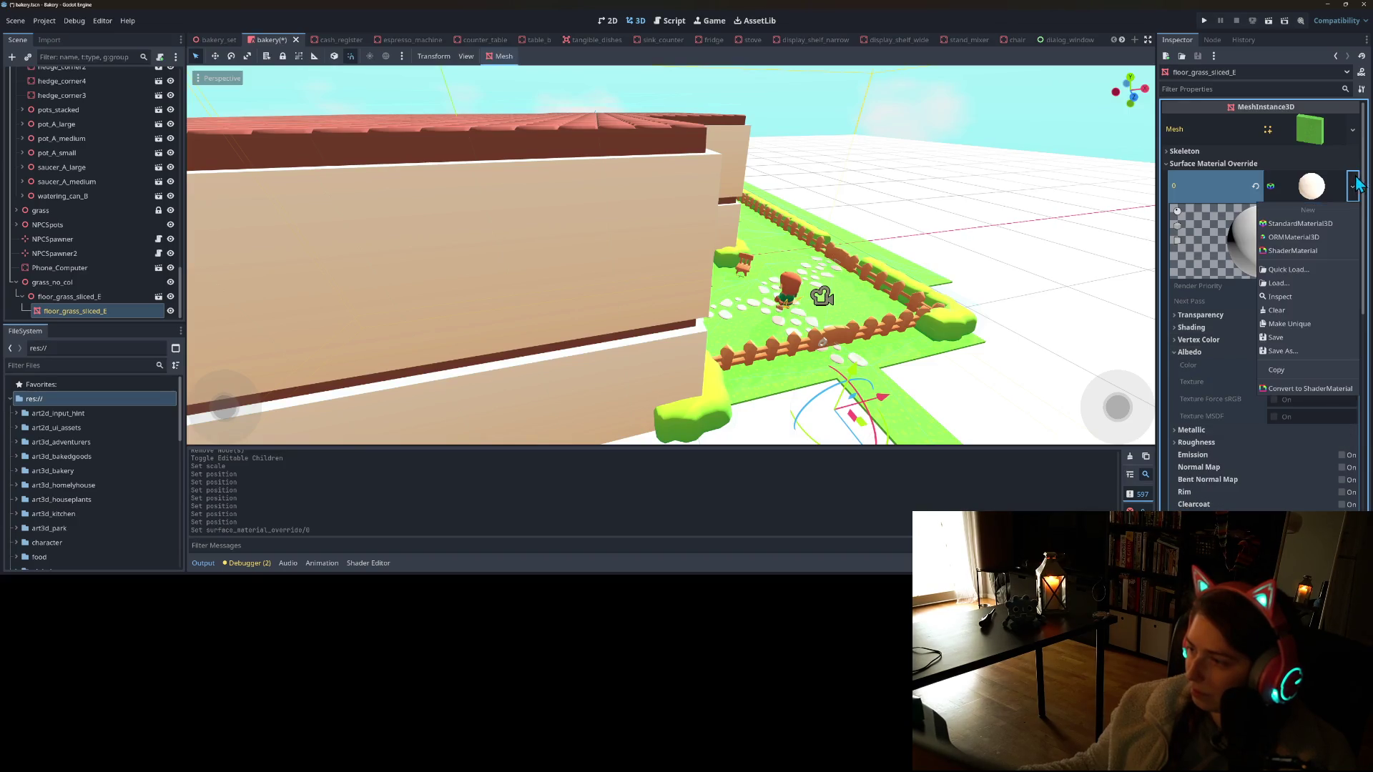
left_click(1311, 323)
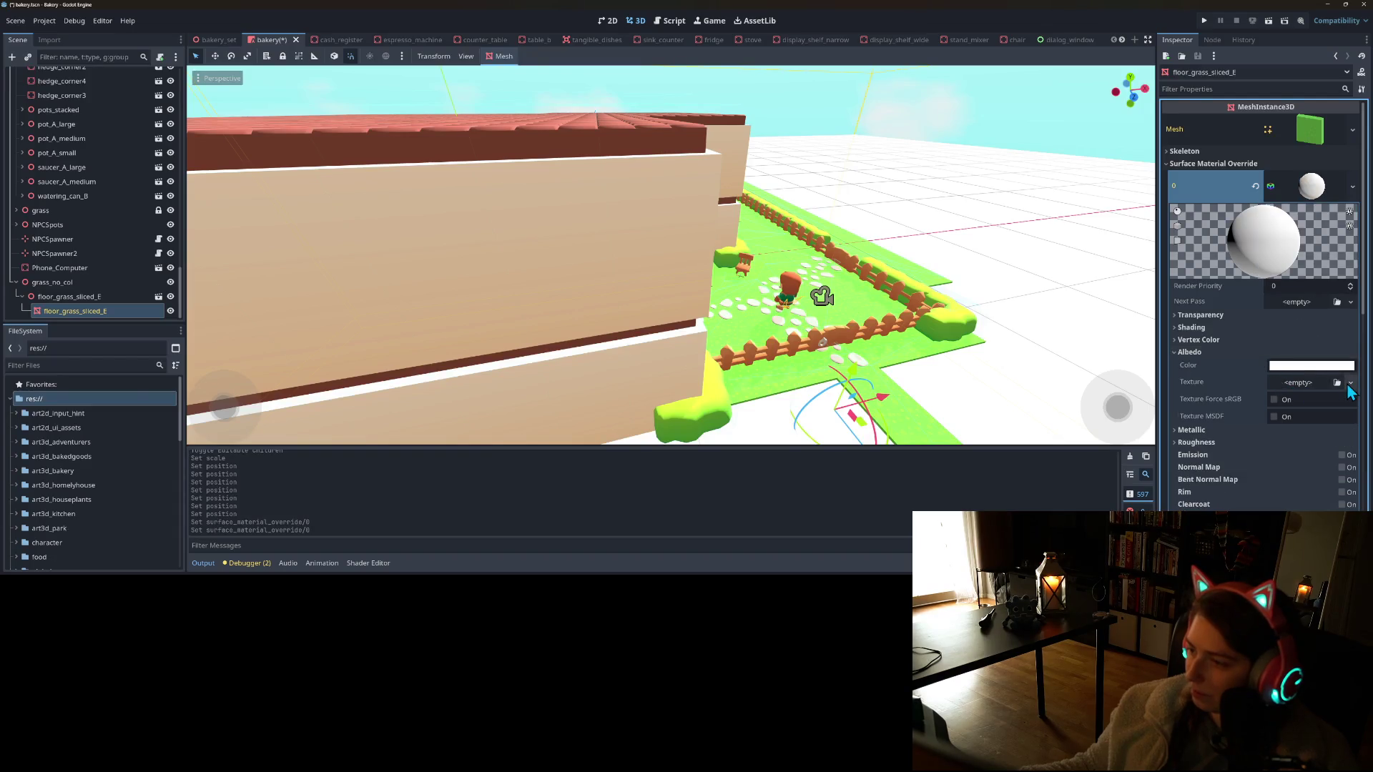
Load the green grass texture into the material's Albedo Texture
left_click(1338, 383)
double_click(587, 230)
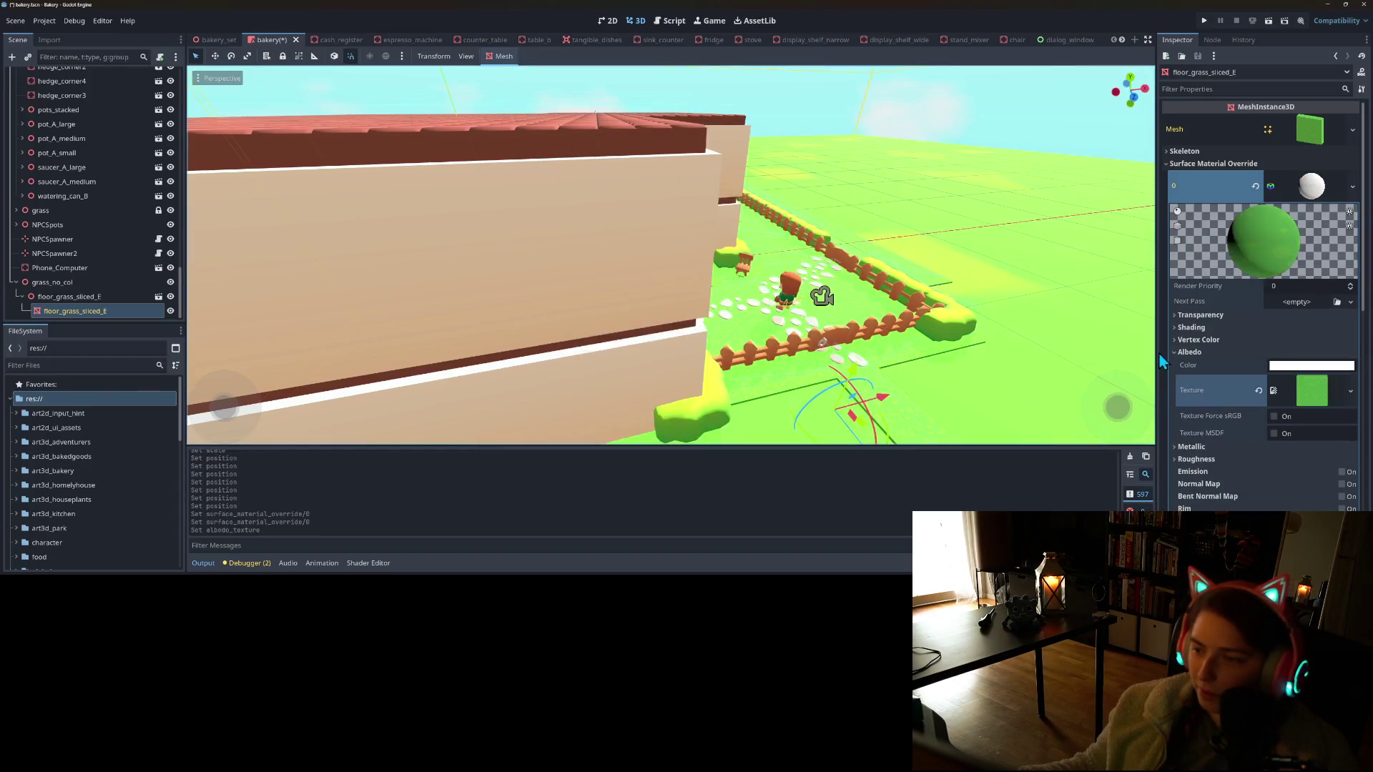
scroll(934, 359, "down", 5)
scroll(1015, 401, "up", 2)
scroll(1287, 479, "down", 10)
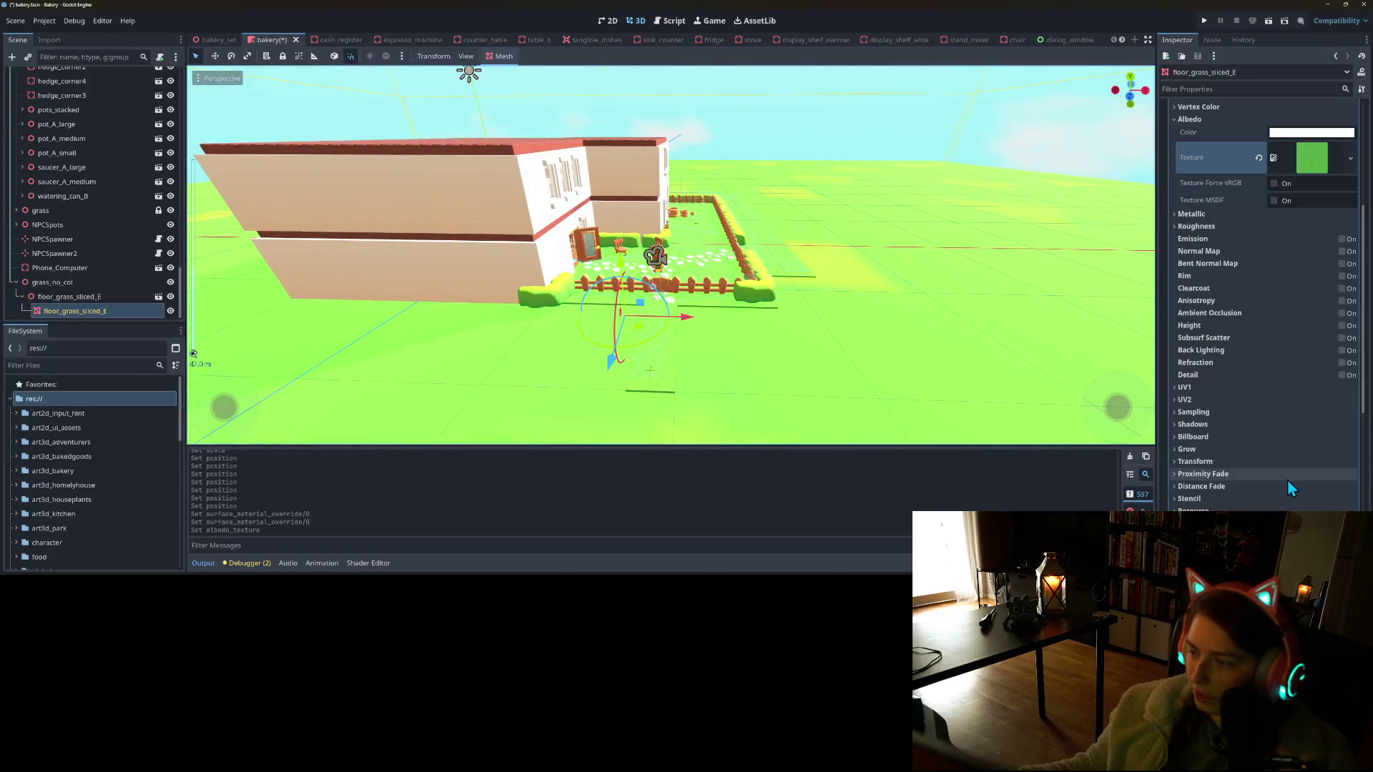
left_click(69, 298)
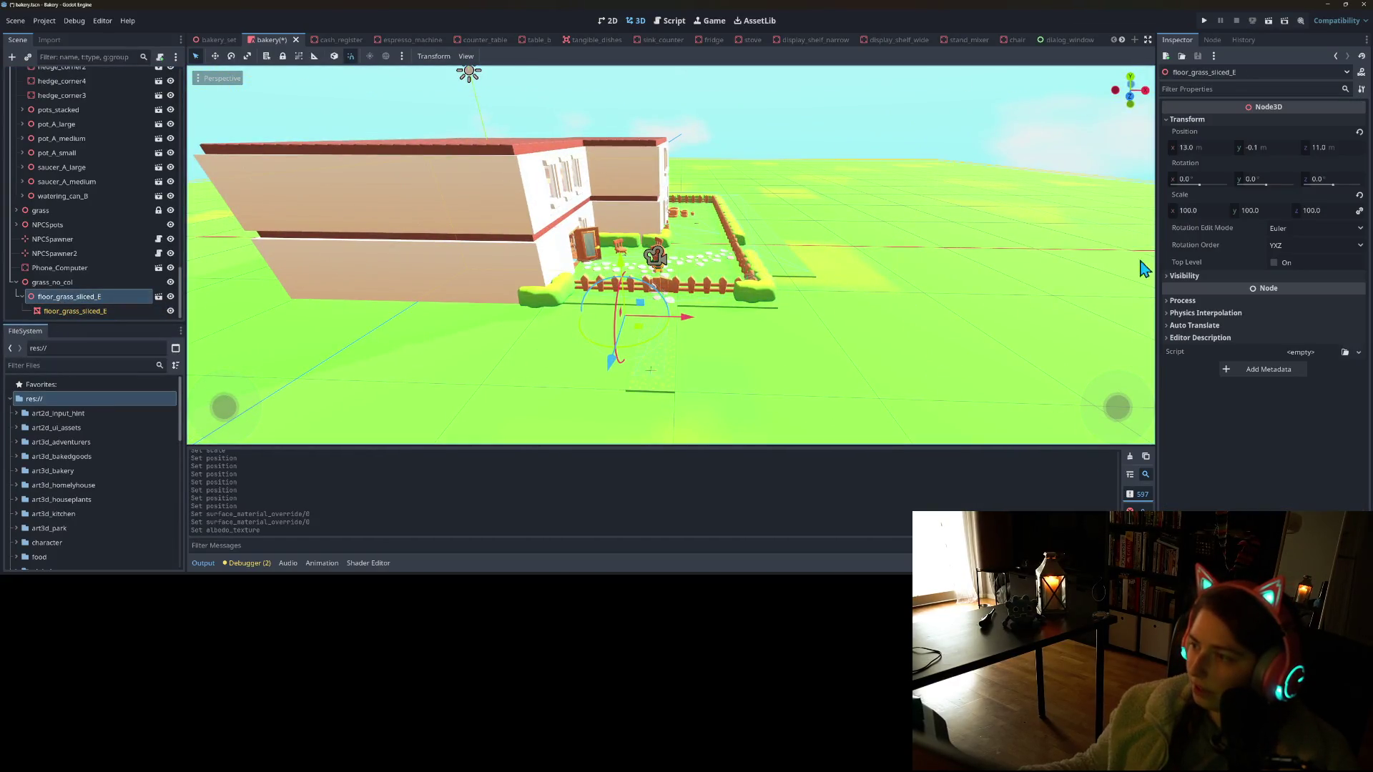
Set the child grass mesh material's UV1 Scale to 100 on x, y and z
left_click(72, 311)
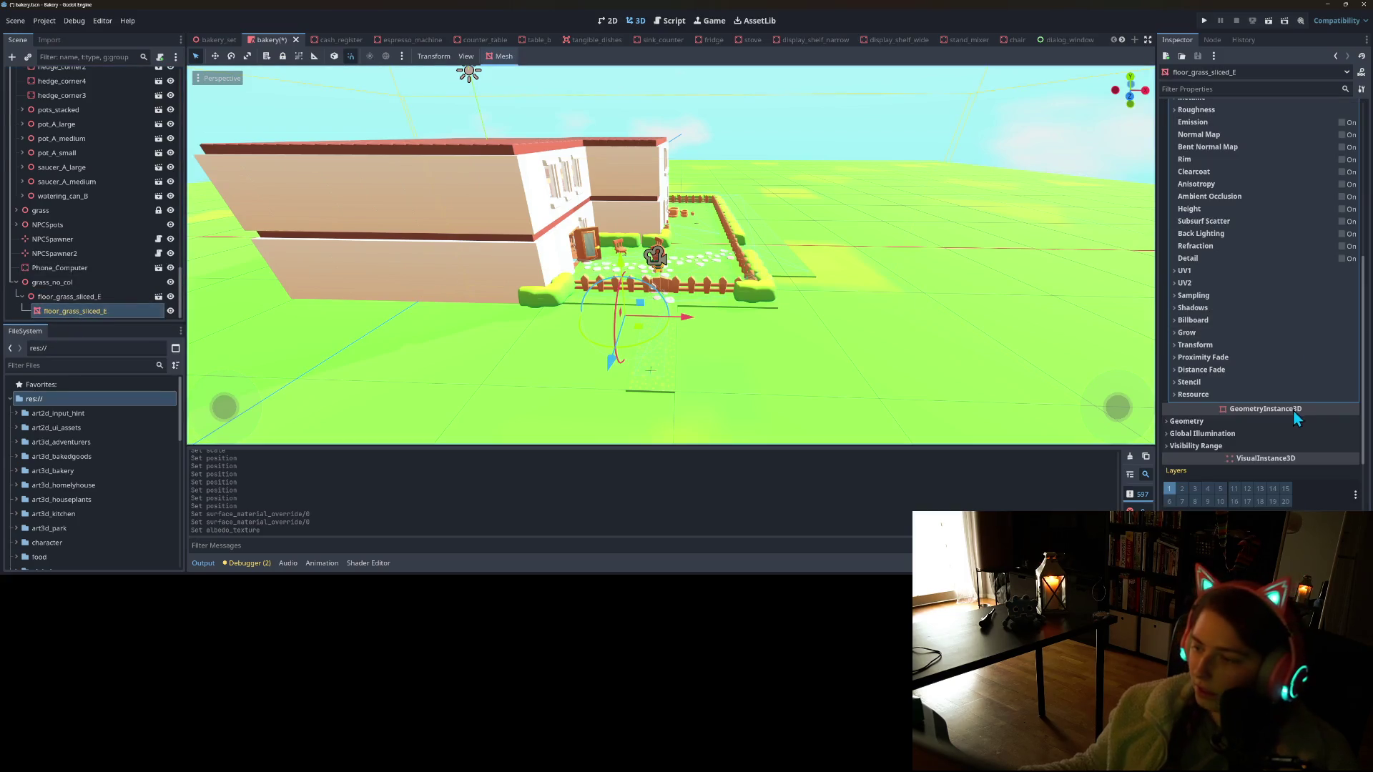
left_click(1187, 272)
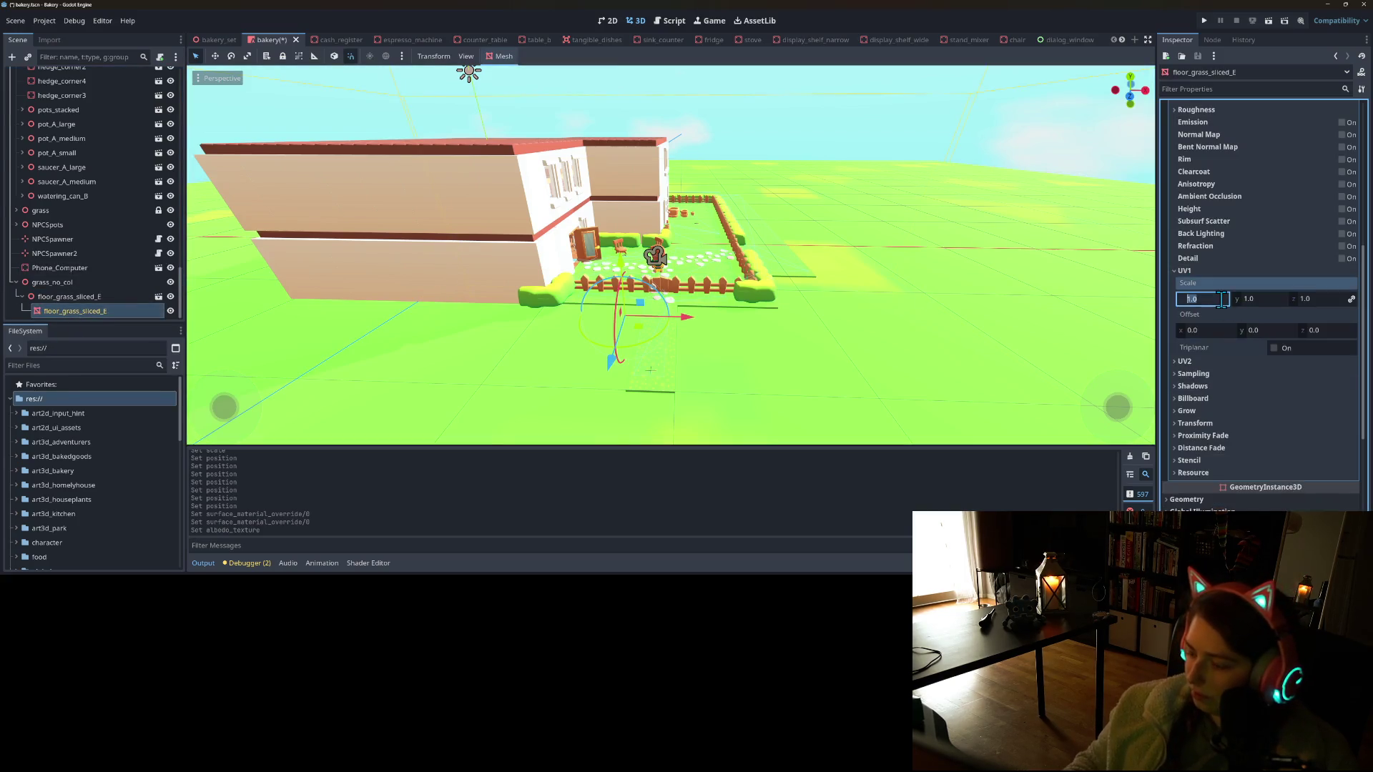
type("1")
key("Return")
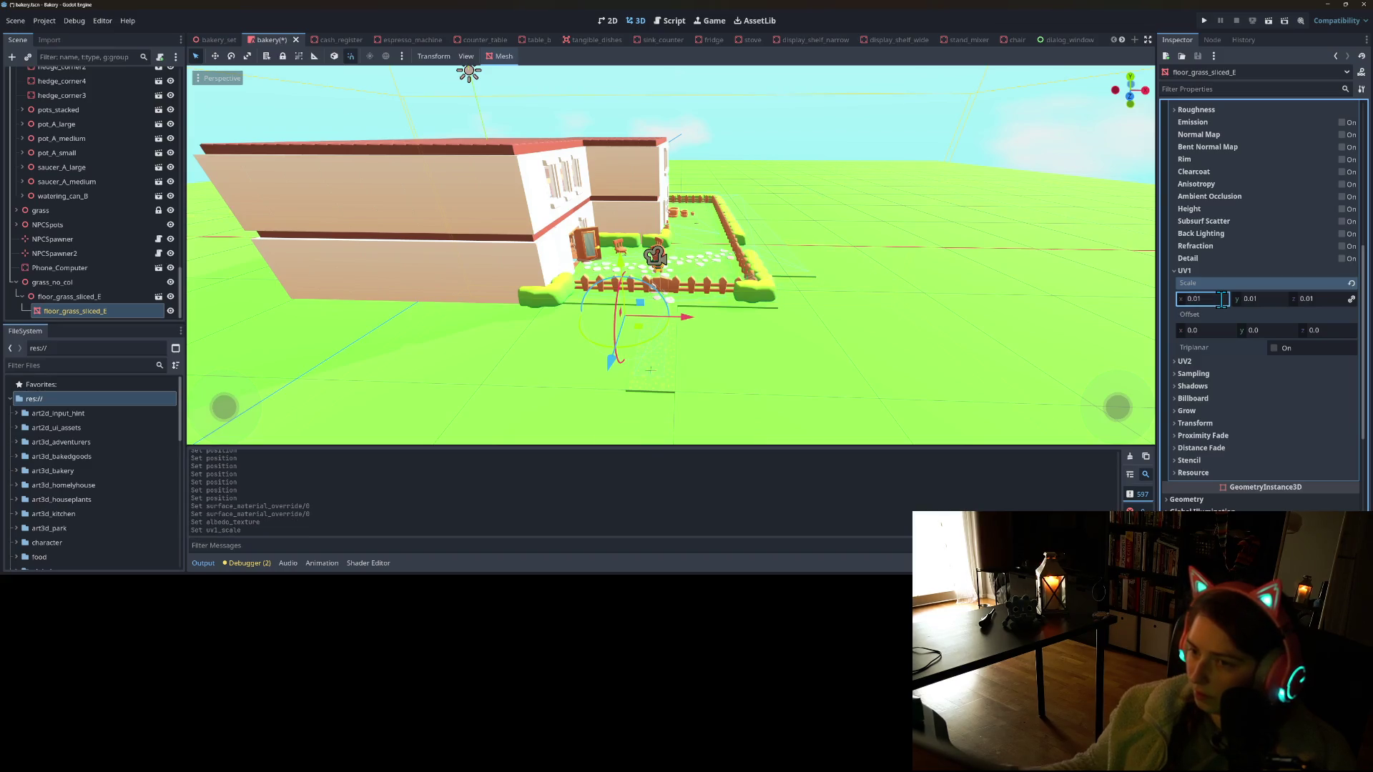
scroll(967, 368, "up", 5)
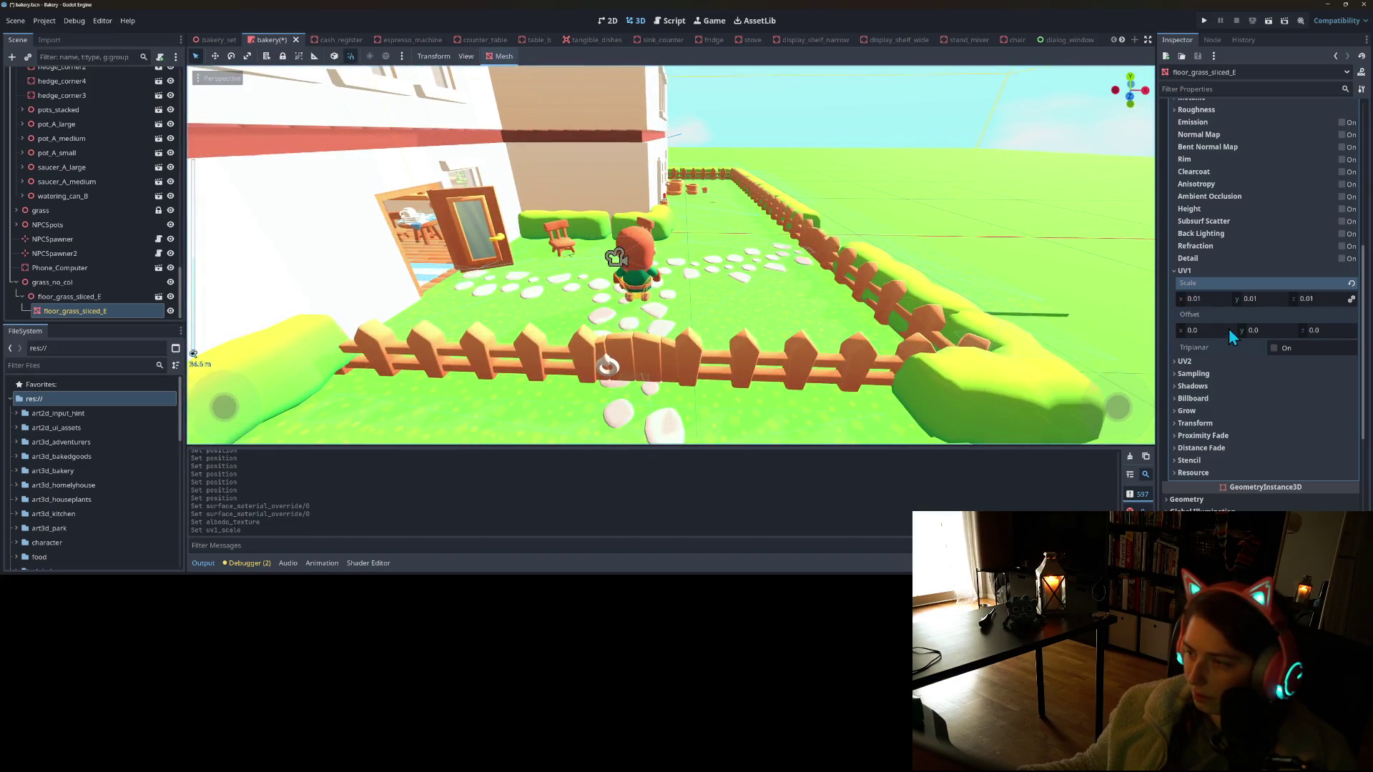
left_click(1217, 300)
type("100")
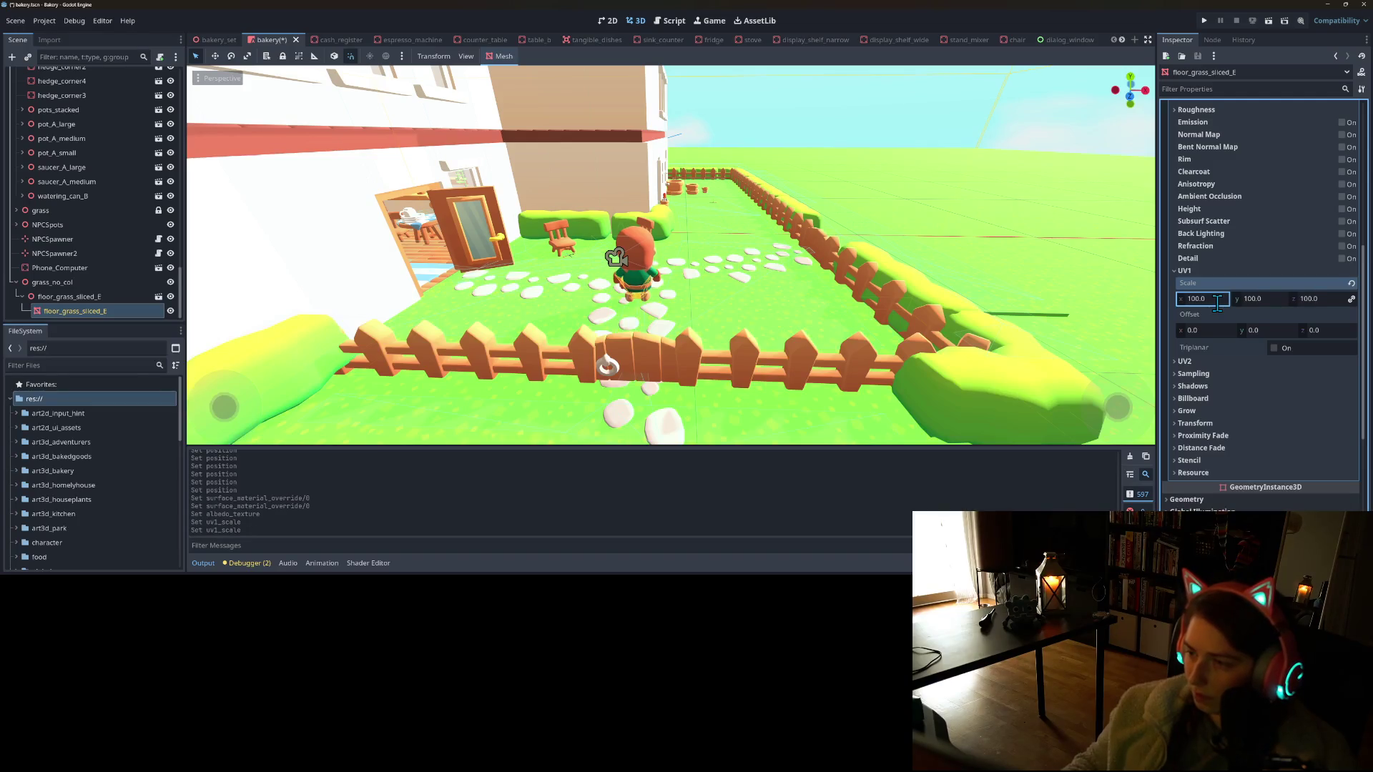
Orbit and zoom out to inspect the tiled grass across the whole garden
left_click_drag(949, 343, 920, 344)
scroll(921, 344, "up", 10)
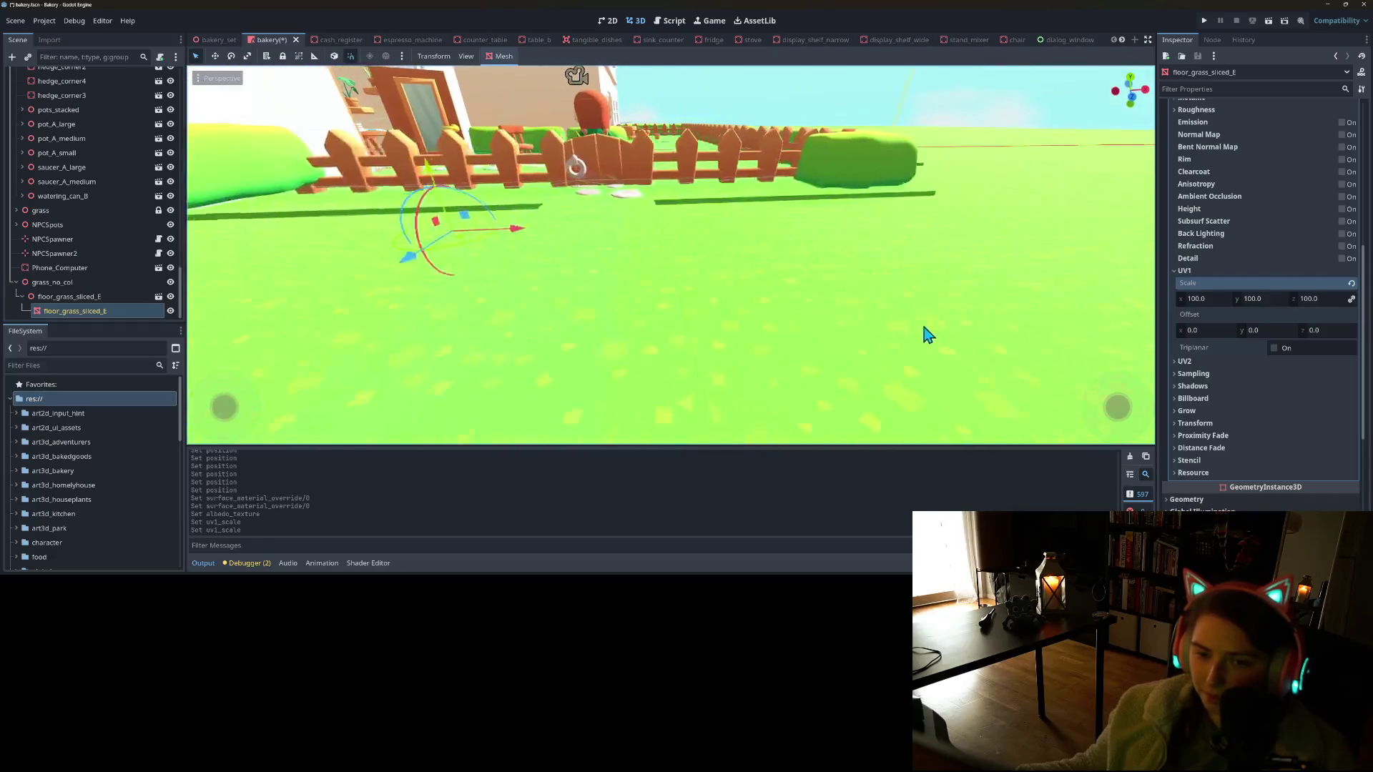
scroll(930, 337, "down", 8)
mouse_move(913, 343)
left_mouse_down()
mouse_move(893, 351)
mouse_move(910, 324)
mouse_move(894, 319)
mouse_move(893, 345)
left_mouse_up()
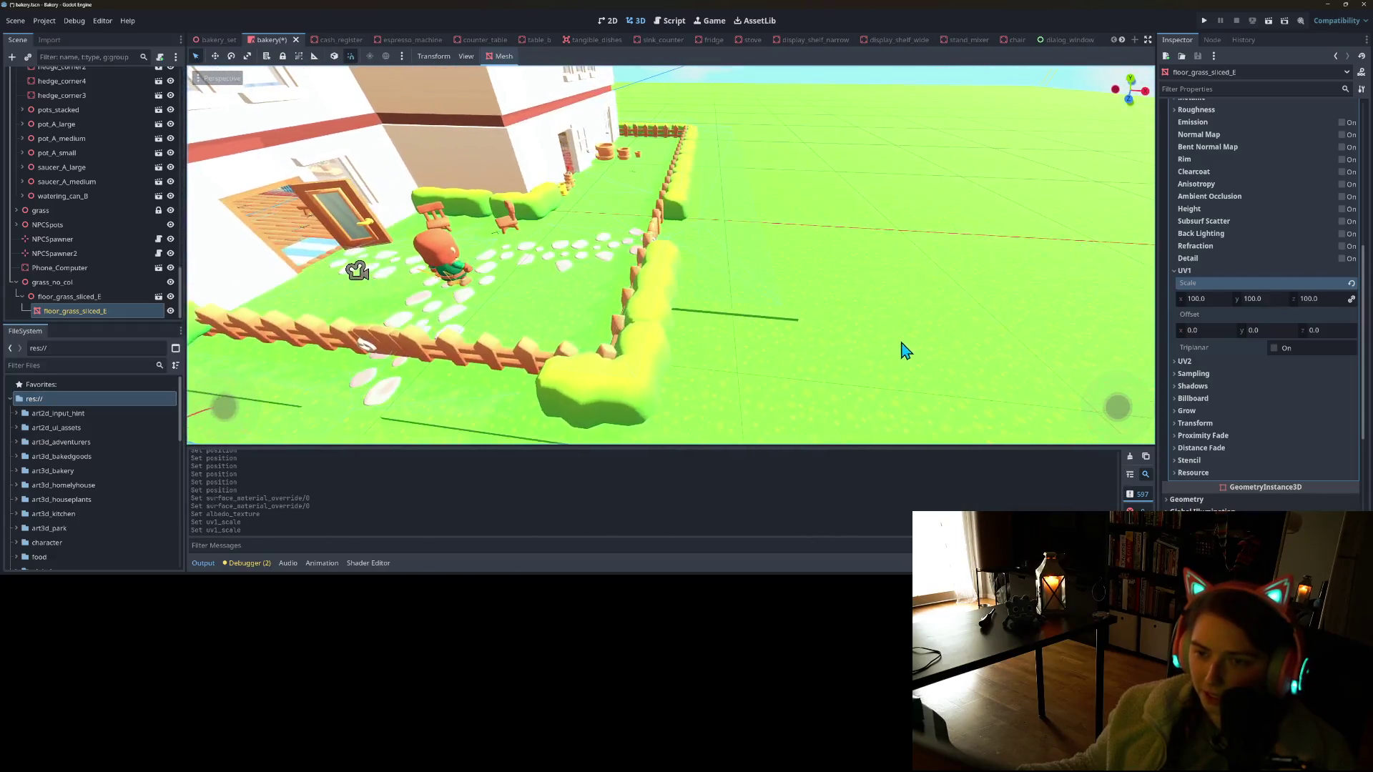
scroll(879, 352, "down", 10)
scroll(894, 319, "down", 5)
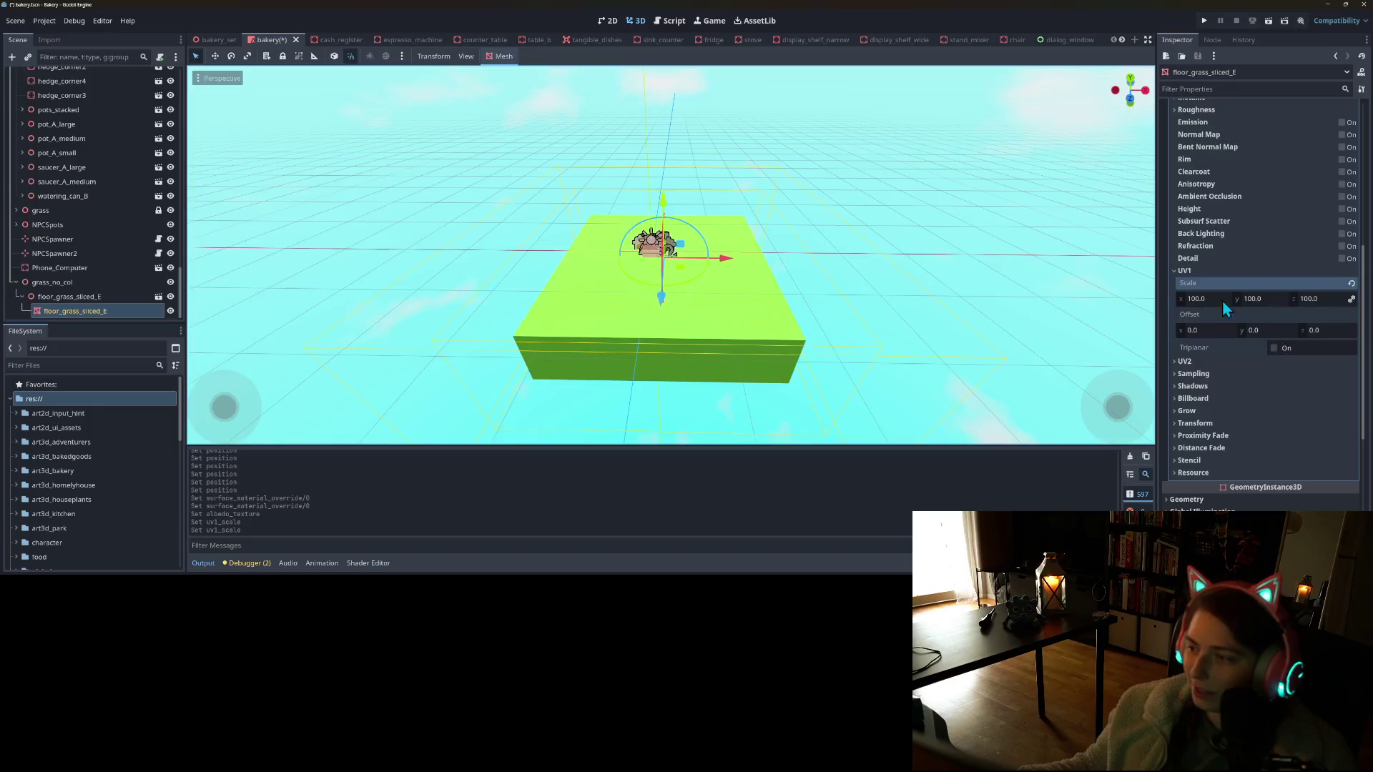
Set floor_grass_sliced_E's Scale y to 1 and view the thin slab edge-on
left_click(102, 296)
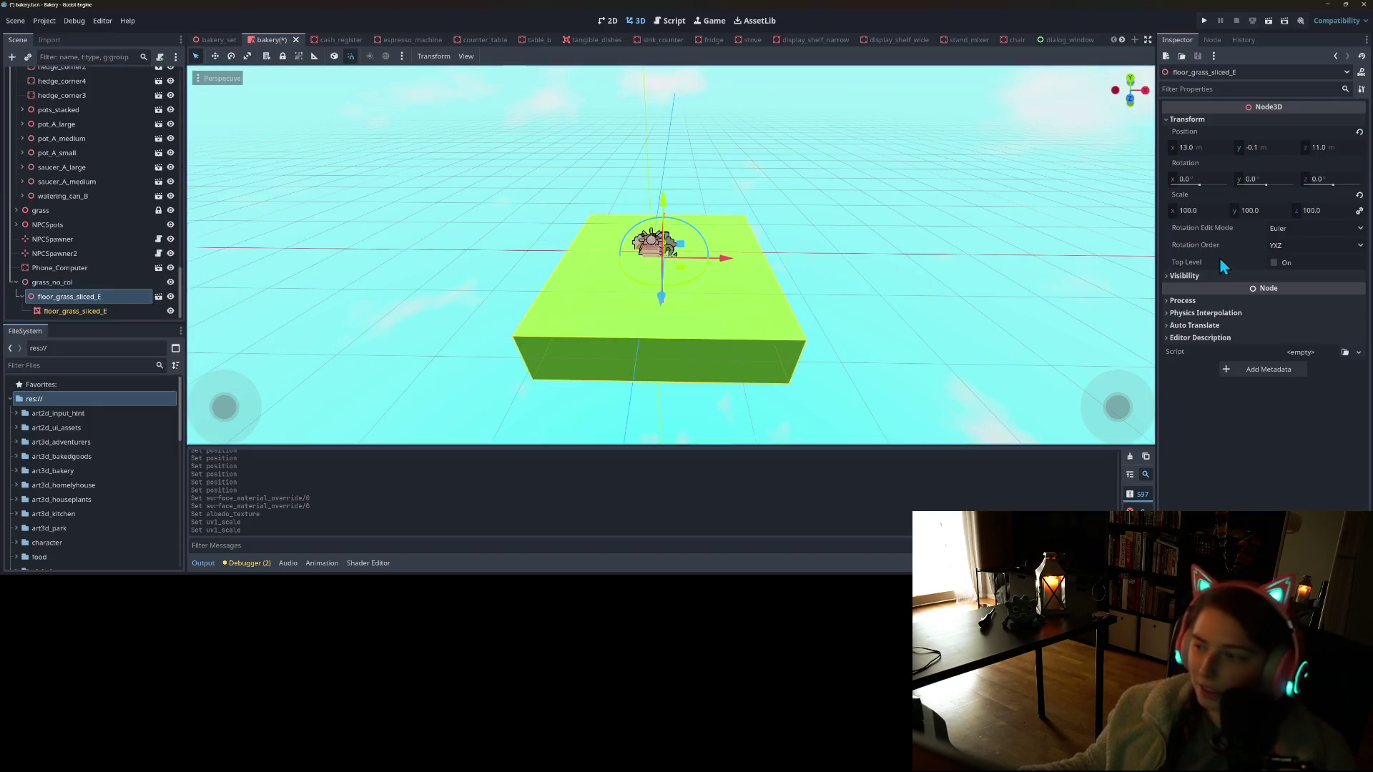
left_click(1262, 210)
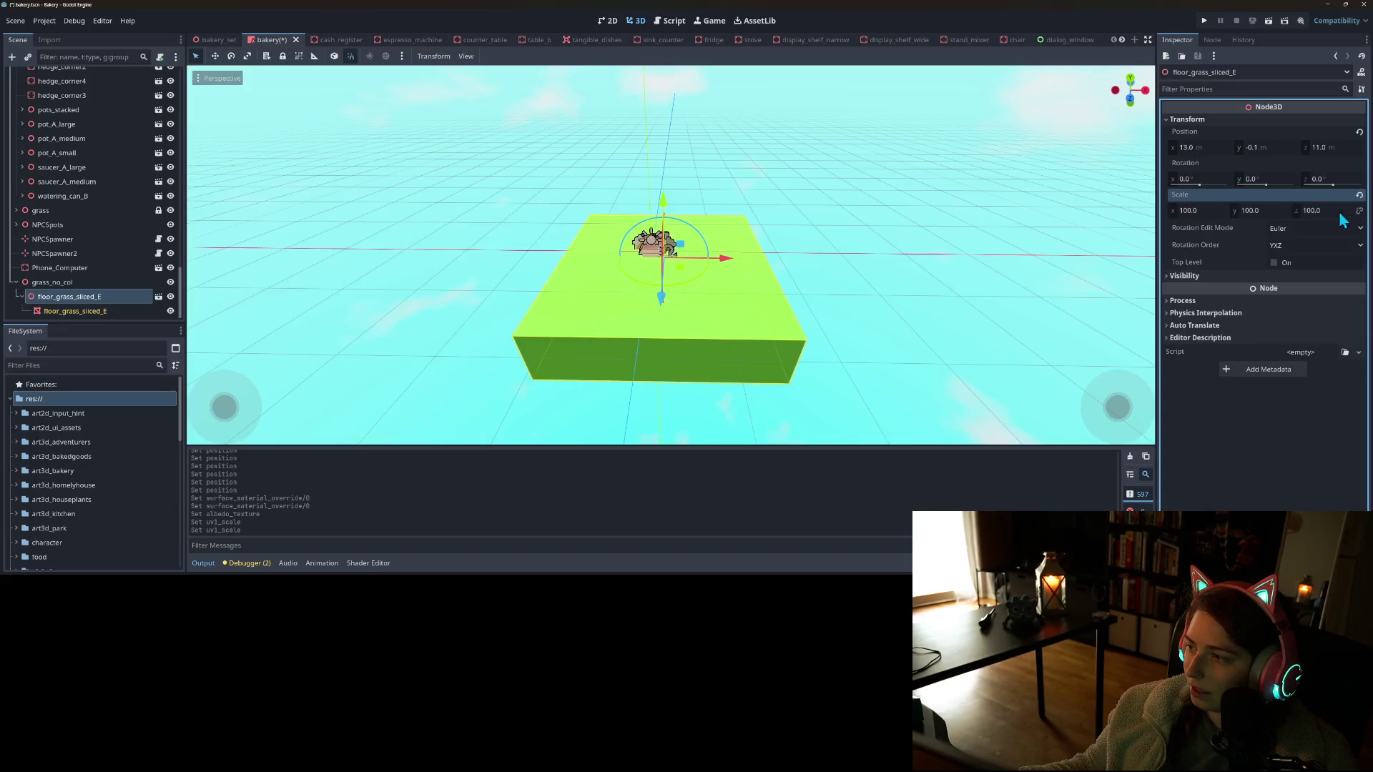
type("1")
key("Return")
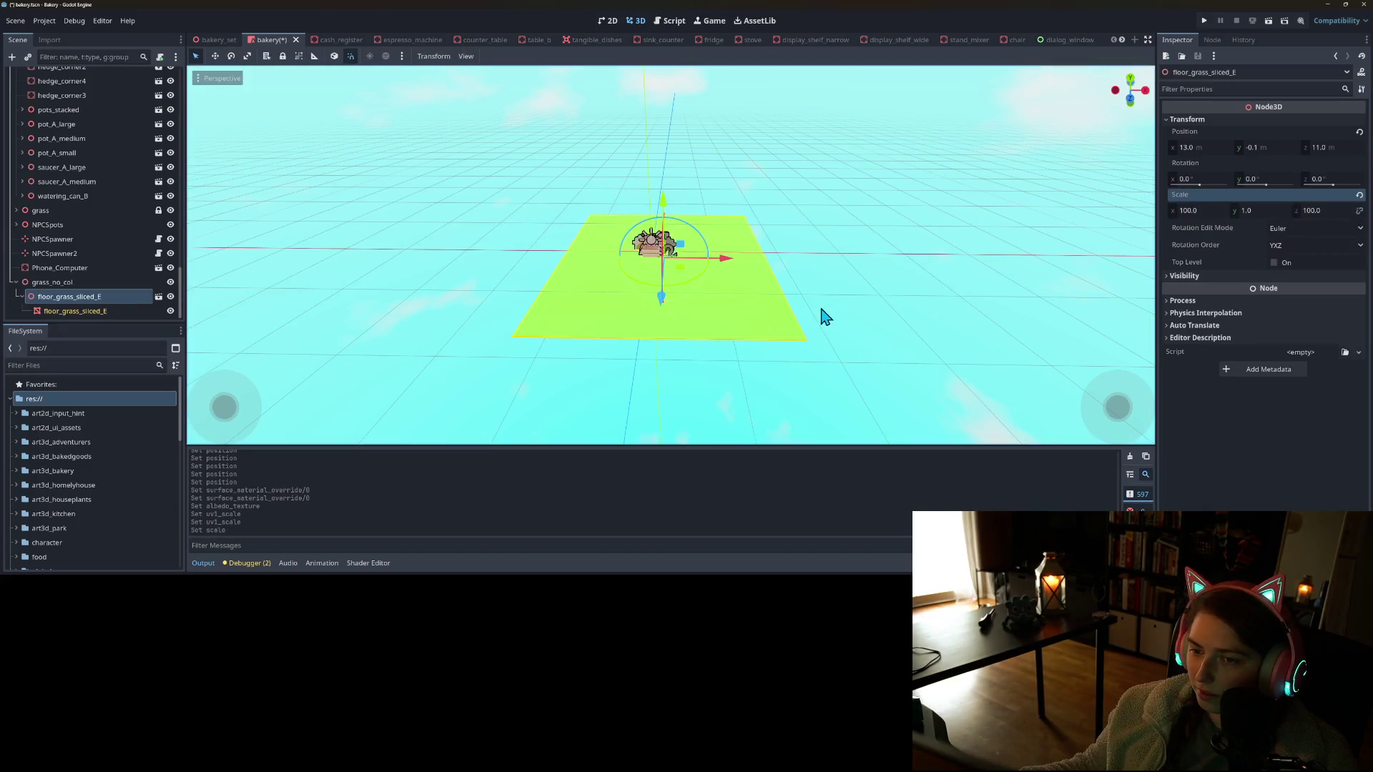
scroll(820, 315, "up", 3)
left_click_drag(831, 292, 831, 278)
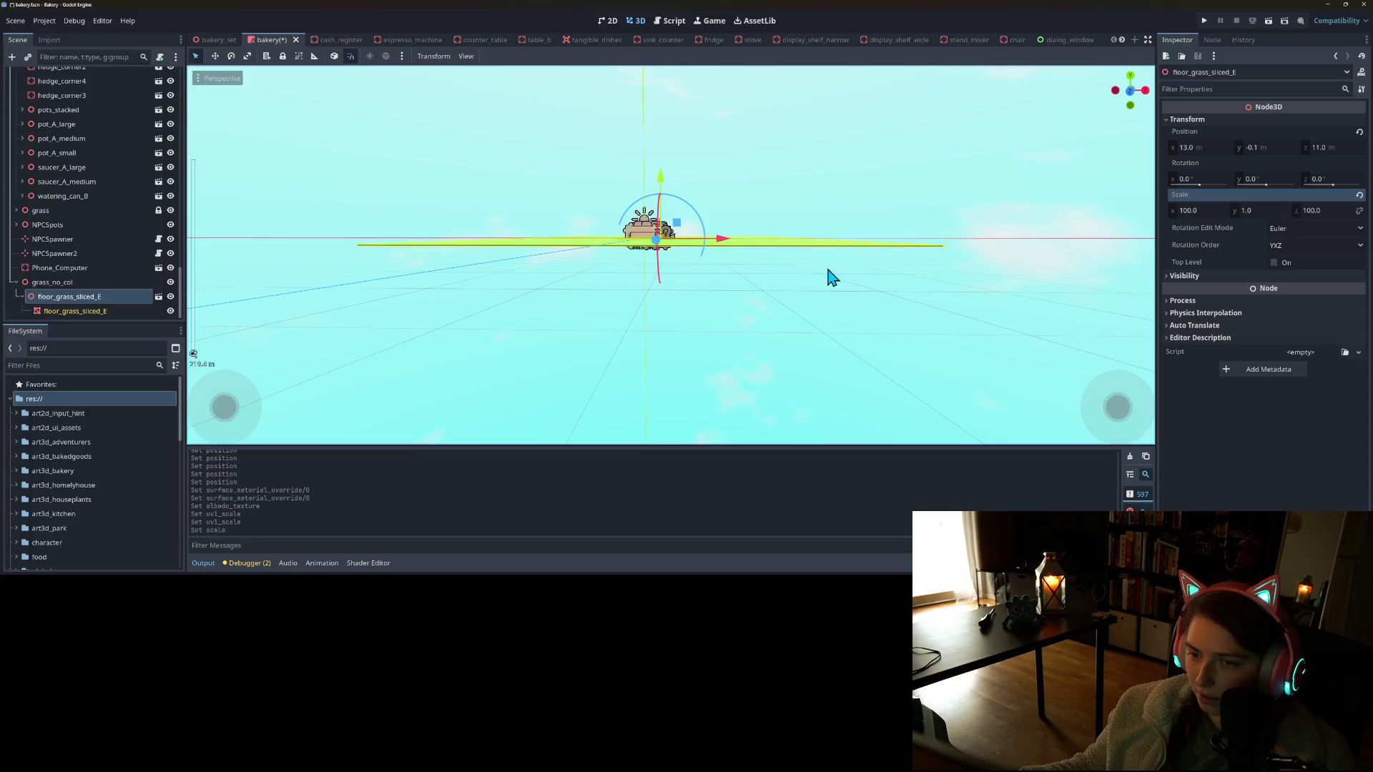
scroll(806, 258, "up", 10)
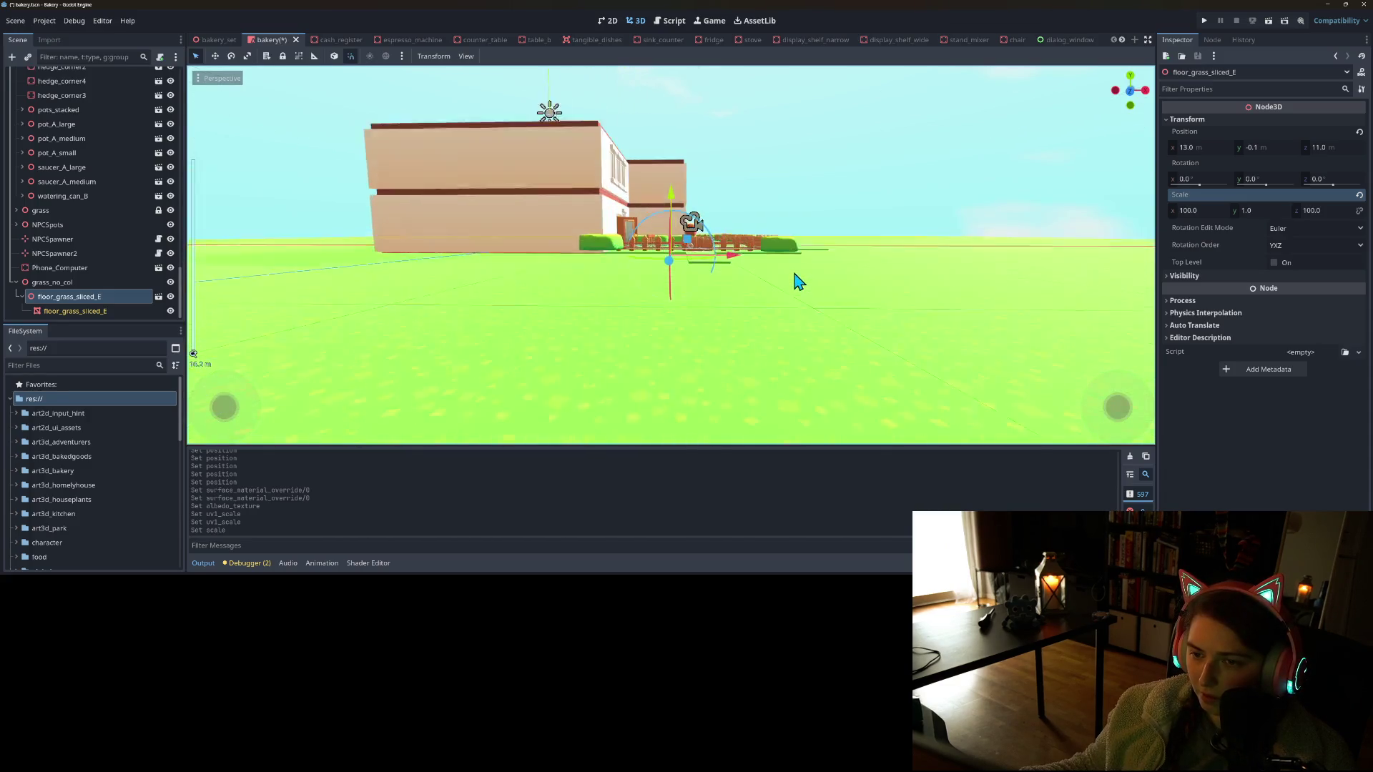
scroll(793, 300, "down", 7)
scroll(745, 278, "down", 3)
scroll(769, 306, "up", 8)
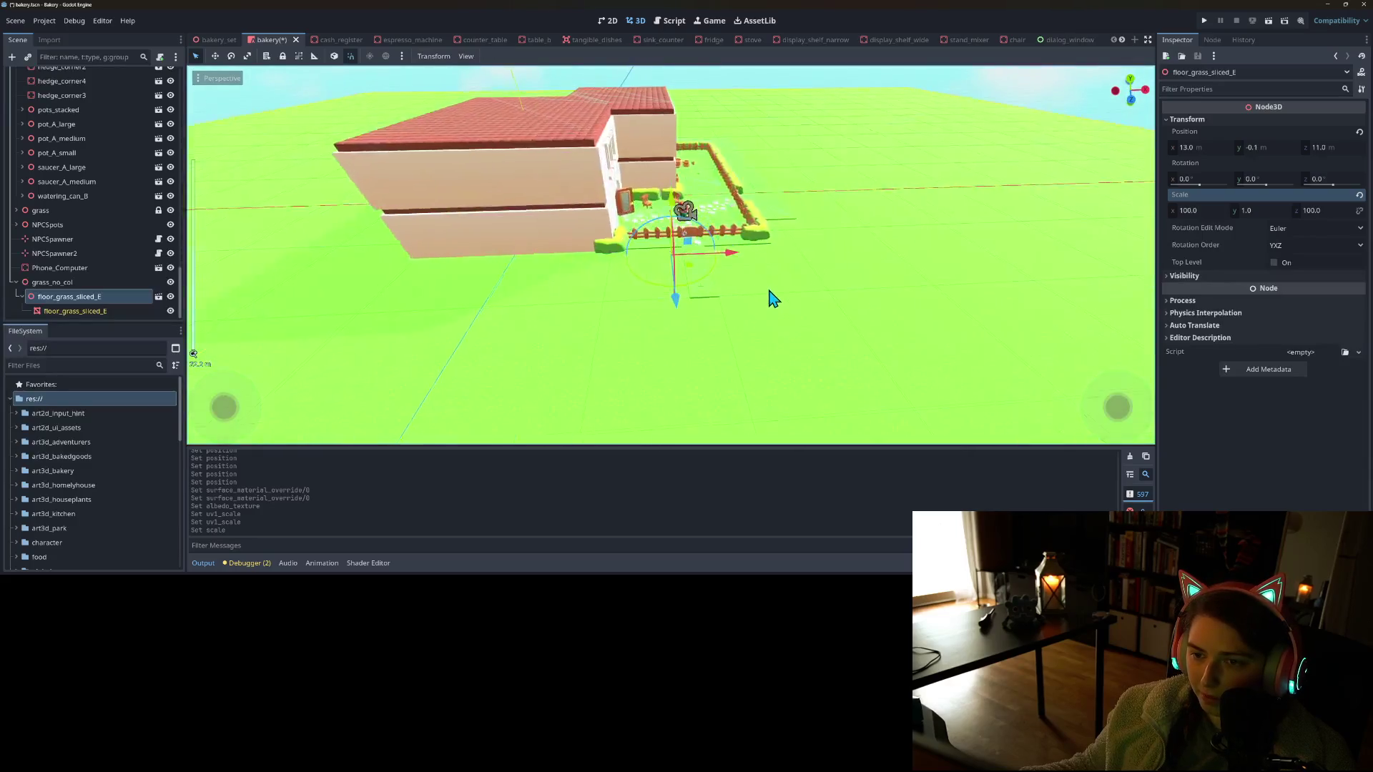
left_click(1208, 211)
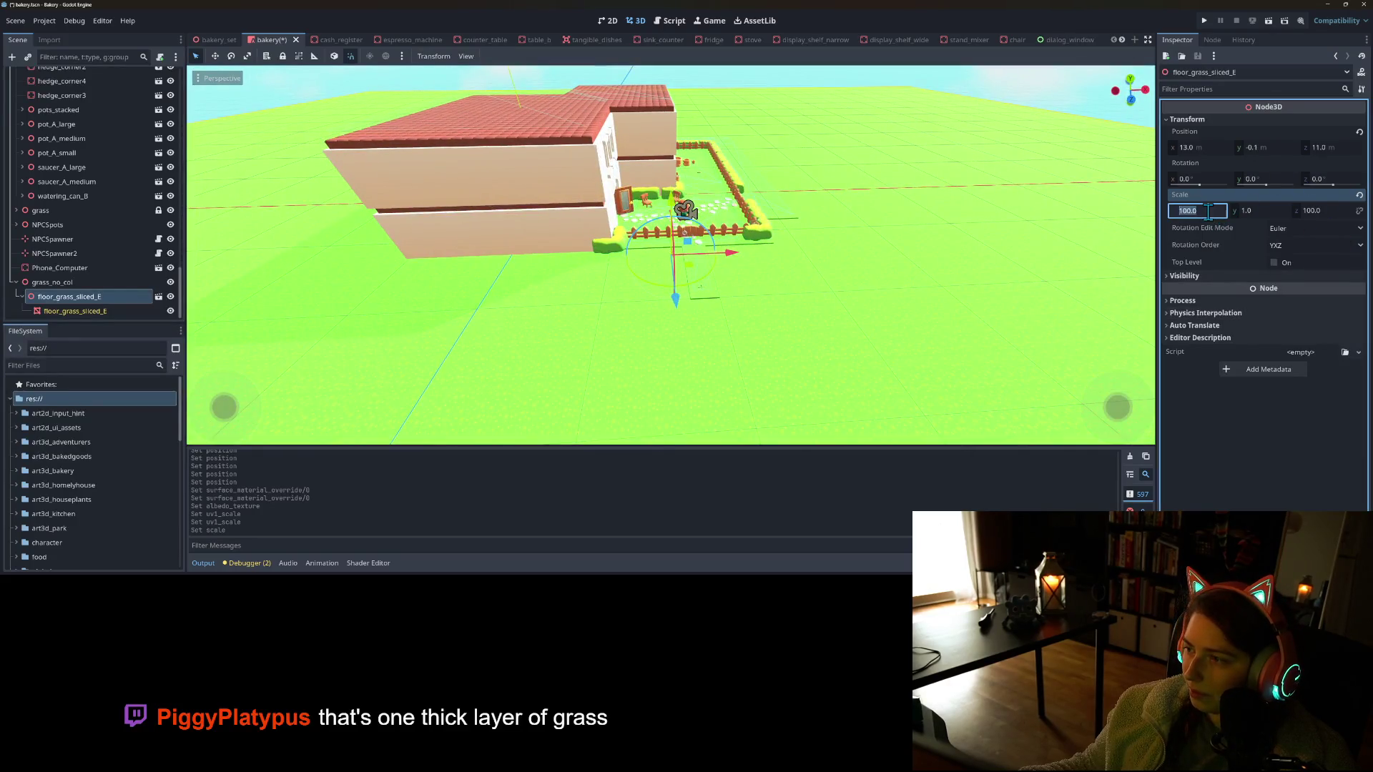
Scale the grass plane to 50 on x and z and nudge it along Z
type("50")
key("Tab")
key("Tab")
type("50")
key("Return")
scroll(958, 293, "down", 9)
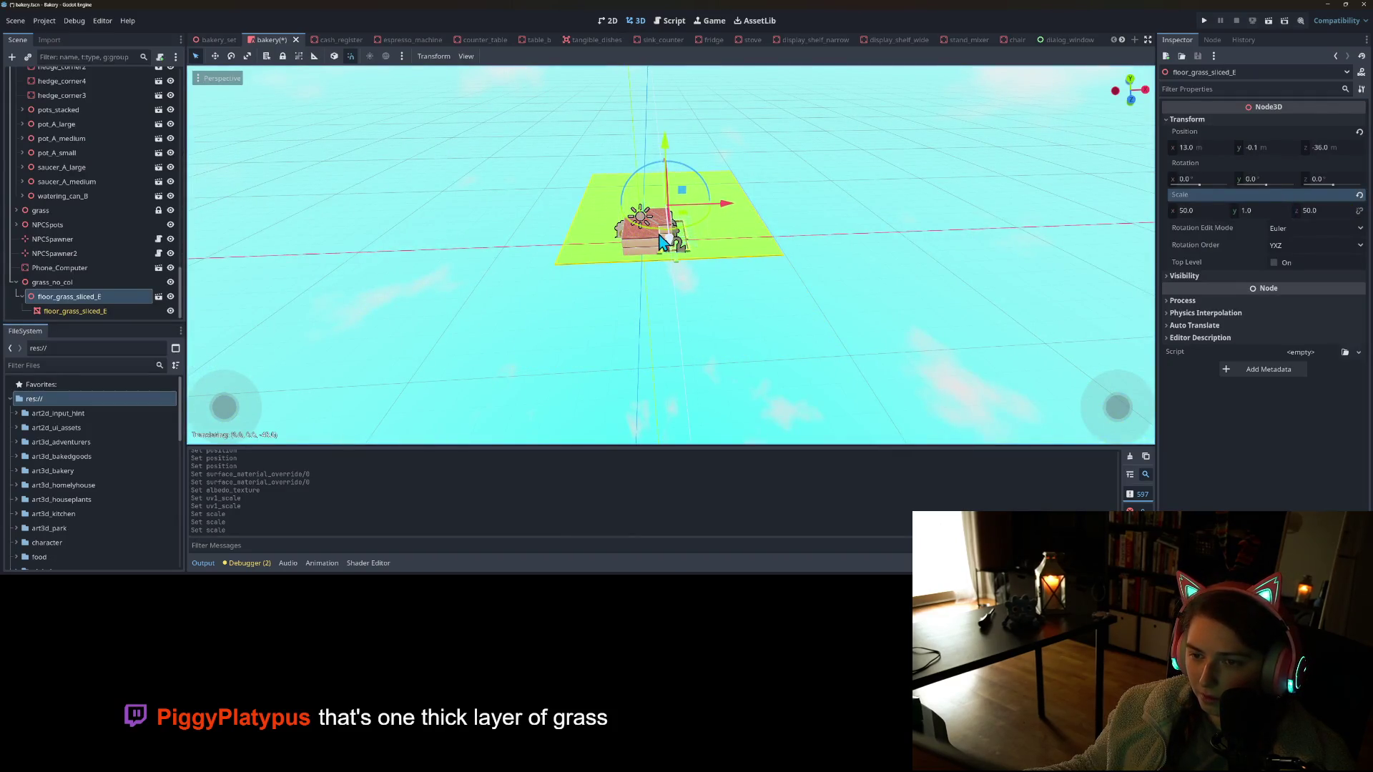
left_click_drag(661, 237, 662, 236)
scroll(677, 340, "up", 8)
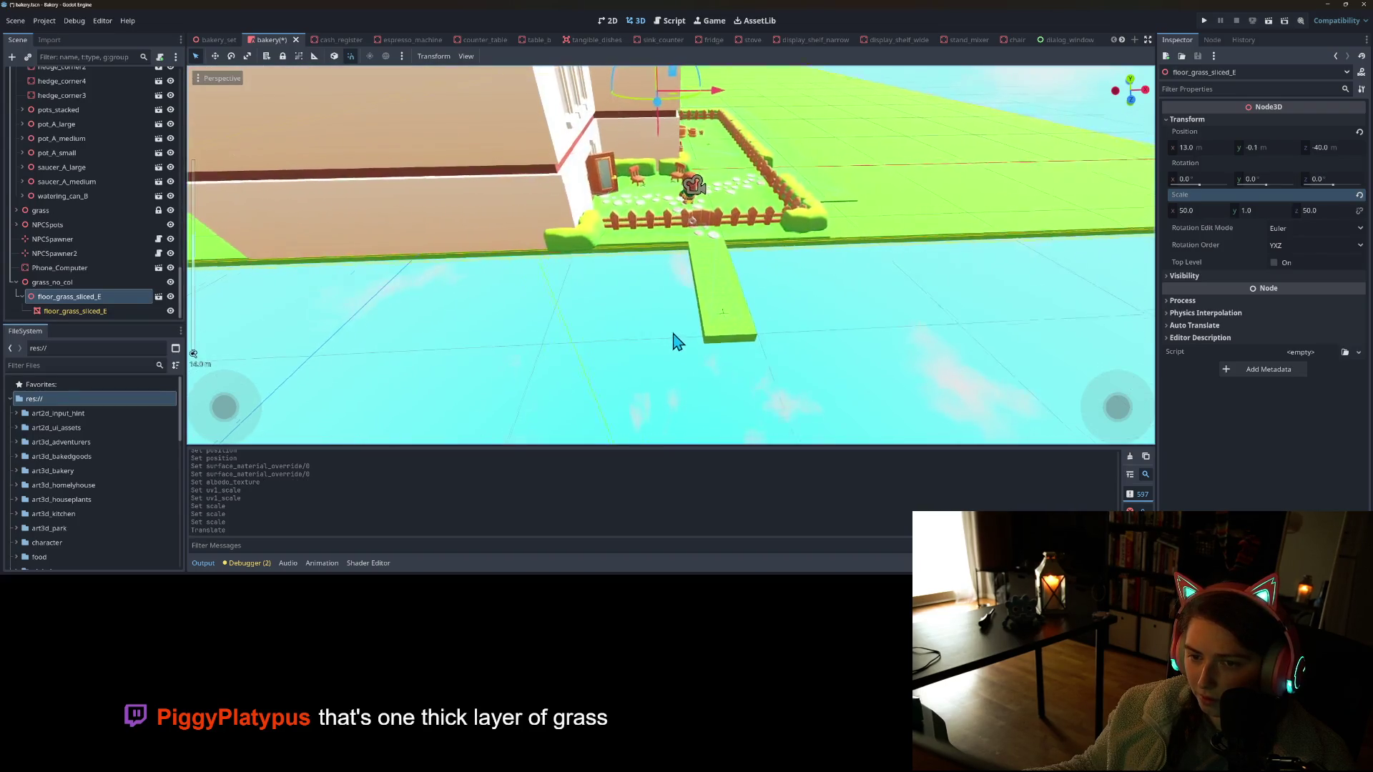
scroll(650, 355, "up", 5)
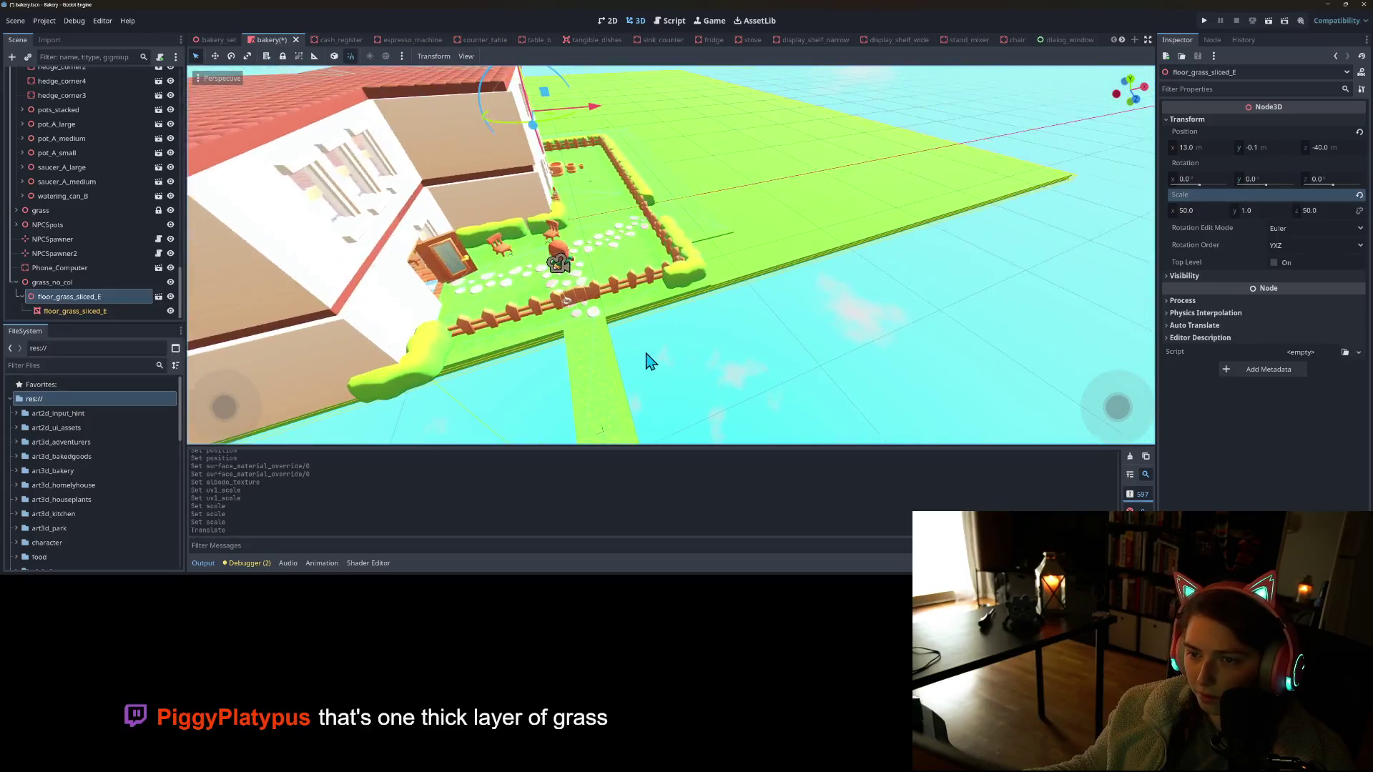
scroll(647, 360, "down", 5)
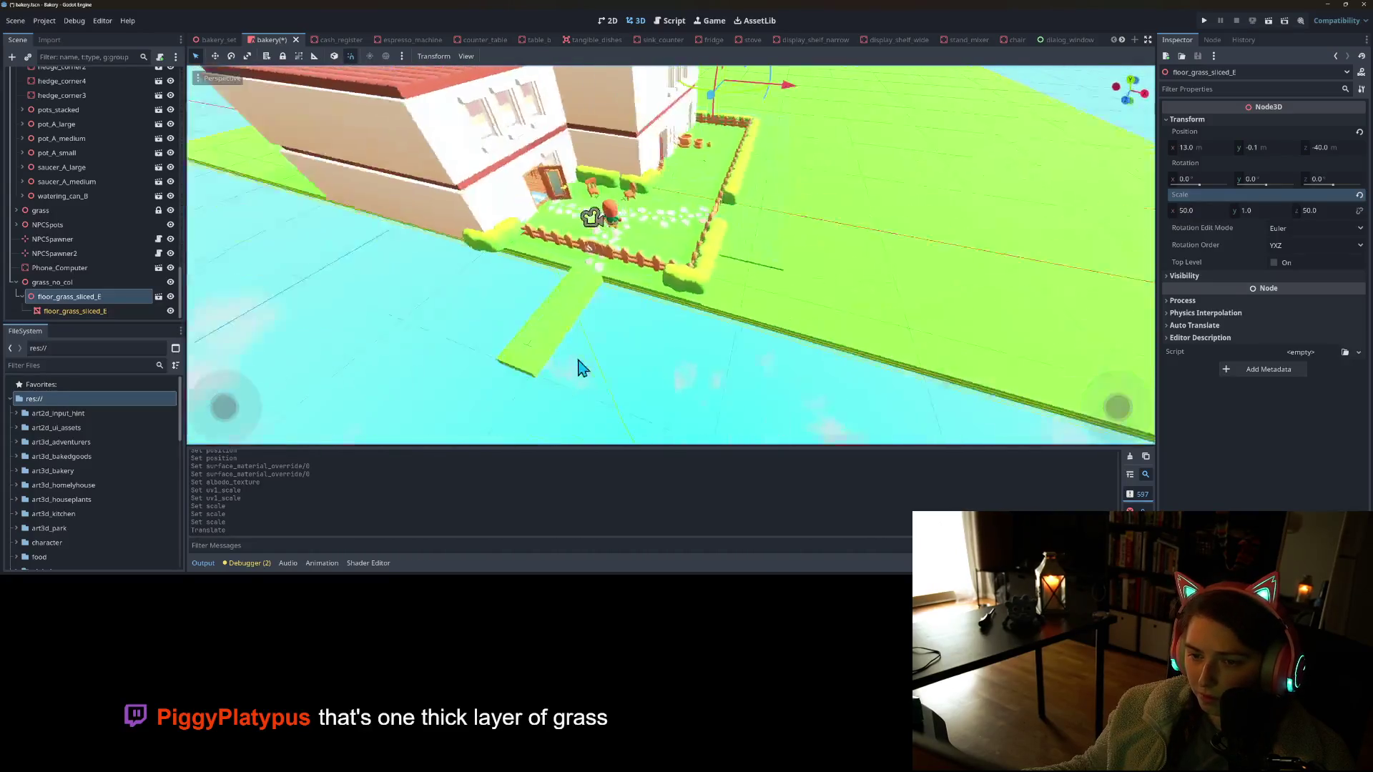
scroll(576, 354, "down", 5)
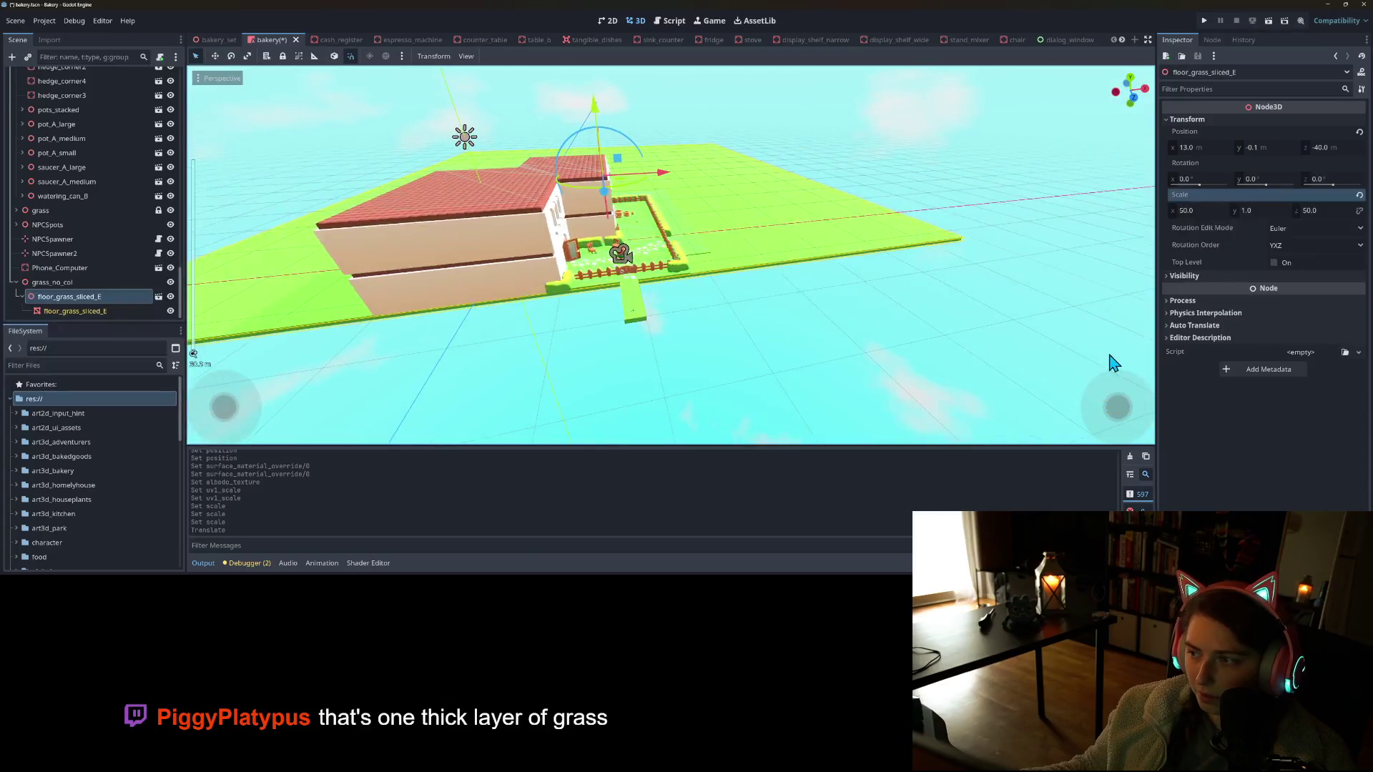
Resize the grass plane to Scale x and z 40 and drag it to z -34
left_click(1213, 210)
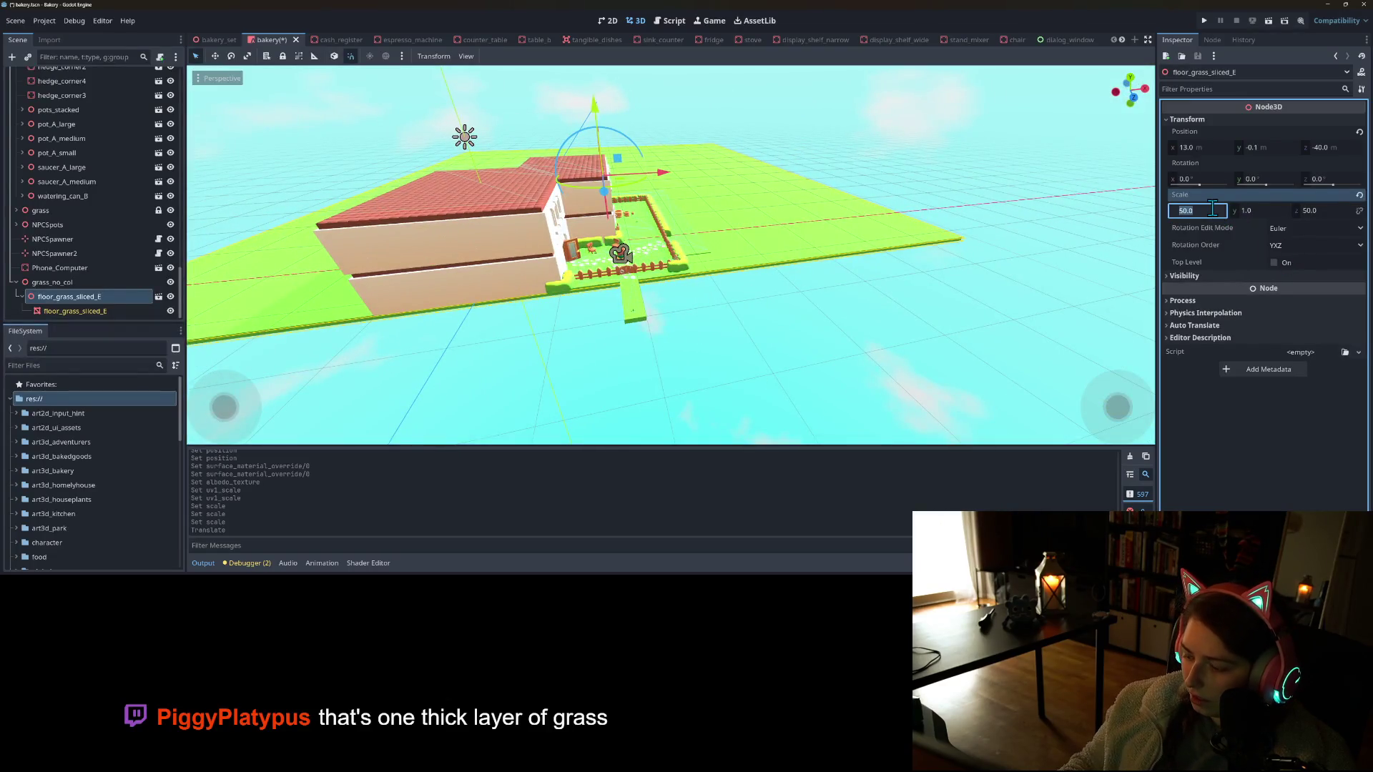
type("25")
key("Return")
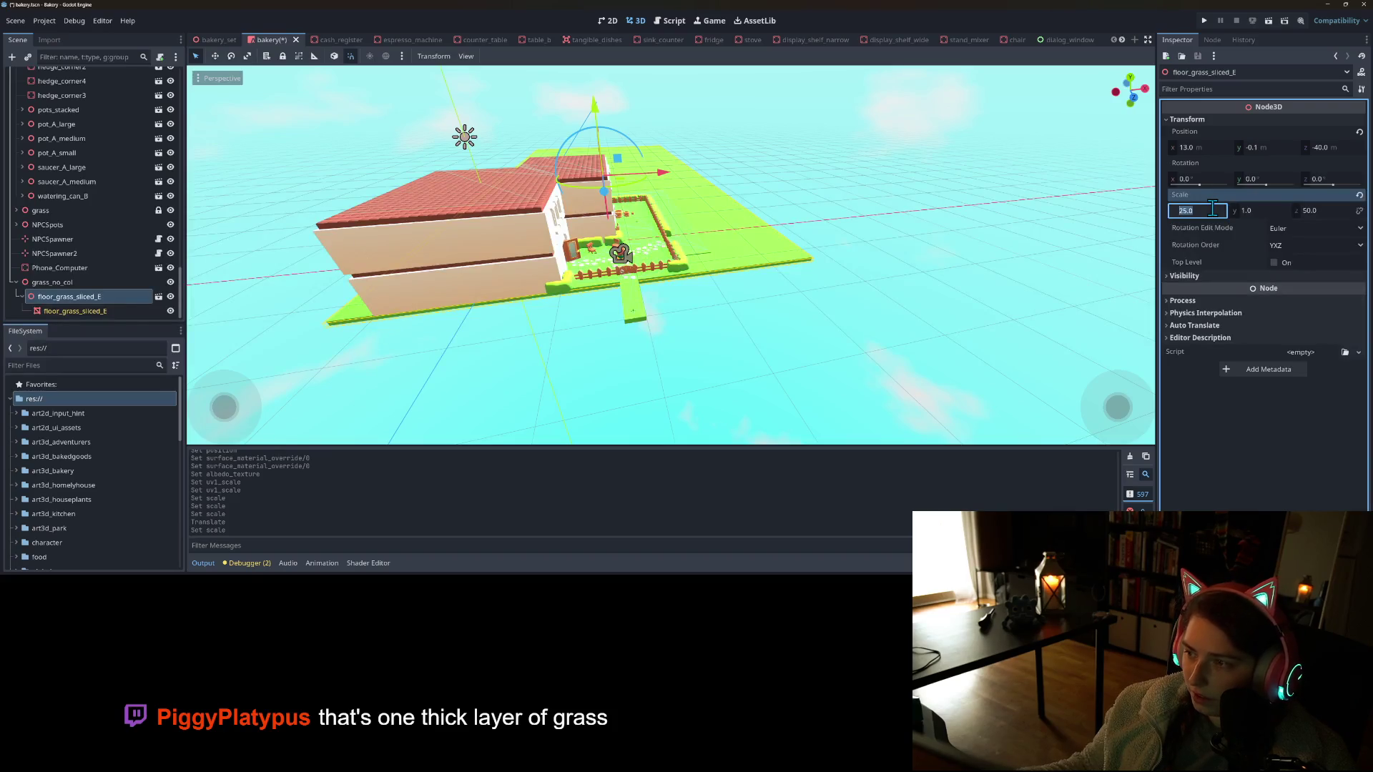
type("40")
key("Return")
left_click(1330, 215)
type("40")
key("Return")
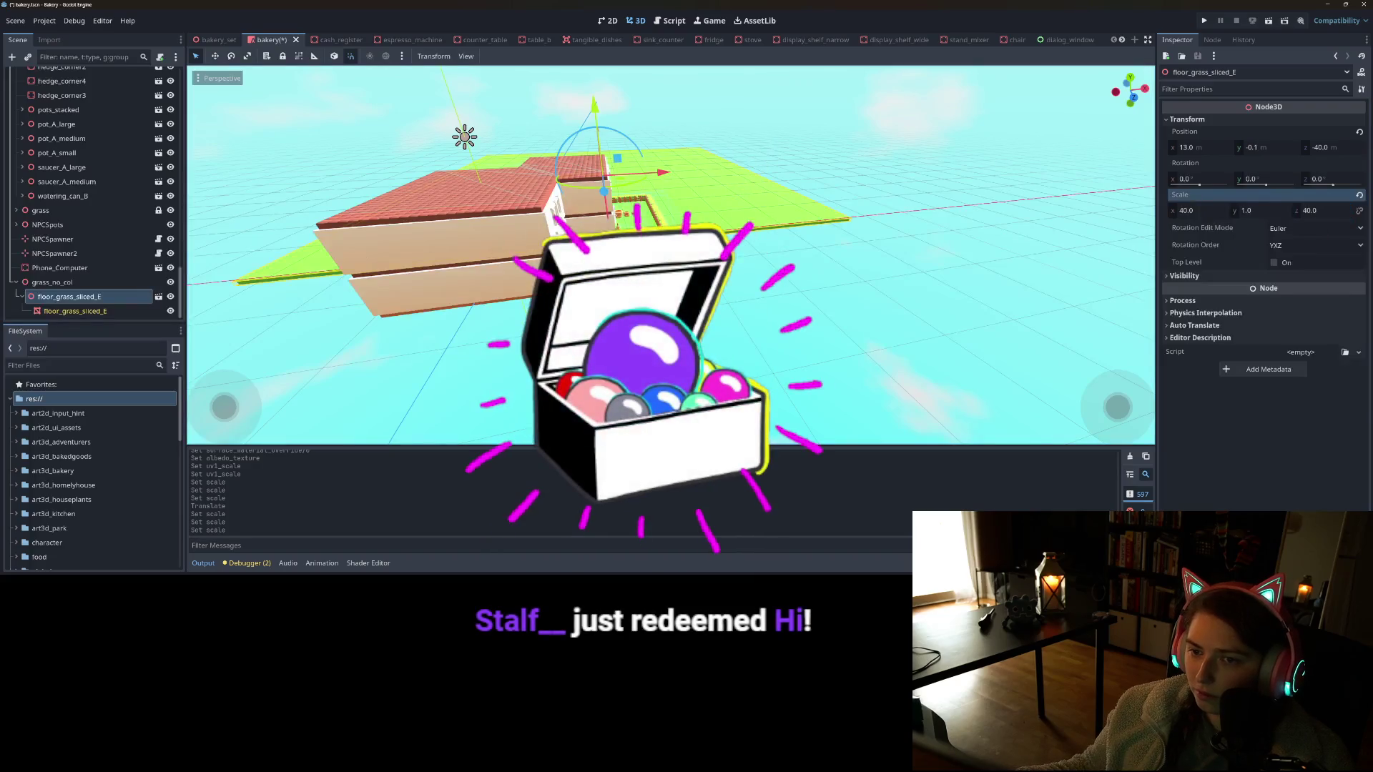
left_click_drag(622, 225, 629, 287)
mouse_move(731, 289)
left_mouse_down()
mouse_move(772, 316)
mouse_move(604, 340)
mouse_move(193, 353)
mouse_move(689, 328)
mouse_move(676, 345)
left_mouse_up()
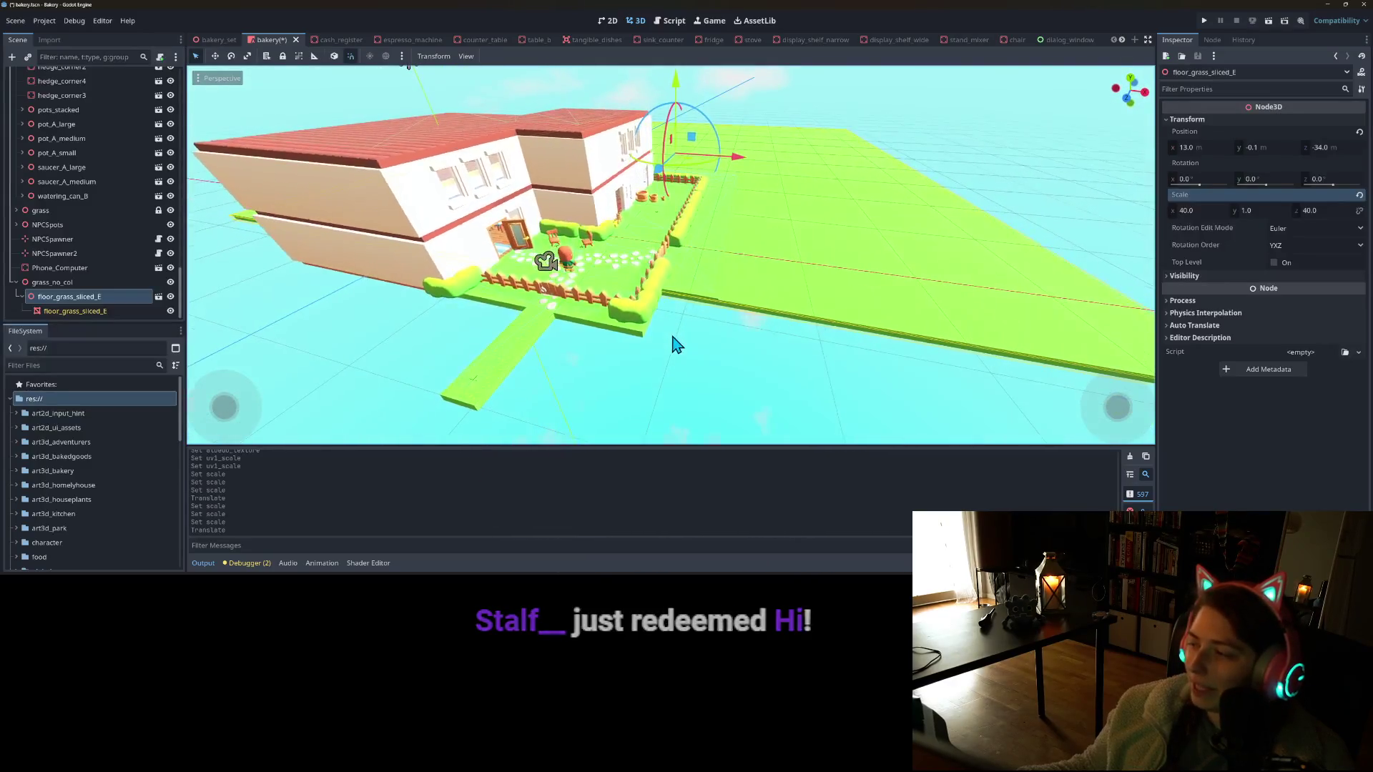
From a front view of the bakery, drag the grass plane along Z to -30
scroll(683, 347, "up", 6)
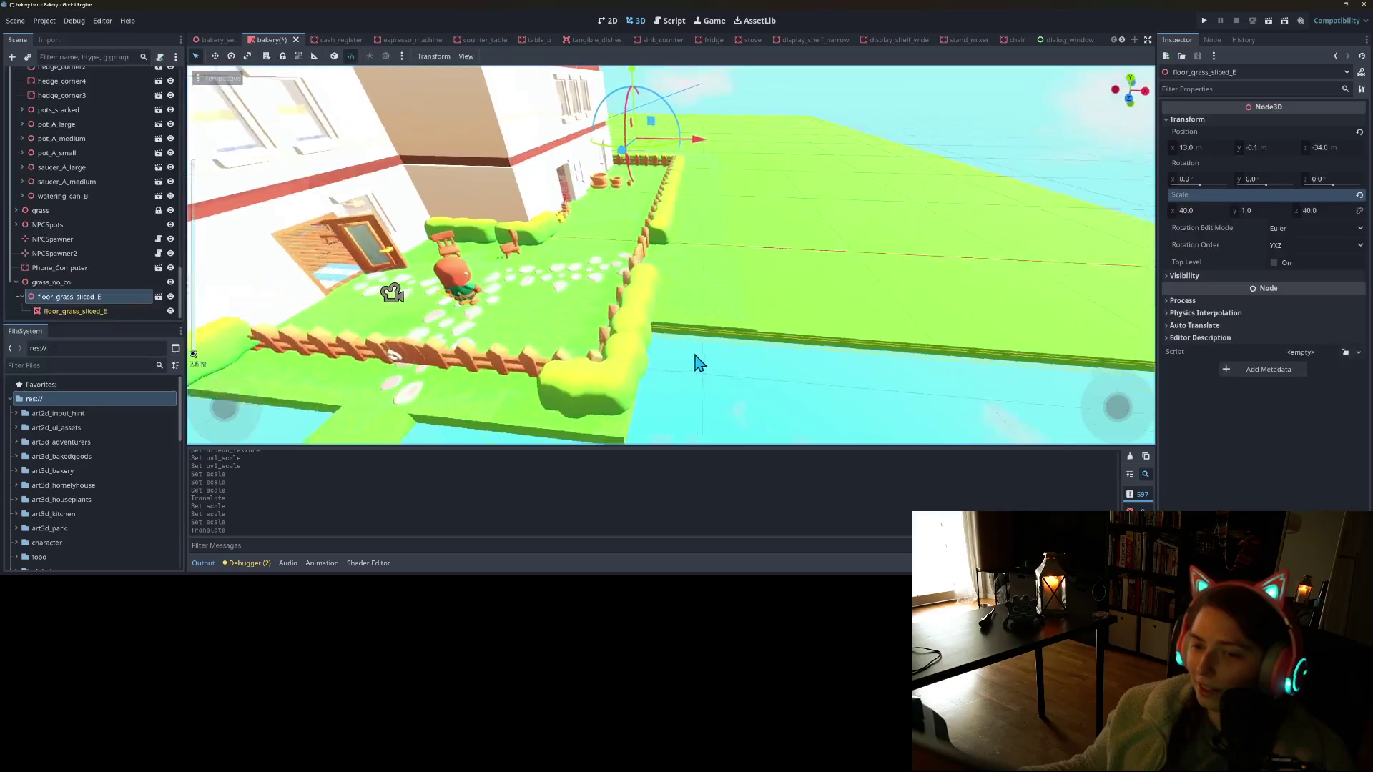
scroll(708, 350, "down", 5)
mouse_move(728, 333)
left_mouse_down()
mouse_move(760, 325)
mouse_move(744, 337)
left_mouse_up()
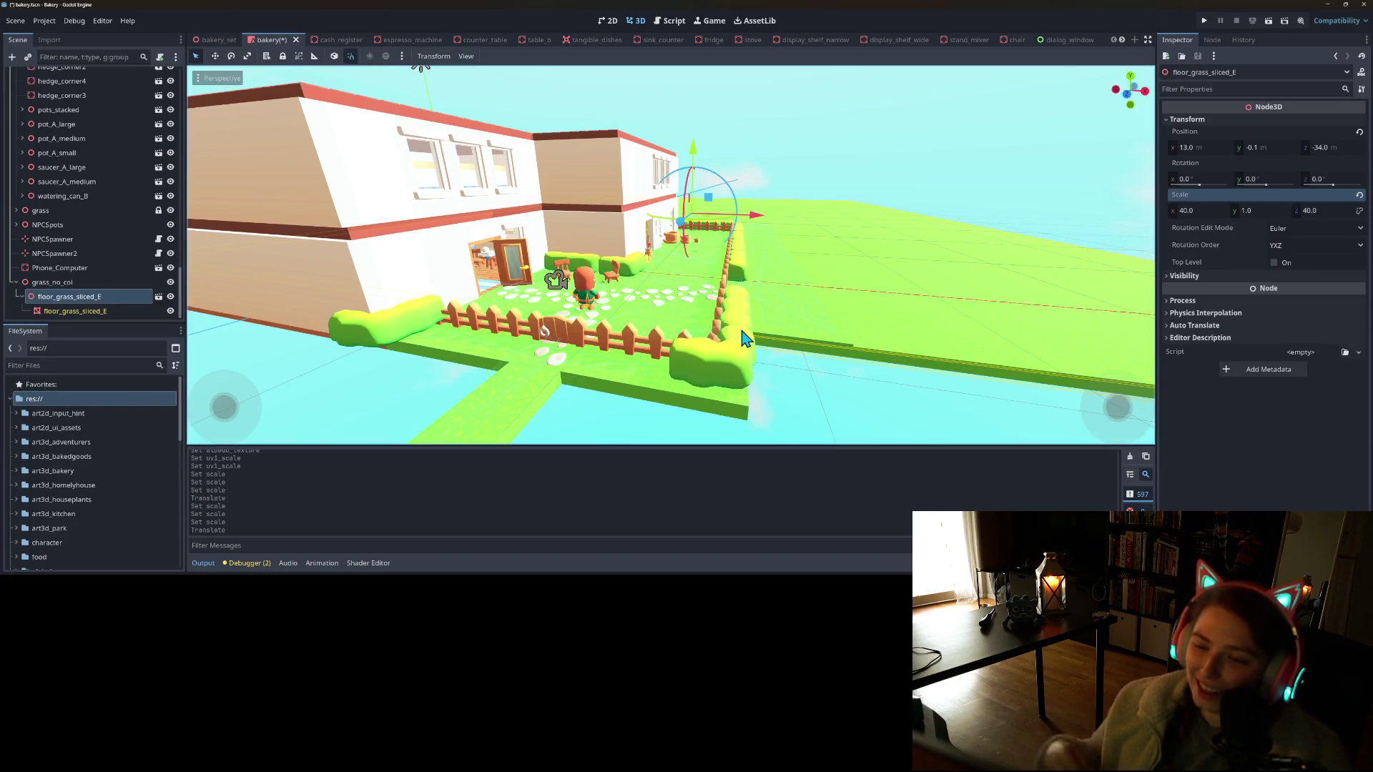
left_click_drag(680, 240, 665, 238)
Drag the grass plane along X to 32, orbiting around the bakery to check coverage
mouse_move(585, 361)
left_mouse_down()
mouse_move(638, 392)
mouse_move(638, 378)
mouse_move(710, 379)
mouse_move(751, 395)
mouse_move(848, 211)
mouse_move(926, 221)
left_mouse_up()
scroll(715, 378, "down", 3)
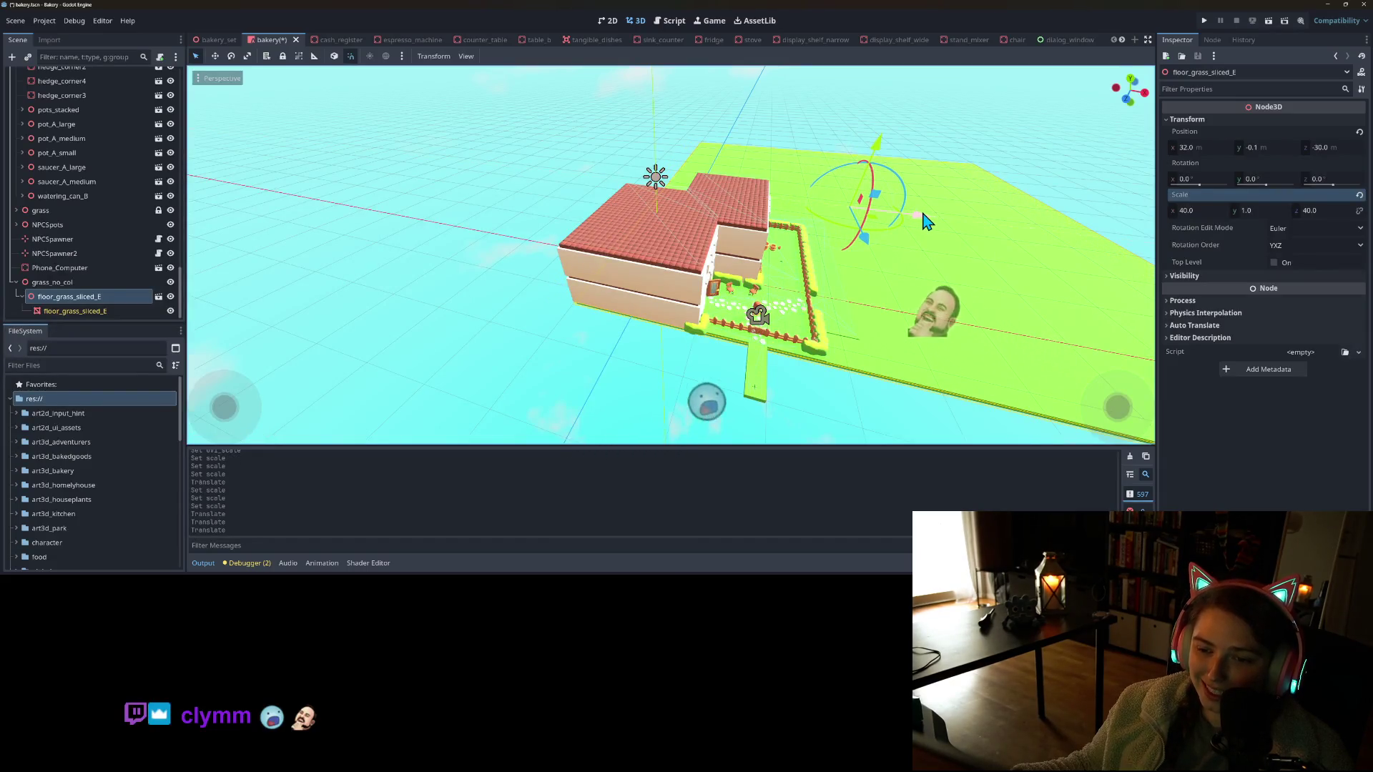
mouse_move(822, 272)
left_mouse_down()
mouse_move(754, 293)
mouse_move(963, 248)
left_mouse_up()
scroll(720, 347, "up", 6)
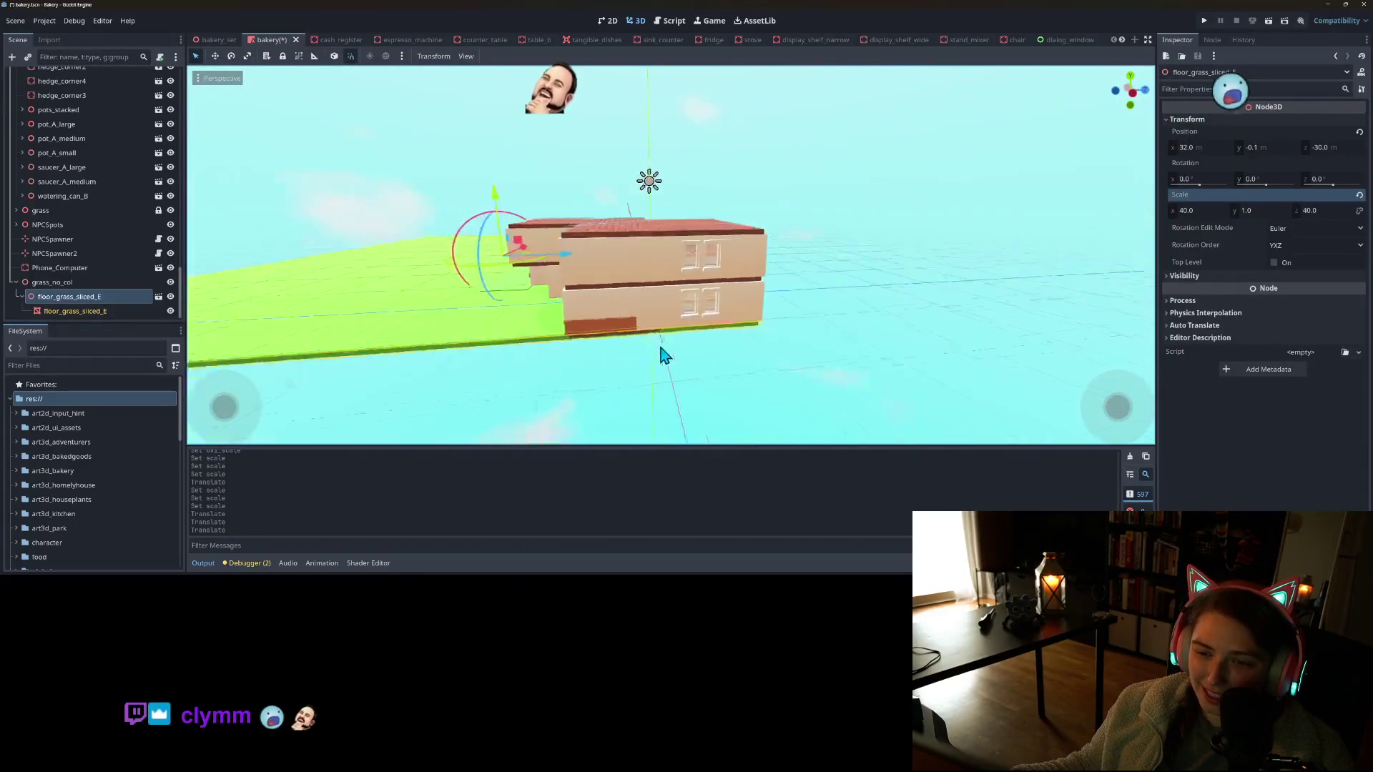
mouse_move(650, 355)
left_mouse_down()
mouse_move(772, 379)
mouse_move(769, 341)
mouse_move(752, 356)
mouse_move(915, 390)
mouse_move(958, 386)
mouse_move(922, 377)
mouse_move(1032, 378)
mouse_move(1070, 361)
mouse_move(1143, 367)
mouse_move(84, 346)
left_mouse_up()
mouse_move(513, 407)
left_mouse_down()
mouse_move(500, 393)
mouse_move(607, 405)
mouse_move(454, 398)
mouse_move(662, 389)
mouse_move(792, 414)
mouse_move(836, 402)
mouse_move(660, 417)
left_mouse_up()
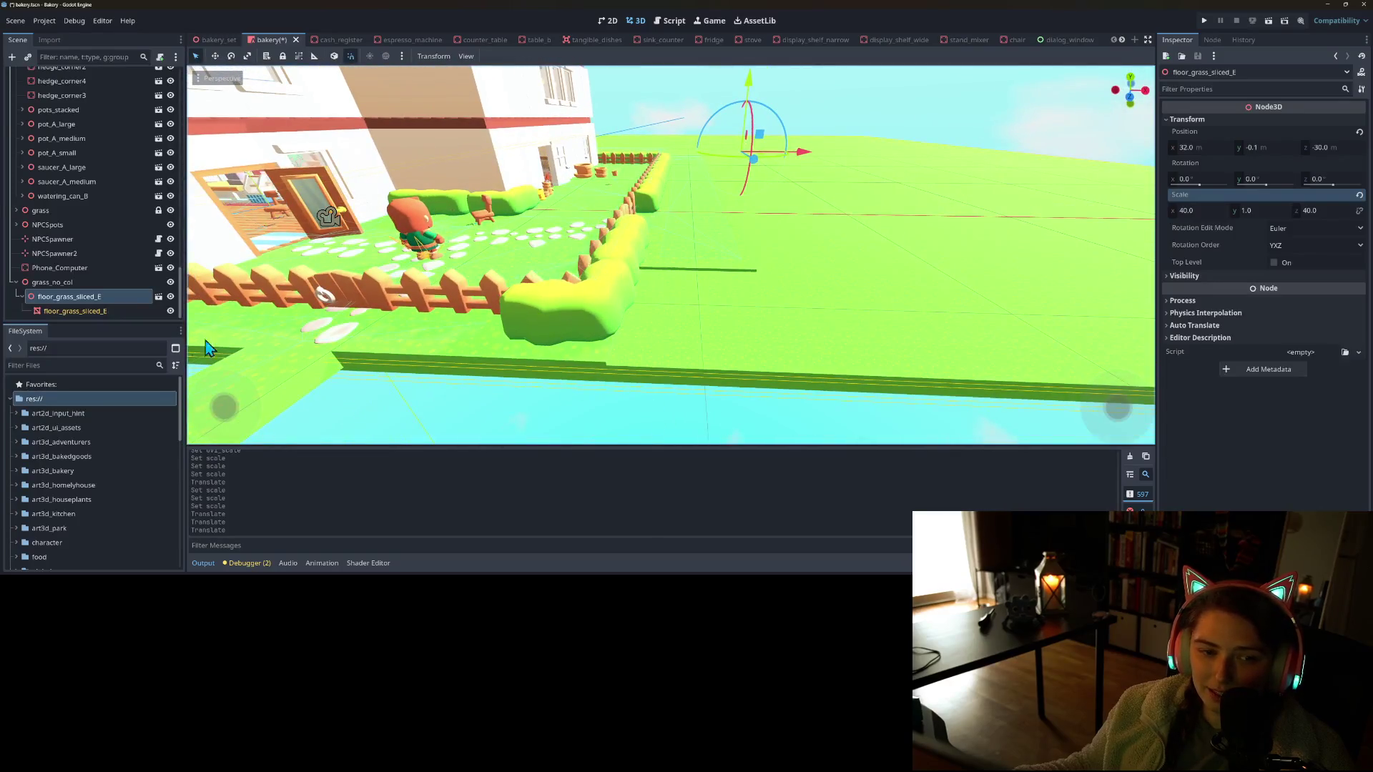
Set the grass mesh material's UV1 Scale to 40 on all axes and save the scene
left_click(95, 315)
left_click(1224, 301)
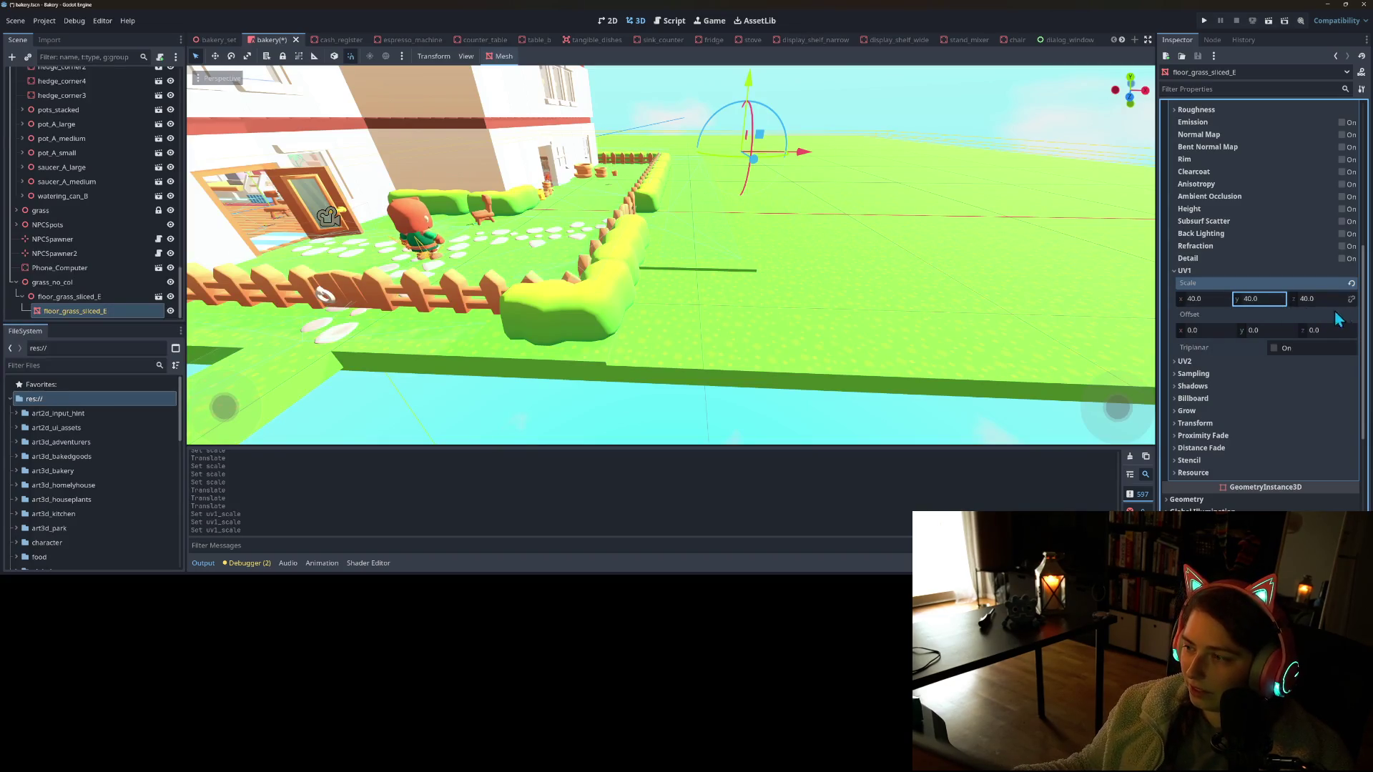
key("ctrl+s")
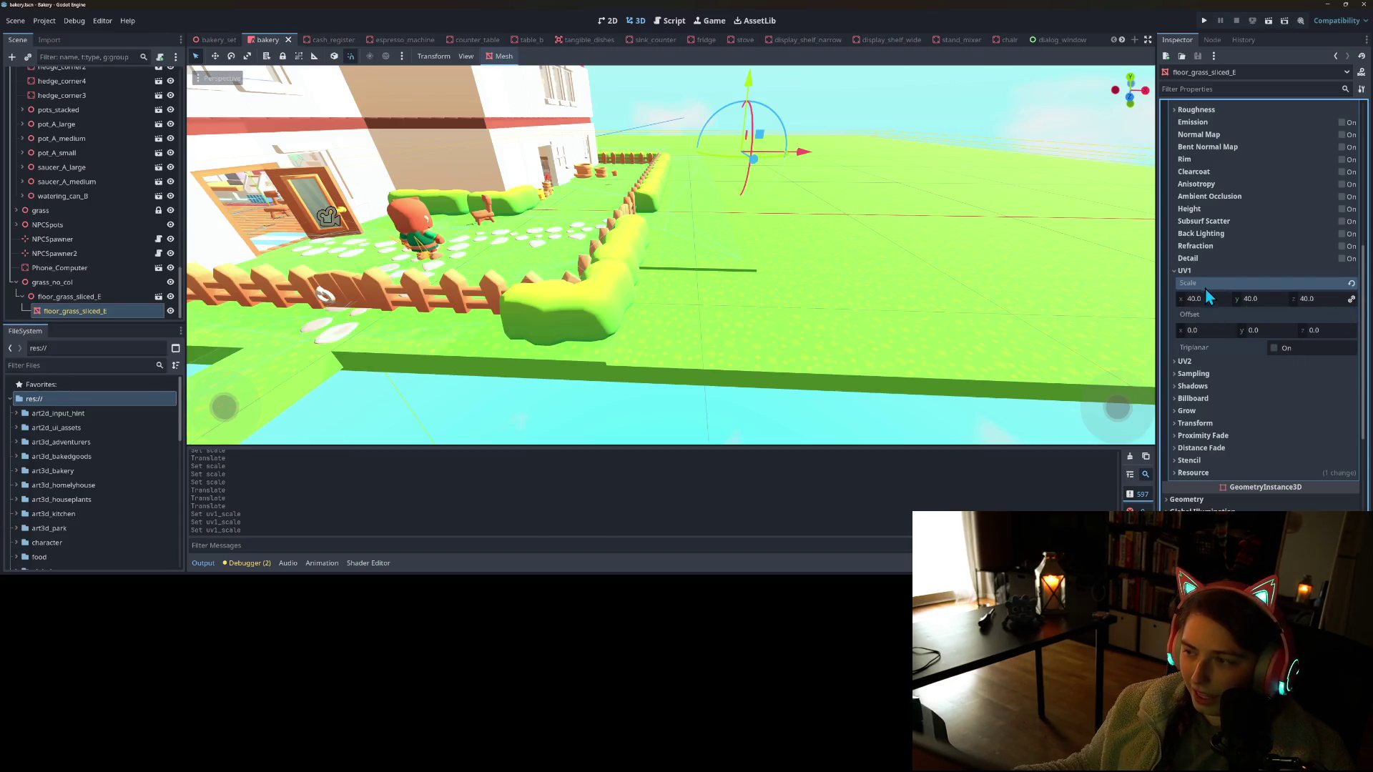
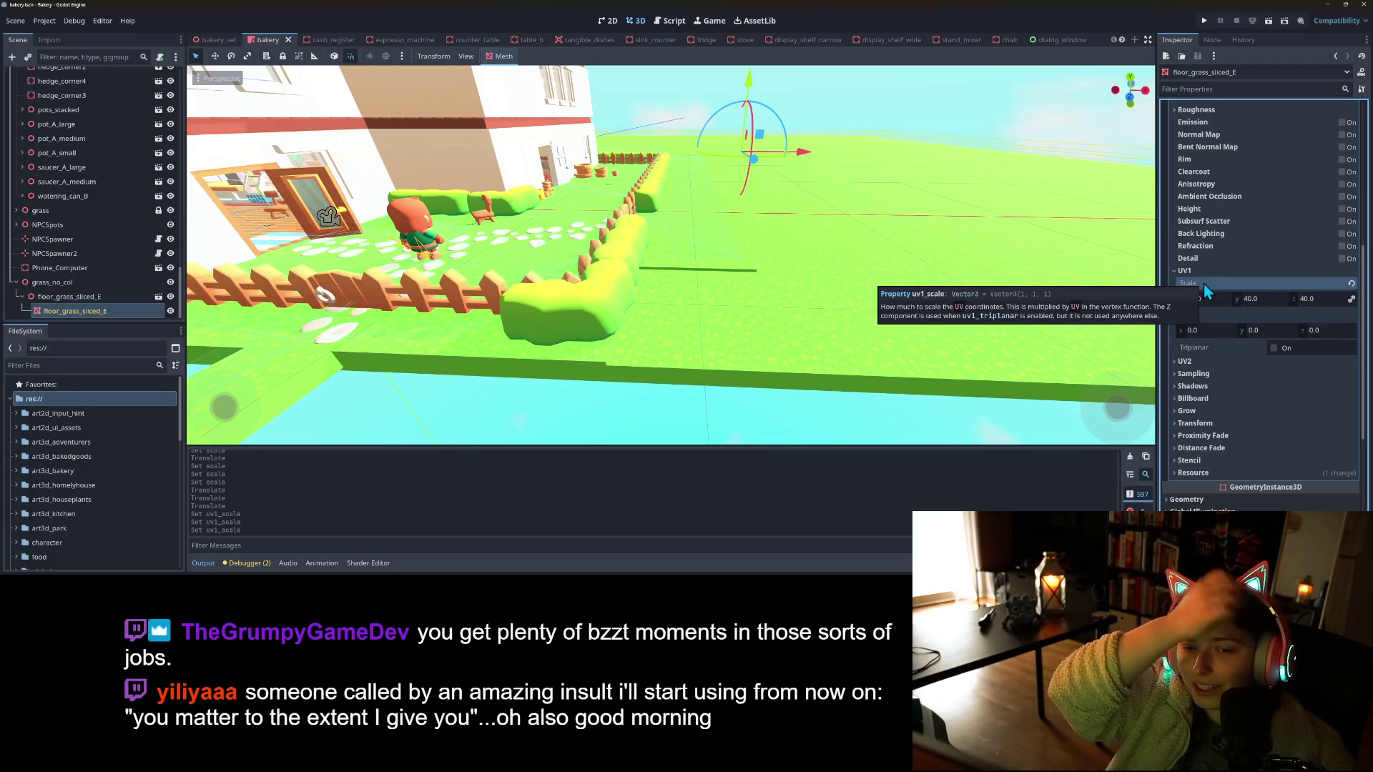
Inspect the bakery's fence and garden path from near ground level, then run the project
mouse_move(729, 383)
left_mouse_down()
mouse_move(787, 365)
mouse_move(699, 392)
mouse_move(805, 414)
mouse_move(586, 411)
left_mouse_up()
scroll(702, 393, "down", 2)
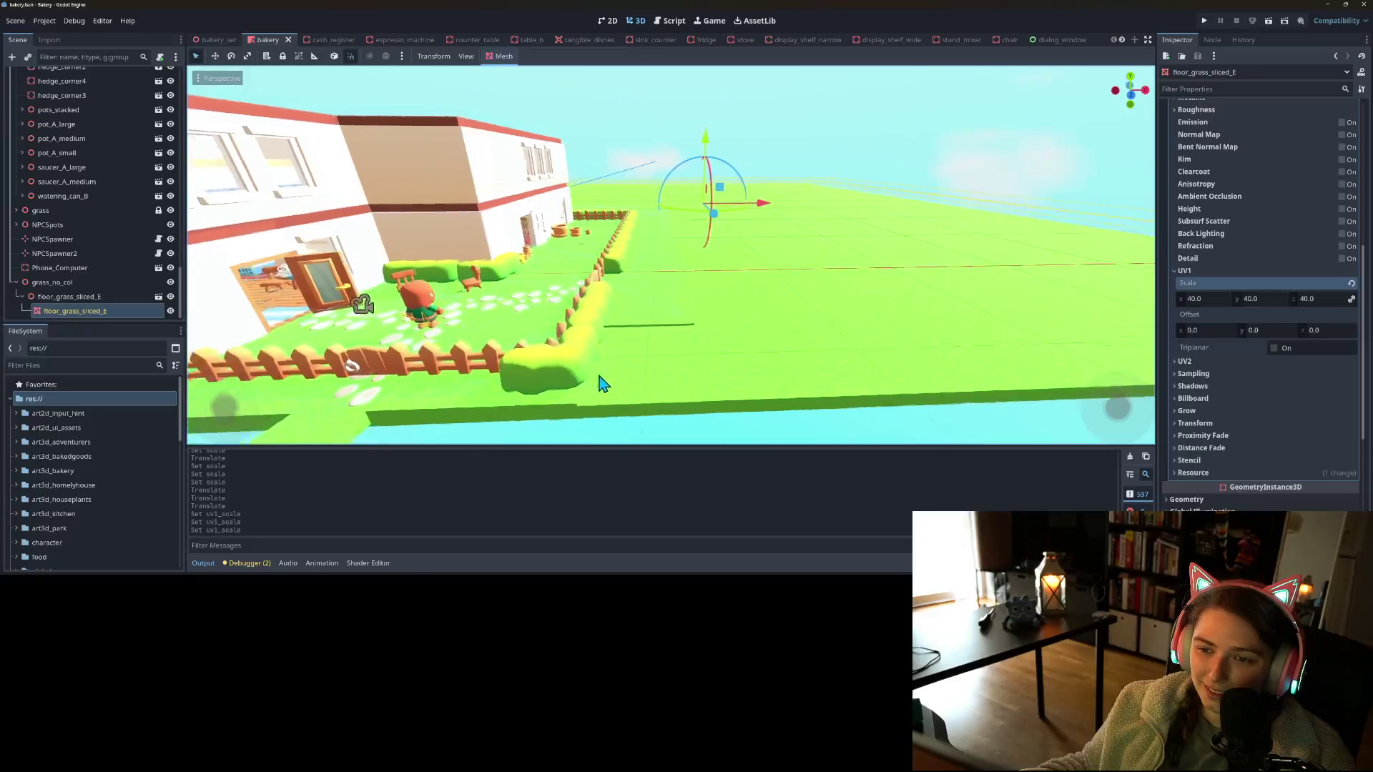
mouse_move(722, 394)
left_mouse_down()
mouse_move(782, 359)
mouse_move(829, 370)
mouse_move(783, 368)
left_mouse_up()
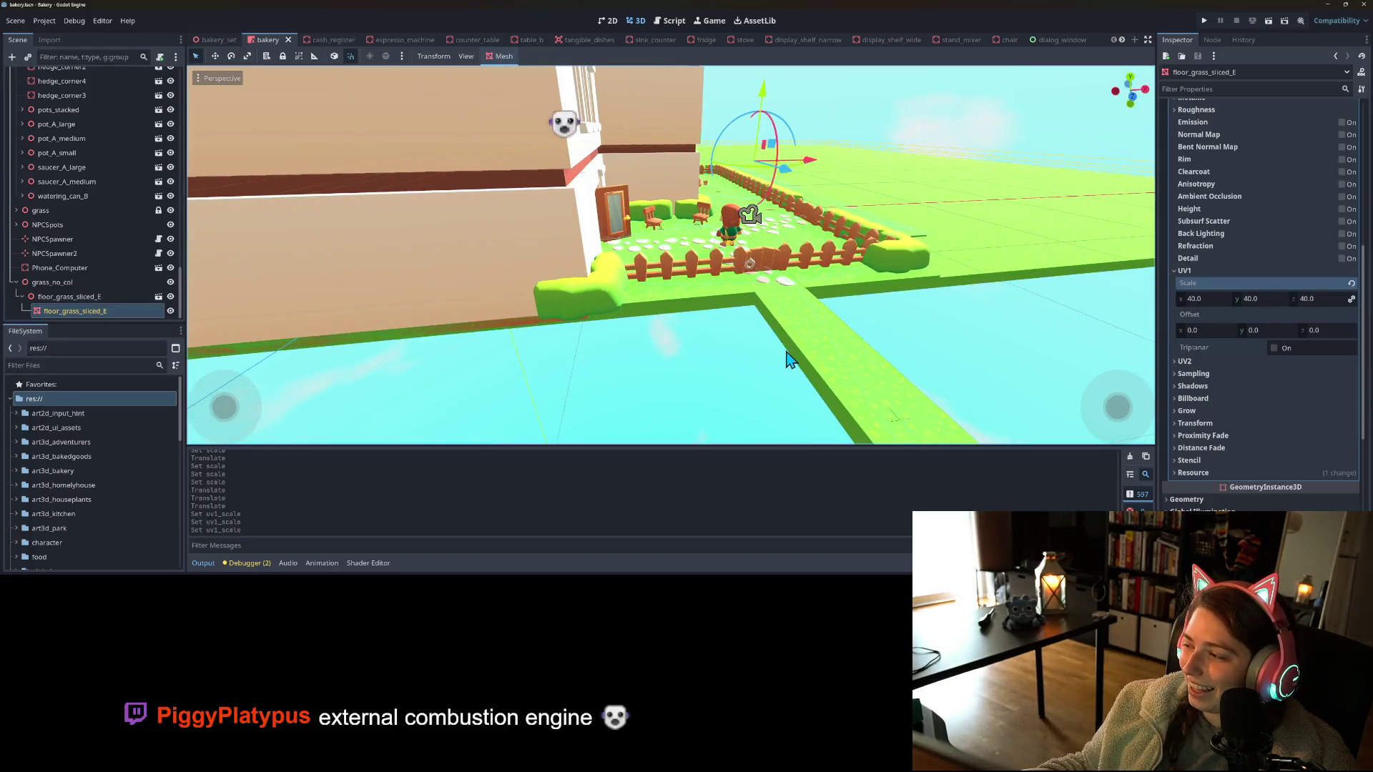
mouse_move(786, 360)
left_mouse_down()
mouse_move(776, 366)
mouse_move(806, 358)
mouse_move(811, 386)
mouse_move(781, 376)
left_mouse_up()
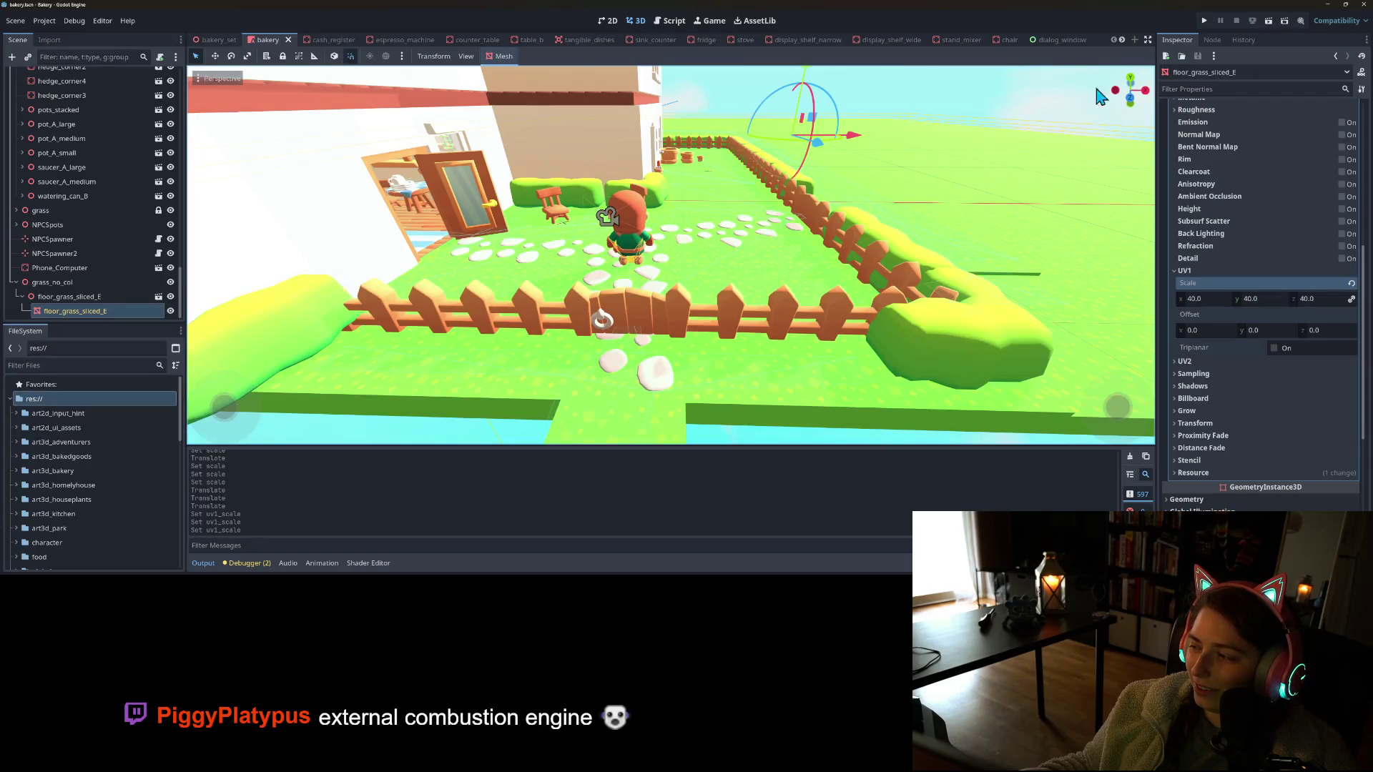
left_click(1204, 21)
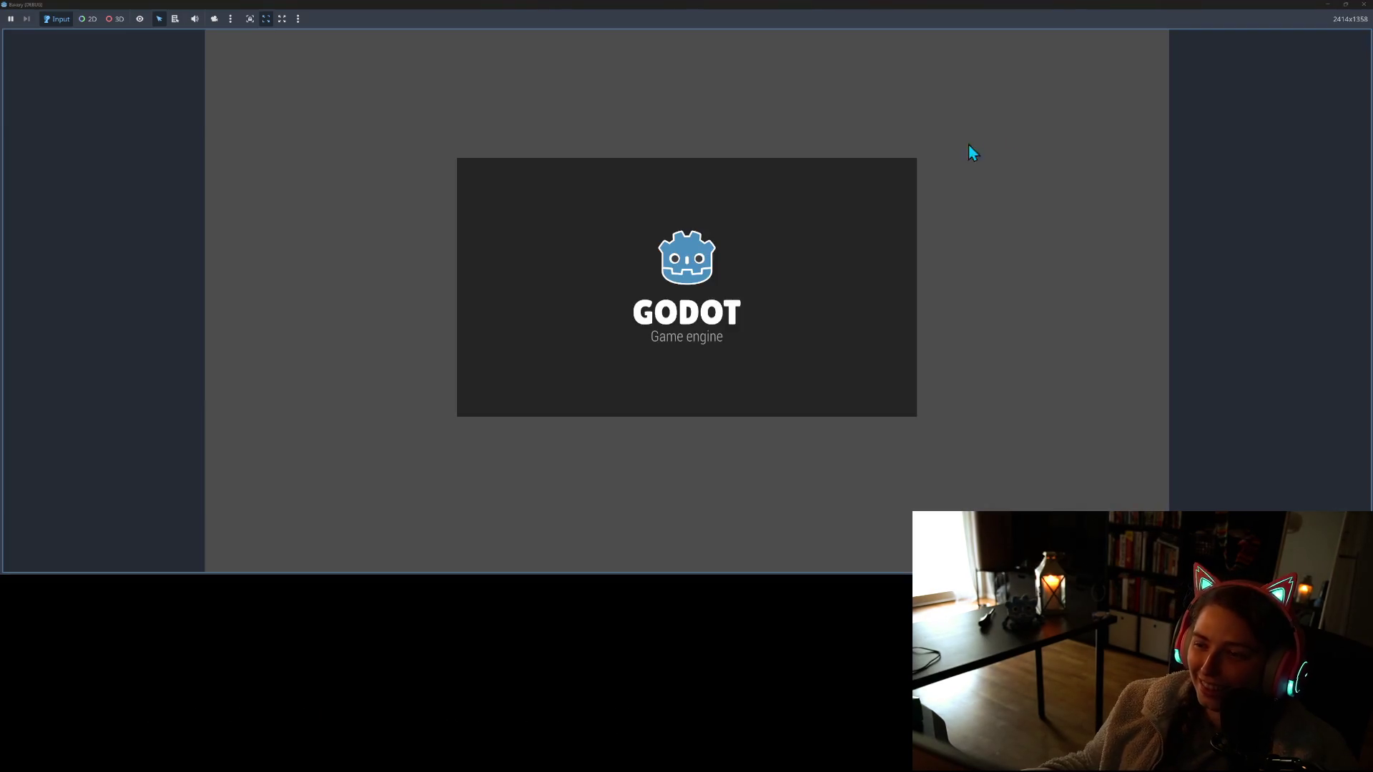
Walk the character along the fence past the house, then back to the fence's other side
key("s")
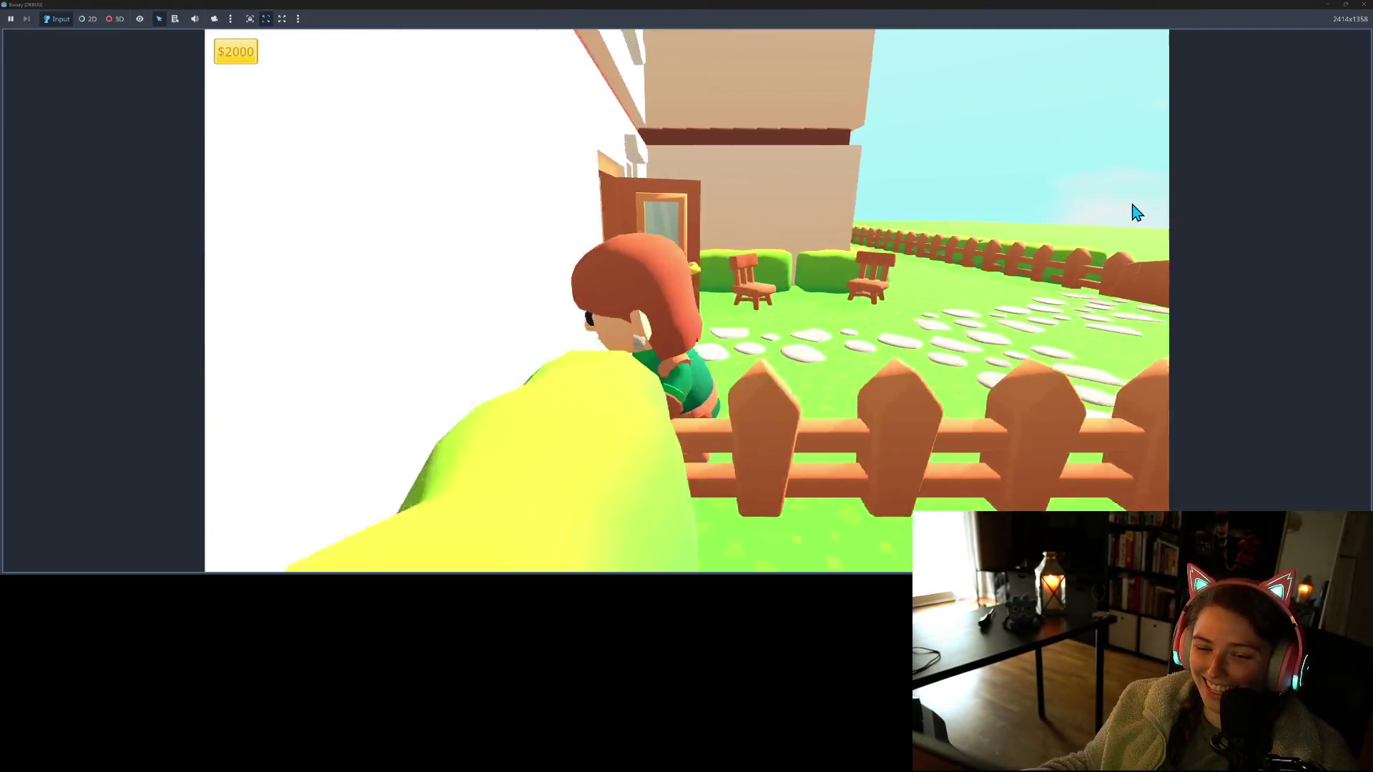
key("d")
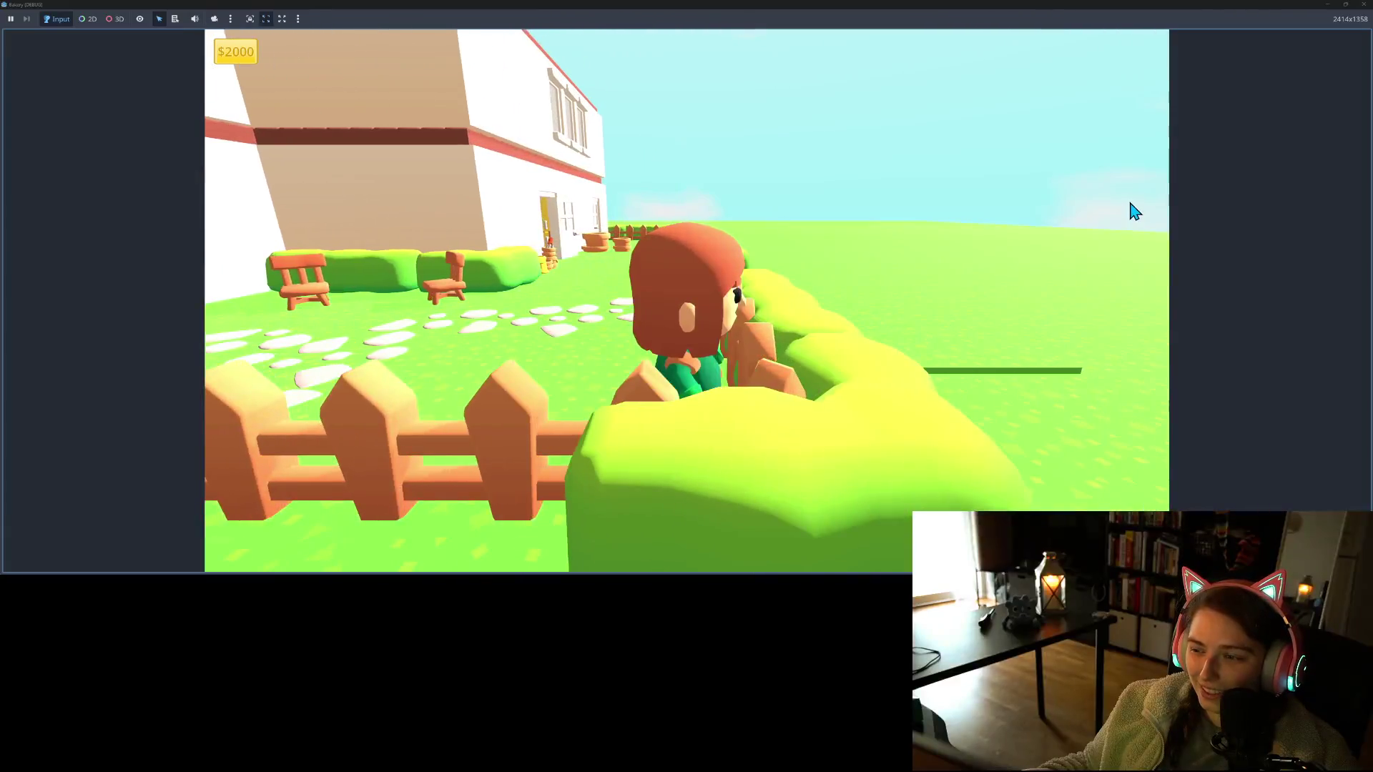
key("w")
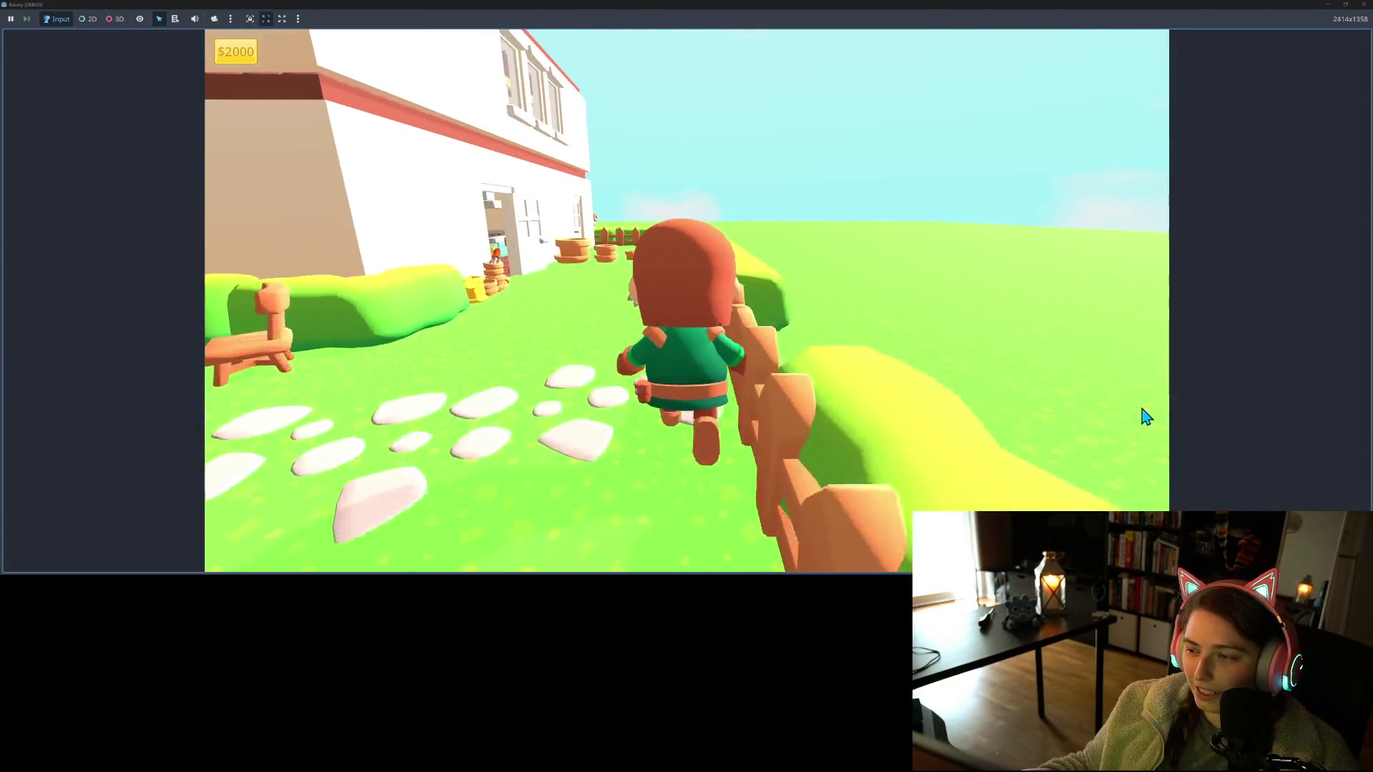
key("w")
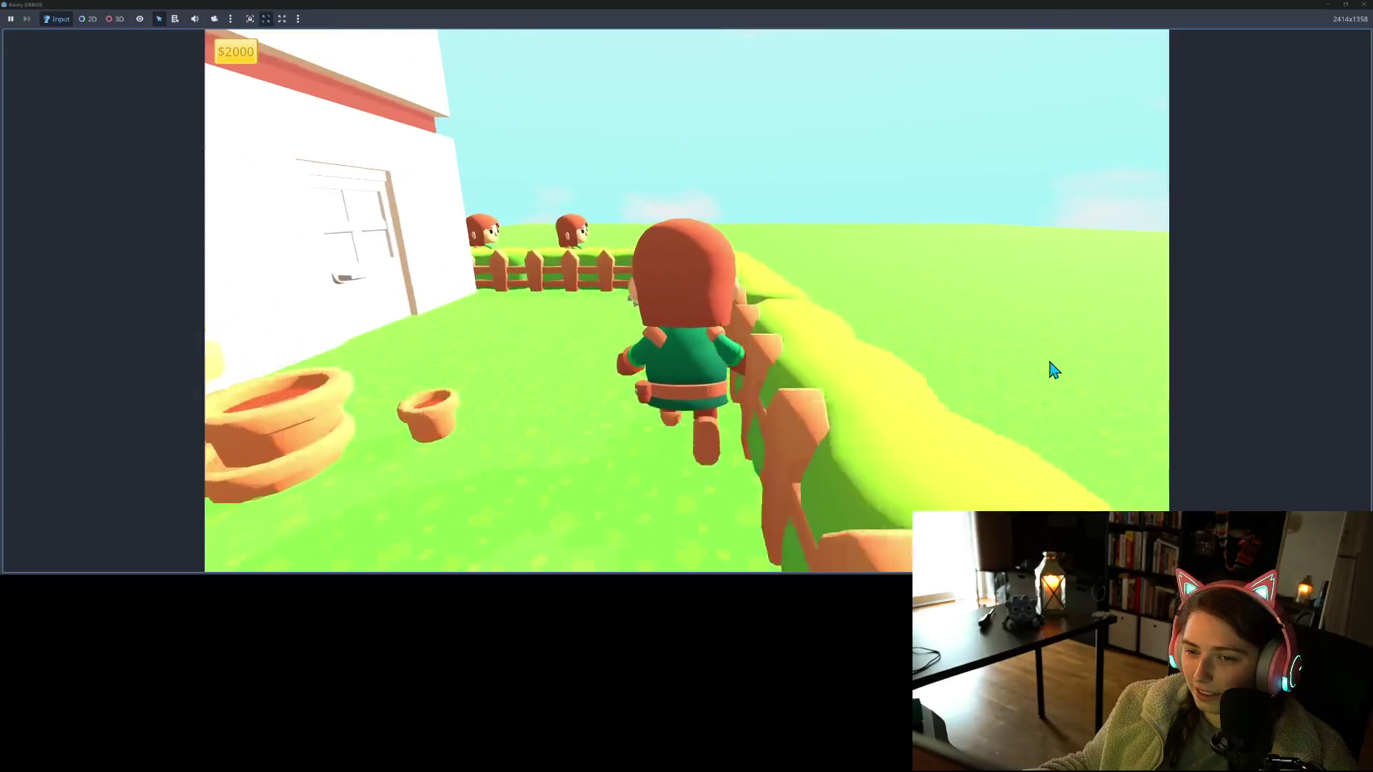
key("a")
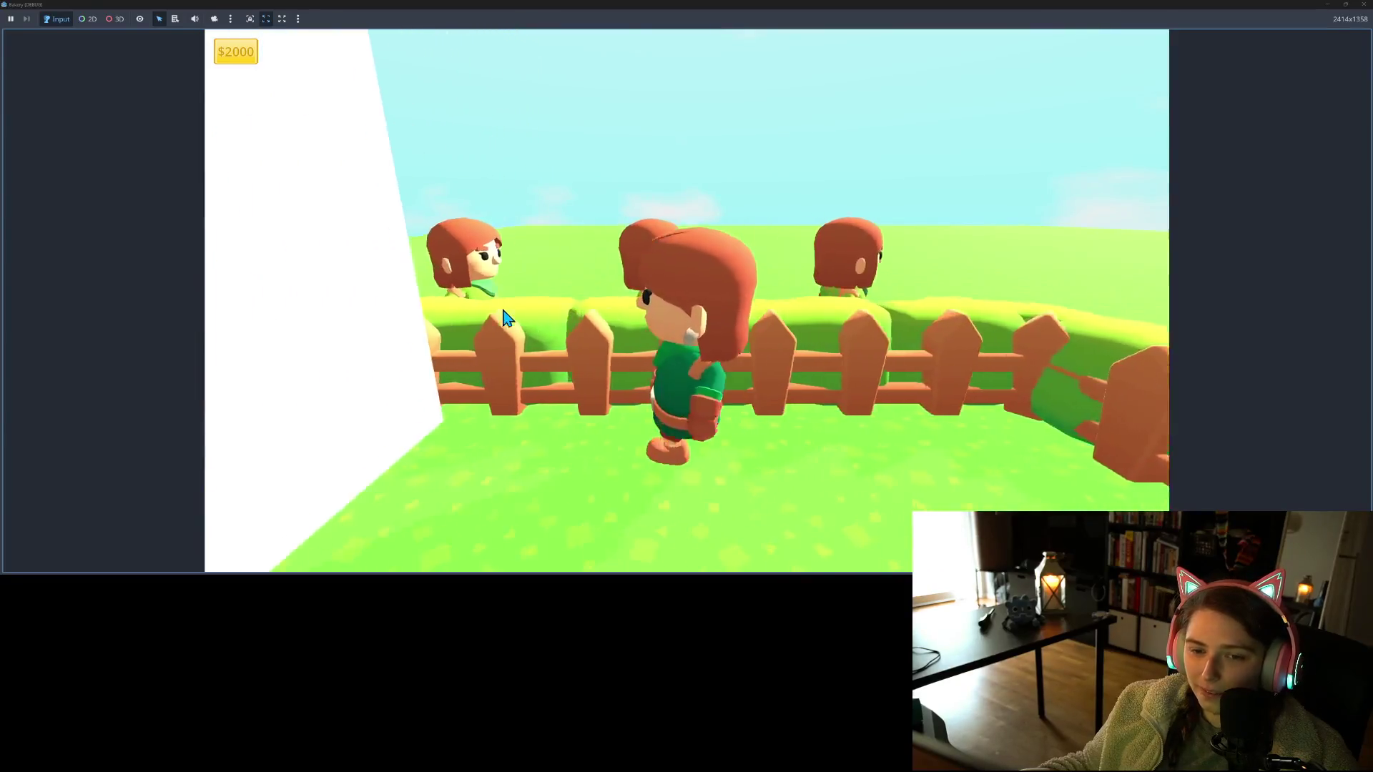
key("s")
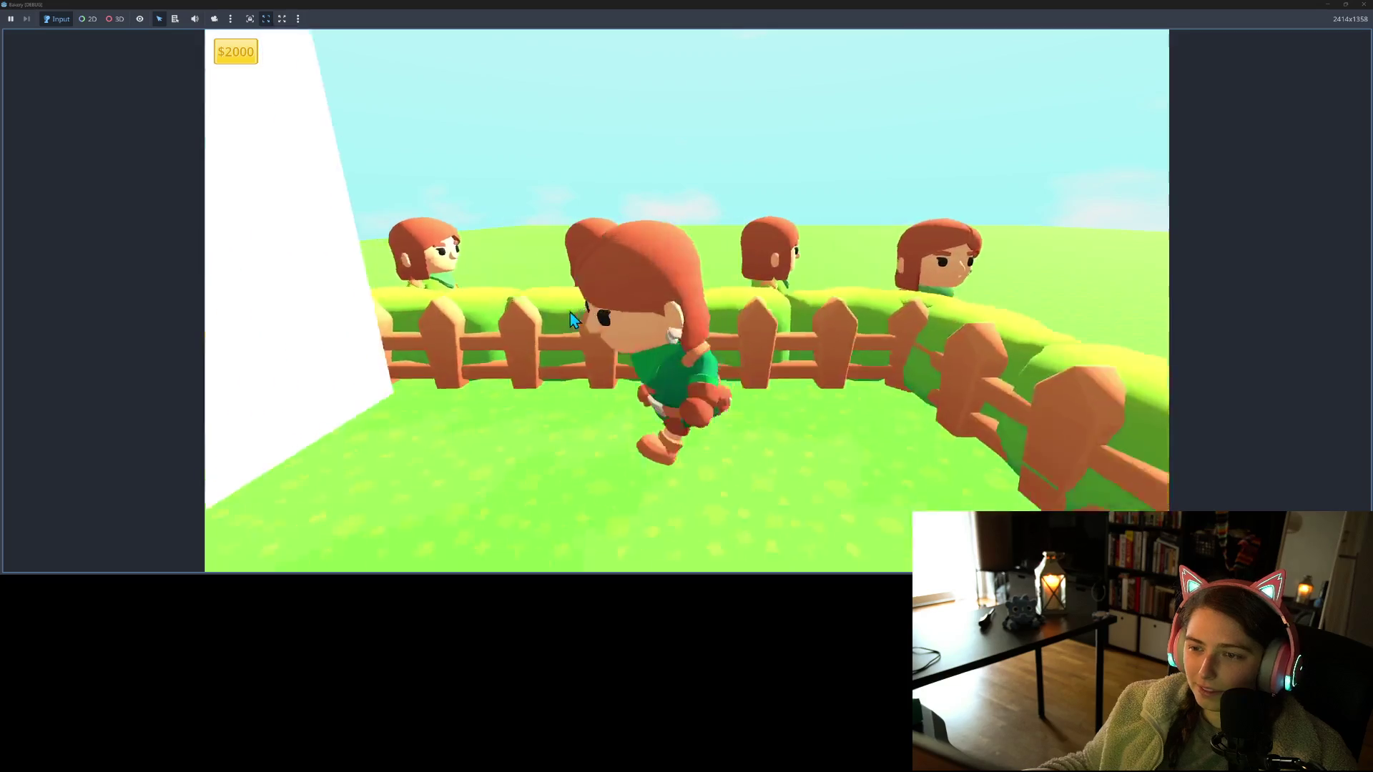
key("s")
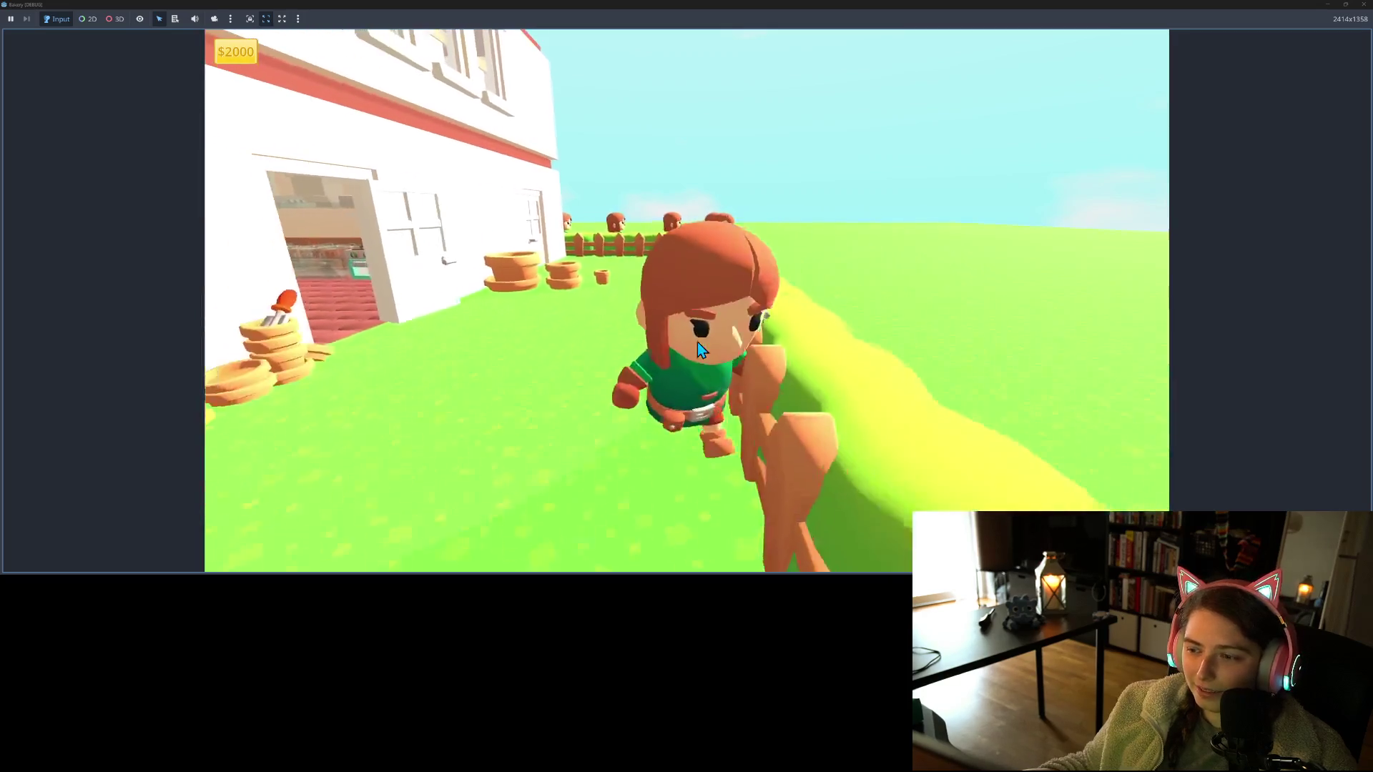
key("s")
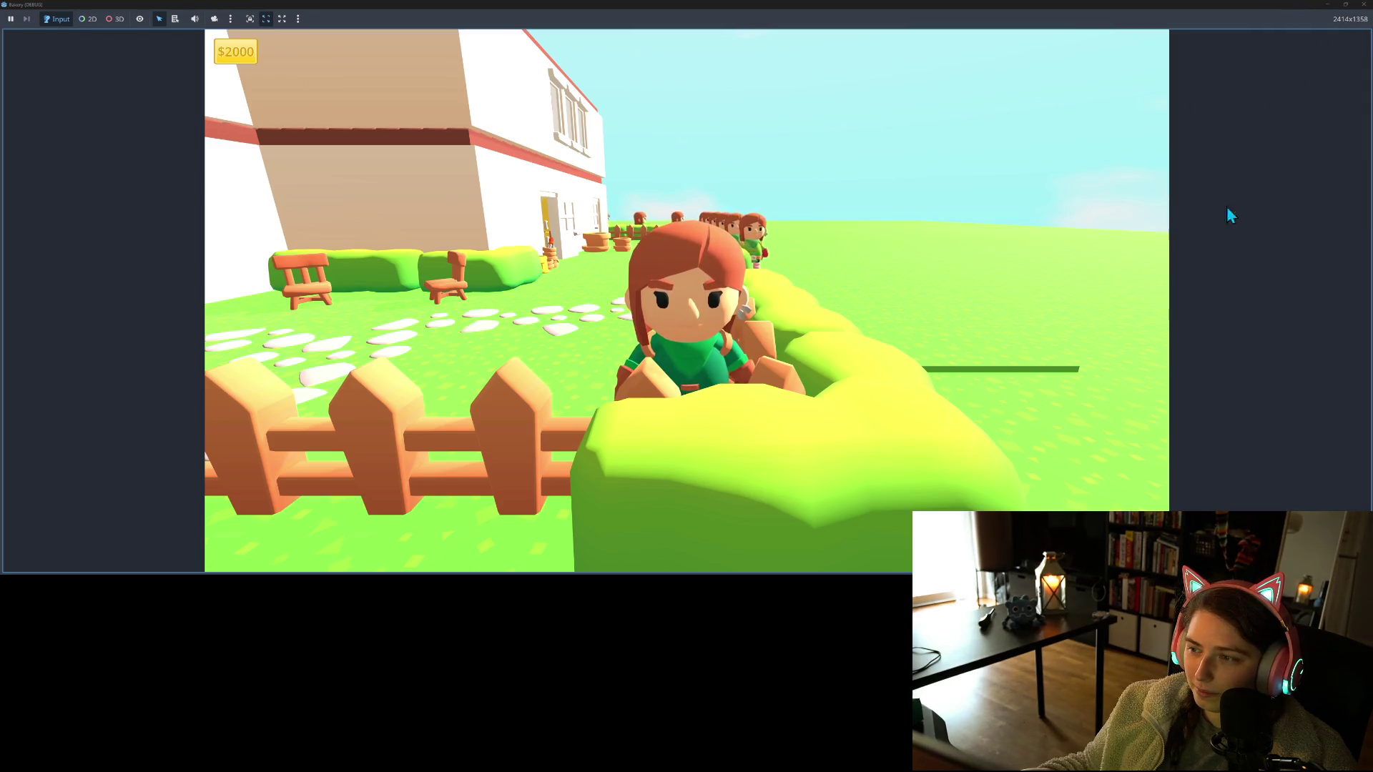
Walk past a queued customer toward the bakery wall, swing the camera, then close the game
key("w")
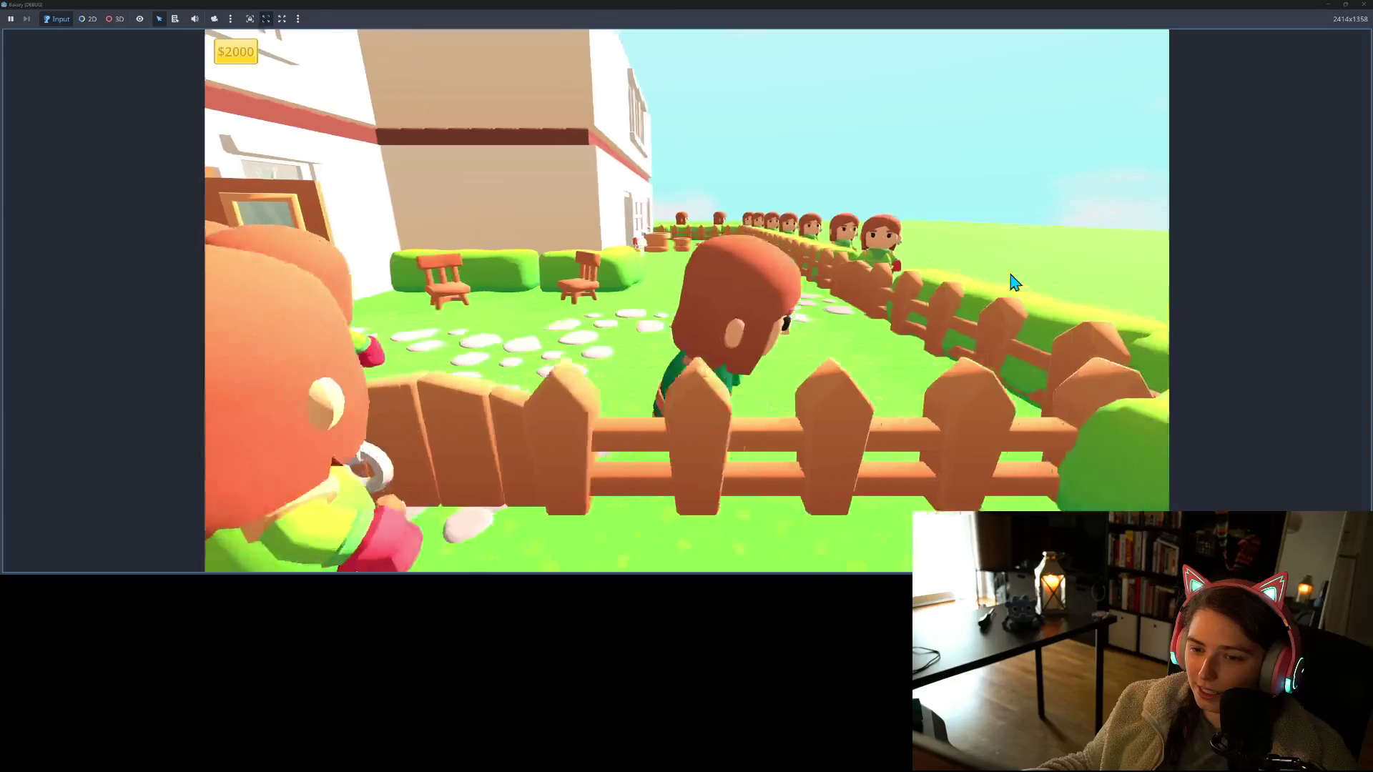
key("a")
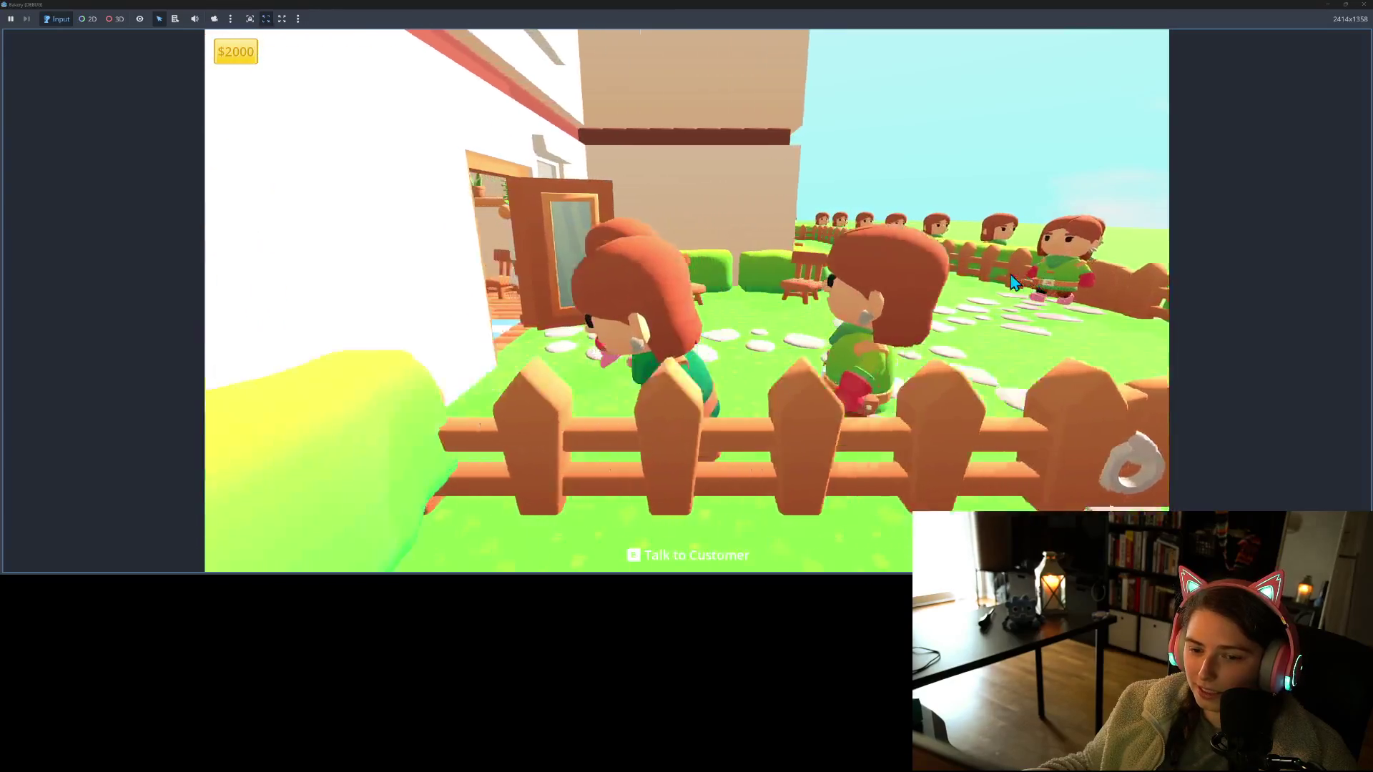
key("w")
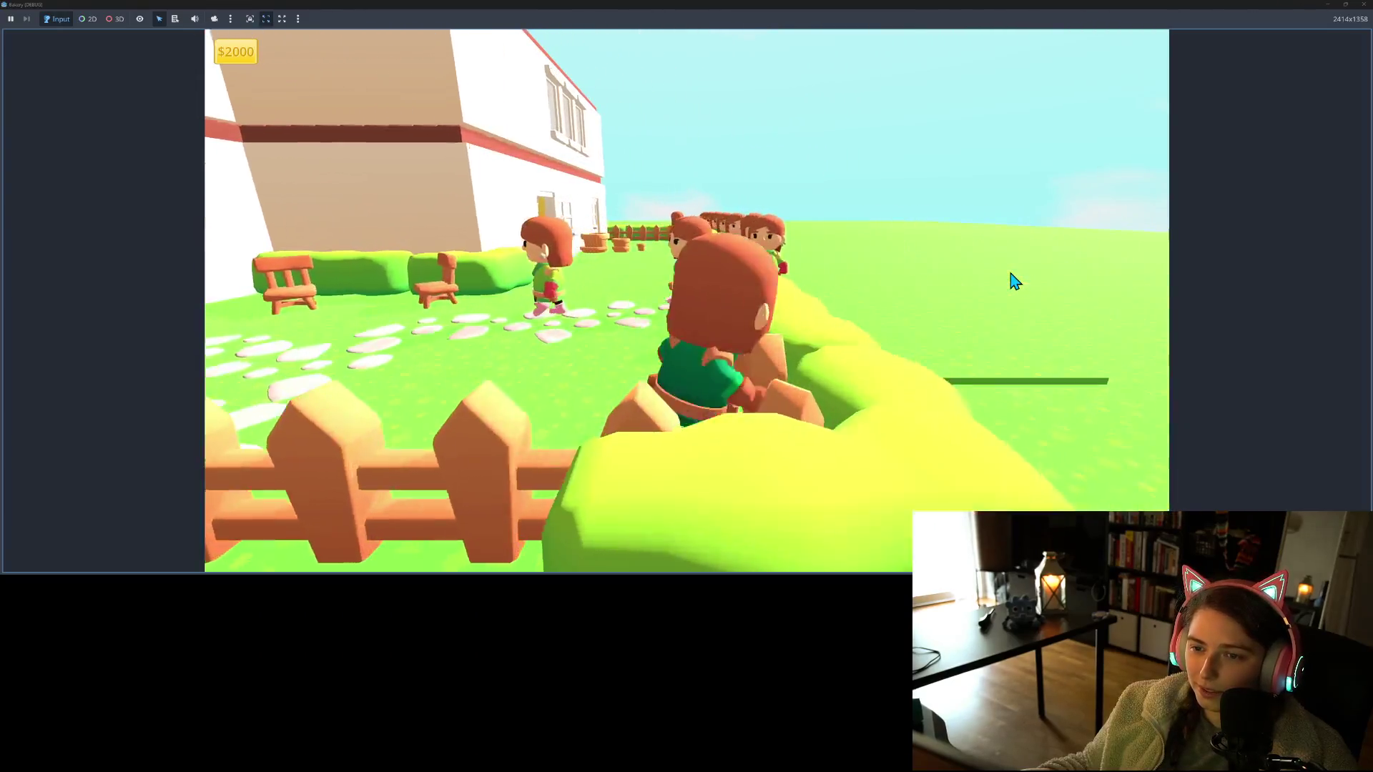
key("d")
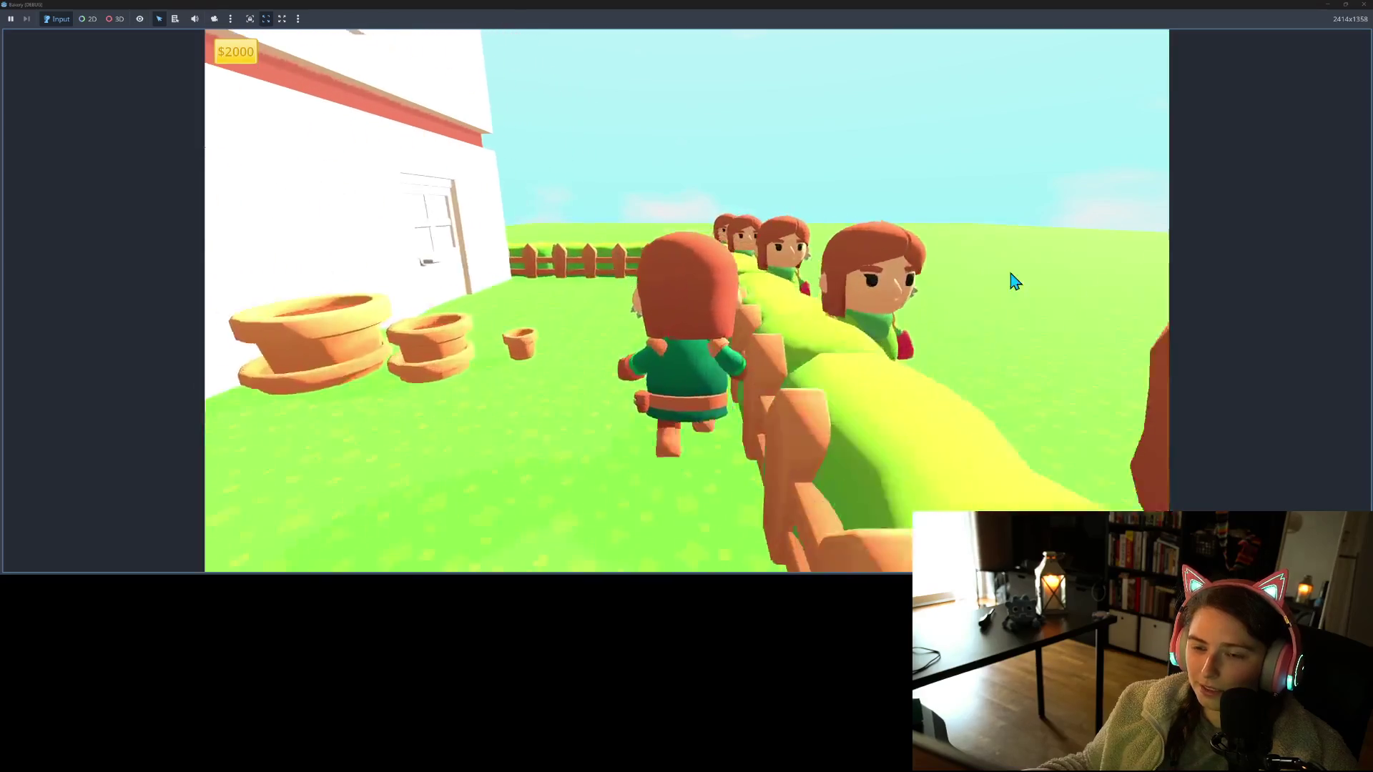
key("a")
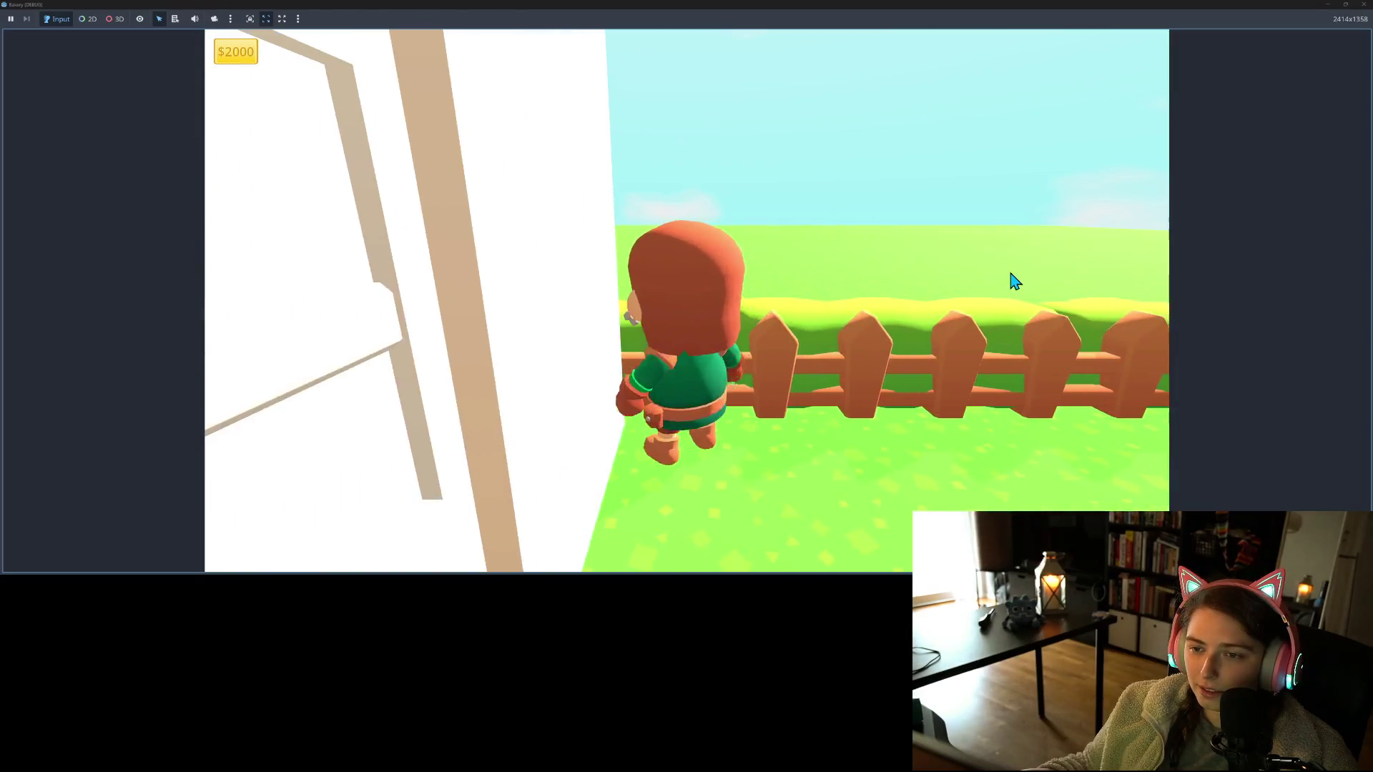
key("d")
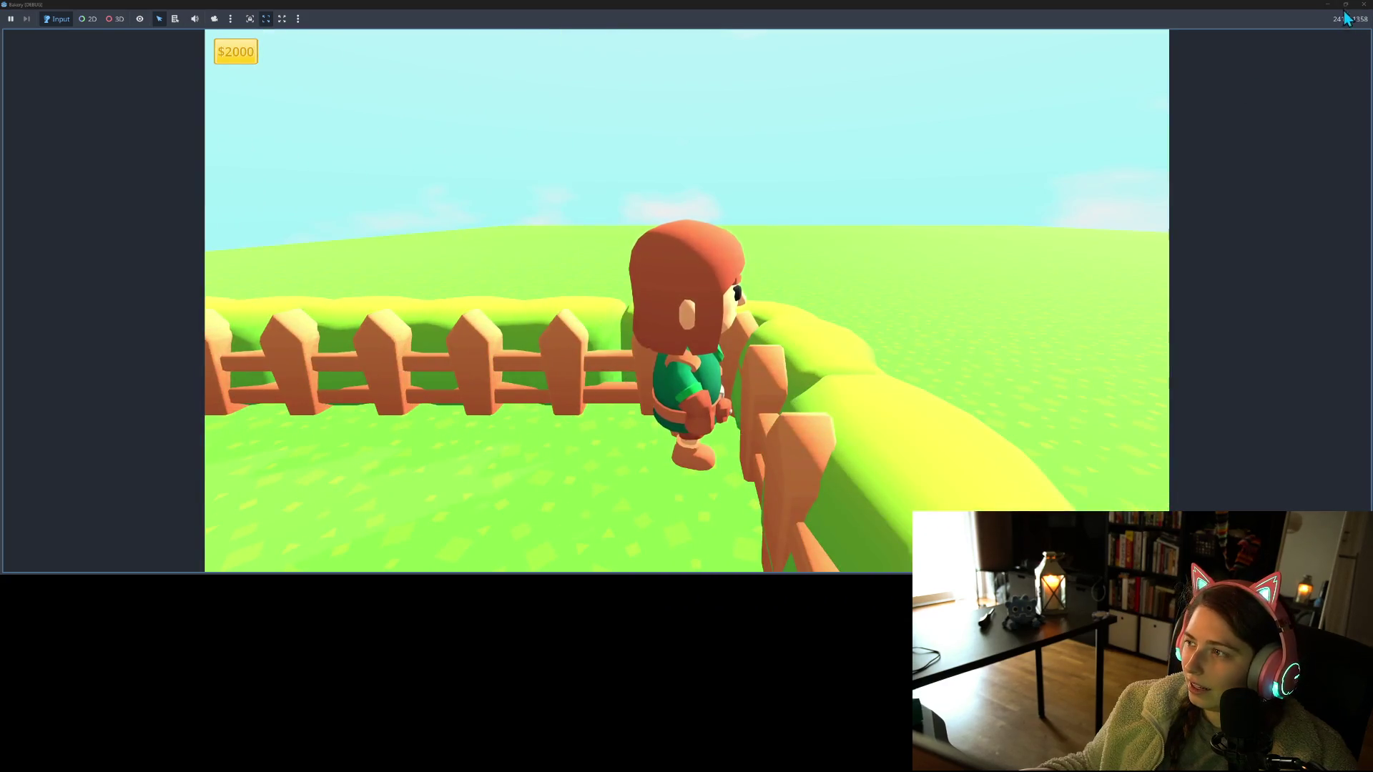
left_click(1364, 5)
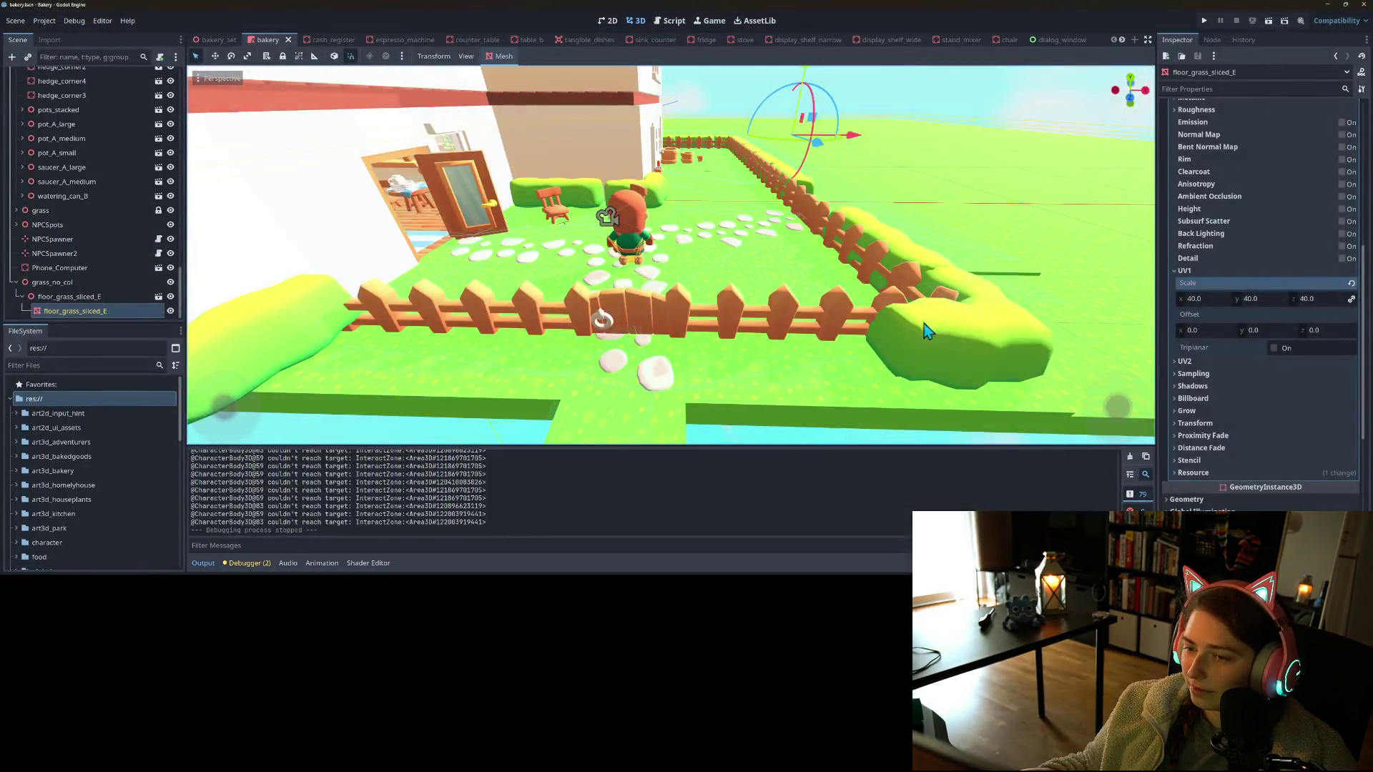
Zoom in by the hedge and select the grass_center62 tile just outside it
scroll(919, 328, "down", 3)
left_click_drag(919, 328, 769, 304)
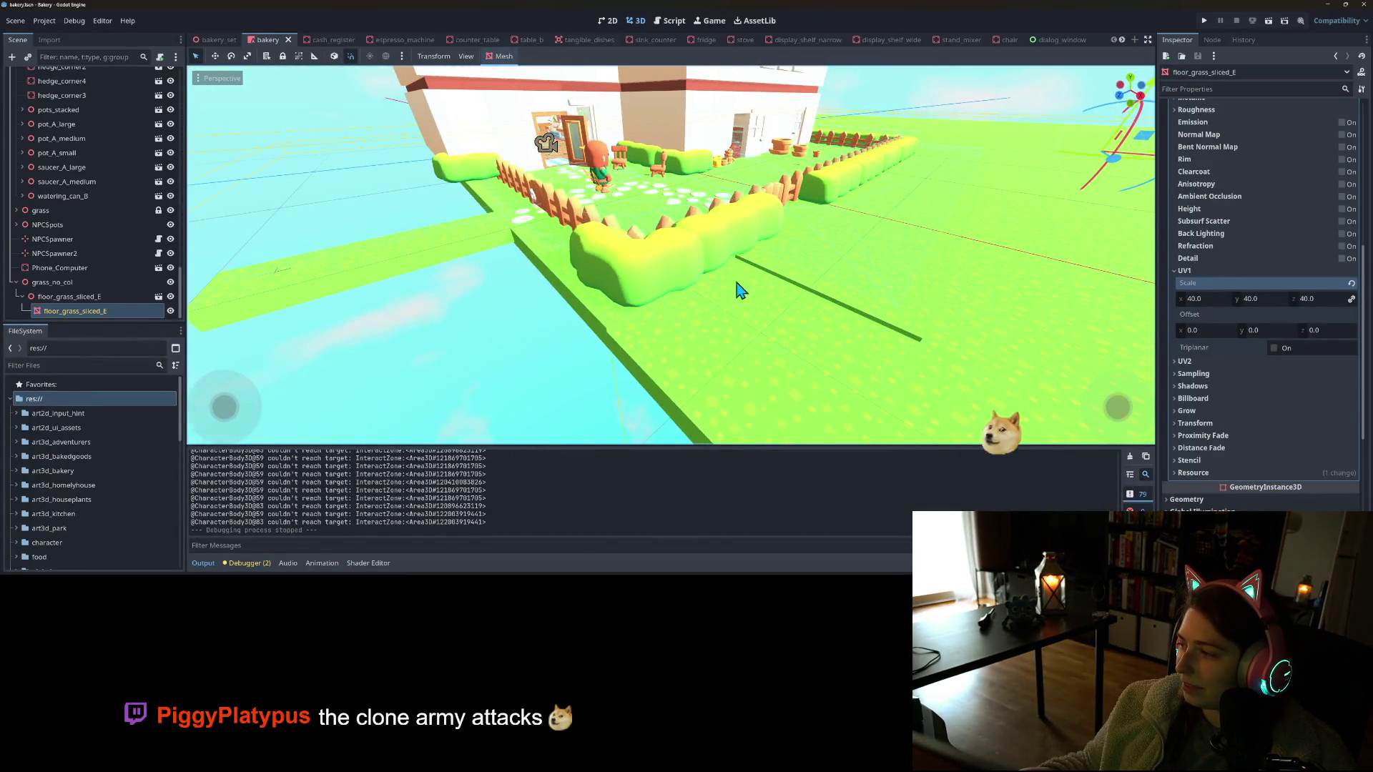
scroll(779, 291, "up", 5)
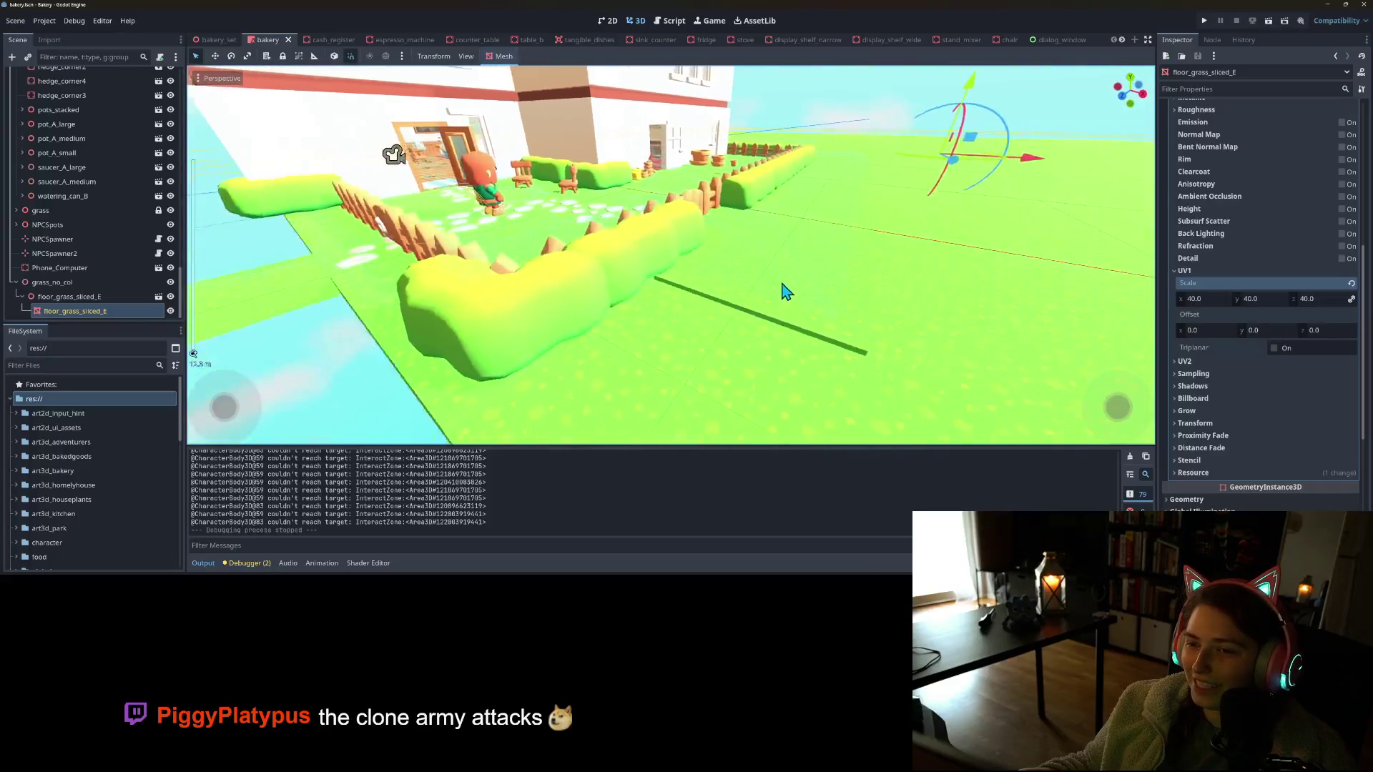
scroll(757, 297, "down", 2)
mouse_move(757, 298)
left_mouse_down()
mouse_move(793, 297)
mouse_move(736, 291)
mouse_move(748, 279)
left_mouse_up()
scroll(794, 299, "up", 4)
scroll(806, 294, "up", 2)
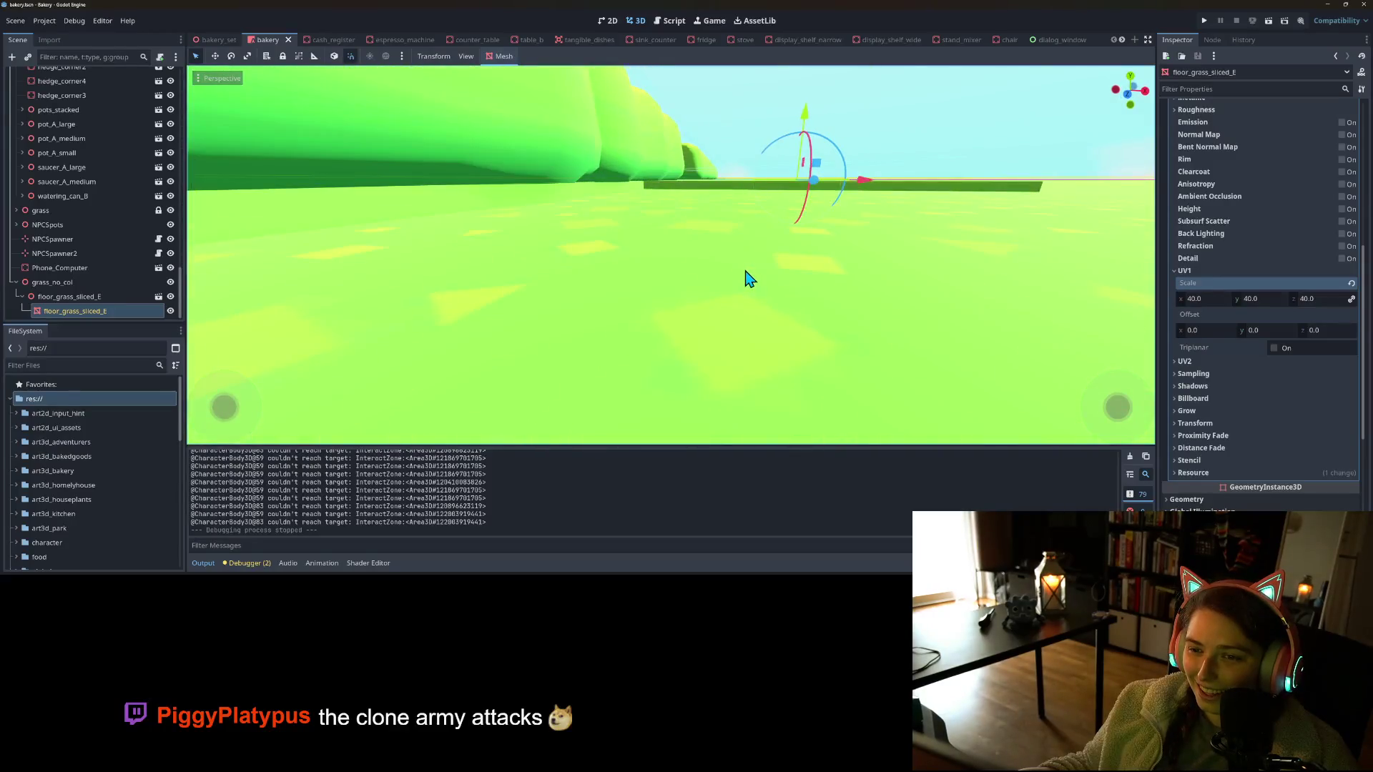
scroll(747, 277, "down", 4)
left_click(725, 220)
mouse_move(726, 221)
left_mouse_down()
mouse_move(692, 249)
mouse_move(683, 285)
mouse_move(644, 293)
left_mouse_up()
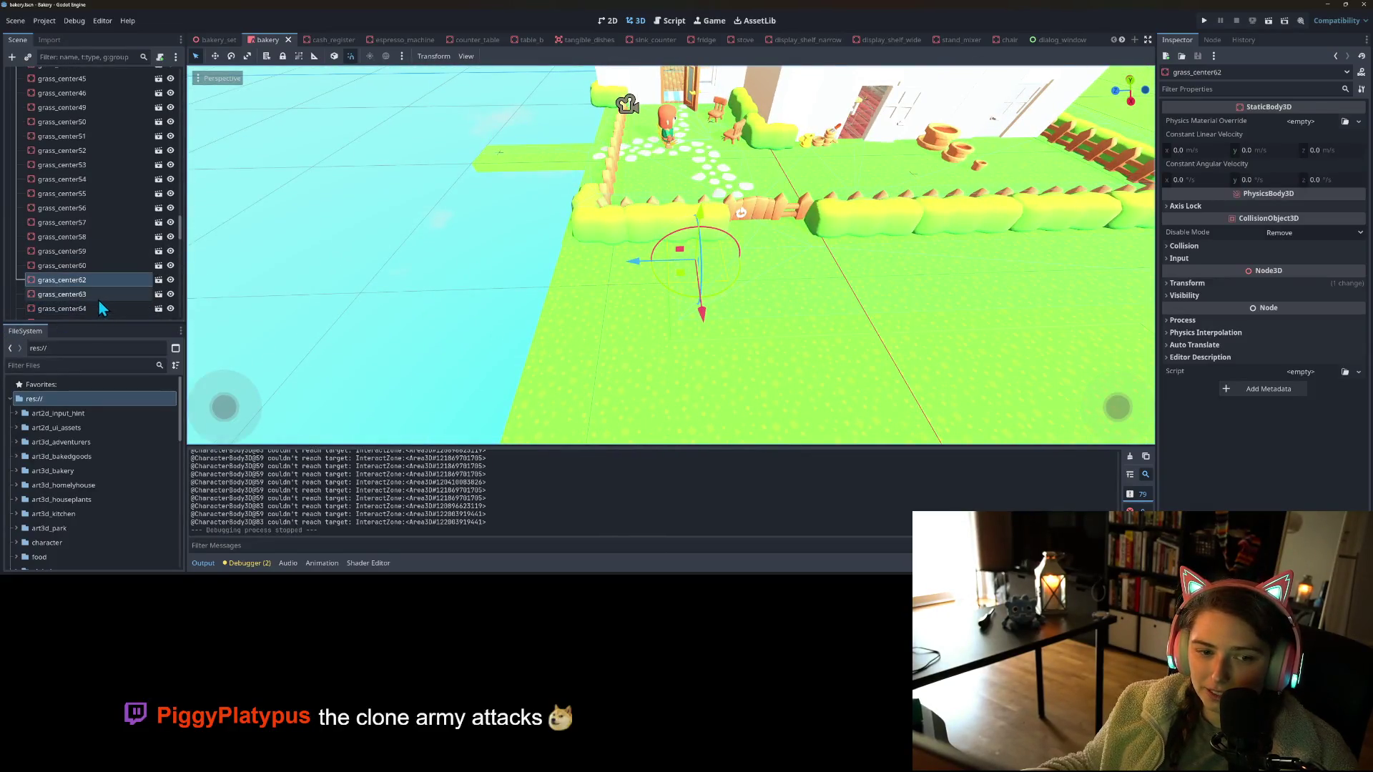
Select the grass_center63, grass_center60 and grass_center62 tiles, then check the lawn from the fence side
left_click(97, 295)
left_click(92, 284)
left_click(88, 266)
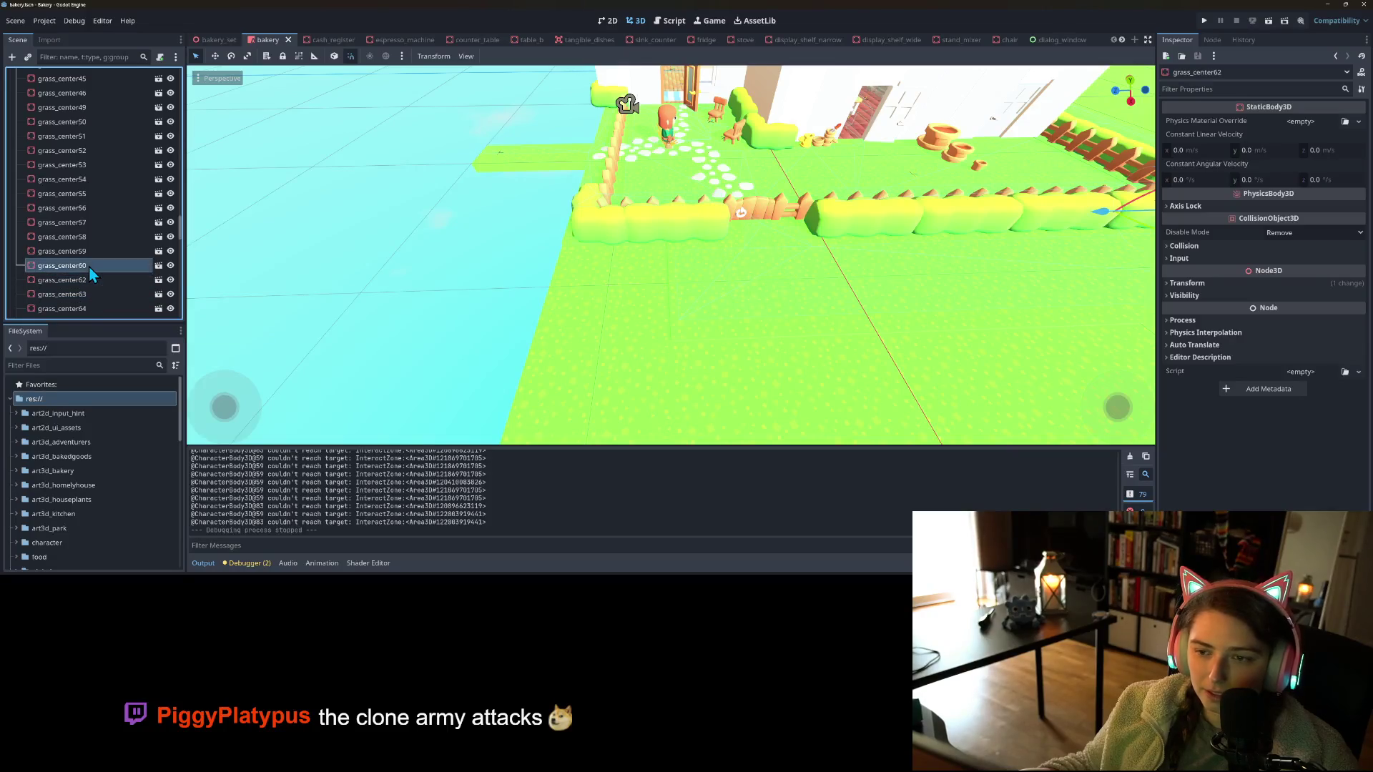
left_click(87, 278)
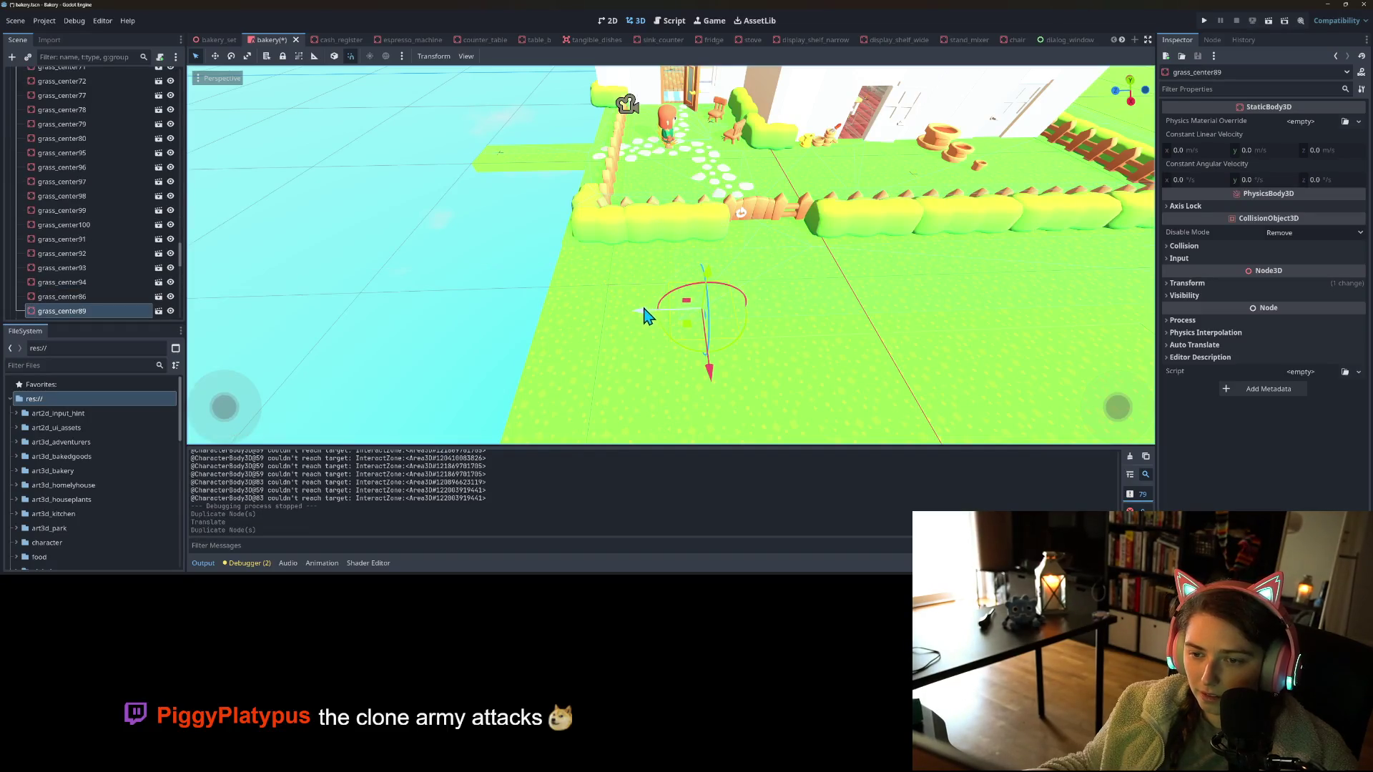
mouse_move(590, 322)
left_mouse_down()
mouse_move(687, 336)
mouse_move(758, 297)
mouse_move(722, 345)
mouse_move(710, 326)
left_mouse_up()
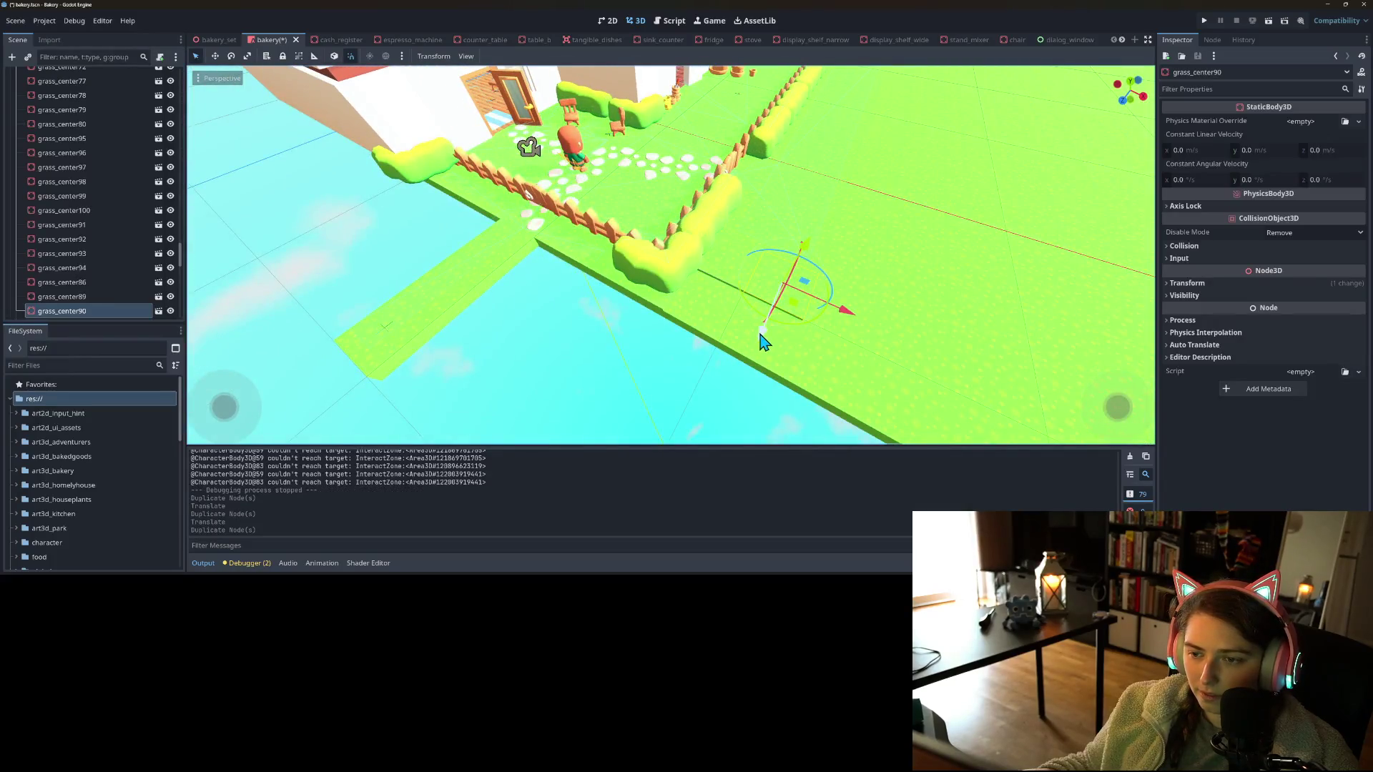
left_click(720, 272)
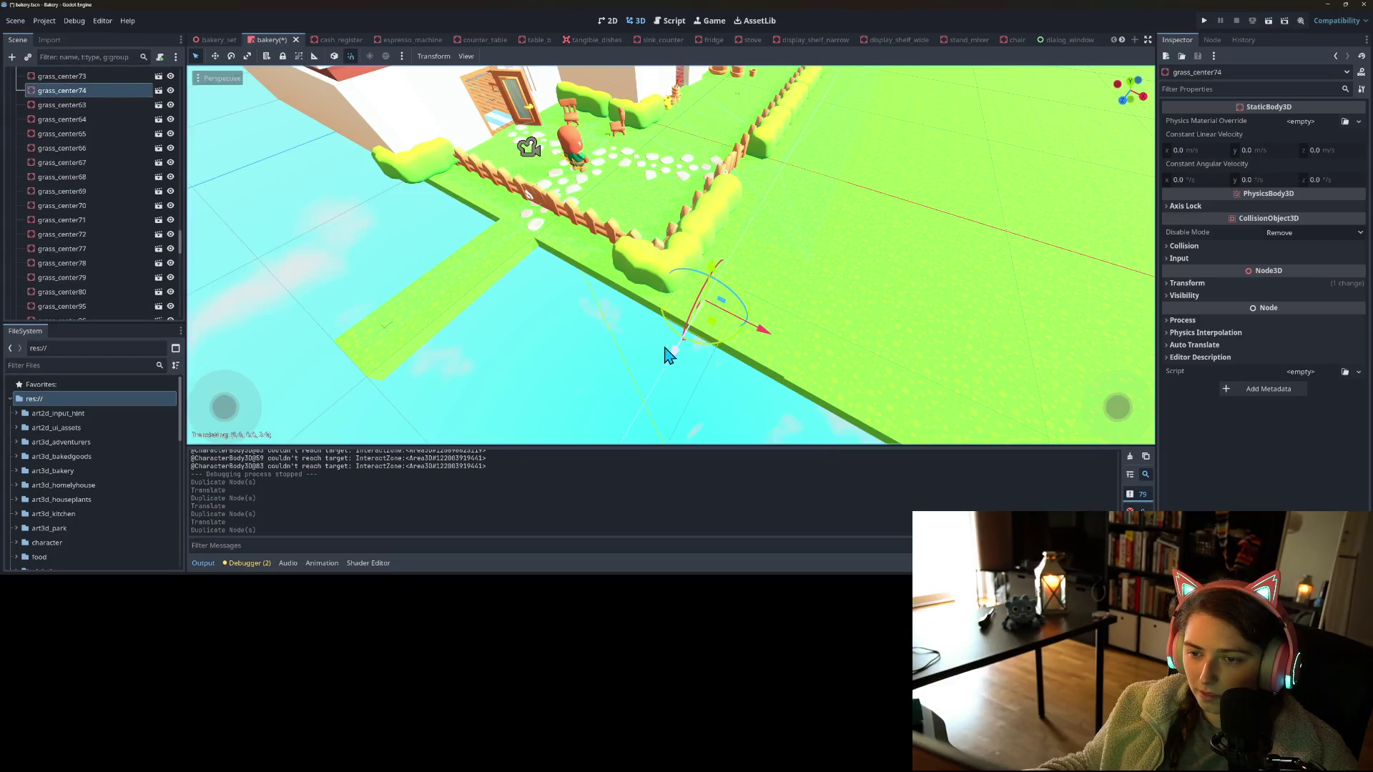
left_click_drag(664, 372, 733, 346)
left_click(887, 280)
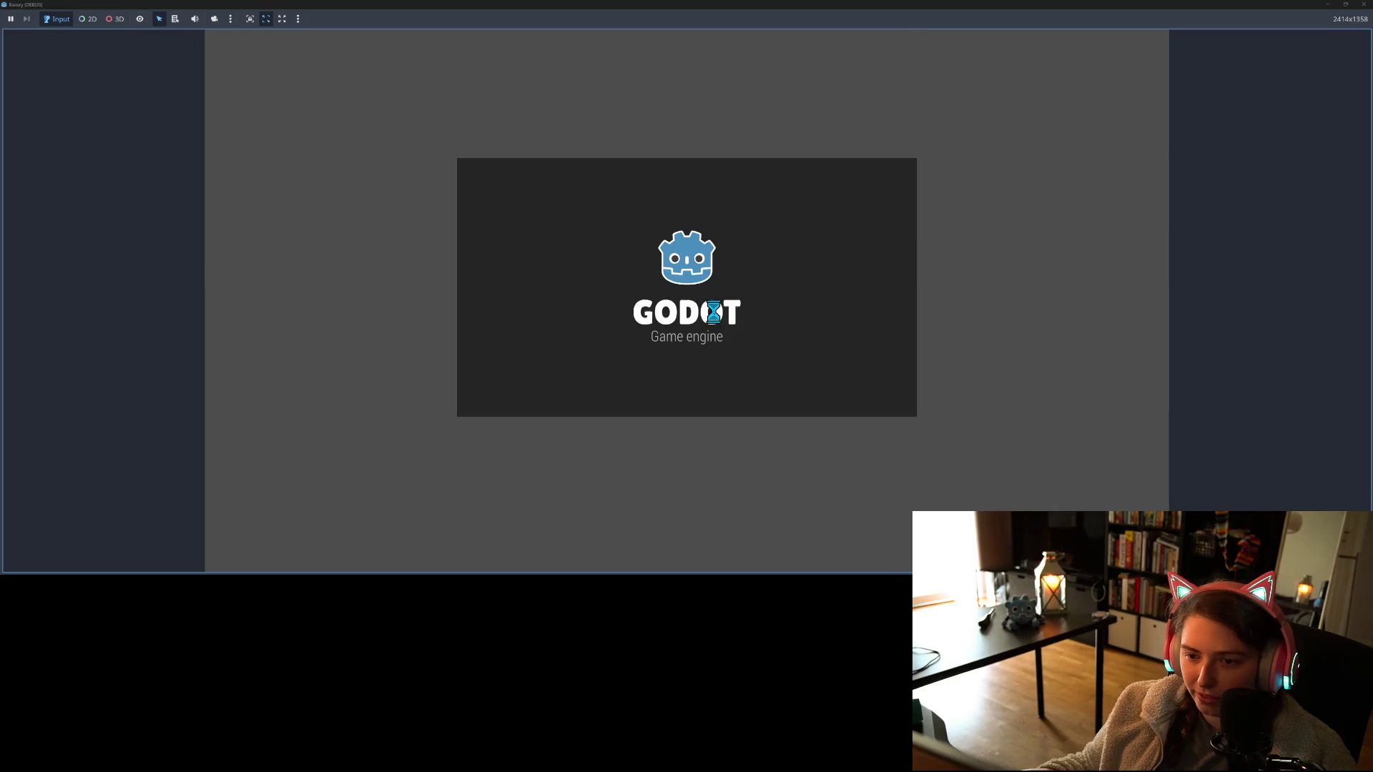
Walk the character along the fence to the house and toward the customers behind the fence
key("s")
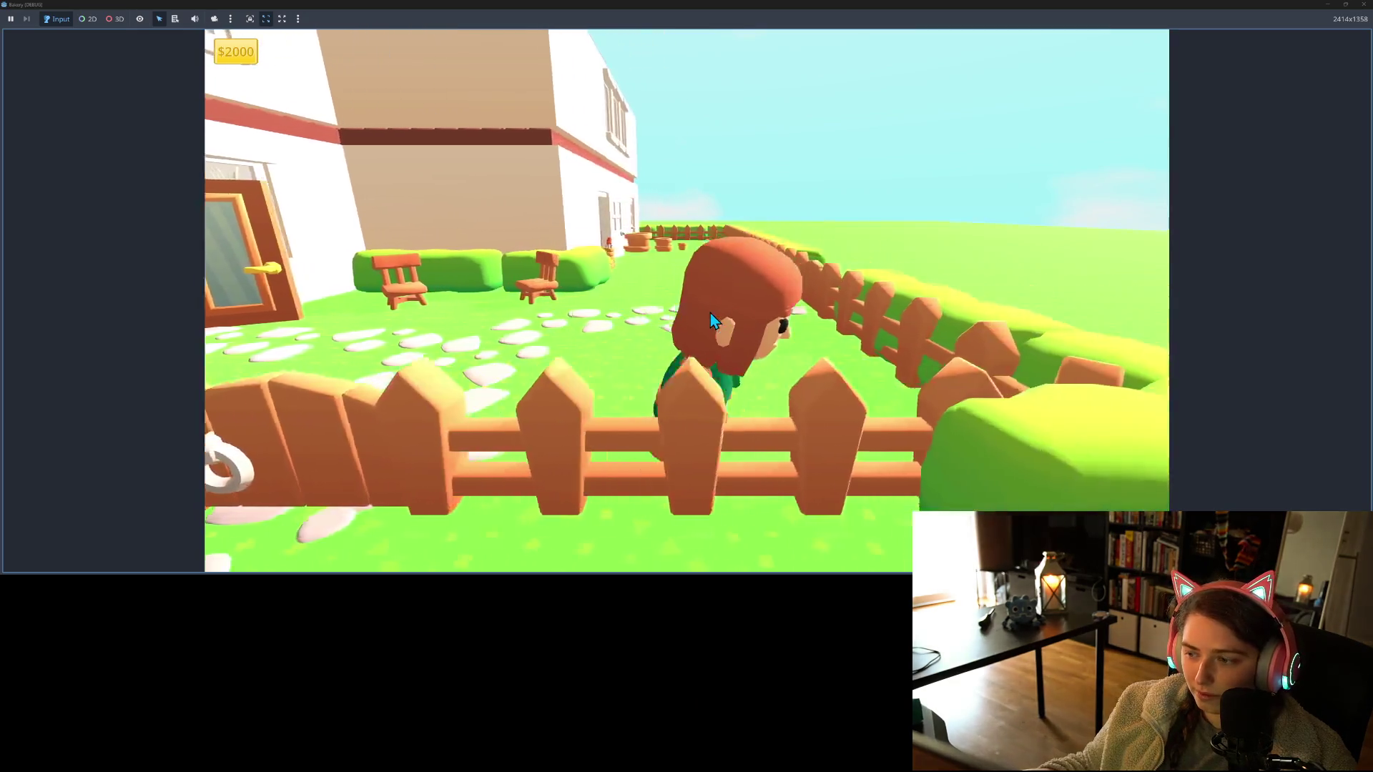
key("a")
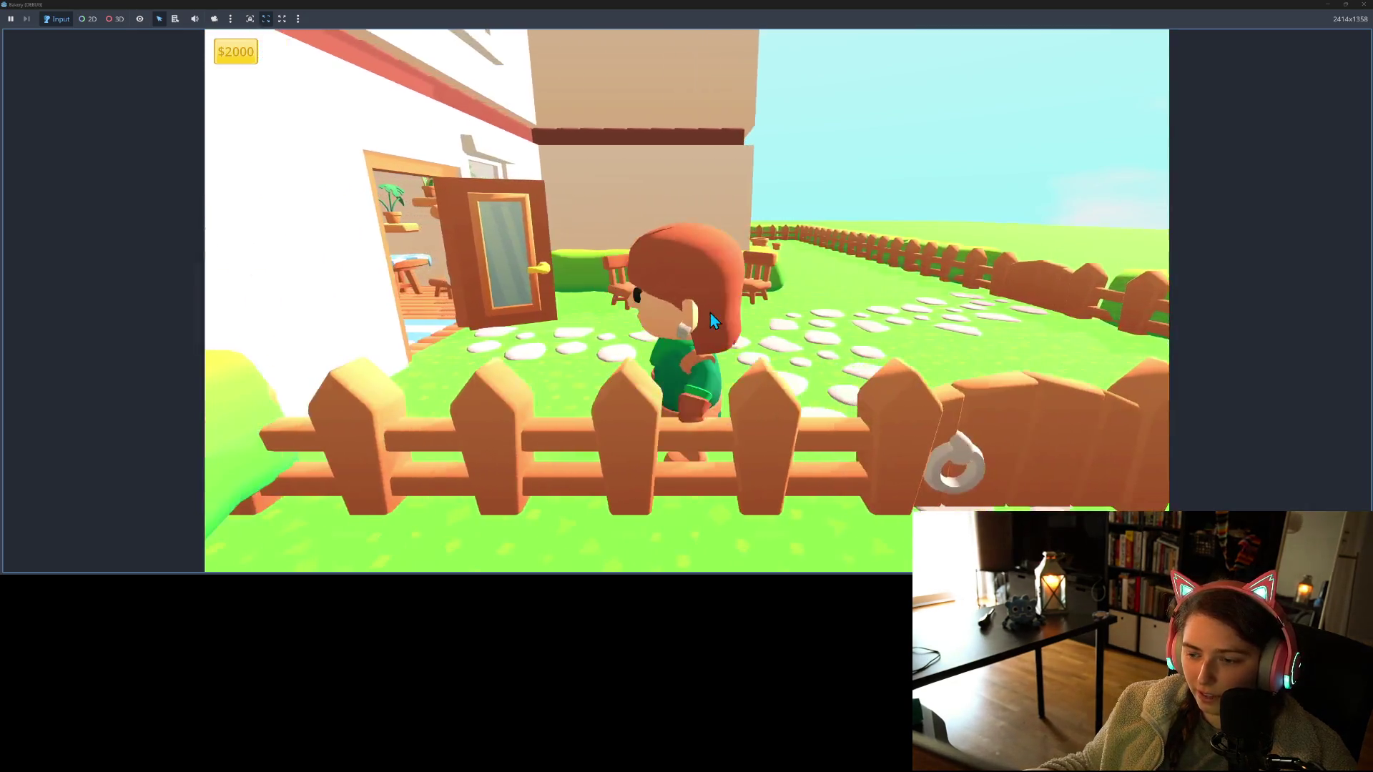
key("d")
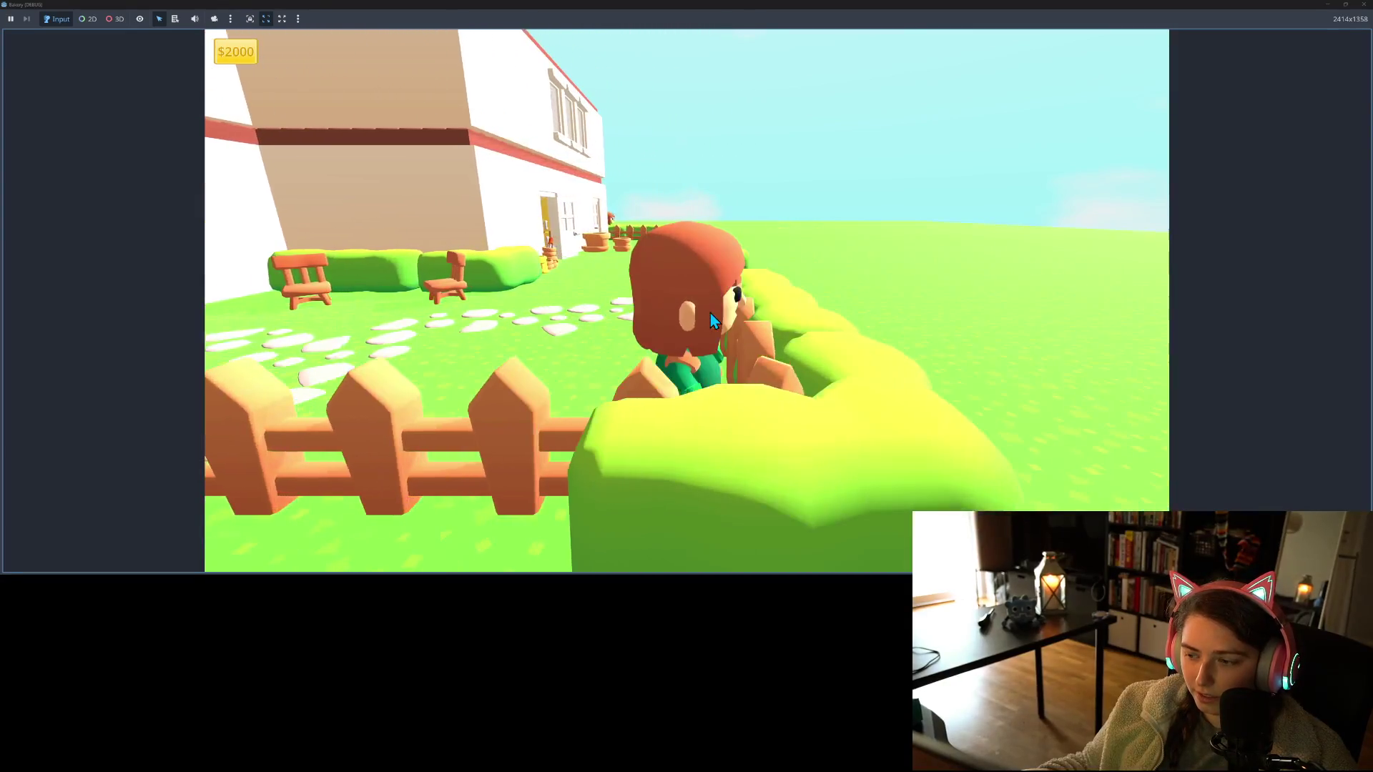
key("w")
key("s")
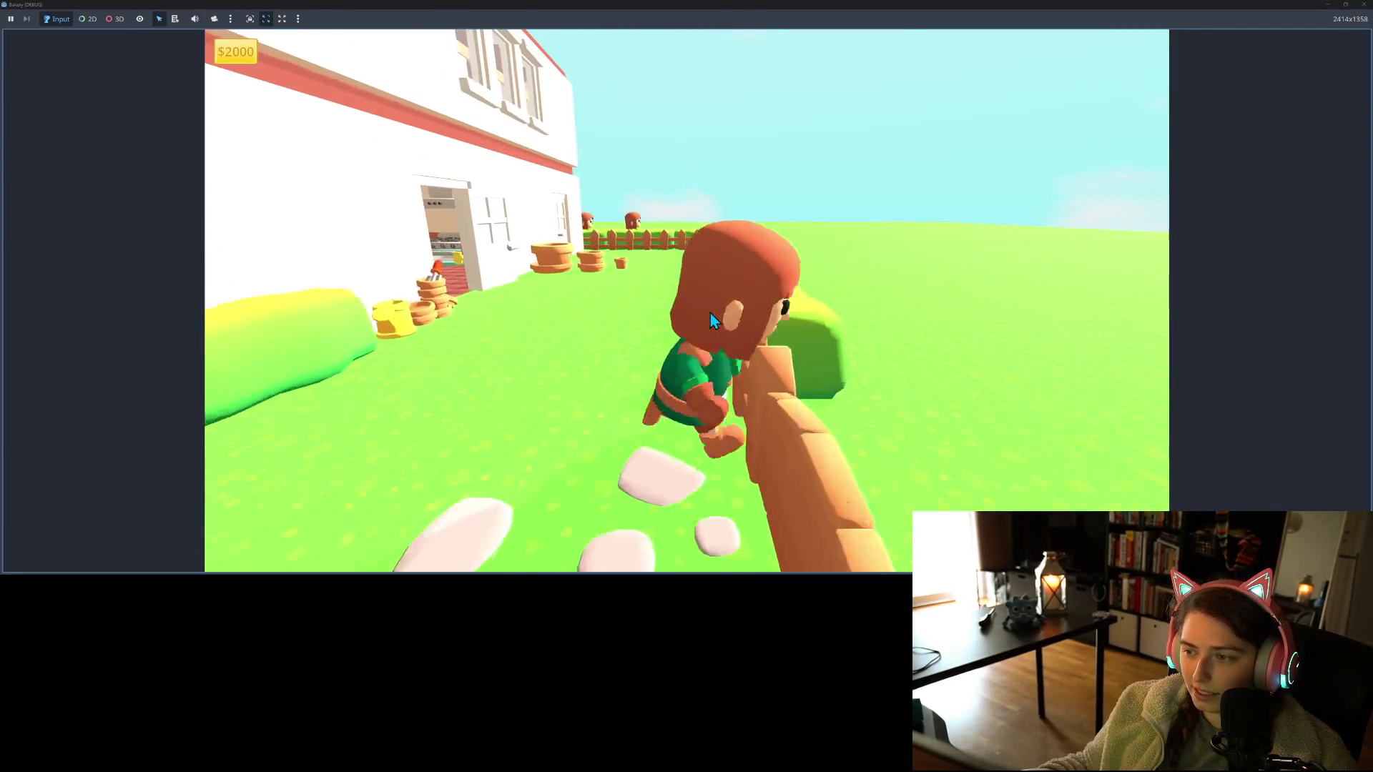
key("w")
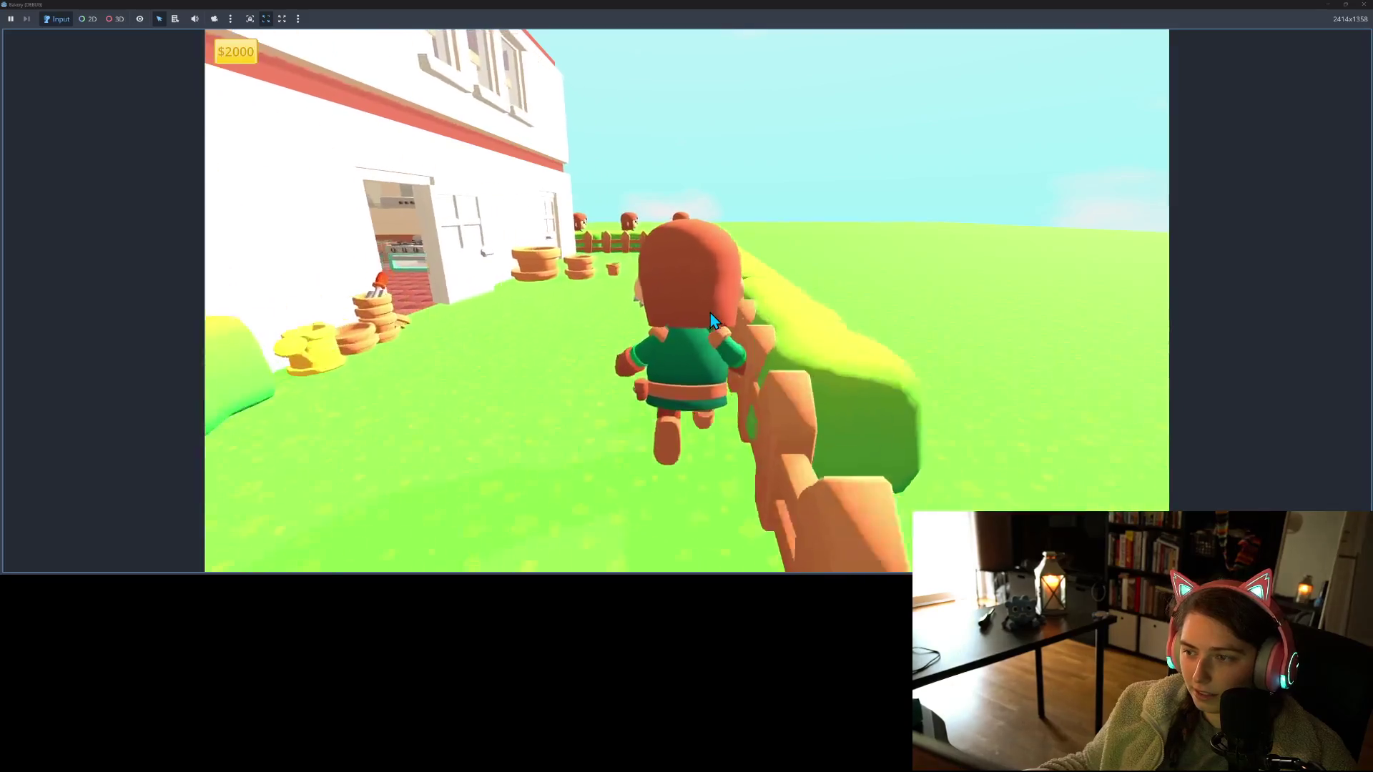
key("a")
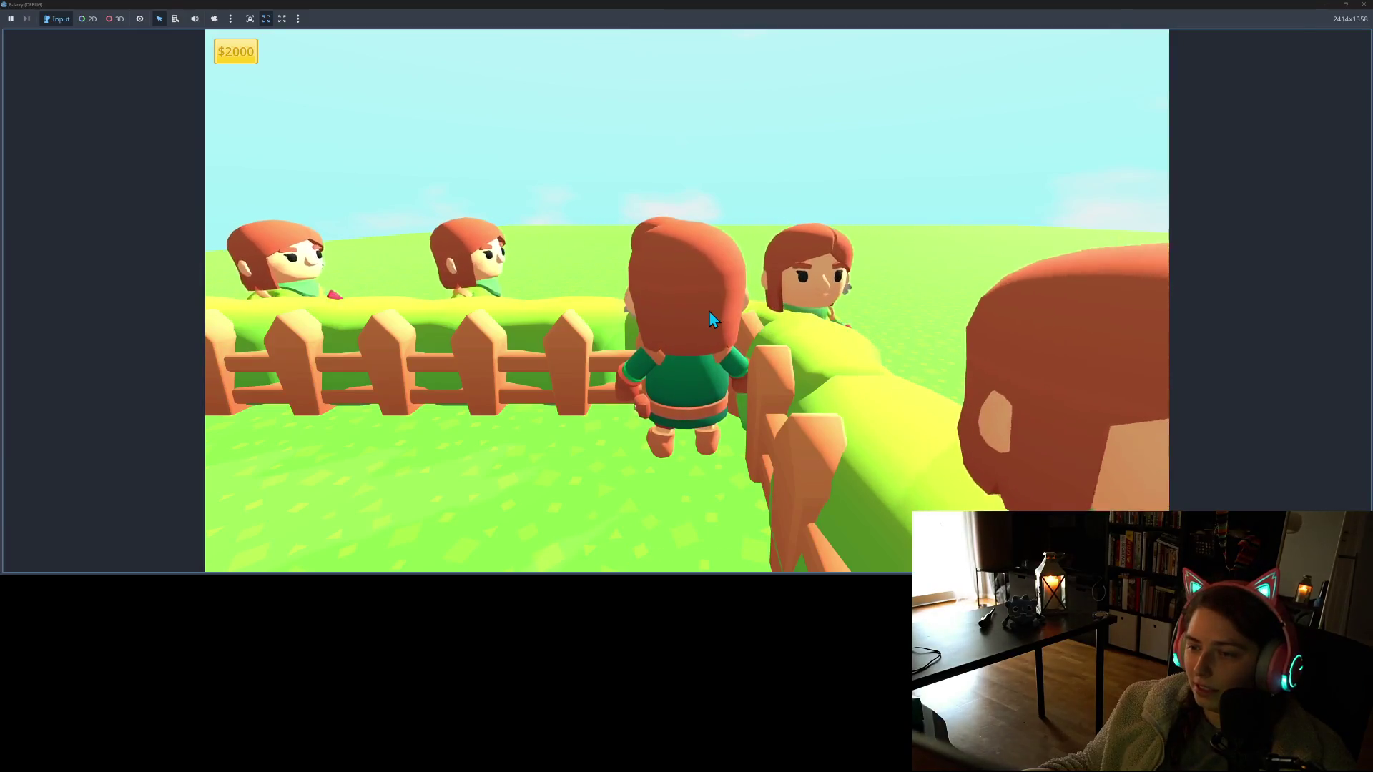
key("s")
key("w")
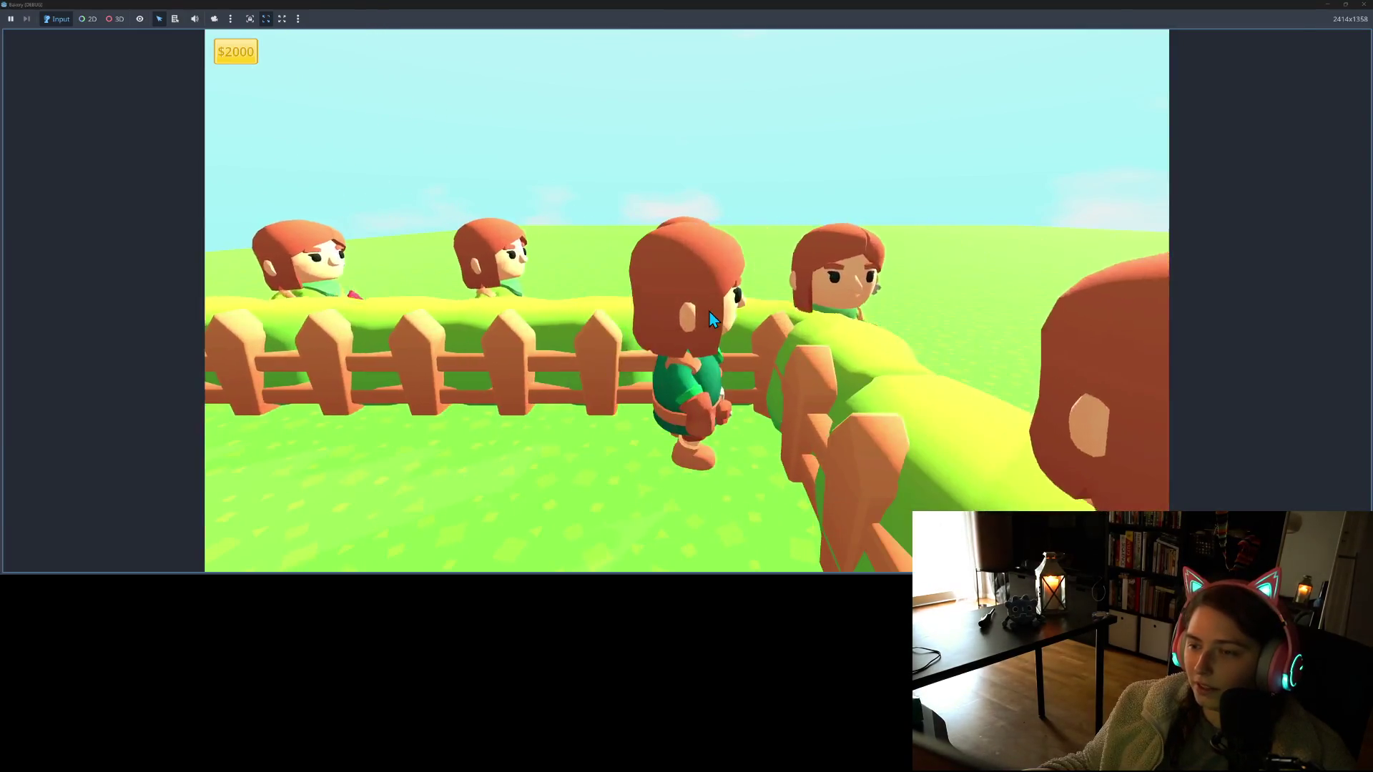
Cross the stepping stones, walk toward the hedge and back, then close the game
key("s")
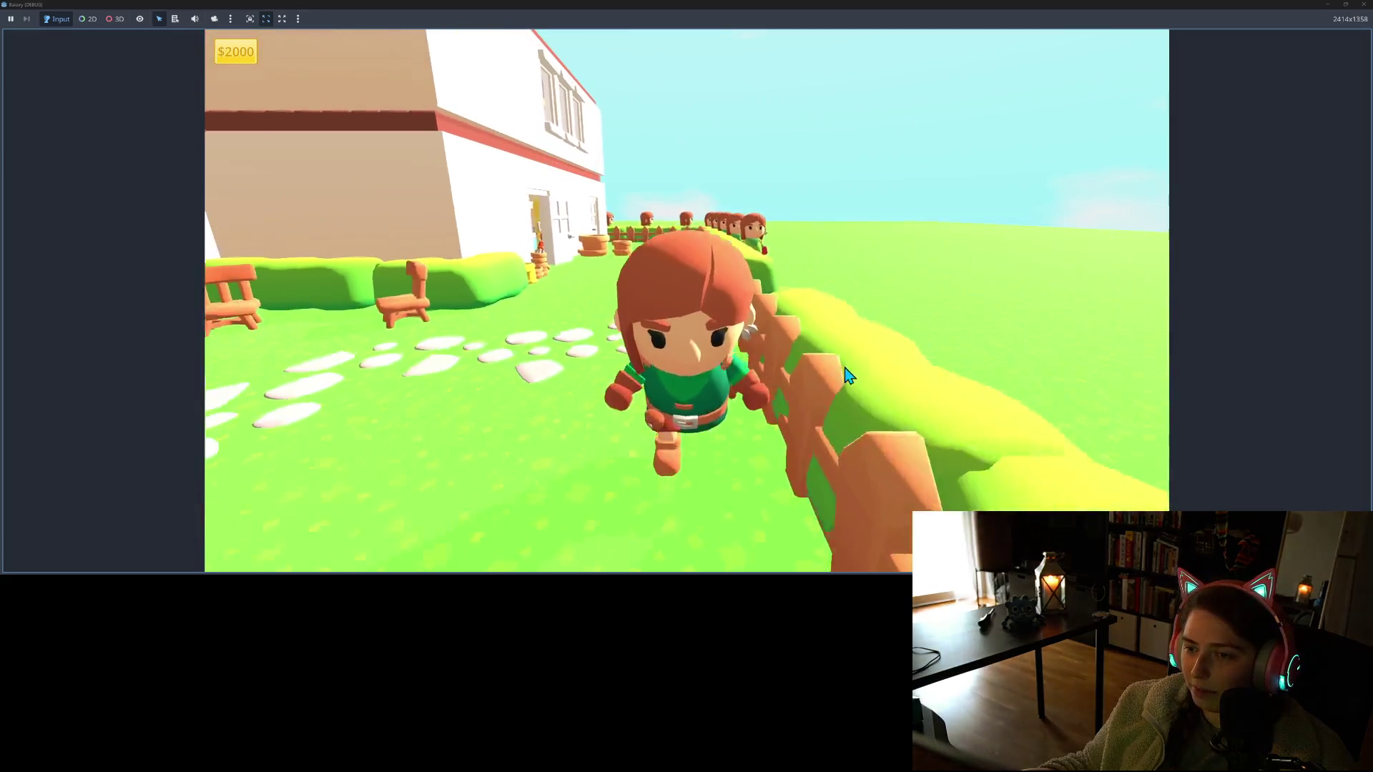
key("a")
key("a")
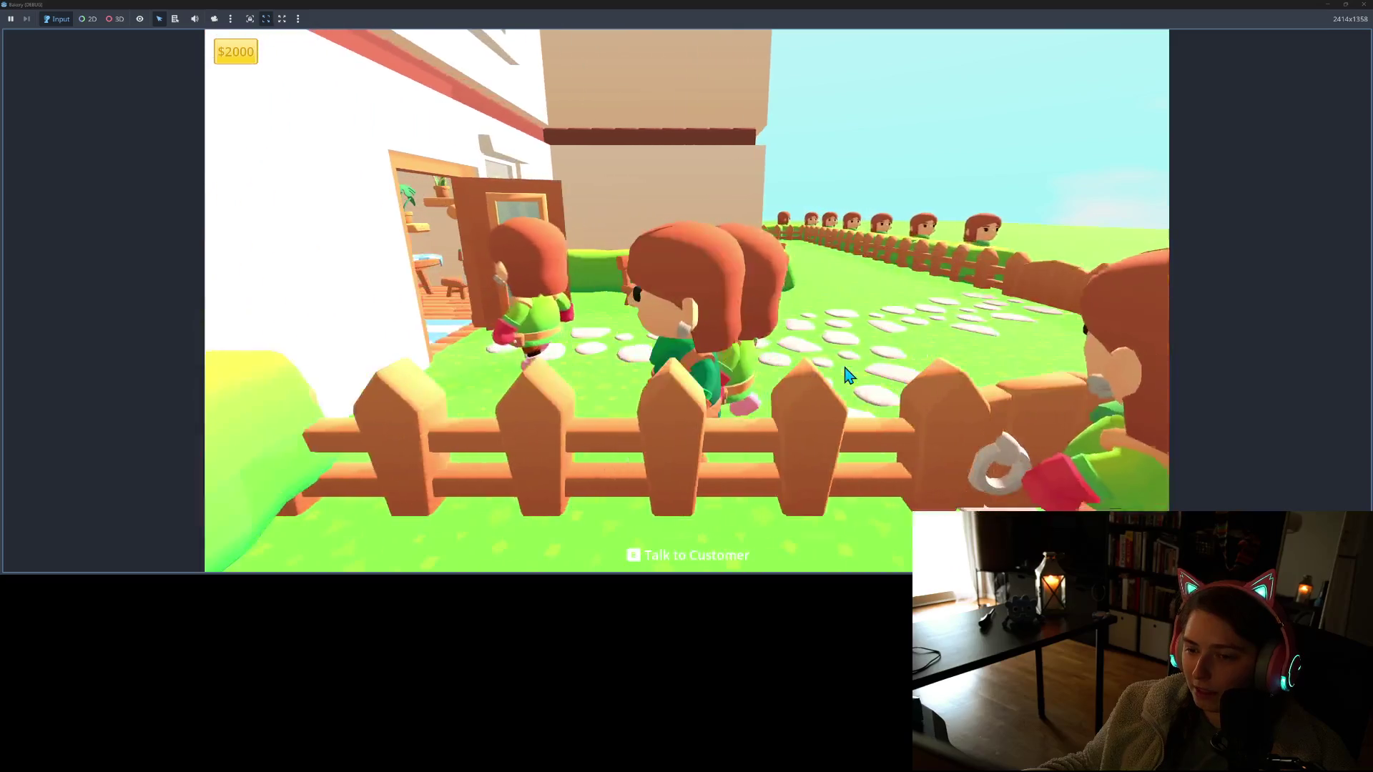
key("d")
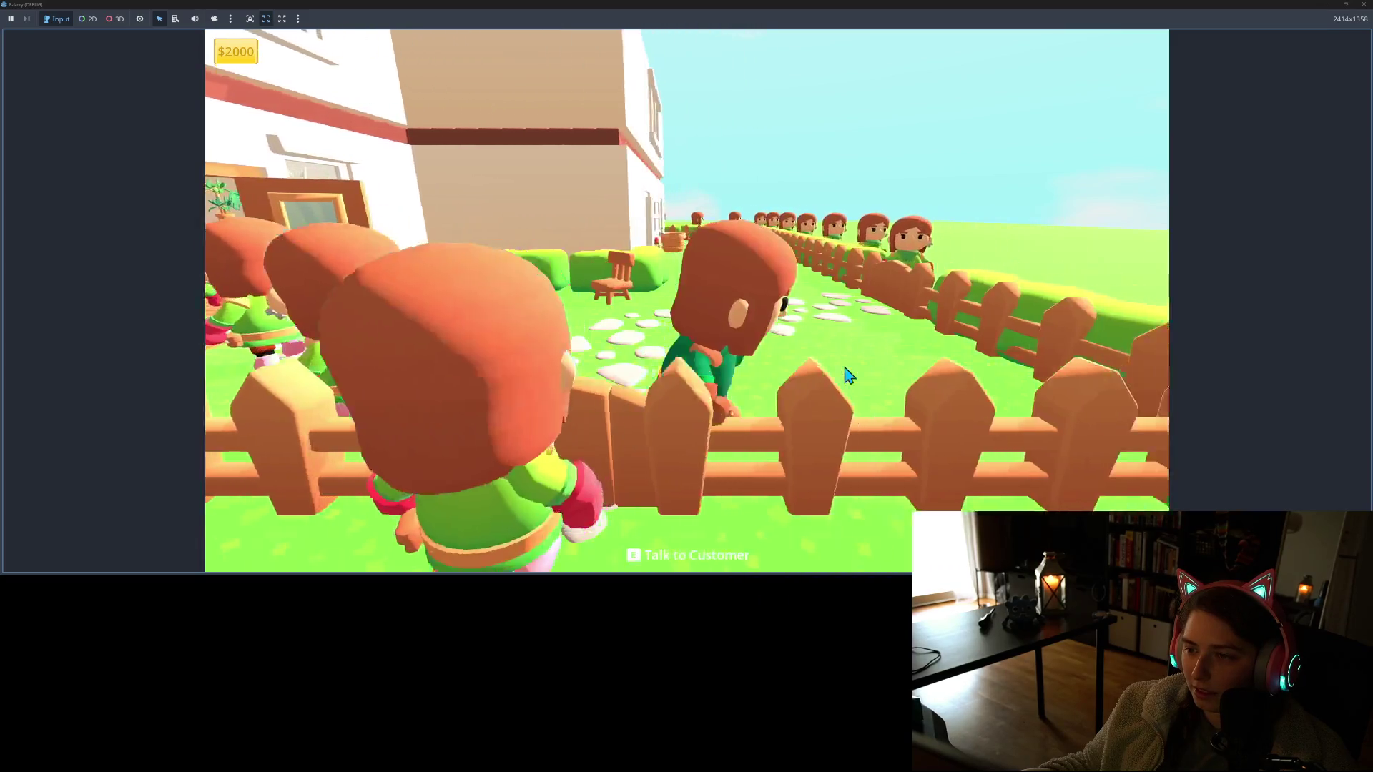
key("a")
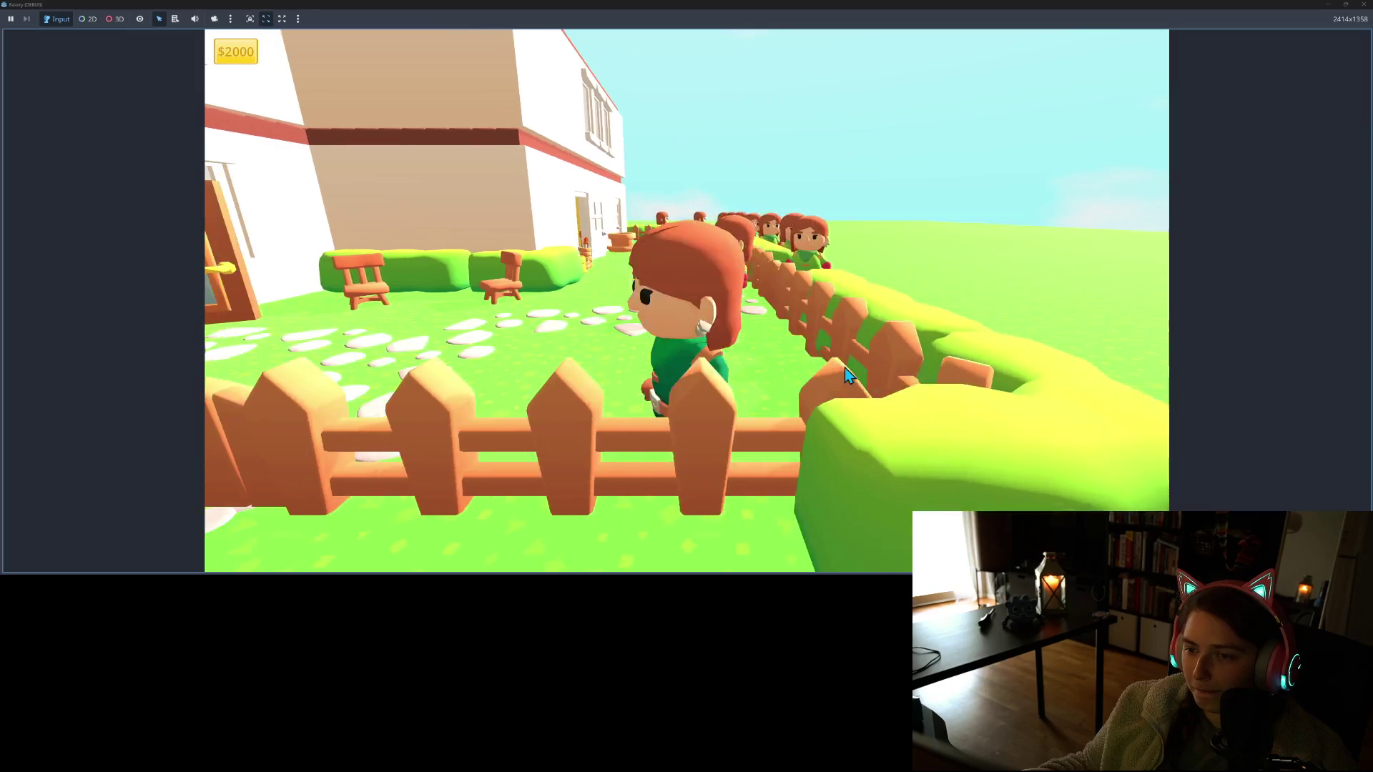
key("d")
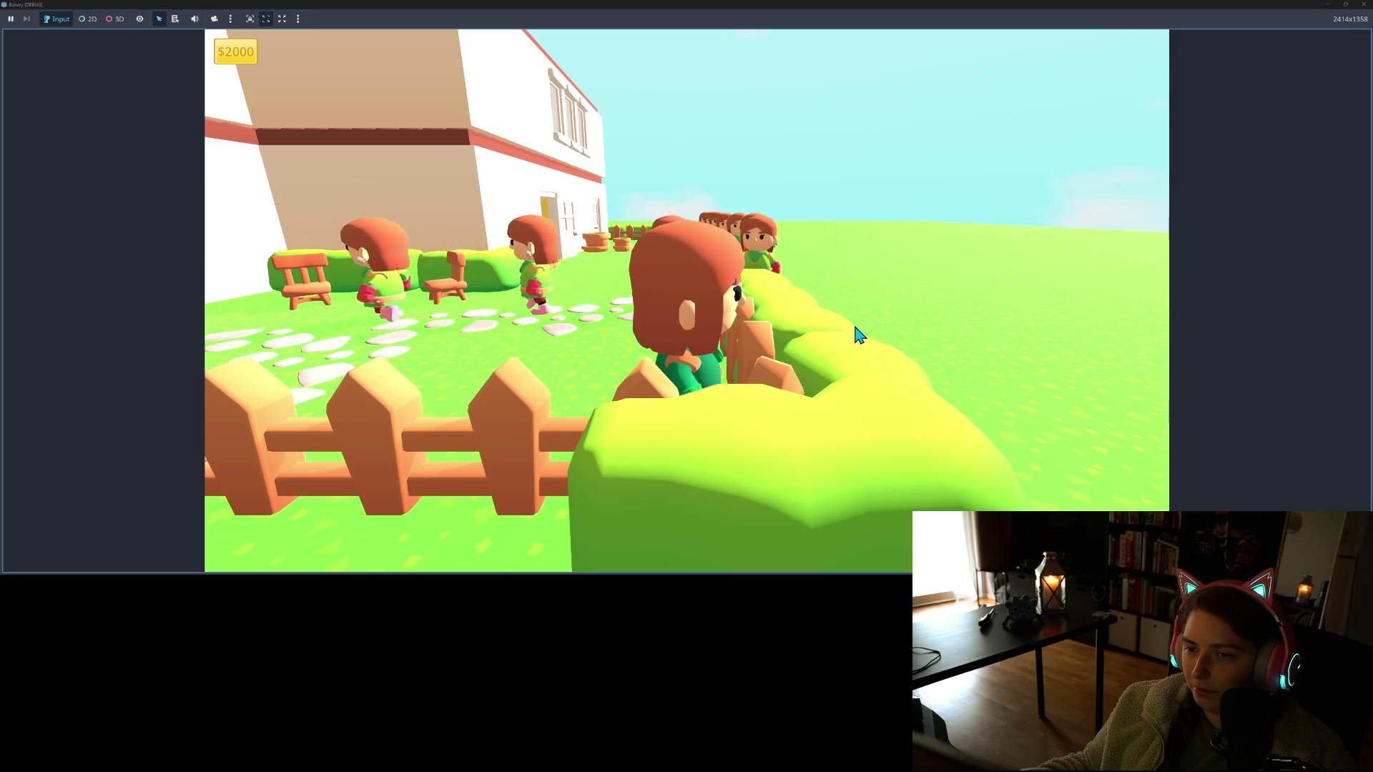
key("a")
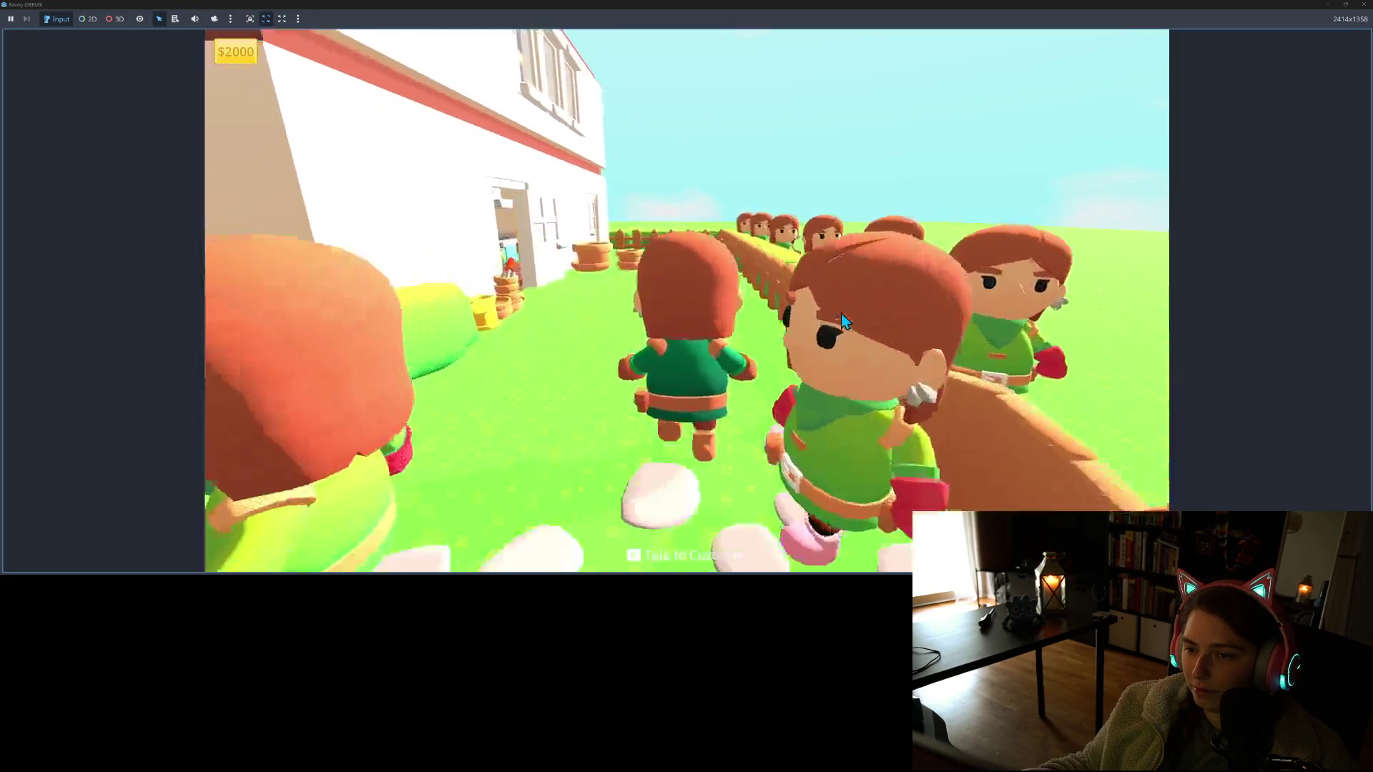
key("d")
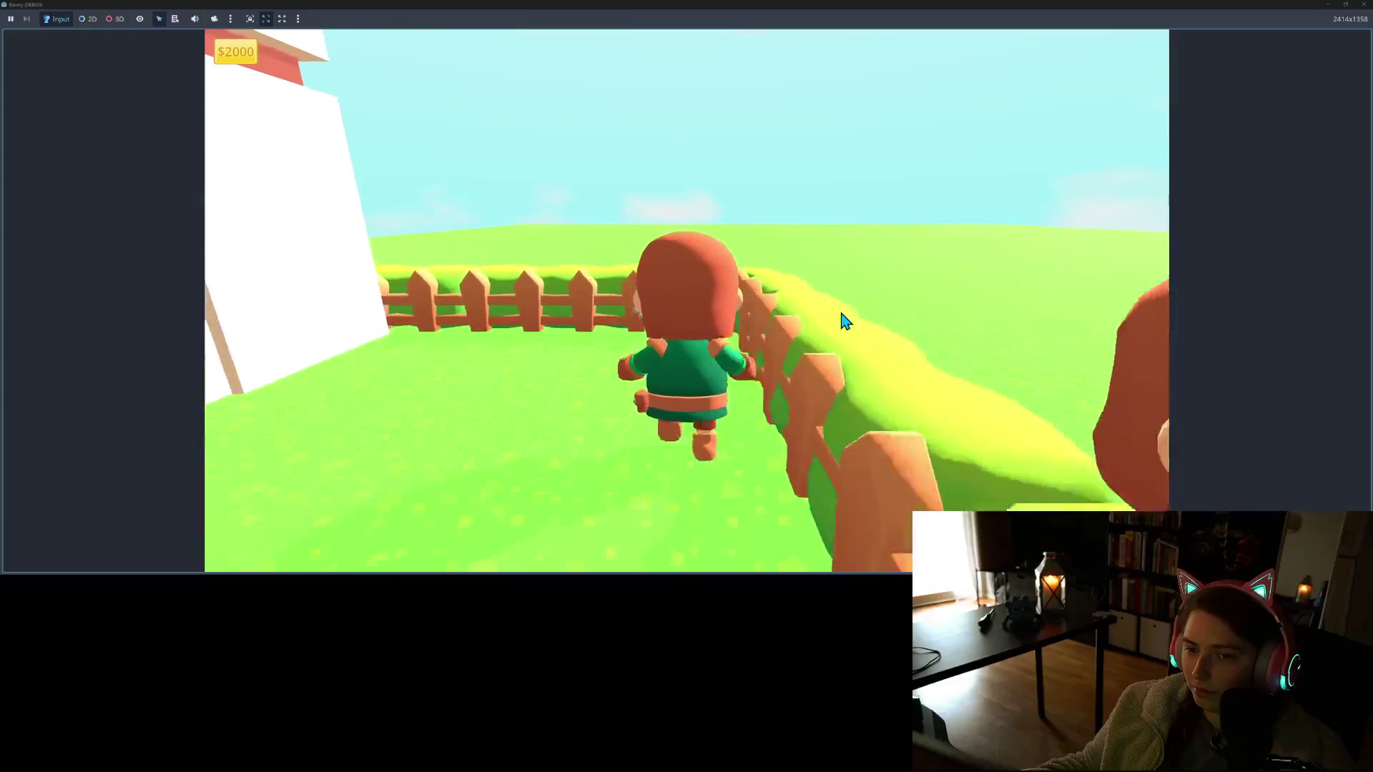
left_click(1363, 6)
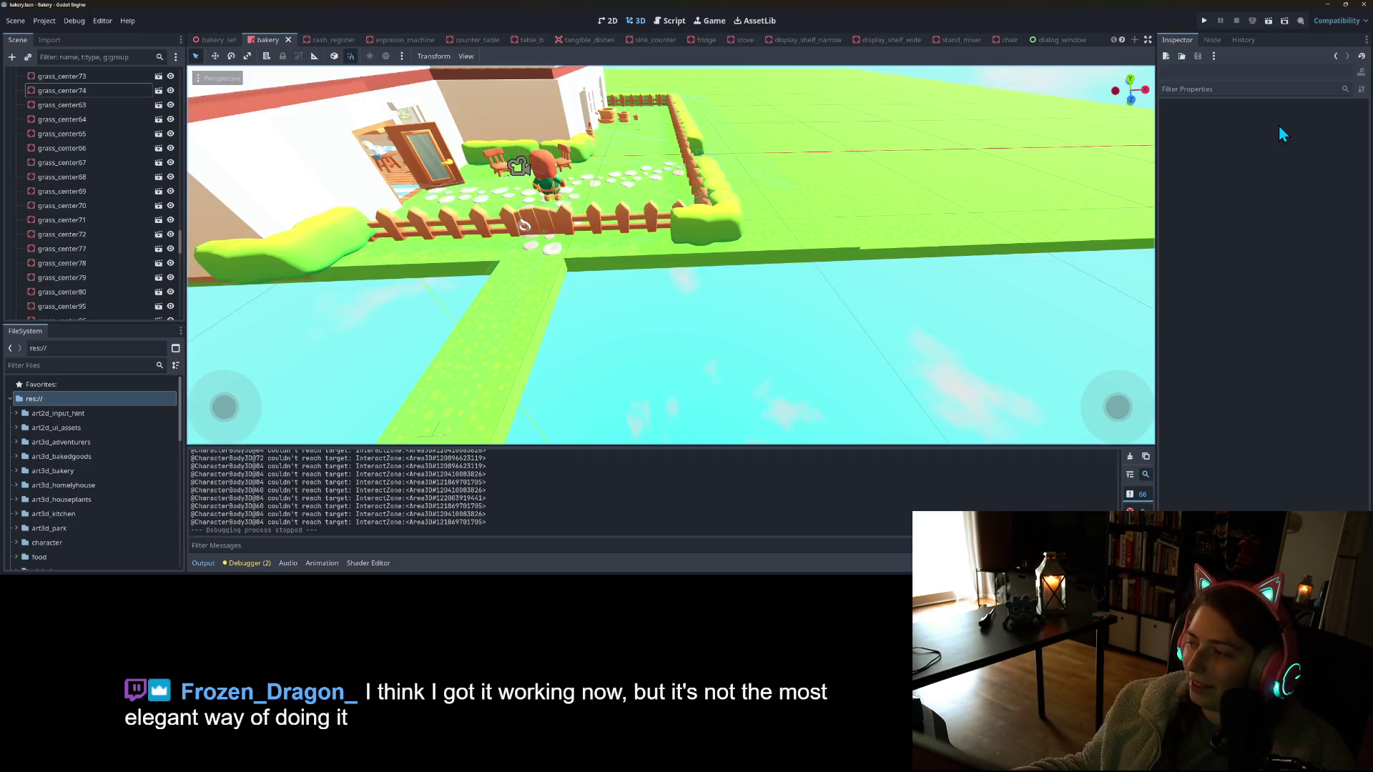
scroll(946, 277, "down", 5)
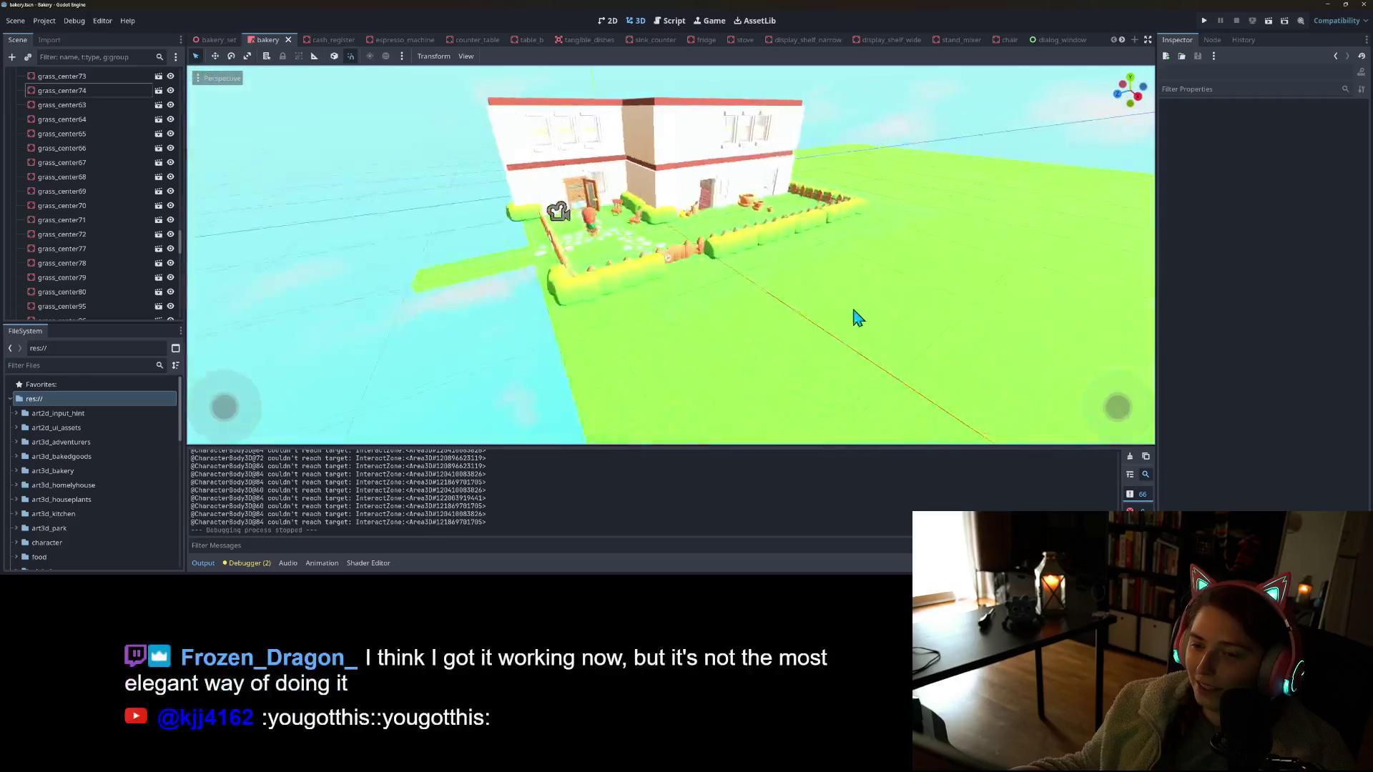
scroll(787, 309, "up", 5)
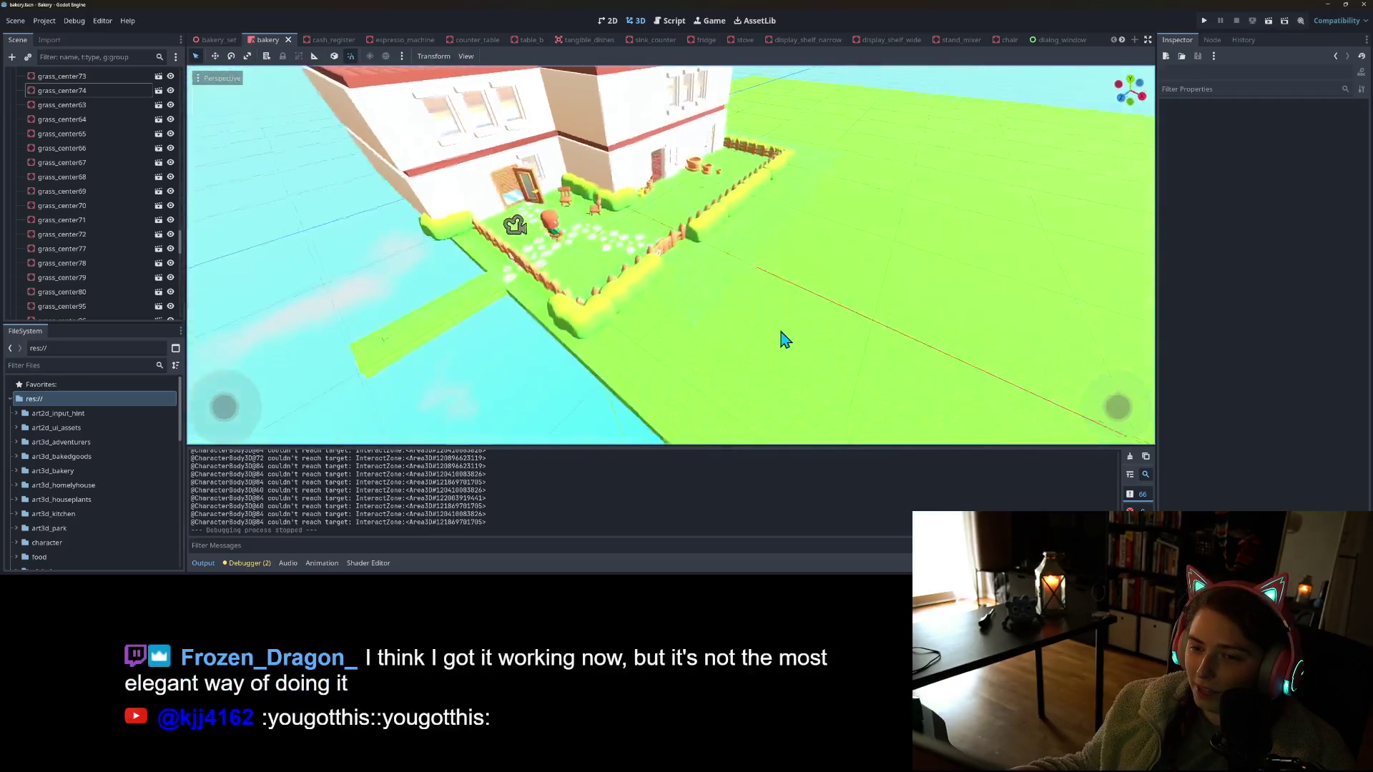
mouse_move(893, 216)
left_mouse_down()
mouse_move(737, 293)
mouse_move(785, 285)
mouse_move(695, 265)
mouse_move(687, 336)
mouse_move(653, 276)
mouse_move(685, 280)
mouse_move(643, 325)
mouse_move(594, 315)
mouse_move(730, 260)
mouse_move(729, 233)
mouse_move(748, 224)
mouse_move(734, 274)
left_mouse_up()
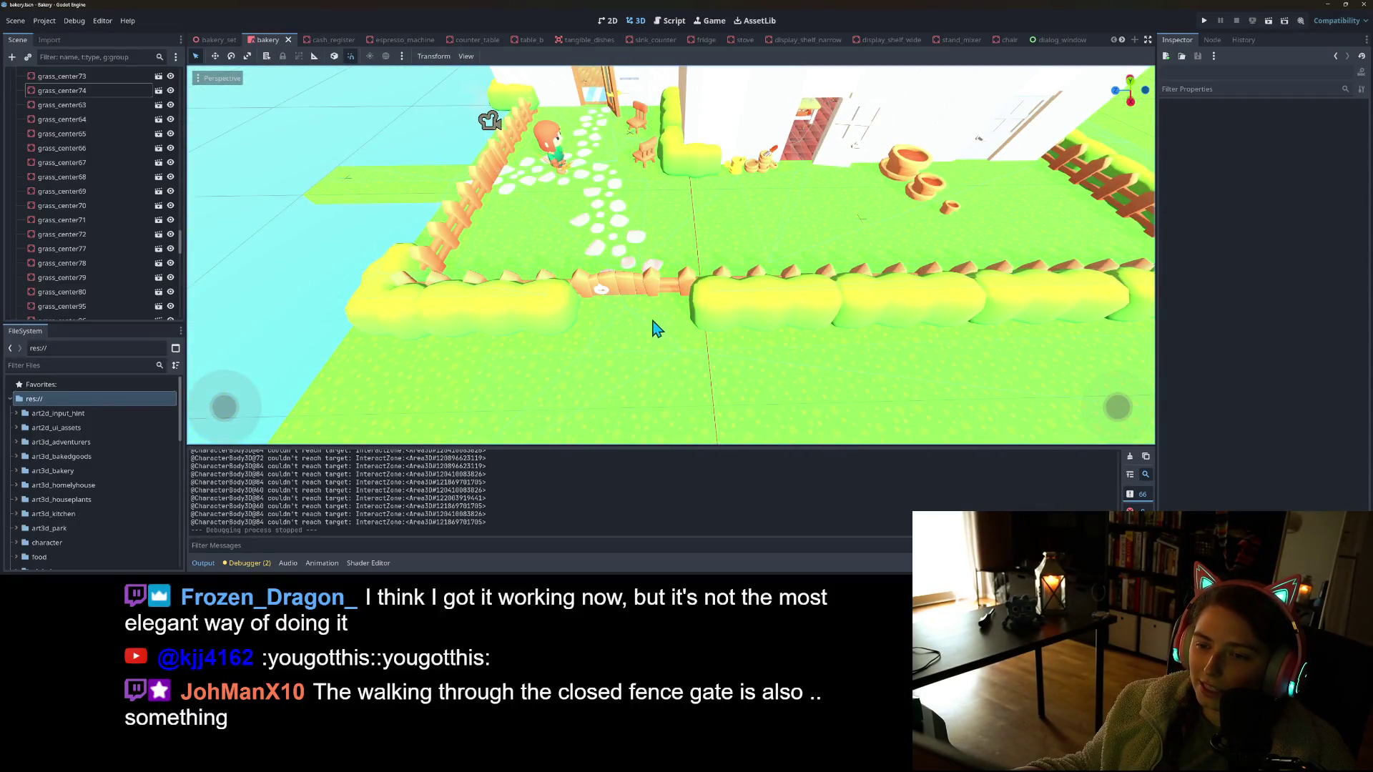
mouse_move(639, 315)
left_mouse_down()
mouse_move(679, 286)
mouse_move(688, 324)
mouse_move(776, 331)
mouse_move(986, 260)
left_mouse_up()
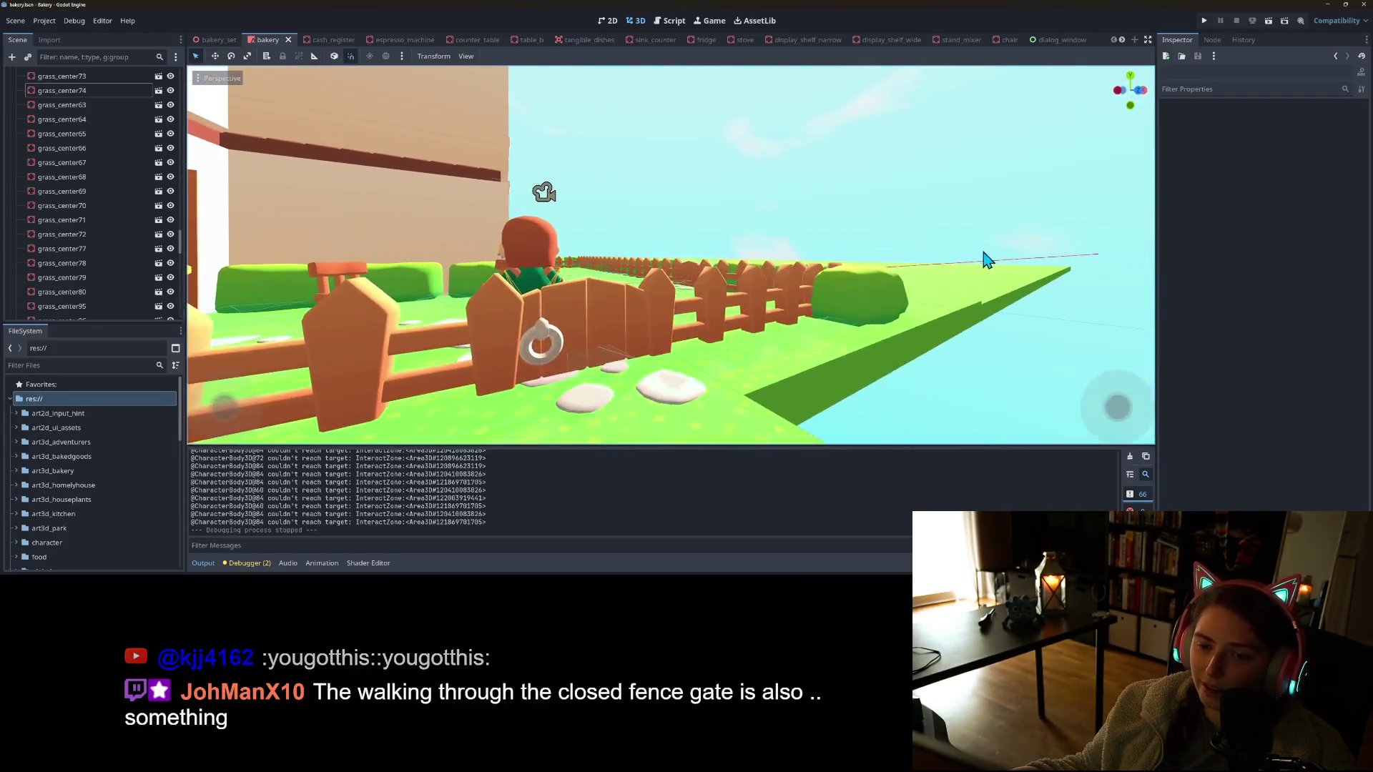
mouse_move(687, 336)
left_mouse_down()
mouse_move(668, 367)
mouse_move(685, 381)
mouse_move(769, 349)
mouse_move(831, 347)
left_mouse_up()
mouse_move(815, 407)
left_mouse_down()
mouse_move(769, 362)
mouse_move(638, 344)
left_mouse_up()
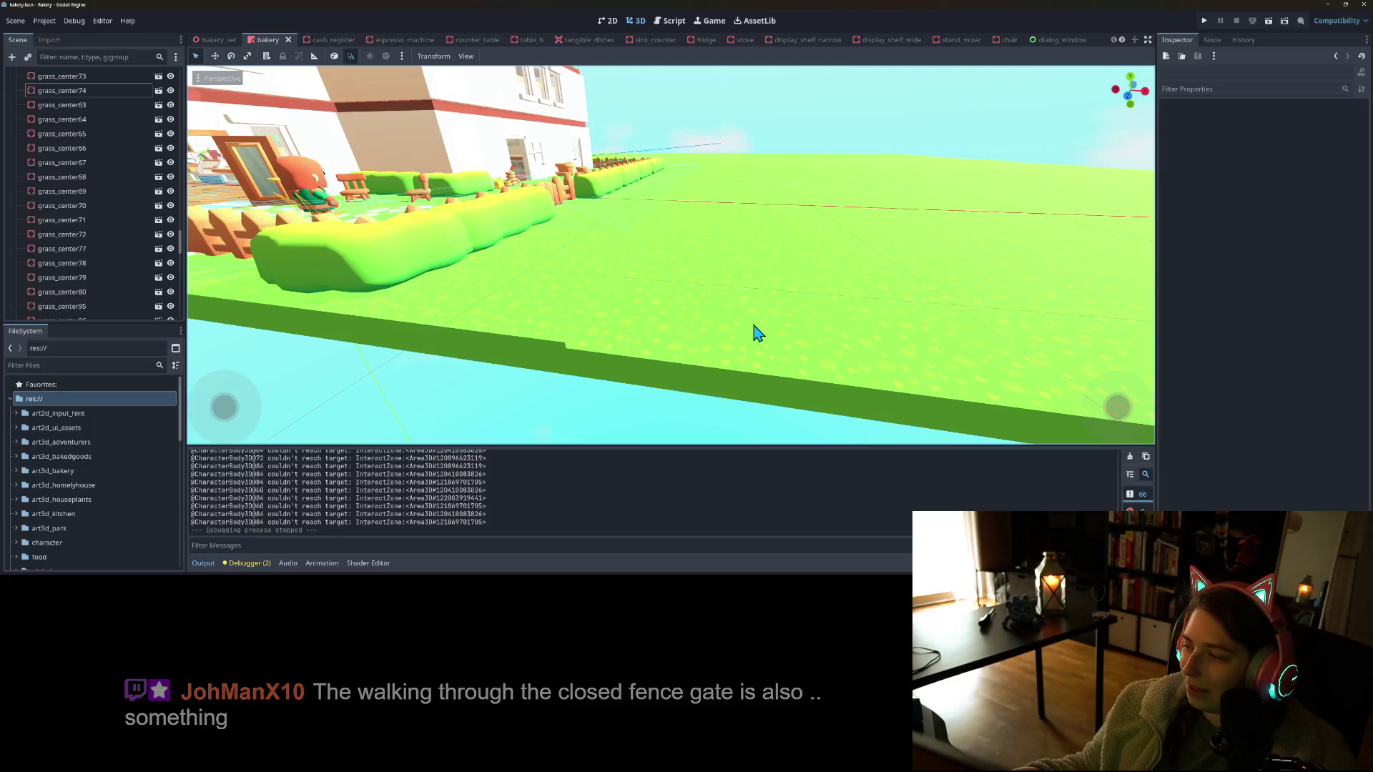
mouse_move(766, 258)
left_mouse_down()
mouse_move(515, 288)
mouse_move(604, 285)
mouse_move(551, 307)
mouse_move(637, 309)
mouse_move(480, 322)
left_mouse_up()
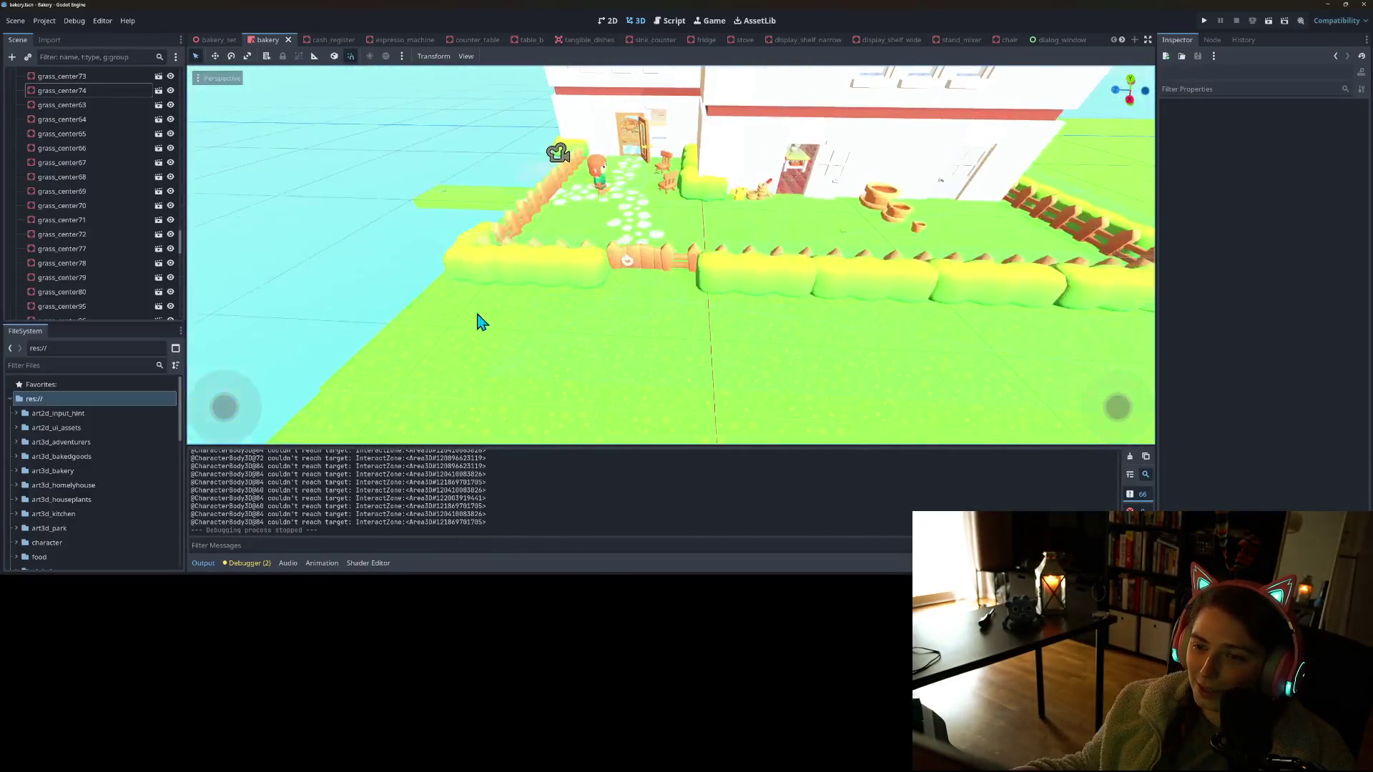
Select fence_gate_single2 and adjust the snapping increment settings
left_click(653, 269)
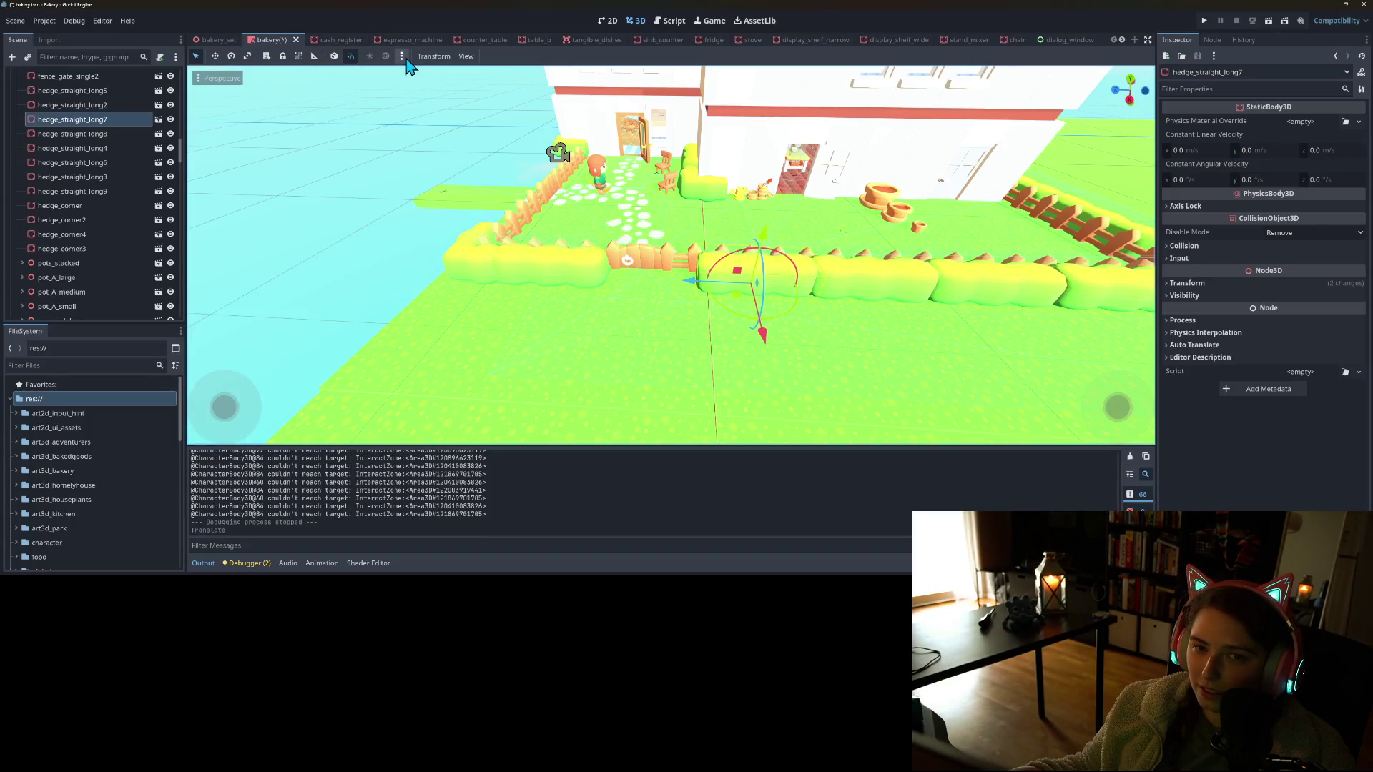
left_click(450, 103)
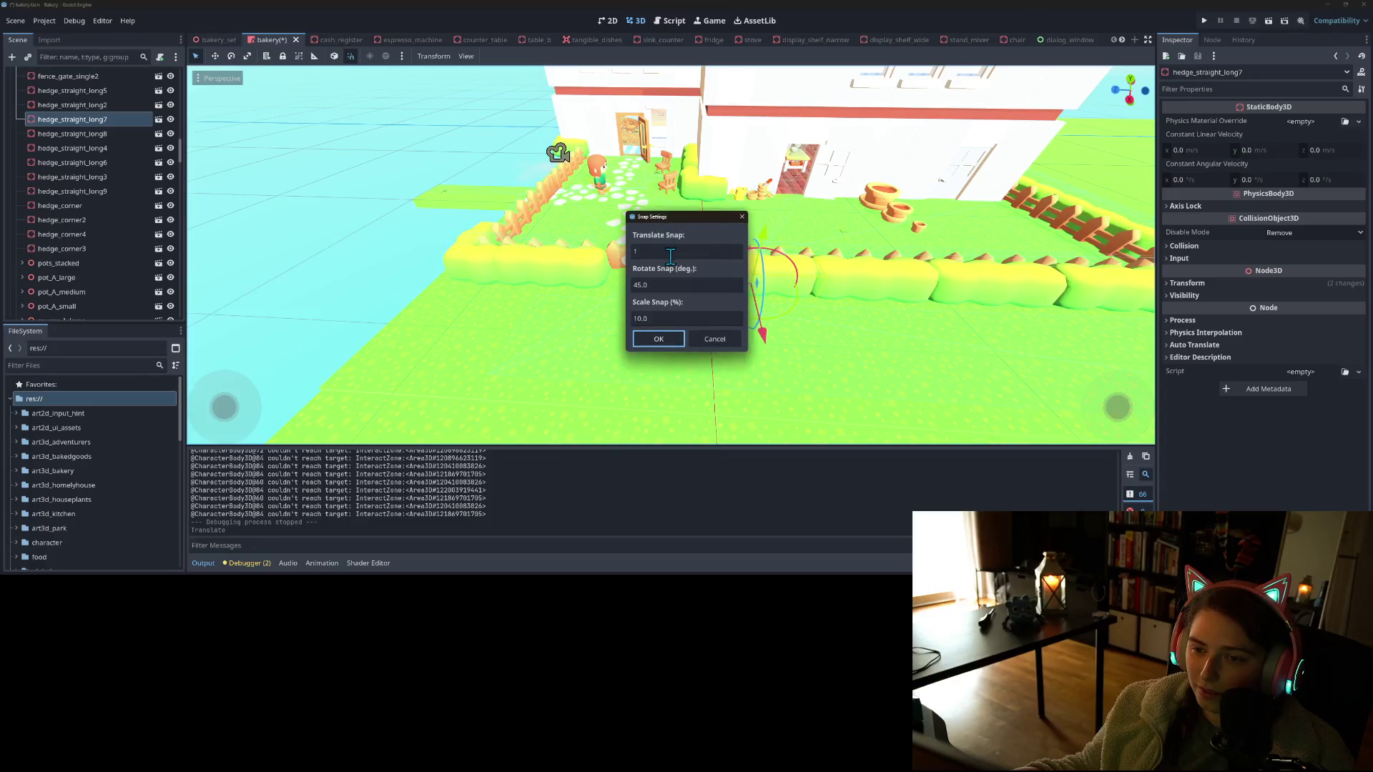
left_click(671, 342)
Inspect the hedge row, selecting hedge_straight_long2, hedge_straight_long3, then hedge_straight_long7
left_click_drag(686, 293, 686, 294)
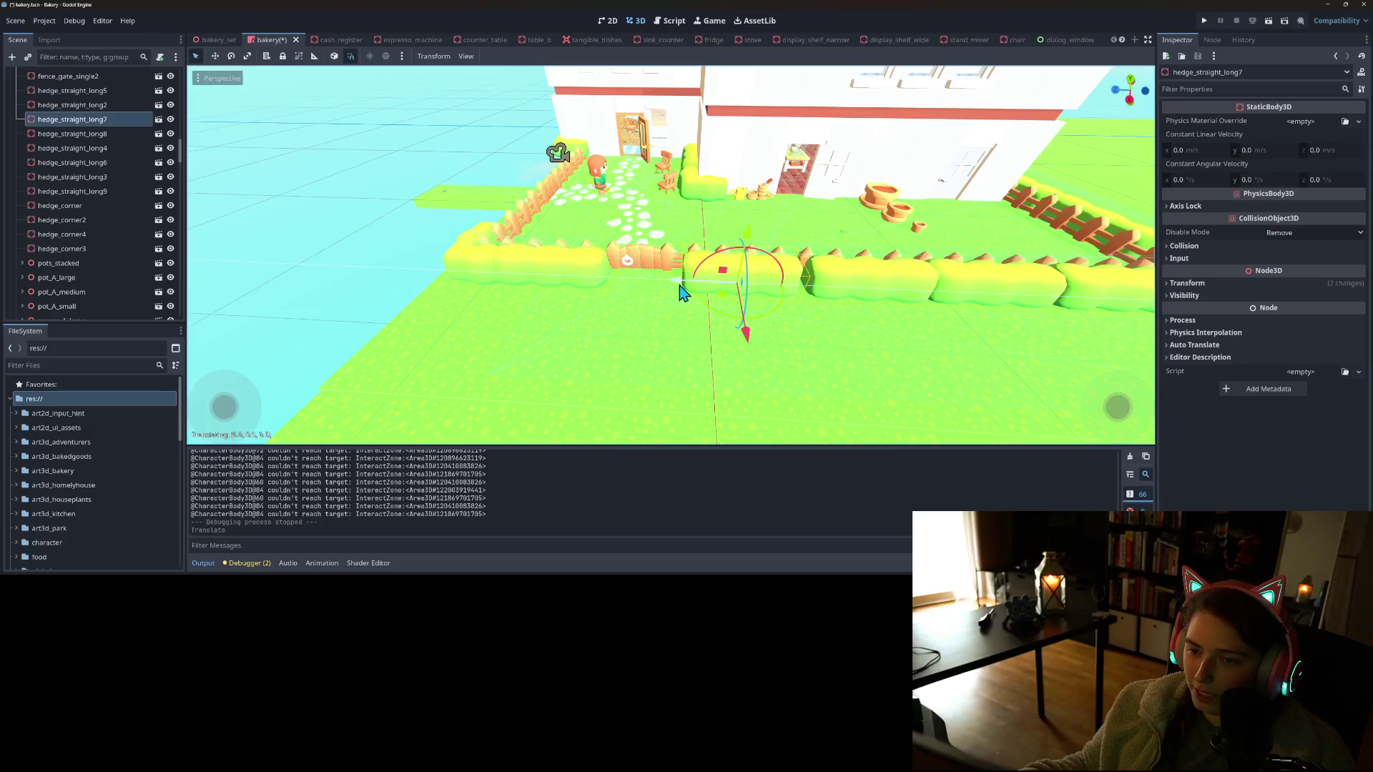
scroll(893, 347, "up", 3)
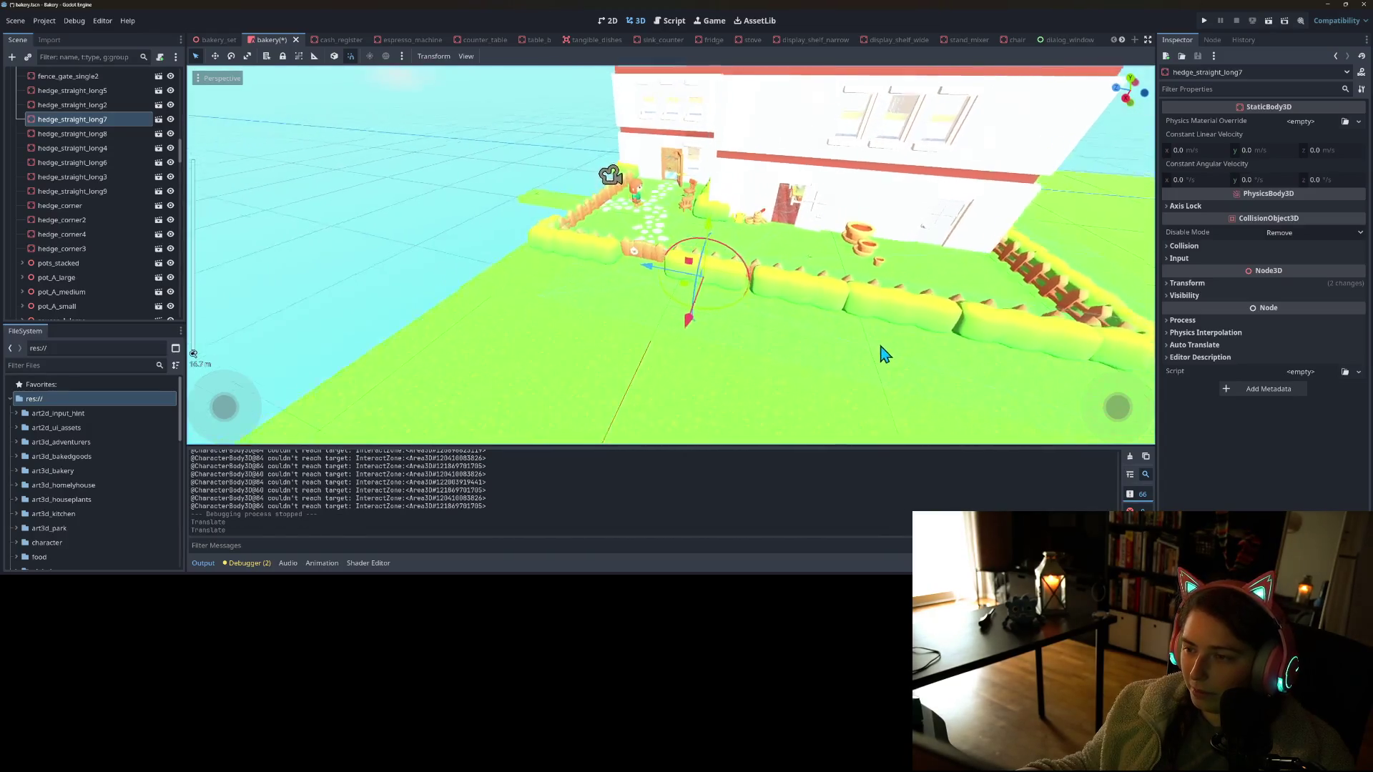
left_click_drag(885, 354, 567, 245)
left_click(740, 248)
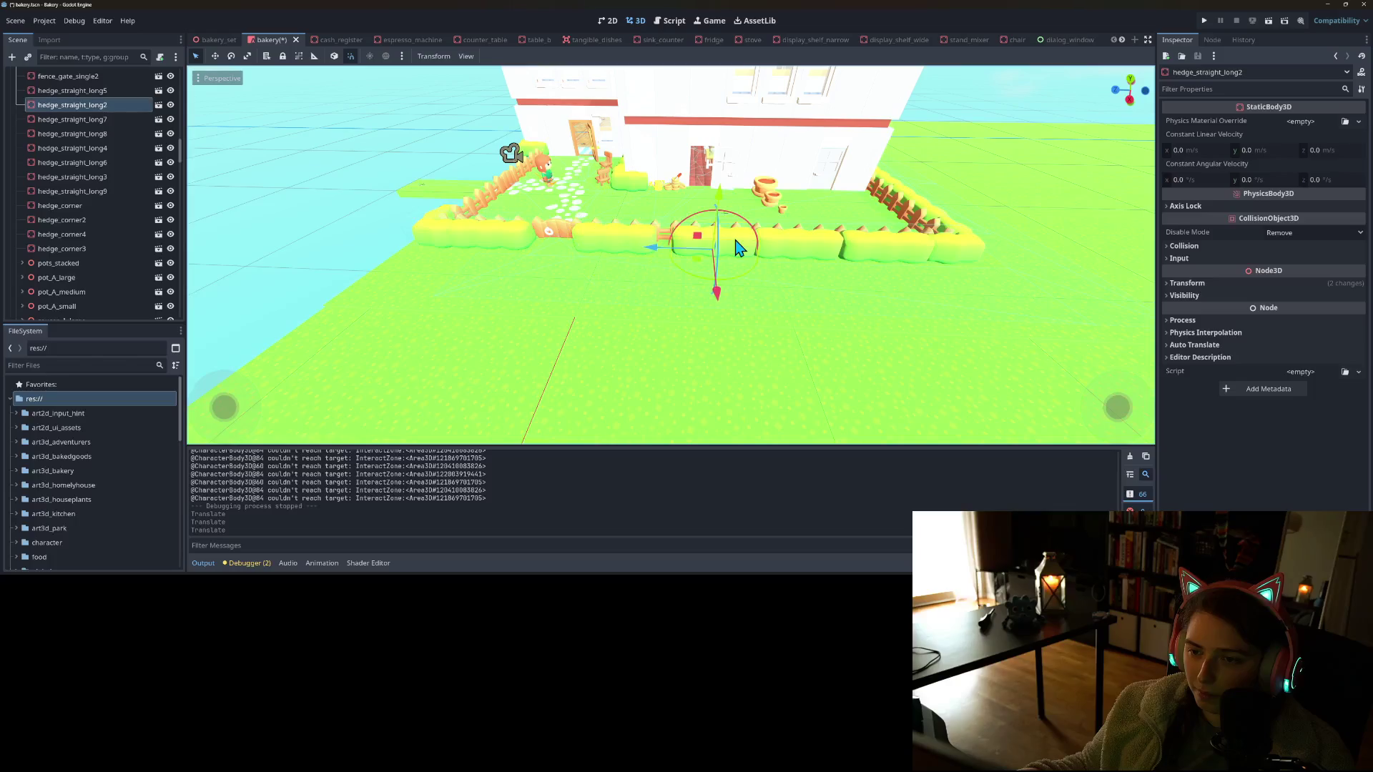
left_click_drag(652, 261, 654, 261)
left_click(765, 259)
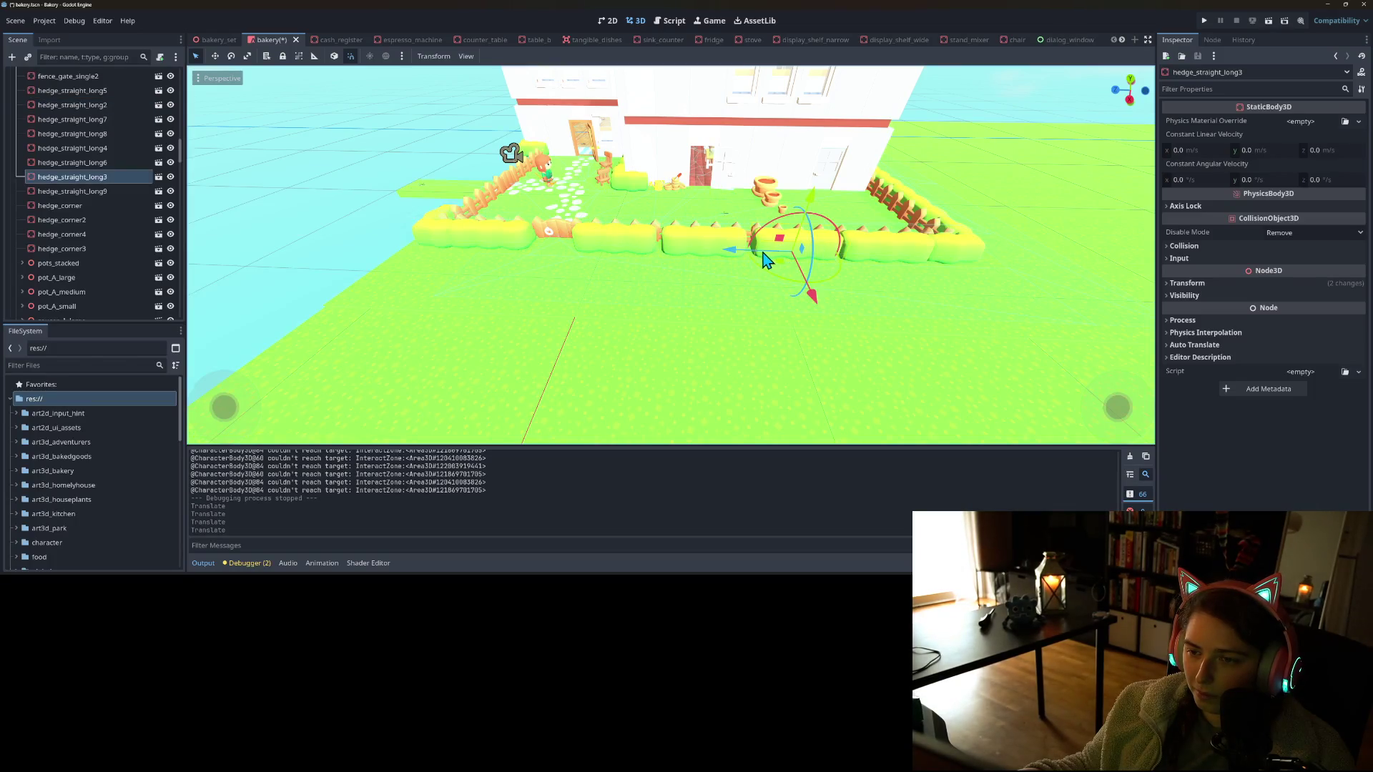
mouse_move(872, 284)
left_mouse_down()
mouse_move(801, 286)
mouse_move(897, 282)
mouse_move(911, 260)
mouse_move(877, 307)
left_mouse_up()
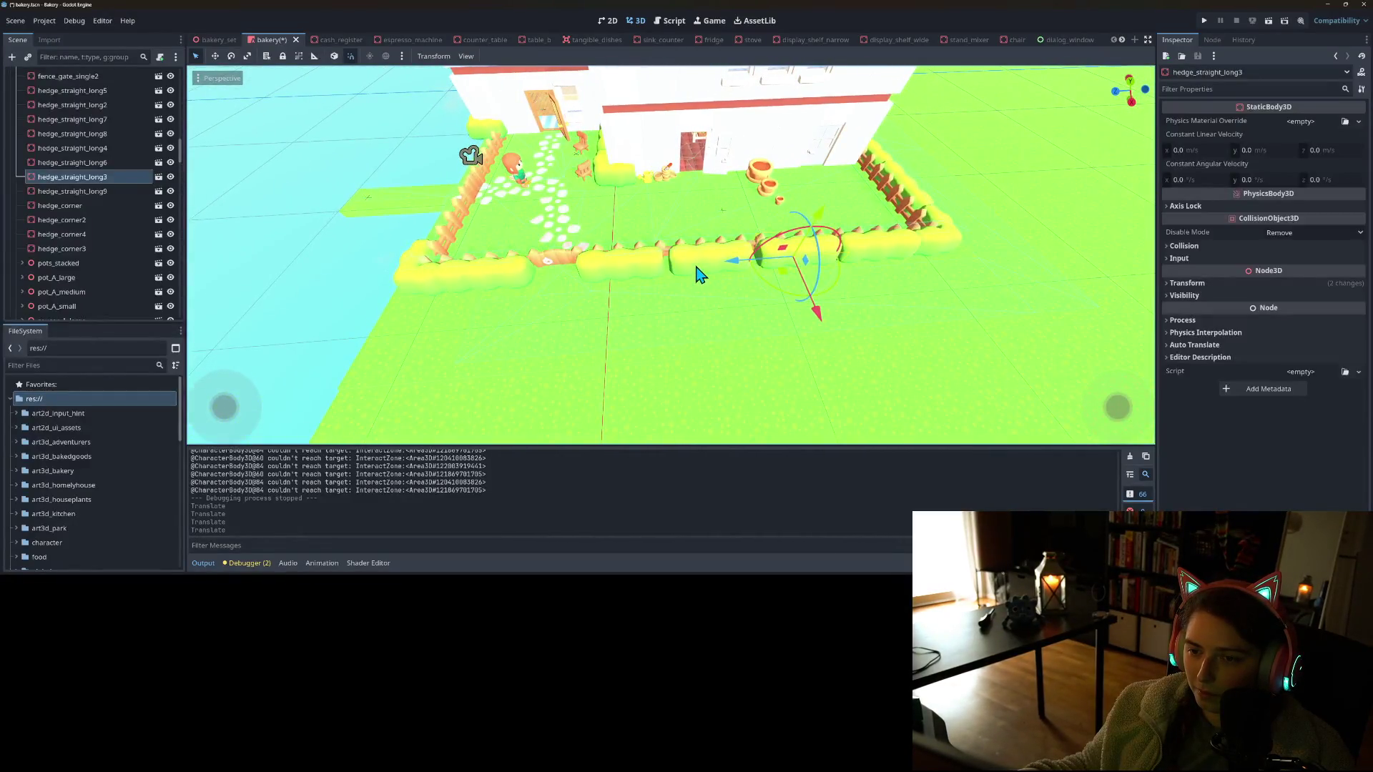
left_click(660, 278)
mouse_move(668, 276)
left_mouse_down()
mouse_move(827, 281)
mouse_move(836, 266)
left_mouse_up()
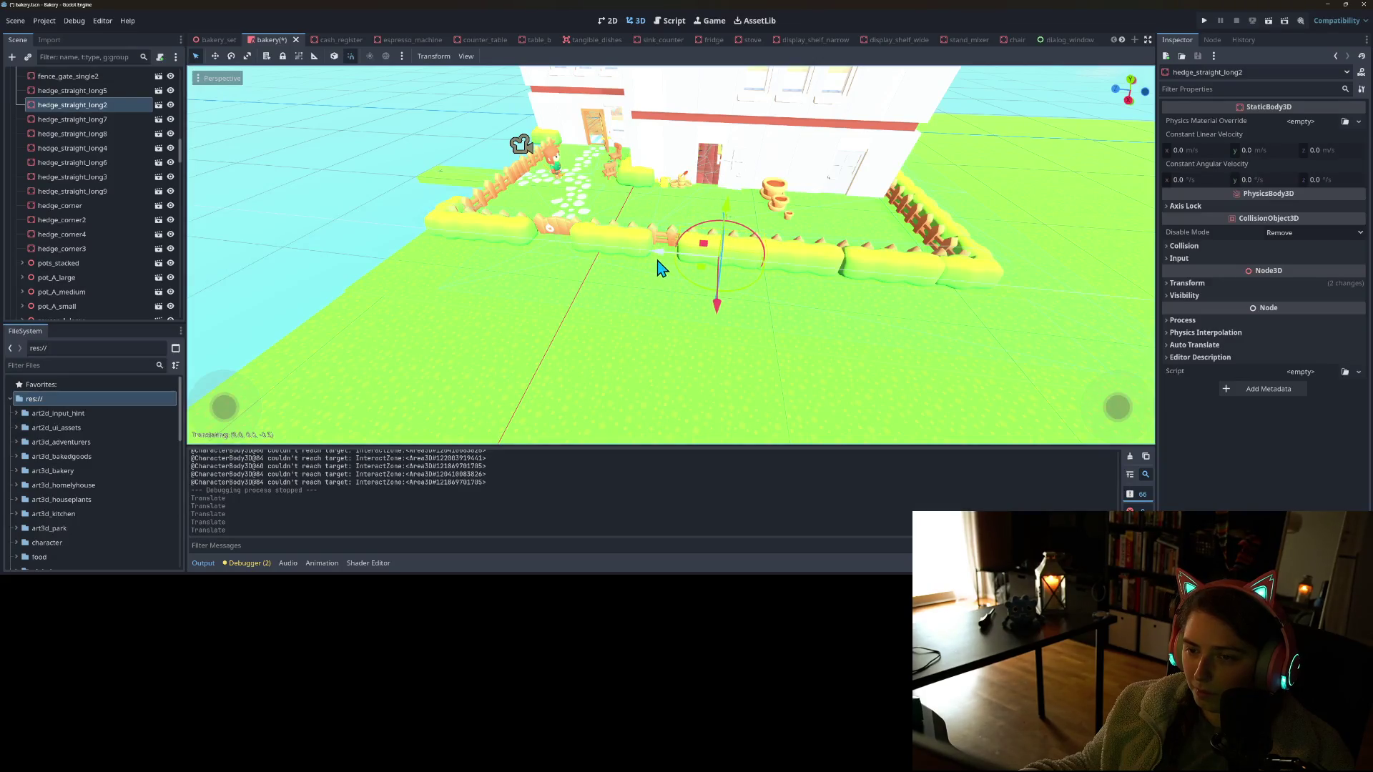
mouse_move(653, 268)
left_mouse_down()
mouse_move(735, 257)
mouse_move(714, 279)
mouse_move(653, 291)
left_mouse_up()
left_click(601, 269)
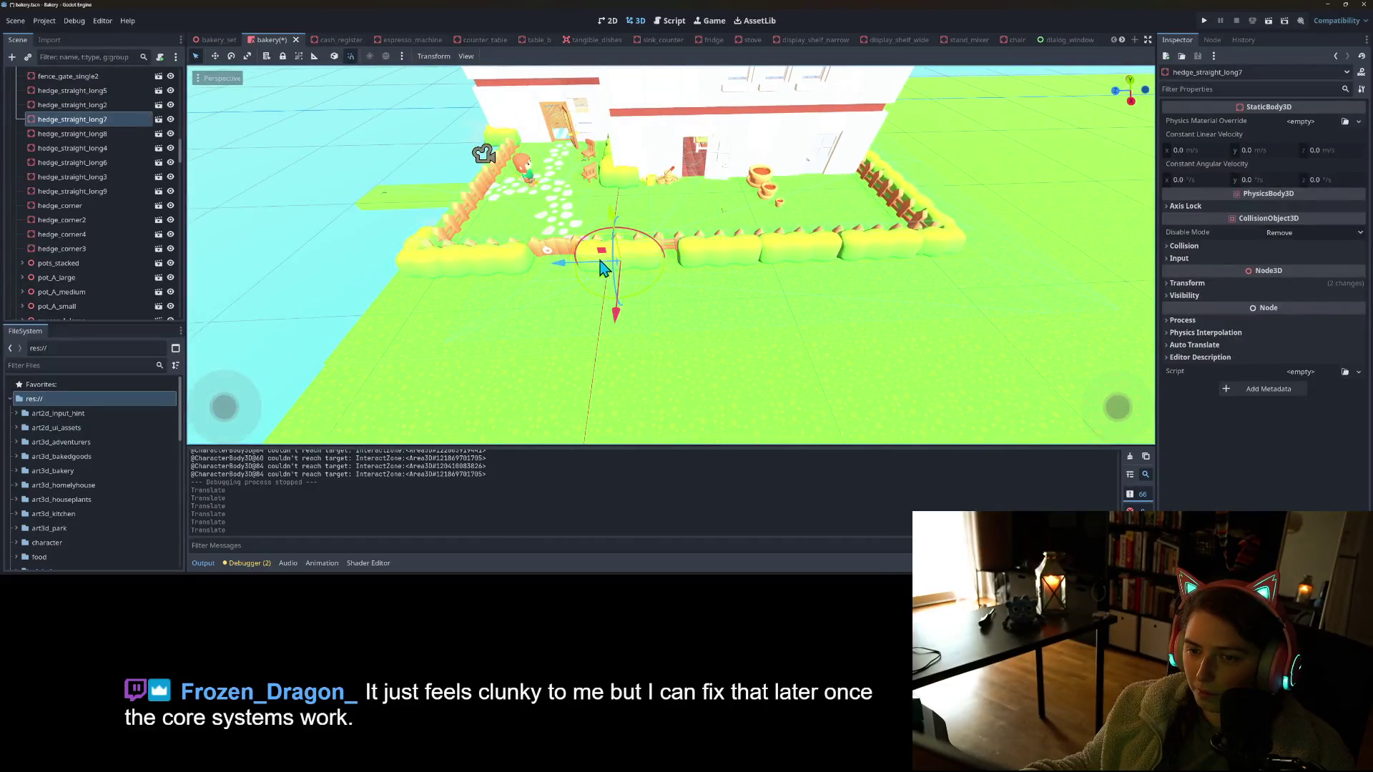
Check hedge_straight_long7 against the fence up close and save the bakery scene
mouse_move(628, 270)
left_mouse_down()
mouse_move(637, 245)
mouse_move(689, 251)
mouse_move(677, 229)
mouse_move(697, 215)
mouse_move(680, 258)
mouse_move(697, 286)
mouse_move(665, 279)
mouse_move(724, 284)
left_mouse_up()
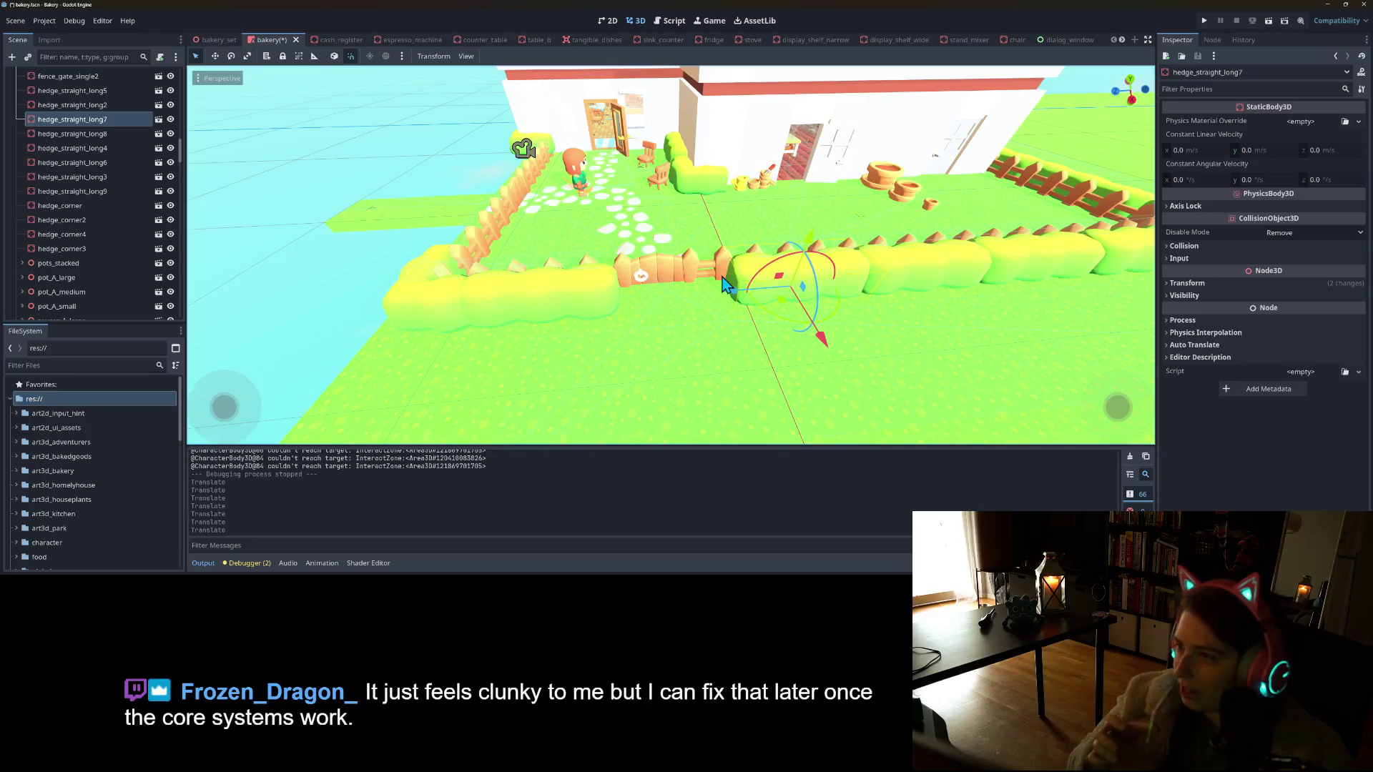
left_click_drag(723, 284, 611, 279)
scroll(611, 279, "down", 5)
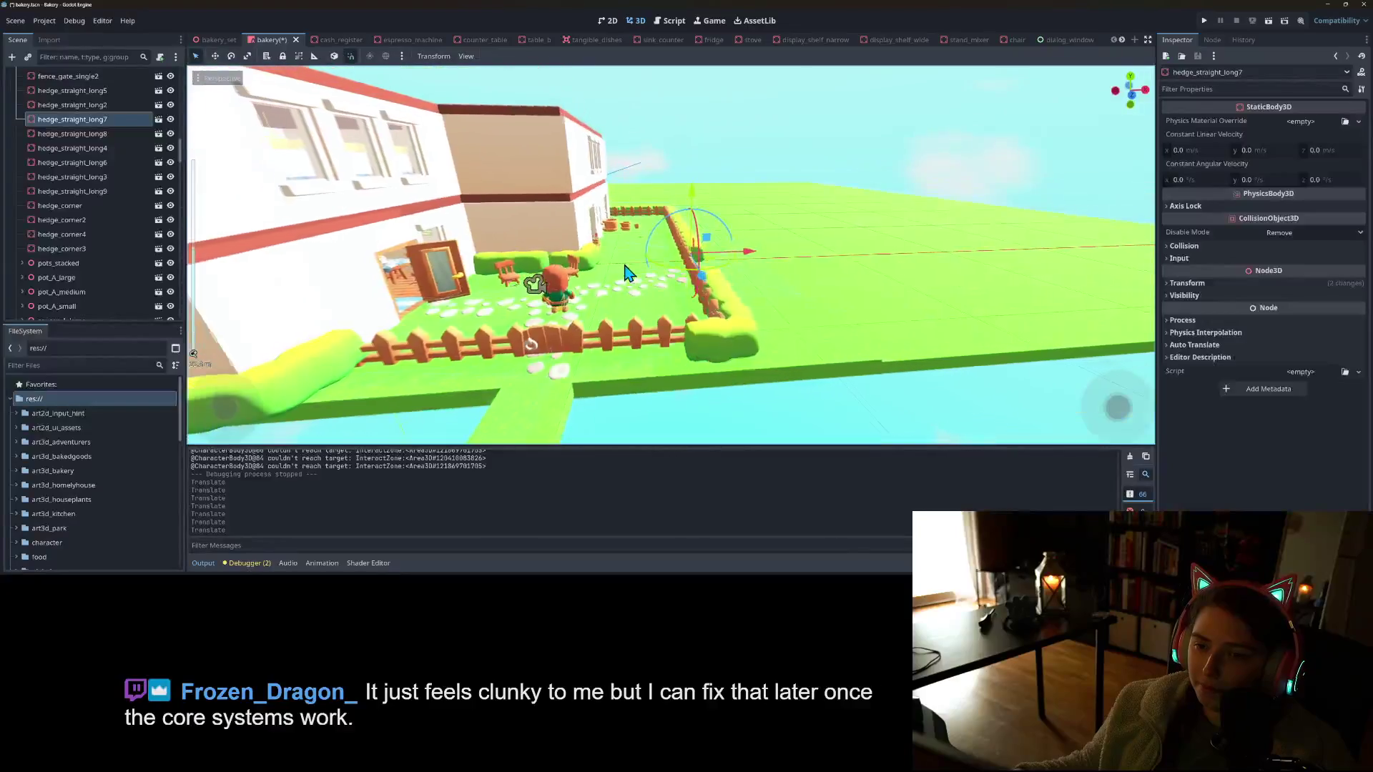
key("ctrl+s")
mouse_move(735, 304)
left_mouse_down()
mouse_move(741, 286)
mouse_move(765, 290)
mouse_move(678, 274)
mouse_move(583, 282)
left_mouse_up()
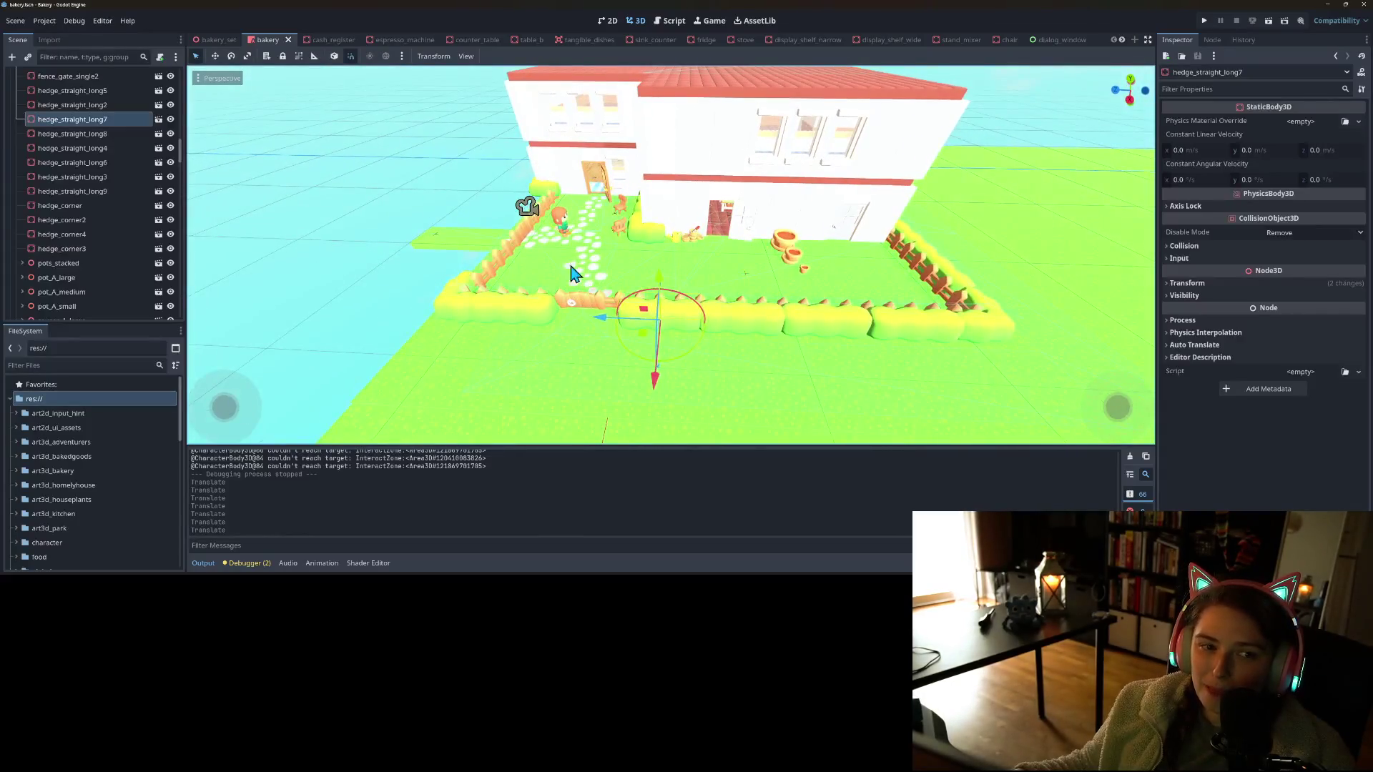
Open the hedge_straight_long scene and select its CollisionShape3D
left_click(83, 120)
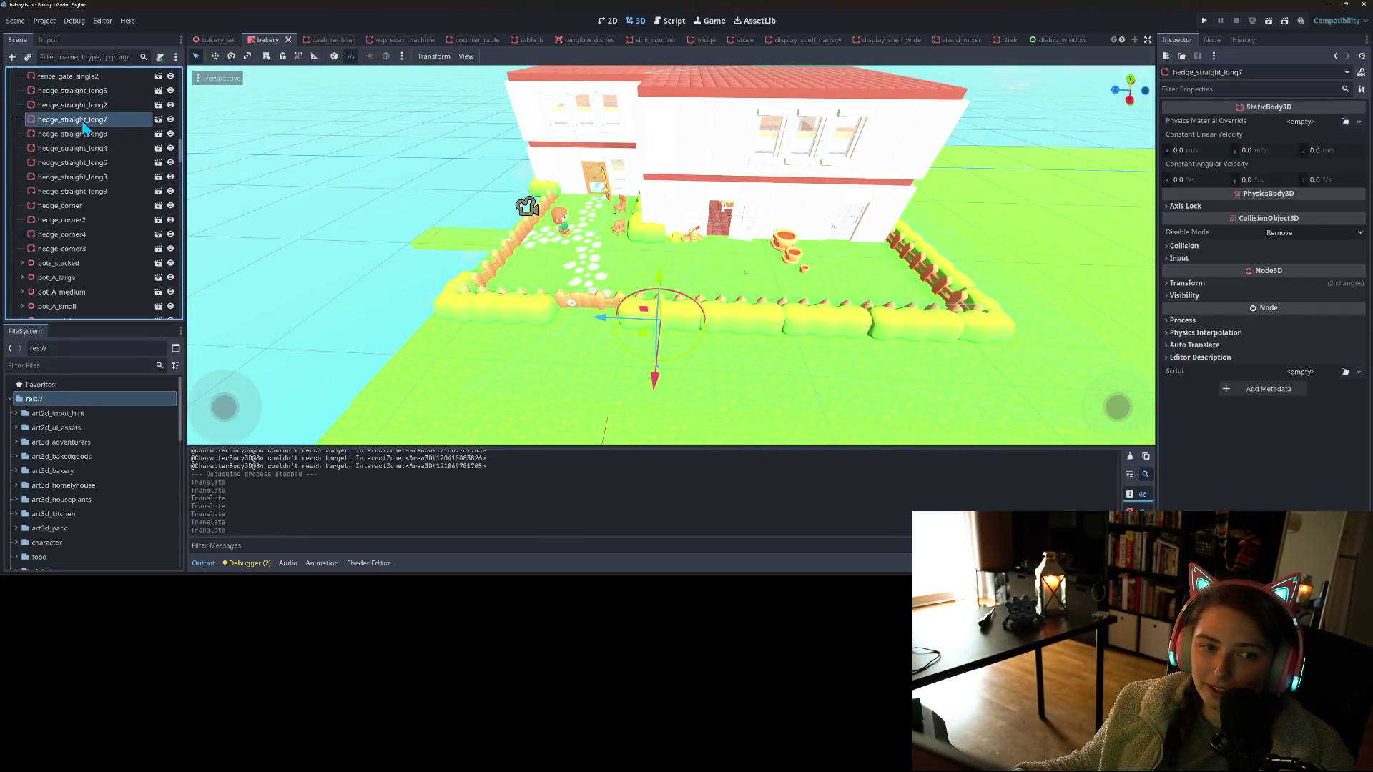
left_click(160, 121)
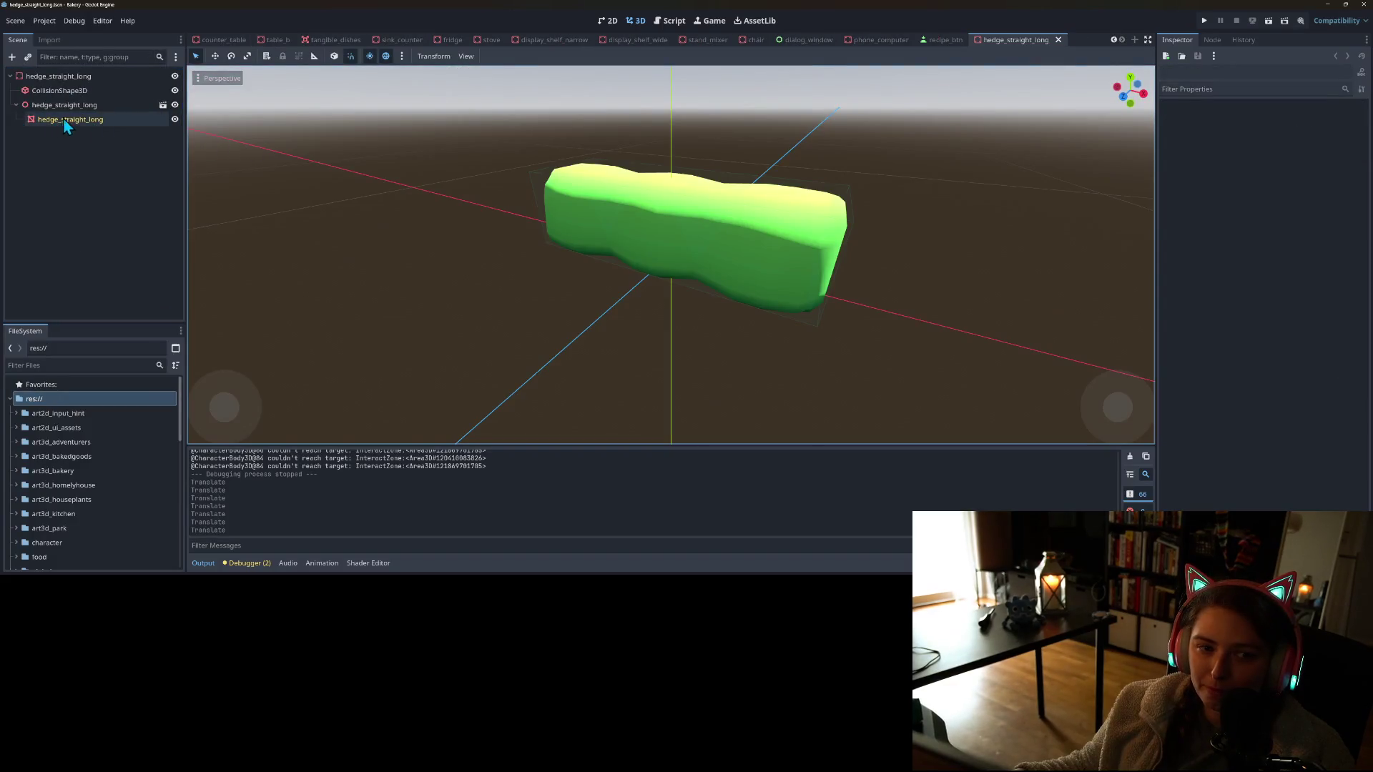
left_click(69, 91)
mouse_move(367, 190)
left_mouse_down()
mouse_move(582, 260)
mouse_move(499, 279)
mouse_move(532, 300)
mouse_move(518, 316)
mouse_move(593, 298)
mouse_move(622, 267)
left_mouse_up()
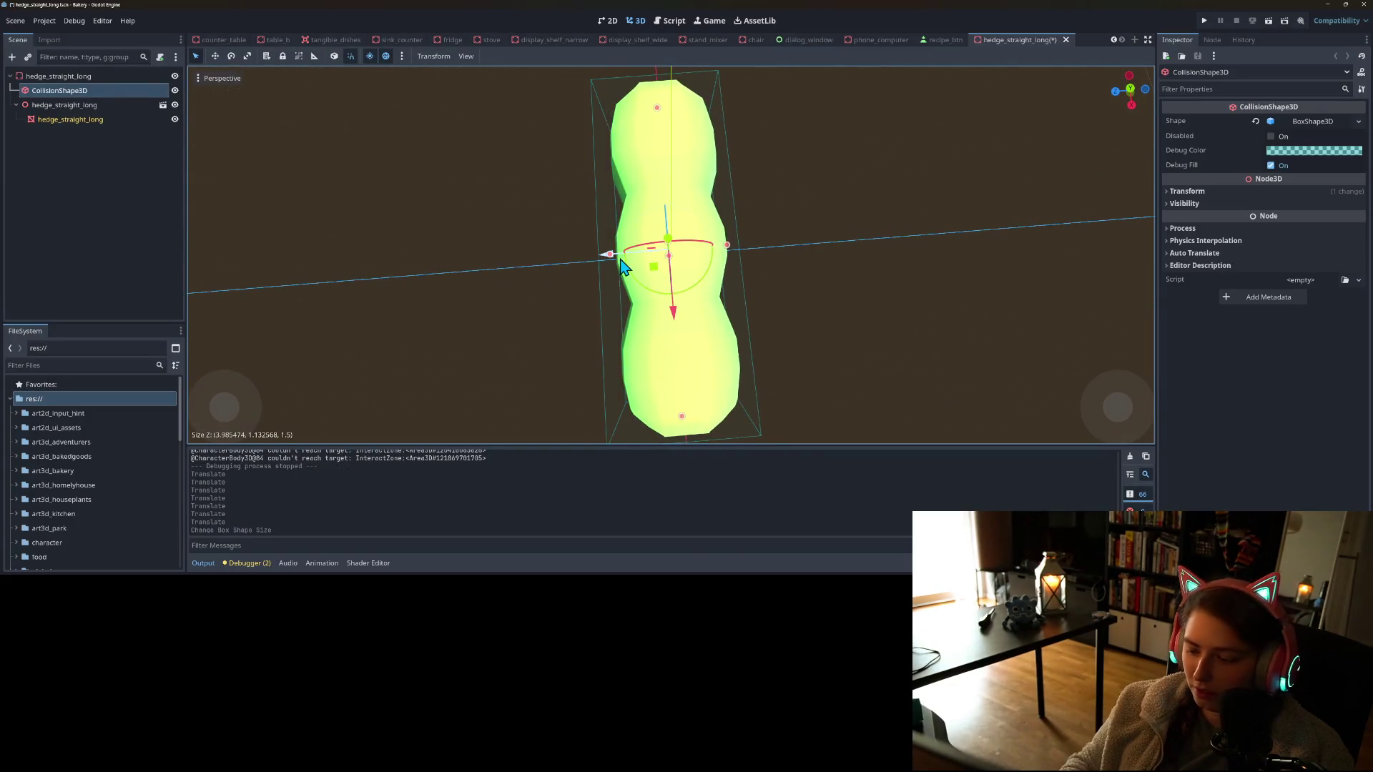
In top view, resize the collision box to about 4.16 × 1.13 × 1.61, save and close
key("KP_7")
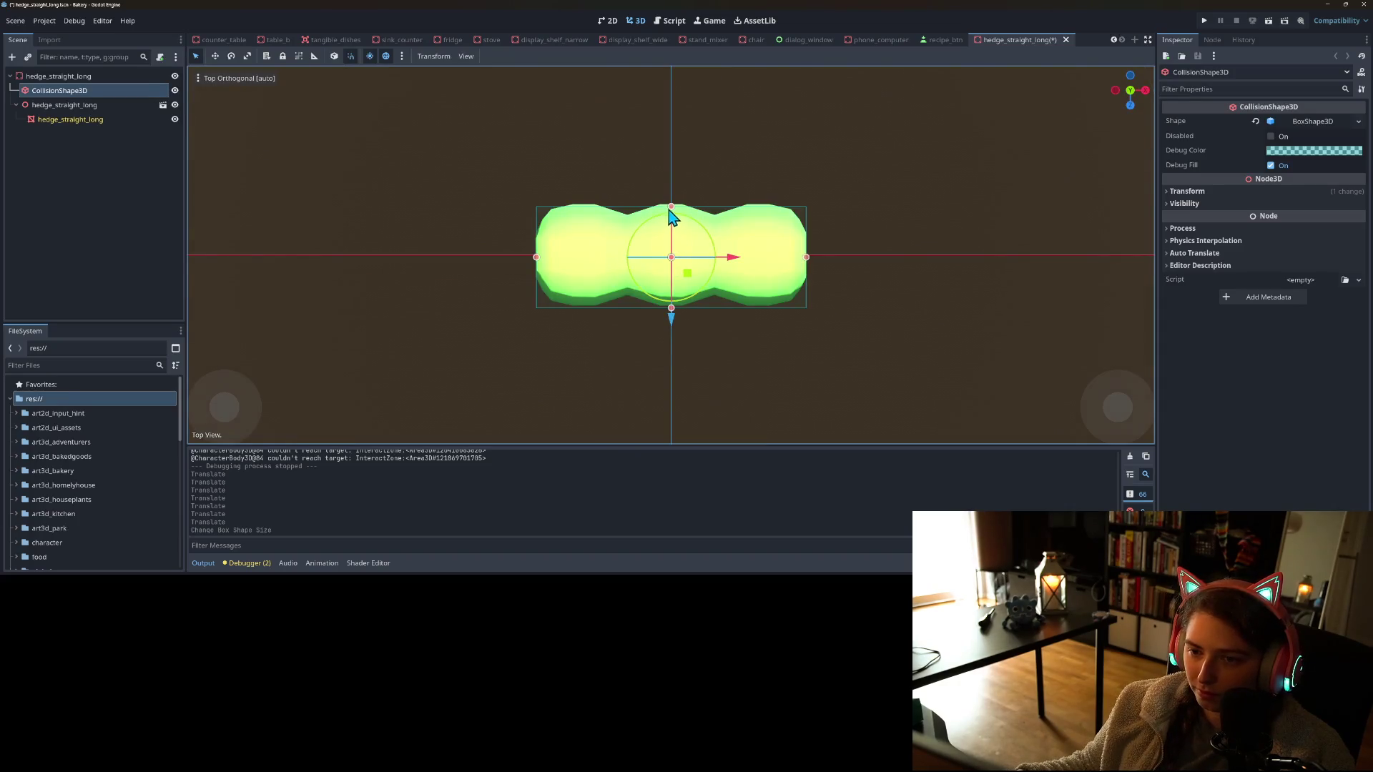
left_click_drag(671, 196, 671, 192)
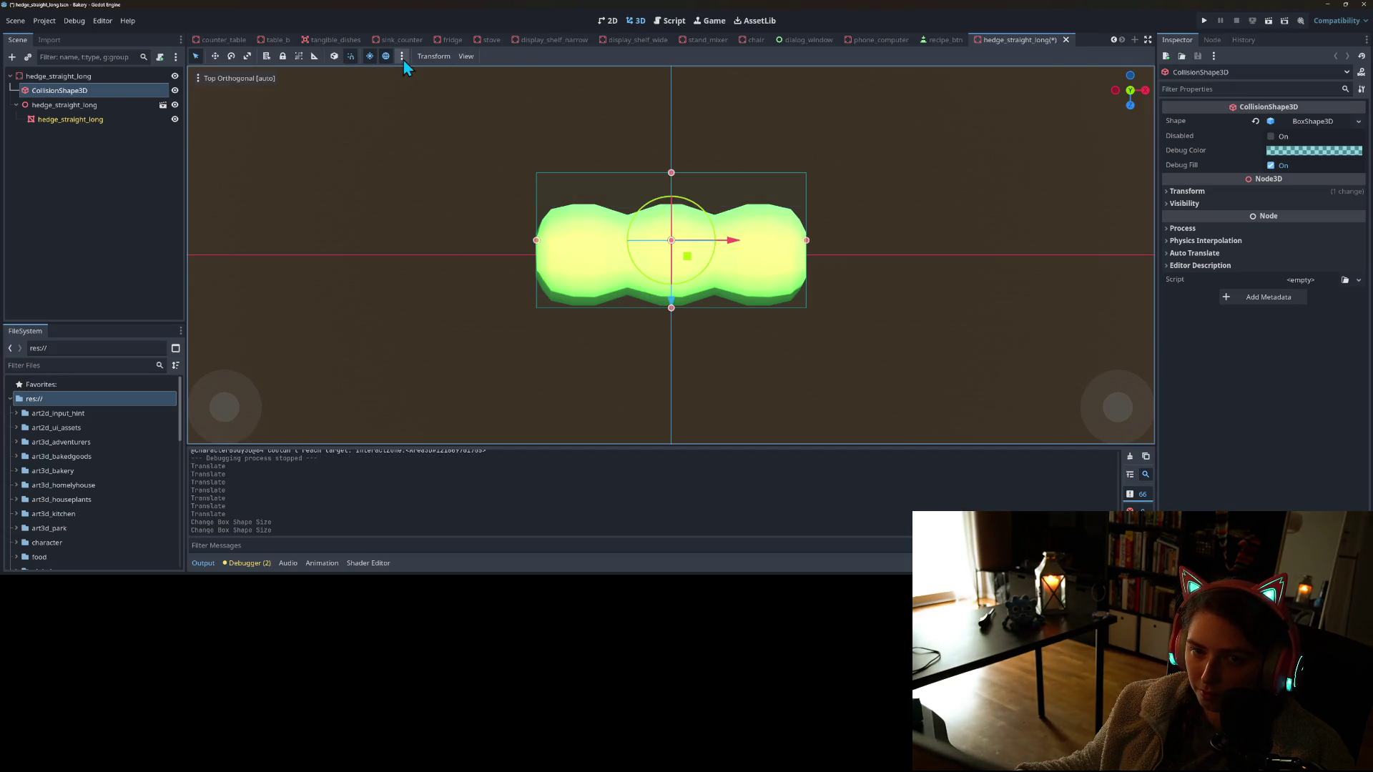
left_click_drag(673, 179, 673, 203)
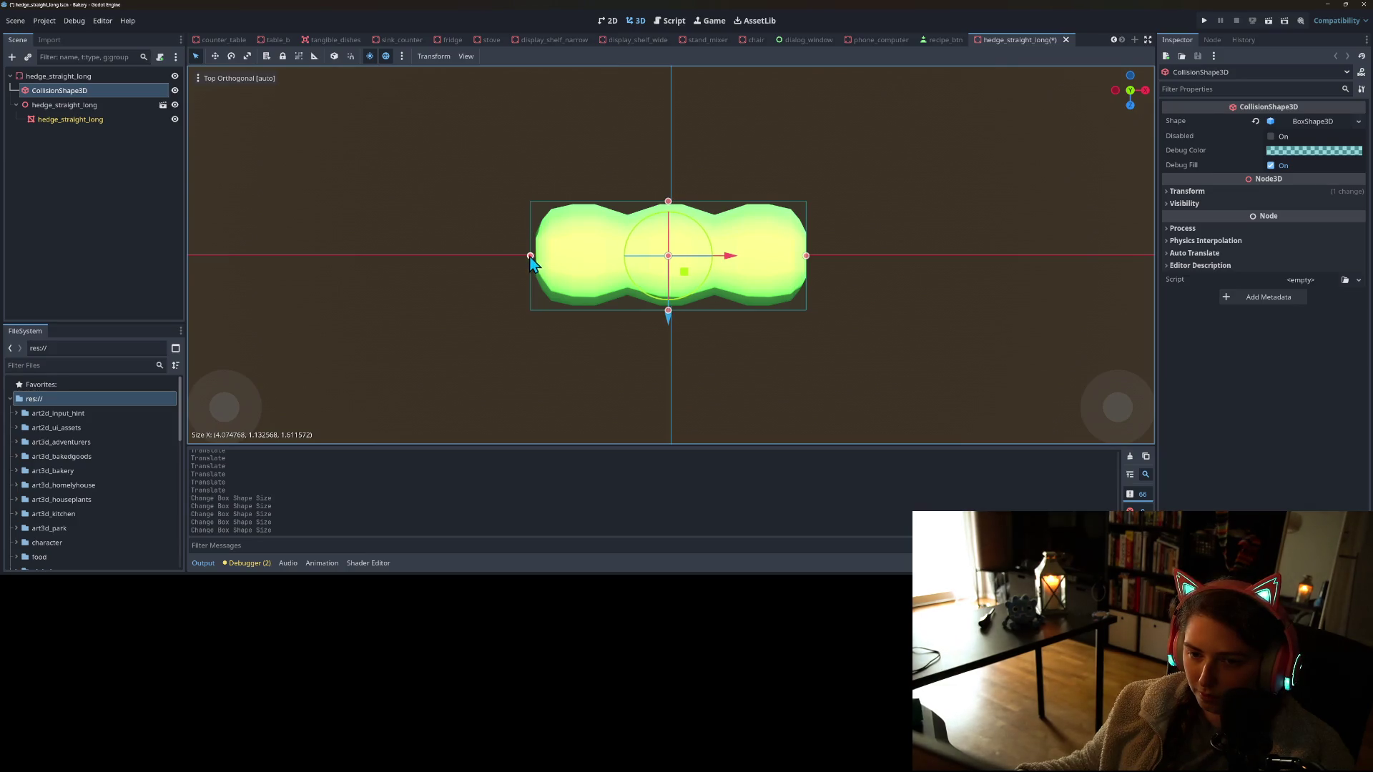
left_click_drag(813, 264, 813, 263)
key("ctrl+s")
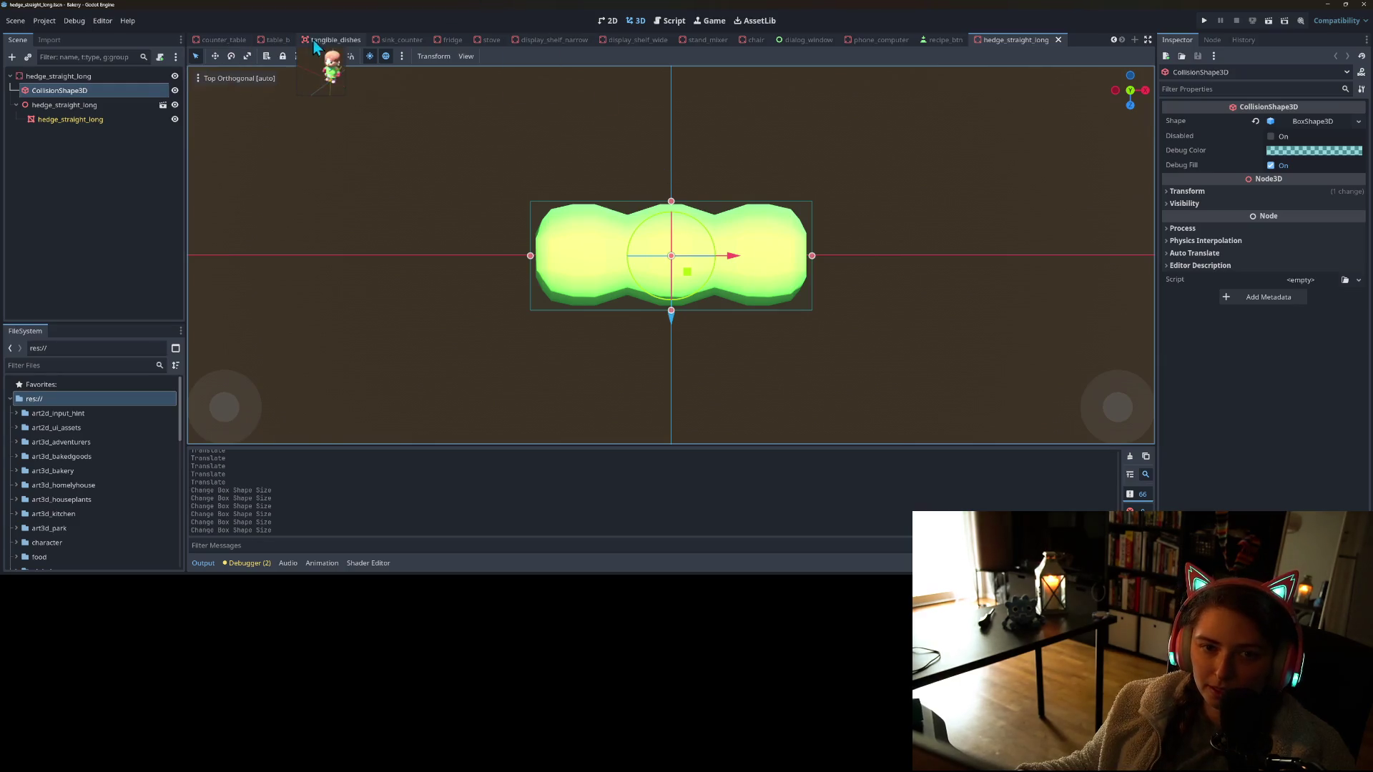
left_click(1058, 40)
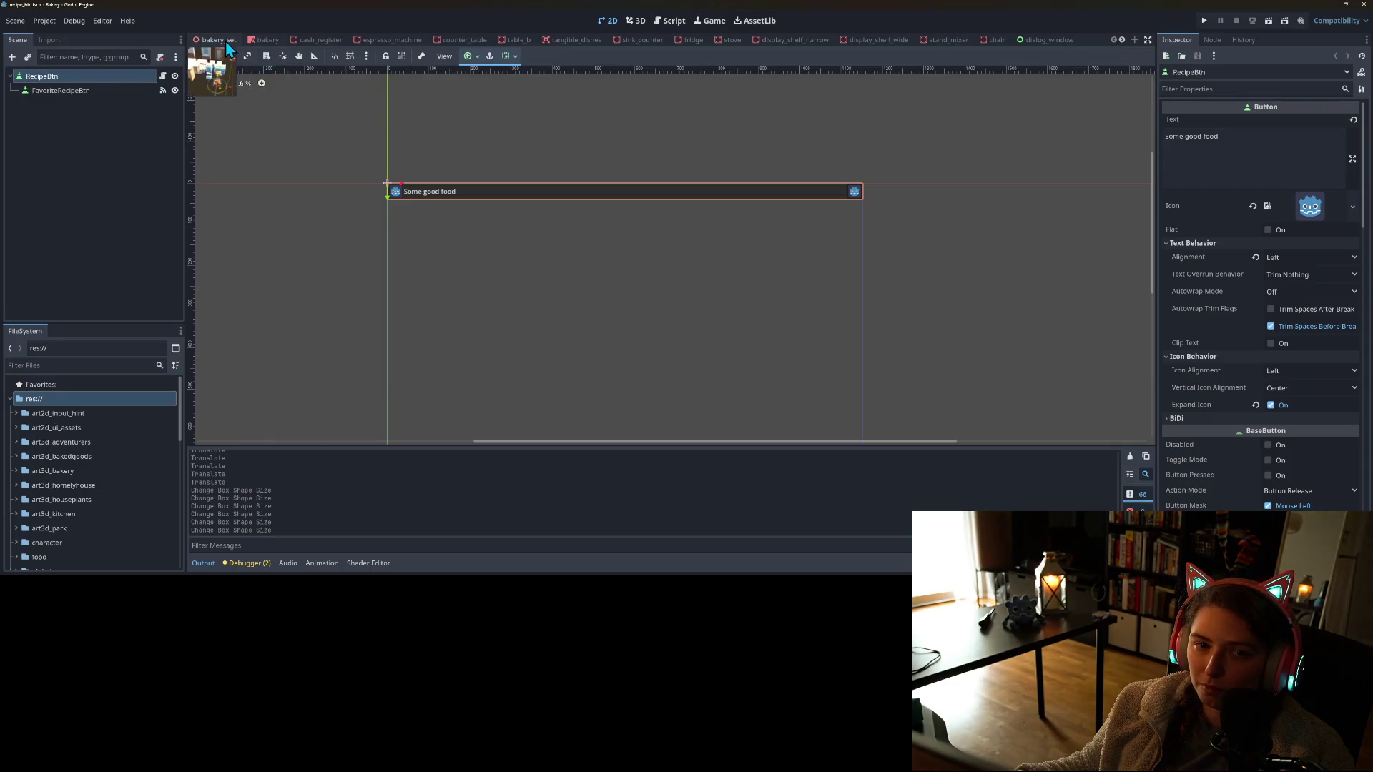
Switch to the bakery scene, view the garden, chairs and character from above, and select a grass tile
left_click(266, 40)
scroll(749, 350, "down", 3)
mouse_move(736, 386)
left_mouse_down()
mouse_move(827, 365)
mouse_move(901, 400)
left_mouse_up()
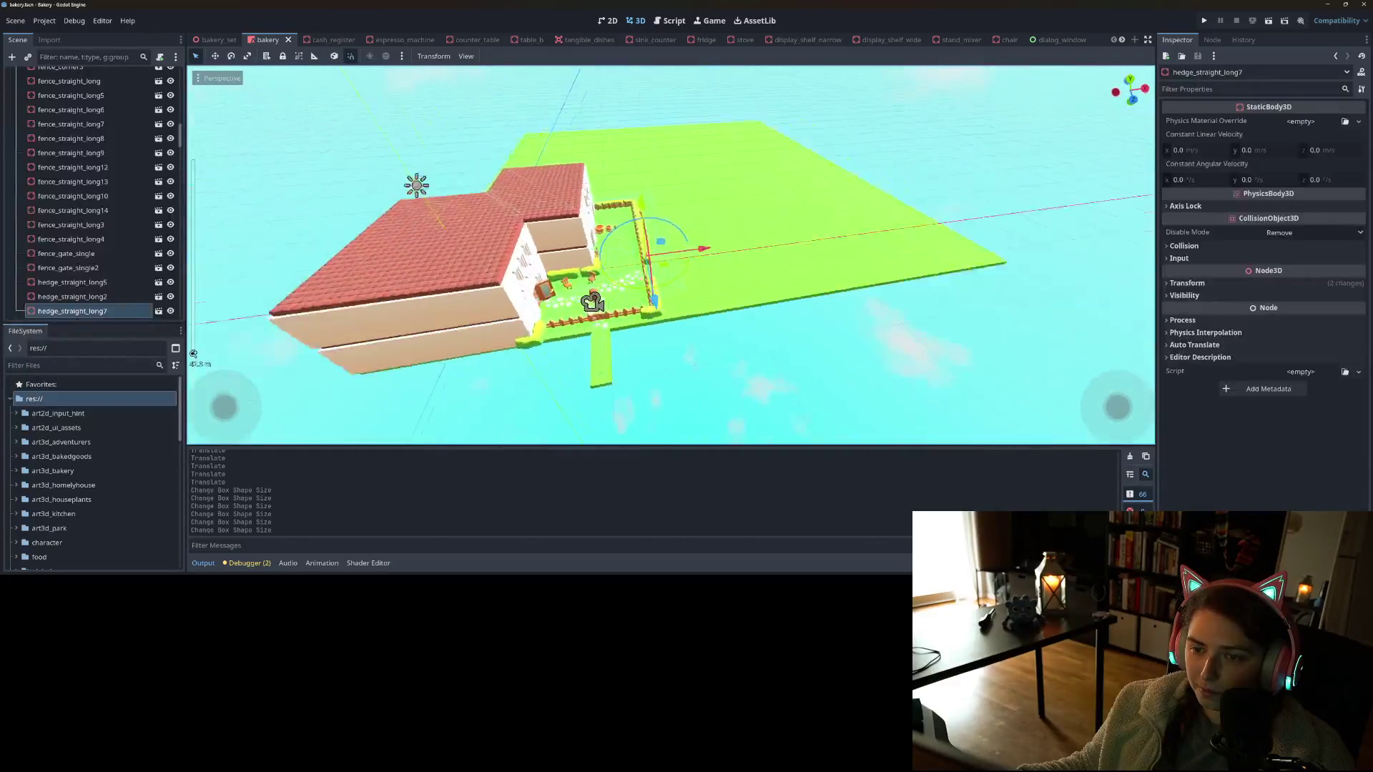
scroll(698, 355, "up", 5)
mouse_move(698, 355)
left_mouse_down()
mouse_move(758, 357)
mouse_move(787, 323)
mouse_move(765, 358)
mouse_move(698, 300)
left_mouse_up()
scroll(723, 359, "up", 5)
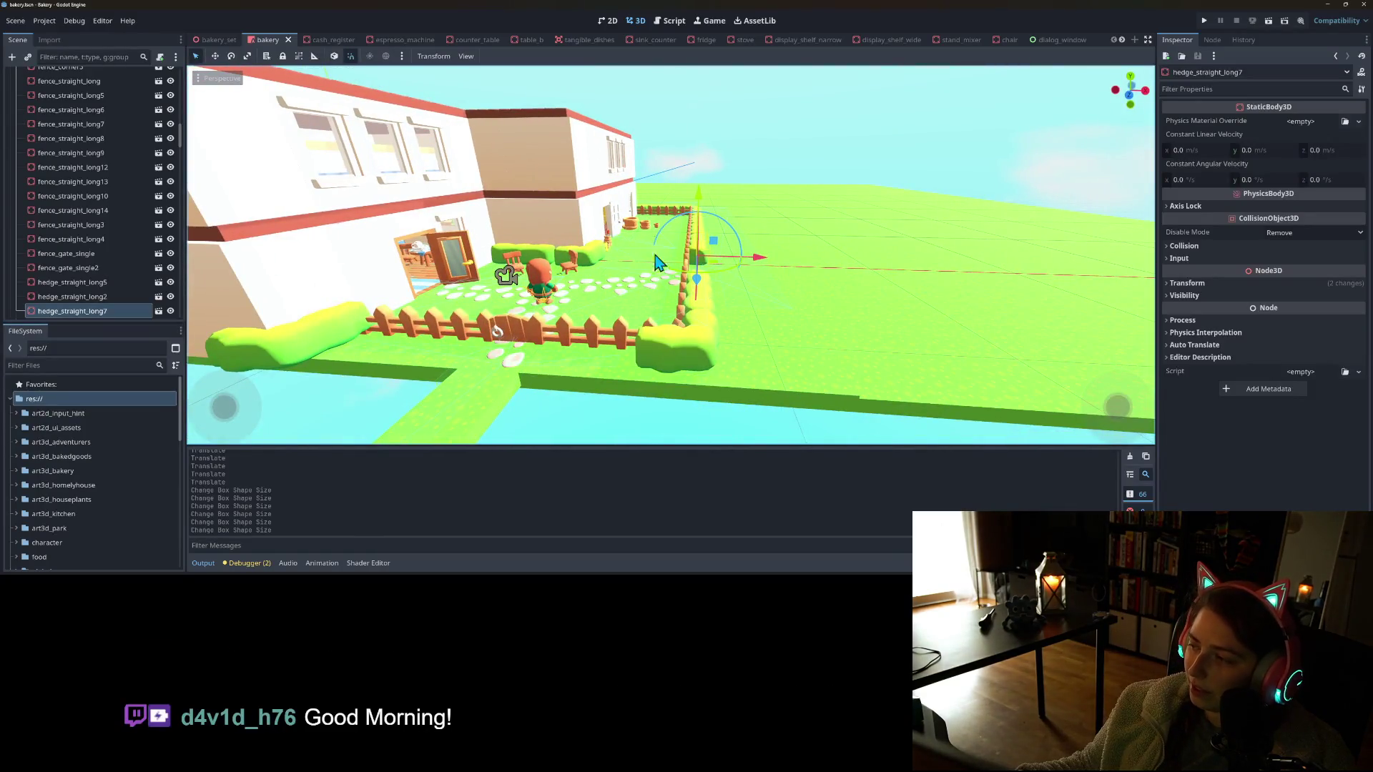
mouse_move(641, 371)
left_mouse_down()
mouse_move(670, 360)
mouse_move(672, 393)
mouse_move(698, 358)
mouse_move(582, 374)
mouse_move(601, 377)
mouse_move(576, 389)
mouse_move(694, 360)
mouse_move(565, 404)
mouse_move(577, 415)
mouse_move(672, 394)
mouse_move(706, 424)
left_mouse_up()
scroll(582, 374, "down", 3)
scroll(634, 353, "up", 3)
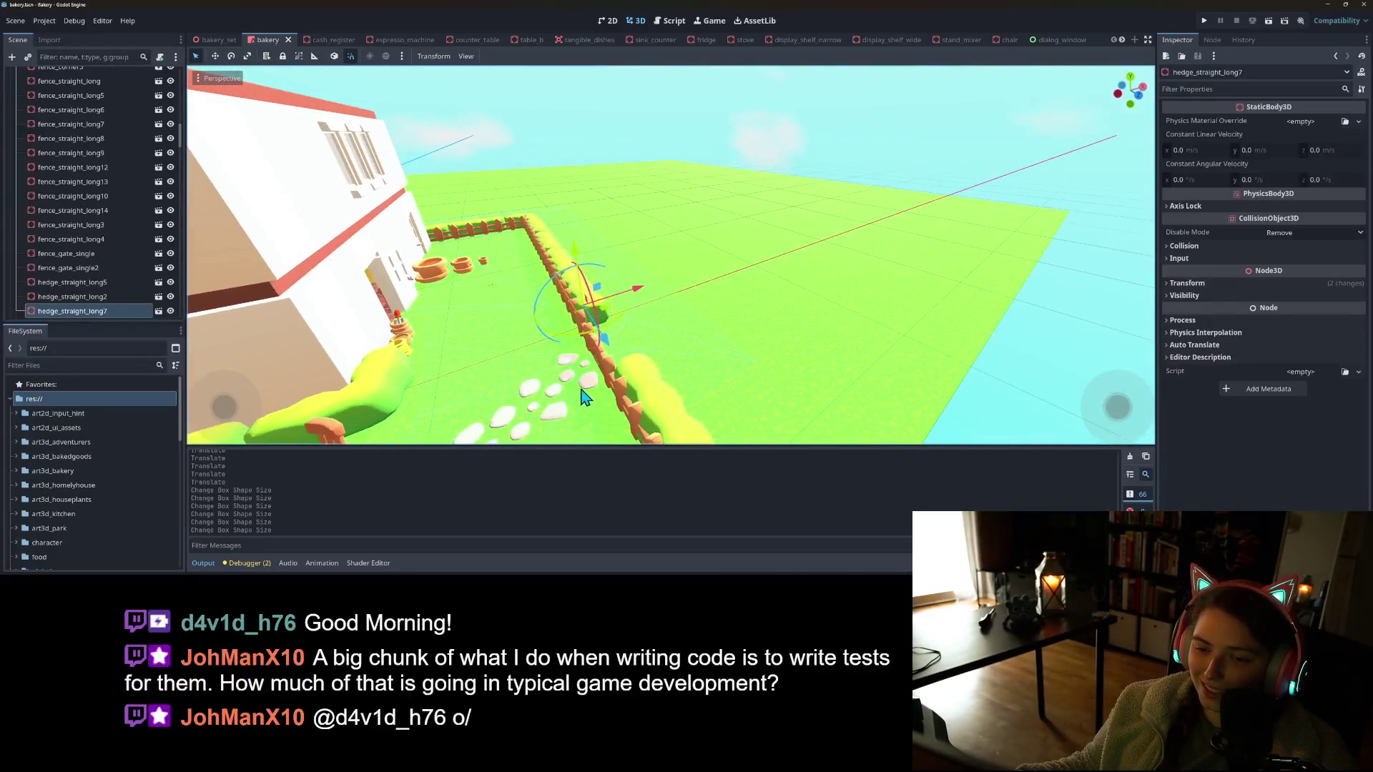
left_click(587, 385)
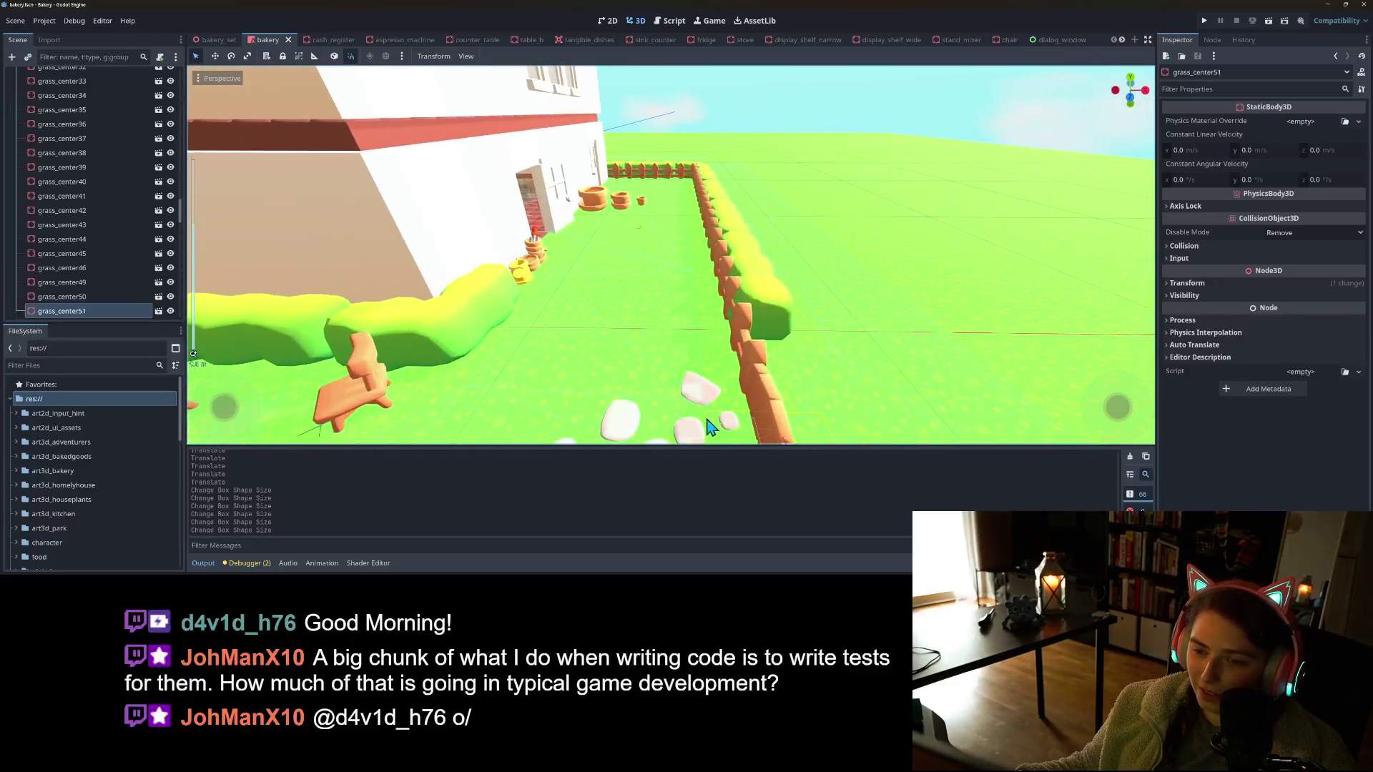
Select grass_center through grass_center48 in the Scene dock and lock them with Ctrl+L
left_click(699, 397)
scroll(71, 211, "up", 10)
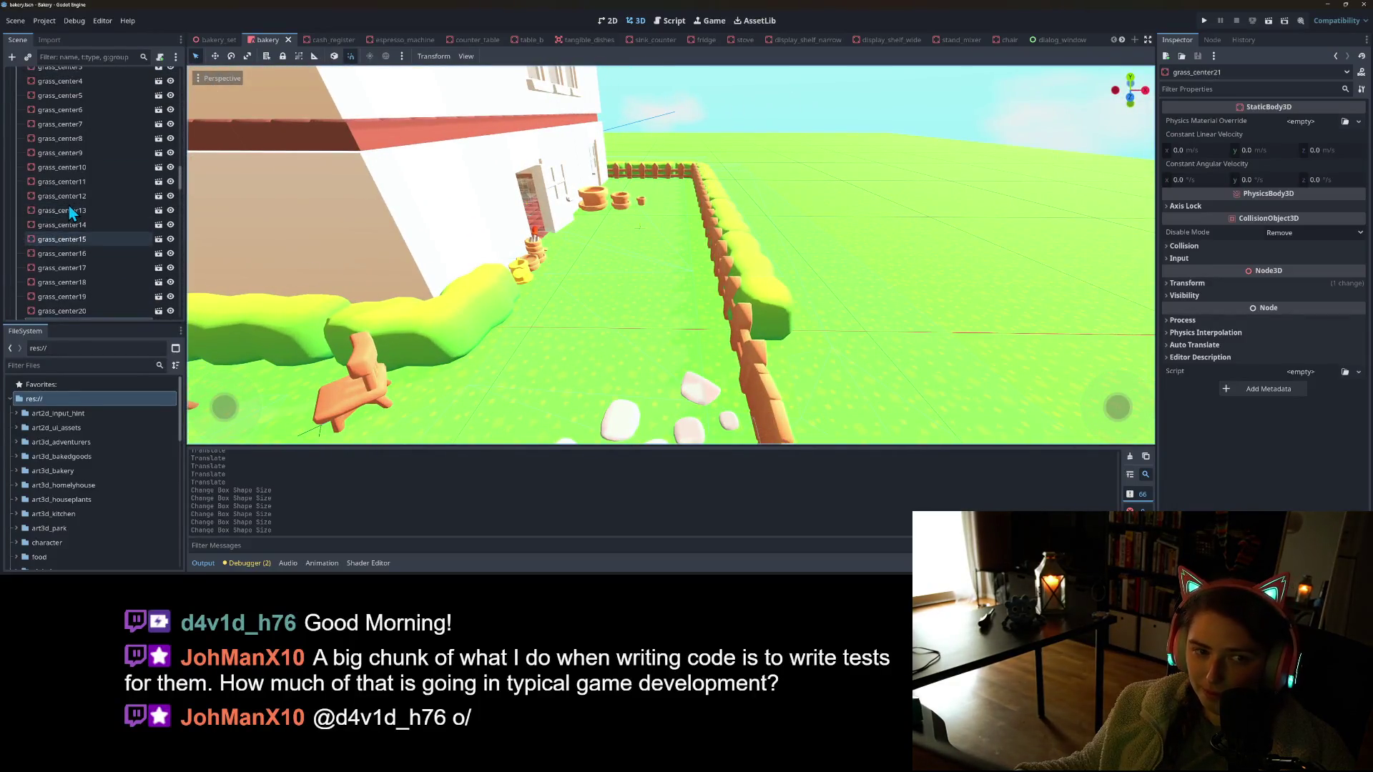
left_click(71, 226)
scroll(73, 229, "down", 15)
left_click(71, 211, "shift")
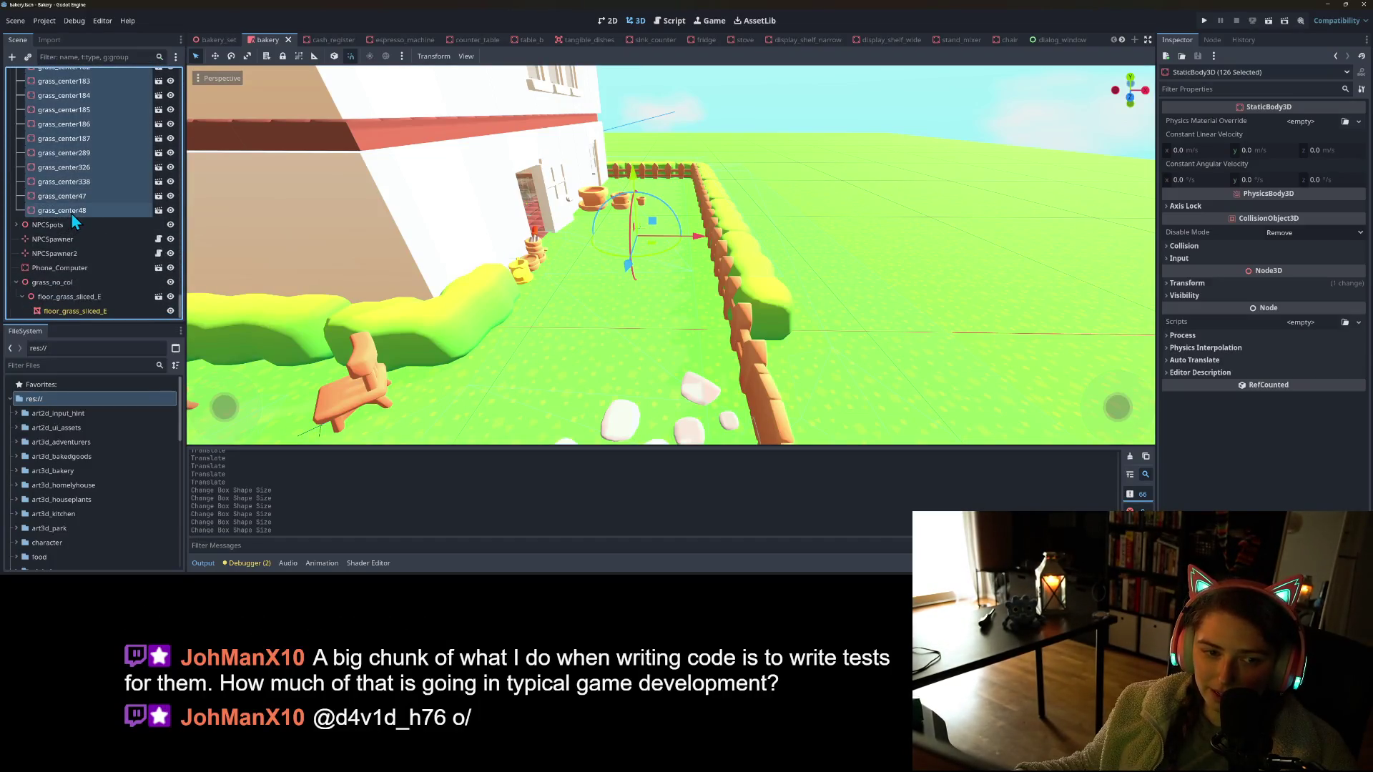
key("ctrl+l")
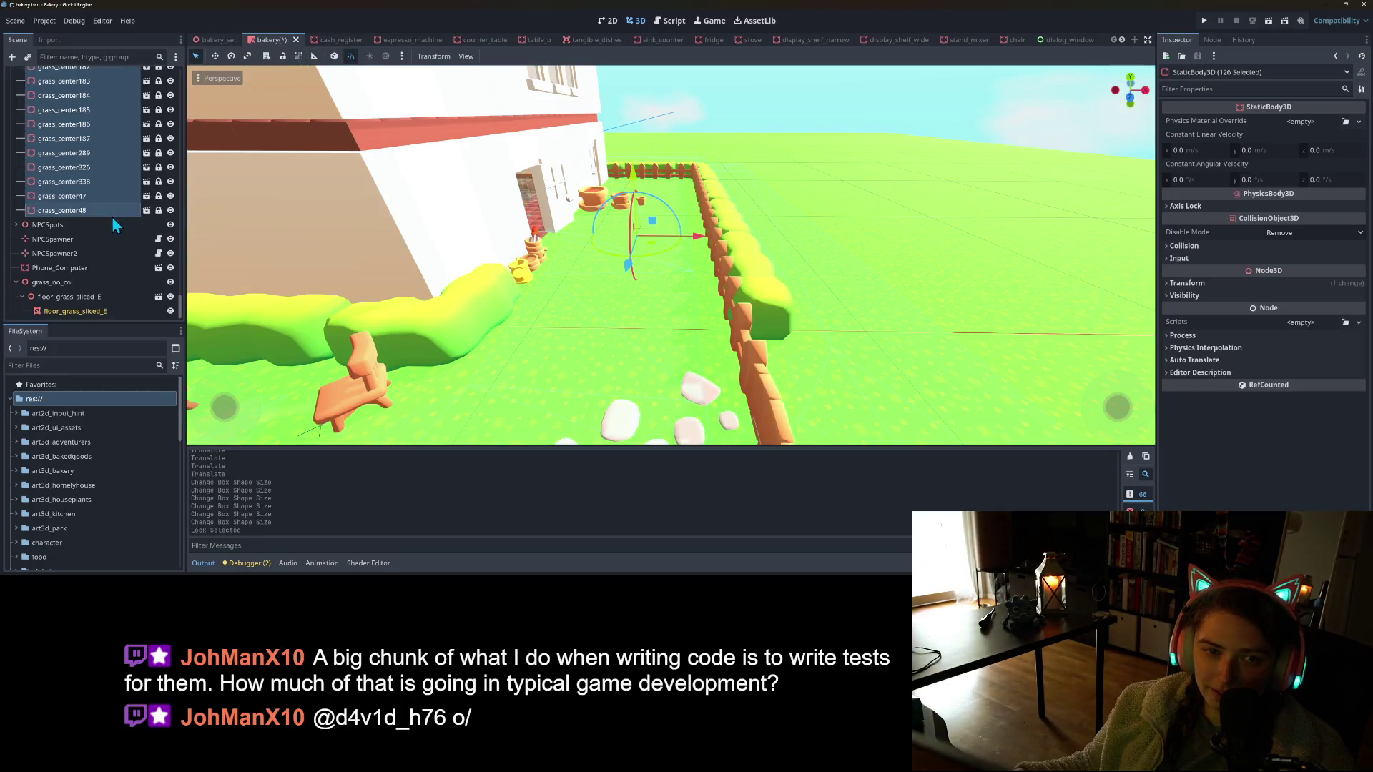
Collapse the grass group and select cobblestones11
scroll(112, 216, "up", 5)
scroll(114, 216, "up", 3)
scroll(116, 215, "up", 7)
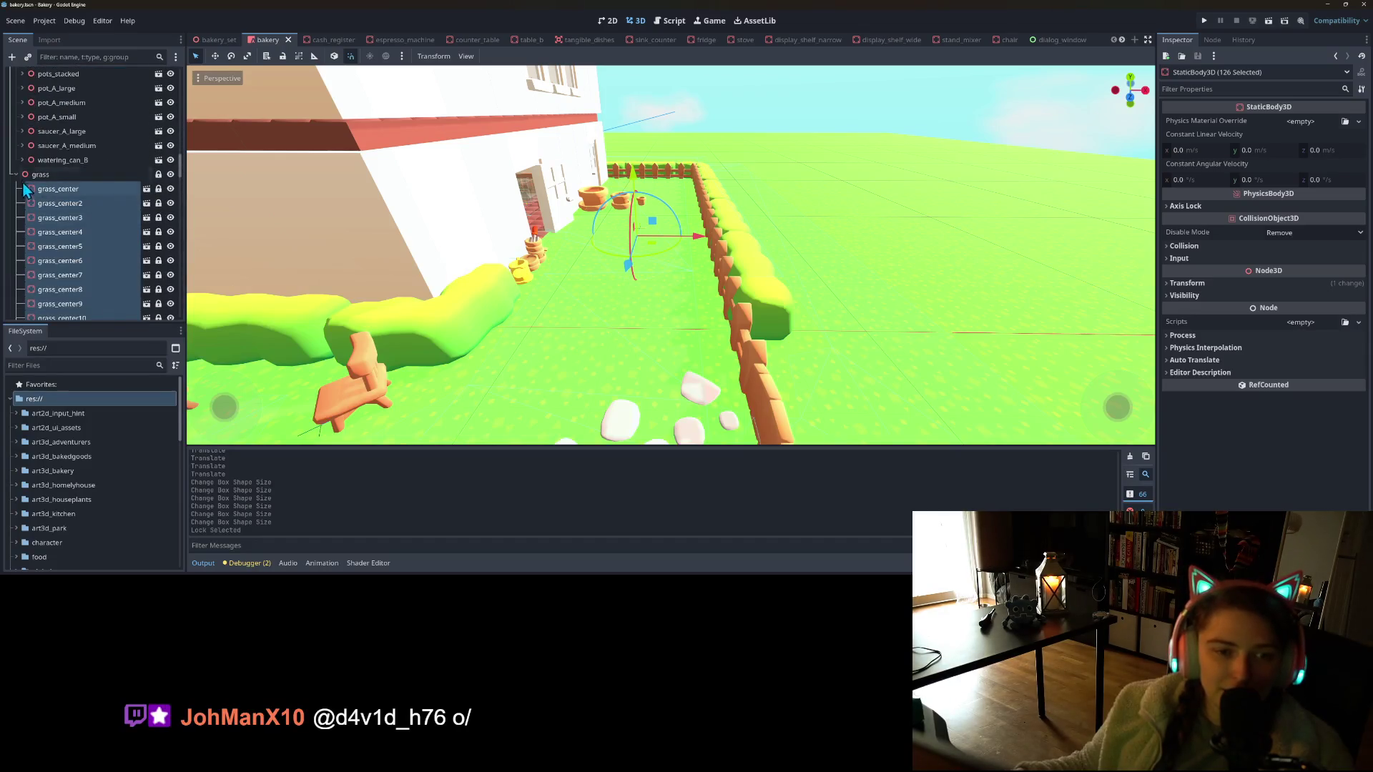
left_click(15, 173)
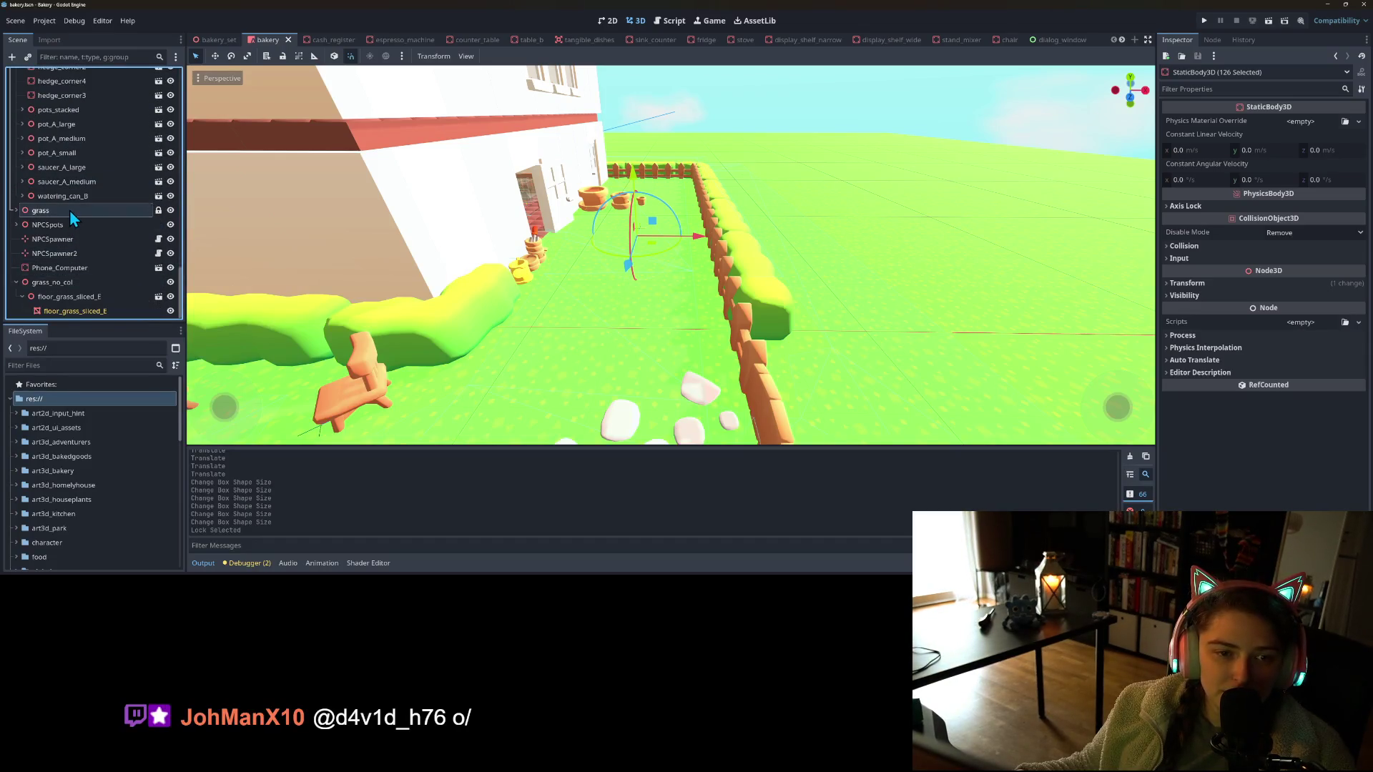
scroll(100, 272, "up", 5)
scroll(105, 285, "up", 5)
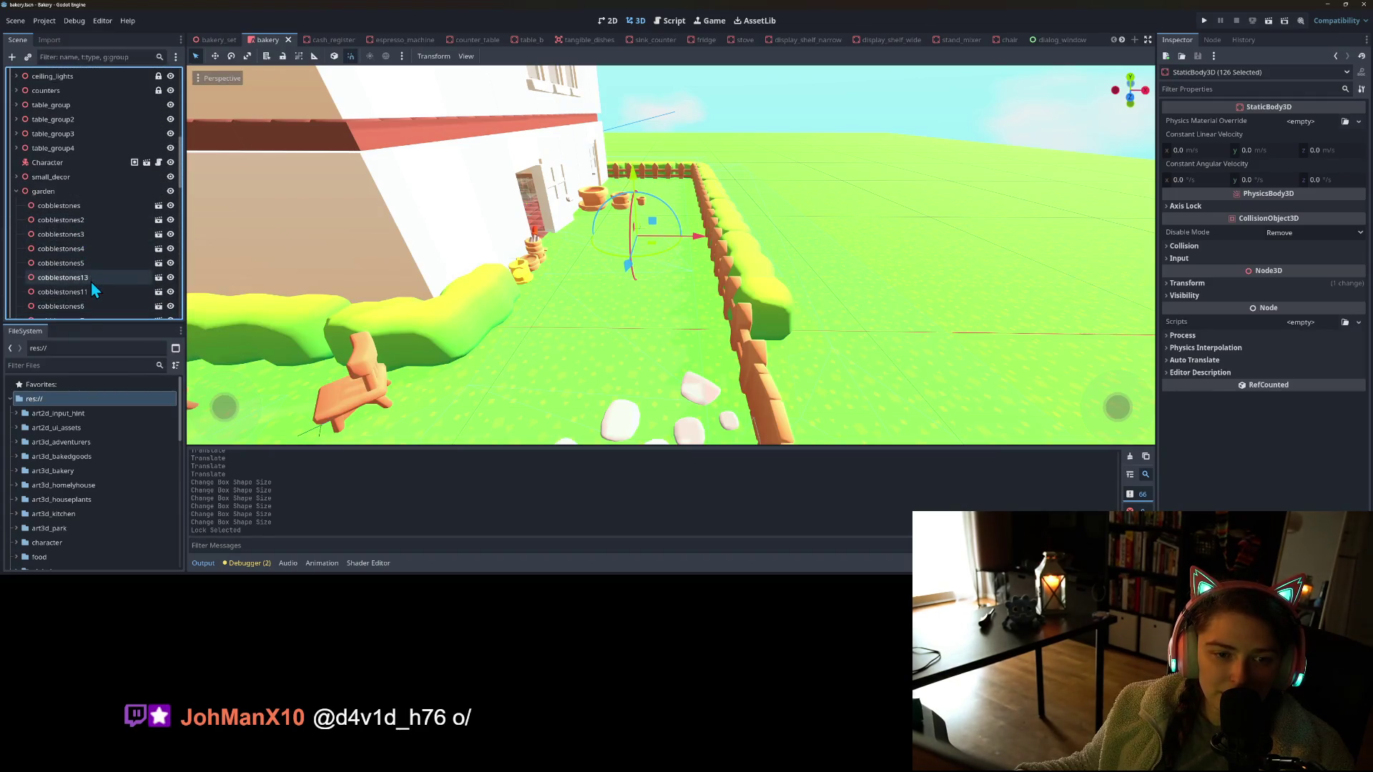
double_click(91, 290)
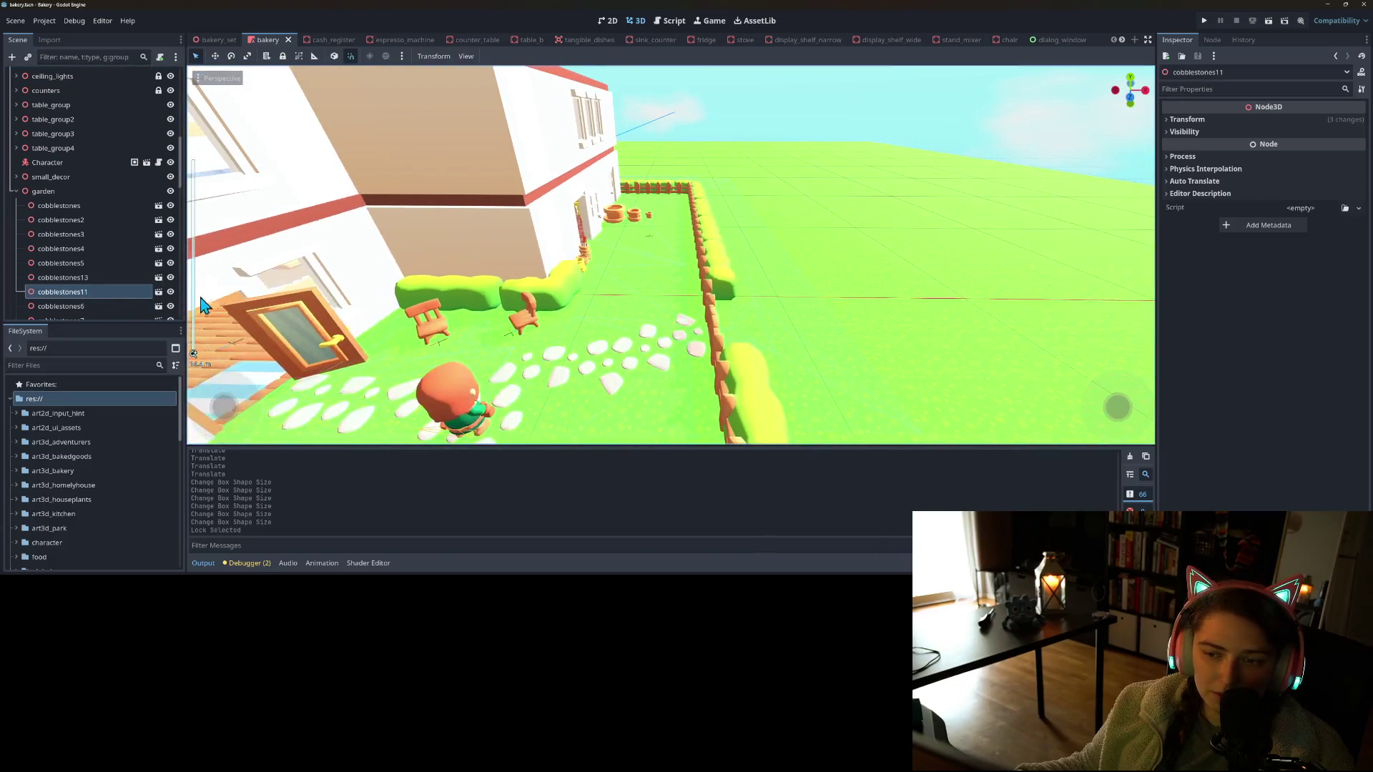
Duplicate cobblestones10 into cobblestones14 and move it further along the path toward the hedge
scroll(78, 304, "down", 4)
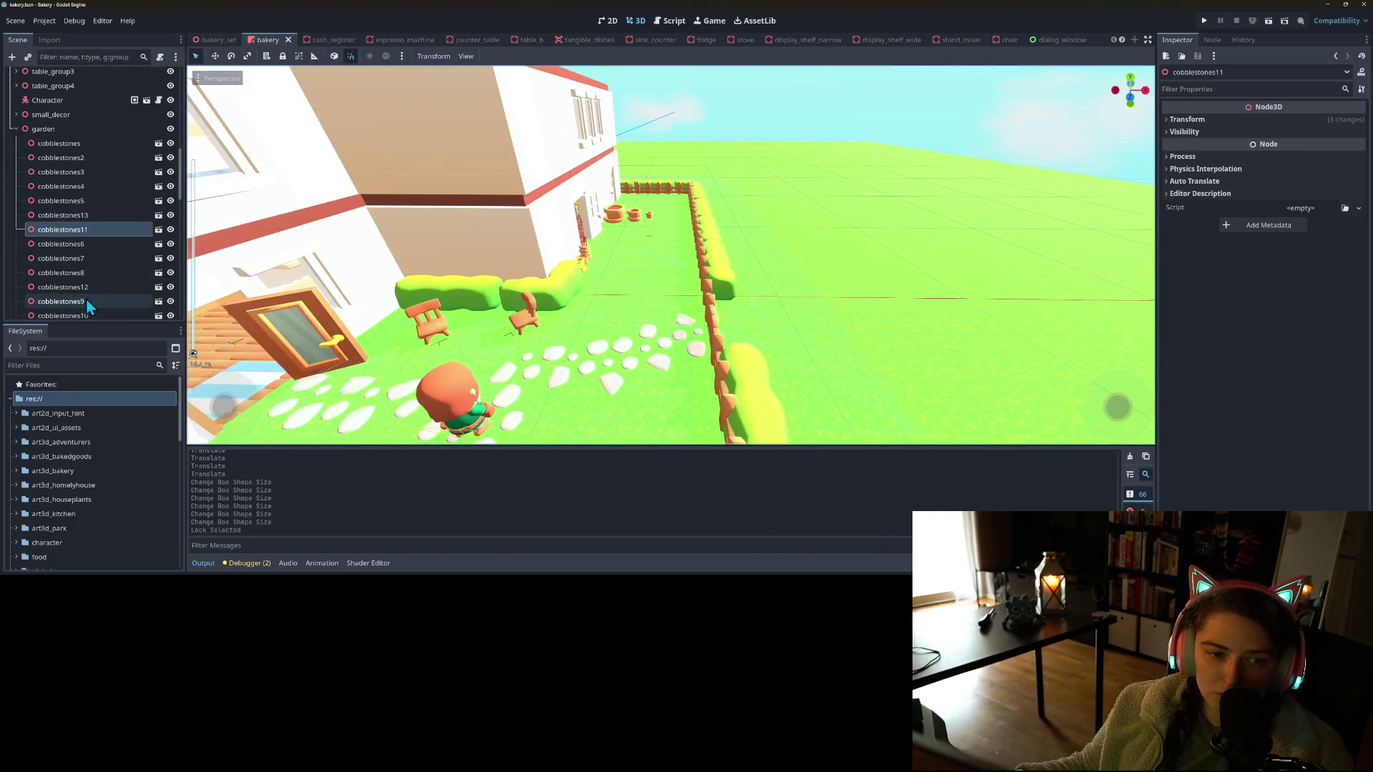
scroll(94, 250, "down", 4)
left_click(86, 254)
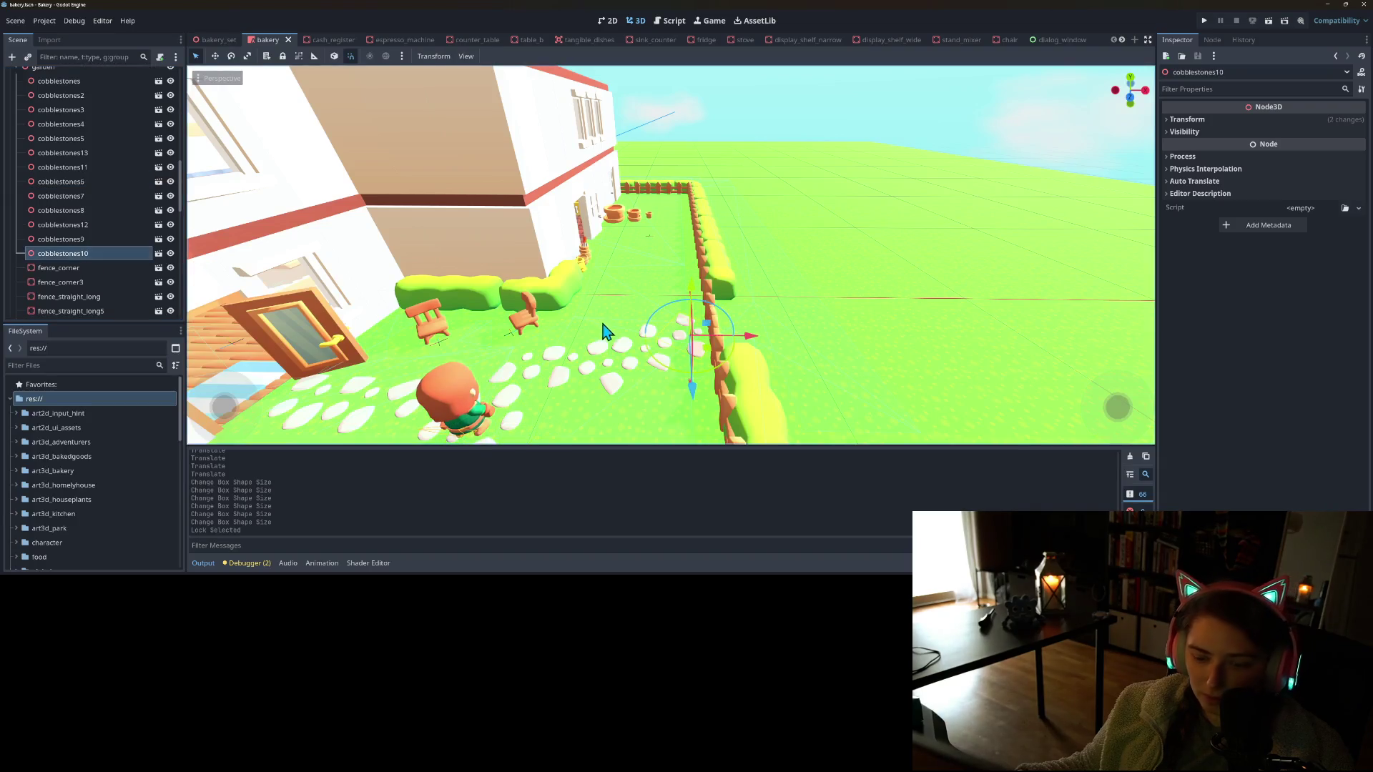
key("ctrl+d")
left_click_drag(743, 354, 756, 354)
scroll(769, 386, "down", 5)
scroll(653, 398, "up", 5)
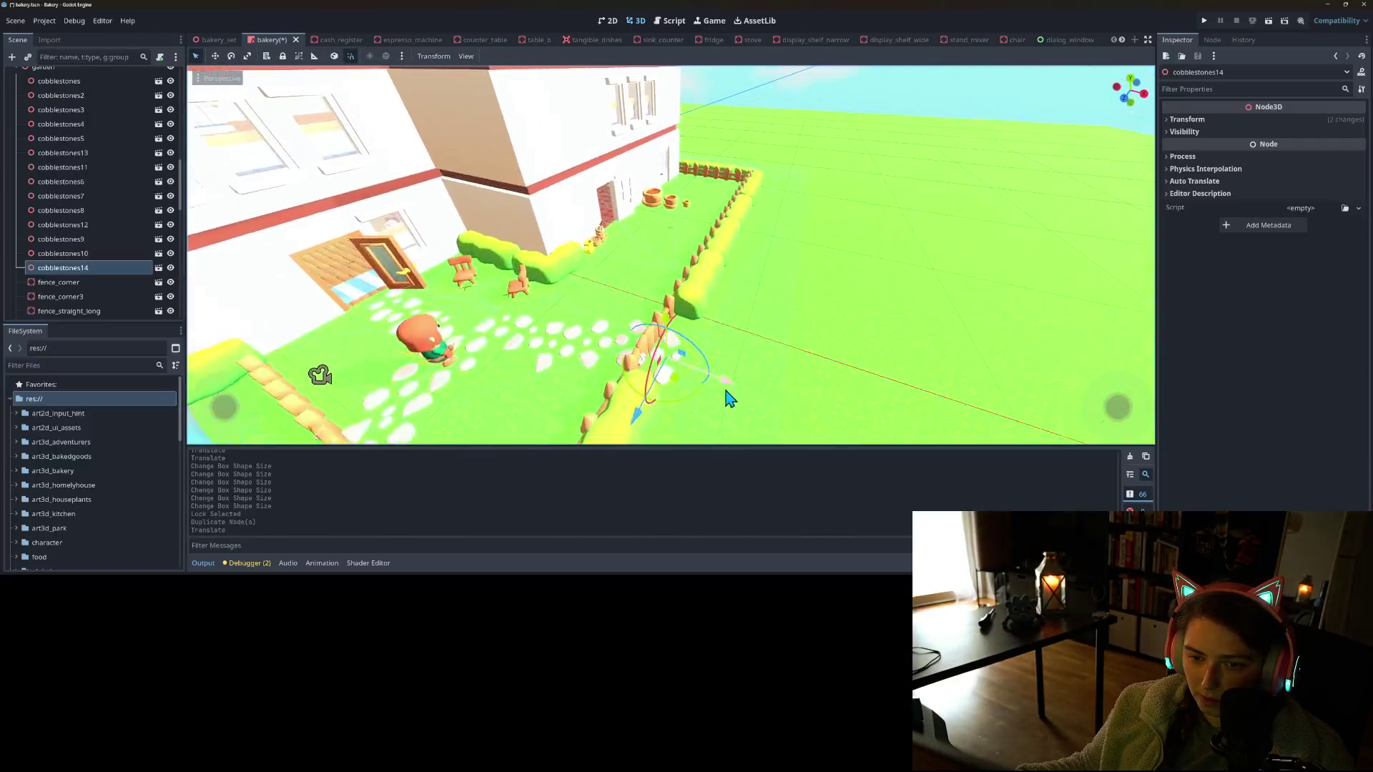
scroll(729, 397, "up", 1)
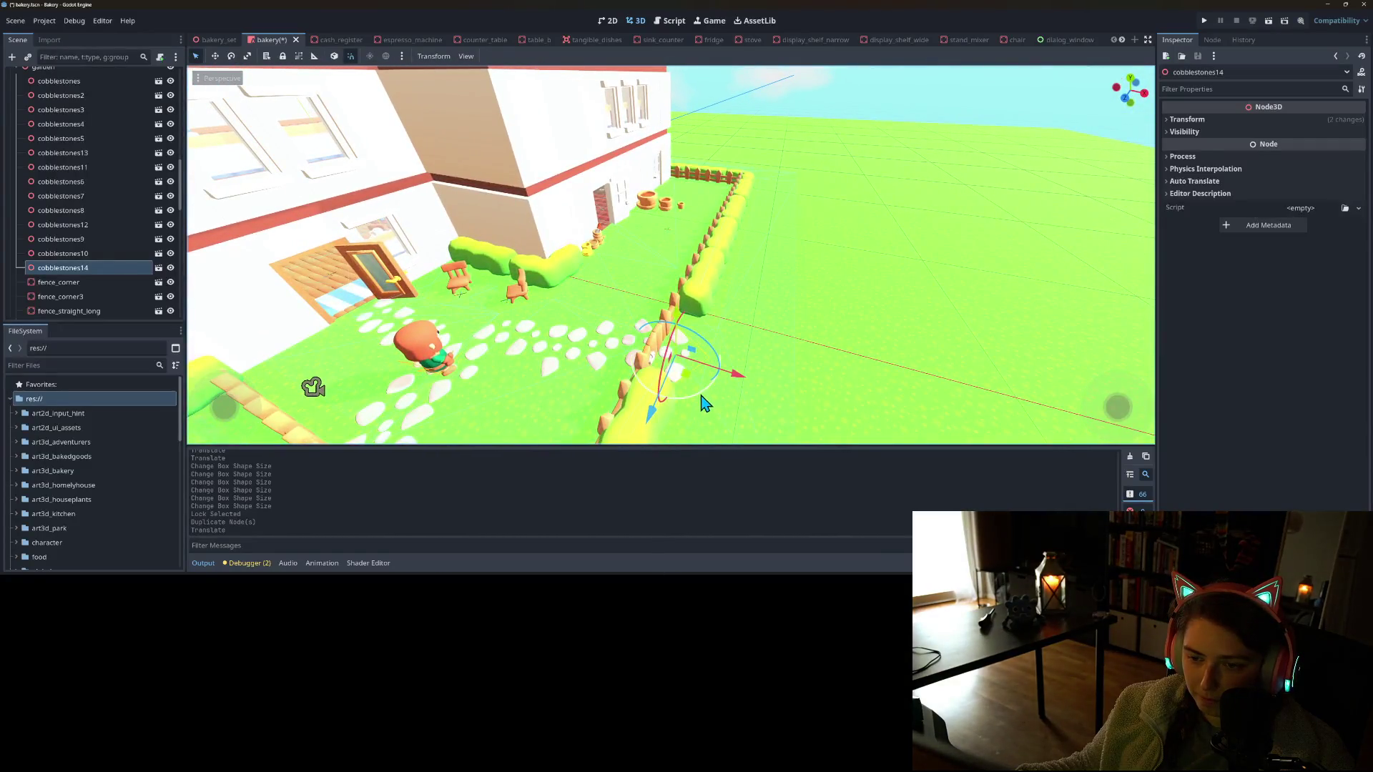
left_click_drag(692, 393, 697, 375)
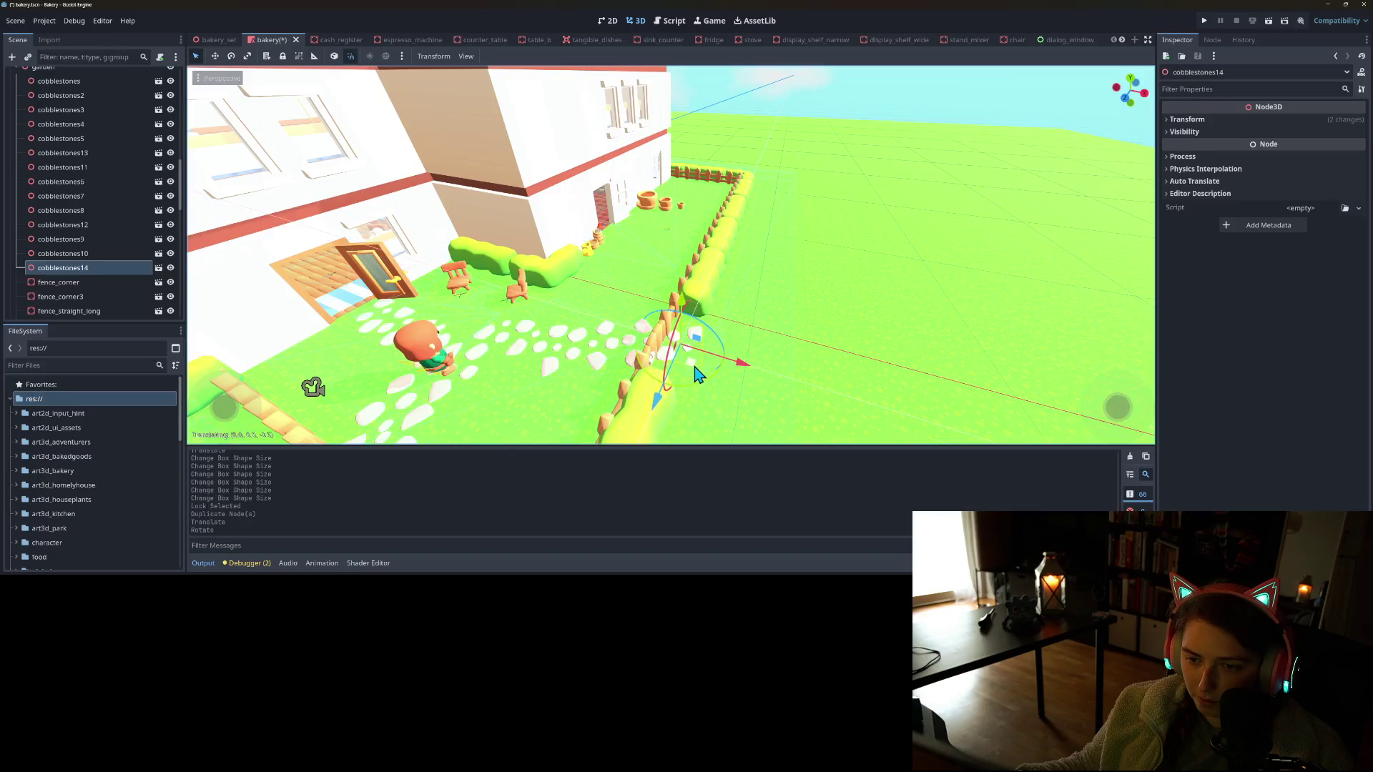
scroll(647, 398, "down", 3)
Duplicate the patch again, turn it -45 degrees, place it beyond the hedge, and save the scene
key("ctrl+d")
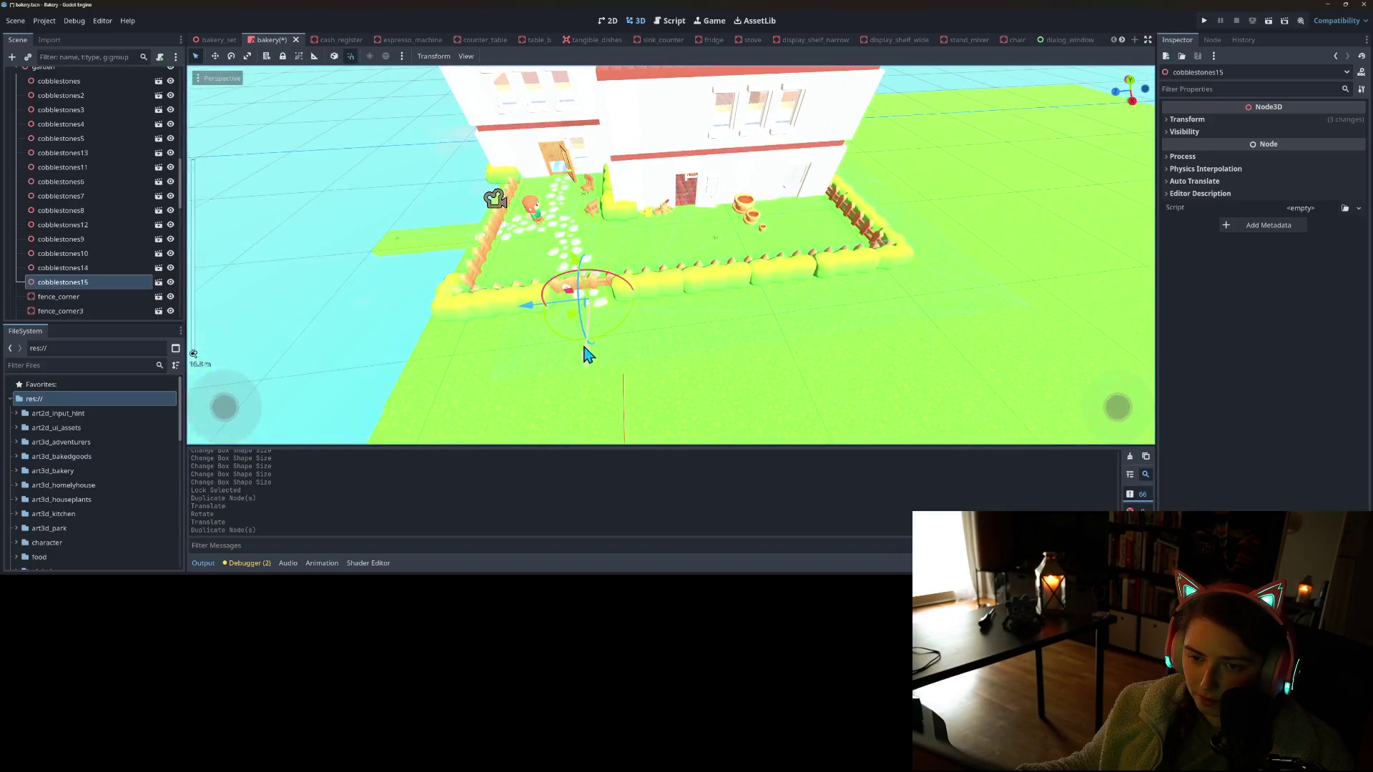
left_click_drag(558, 345, 601, 315)
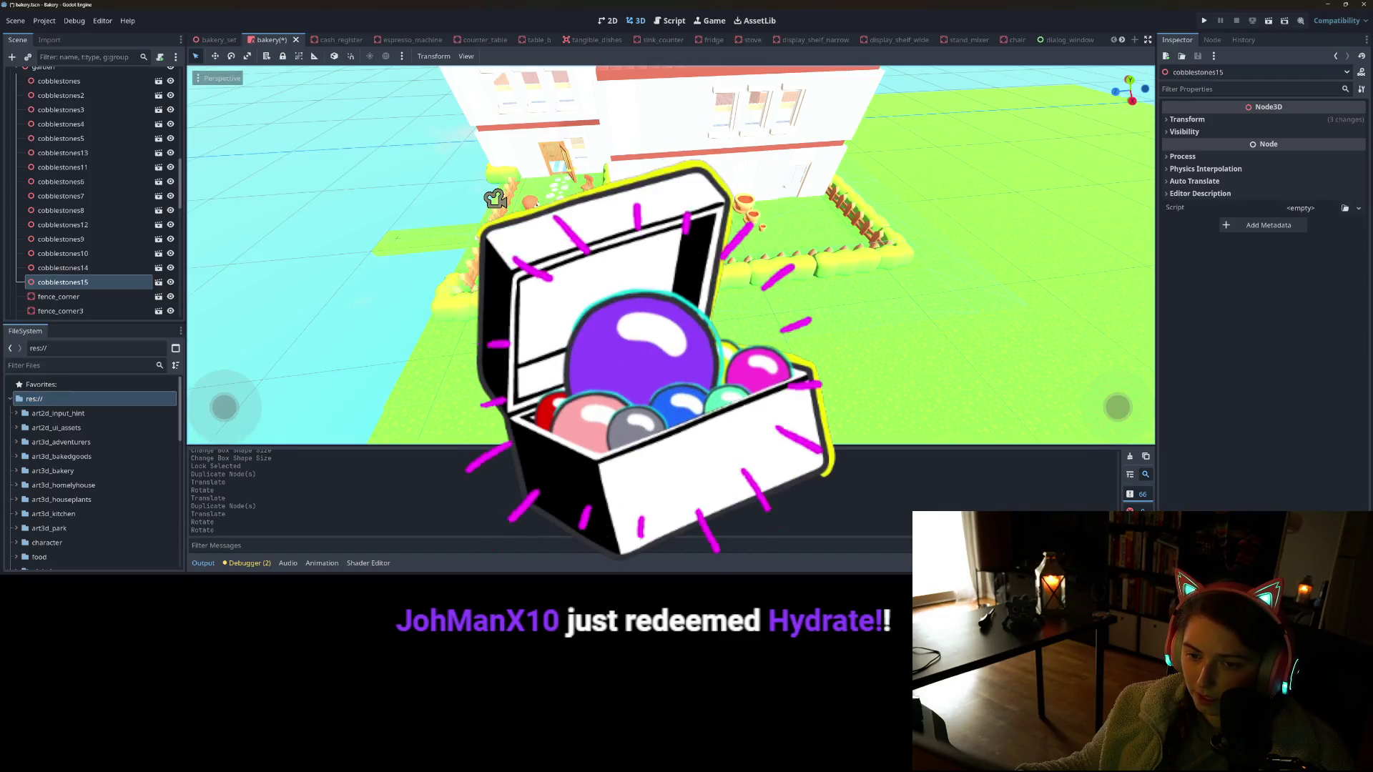
key("g")
left_click(569, 343)
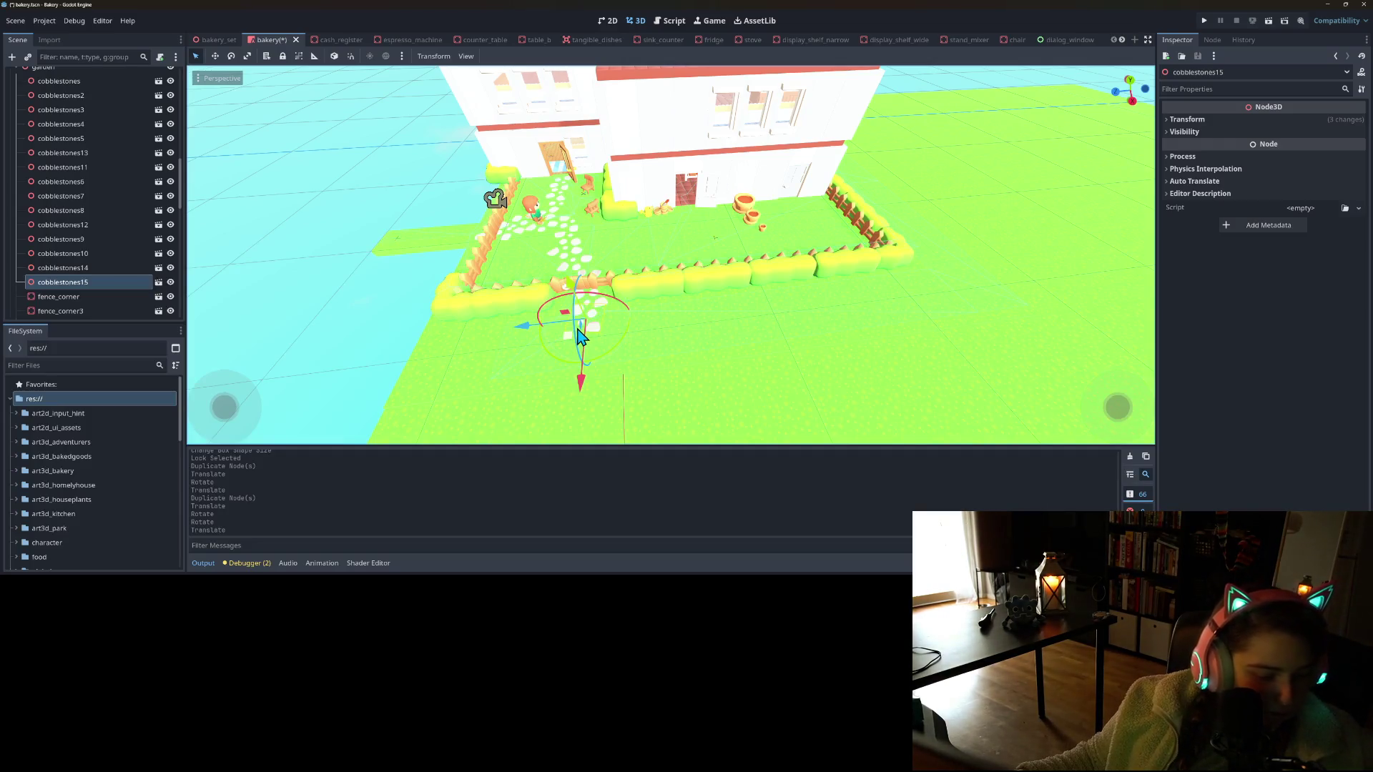
mouse_move(676, 367)
left_mouse_down()
mouse_move(821, 331)
mouse_move(680, 374)
mouse_move(577, 377)
mouse_move(503, 331)
mouse_move(650, 346)
mouse_move(534, 377)
mouse_move(615, 328)
mouse_move(747, 343)
mouse_move(715, 379)
mouse_move(641, 383)
mouse_move(649, 356)
left_mouse_up()
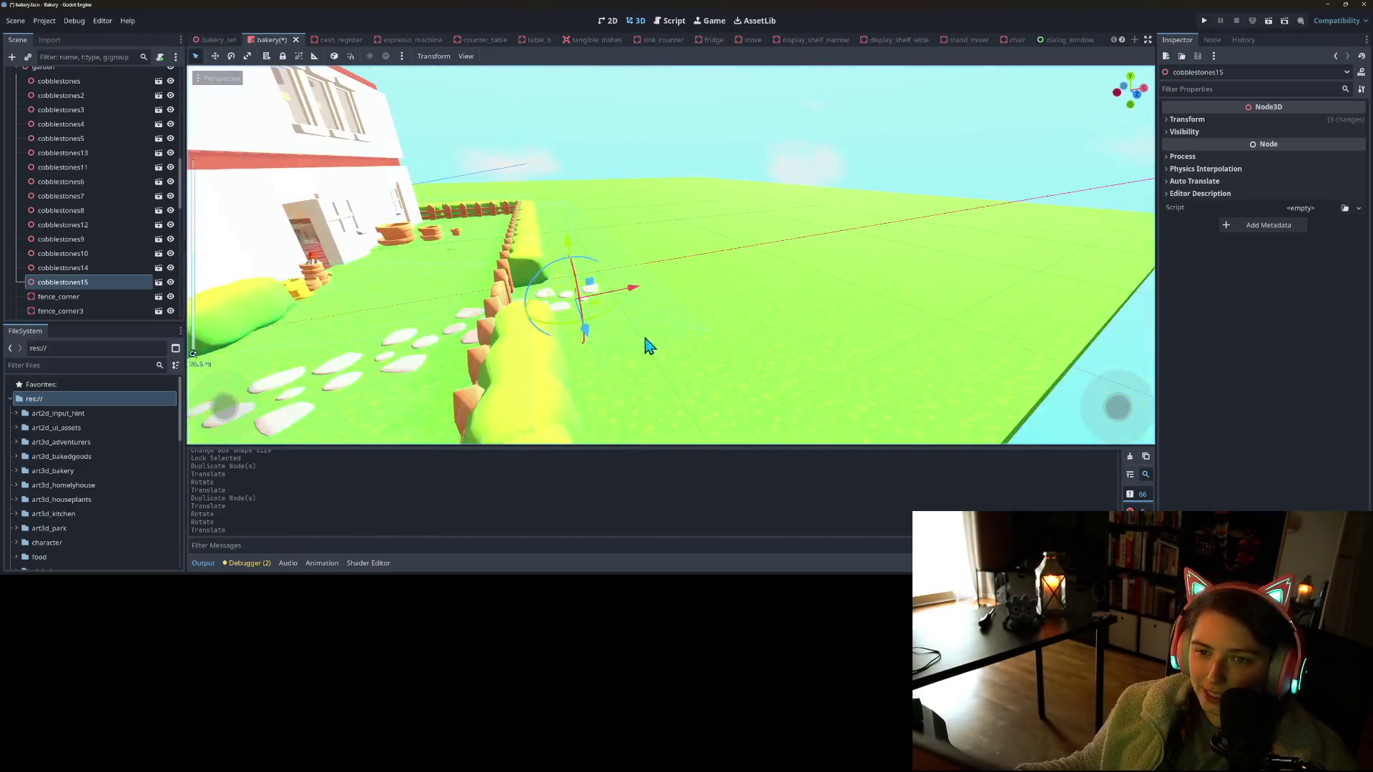
mouse_move(660, 224)
left_mouse_down()
mouse_move(637, 291)
mouse_move(552, 322)
left_mouse_up()
key("ctrl+s")
scroll(606, 306, "down", 5)
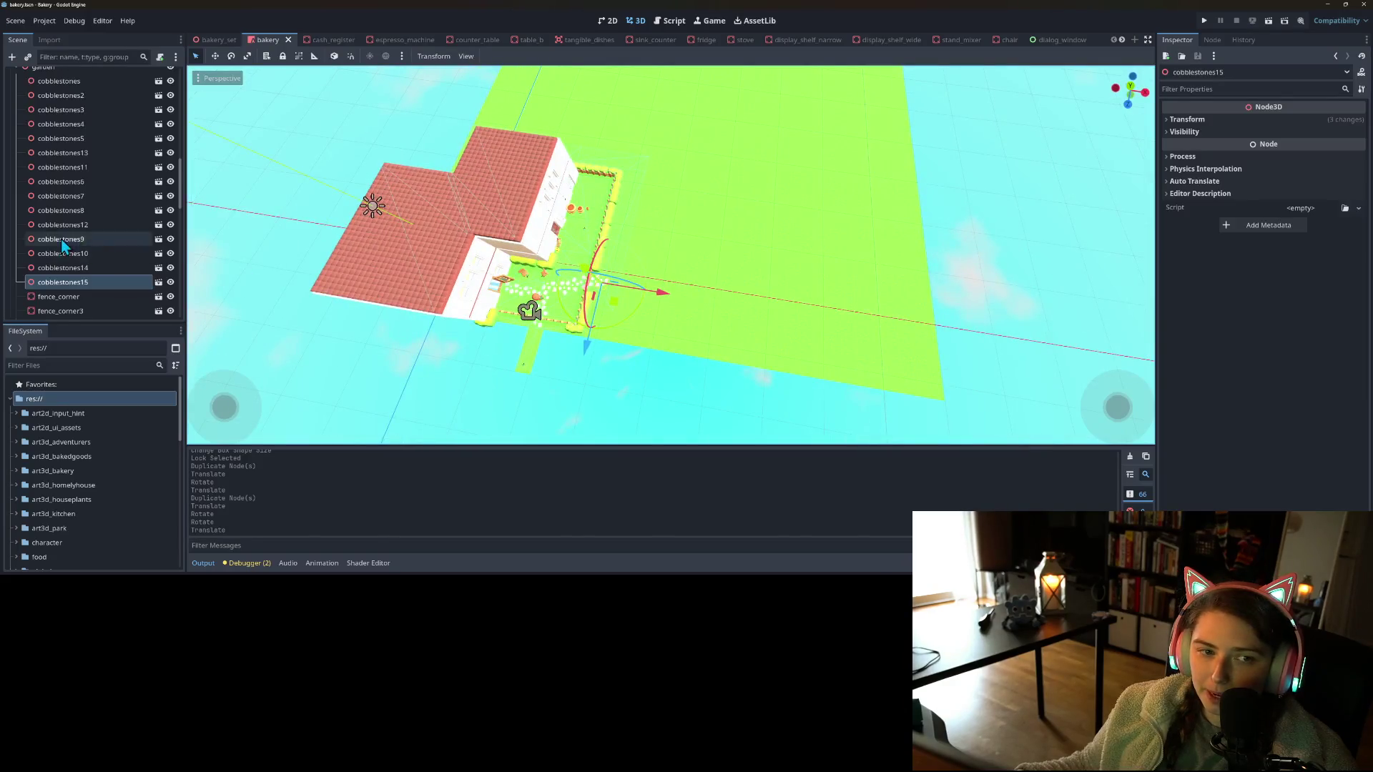
Rename the grass_no_col node to no_col and bring up the Instantiate Child Scene picker
left_click(16, 281)
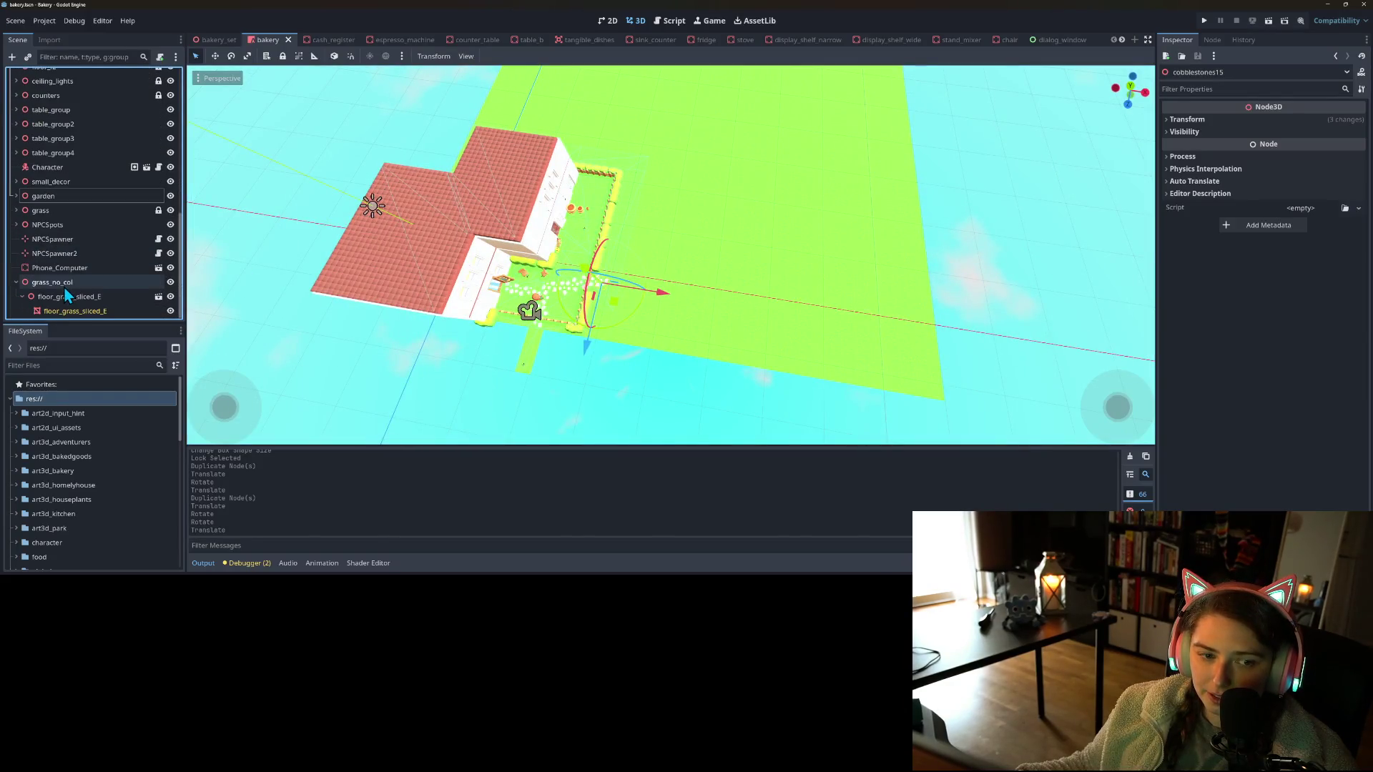
left_click(15, 281)
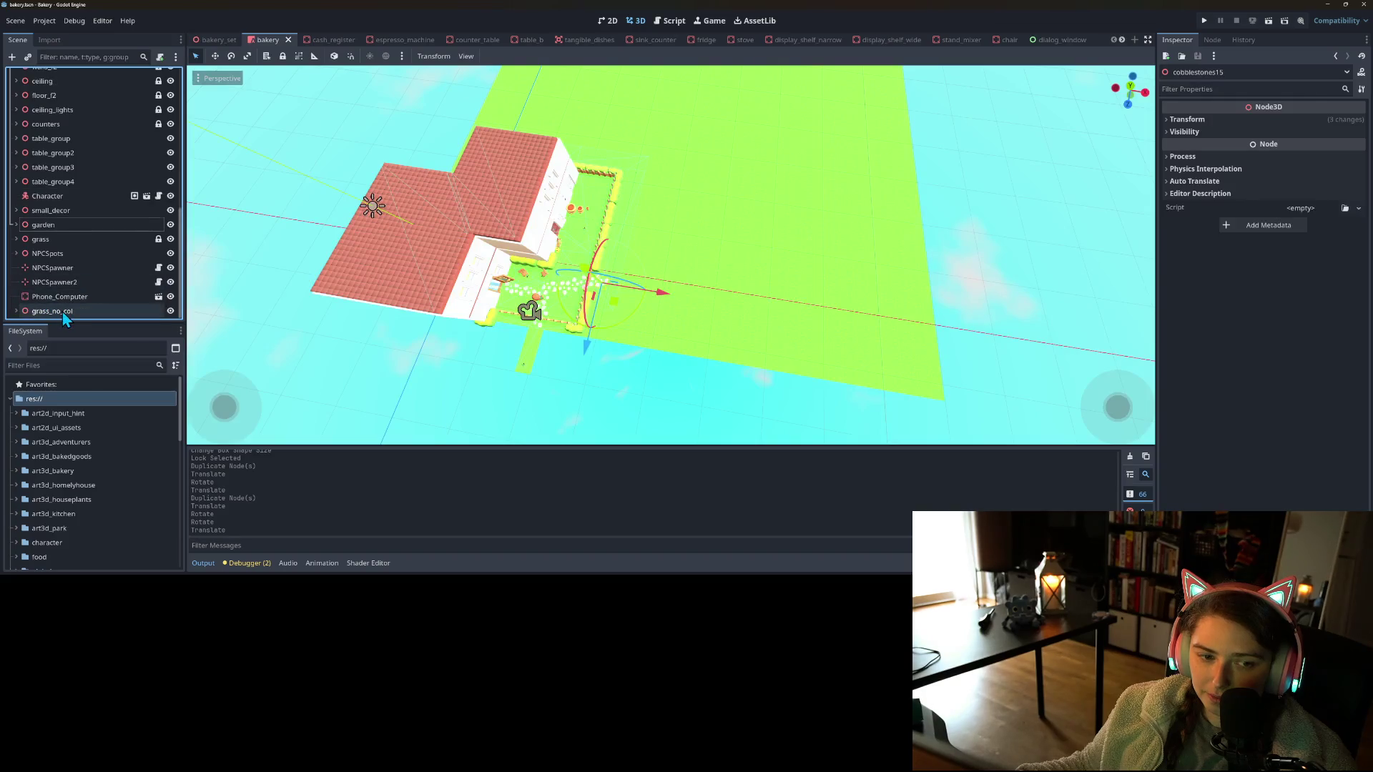
left_click(62, 312)
left_click(16, 311)
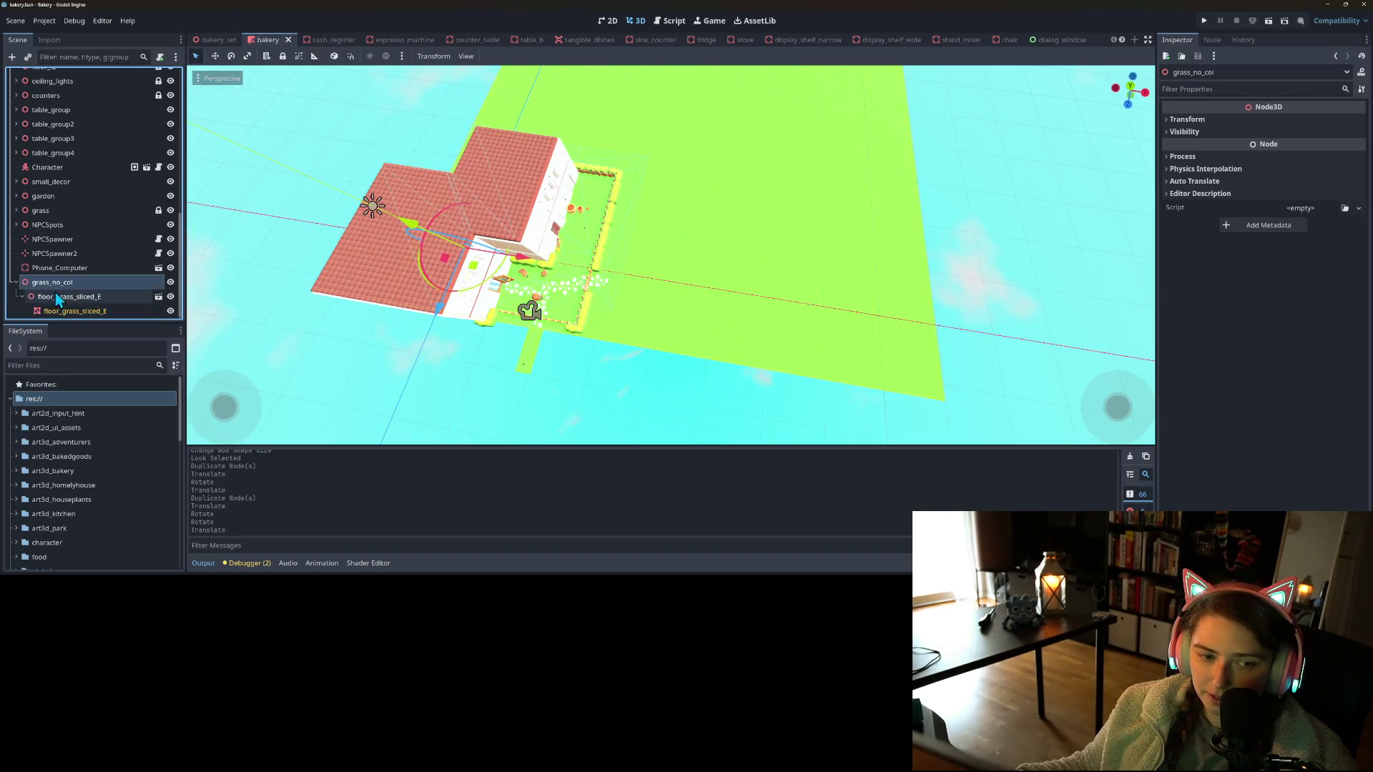
right_click(71, 286)
left_click(135, 379)
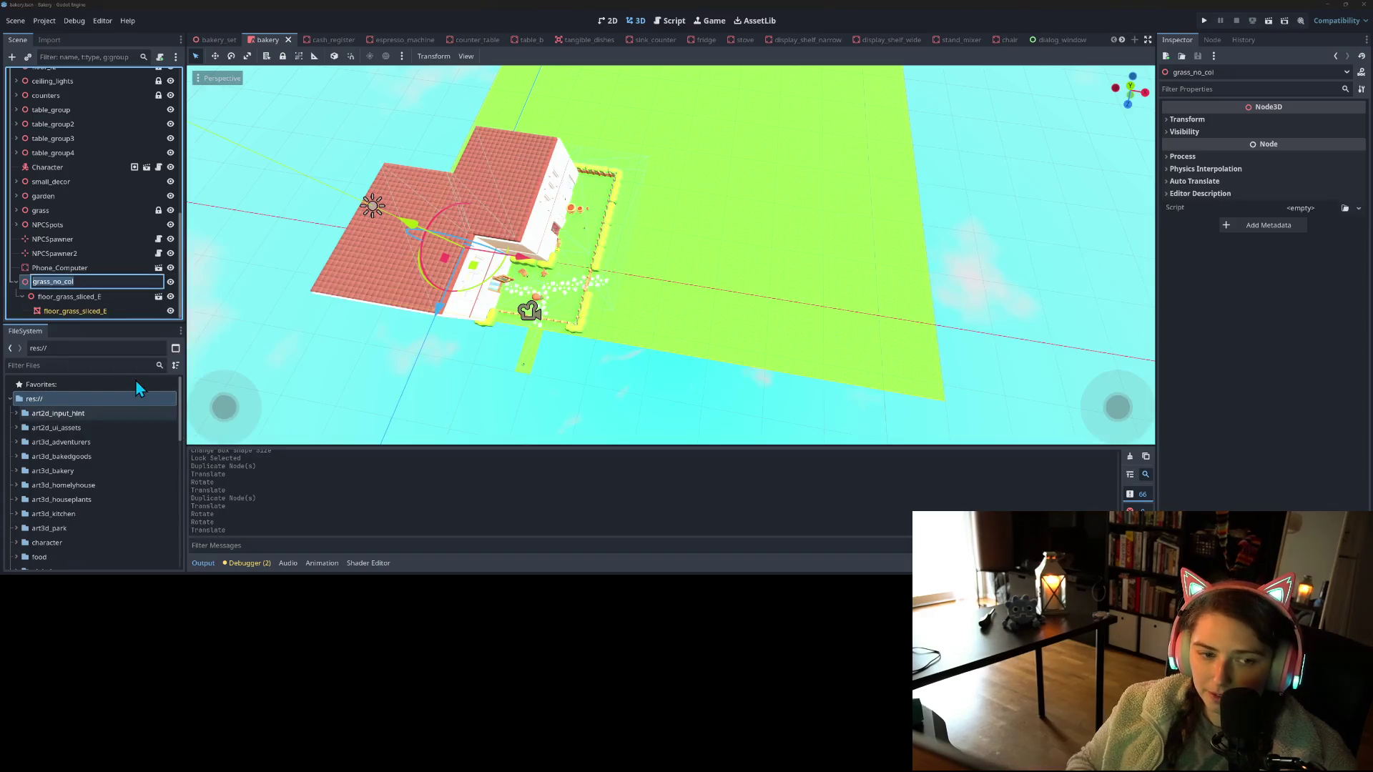
type("no_col")
key("Return")
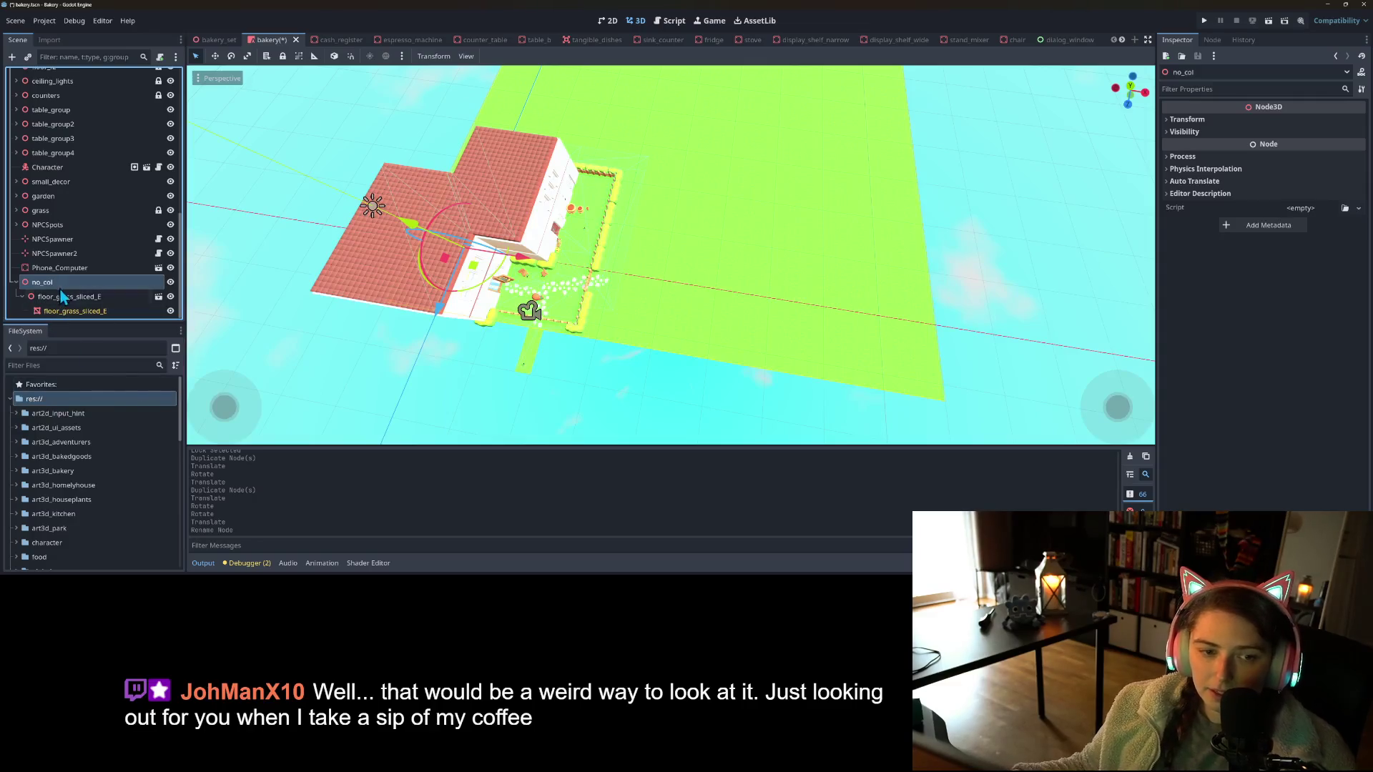
right_click(71, 281)
left_click(132, 295)
Try searching the scene picker, clear the search, and close it without adding a scene
type("msh")
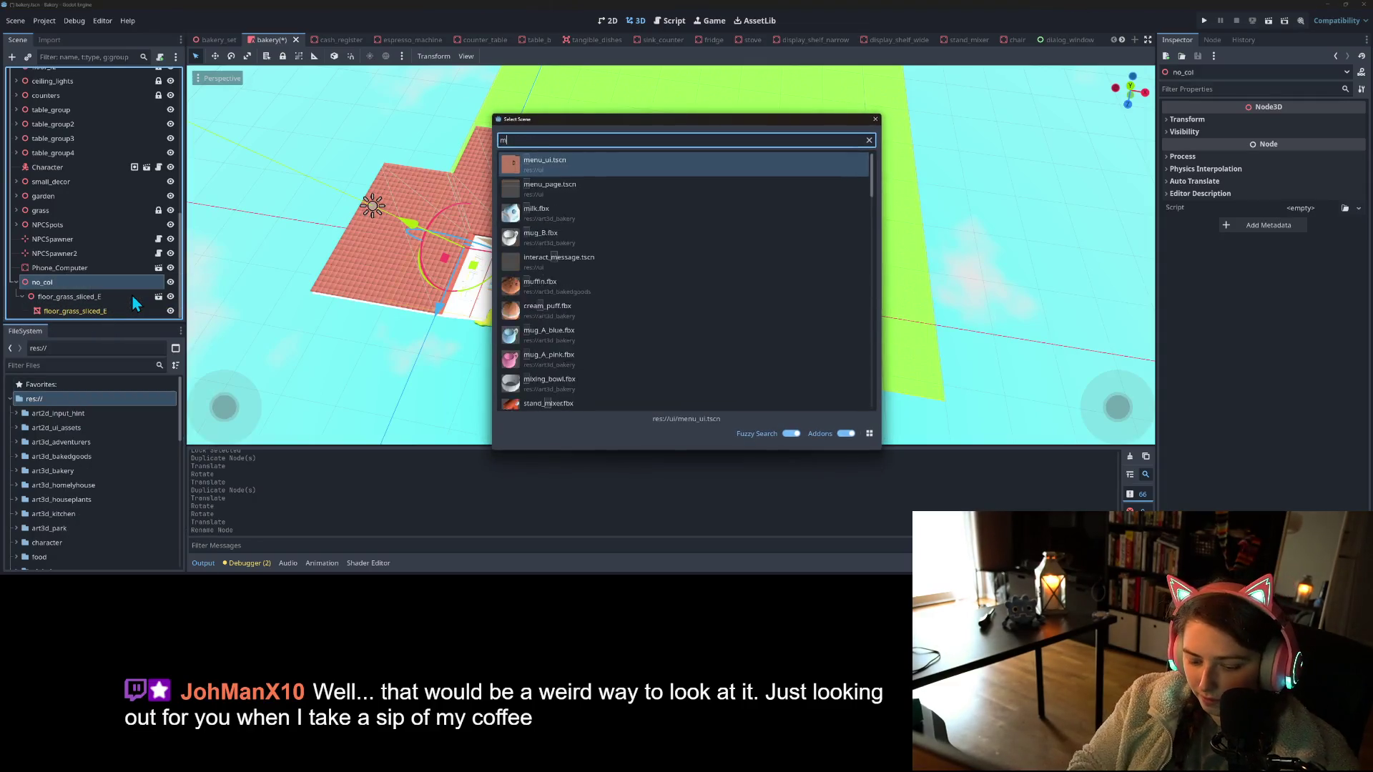
key("BackSpace")
key("BackSpace")
type("es")
key("BackSpace")
key("BackSpace")
key("BackSpace")
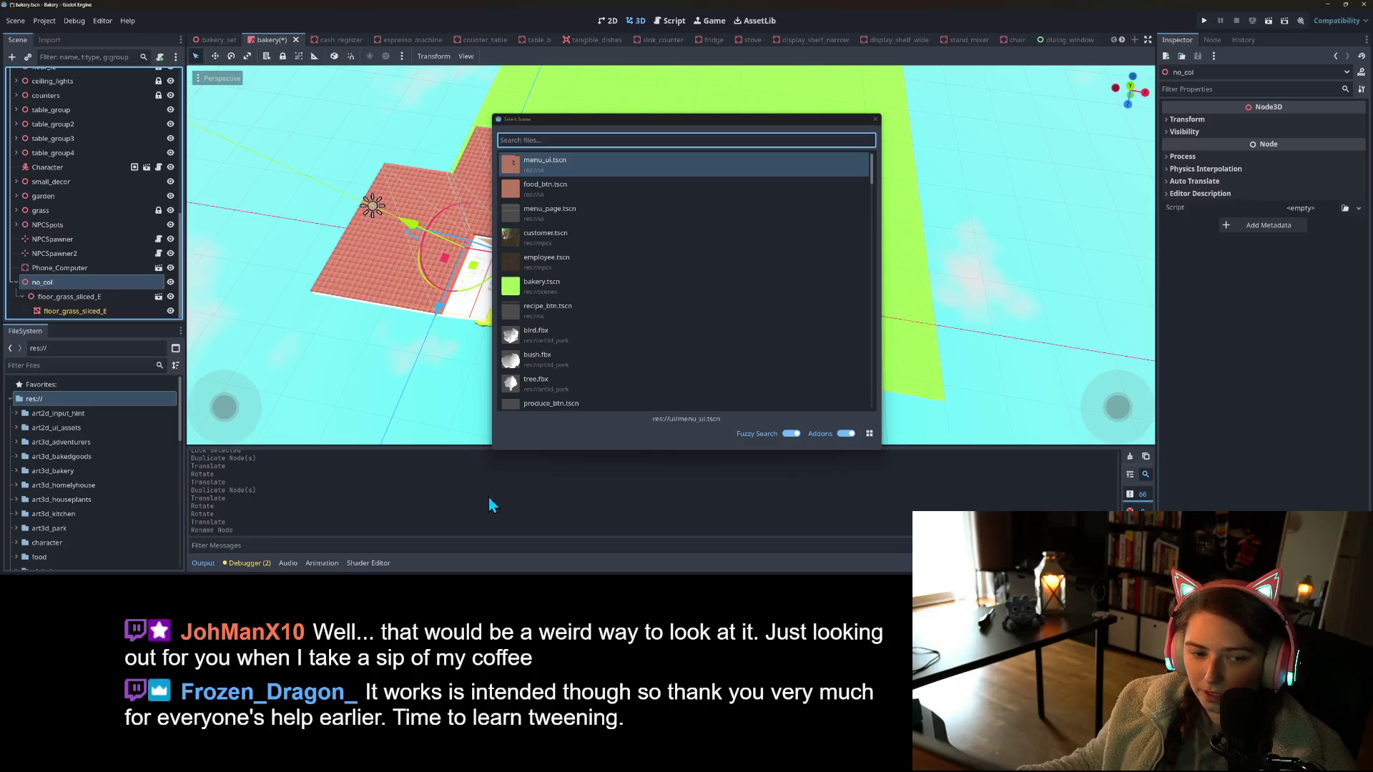
left_click(875, 119)
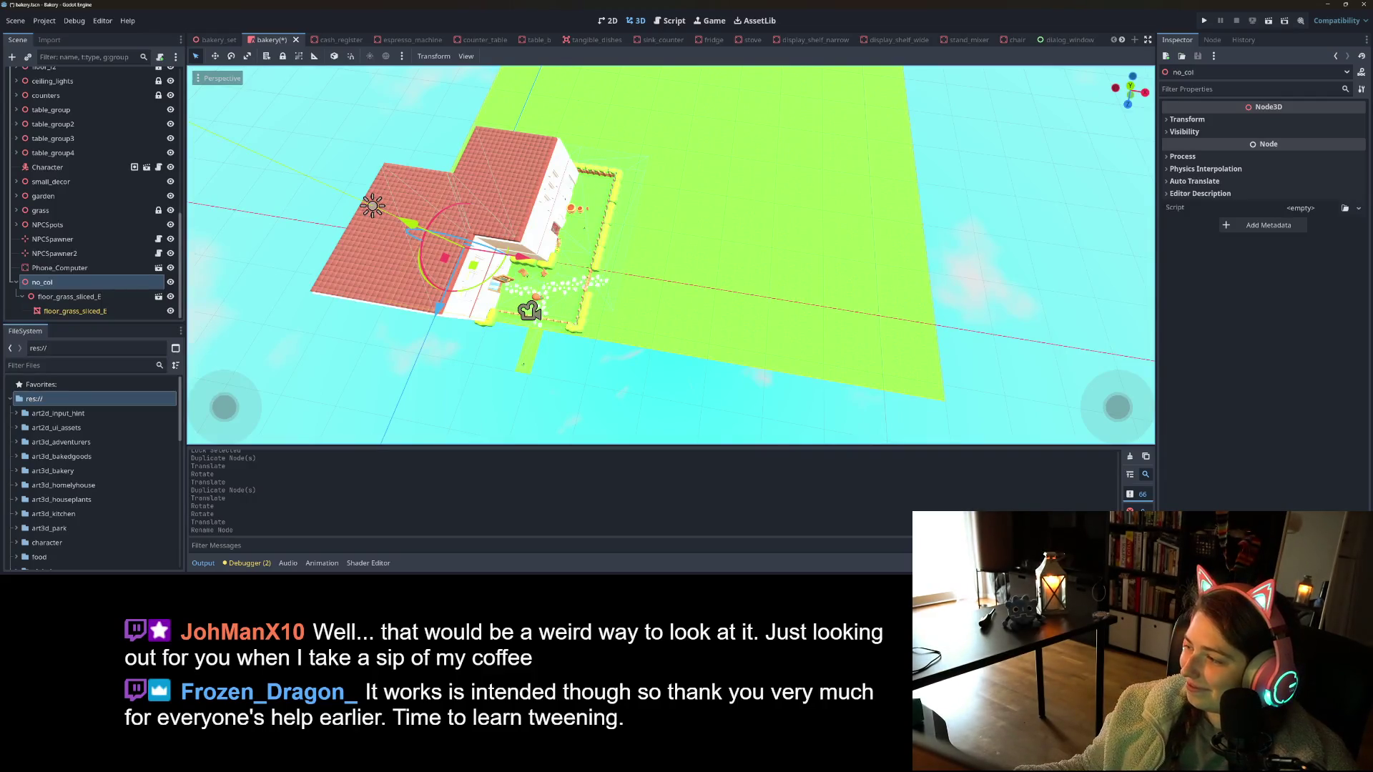
Orbit and zoom the viewport over the bakery, then bring up the art2d_ui_assets folder window
mouse_move(841, 361)
left_mouse_down()
mouse_move(873, 331)
mouse_move(865, 297)
mouse_move(749, 333)
mouse_move(775, 340)
mouse_move(760, 328)
mouse_move(754, 344)
mouse_move(722, 345)
mouse_move(738, 336)
left_mouse_up()
scroll(851, 295, "up", 4)
scroll(809, 307, "down", 3)
scroll(779, 339, "up", 2)
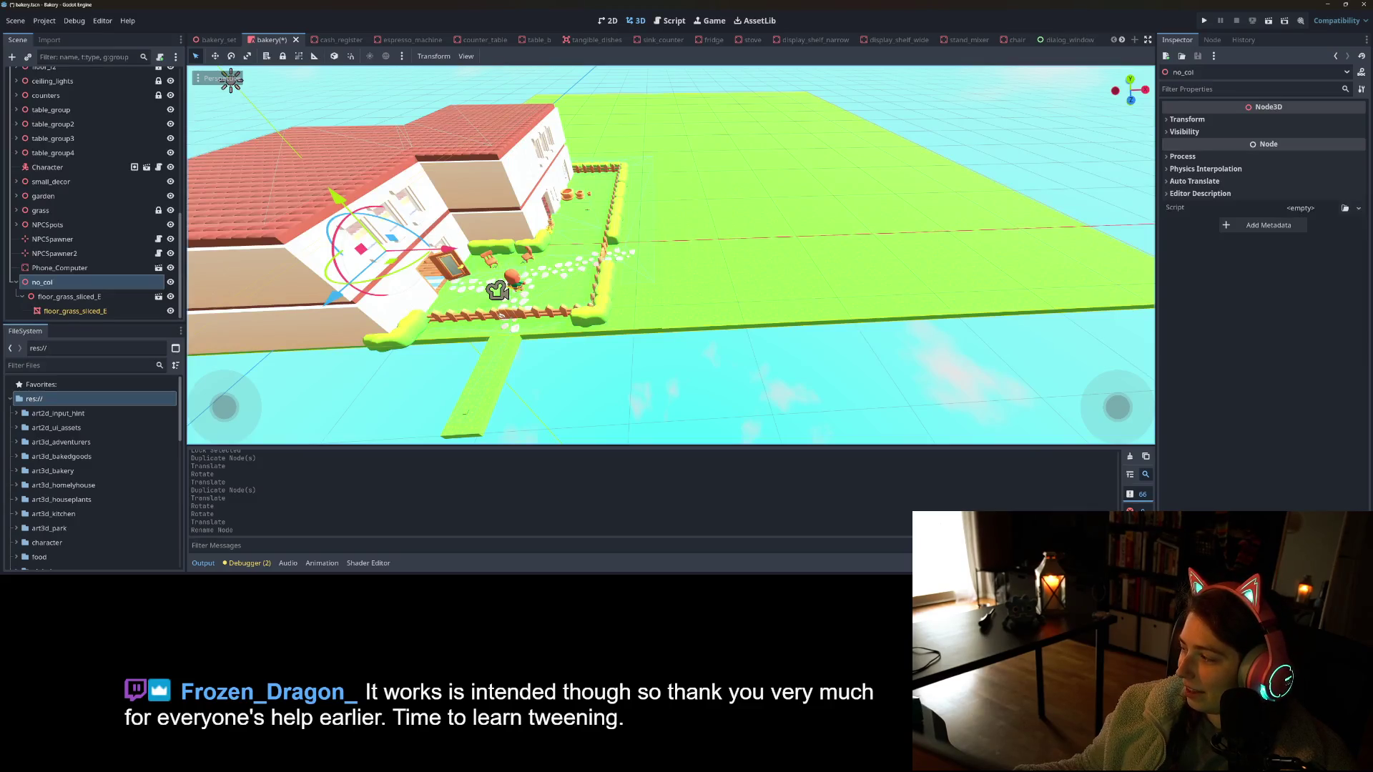
key("alt+Tab")
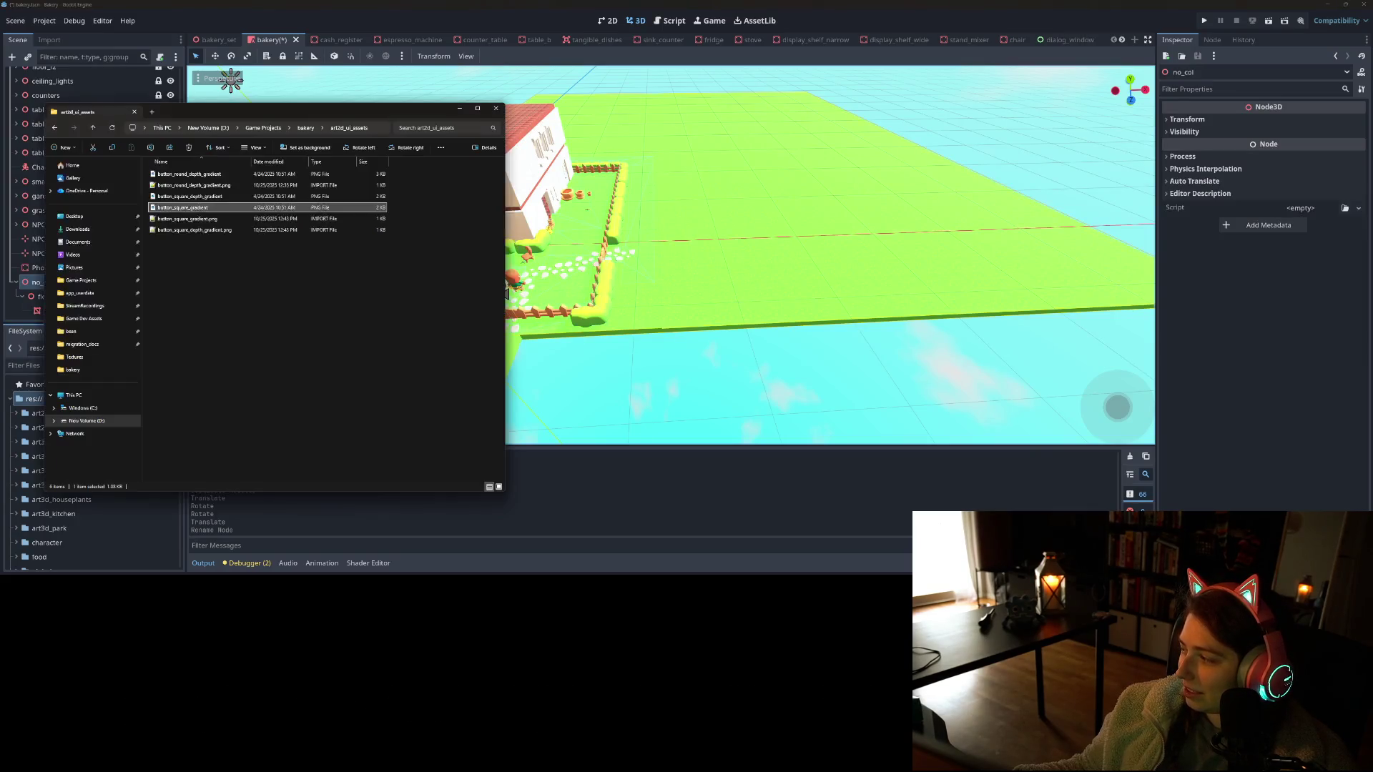
Copy the 16 yellow arrow icons from the Double folder into art2d_ui_assets
key("alt+Tab")
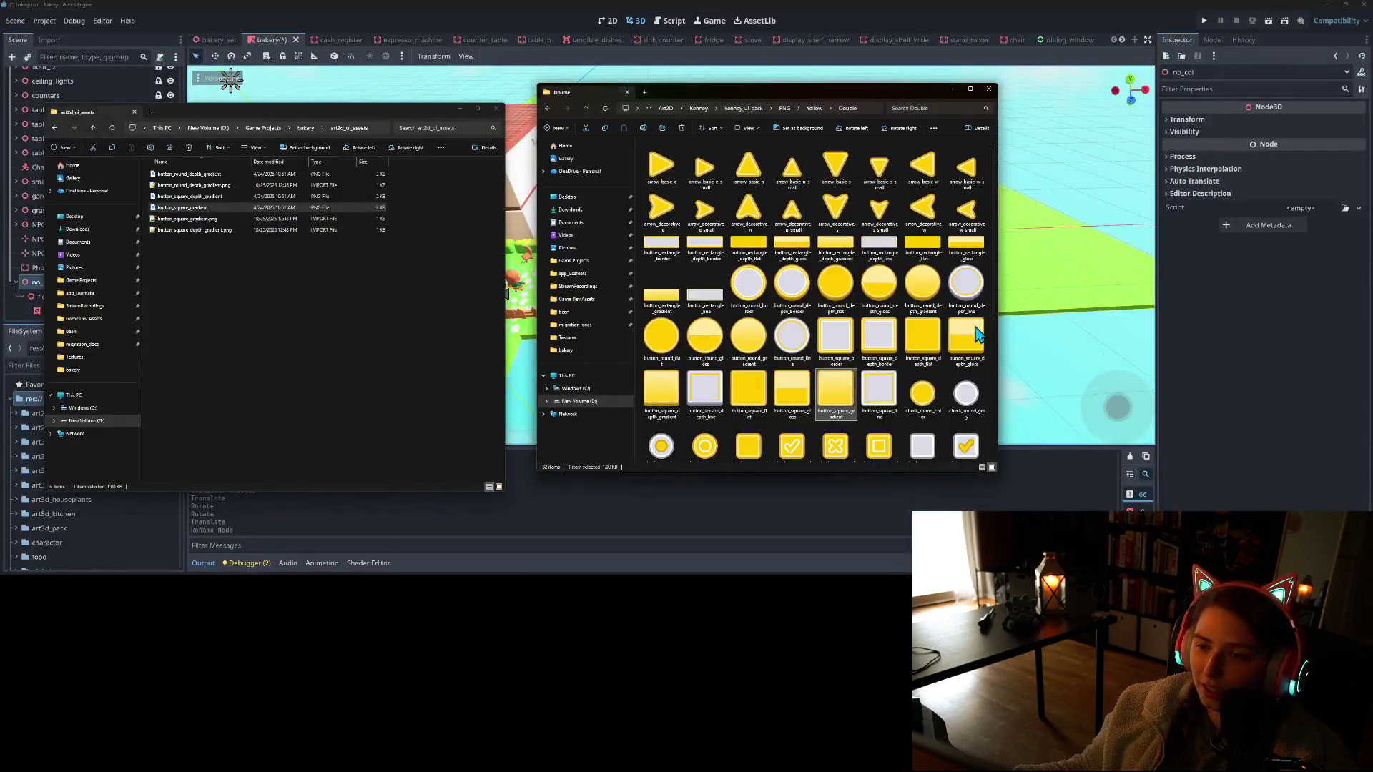
left_click(658, 165)
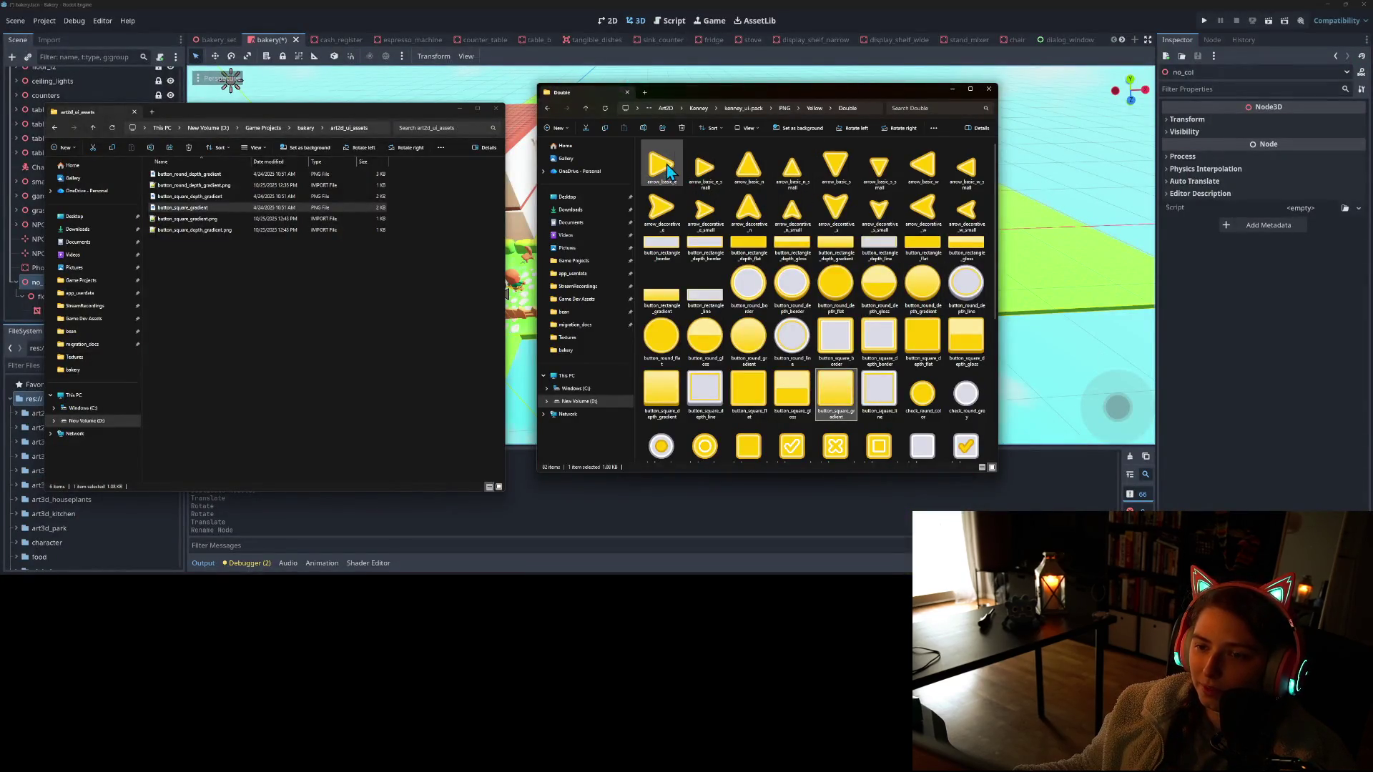
left_click(977, 224, "shift")
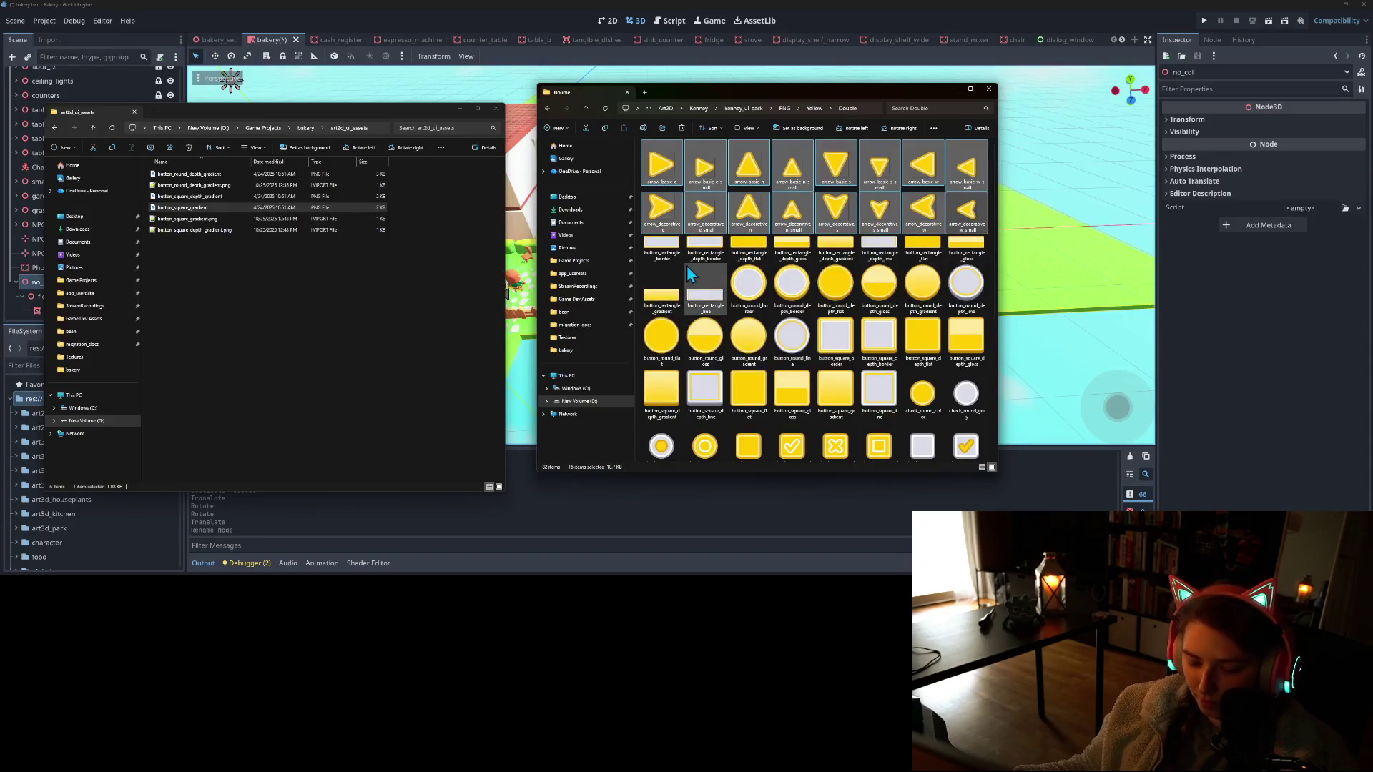
left_click(341, 346)
key("ctrl+v")
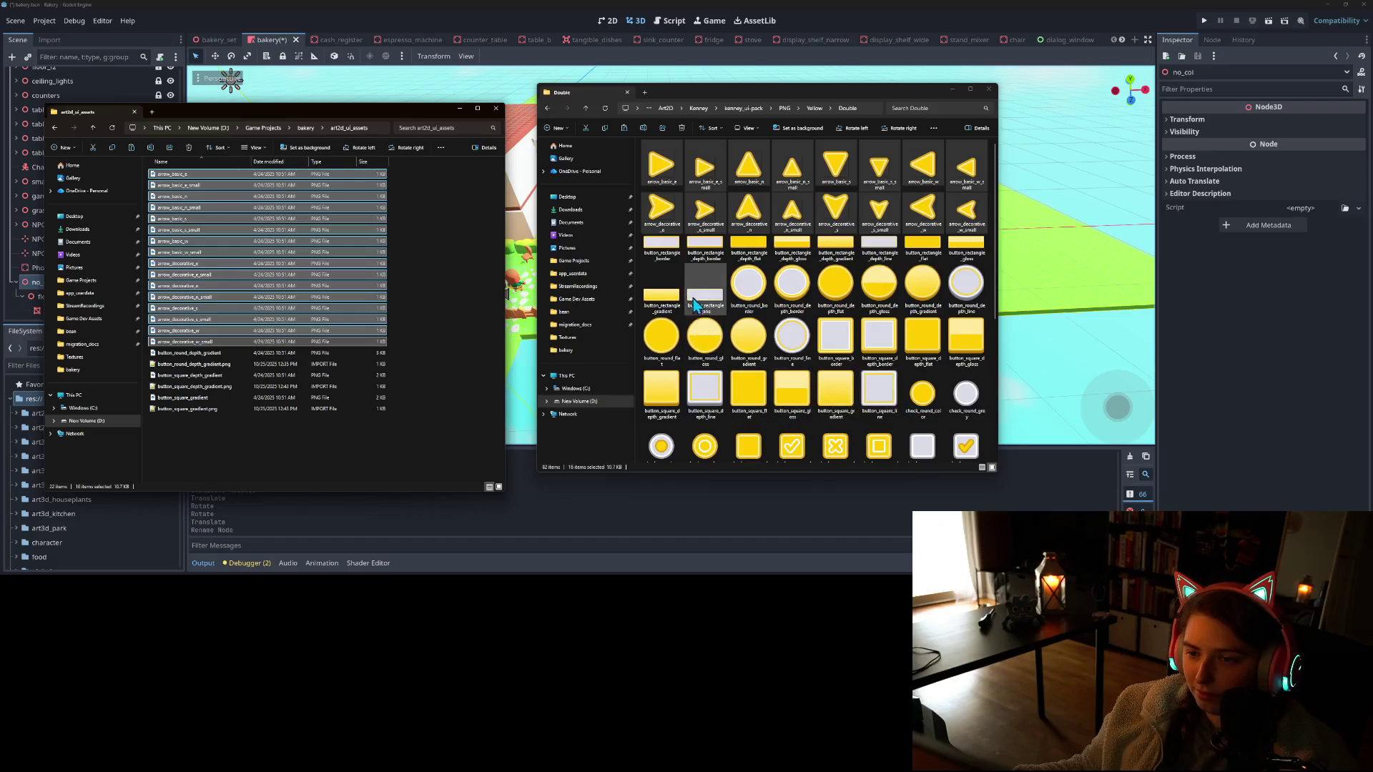
Copy the remaining 66 icons, button_rectangle_border through the last star, replacing same-named files
left_click(663, 250)
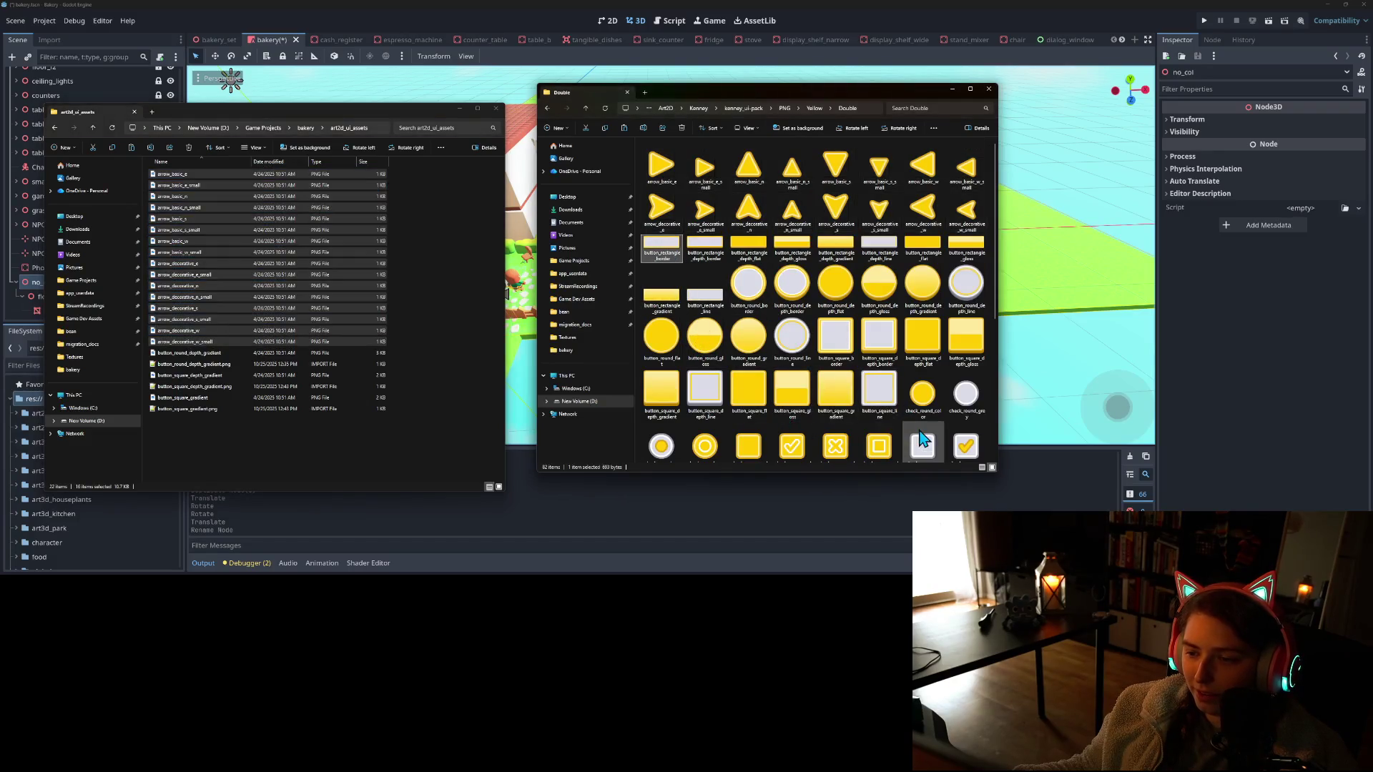
scroll(686, 429, "down", 3)
left_click(687, 439, "shift")
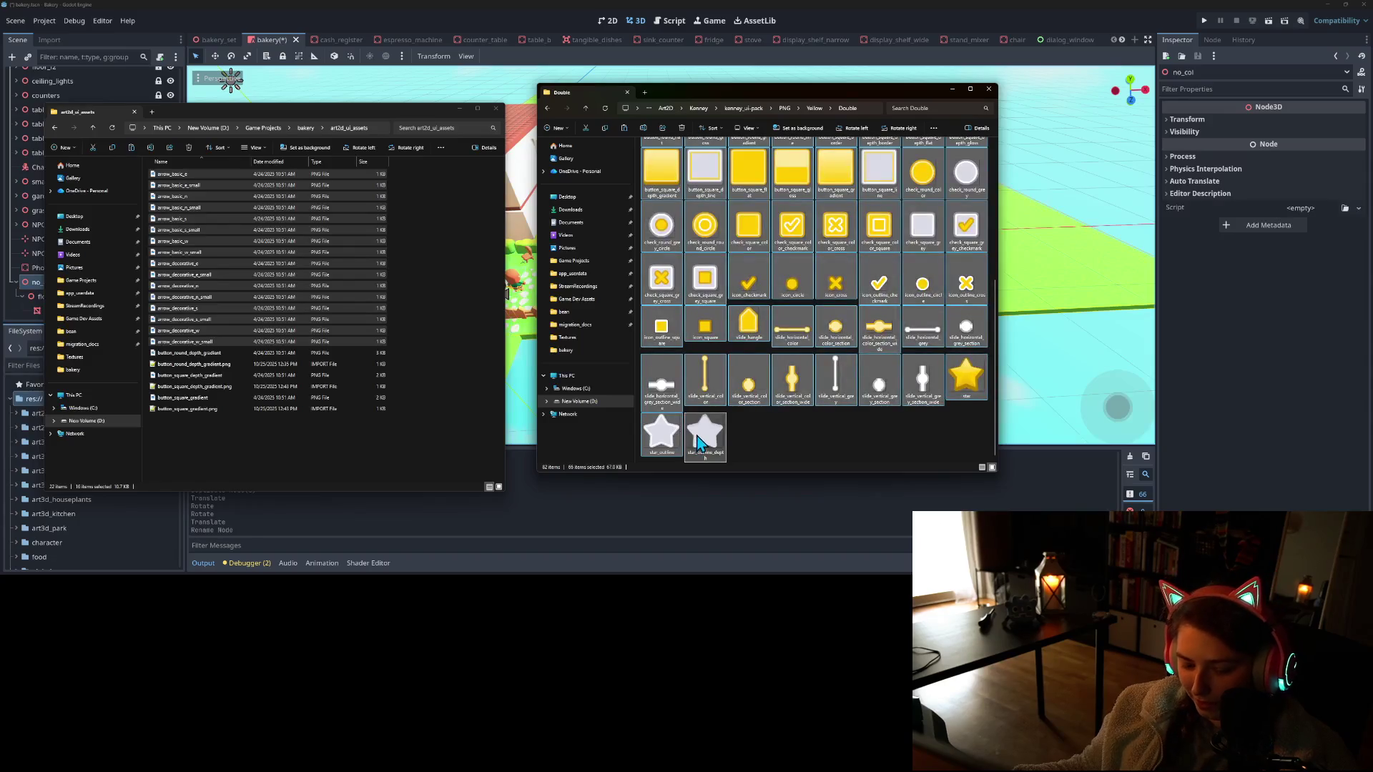
left_click(384, 459)
left_click(384, 459)
key("ctrl+v")
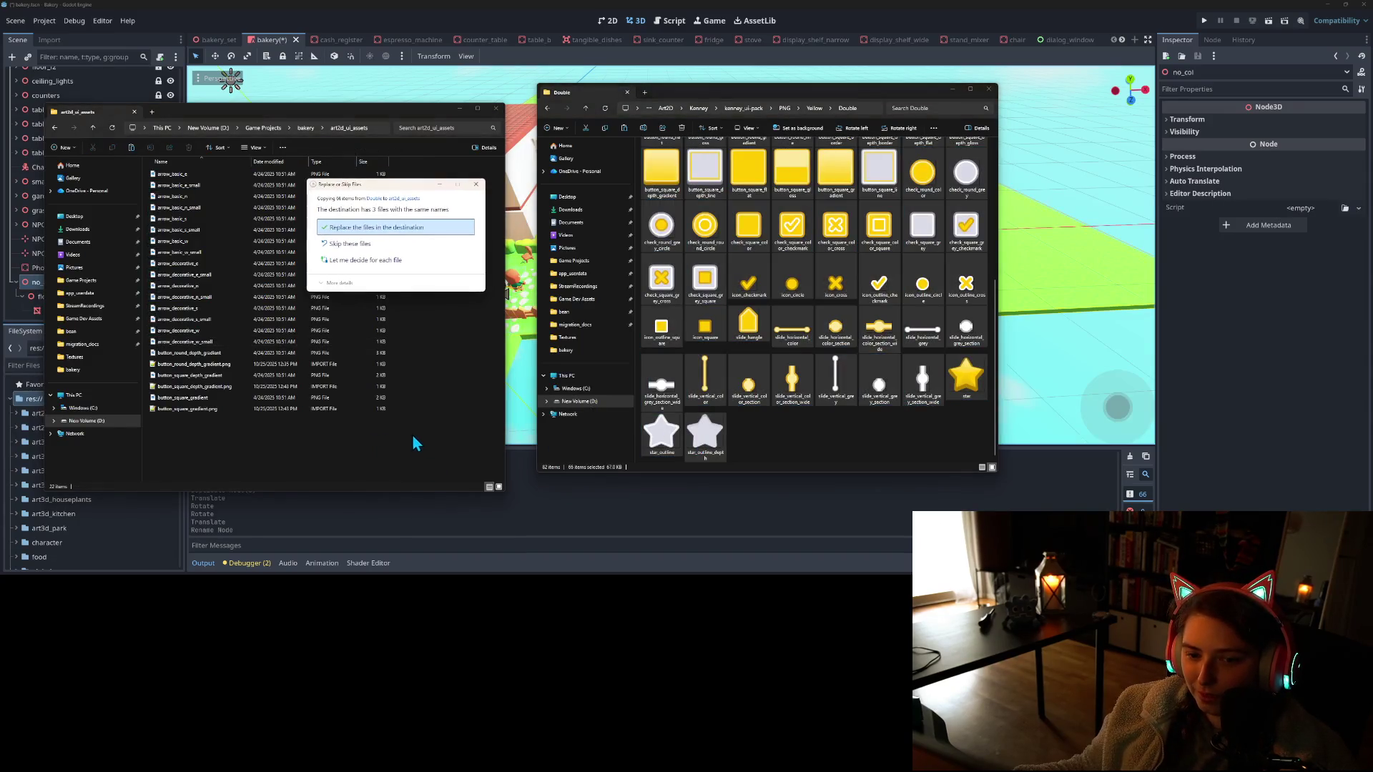
left_click(385, 231)
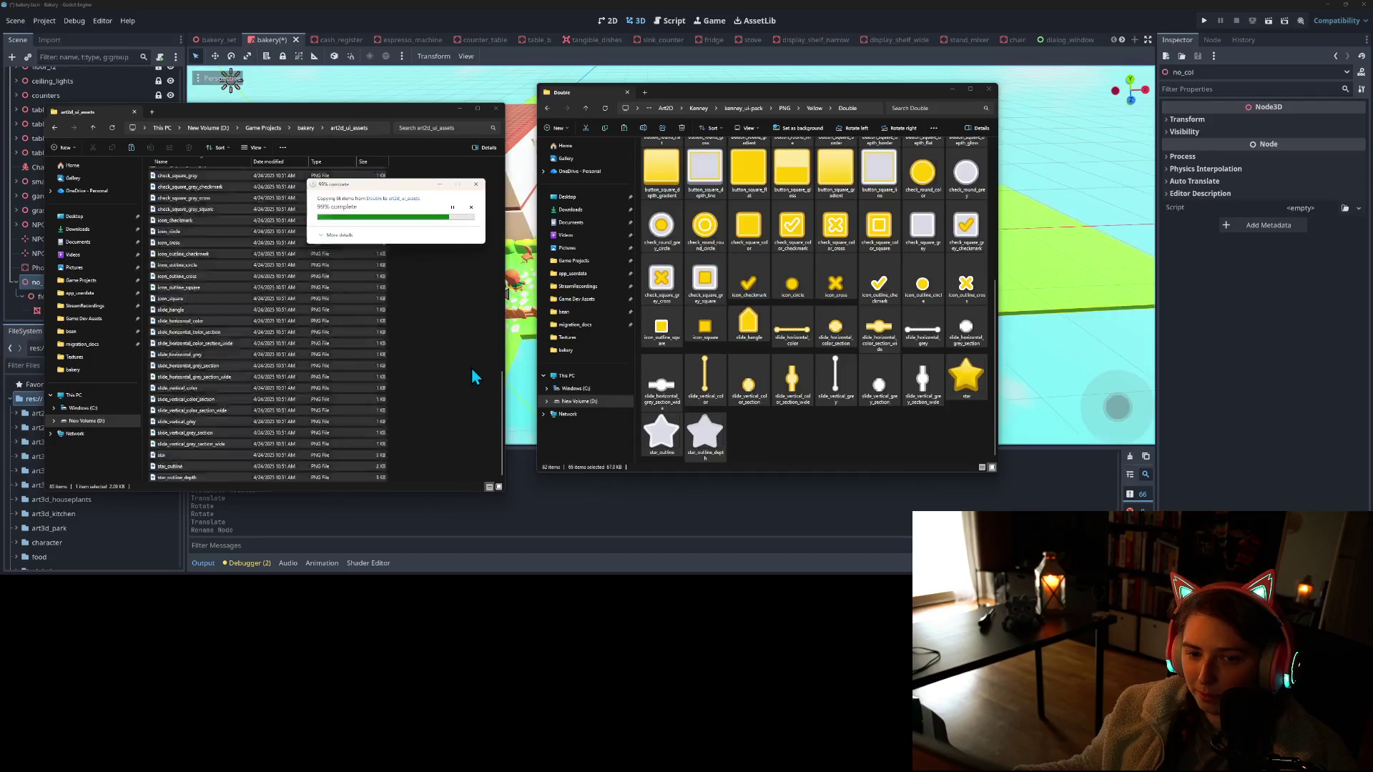
left_click(471, 399)
left_click(868, 444)
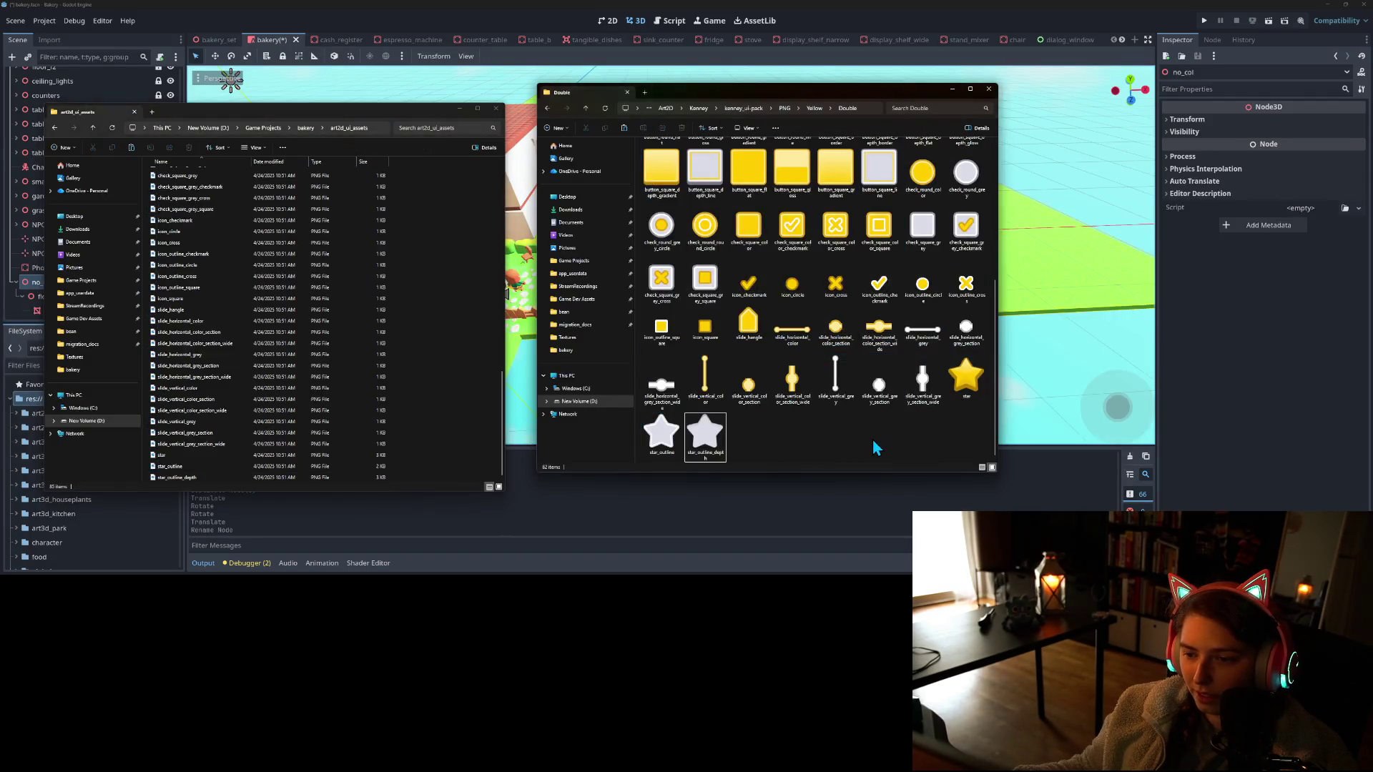
scroll(873, 444, "up", 3)
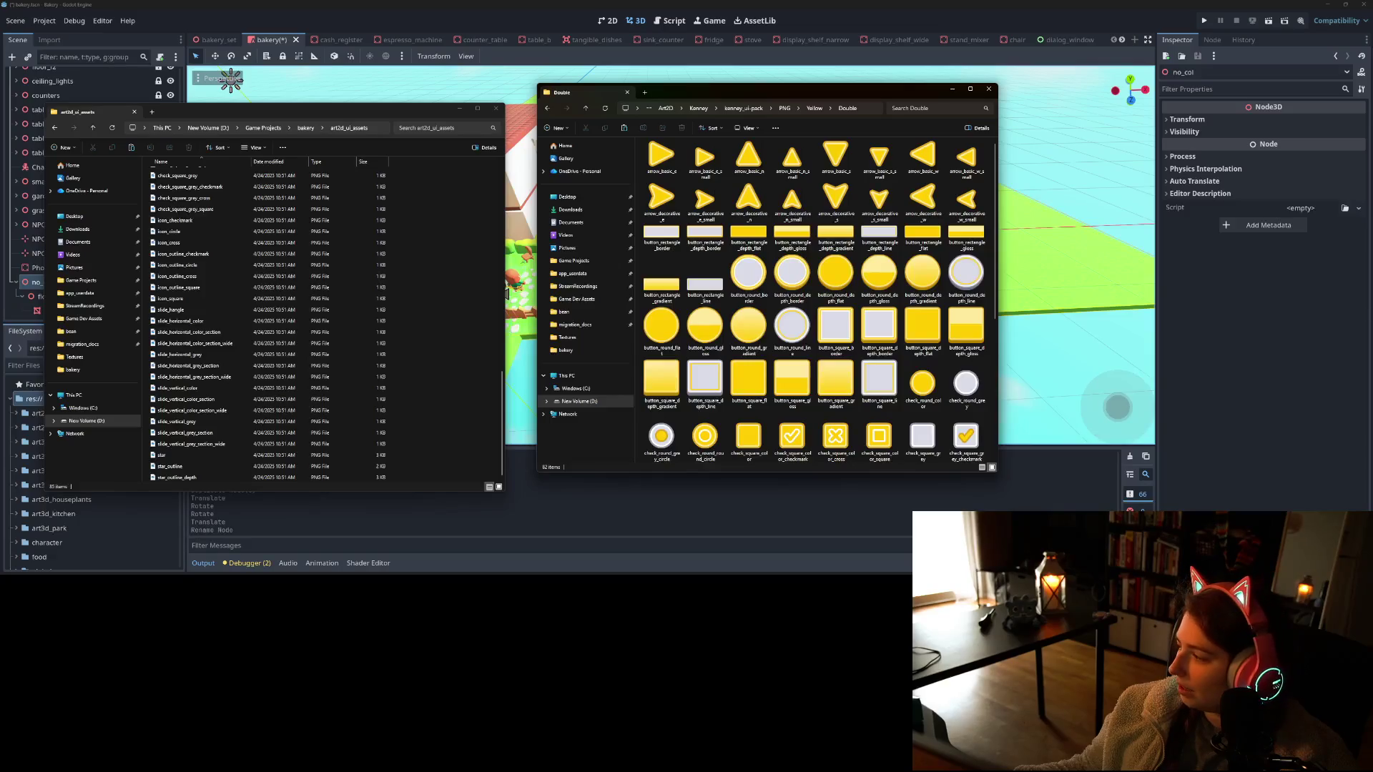
key("alt+Tab")
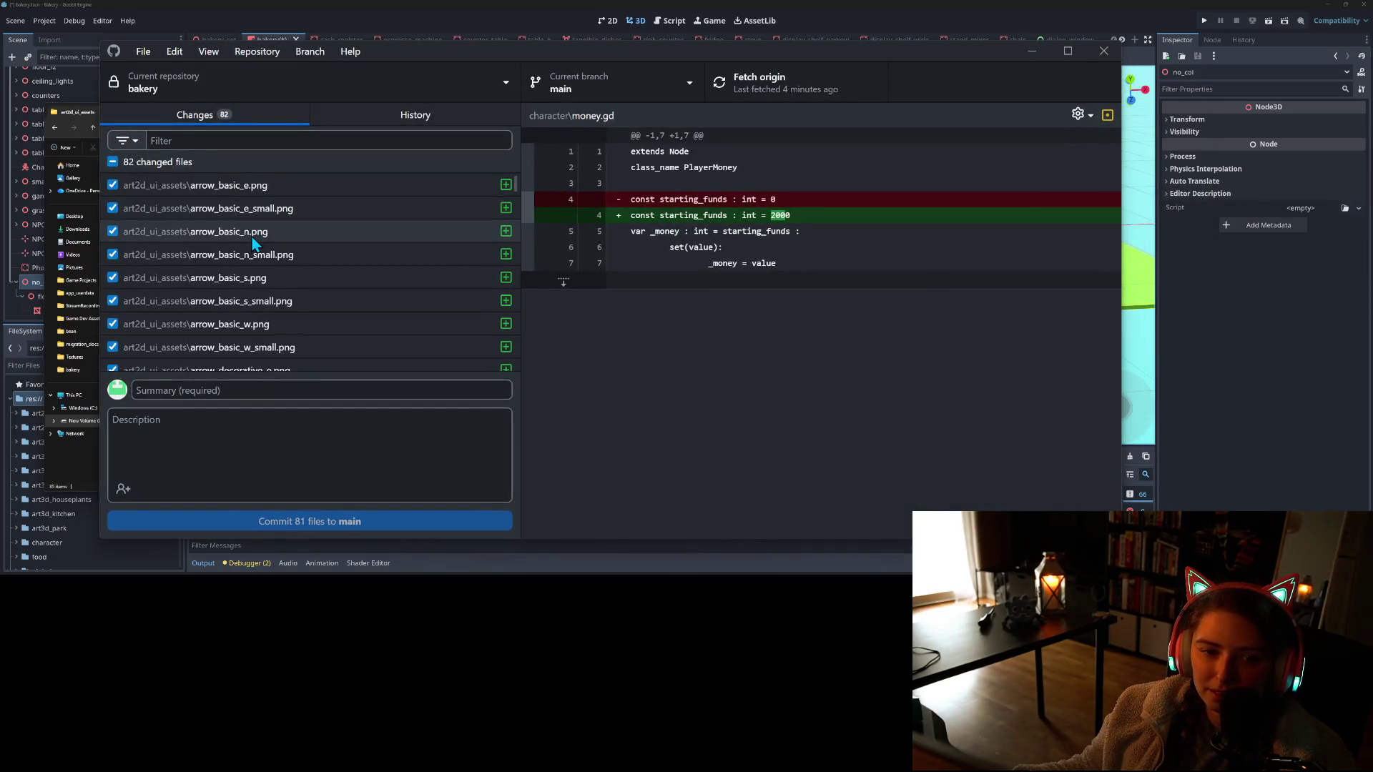
Commit the 79 UI asset files as 'adds ui assets', excluding hedge_straight_long.tscn and bakery.tscn
scroll(252, 243, "down", 20)
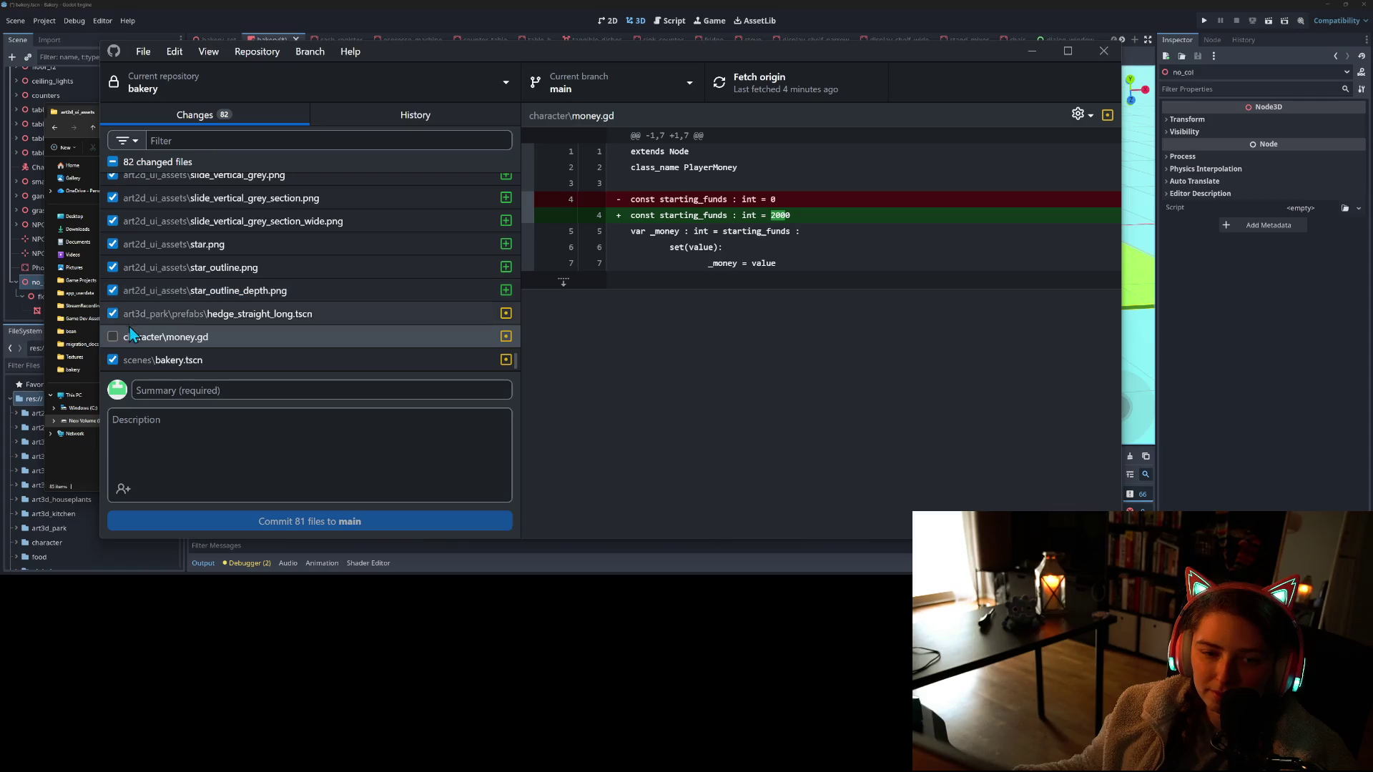
left_click(114, 316)
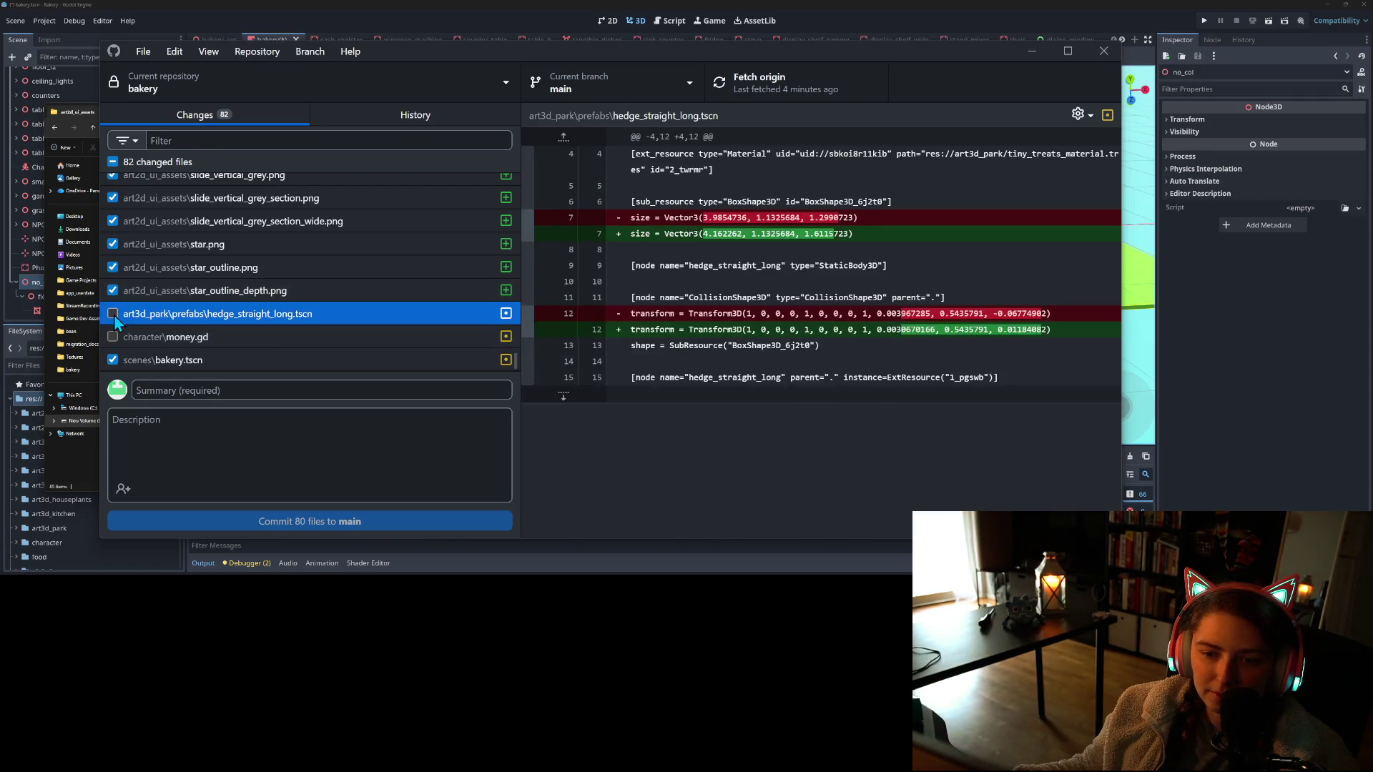
left_click(113, 359)
left_click(300, 391)
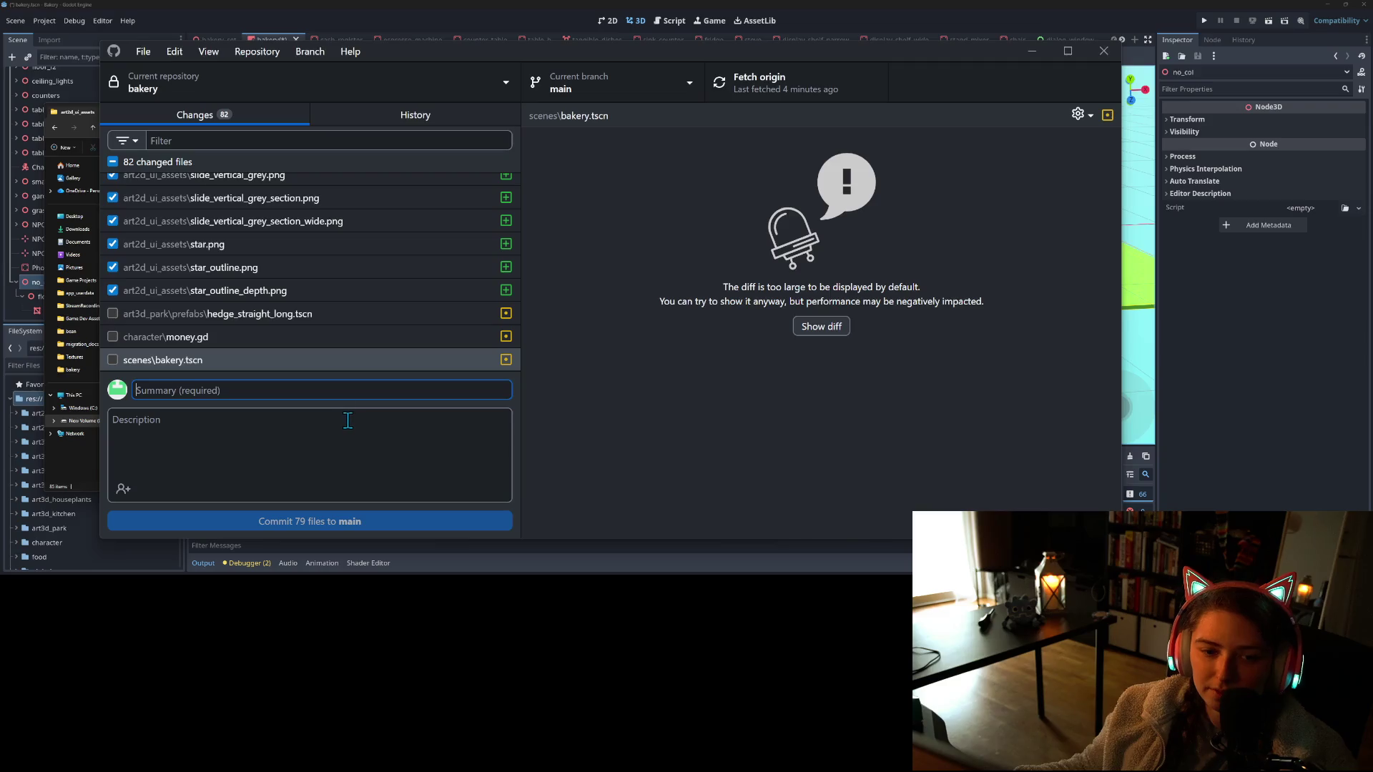
type("adds ui assets")
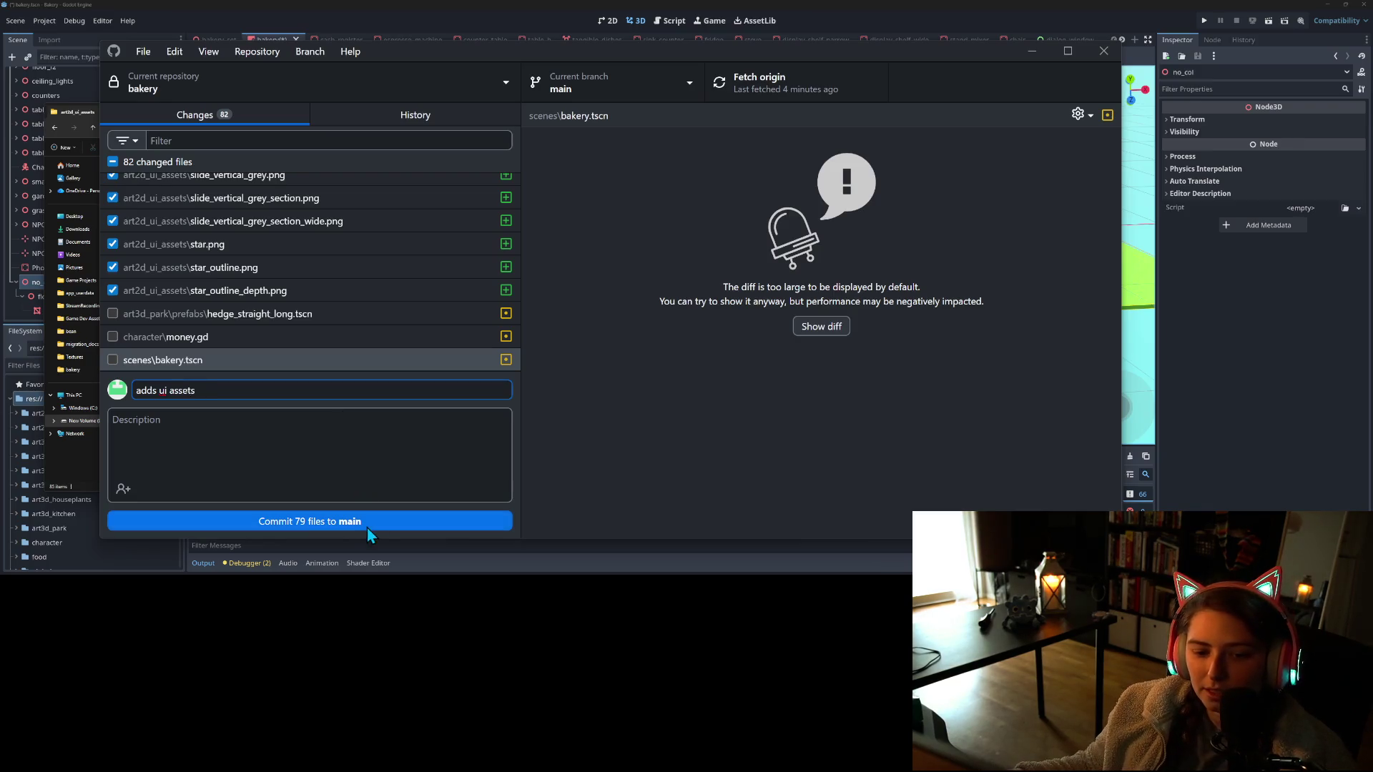
left_click(368, 522)
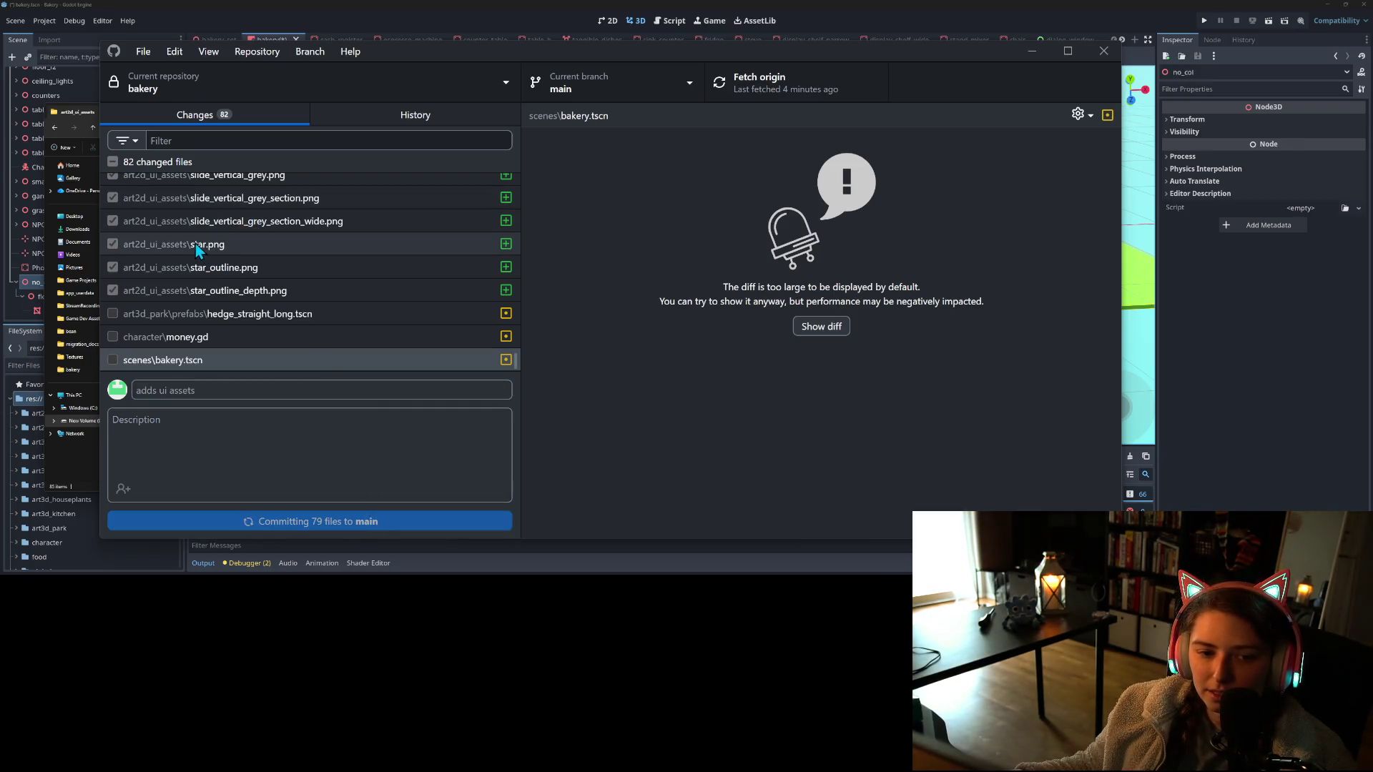
Commit hedge_straight_long.tscn alone as 'extends hedge collision to avoid npc entering them'
left_click(124, 187)
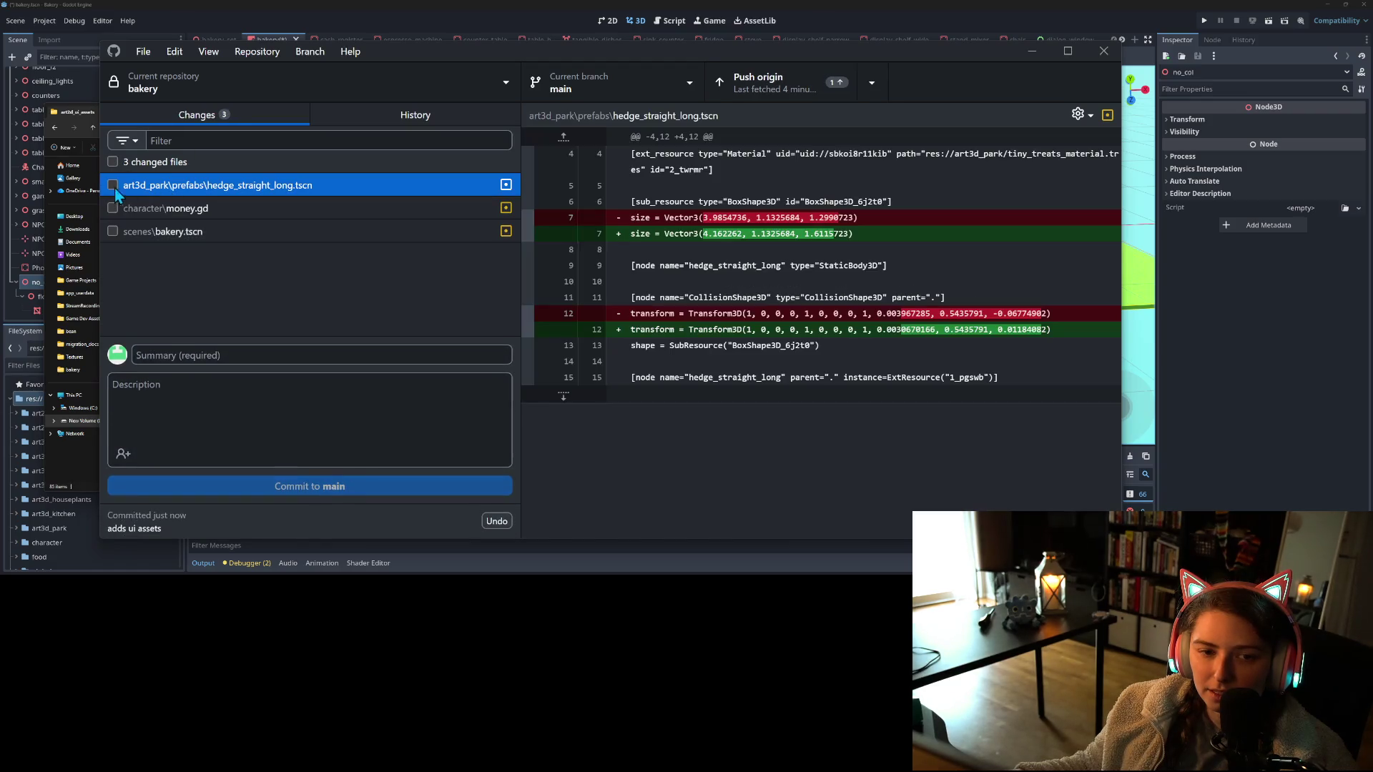
left_click(112, 185)
left_click(230, 353)
type("ex")
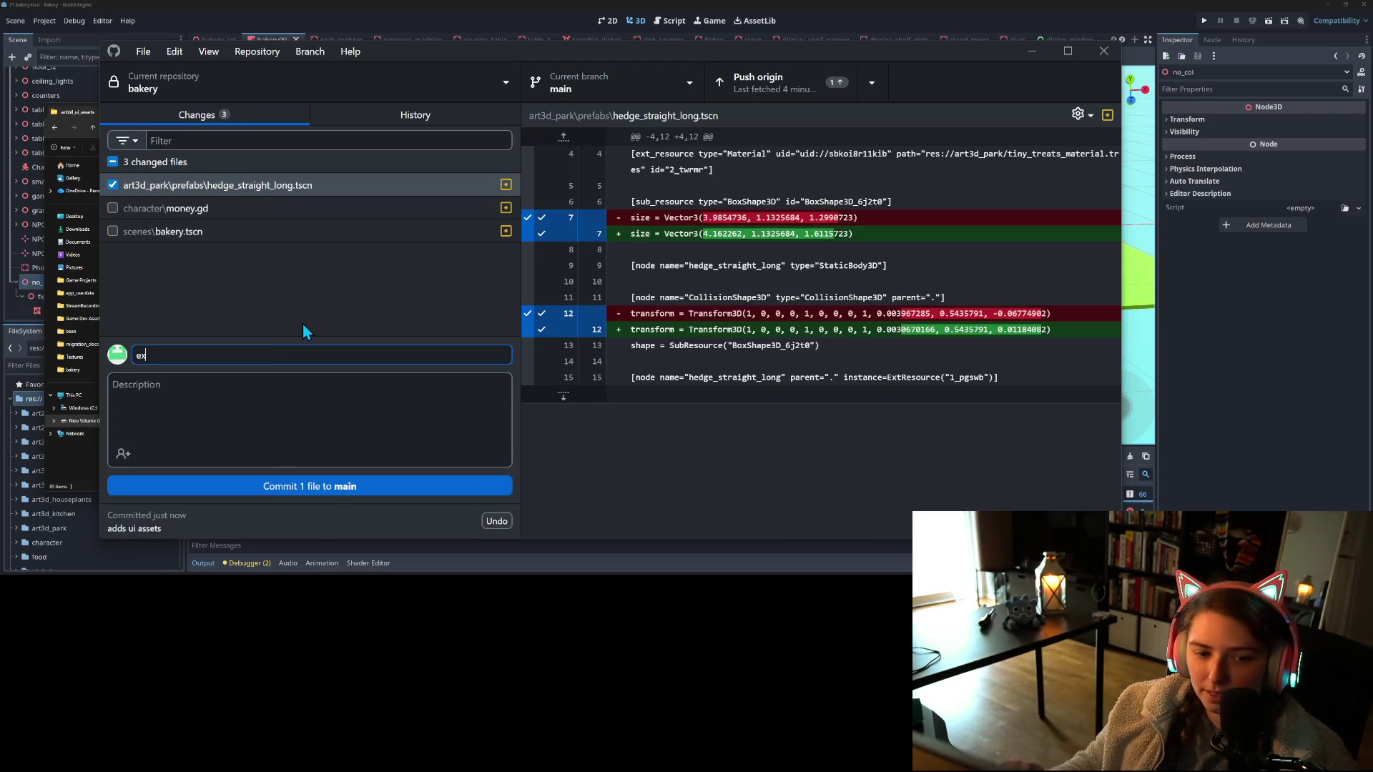
type("tends hedgs")
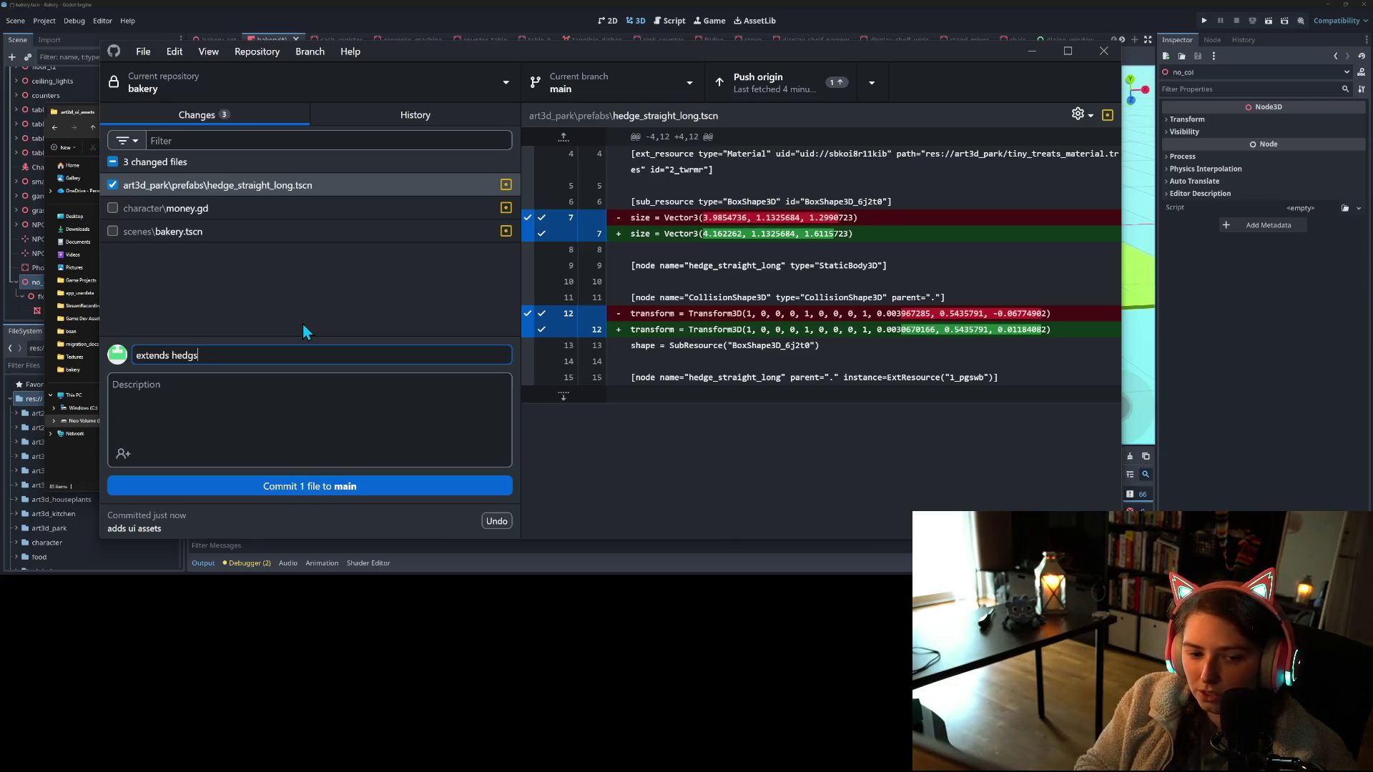
key("BackSpace")
type("e collision to avoid npc entering")
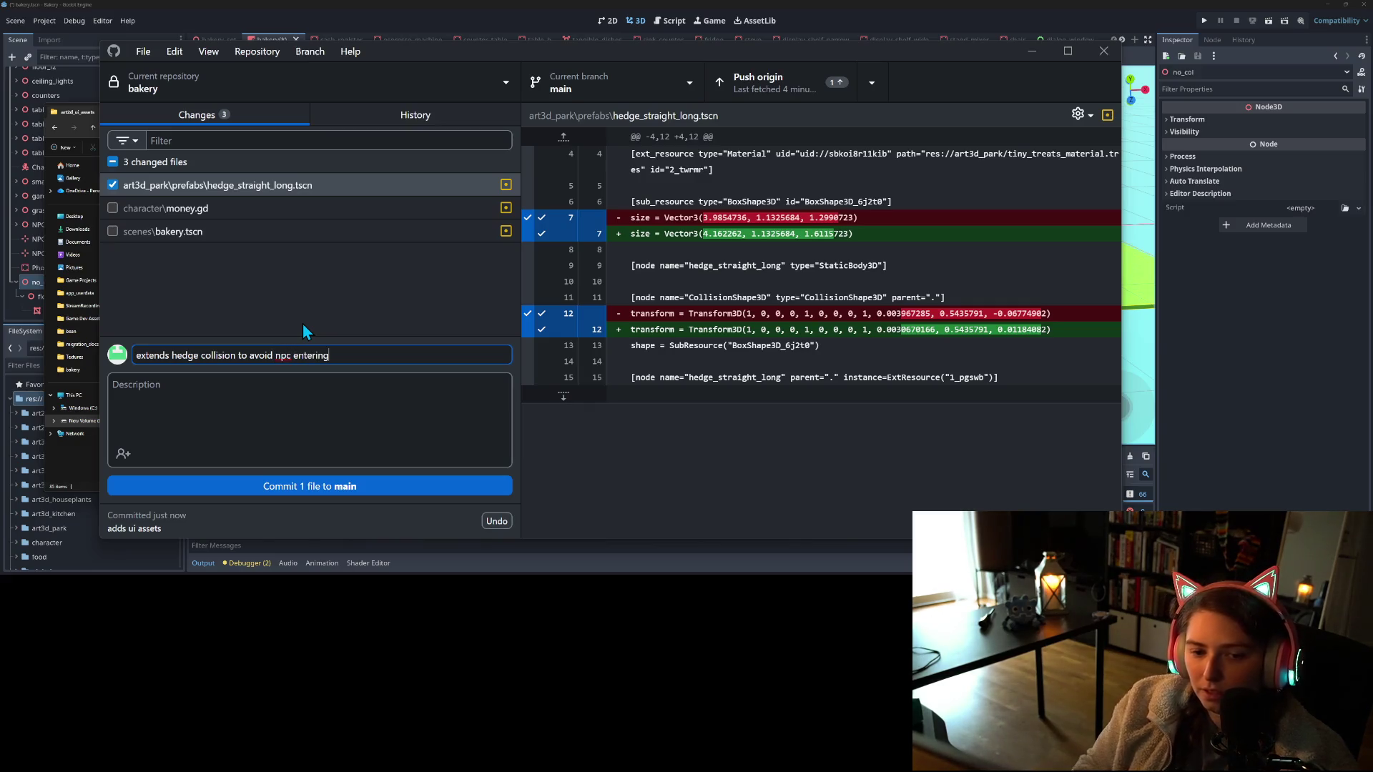
type("them")
left_click(368, 488)
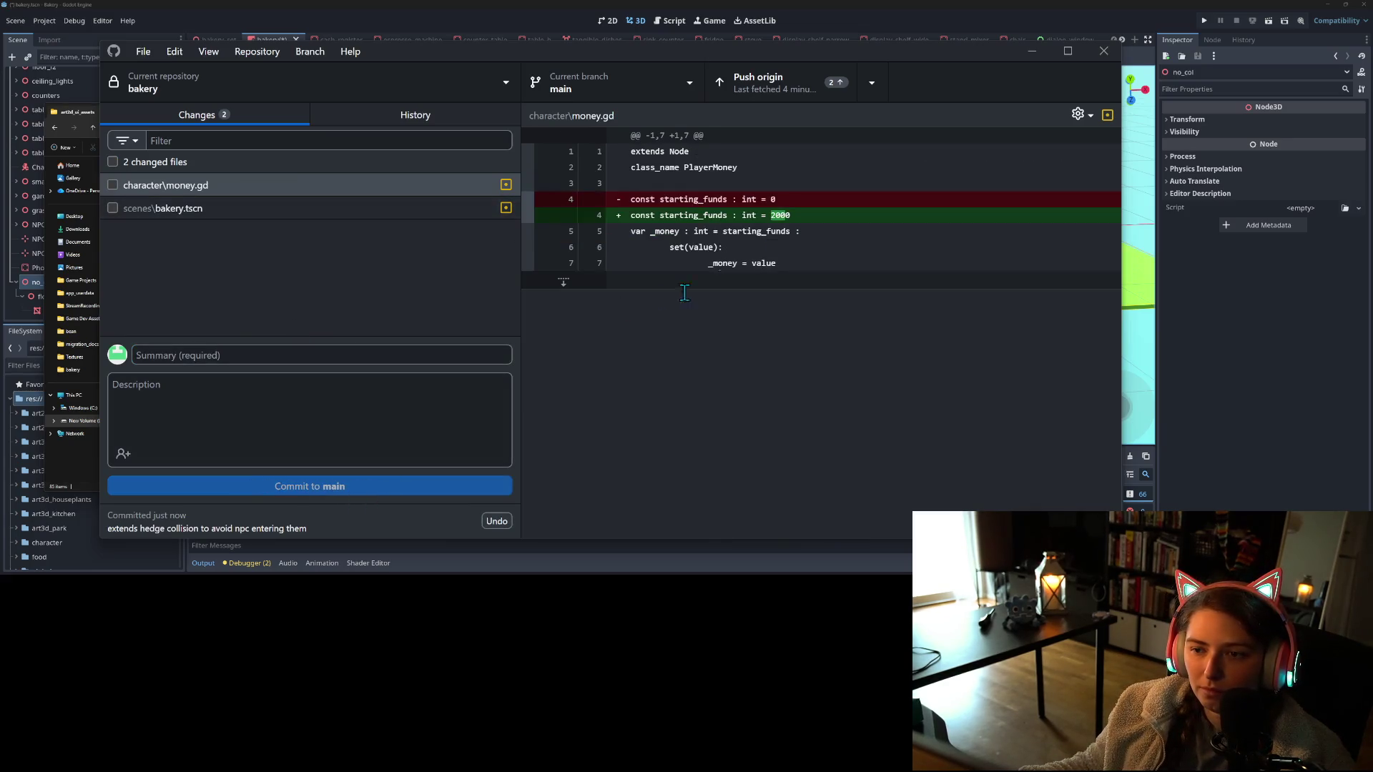
key("alt+Tab")
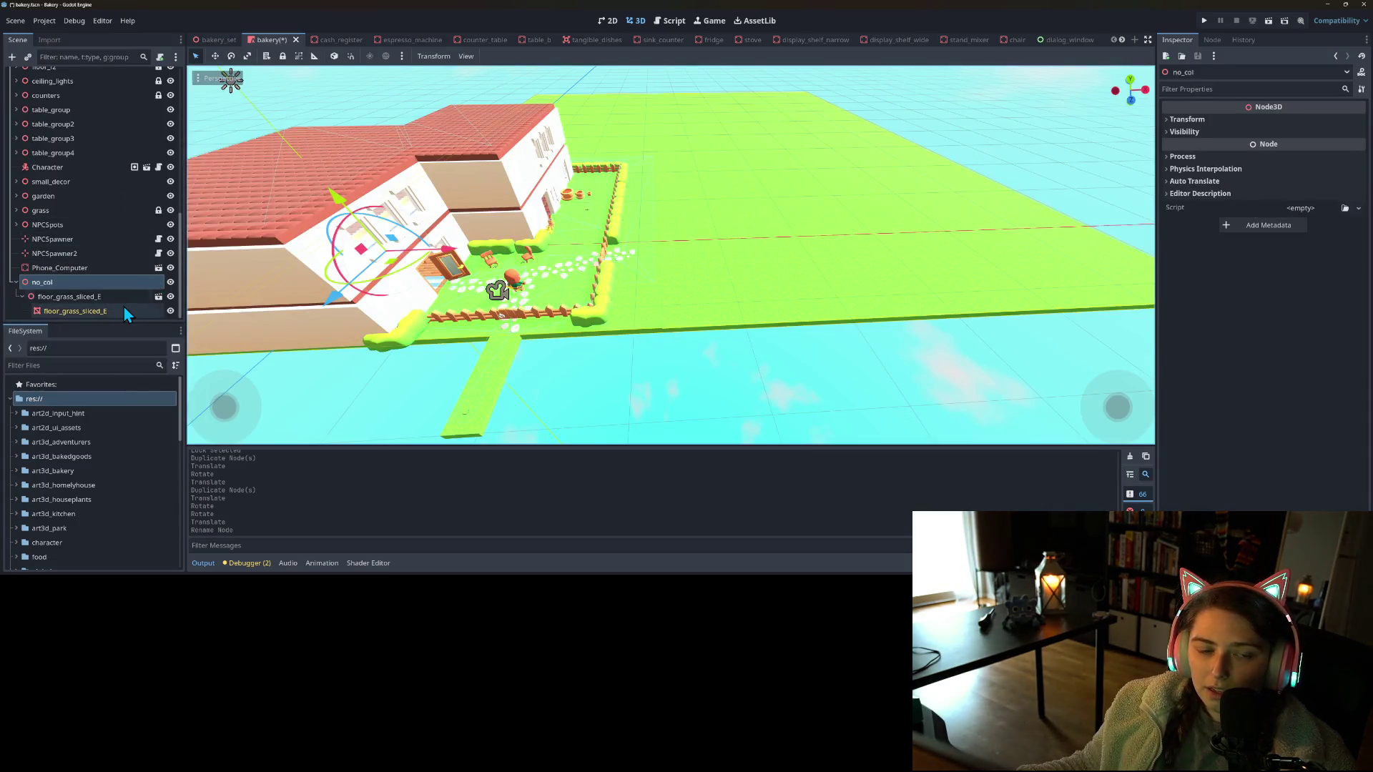
Select the fence_gate_single gate, undo a trial move, and turn on snapping
left_click(511, 326)
mouse_move(510, 325)
left_mouse_down()
mouse_move(549, 355)
mouse_move(569, 352)
left_mouse_up()
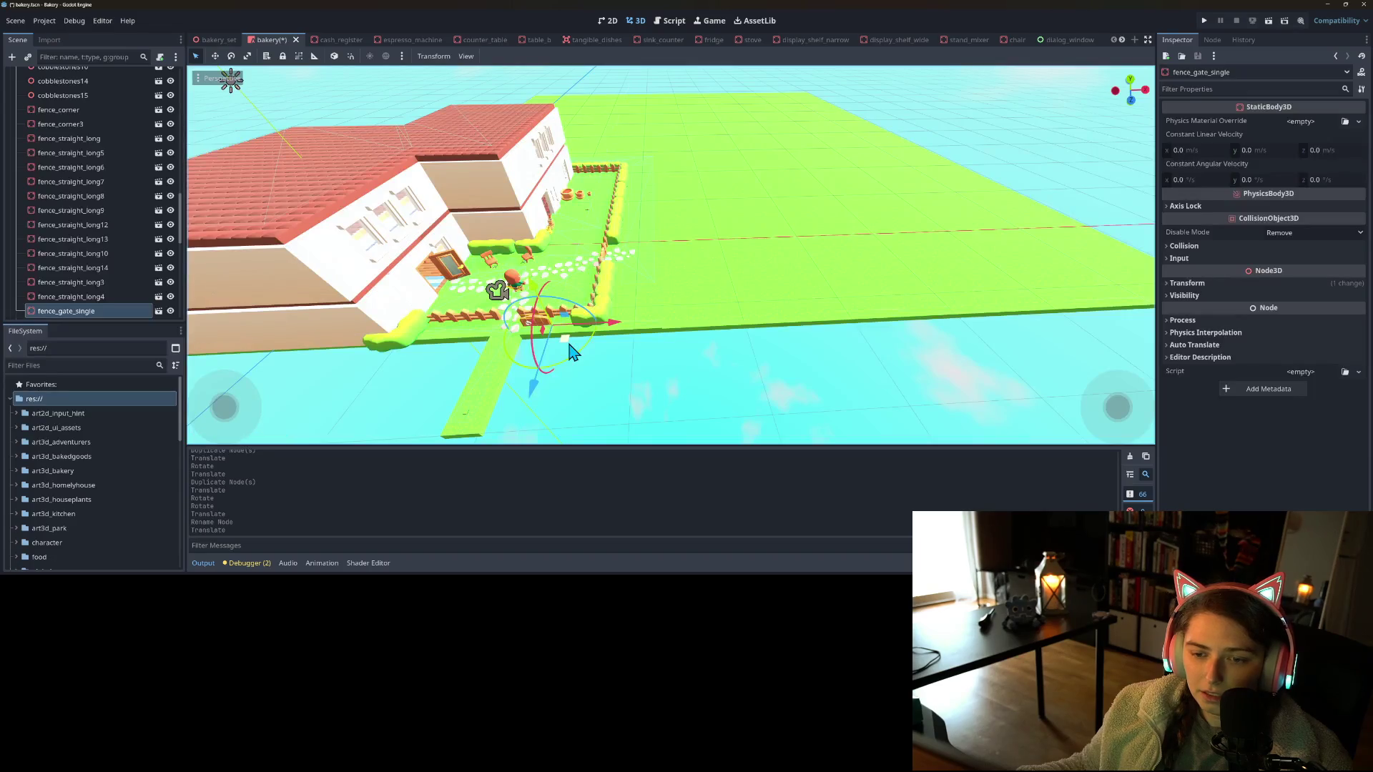
key("ctrl+z")
left_click(350, 56)
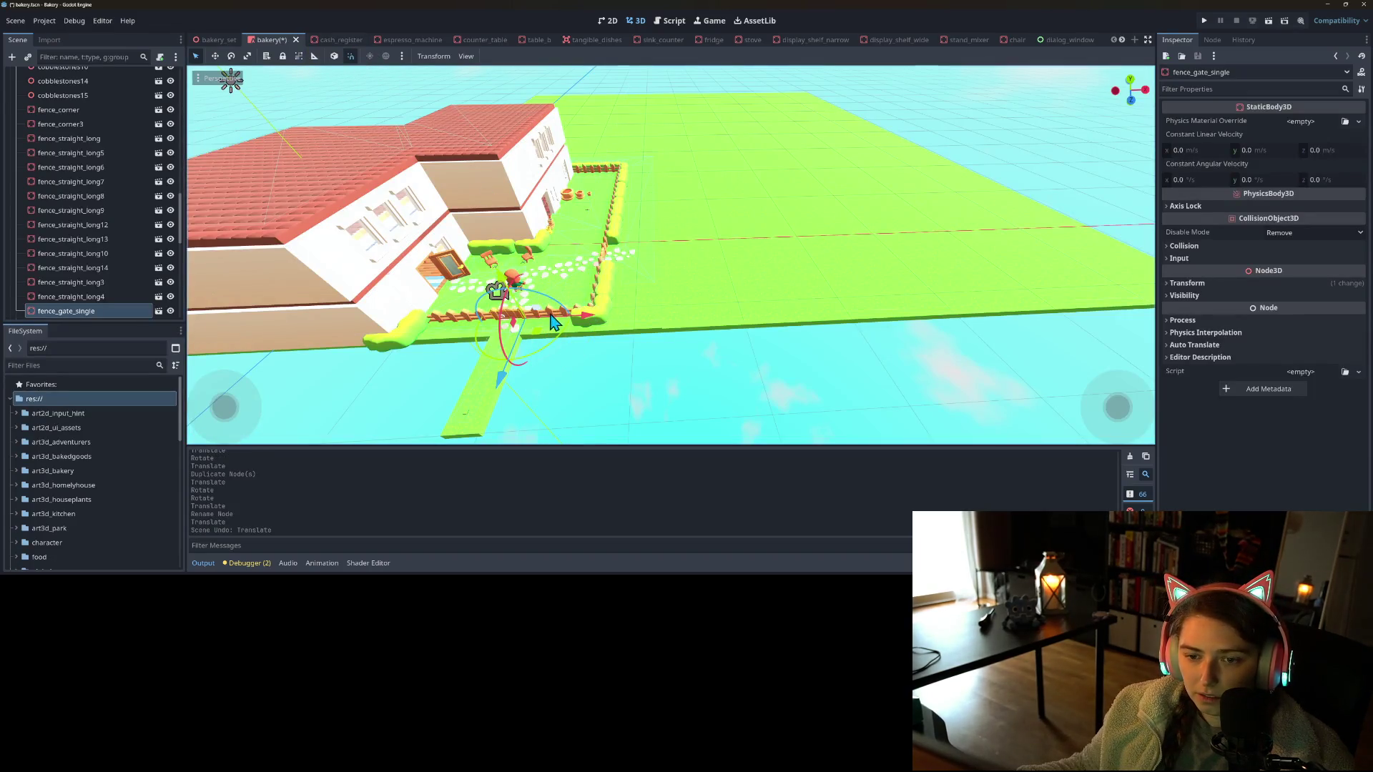
scroll(552, 344, "up", 5)
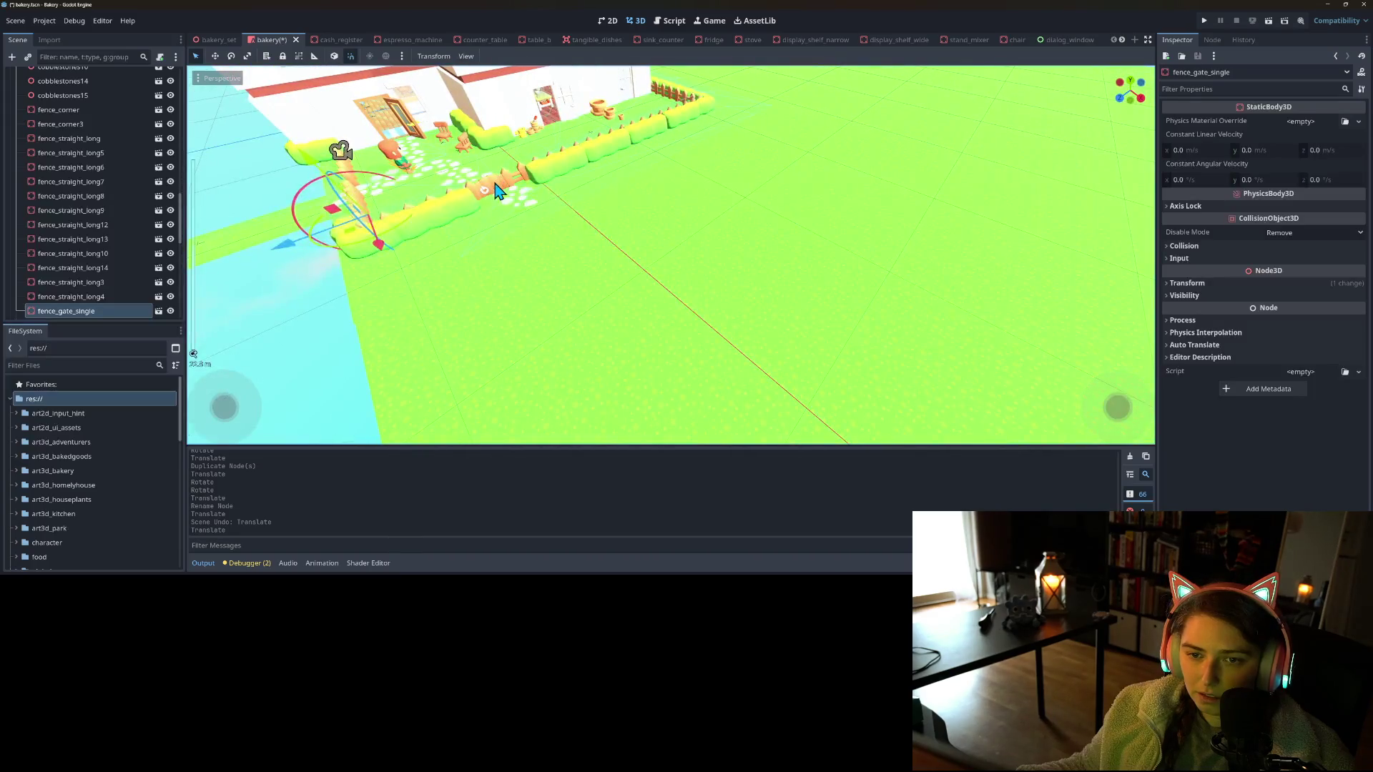
Duplicate the fence gate, move the copy along Z further down the fence, and save
key("ctrl+d")
key("g")
key("z")
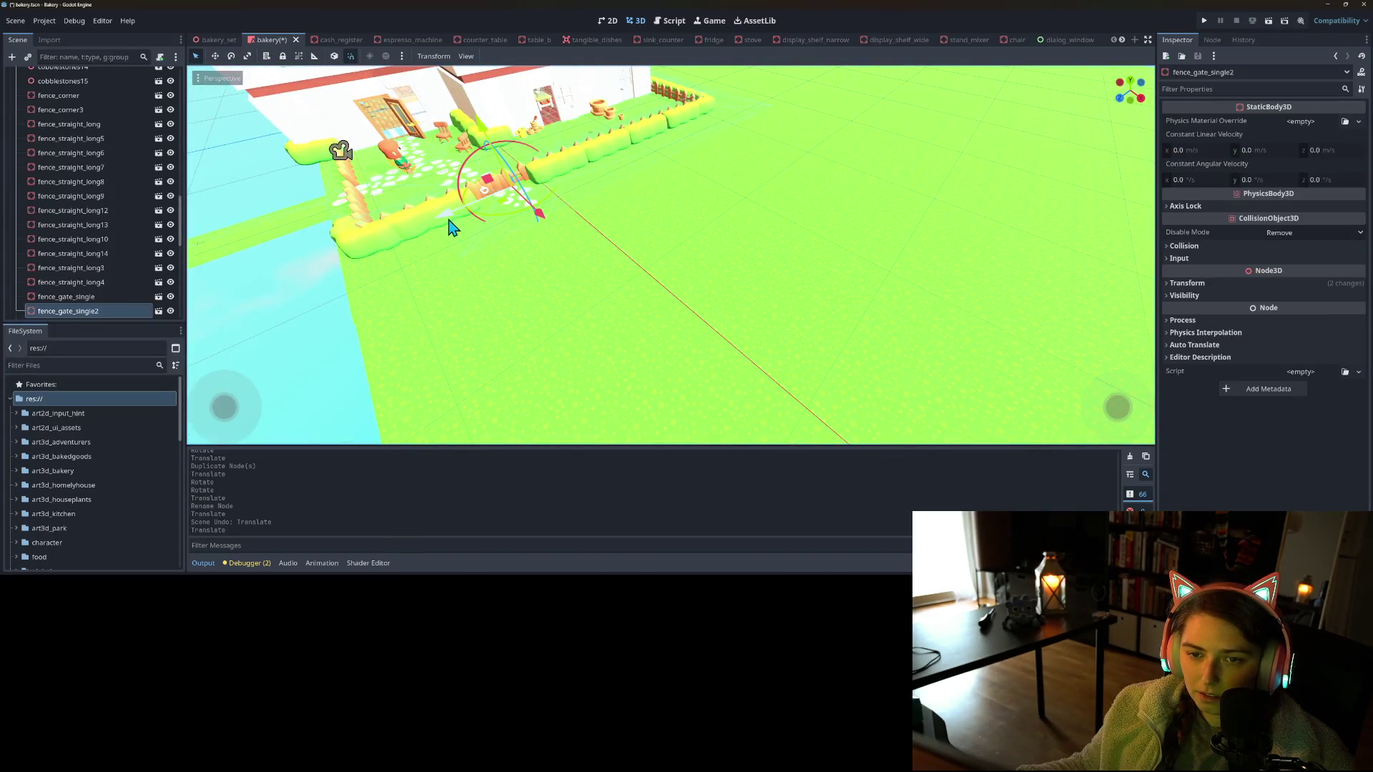
left_click(499, 230)
key("ctrl+s")
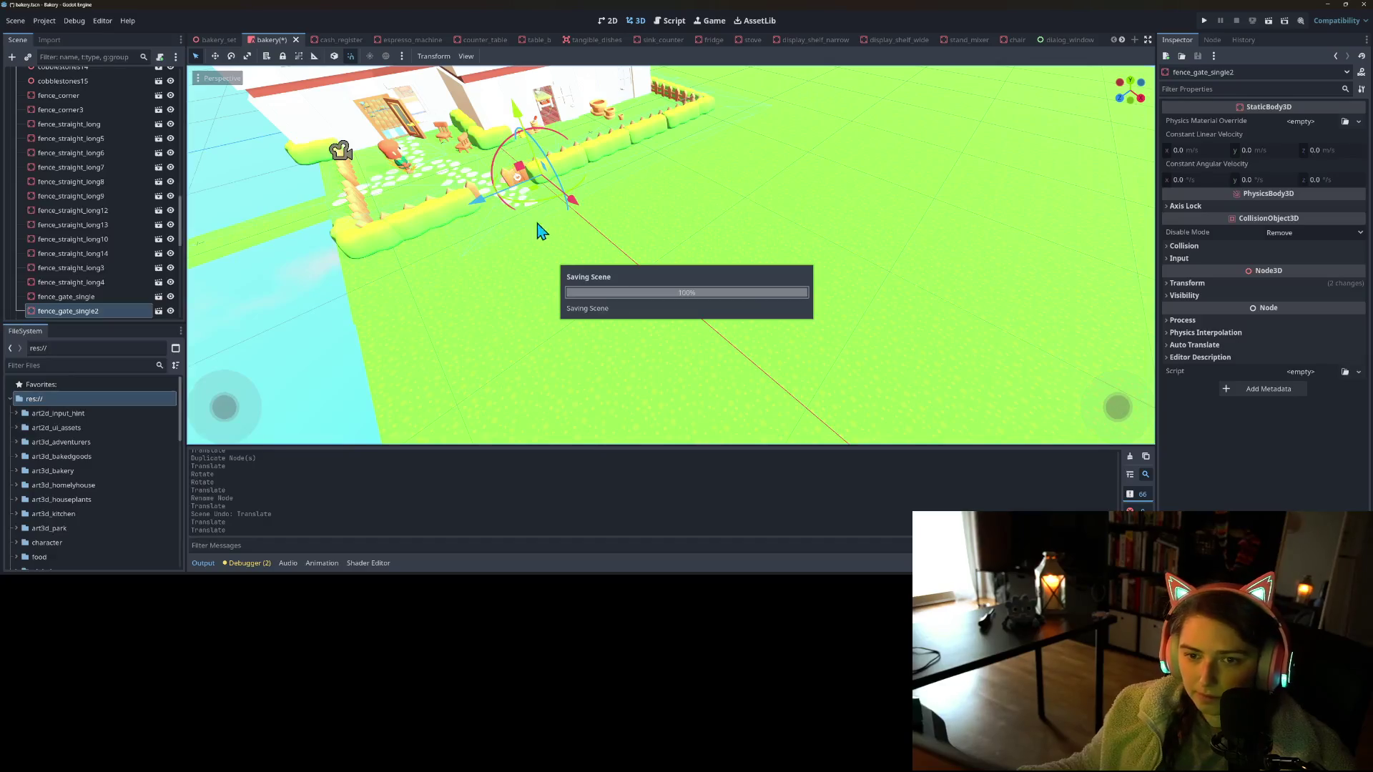
Rebake the navigation mesh from the Bakery navigation region
scroll(465, 270, "down", 5)
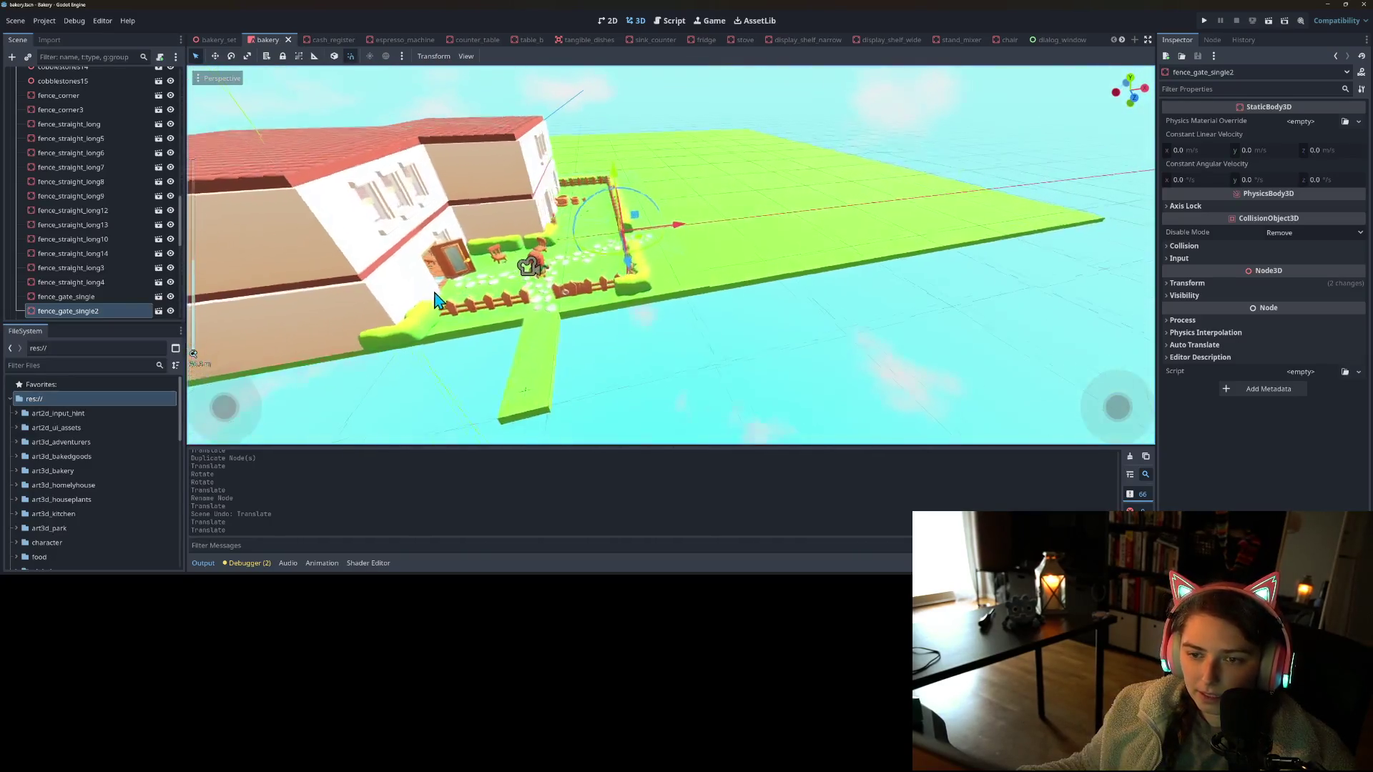
scroll(465, 293, "up", 2)
scroll(83, 136, "up", 10)
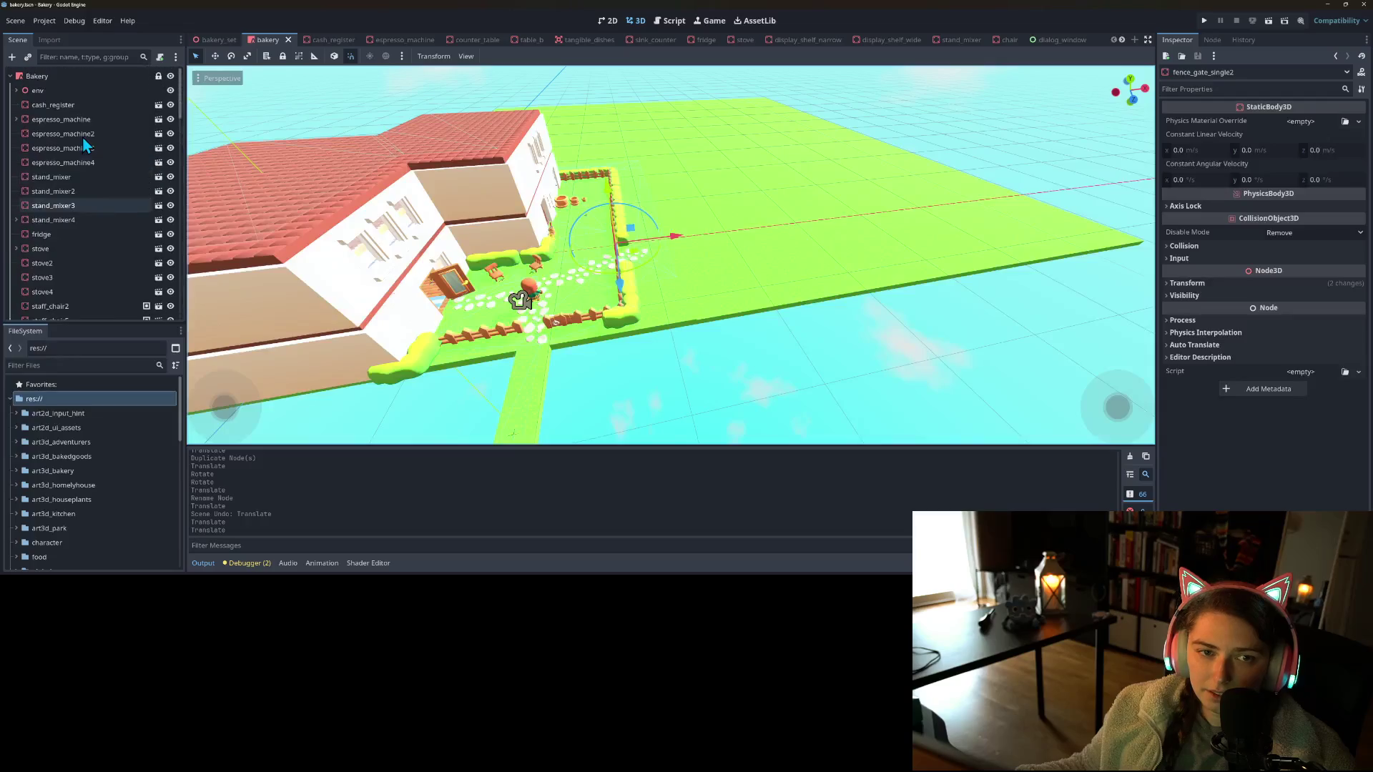
left_click(62, 77)
left_click(530, 55)
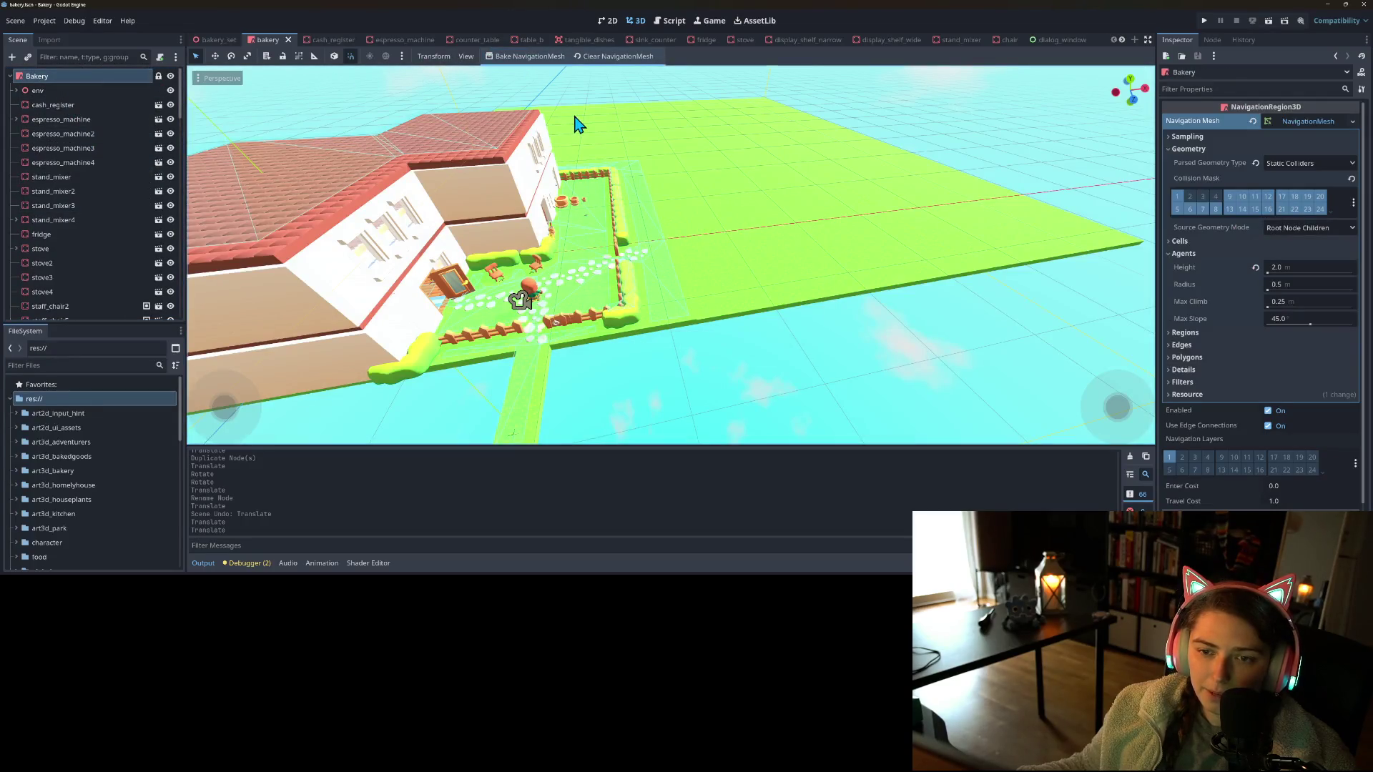
Orbit to a low view of the yard to inspect the rebaked navmesh around the gates
scroll(668, 321, "down", 2)
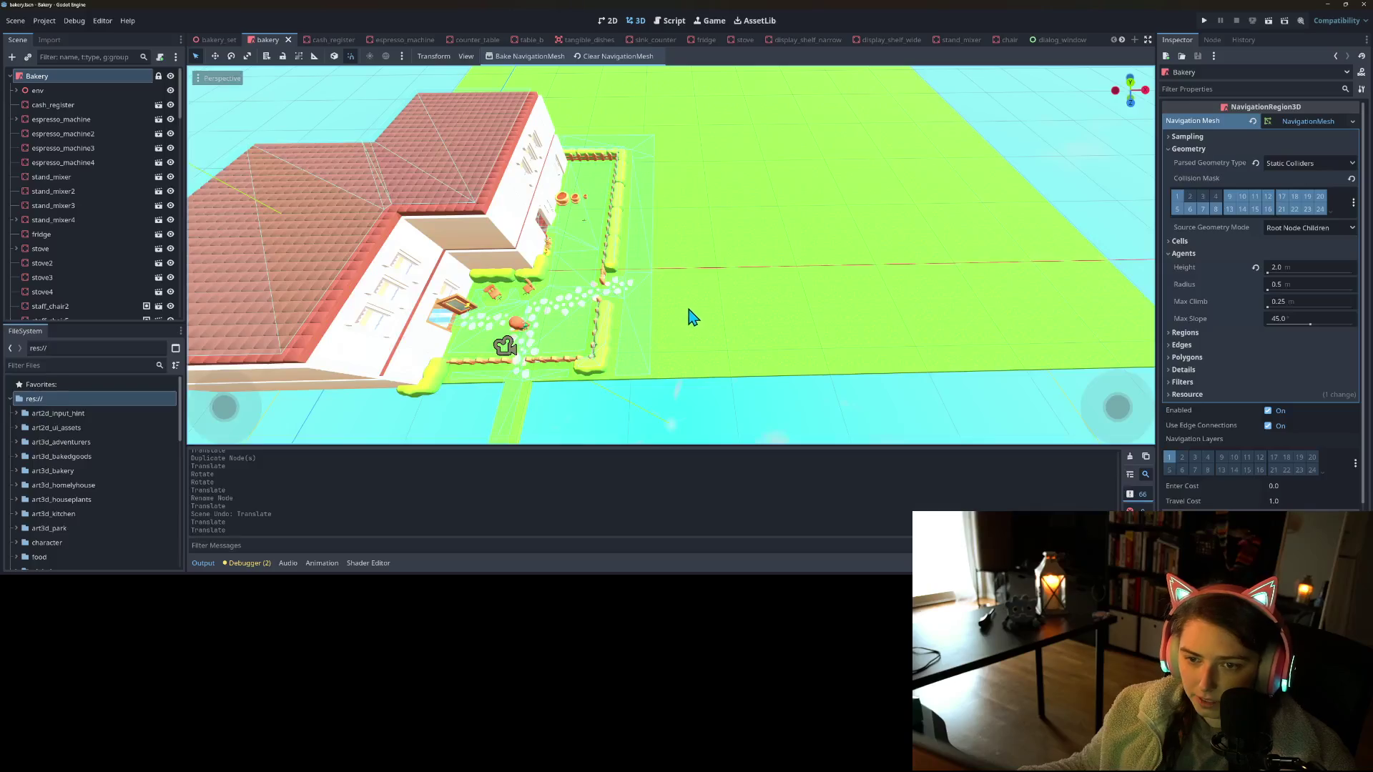
scroll(644, 319, "up", 3)
mouse_move(644, 320)
left_mouse_down()
mouse_move(622, 303)
mouse_move(698, 270)
mouse_move(757, 264)
mouse_move(729, 291)
mouse_move(747, 271)
mouse_move(833, 277)
mouse_move(777, 281)
left_mouse_up()
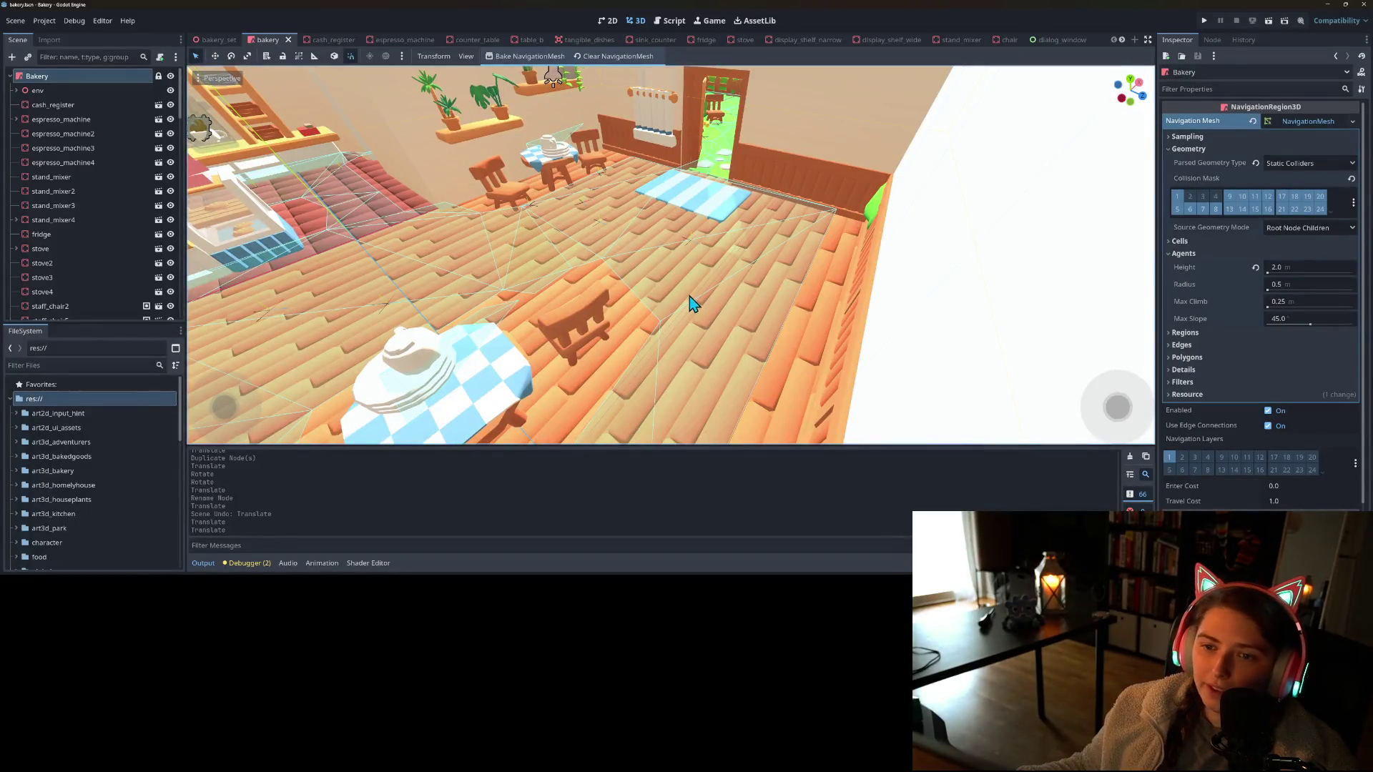
mouse_move(803, 328)
left_mouse_down()
mouse_move(739, 312)
mouse_move(680, 337)
mouse_move(651, 326)
mouse_move(671, 380)
mouse_move(701, 389)
left_mouse_up()
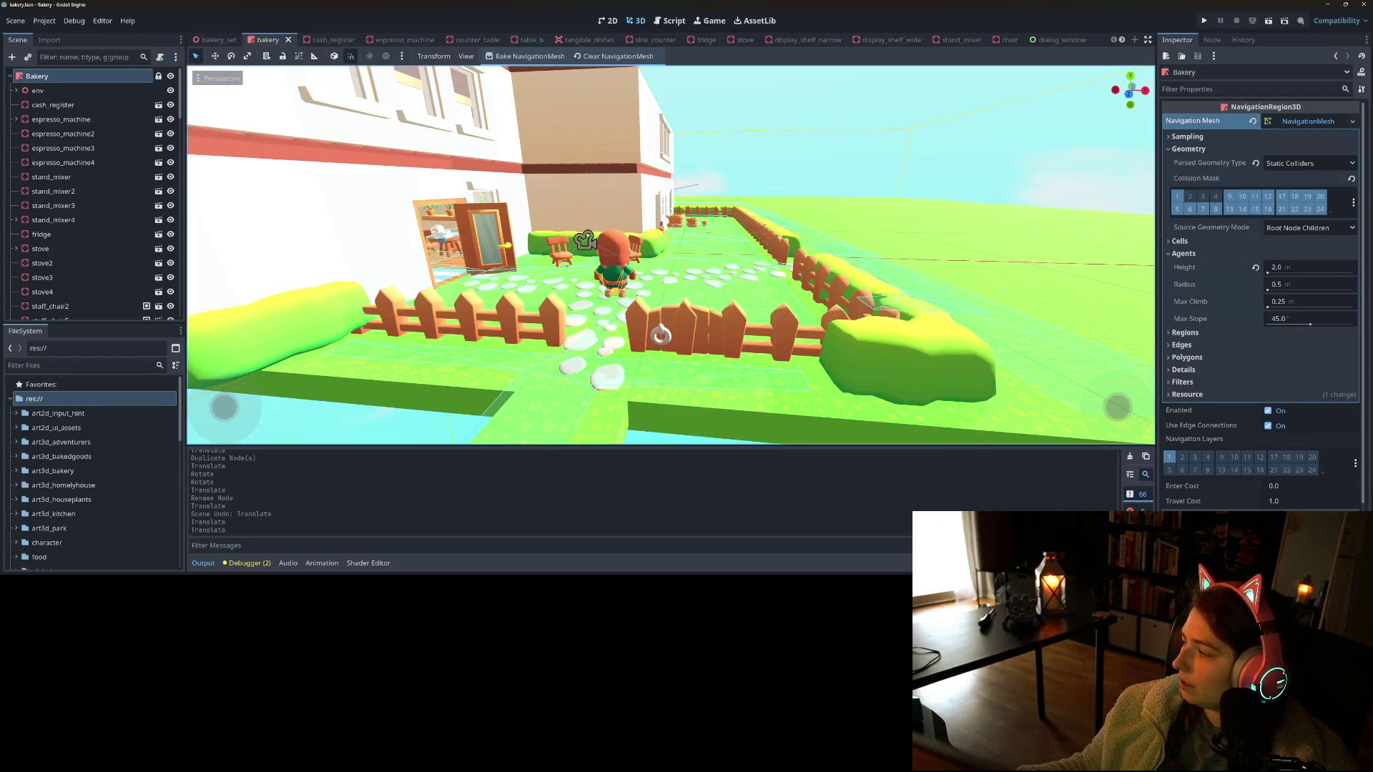
key("alt+Tab")
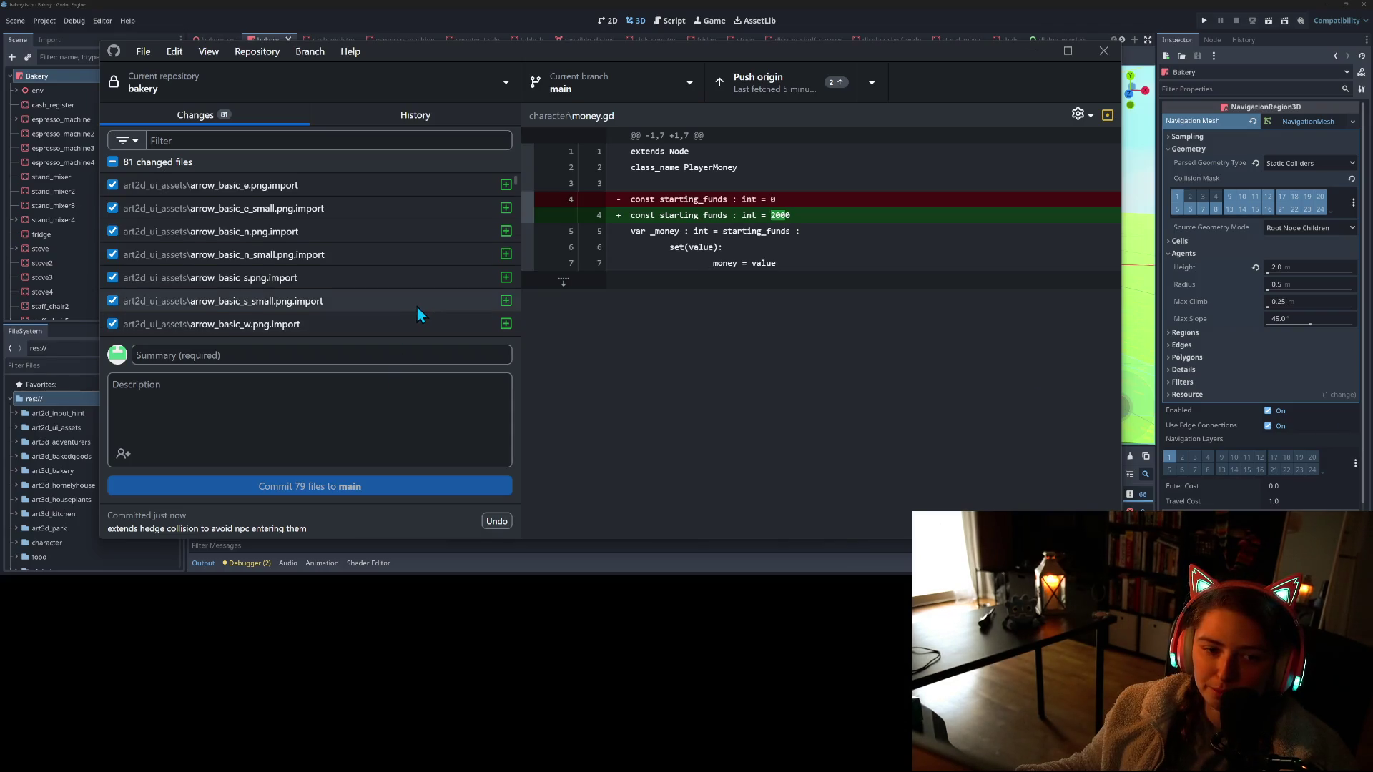
Commit the 79 imported asset files to main as 'imports assets from previous commit'
scroll(416, 306, "down", 15)
left_click(380, 356)
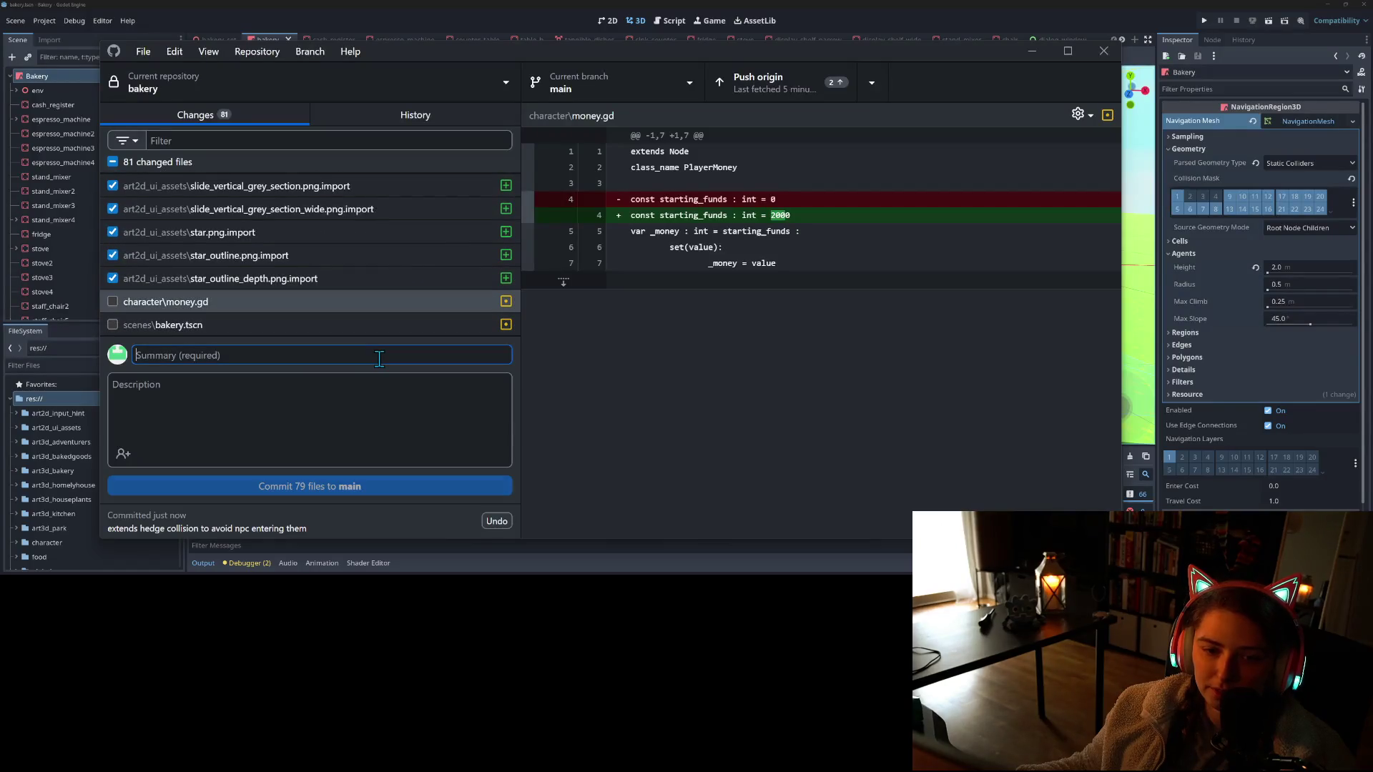
type("imports as")
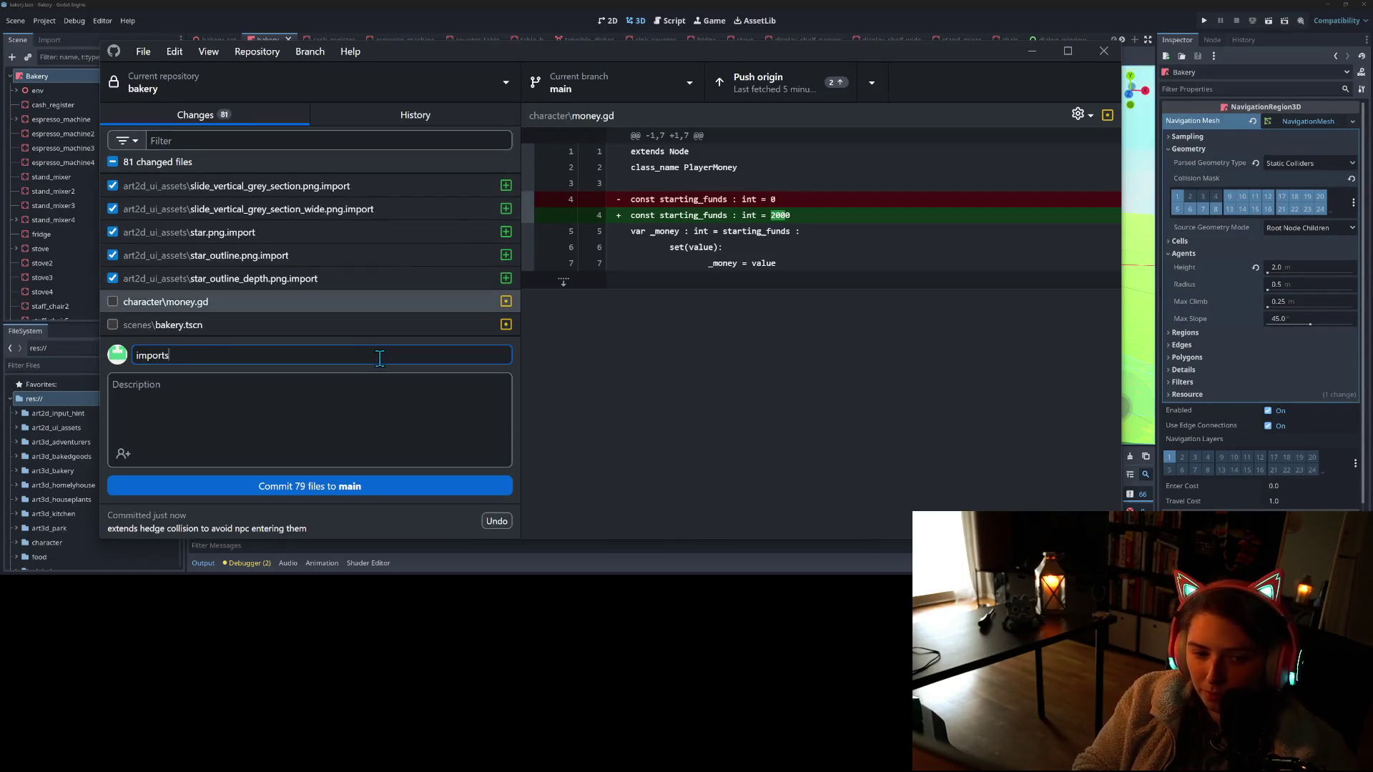
type("sets from")
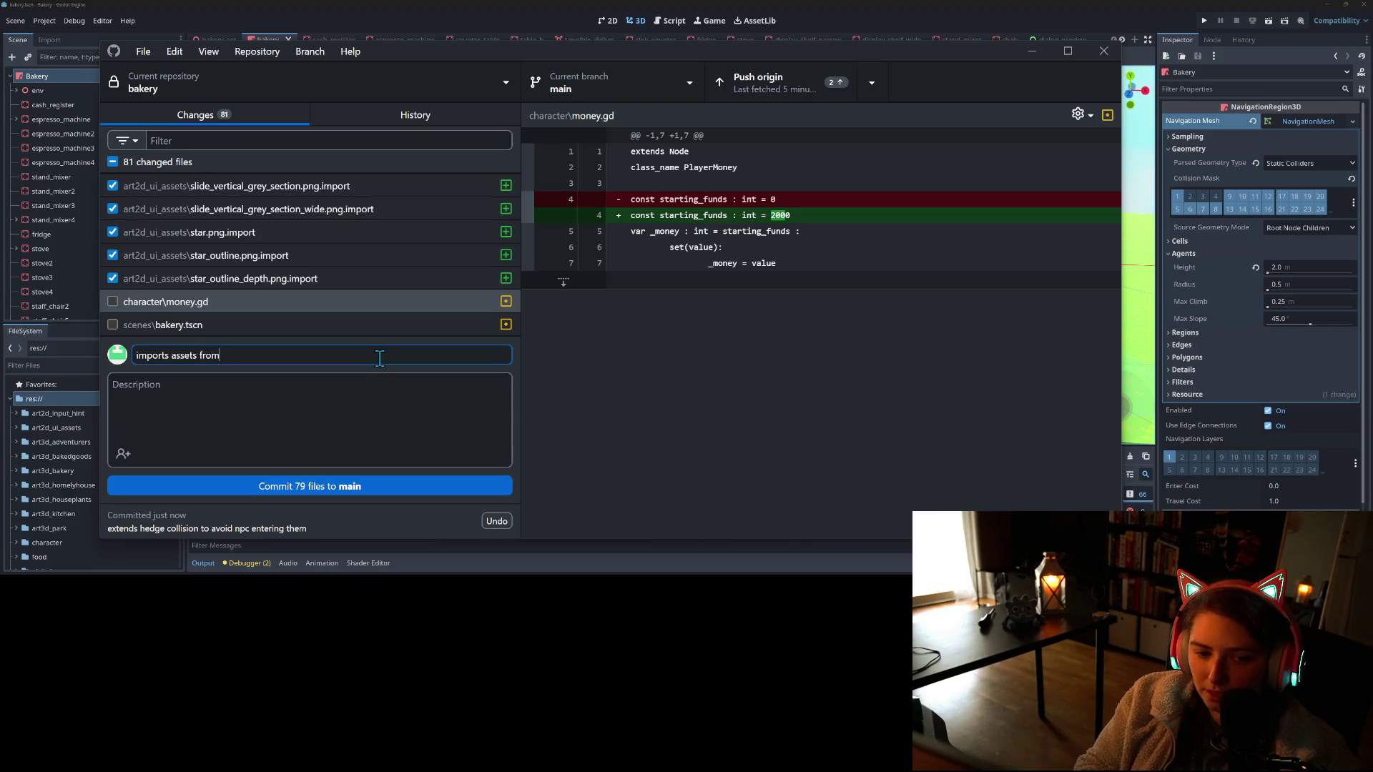
type("viuos co")
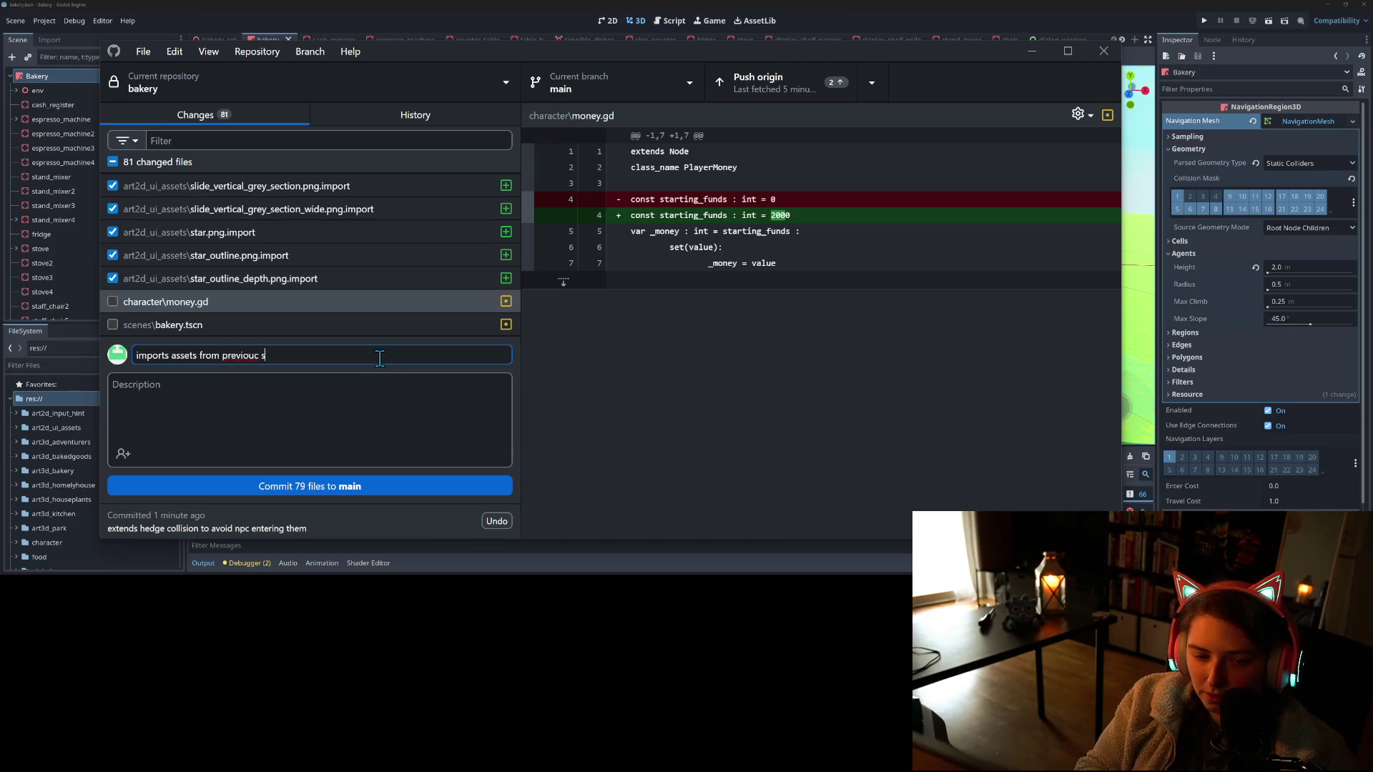
type("ommit")
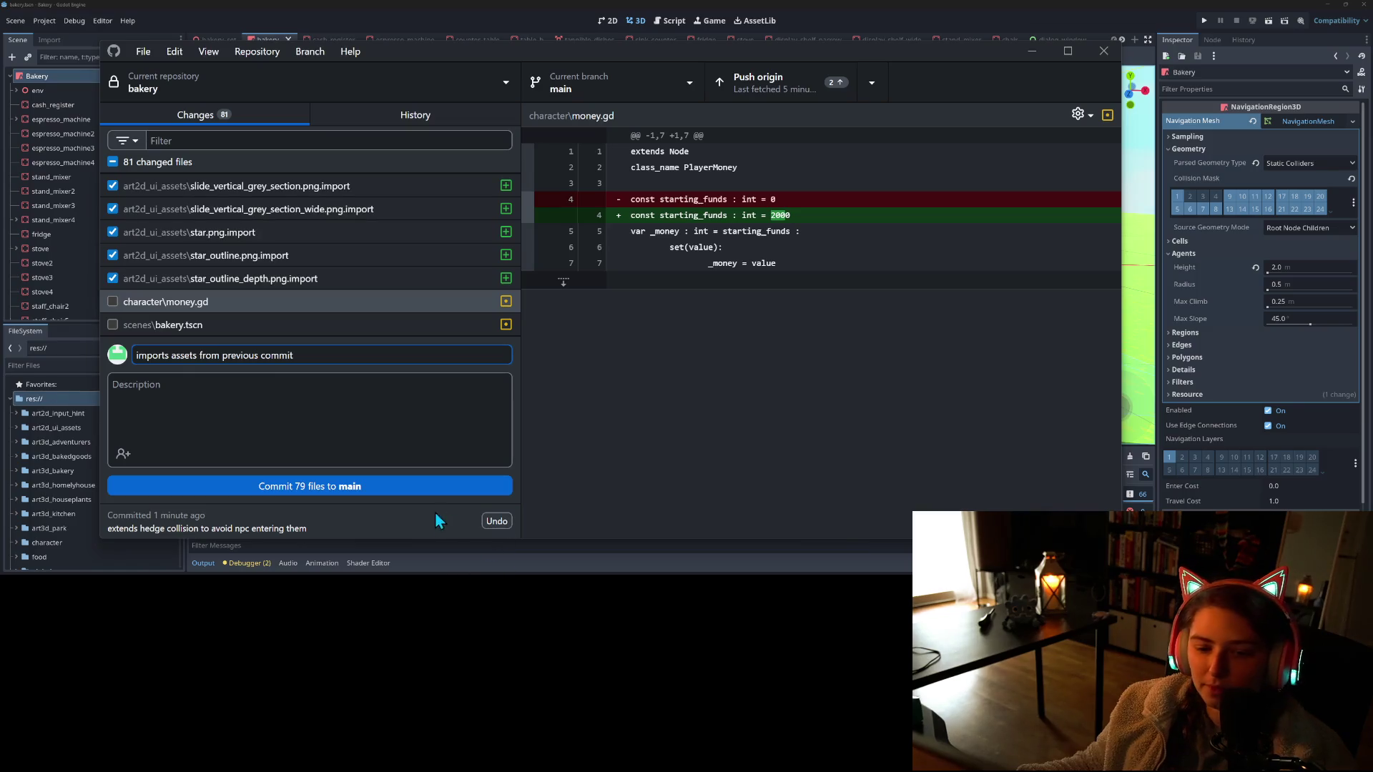
left_click(418, 488)
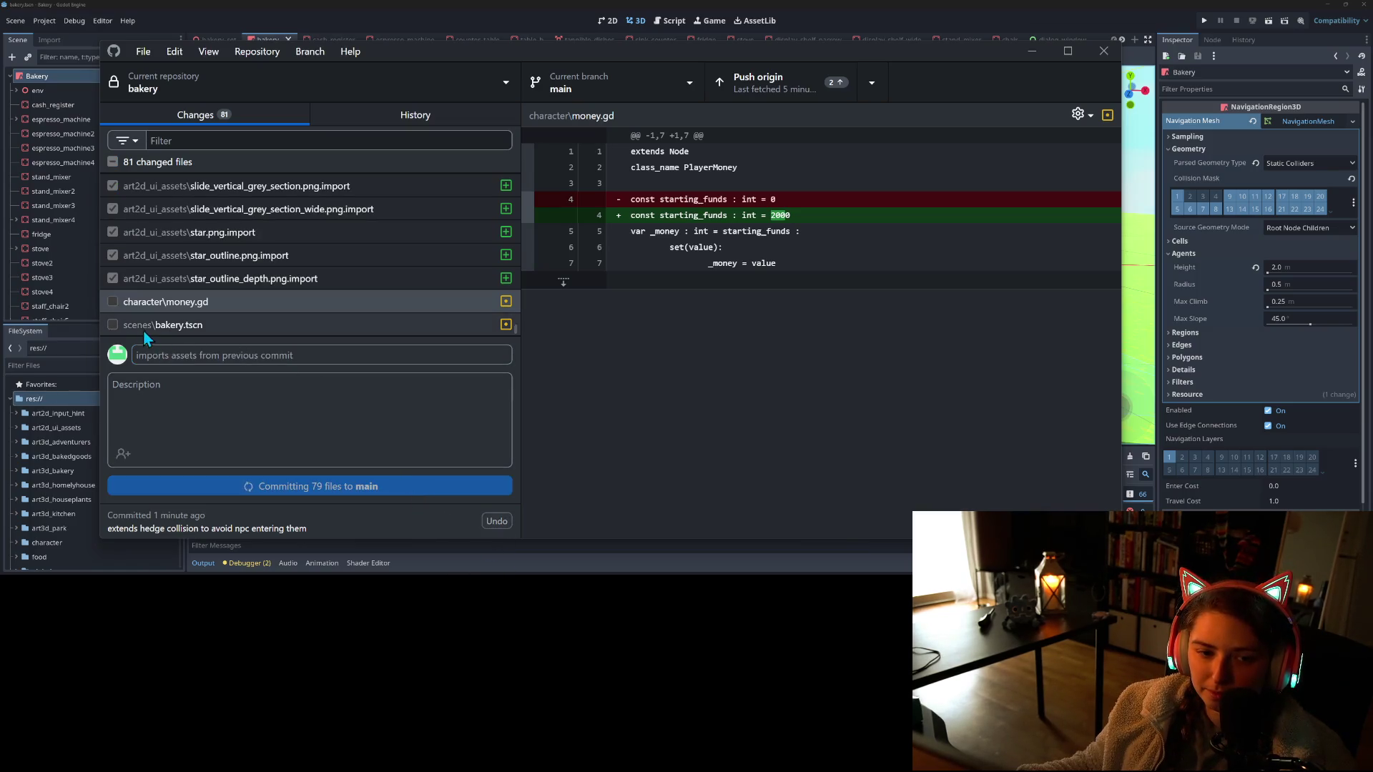
left_click(143, 208)
key("alt+Tab")
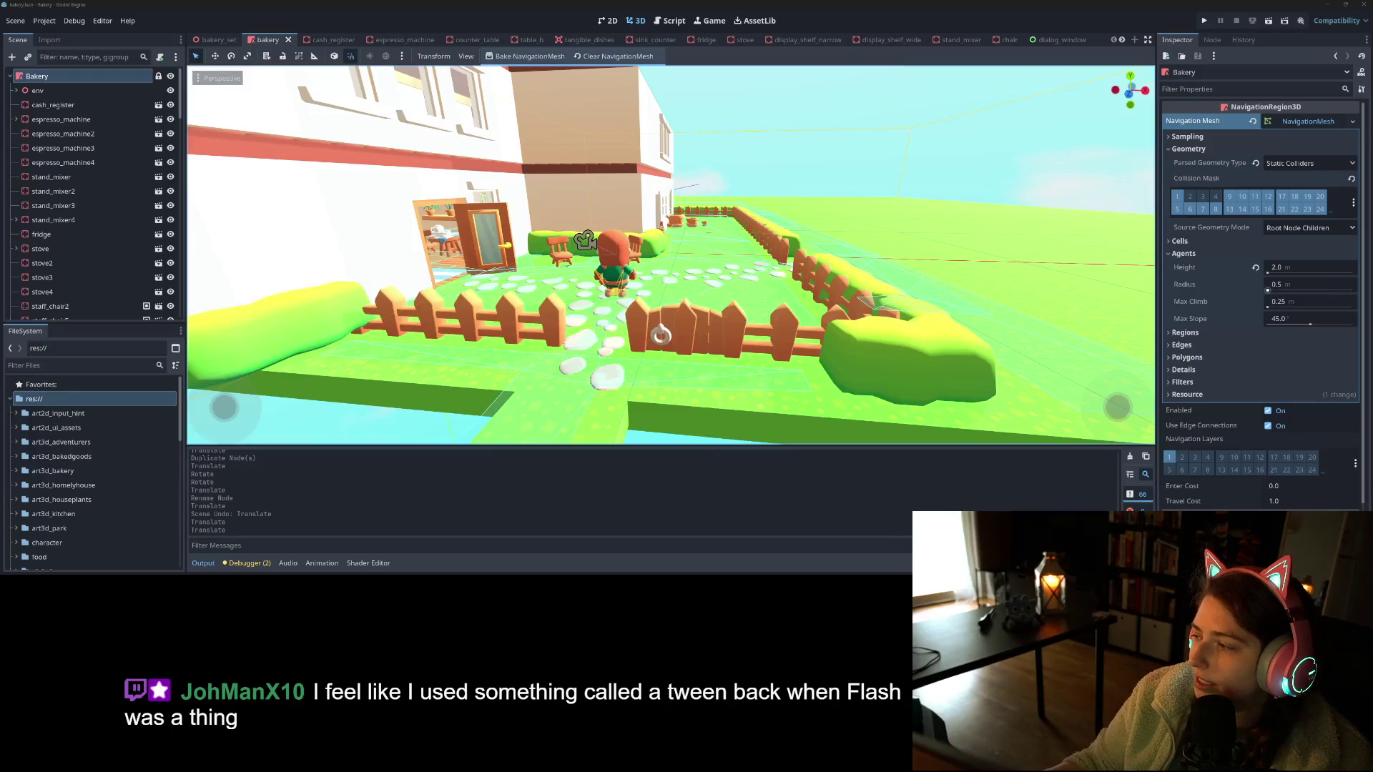
Orbit around the bakery to review the garden, the character and the whole building
mouse_move(852, 304)
left_mouse_down()
mouse_move(900, 321)
mouse_move(870, 325)
left_mouse_up()
mouse_move(857, 330)
left_mouse_down()
mouse_move(775, 358)
mouse_move(899, 334)
mouse_move(620, 370)
mouse_move(708, 359)
mouse_move(693, 341)
mouse_move(744, 334)
mouse_move(868, 331)
mouse_move(564, 380)
mouse_move(698, 349)
mouse_move(694, 360)
left_mouse_up()
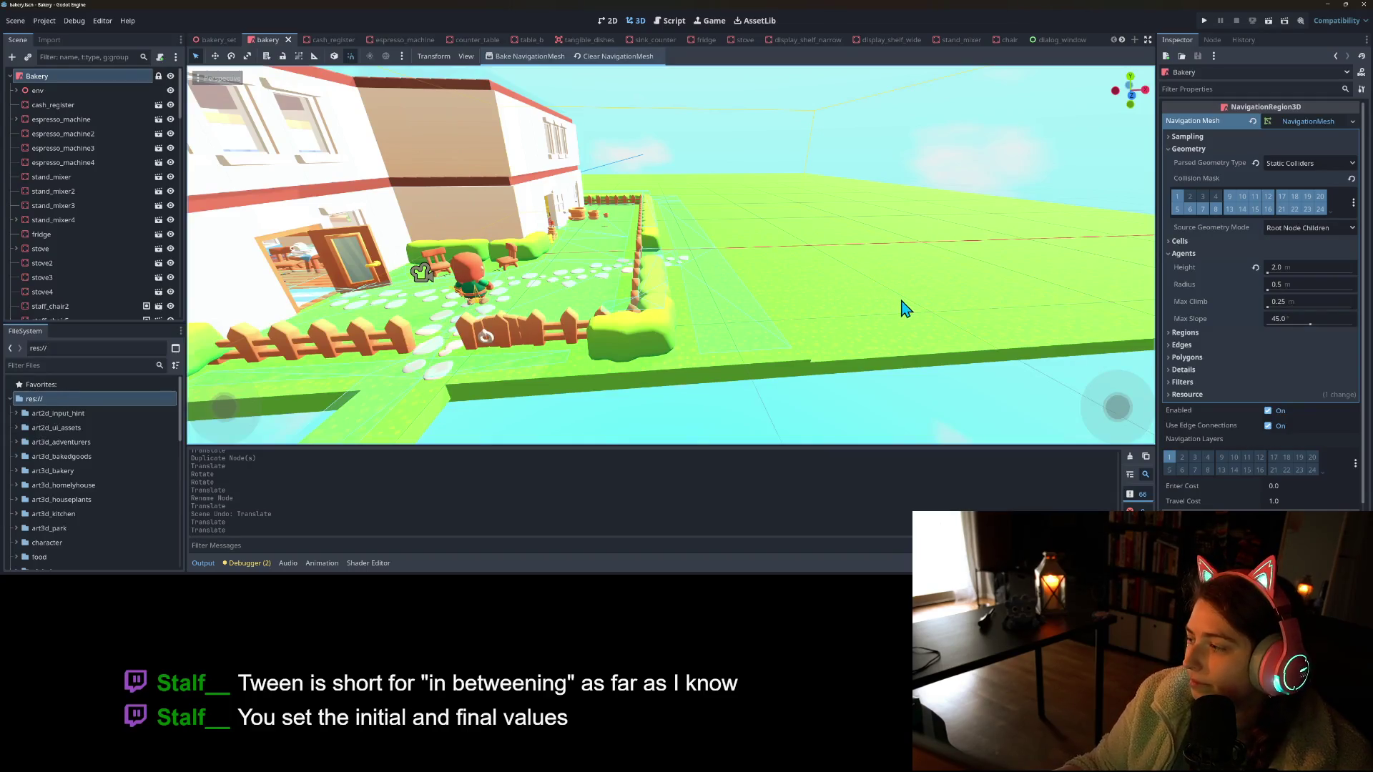
mouse_move(778, 340)
left_mouse_down()
mouse_move(813, 336)
mouse_move(815, 350)
mouse_move(876, 367)
mouse_move(855, 375)
mouse_move(853, 361)
mouse_move(840, 386)
left_mouse_up()
scroll(787, 336, "up", 5)
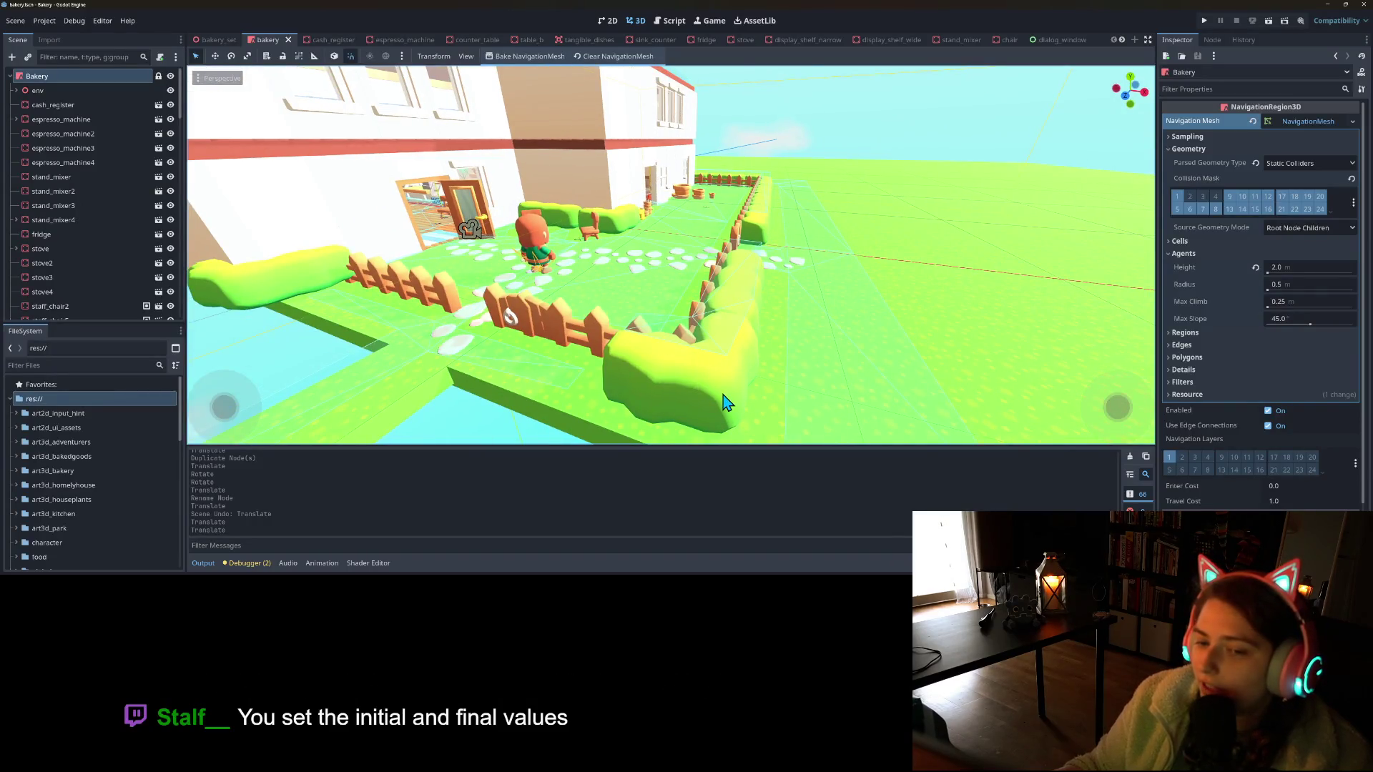
left_click_drag(959, 395, 934, 410)
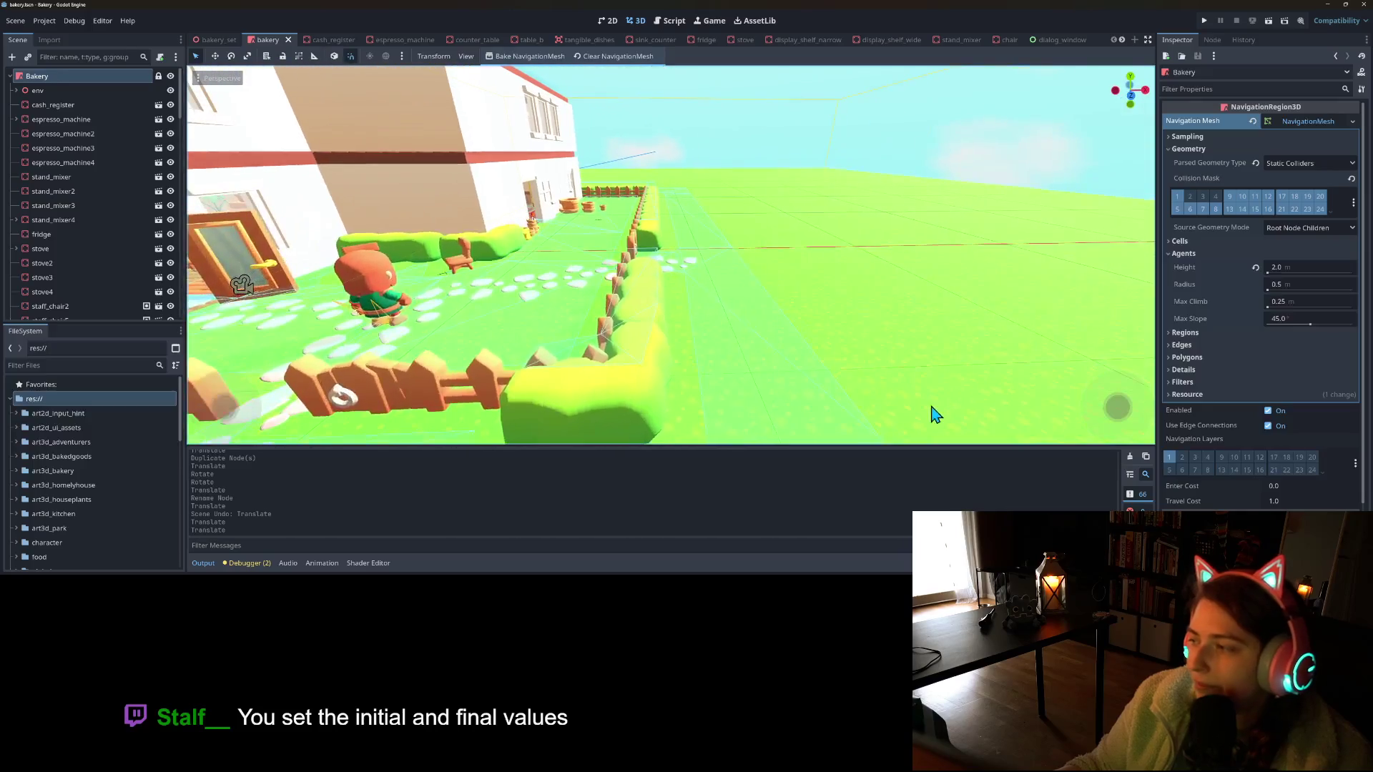
mouse_move(847, 404)
left_mouse_down()
mouse_move(777, 361)
mouse_move(751, 386)
mouse_move(765, 380)
left_mouse_up()
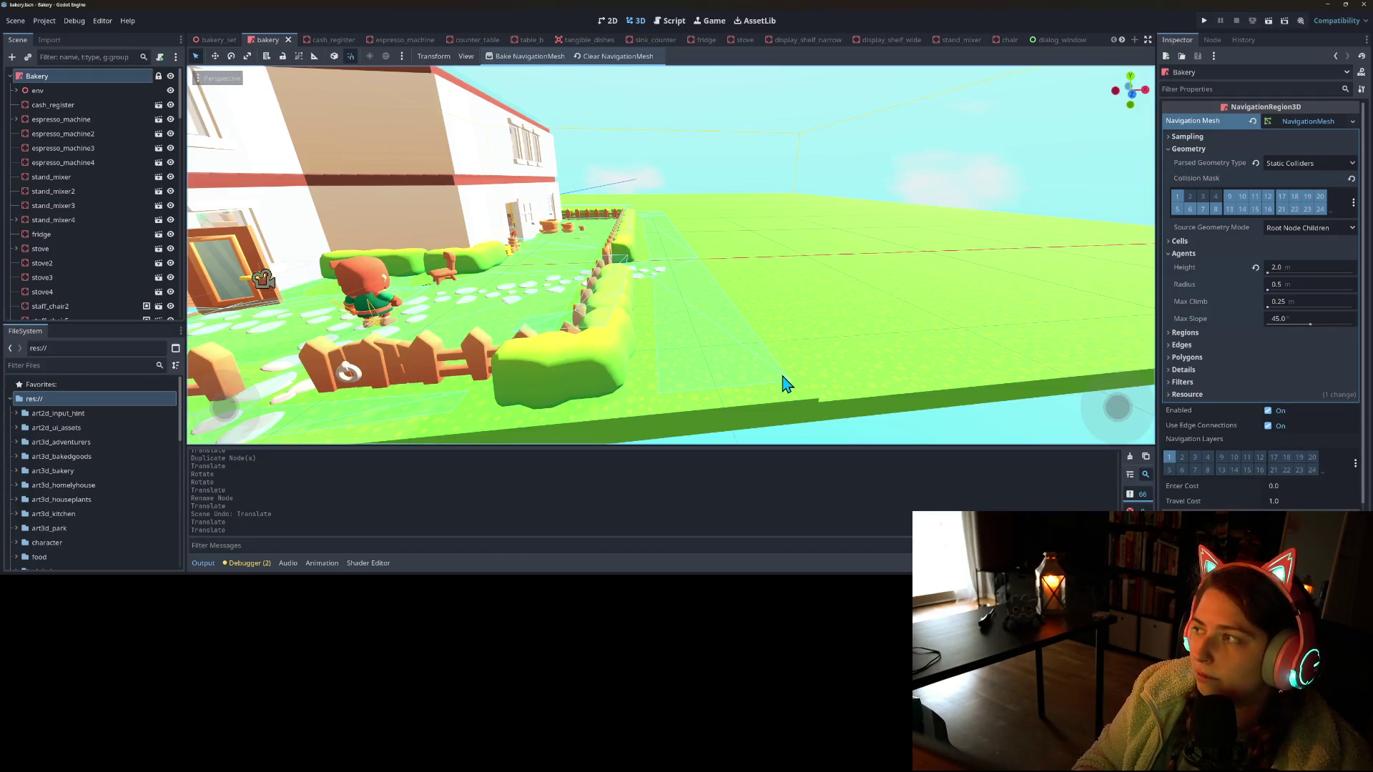
Zoom around the house front and fence, then minimize GitHub Desktop to reveal File Explorer
scroll(951, 380, "up", 3)
scroll(948, 390, "up", 5)
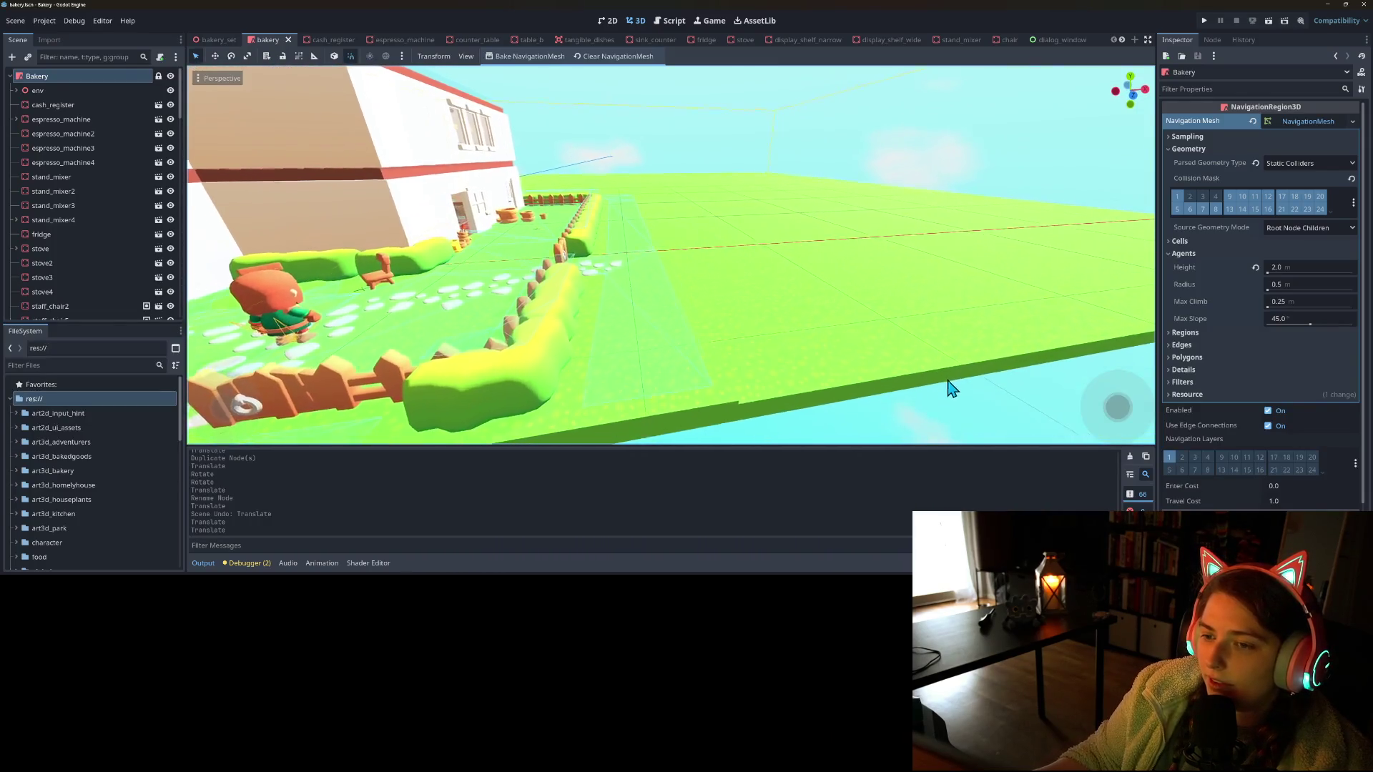
scroll(950, 398, "down", 3)
scroll(861, 374, "up", 3)
scroll(772, 393, "down", 2)
scroll(766, 393, "up", 1)
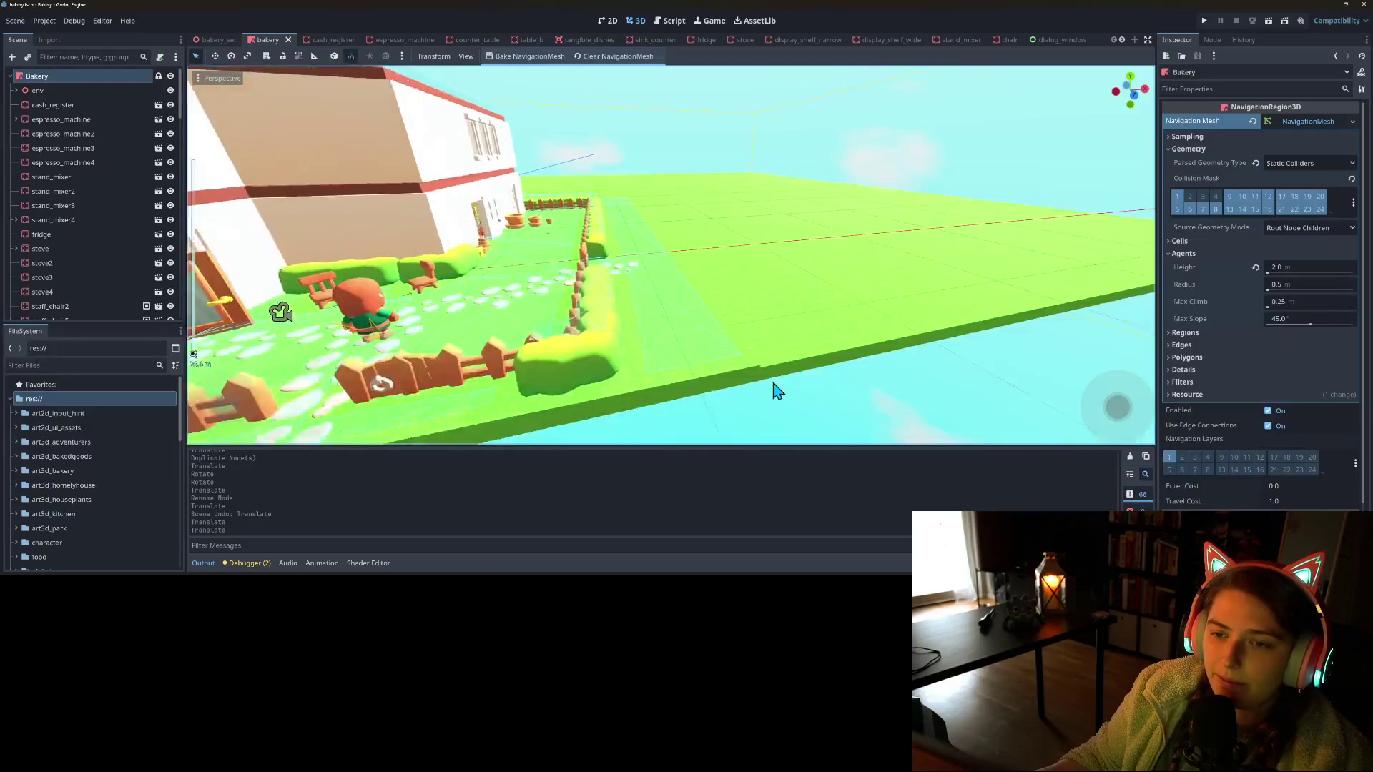
scroll(767, 394, "up", 2)
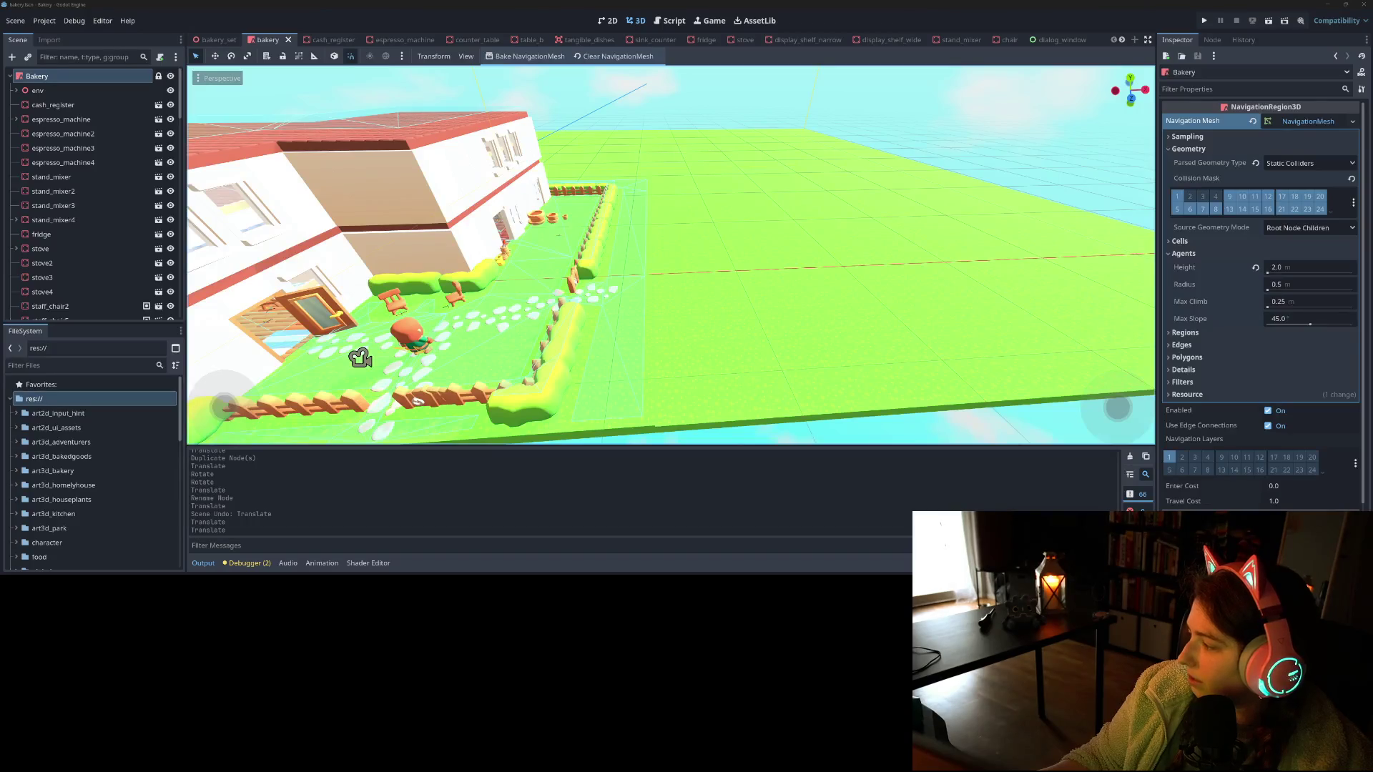
key("alt+Tab")
left_click(1032, 51)
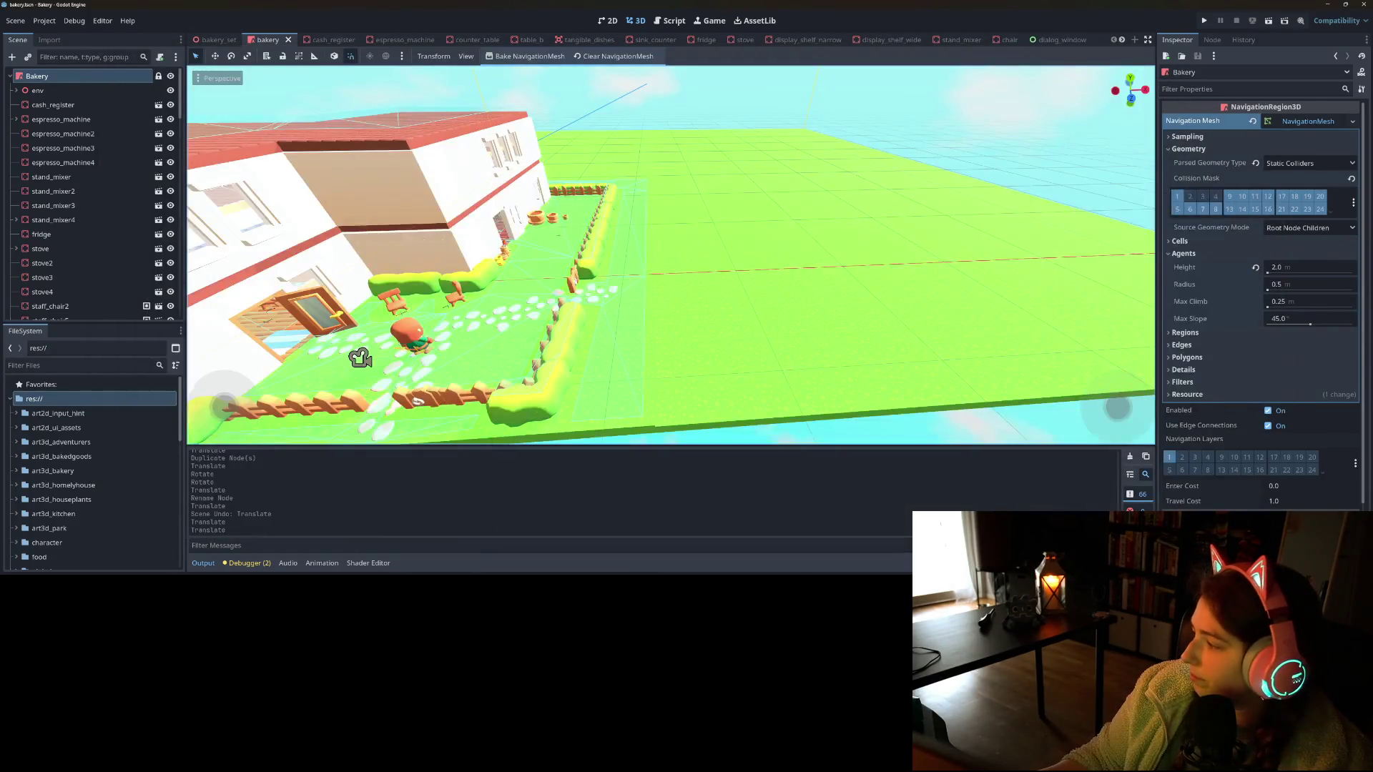
key("super+d")
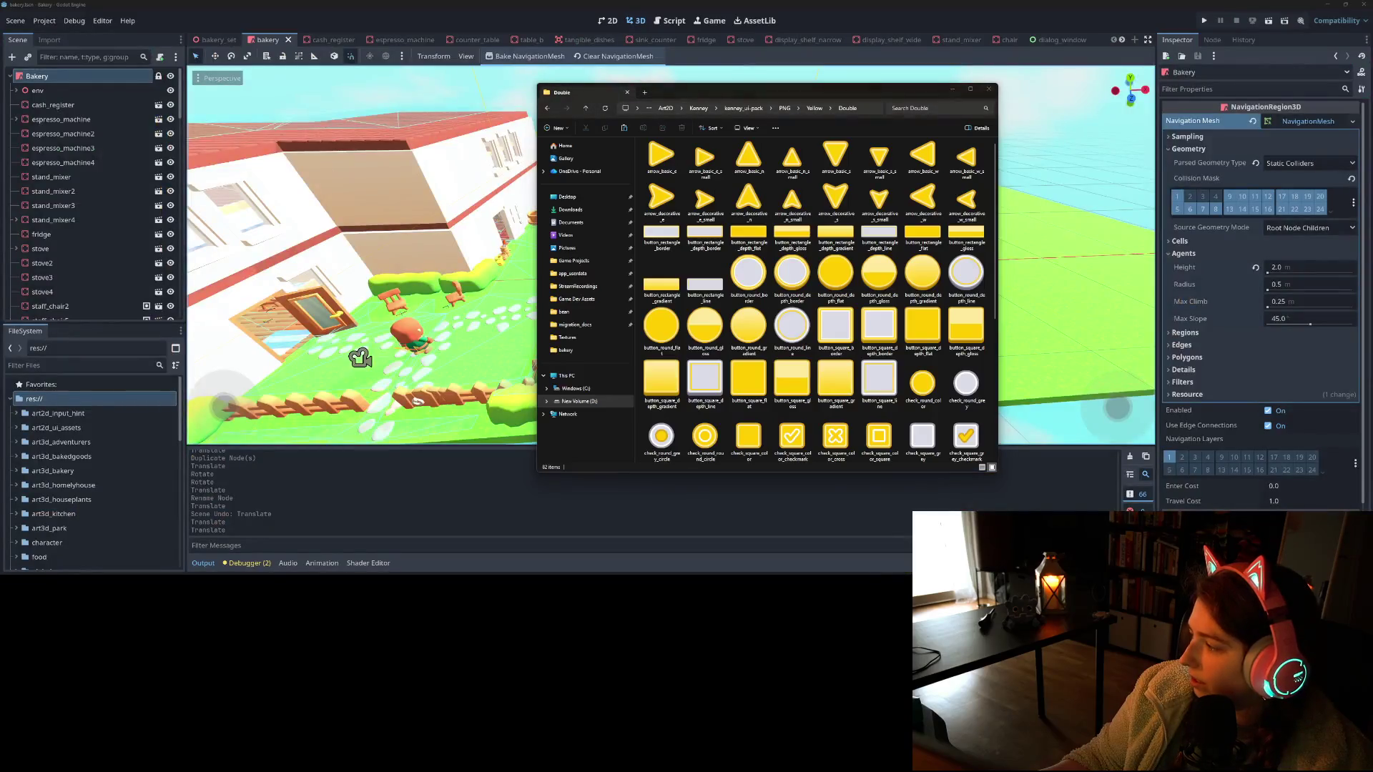
Browse up to the bakery project folder, briefly checking art3d_park
key("alt+Tab")
left_click(305, 127)
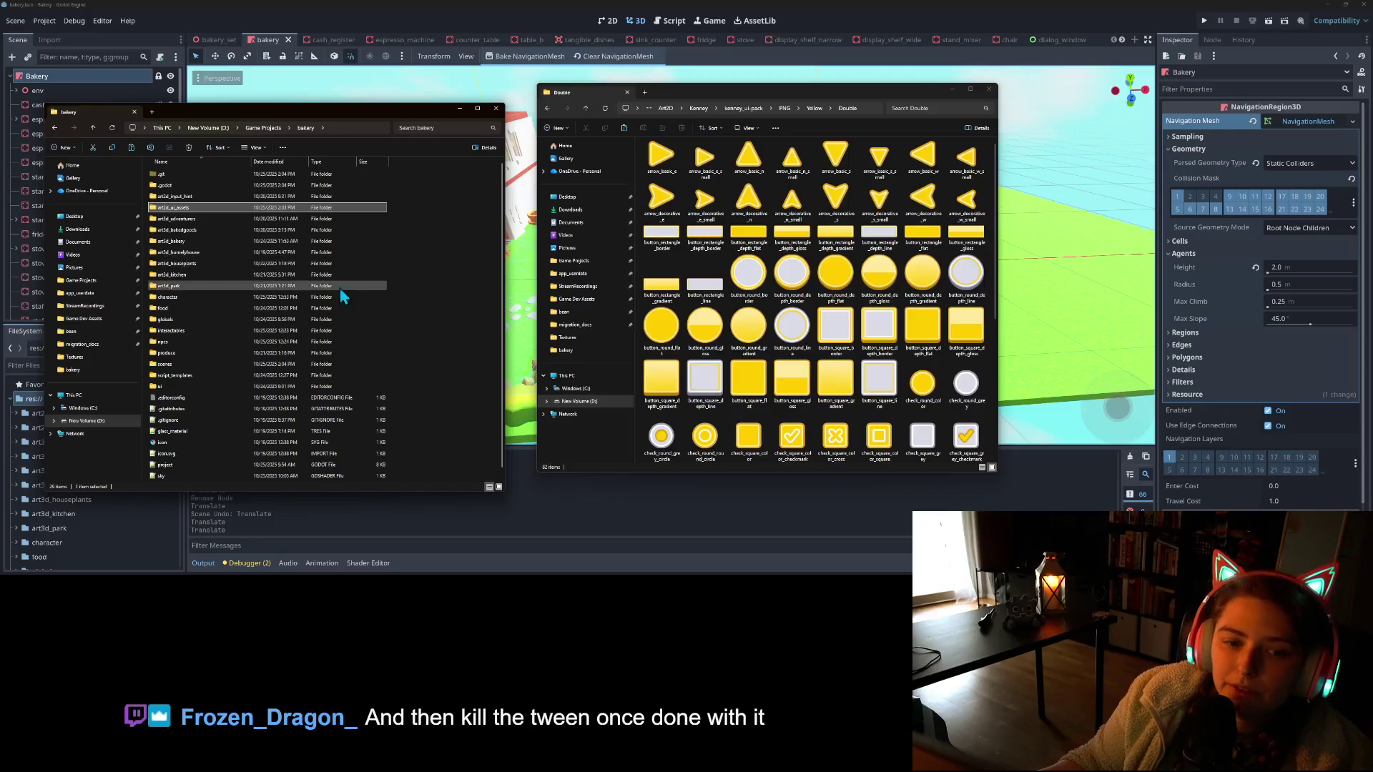
double_click(180, 286)
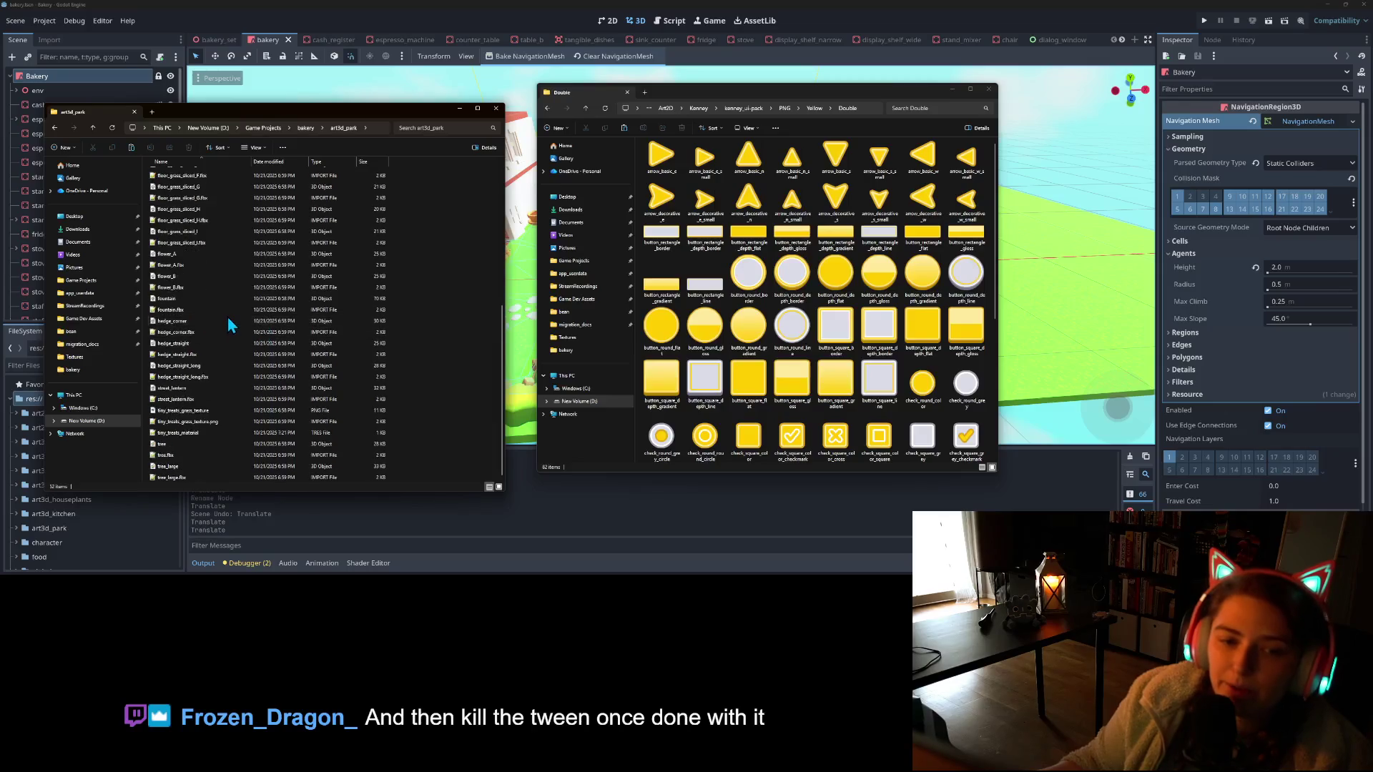
left_click(306, 127)
Create a new art3d_playground folder, then open art3d_homelyhouse
right_click(452, 251)
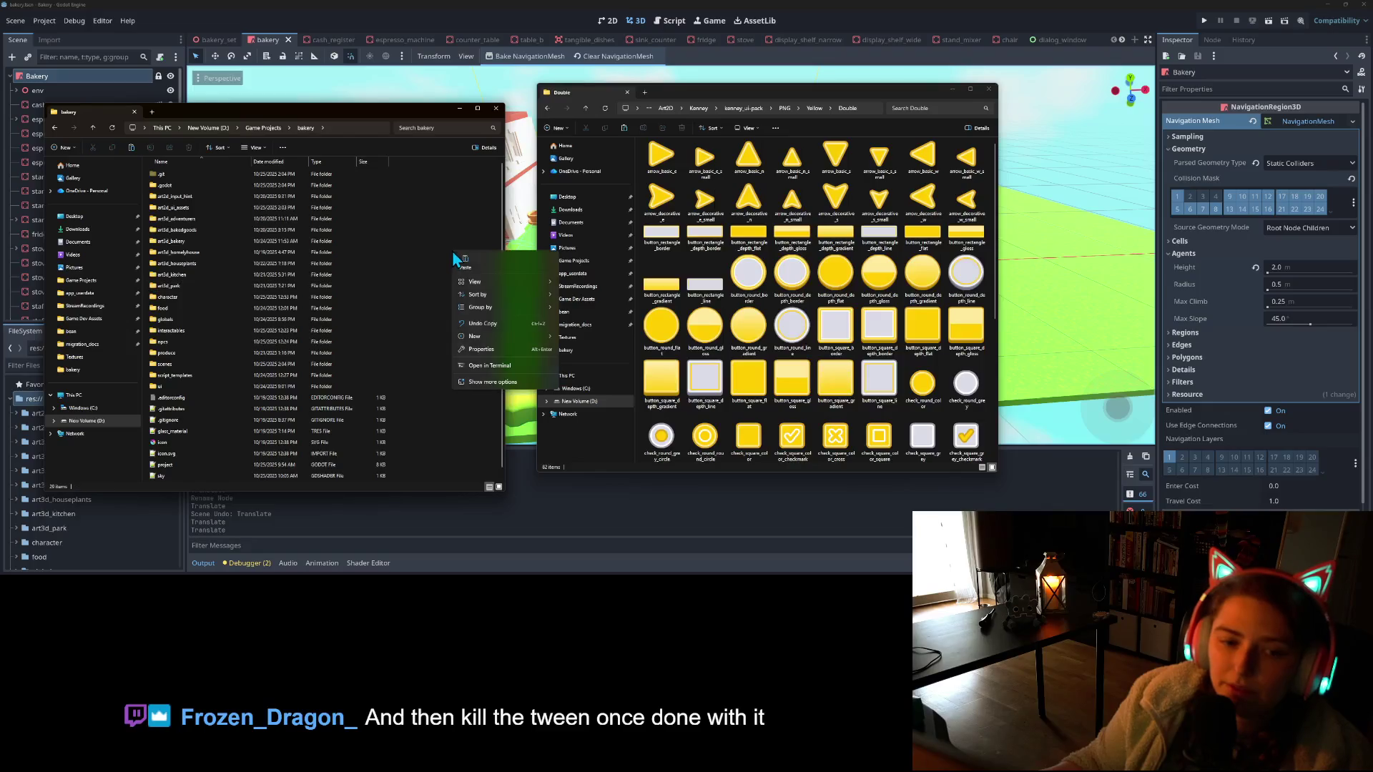
mouse_move(488, 335)
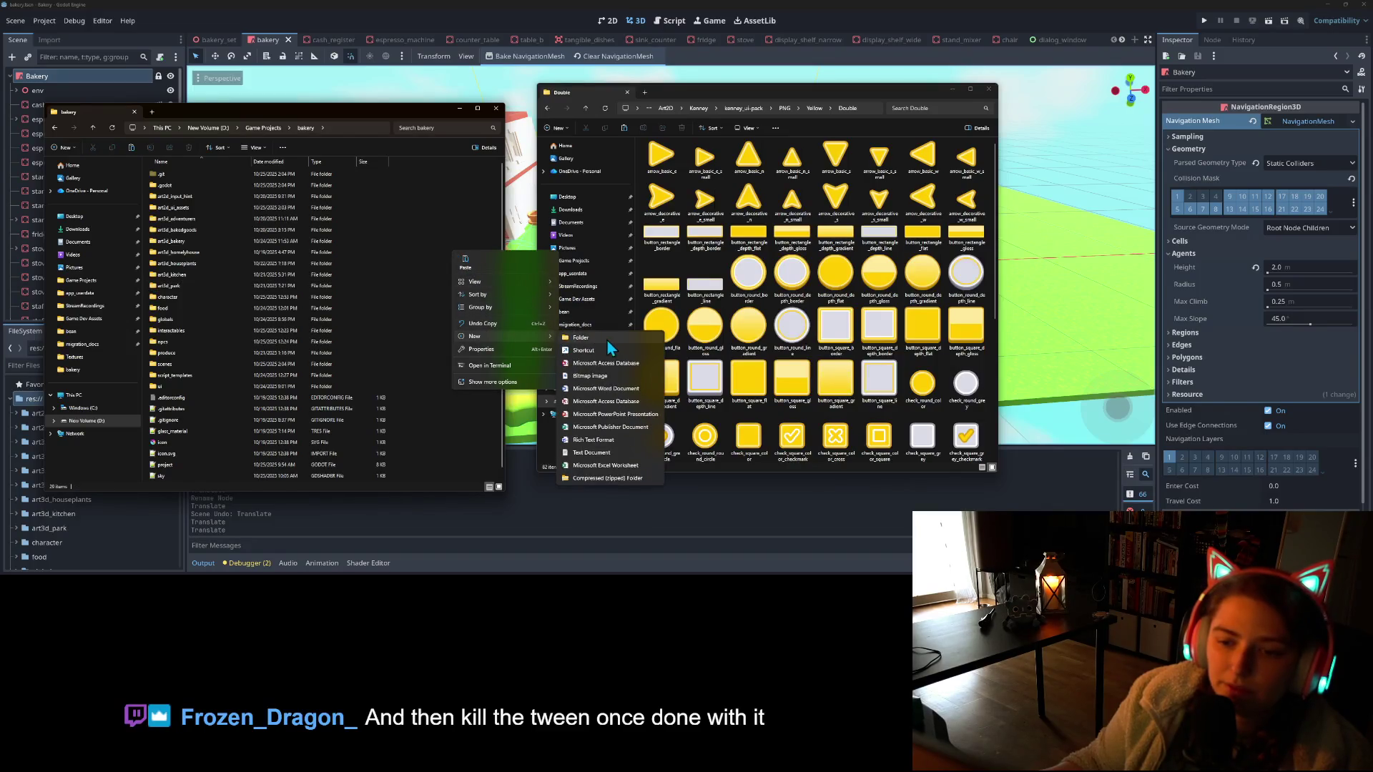
left_click(598, 337)
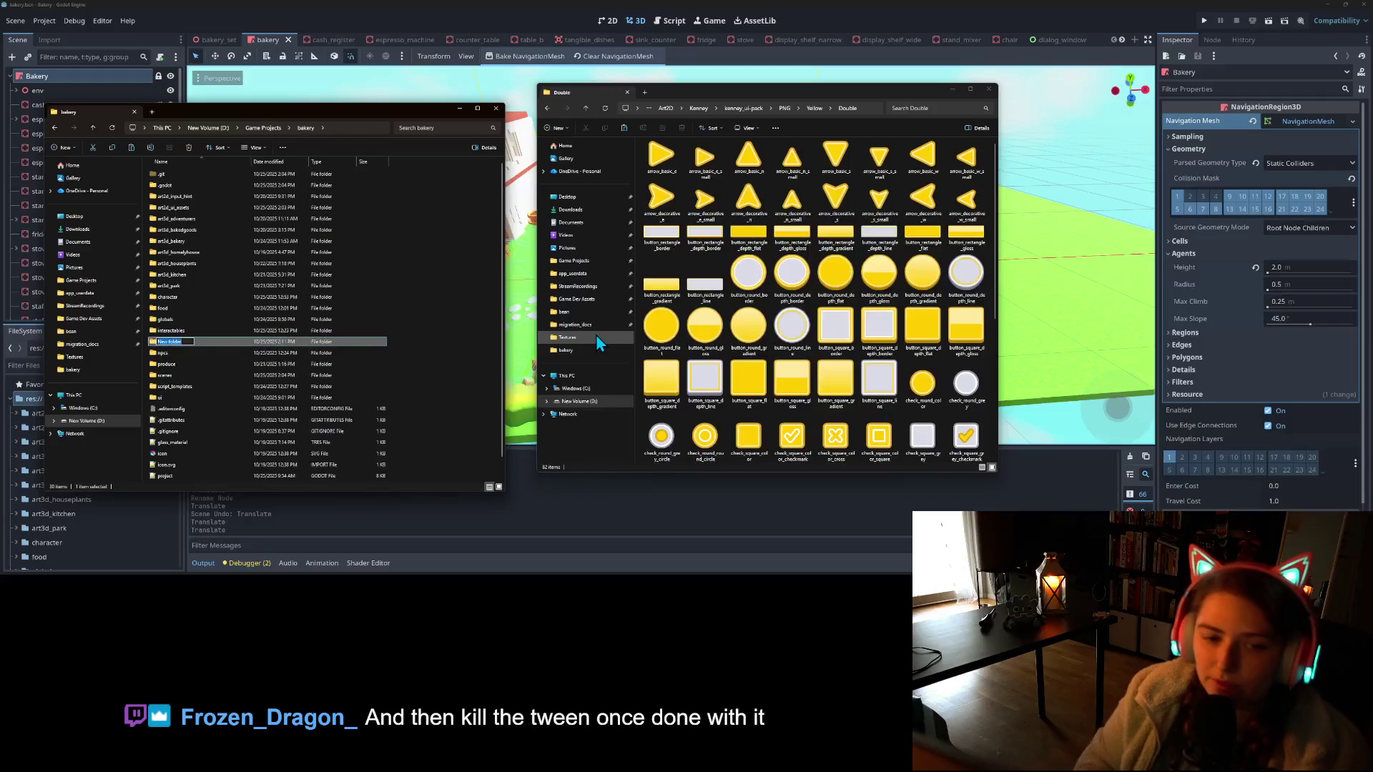
type("art3d")
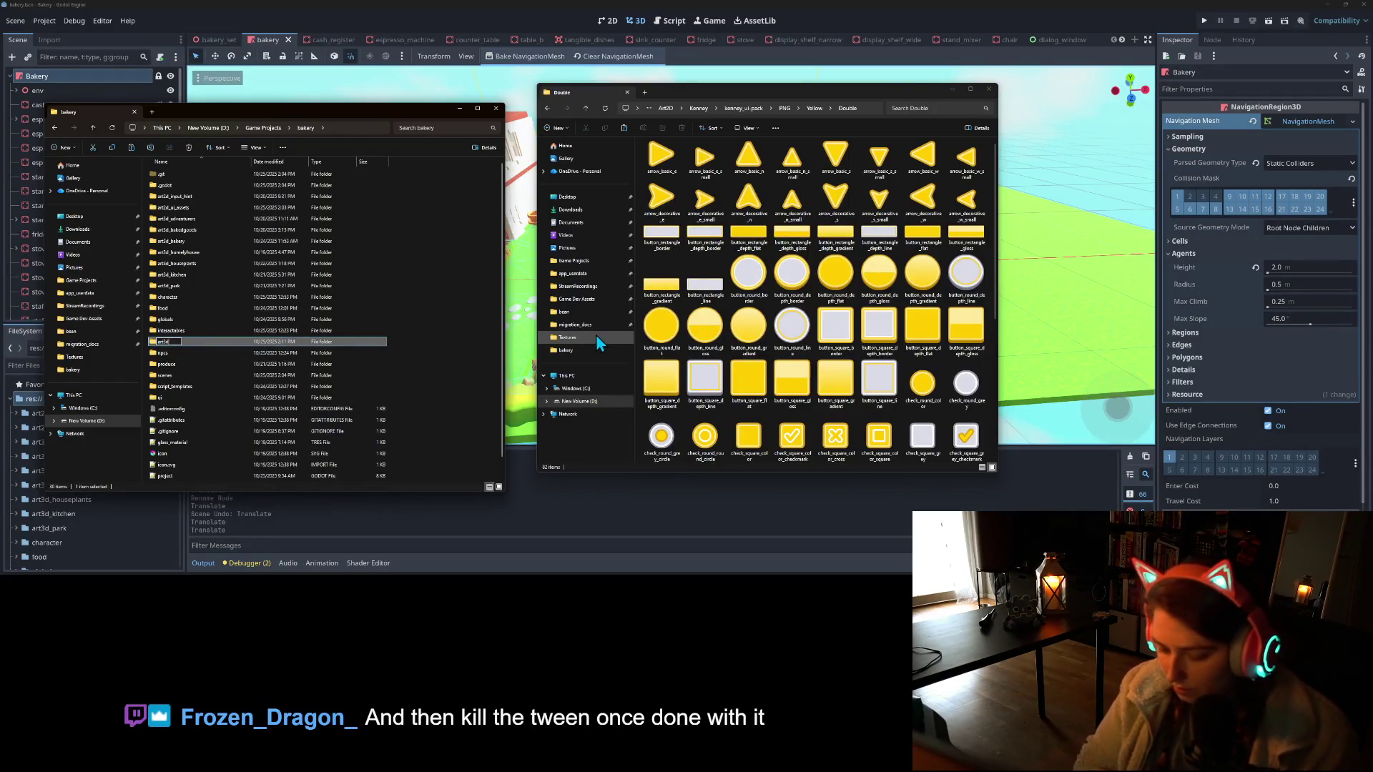
type("_playground")
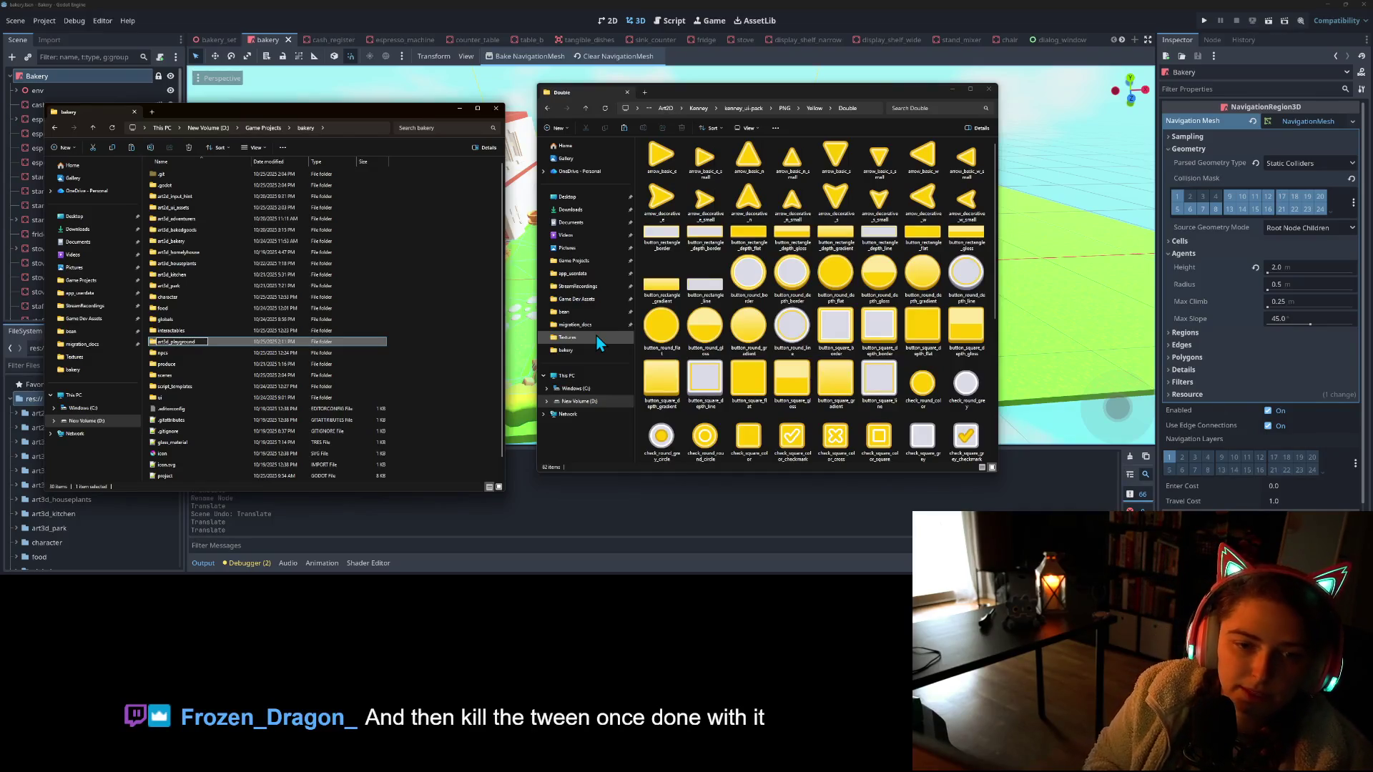
key("Return")
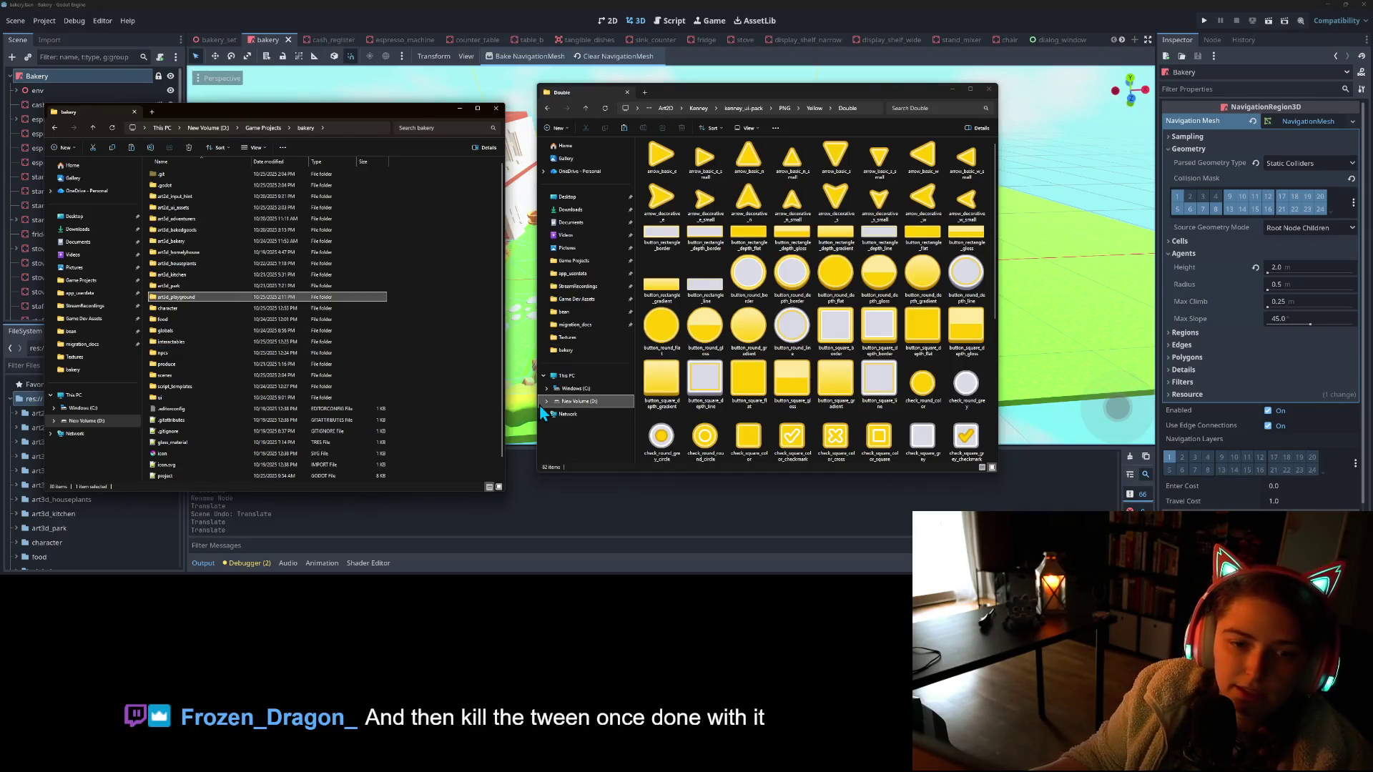
double_click(210, 254)
scroll(307, 307, "down", 4)
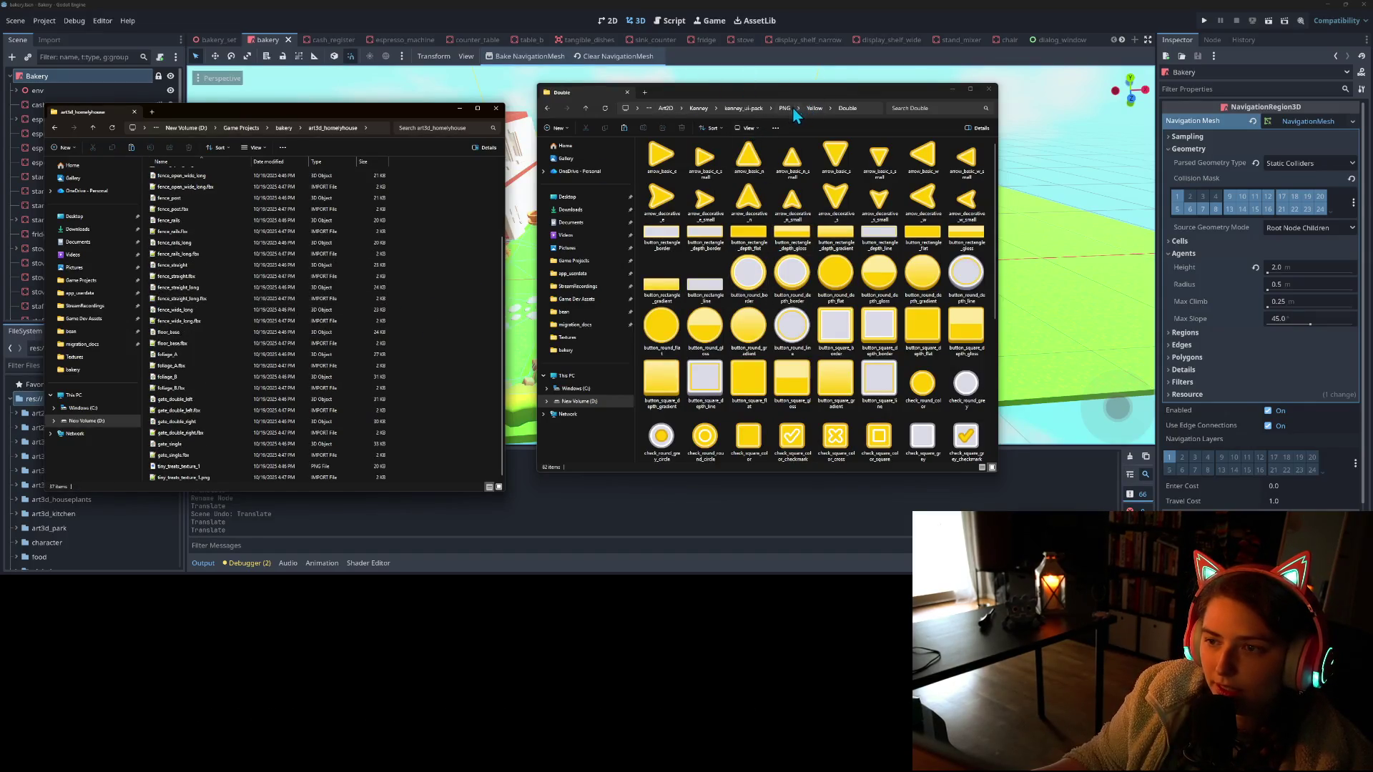
Navigate to Art3D > Tiny Treats > Homely House > Assets > fbx
left_click(667, 109)
left_click(760, 108)
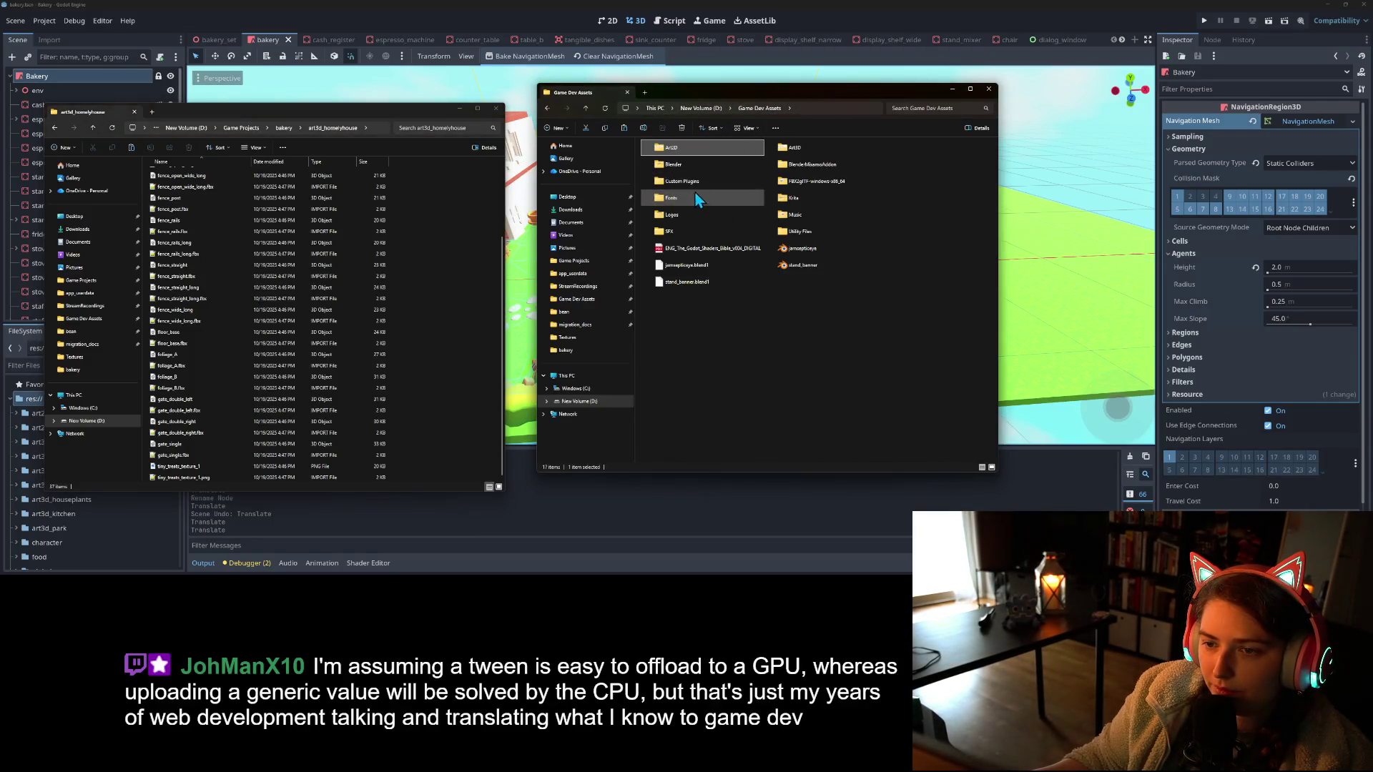
double_click(817, 147)
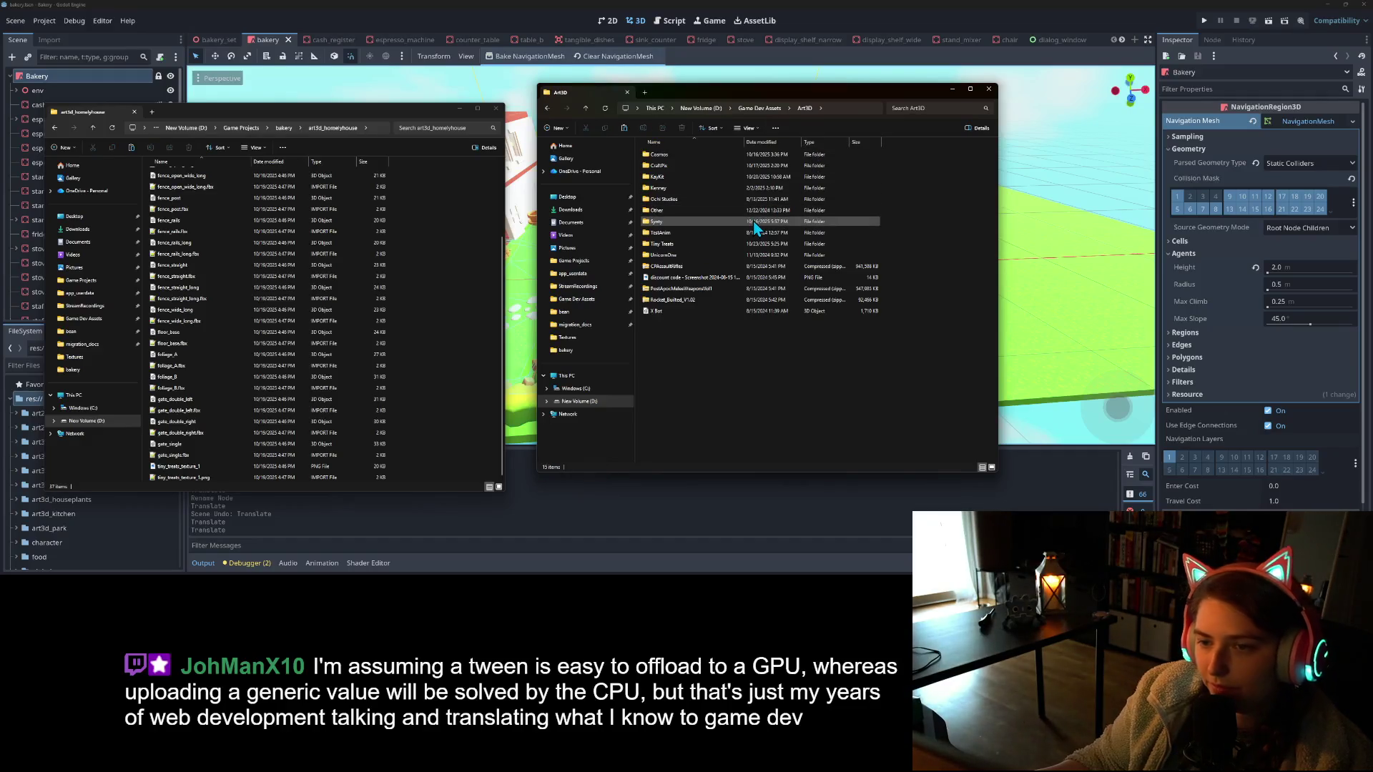
double_click(671, 245)
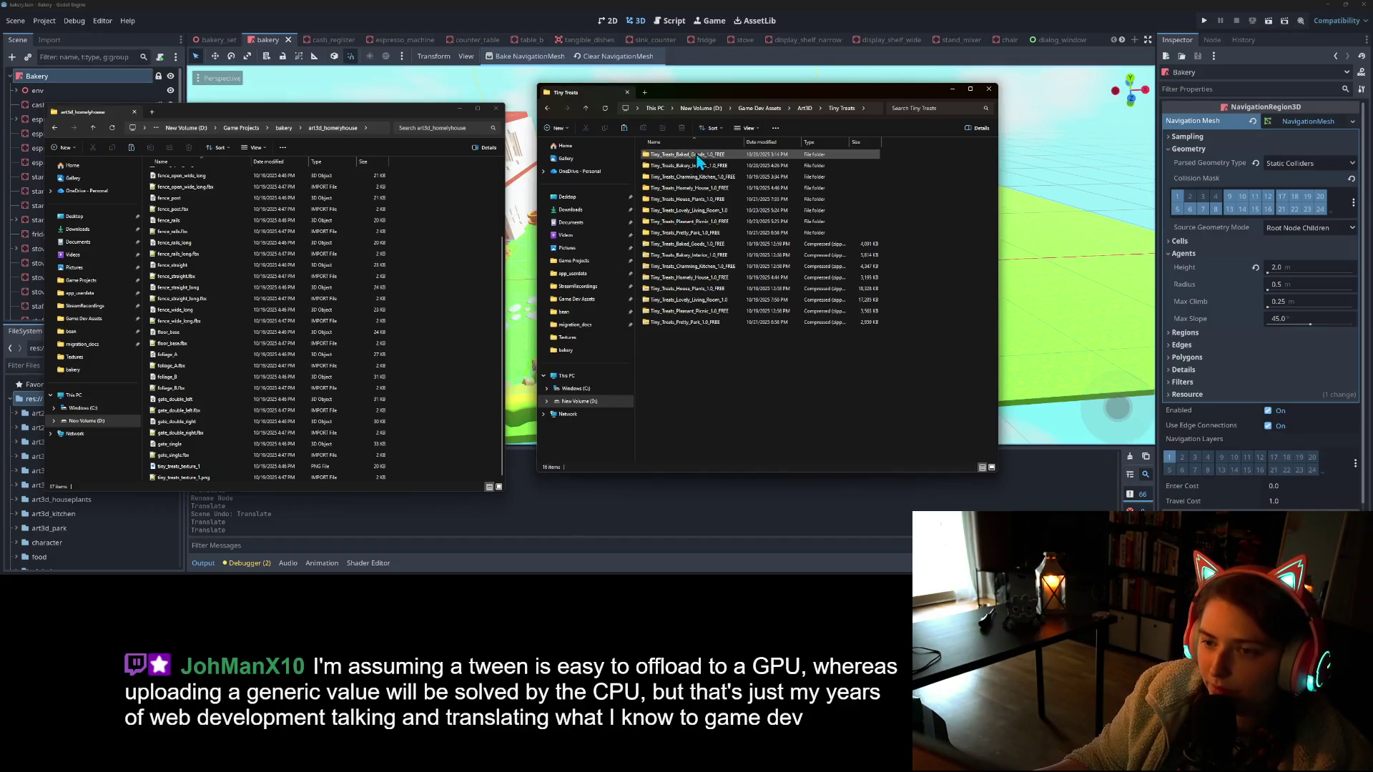
double_click(722, 187)
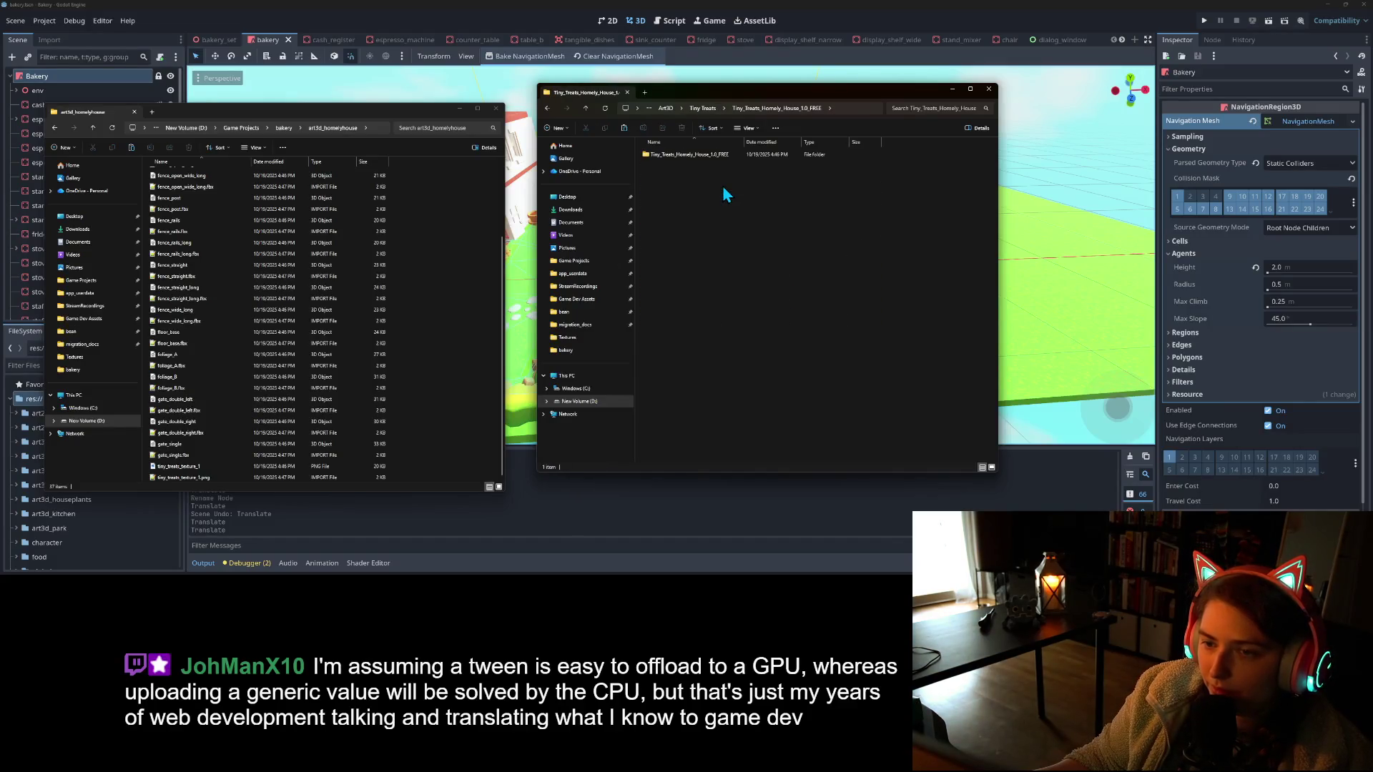
double_click(711, 156)
double_click(675, 154)
double_click(675, 152)
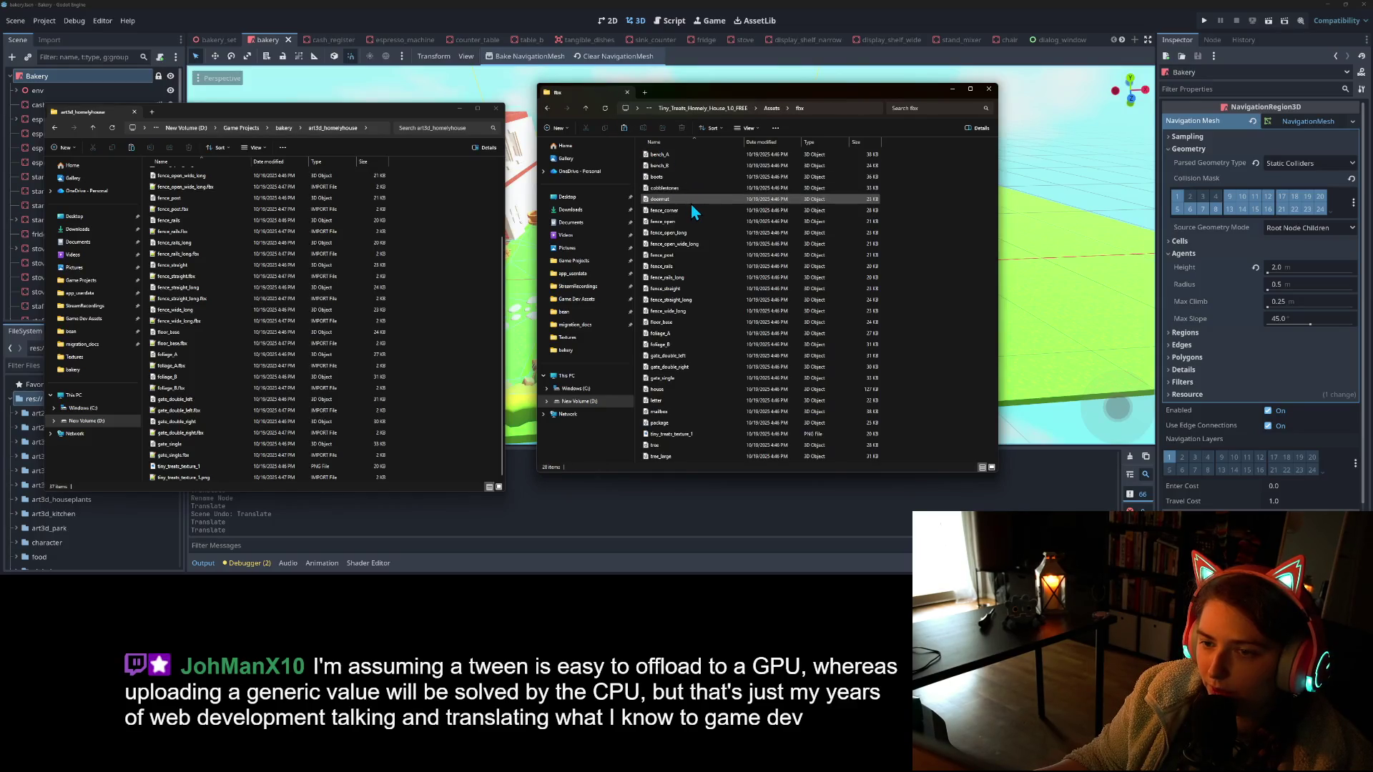
Copy doormat, house, letter, mailbox, package, boots, bench_A and bench_B into art3d_homelyhouse
left_click(707, 201)
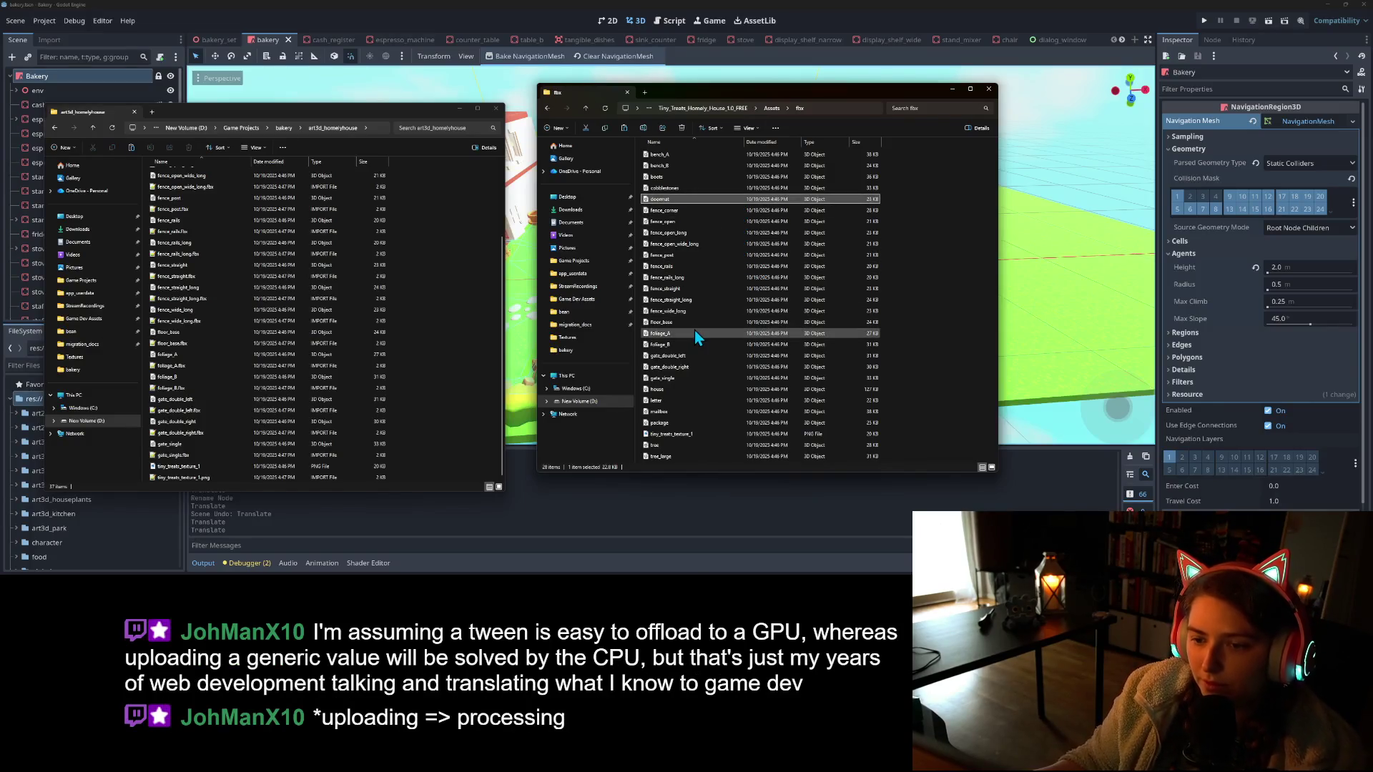
left_click(697, 388, "ctrl")
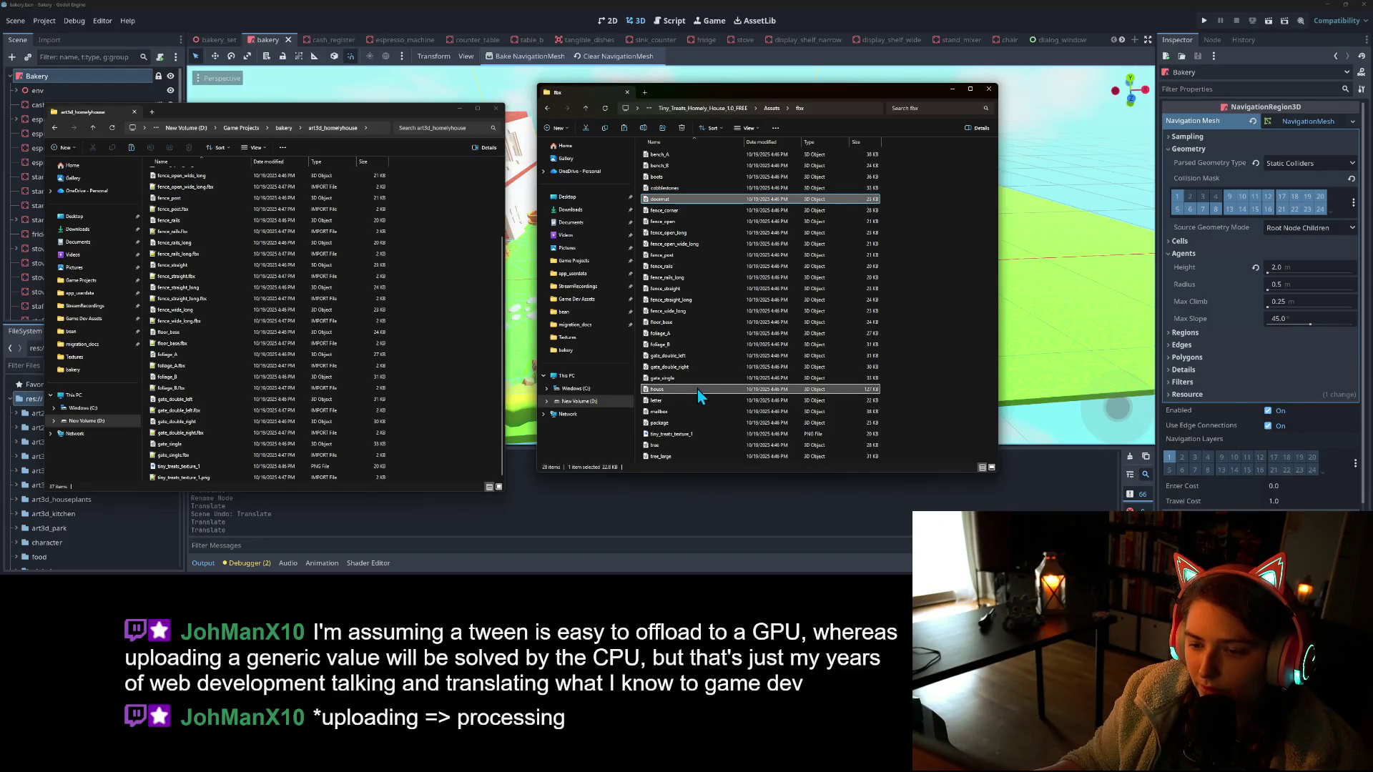
left_click(692, 403, "ctrl")
left_click(693, 412, "ctrl")
left_click(691, 423, "ctrl")
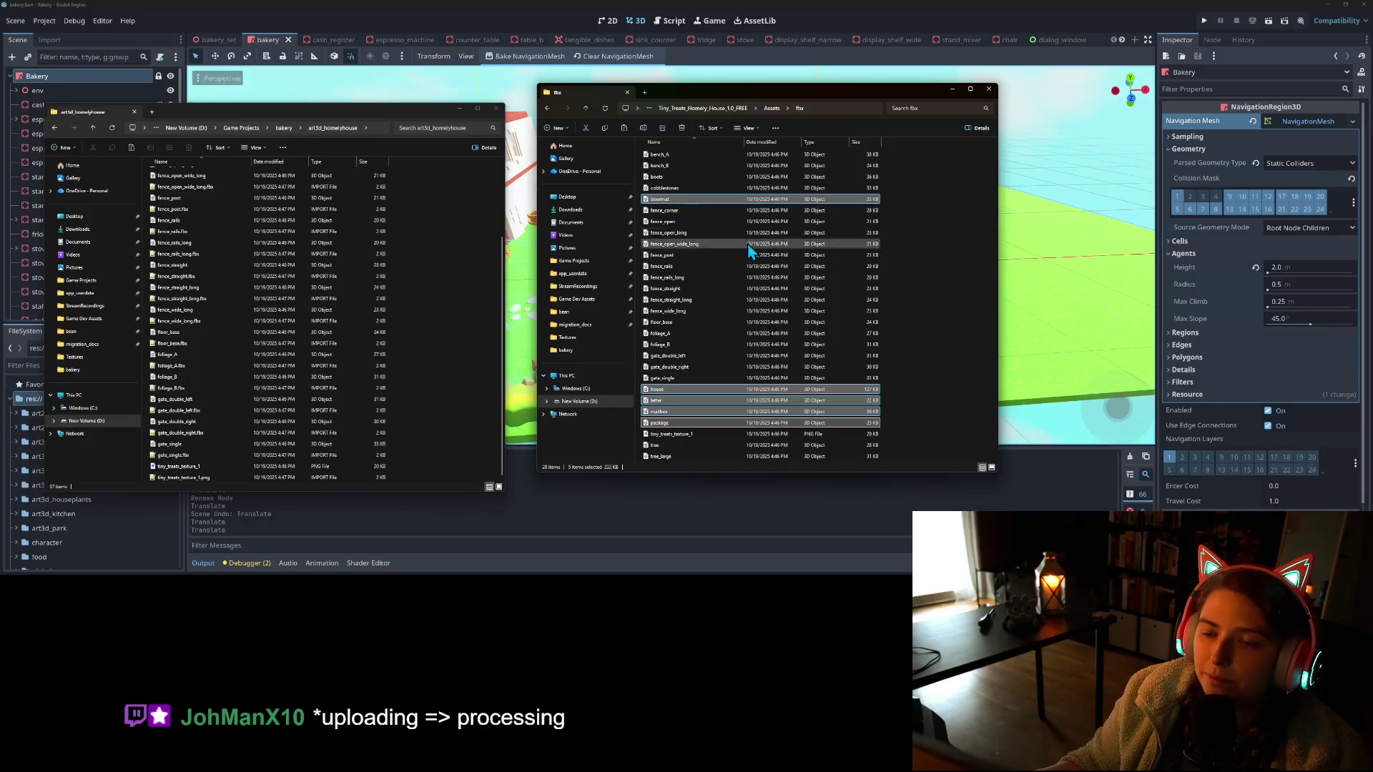
left_click(683, 178, "ctrl")
left_click(679, 165, "ctrl")
left_click(680, 155, "ctrl")
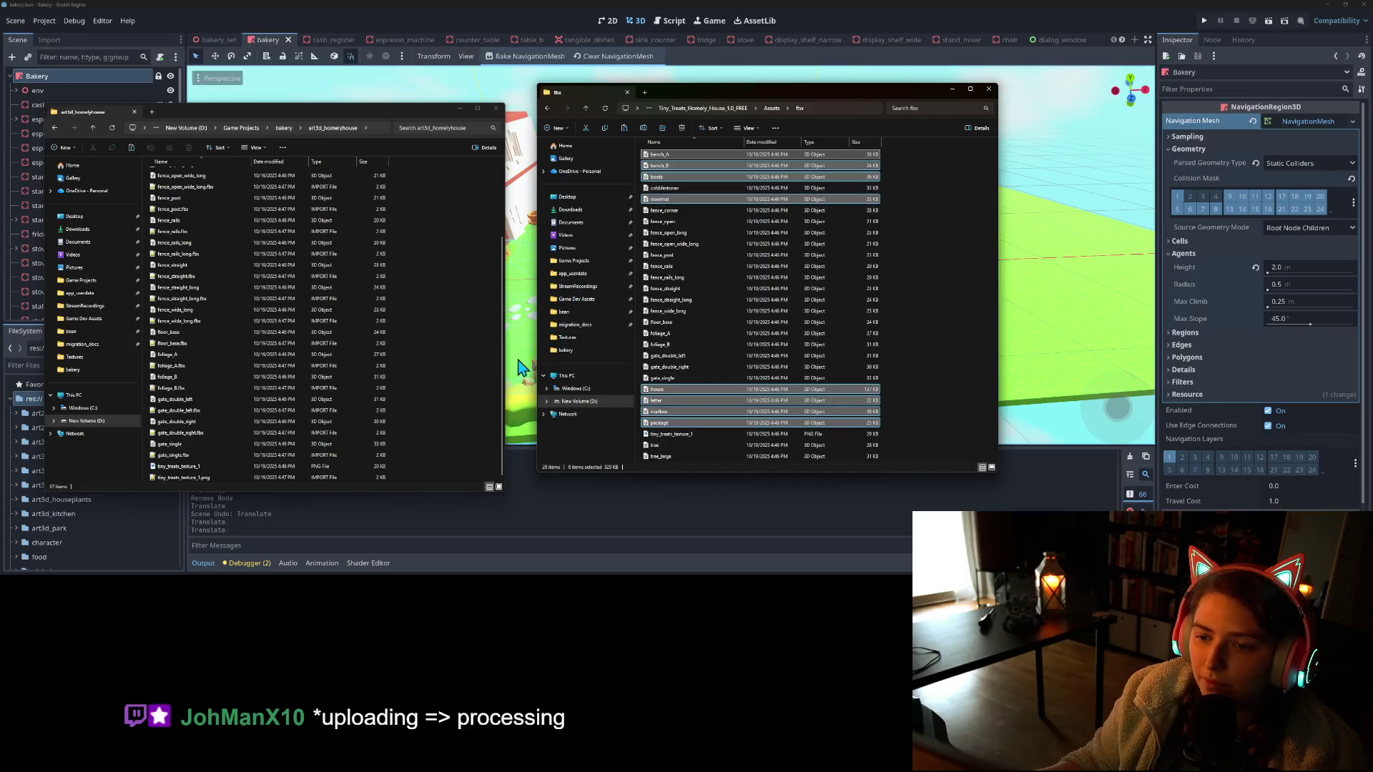
mouse_move(656, 389)
left_mouse_down()
mouse_move(547, 359)
mouse_move(452, 426)
left_mouse_up()
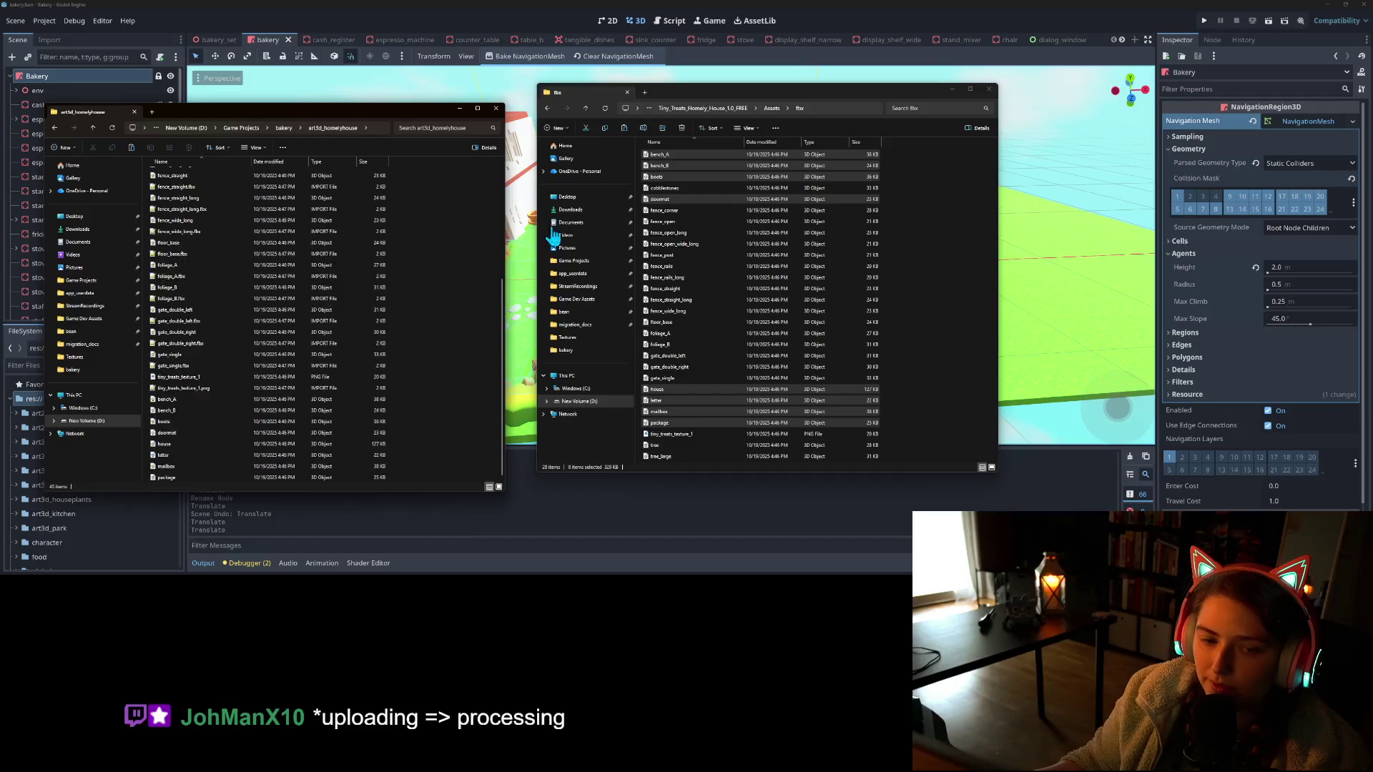
left_click(800, 8)
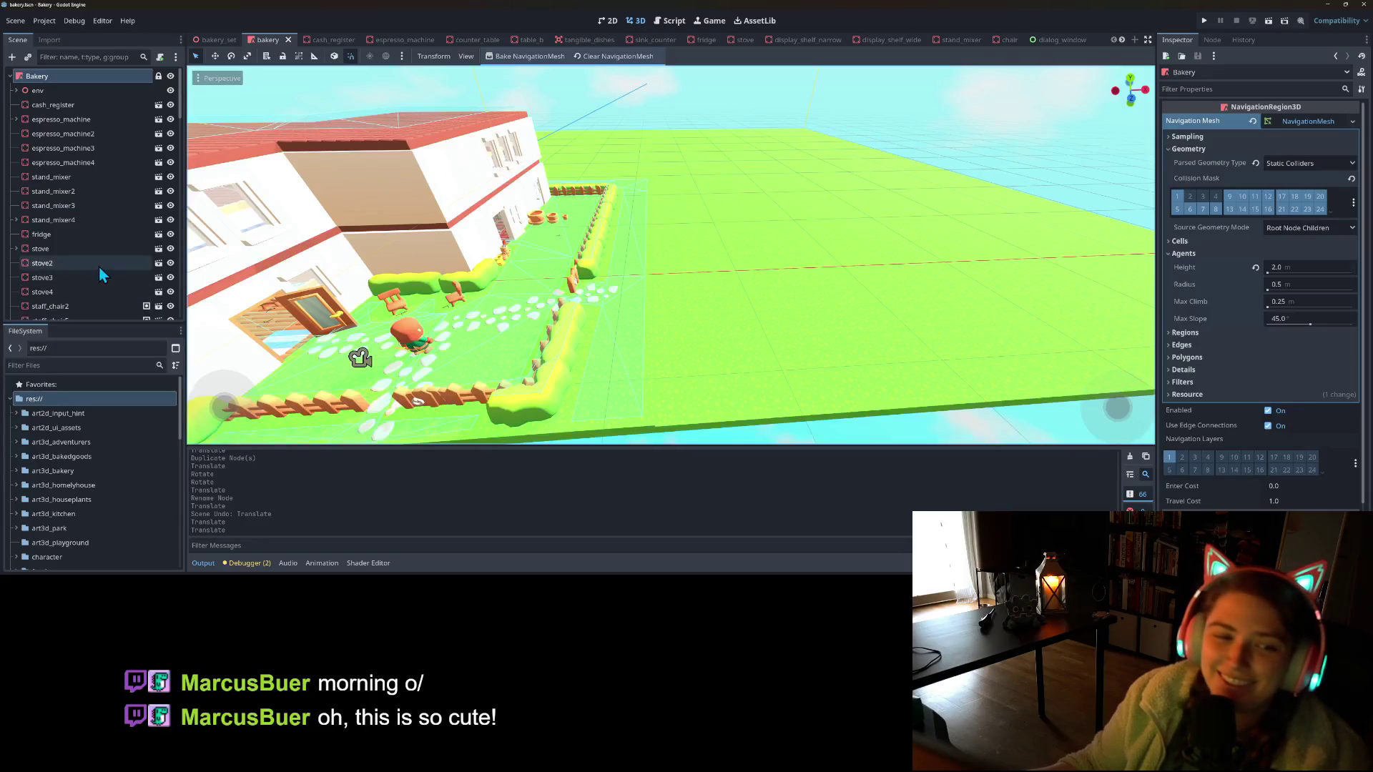
Expand the art3d_homelyhouse folder and drag house.fbx into the bakery scene
scroll(42, 261, "down", 10)
scroll(42, 262, "down", 3)
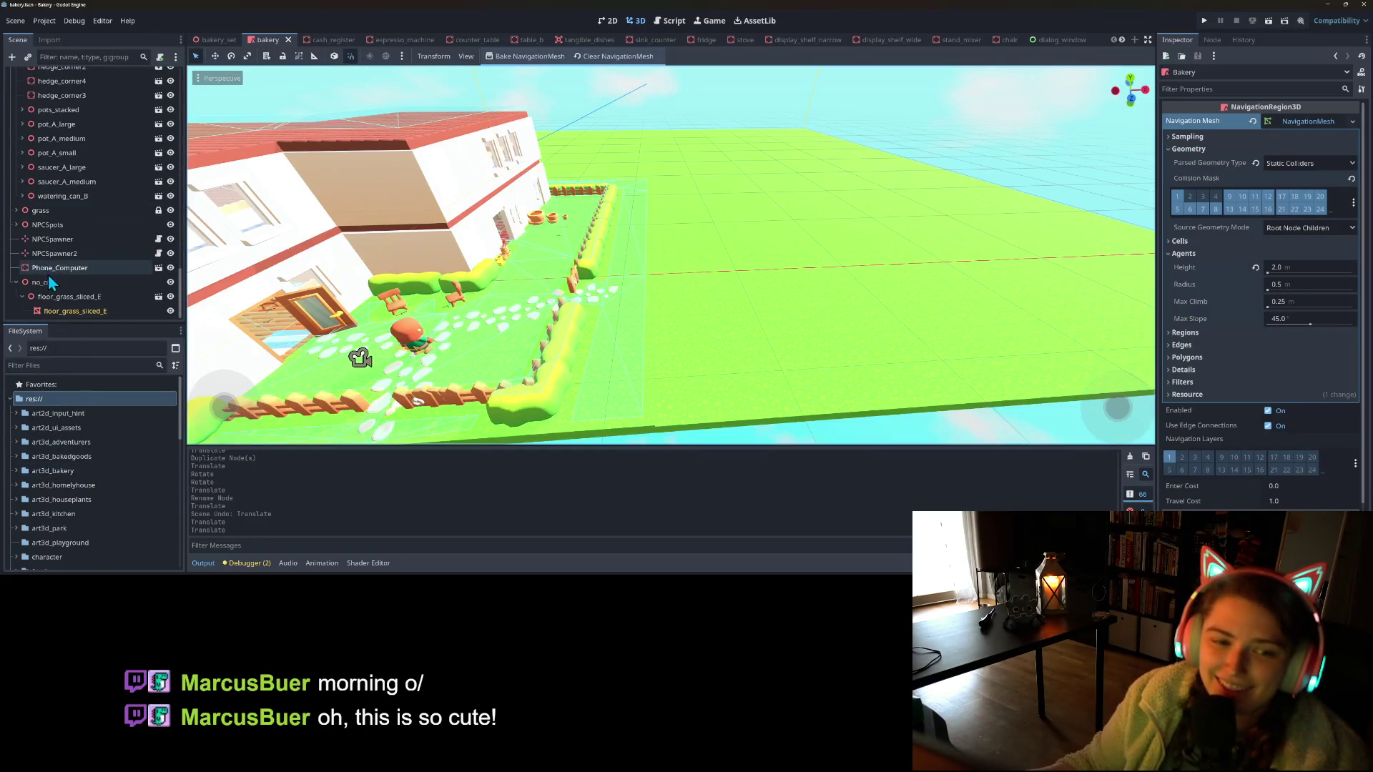
left_click(54, 285)
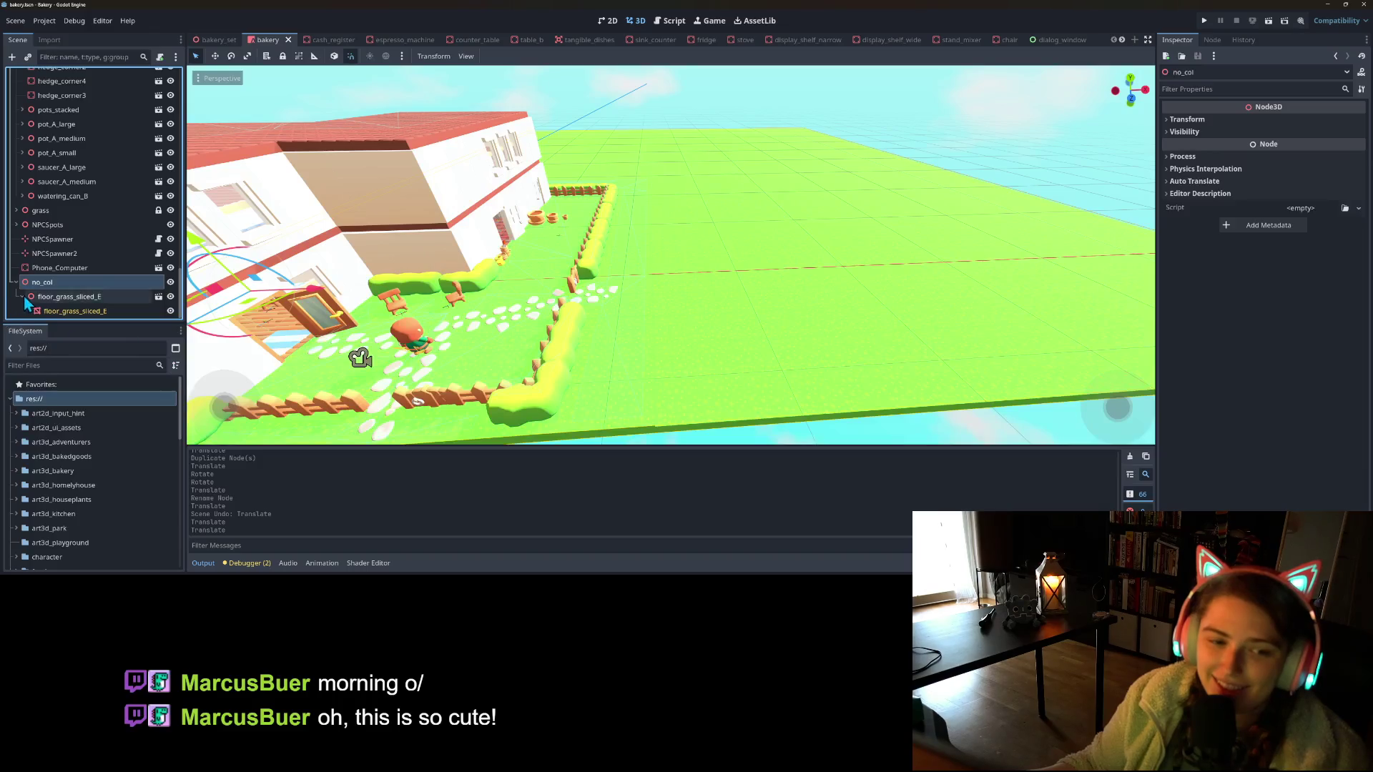
left_click(22, 296)
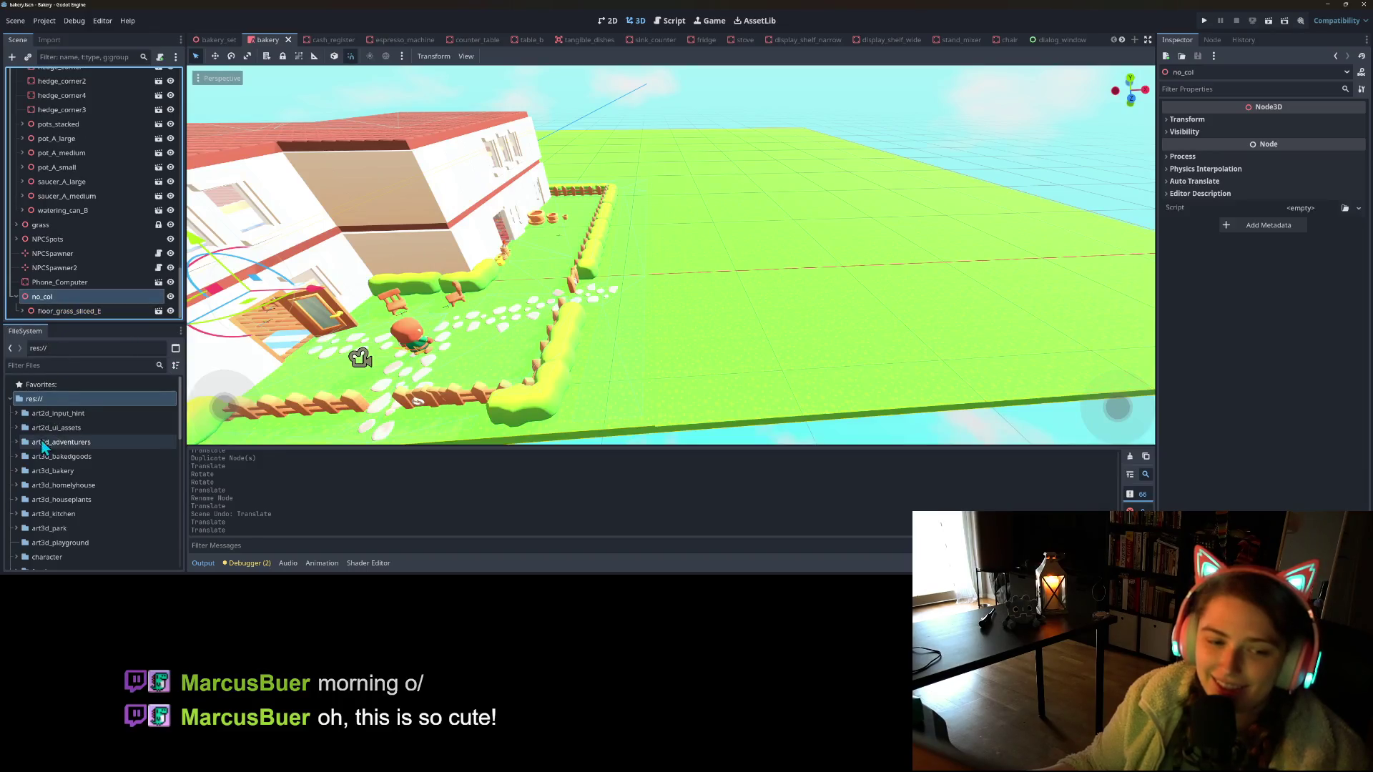
left_click(15, 486)
scroll(27, 501, "down", 4)
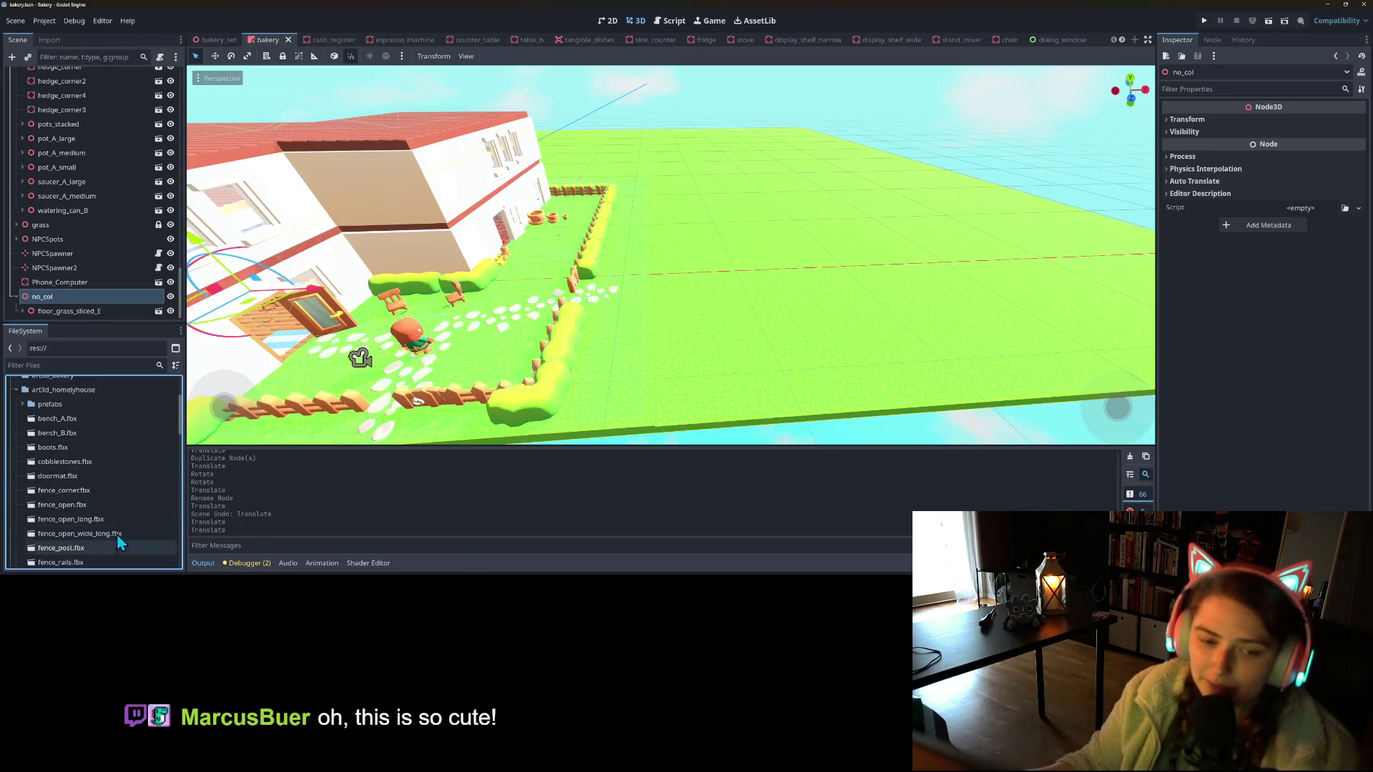
scroll(114, 533, "down", 2)
scroll(88, 512, "down", 8)
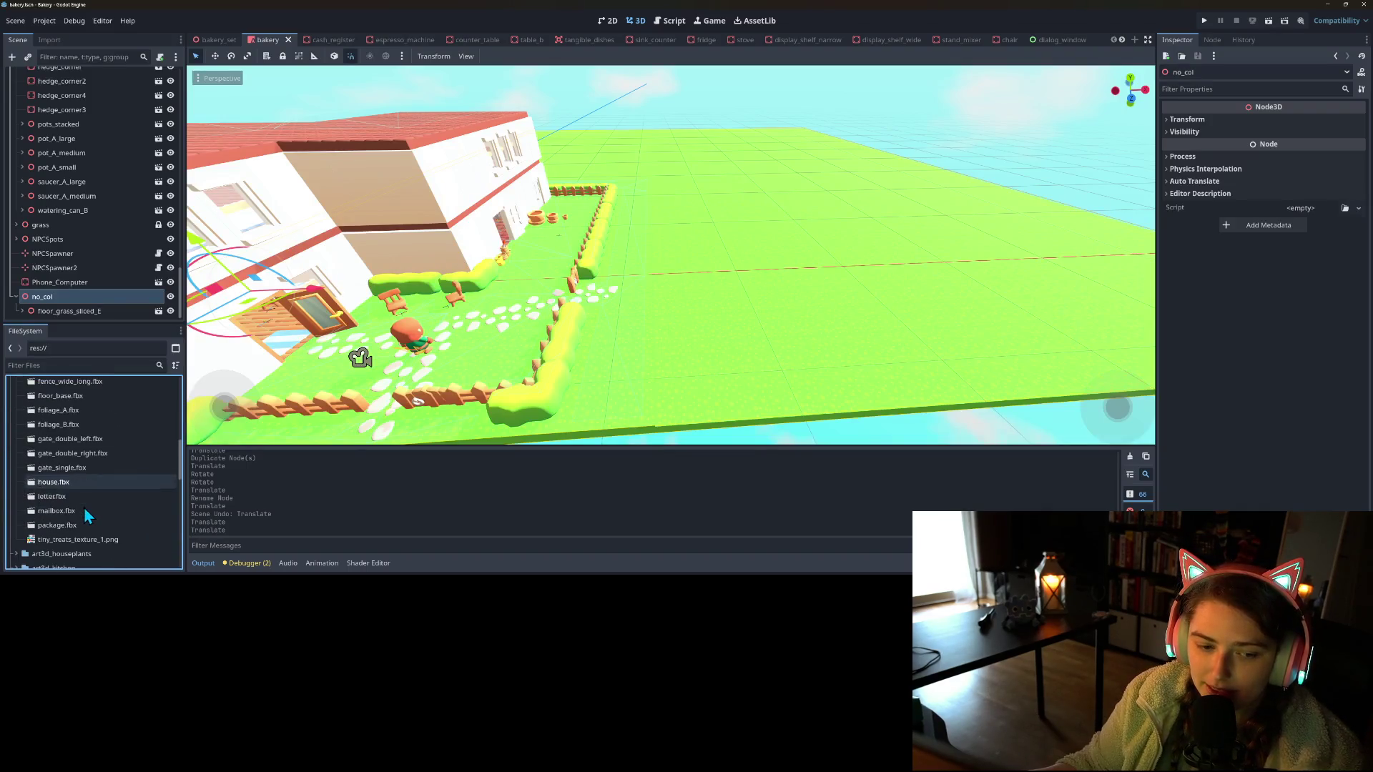
mouse_move(53, 482)
left_mouse_down()
mouse_move(401, 329)
mouse_move(772, 304)
mouse_move(705, 368)
mouse_move(796, 357)
left_mouse_up()
Frame the house, turn it 90° and move it onto the grass right of the bakery
key("f")
mouse_move(824, 293)
left_mouse_down()
mouse_move(763, 314)
mouse_move(835, 306)
mouse_move(744, 328)
mouse_move(787, 337)
left_mouse_up()
mouse_move(686, 395)
left_mouse_down()
mouse_move(730, 402)
mouse_move(698, 406)
left_mouse_up()
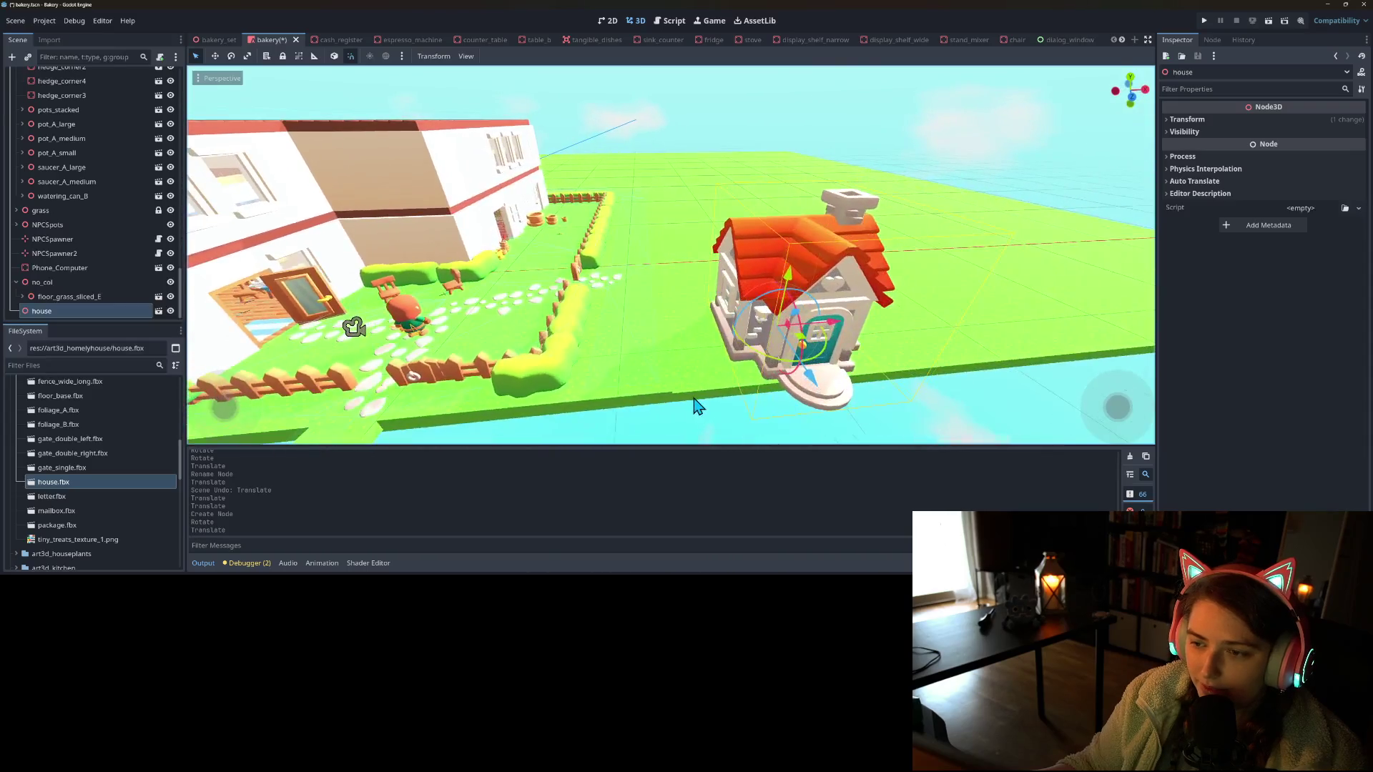
Set the house's Transform scale to 2 in the Inspector
left_click(1229, 120)
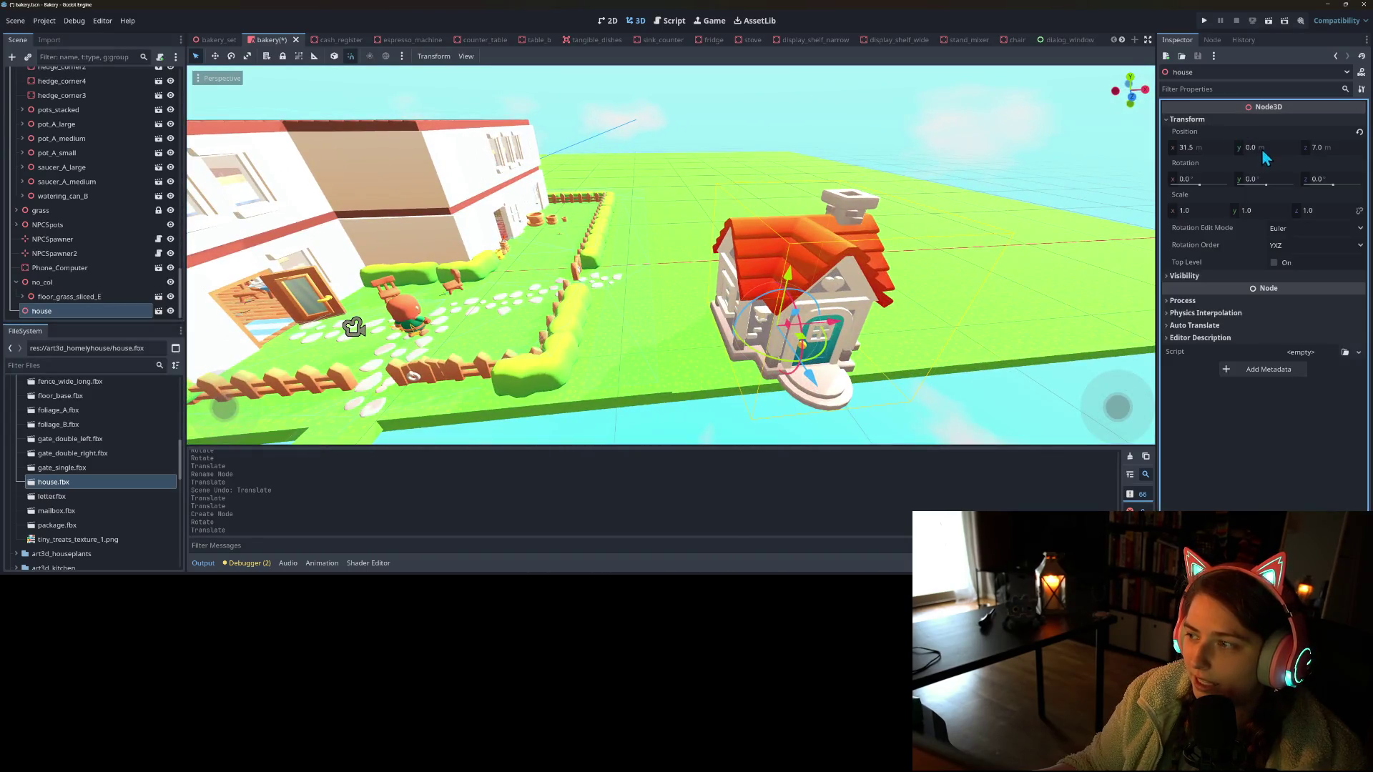
left_click(1277, 203)
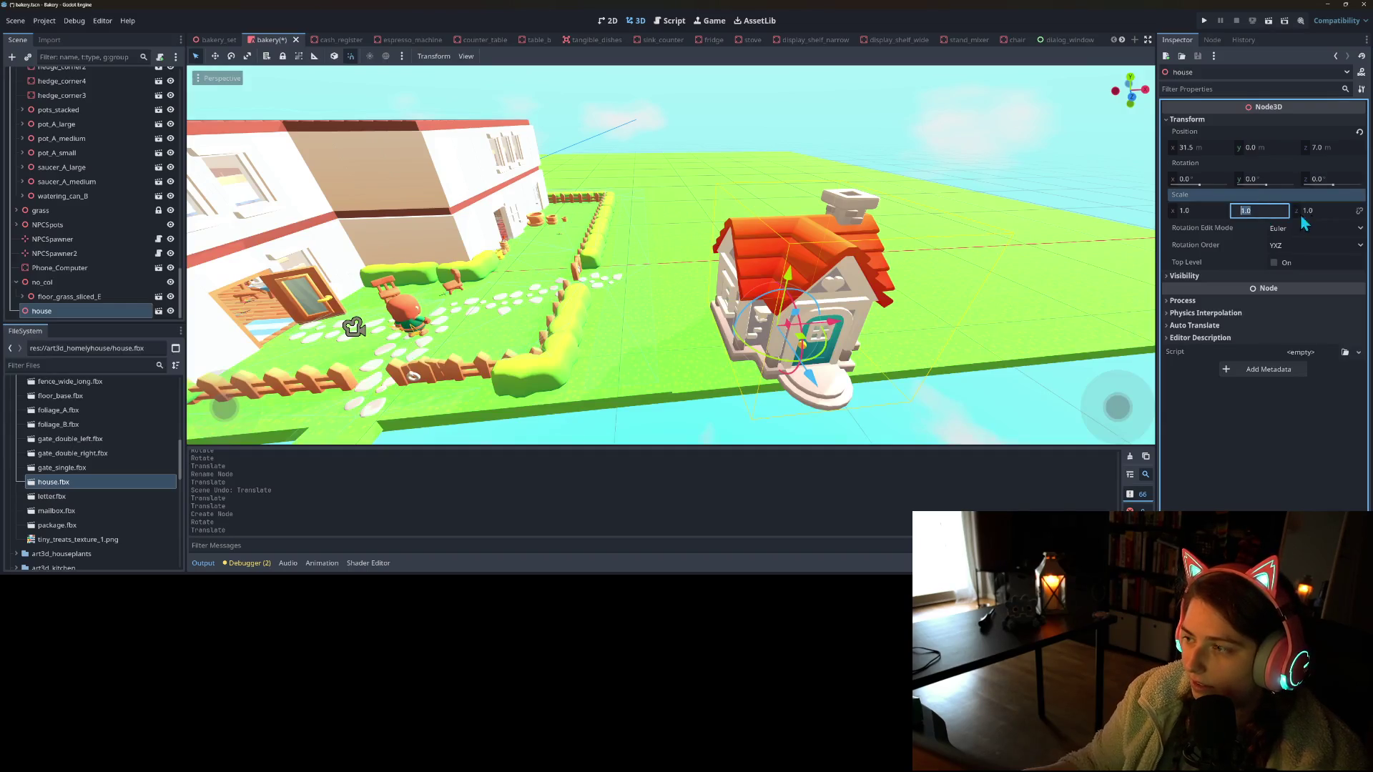
left_click(1358, 211)
left_click(1332, 213)
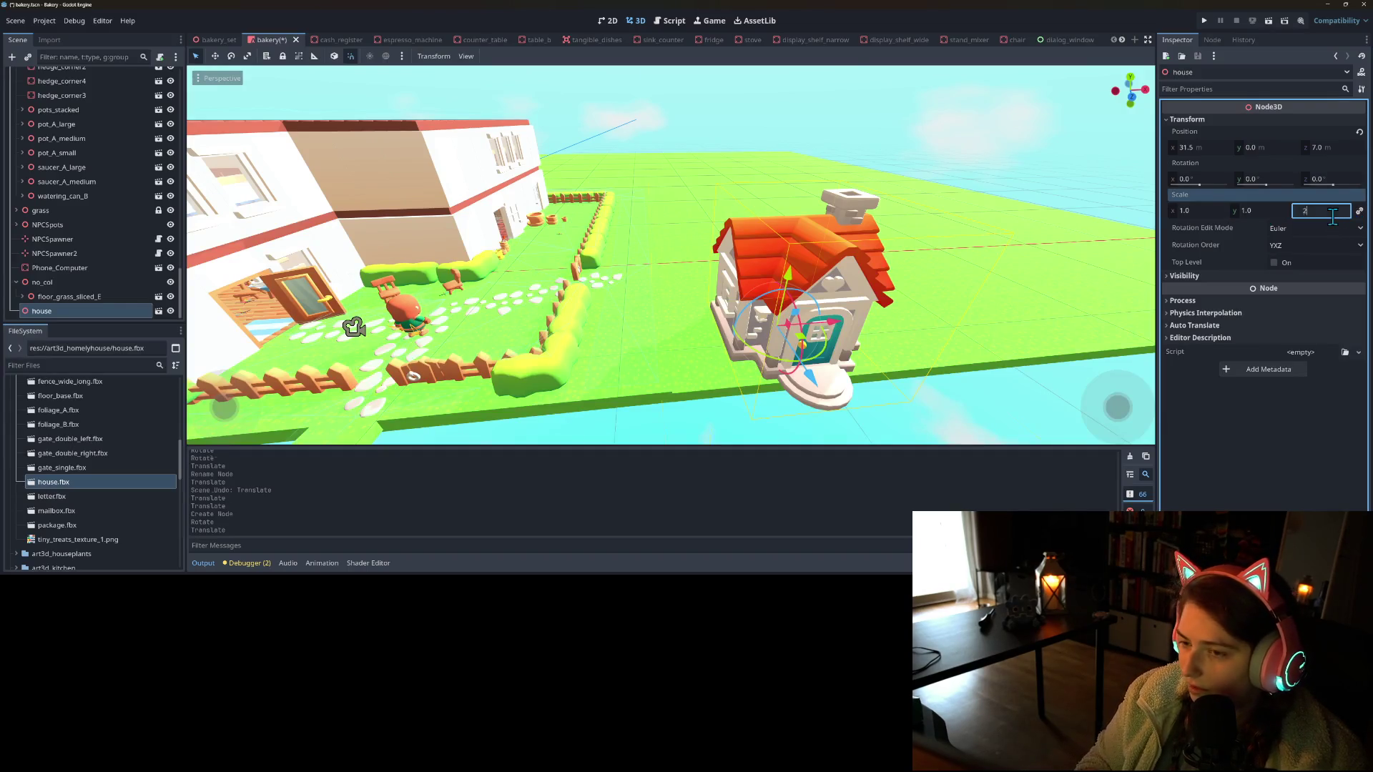
key("Return")
left_click(1333, 214)
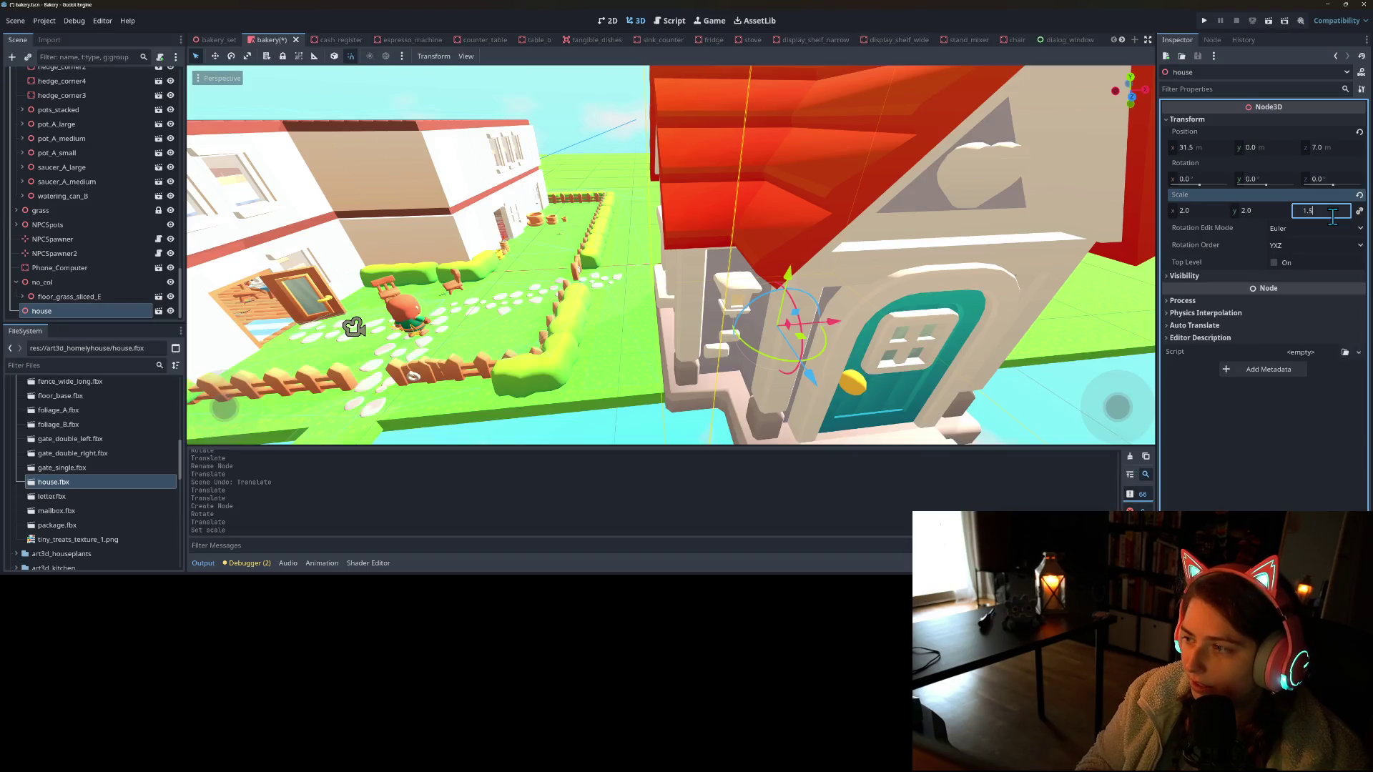
key("Return")
scroll(659, 250, "down", 3)
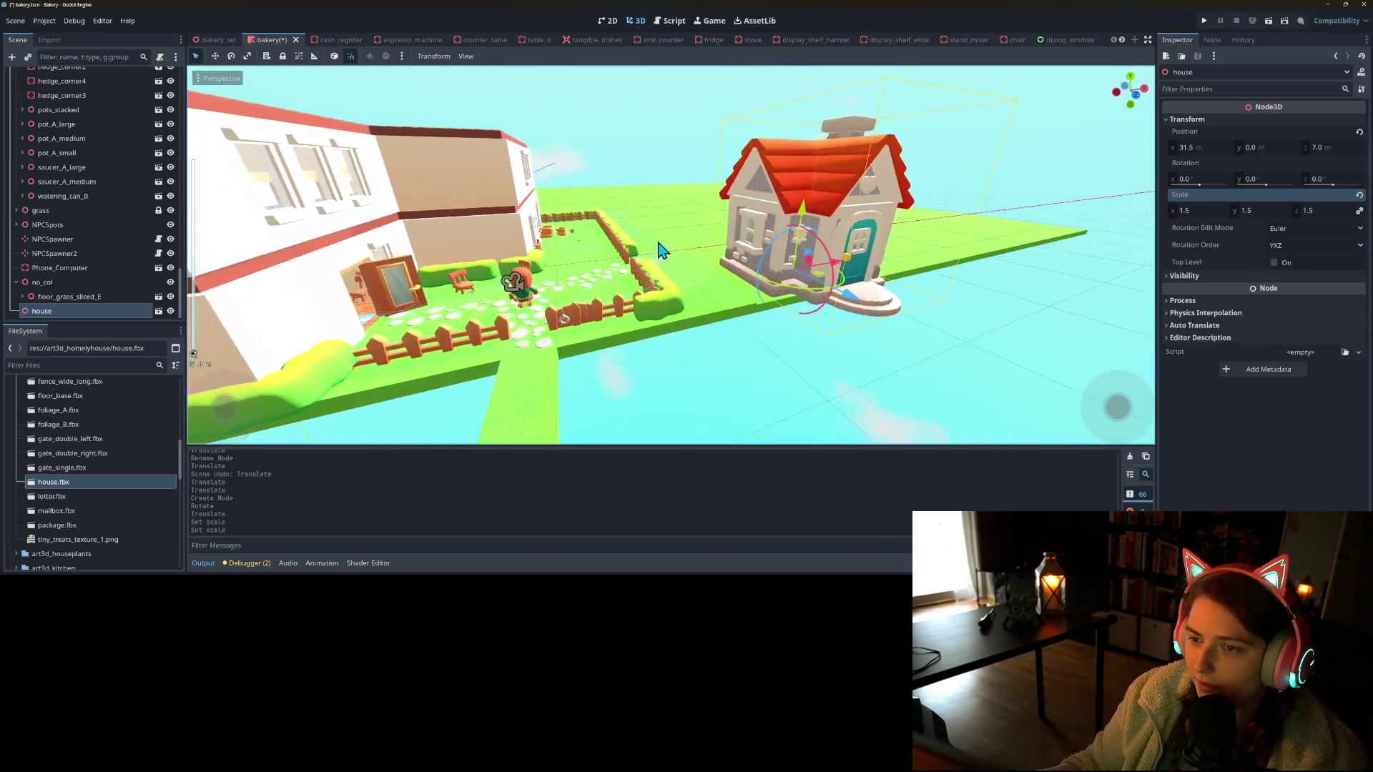
scroll(659, 250, "up", 3)
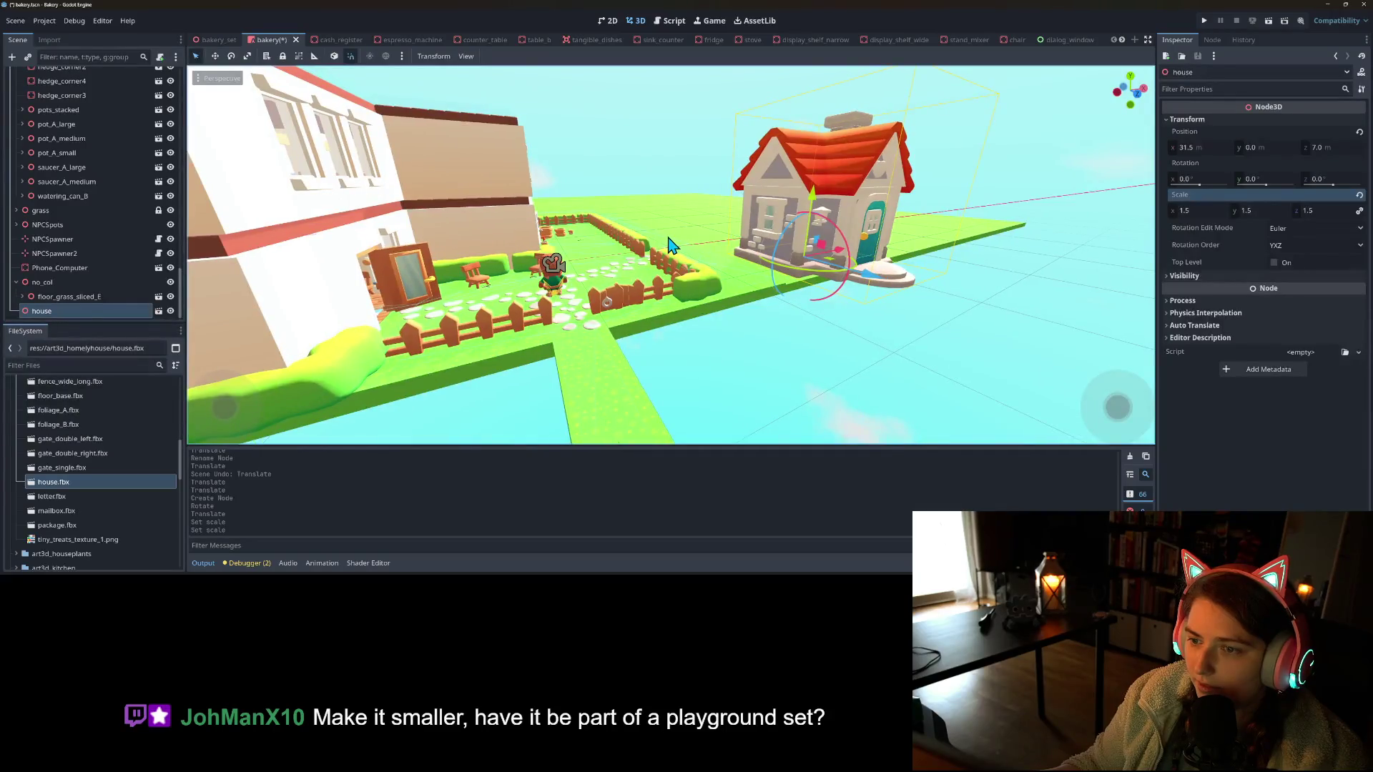
scroll(671, 246, "up", 2)
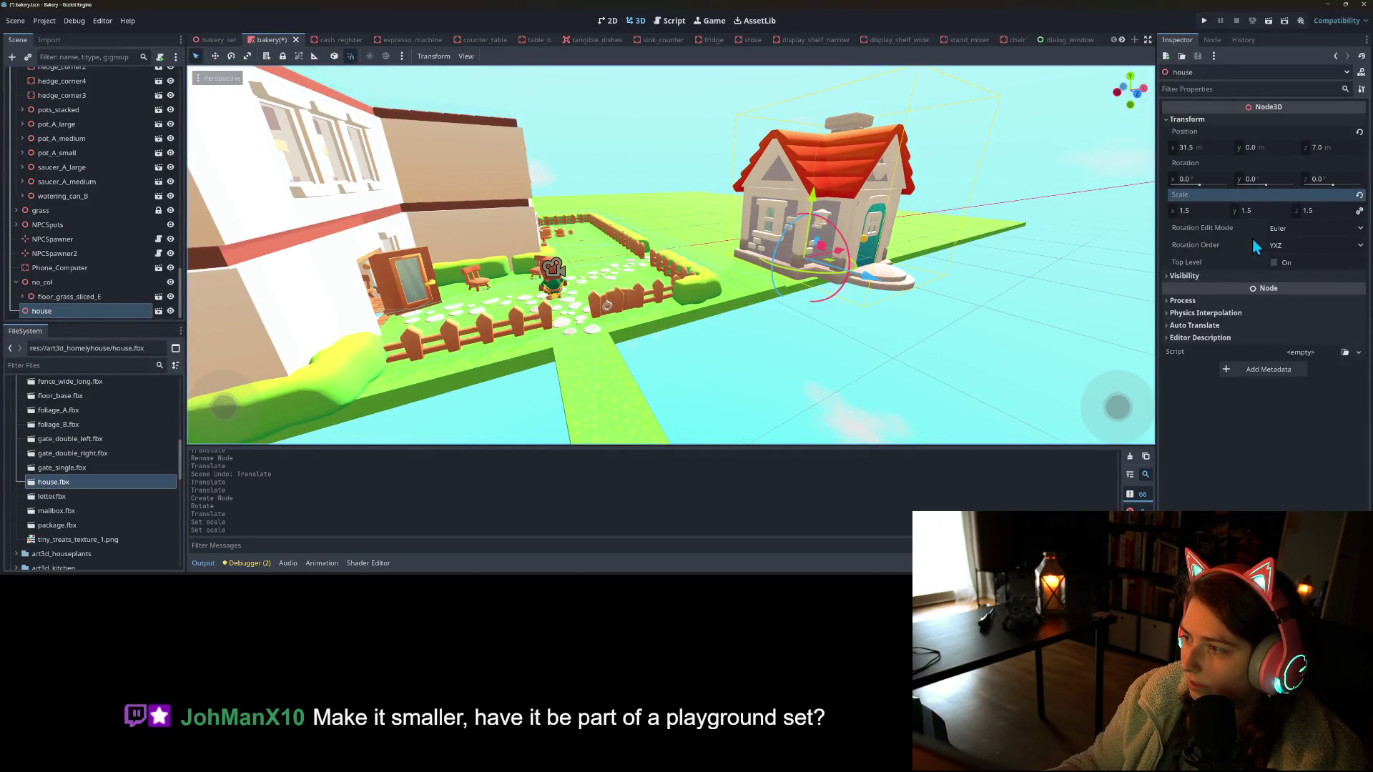
left_click(1271, 213)
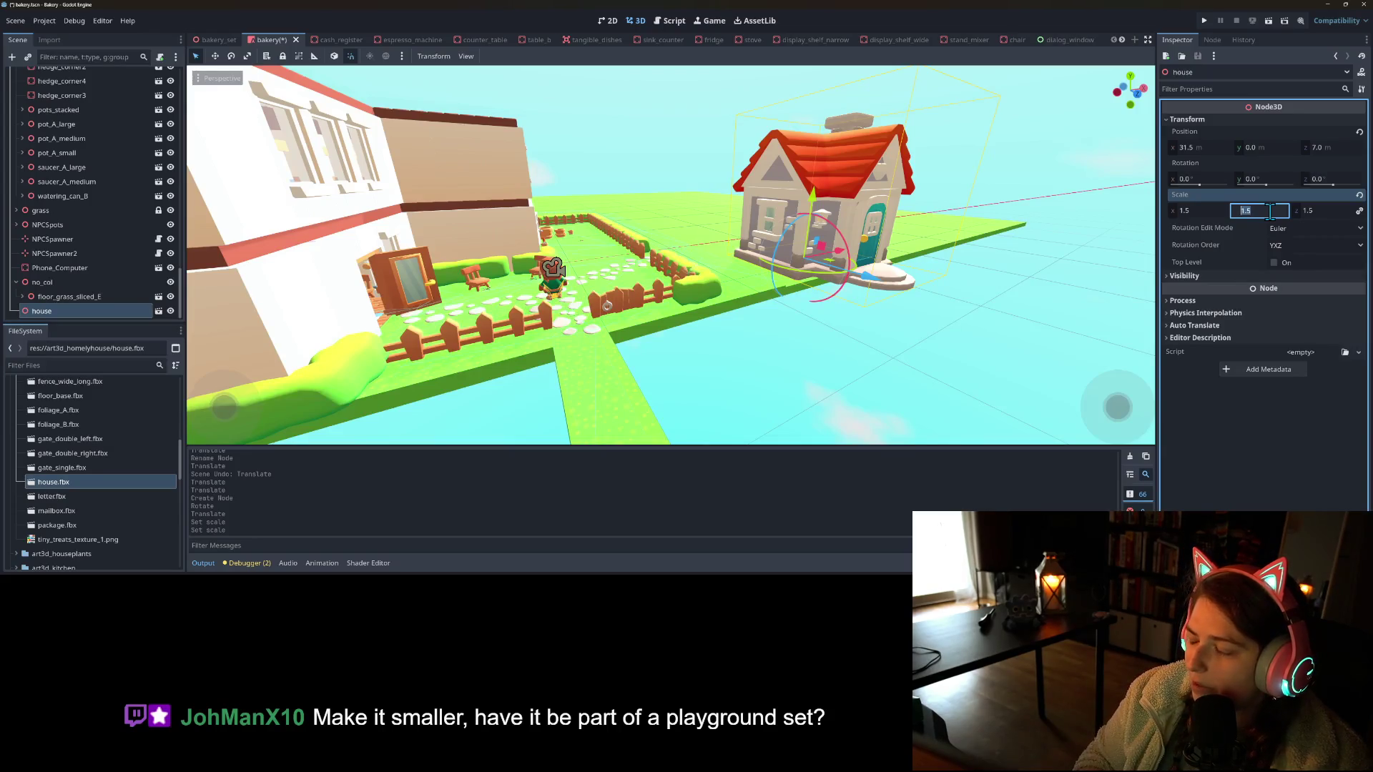
type("2")
key("Return")
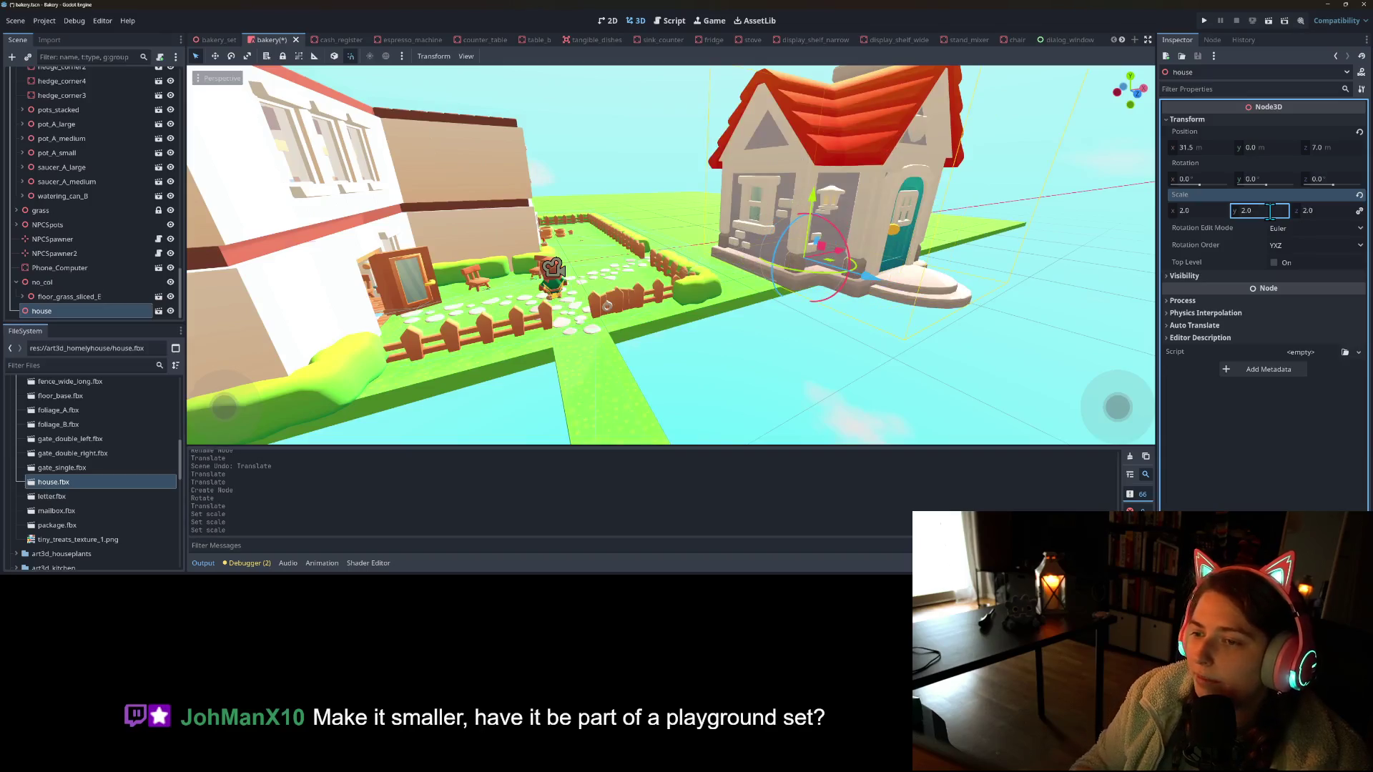
Orbit around the enlarged house and launch the game
scroll(811, 293, "up", 3)
mouse_move(811, 293)
left_mouse_down()
mouse_move(874, 292)
mouse_move(902, 314)
left_mouse_up()
left_click(1204, 22)
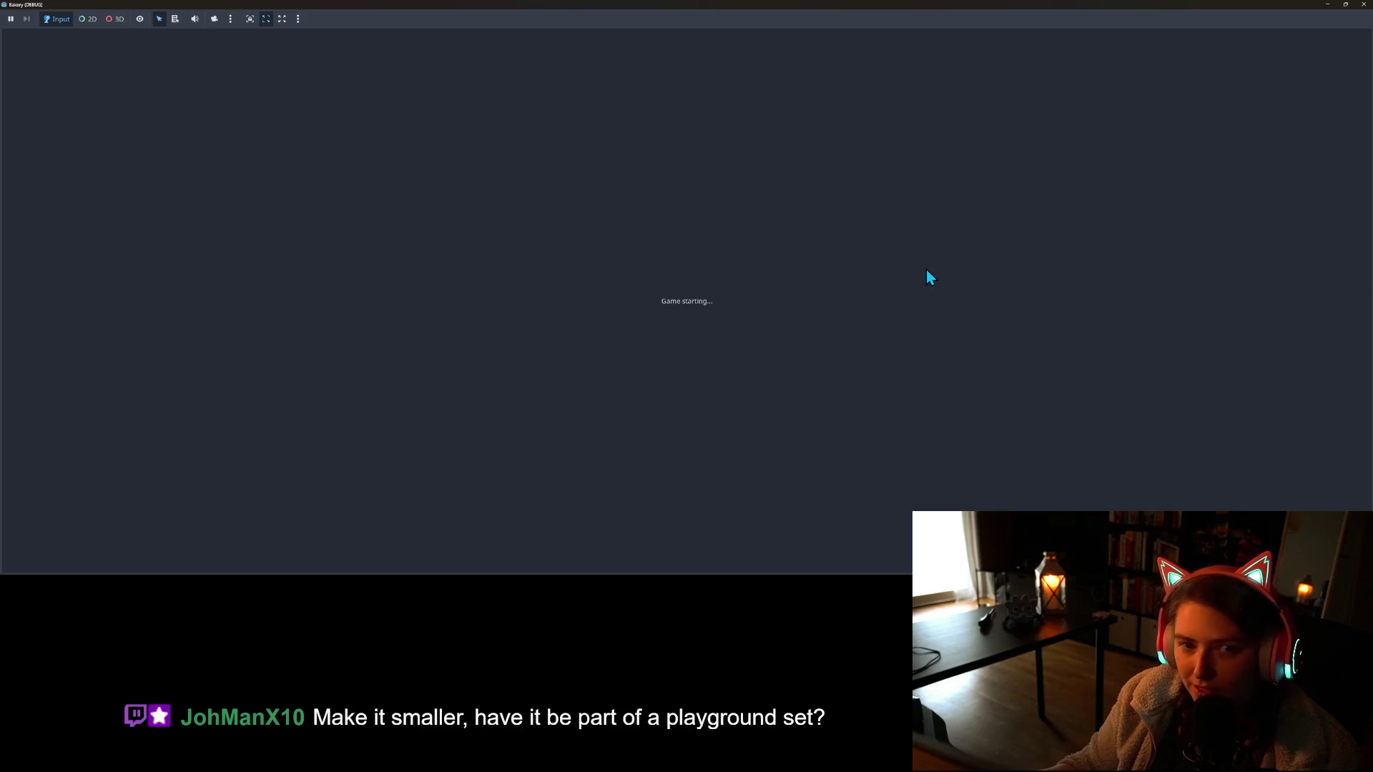
Walk the character right and left, stop the game with F8, and view the house's door
key("d")
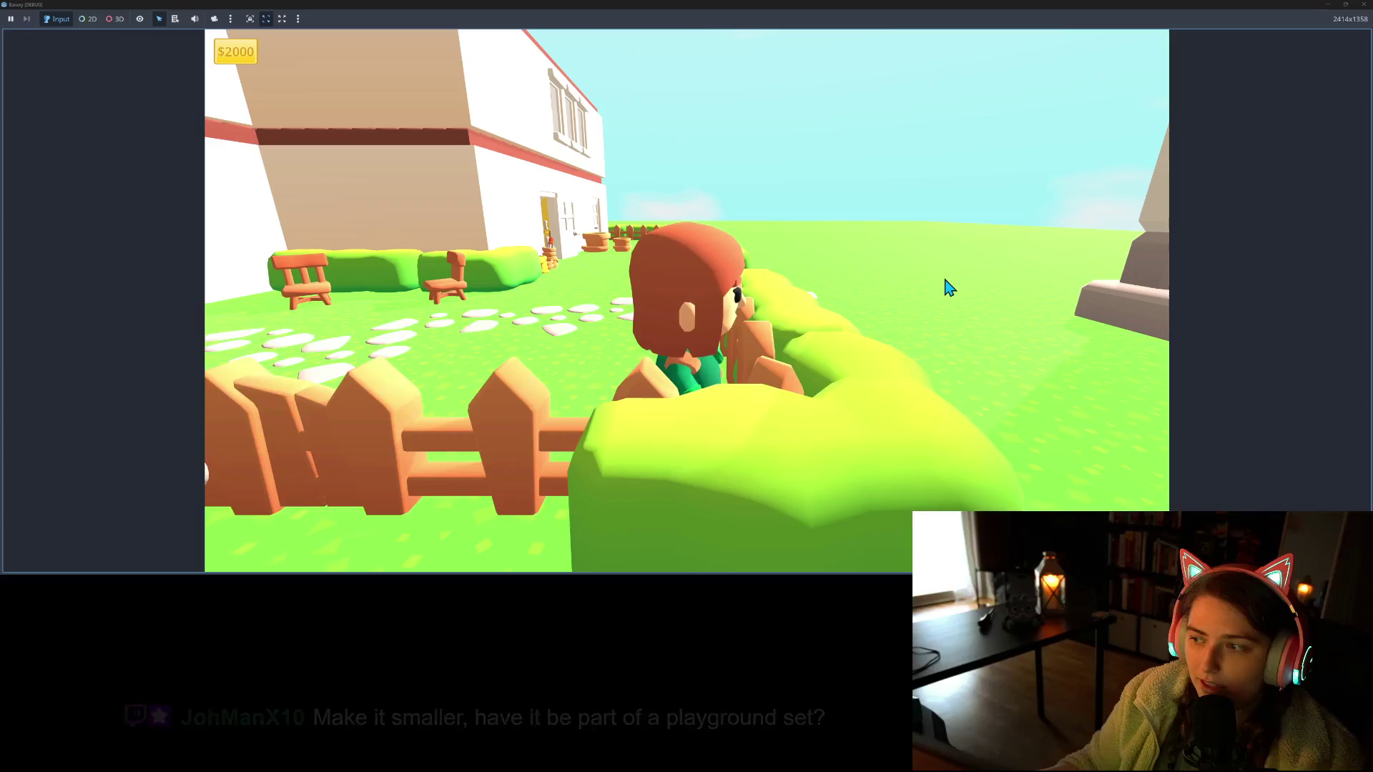
key("a")
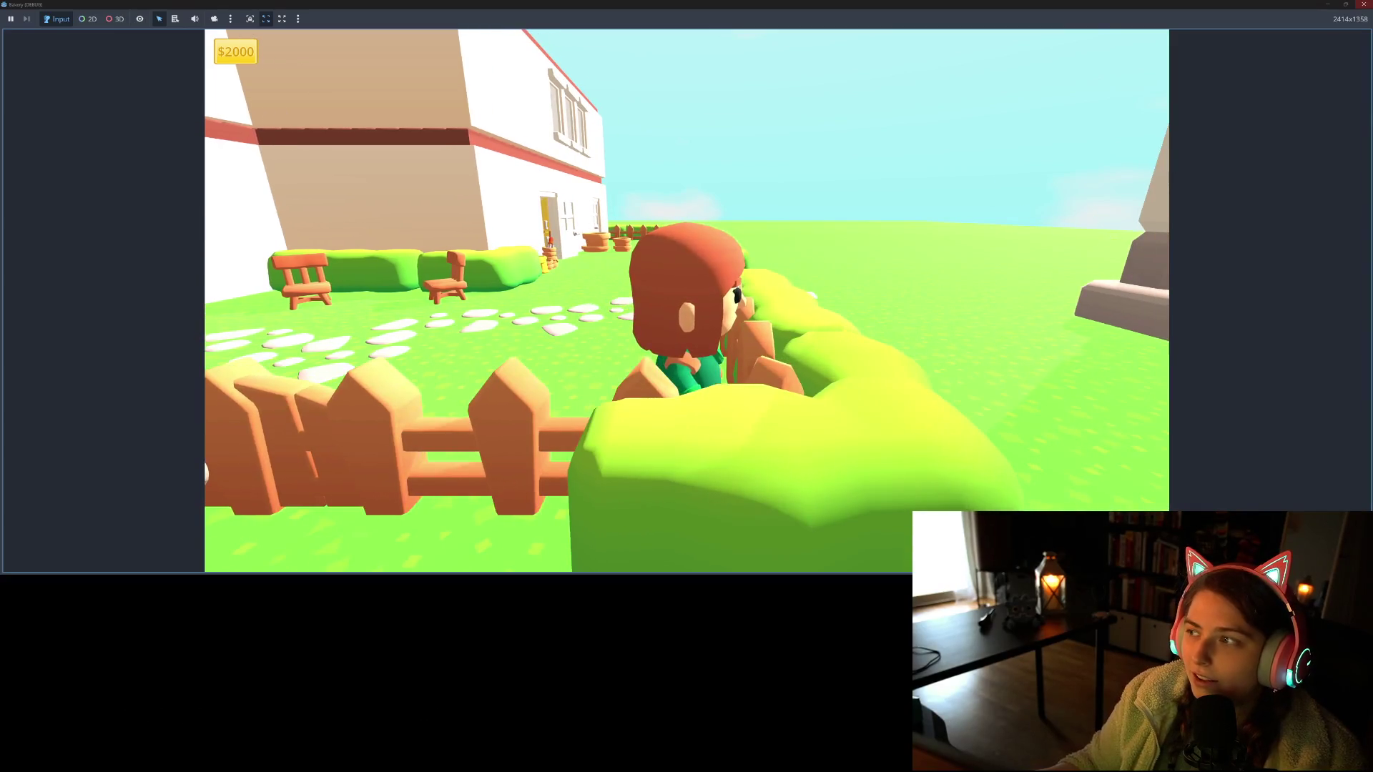
key("F8")
mouse_move(886, 323)
left_mouse_down()
mouse_move(865, 291)
mouse_move(543, 280)
mouse_move(669, 240)
mouse_move(687, 183)
left_mouse_up()
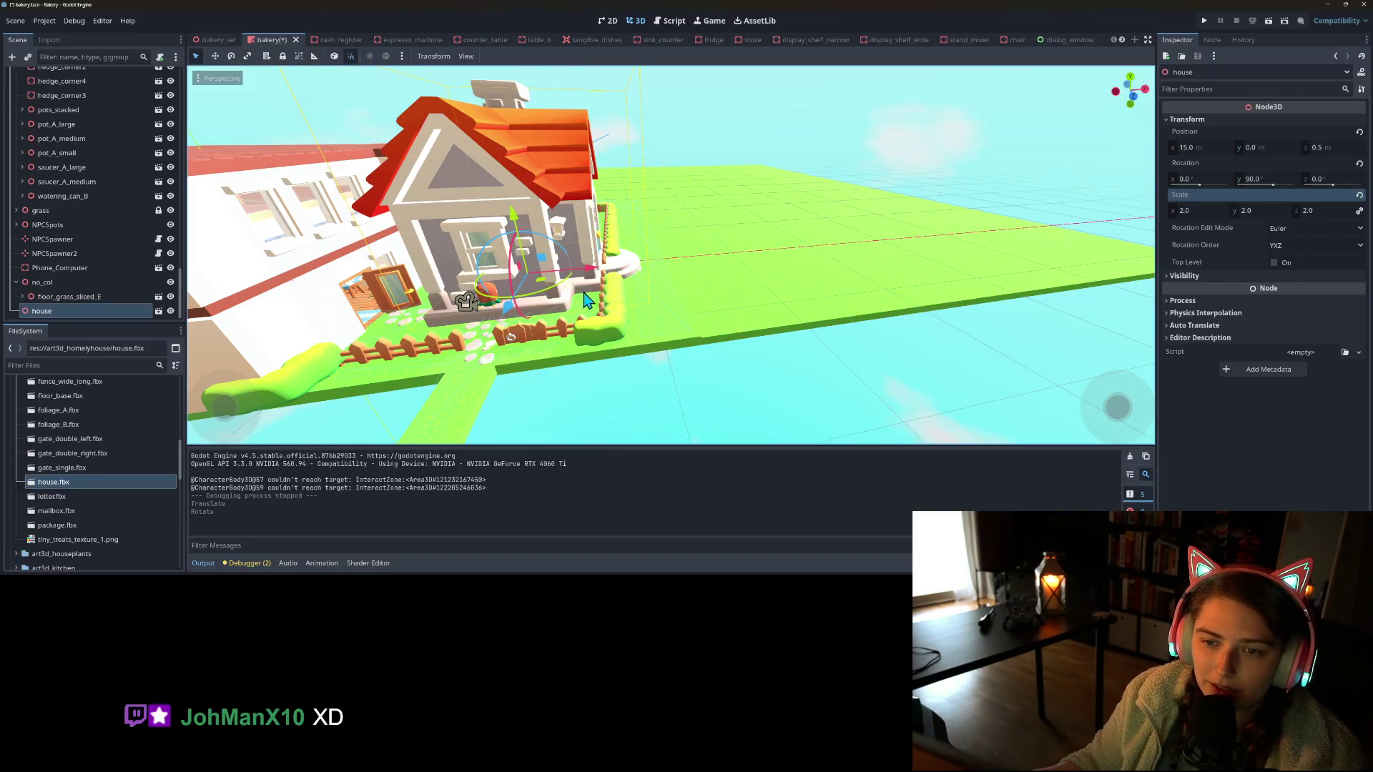
Rotate the house back to 0° and set its scale to 1.0
left_click_drag(557, 297, 439, 304)
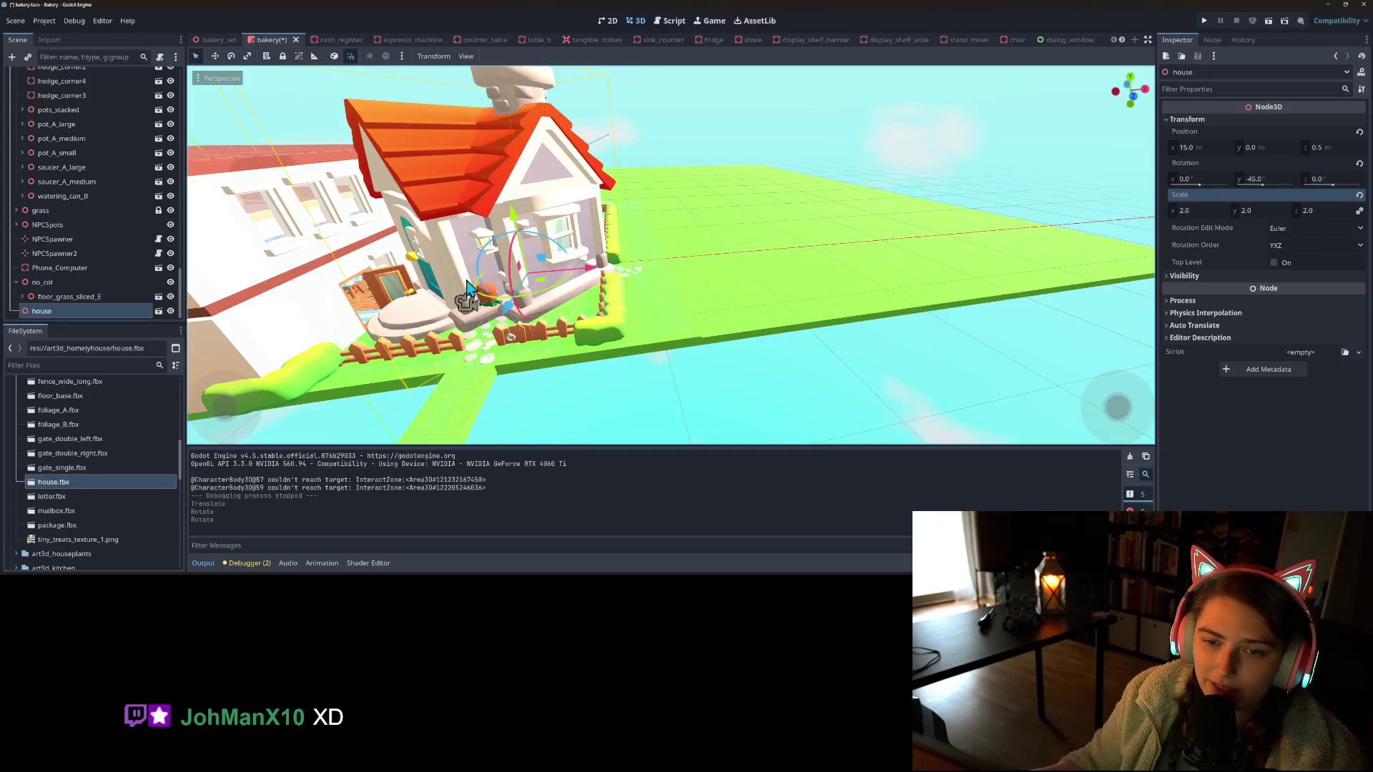
left_click_drag(543, 304, 569, 304)
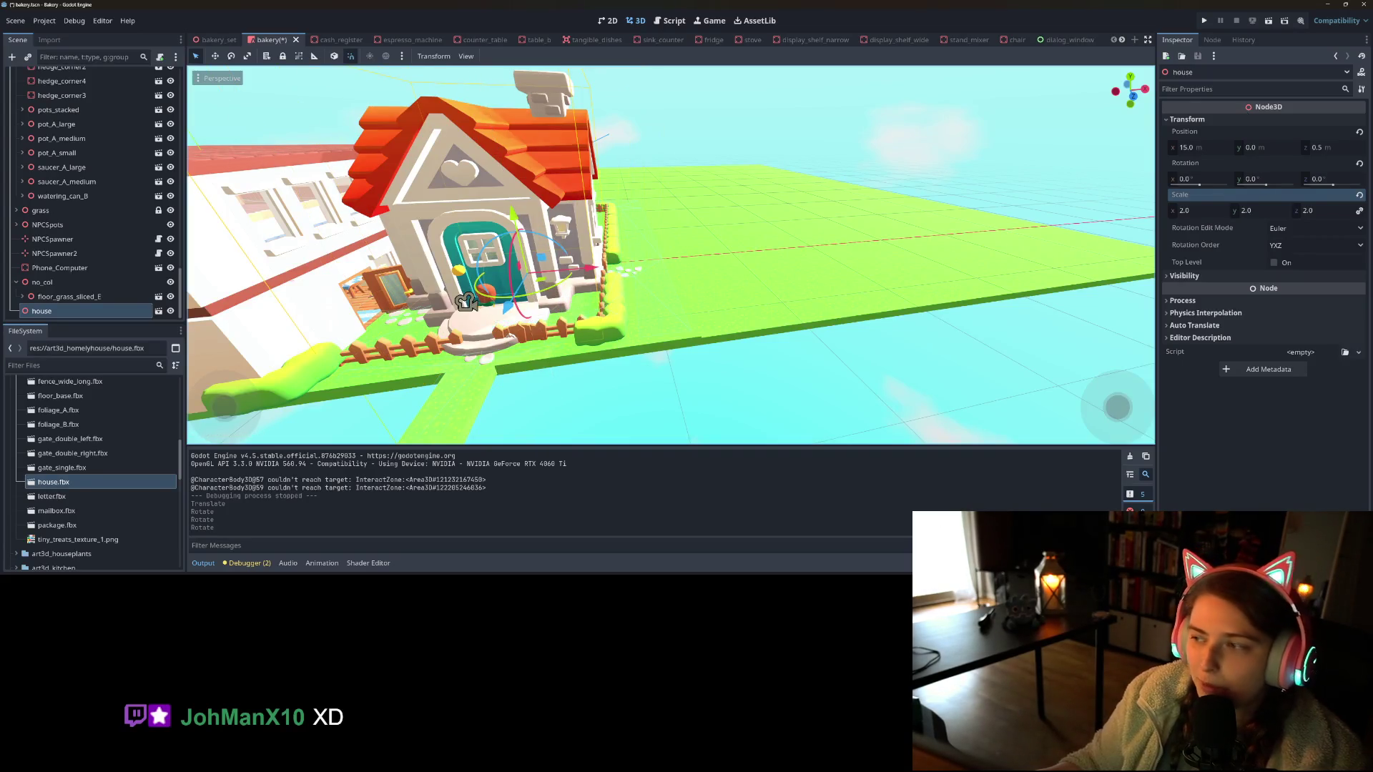
left_click(1263, 211)
type("1")
key("Return")
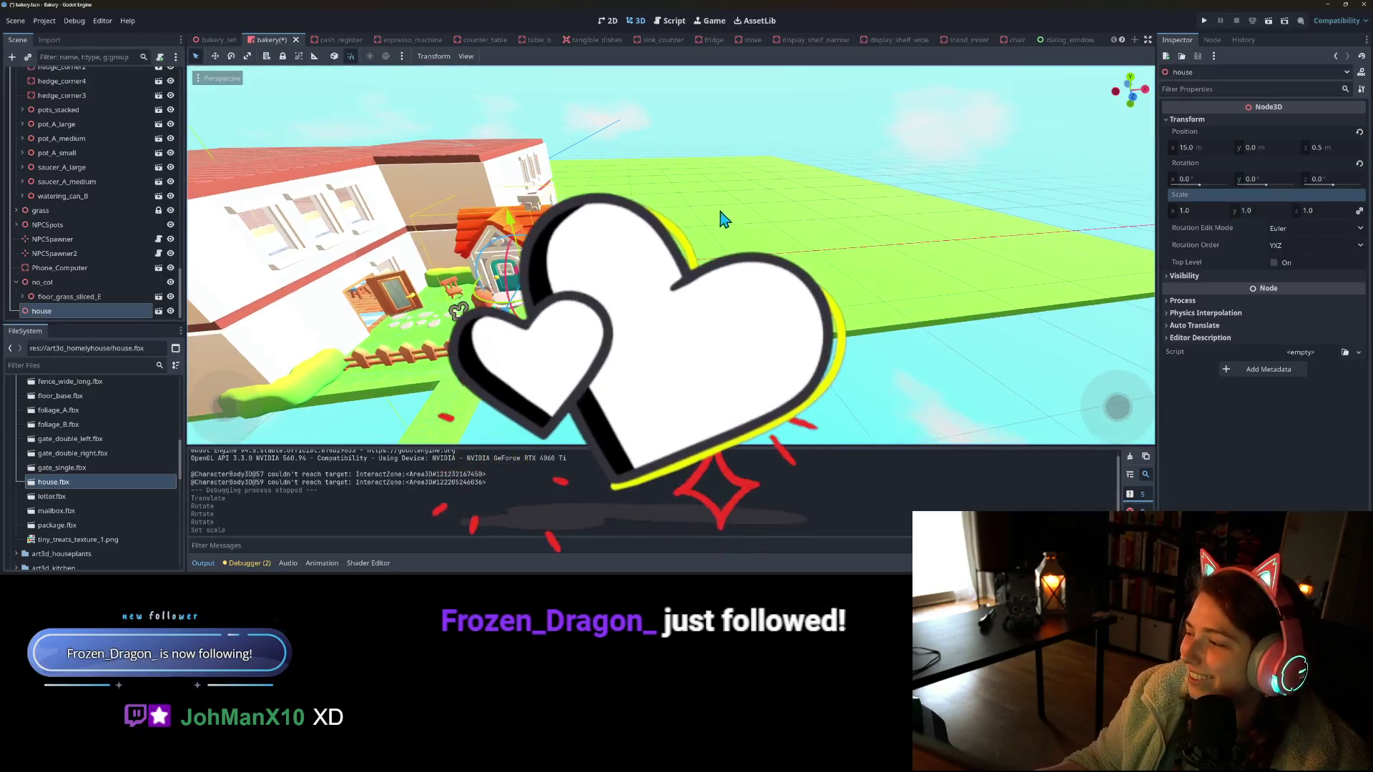
Move the house to a new spot with G and turn it 90° on Y
scroll(744, 229, "up", 3)
key("g")
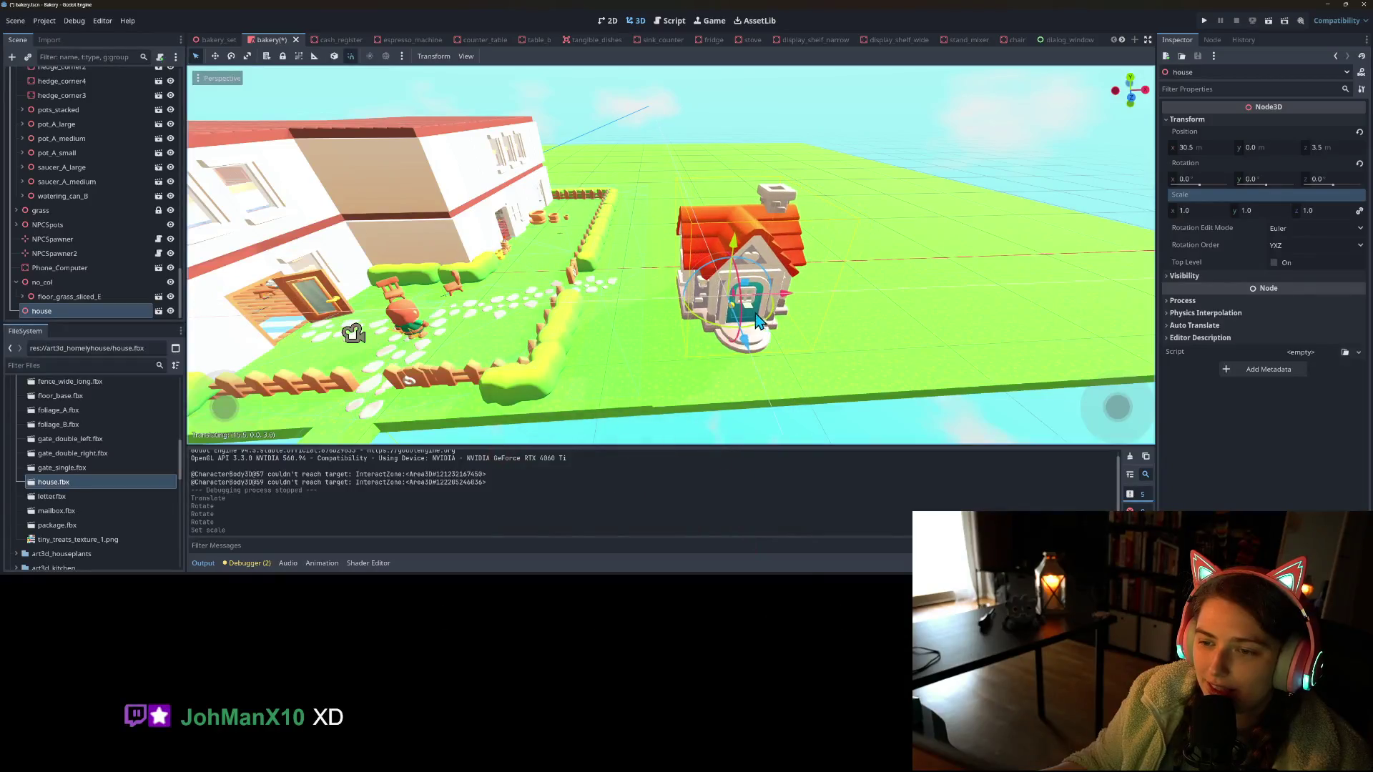
left_click(746, 328)
scroll(689, 297, "down", 5)
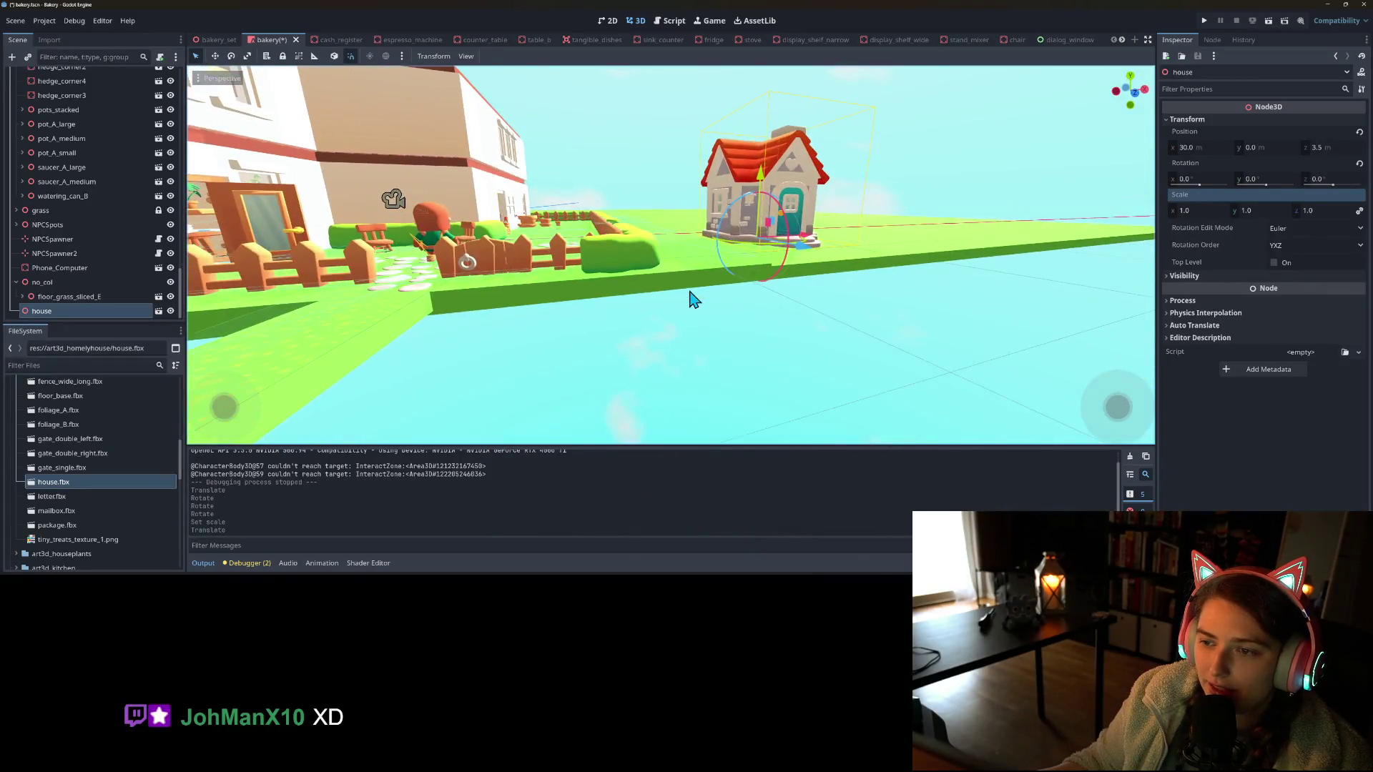
scroll(692, 306, "up", 3)
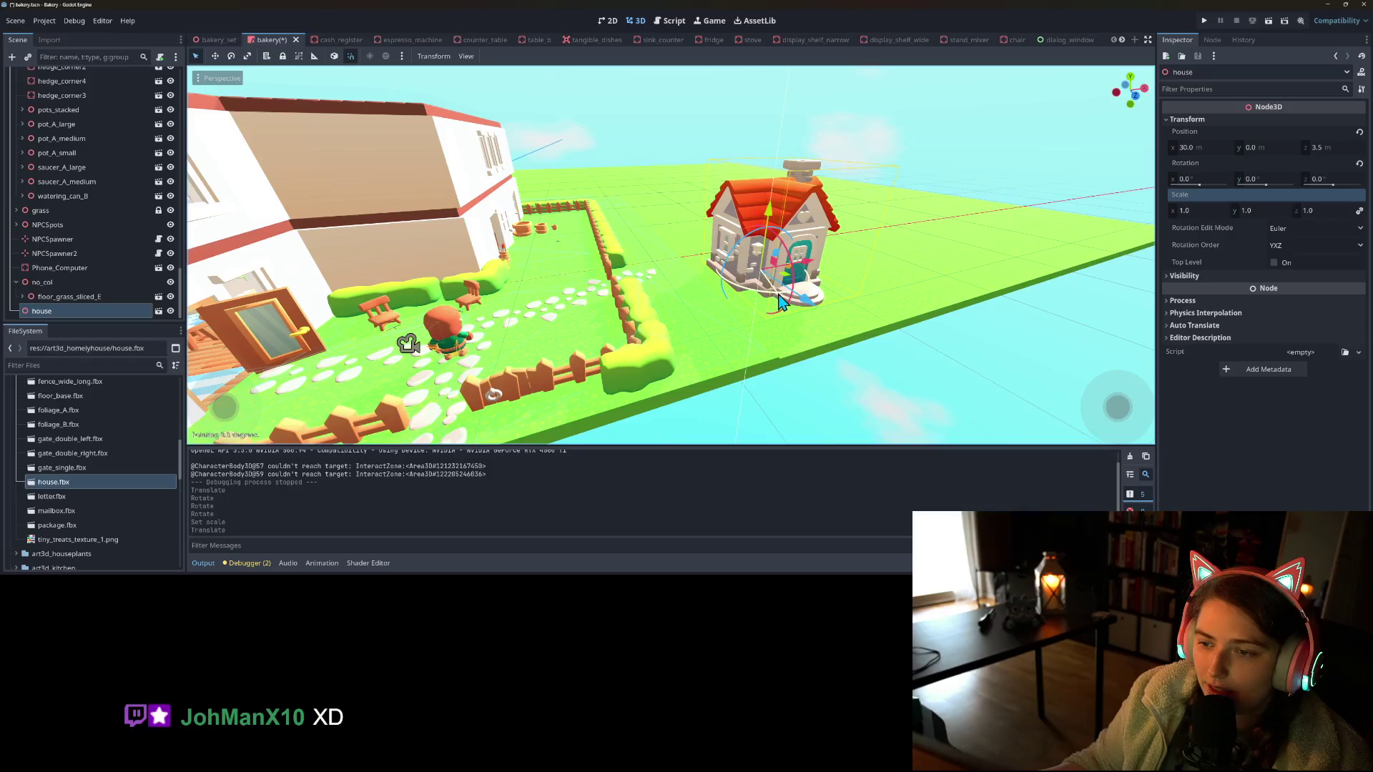
left_click_drag(781, 301, 790, 294)
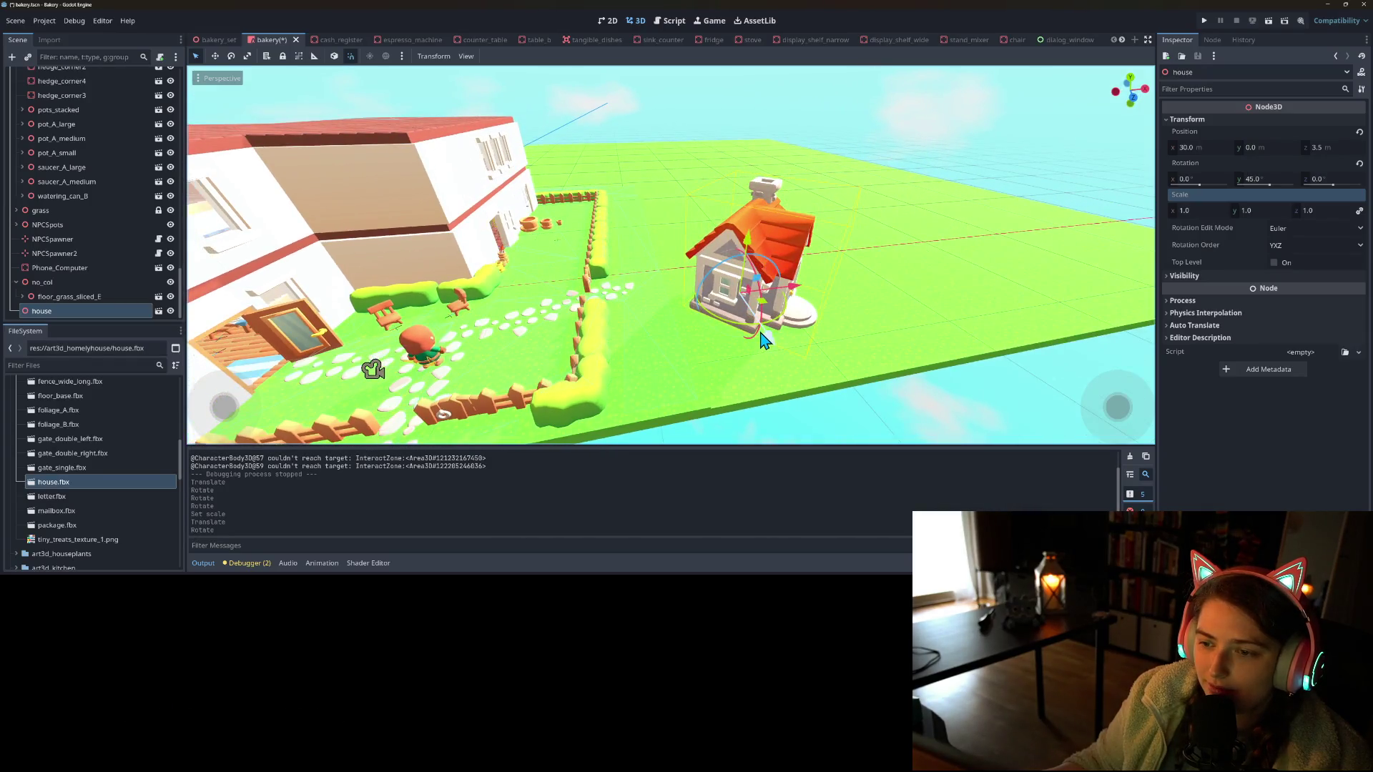
mouse_move(781, 330)
left_mouse_down()
mouse_move(785, 315)
mouse_move(753, 331)
mouse_move(766, 336)
mouse_move(769, 296)
mouse_move(799, 288)
left_mouse_up()
Set the house's scale to 1.5 and slide it along X to 34.5
left_click(1219, 208)
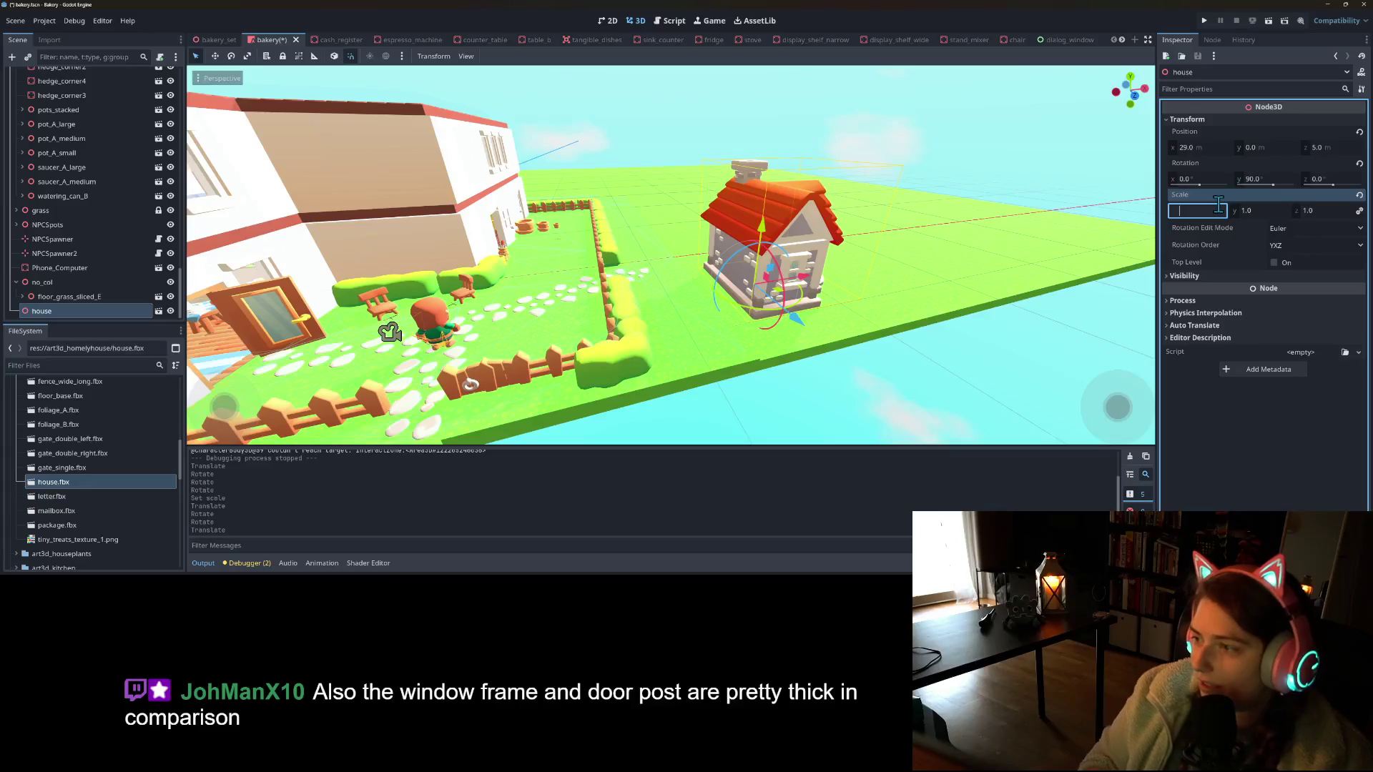
type("1.5")
key("Return")
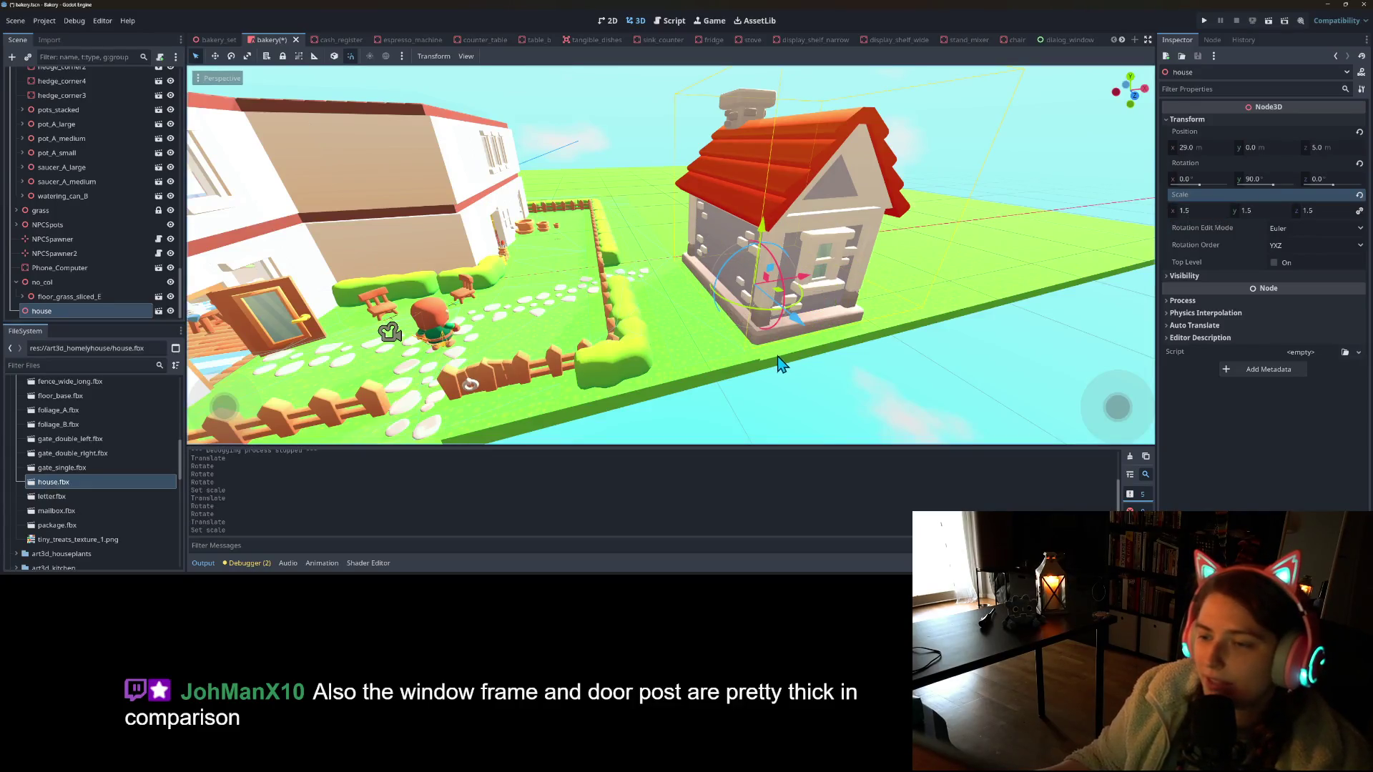
scroll(781, 363, "down", 3)
scroll(787, 358, "up", 3)
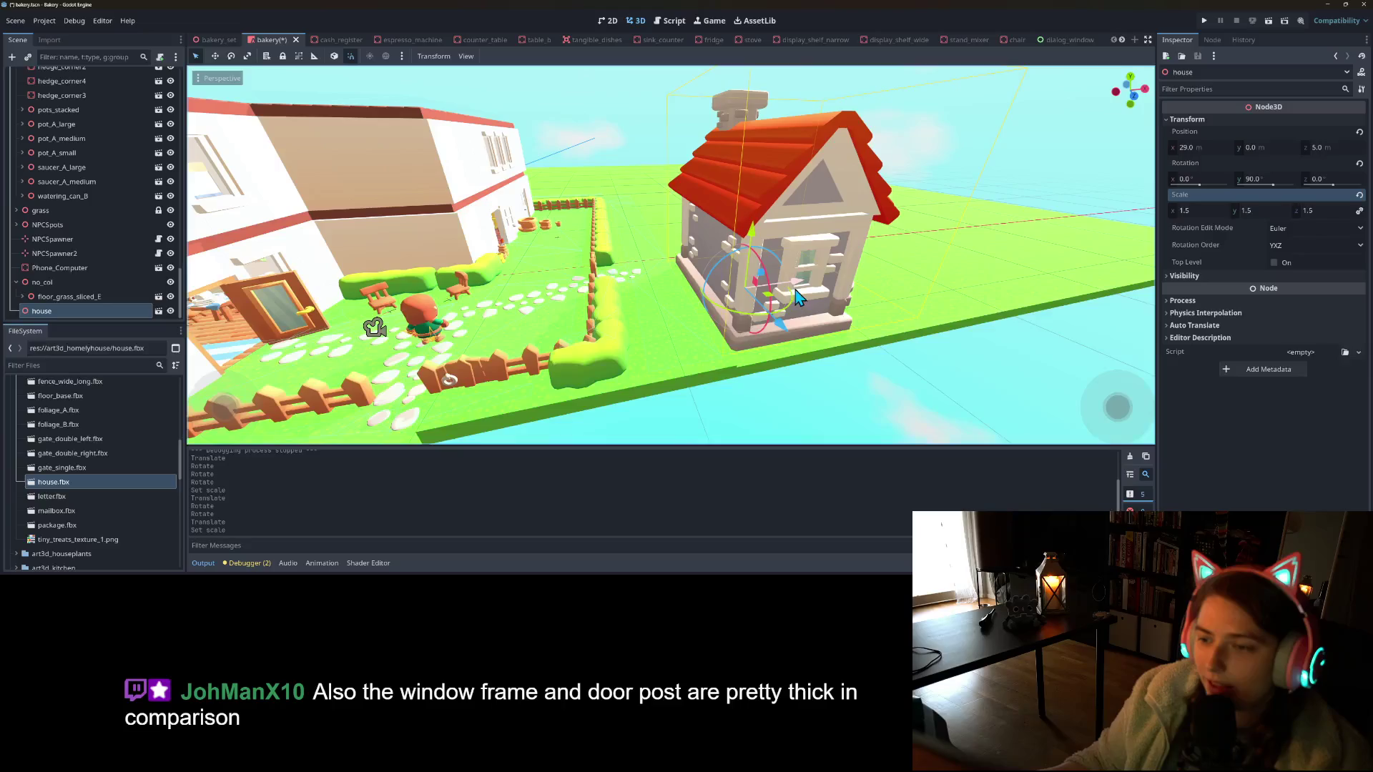
left_click_drag(799, 296, 873, 289)
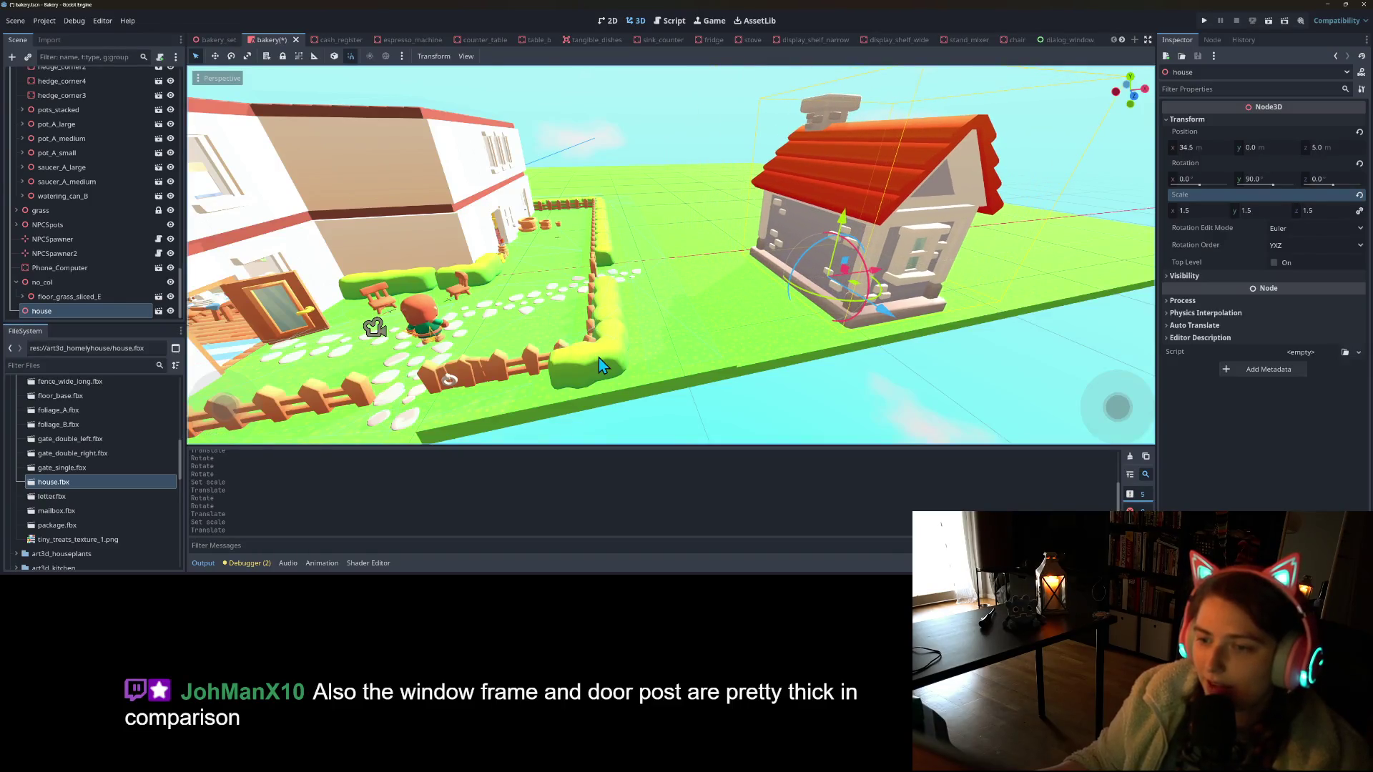
Orbit to frame the fenced yard beside the house, then save and run the game
mouse_move(598, 365)
left_mouse_down()
mouse_move(582, 347)
mouse_move(565, 358)
left_mouse_up()
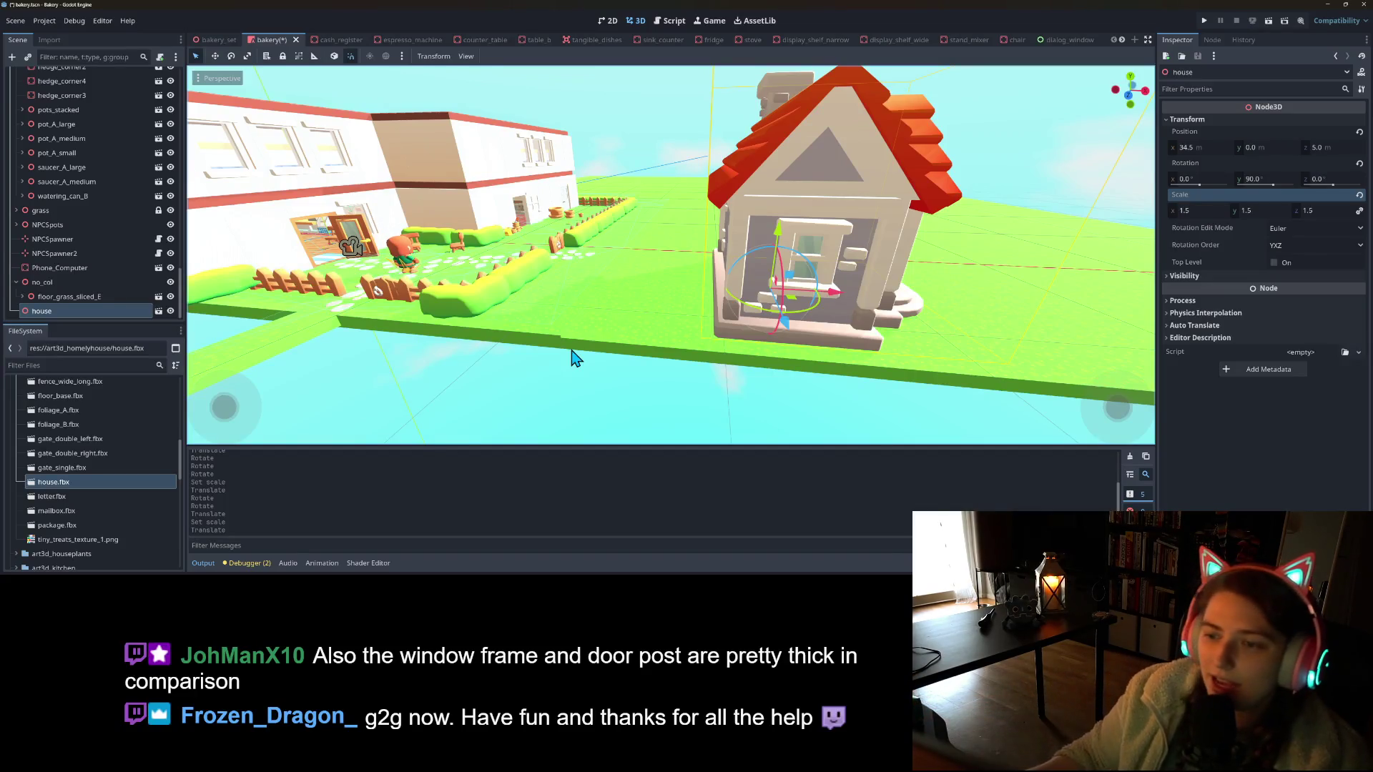
mouse_move(519, 379)
left_mouse_down()
mouse_move(453, 398)
mouse_move(458, 411)
left_mouse_up()
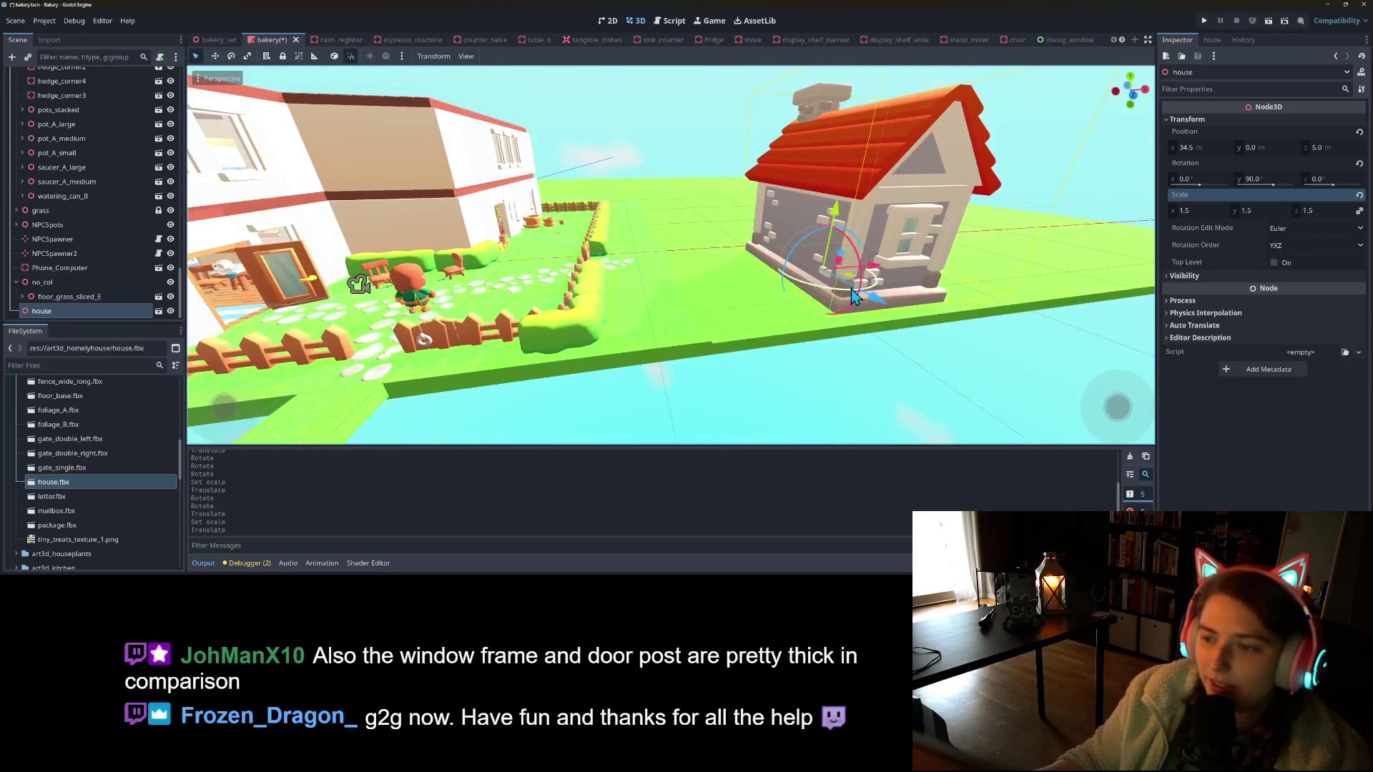
mouse_move(825, 371)
left_mouse_down()
mouse_move(729, 379)
mouse_move(800, 364)
left_mouse_up()
mouse_move(747, 271)
left_mouse_down()
mouse_move(652, 270)
mouse_move(696, 280)
mouse_move(647, 246)
left_mouse_up()
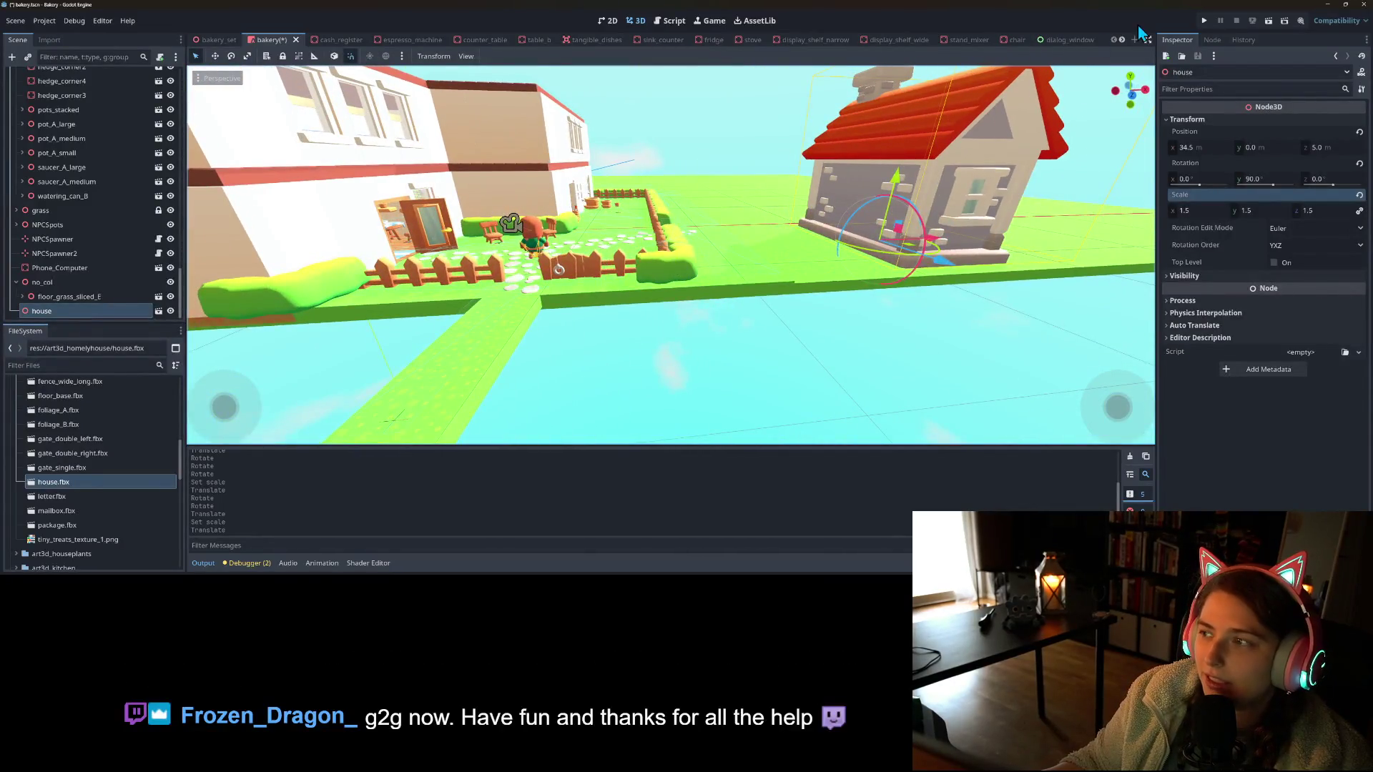
left_click(1204, 20)
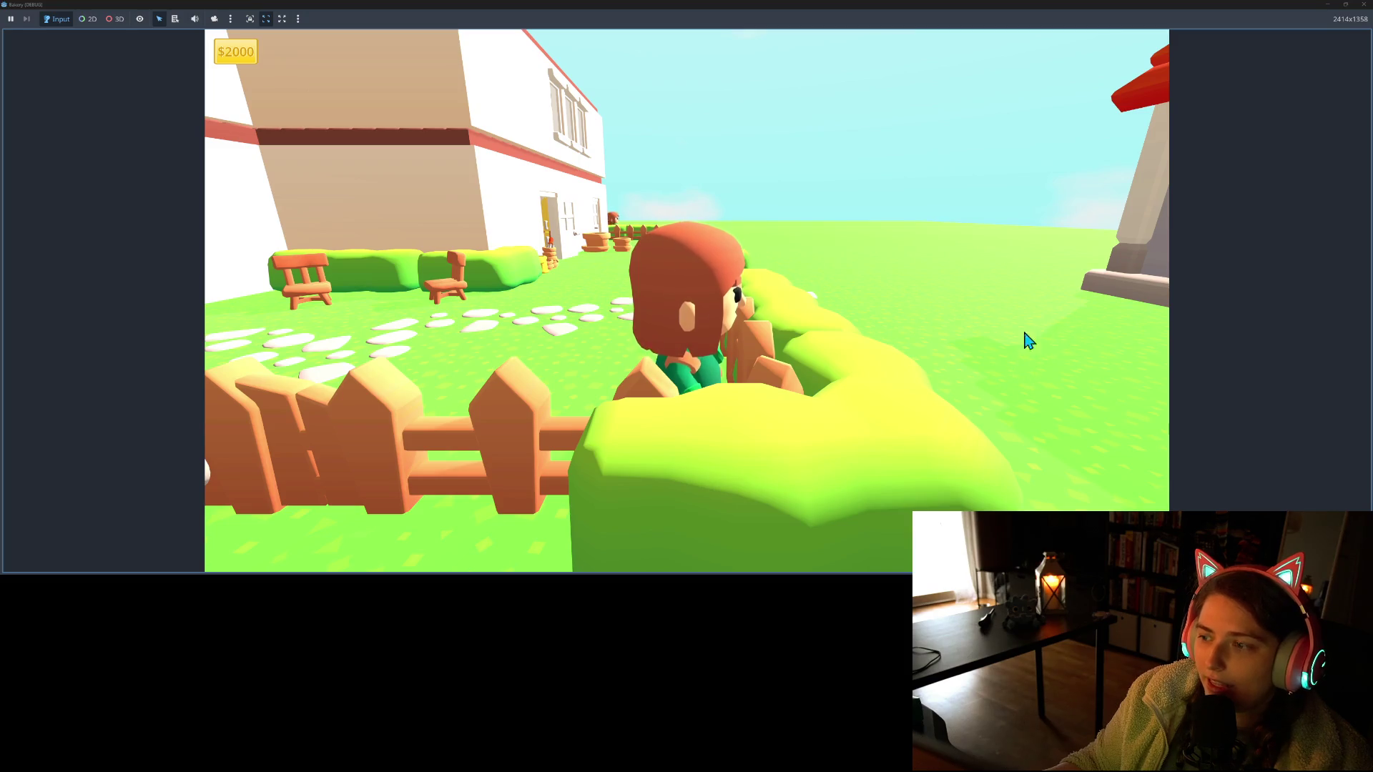
Close the game, set the house scale to 1.0, move it to x 30.0, save and relaunch
left_click(1363, 5)
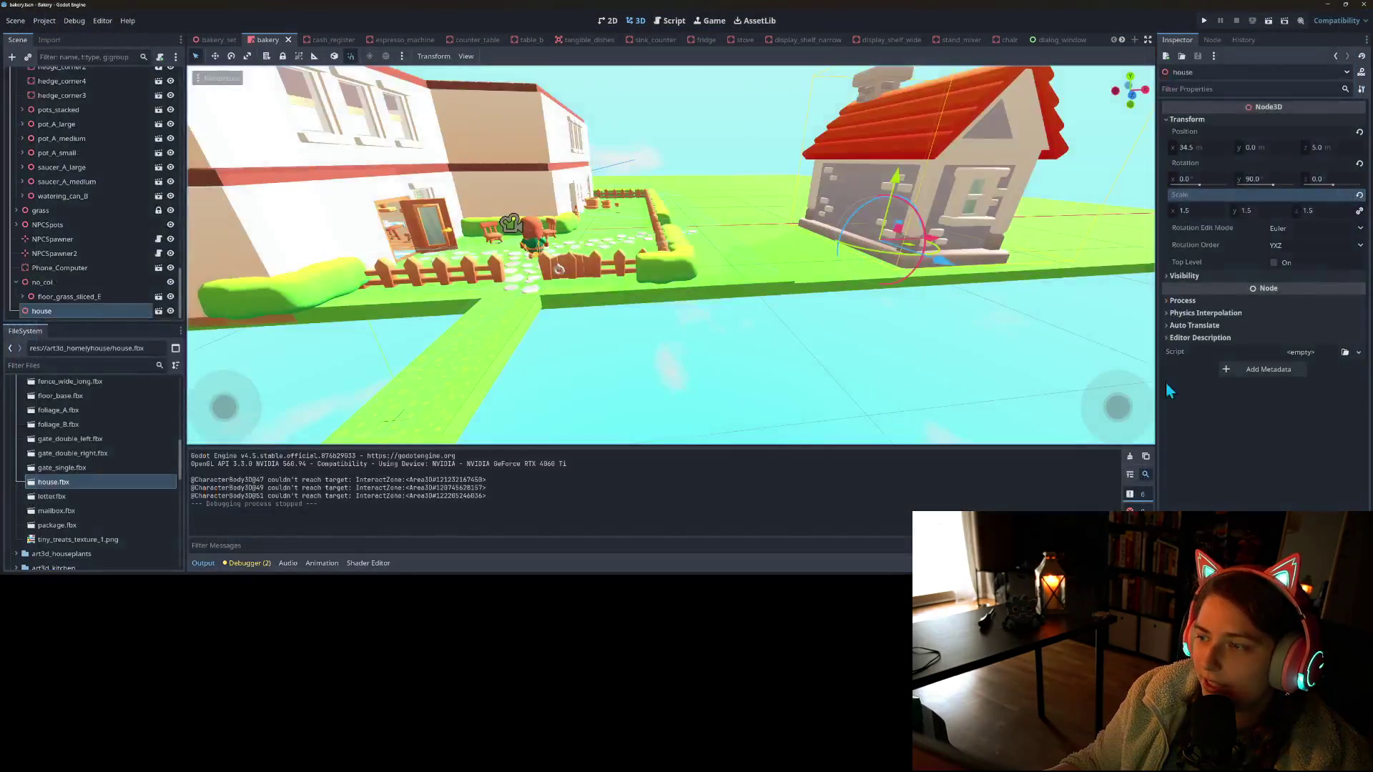
left_click(1214, 213)
type("1")
key("Return")
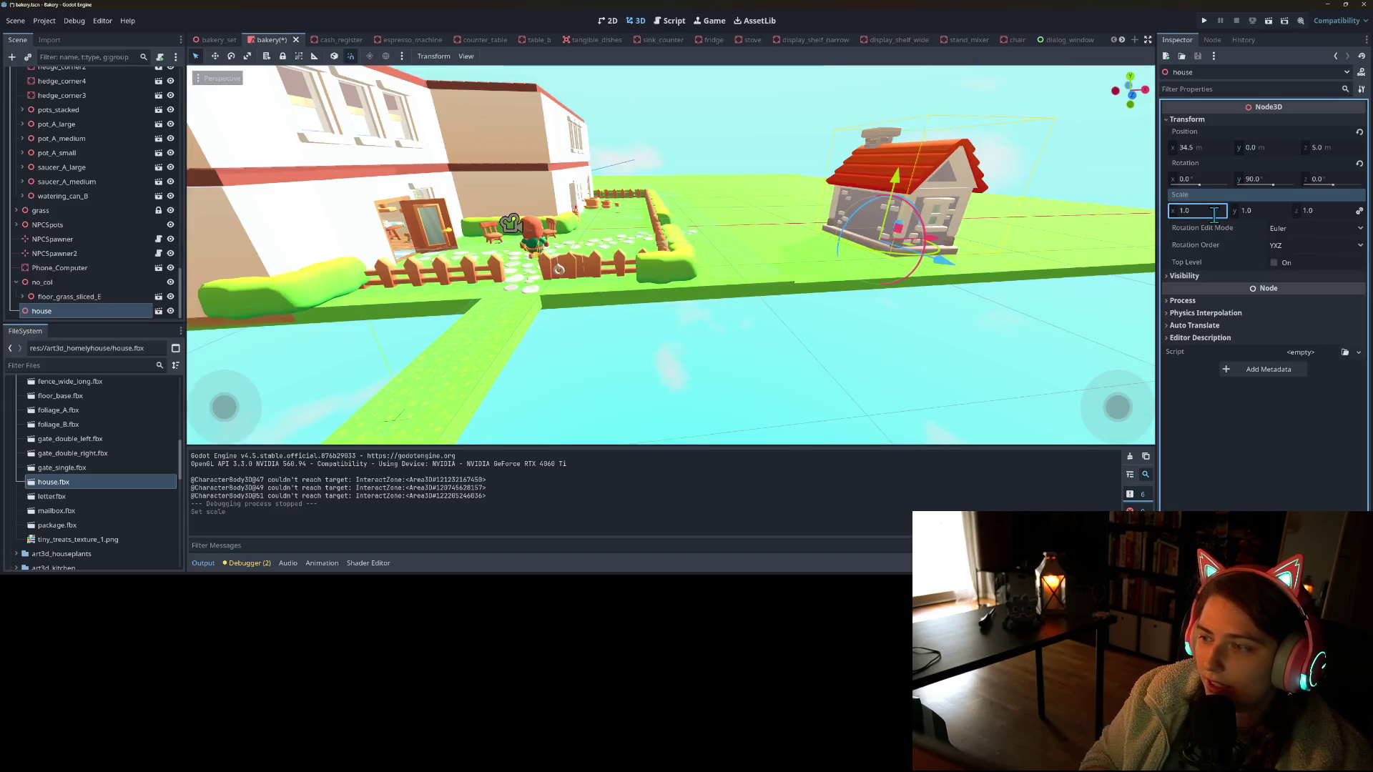
left_click_drag(939, 243, 878, 256)
key("ctrl+s")
left_click(1205, 22)
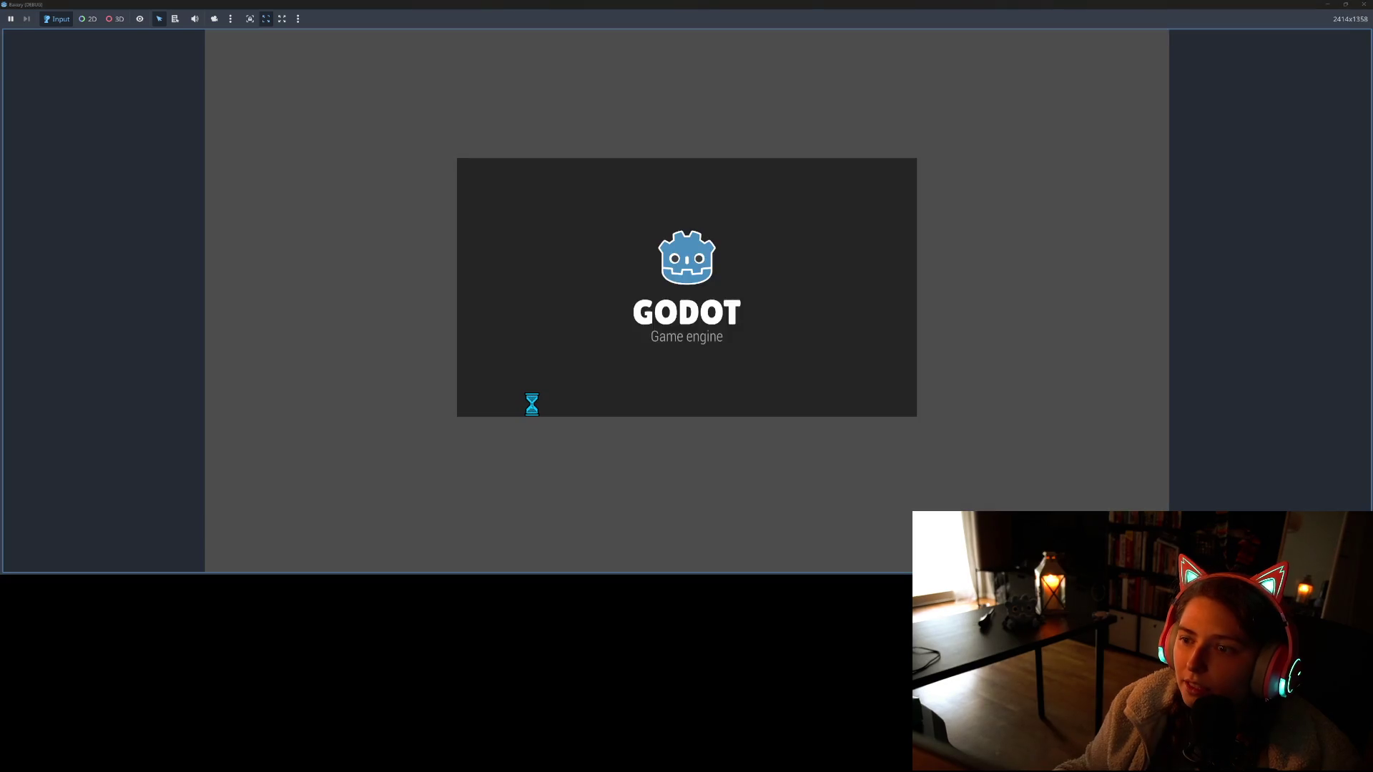
Walk the character to the fence, across the stone path and around the gate
key("d")
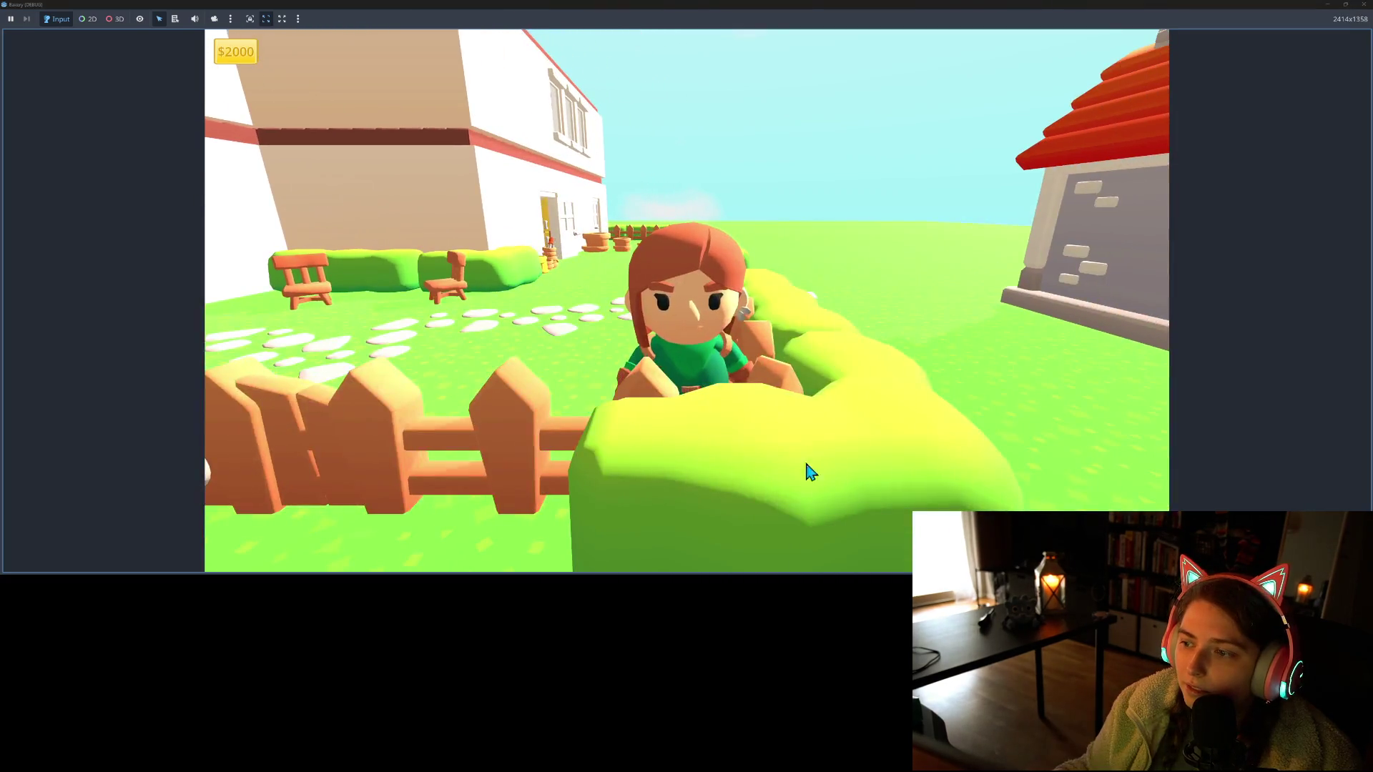
key("s")
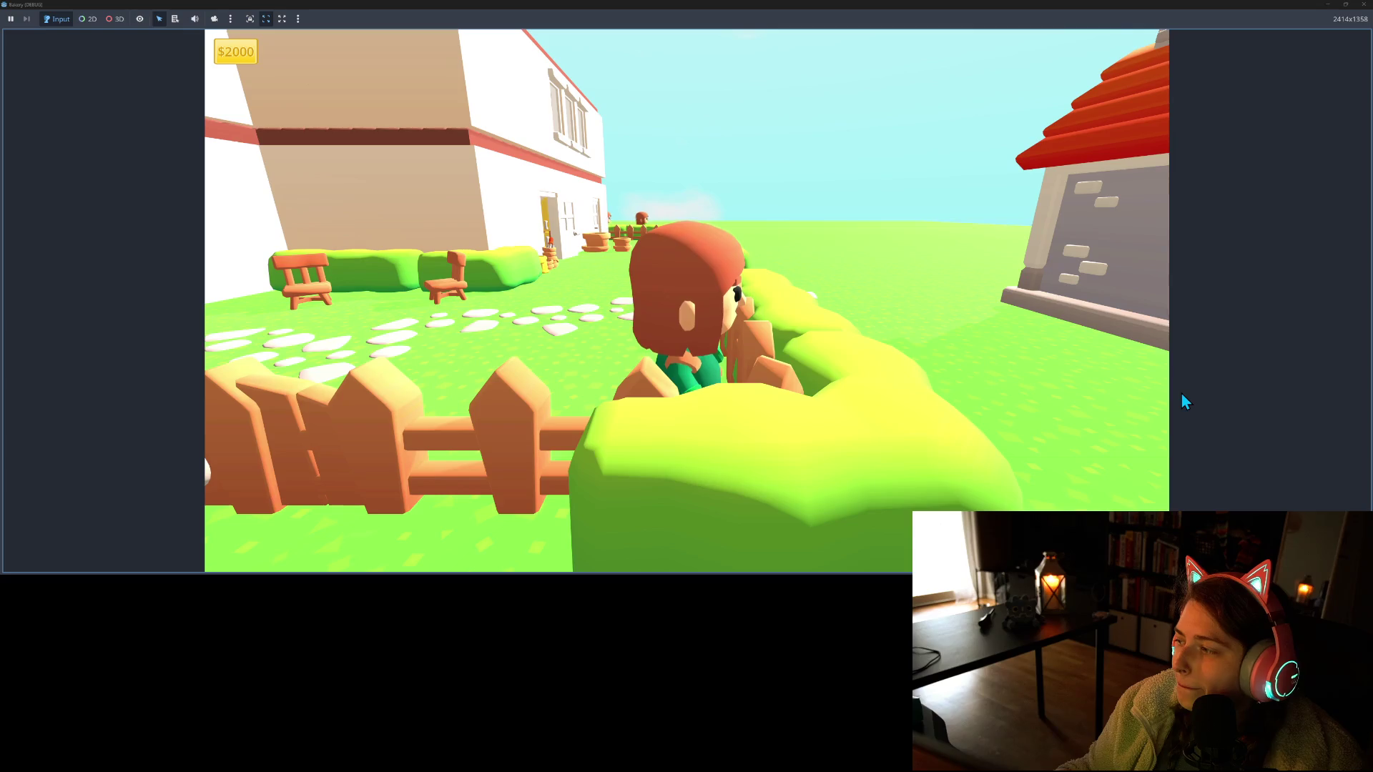
key("w")
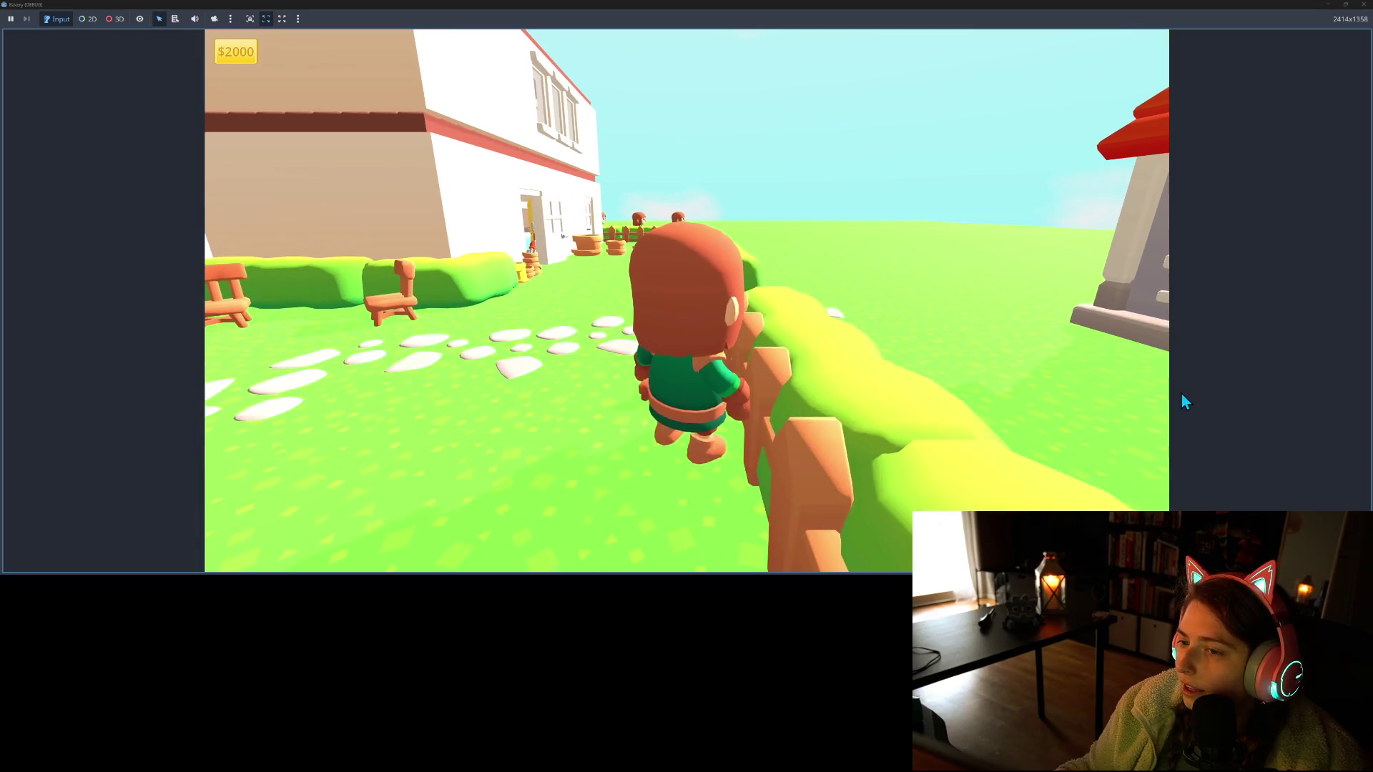
key("a")
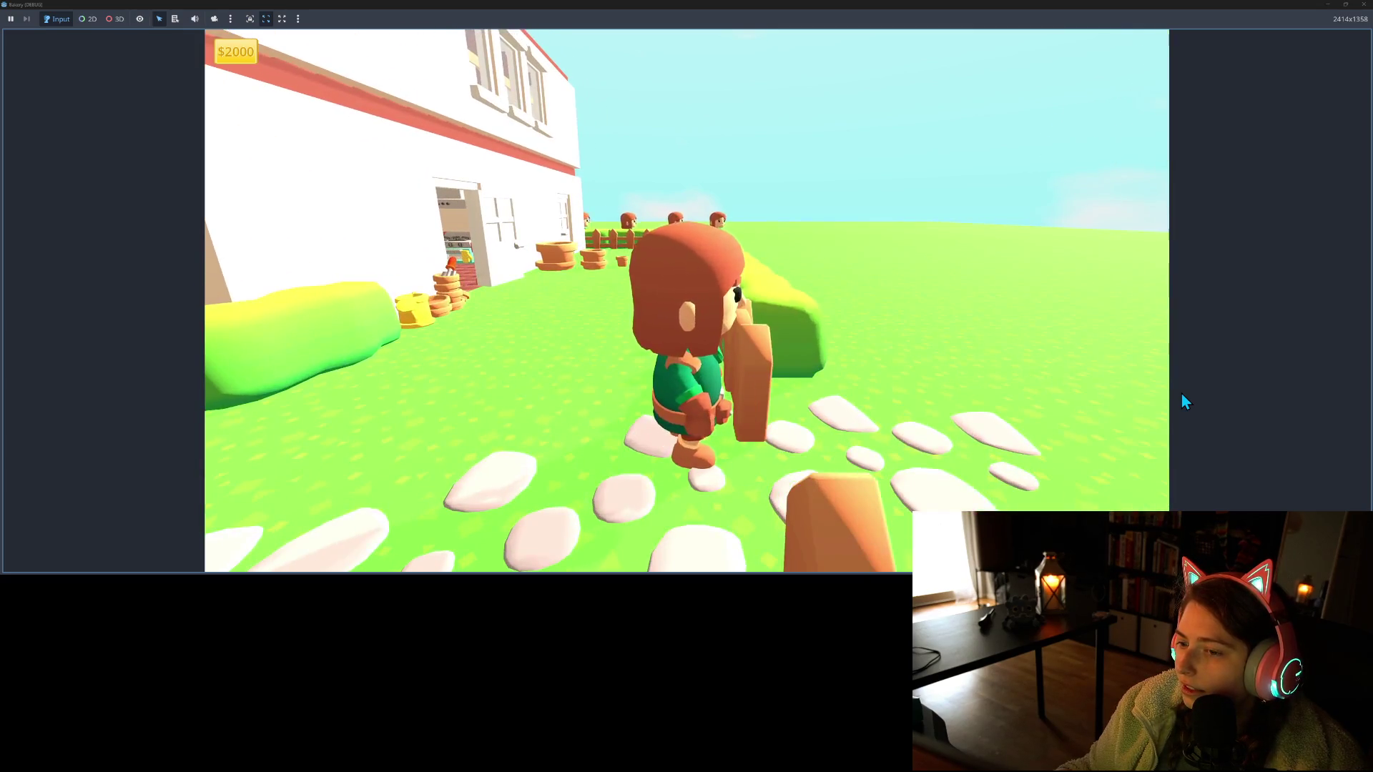
key("s")
key("d")
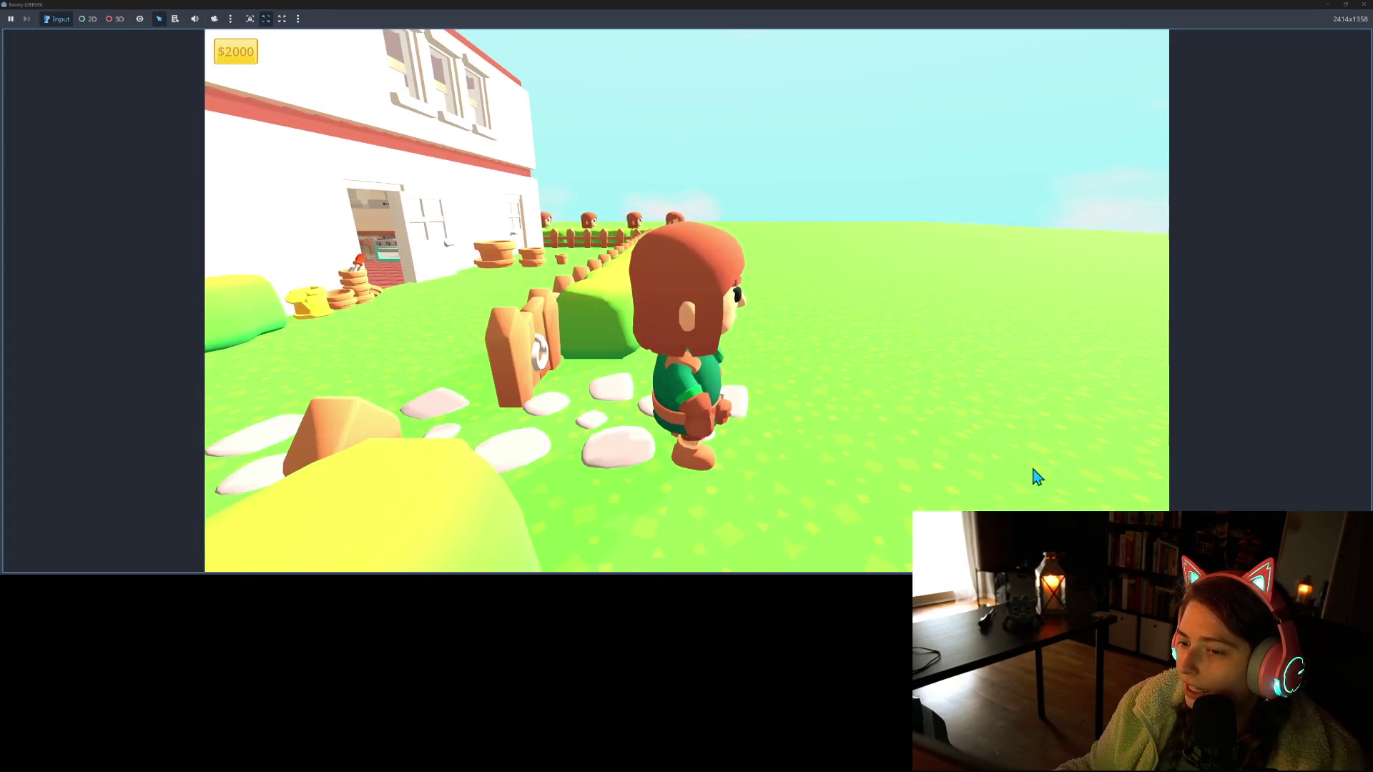
key("a")
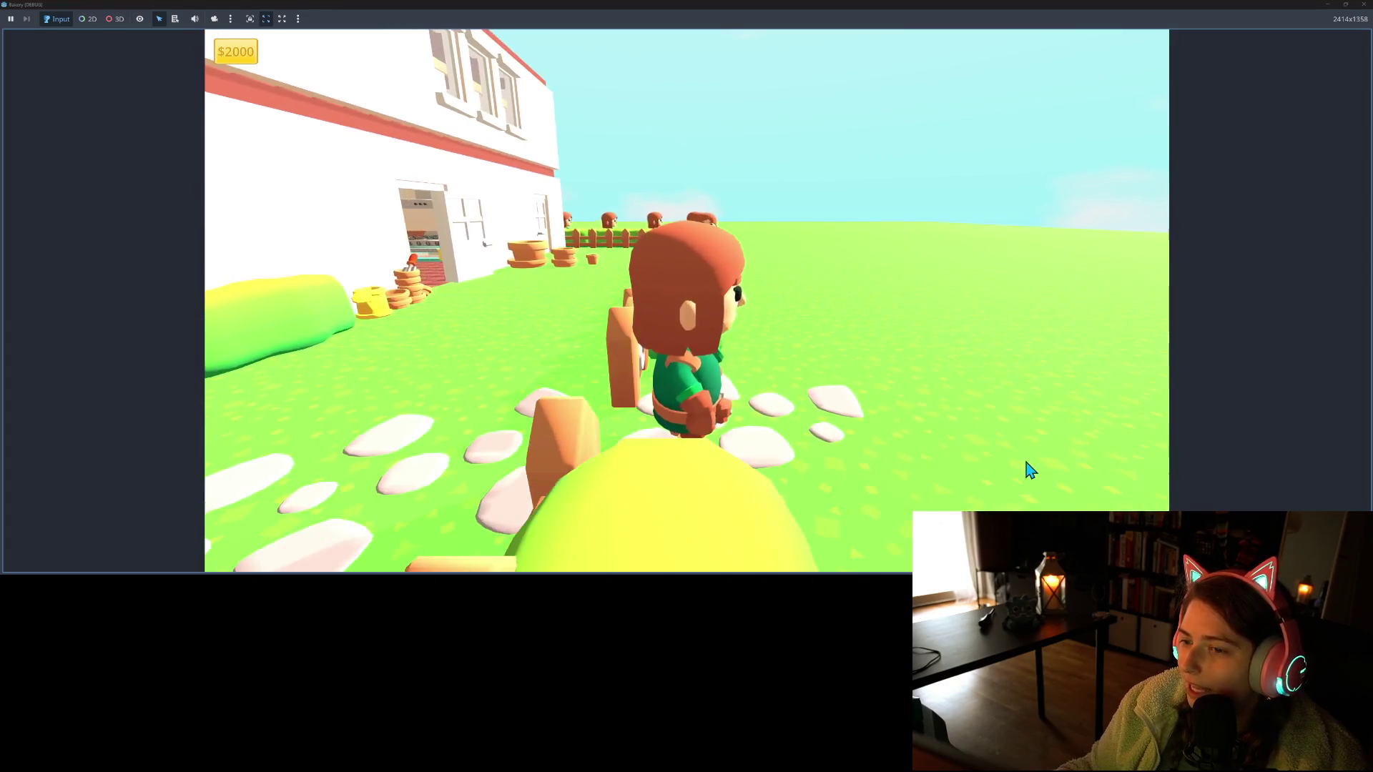
key("s")
key("d")
key("w")
key("s")
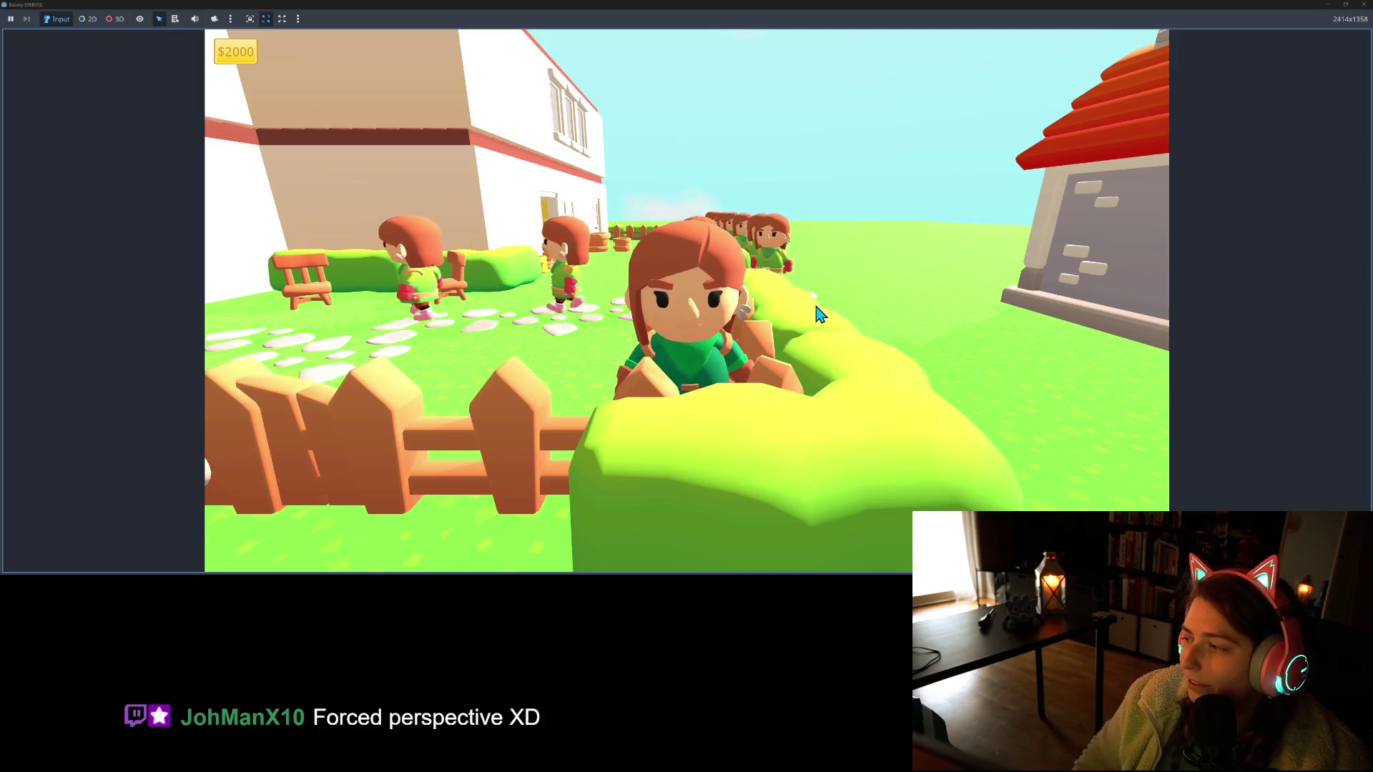
Walk into the yard and back to bring the house into view, then close the game
key("a")
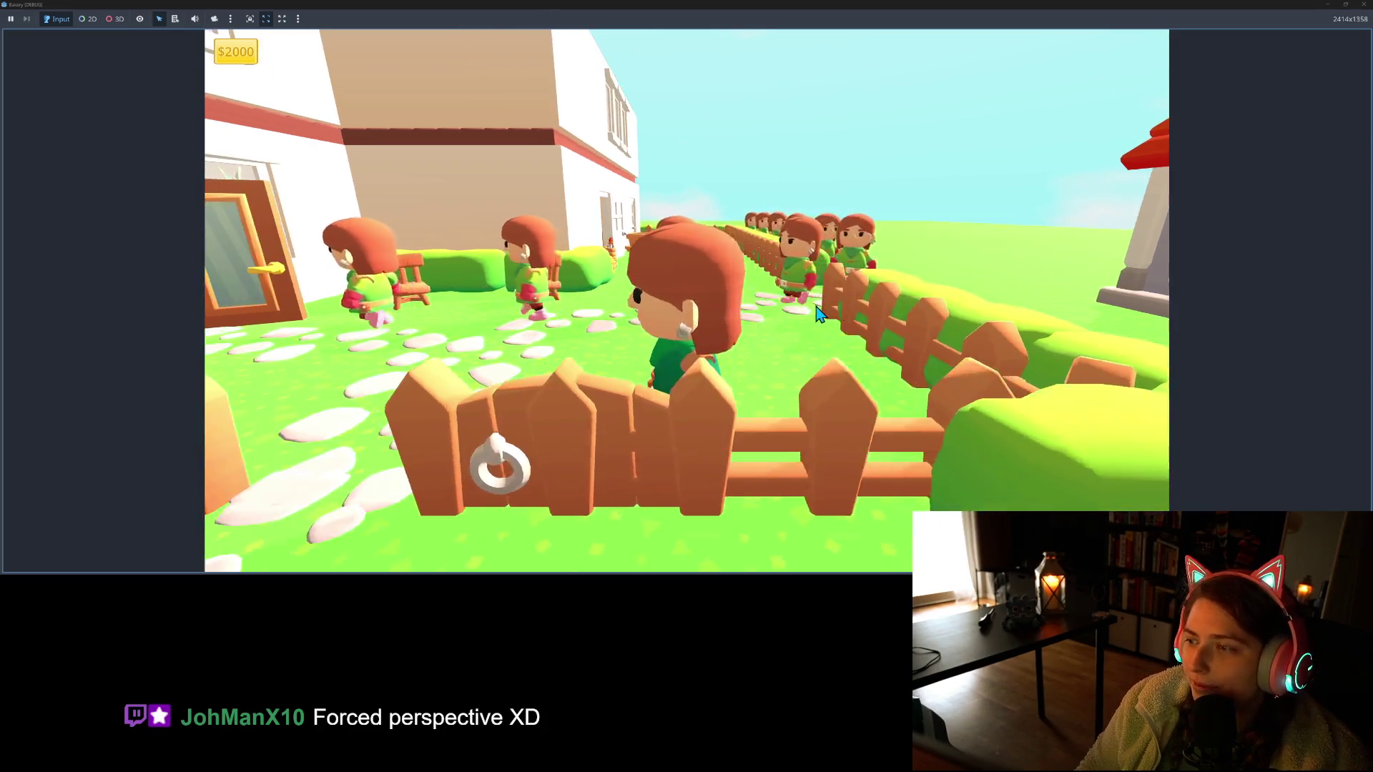
key("w")
key("s")
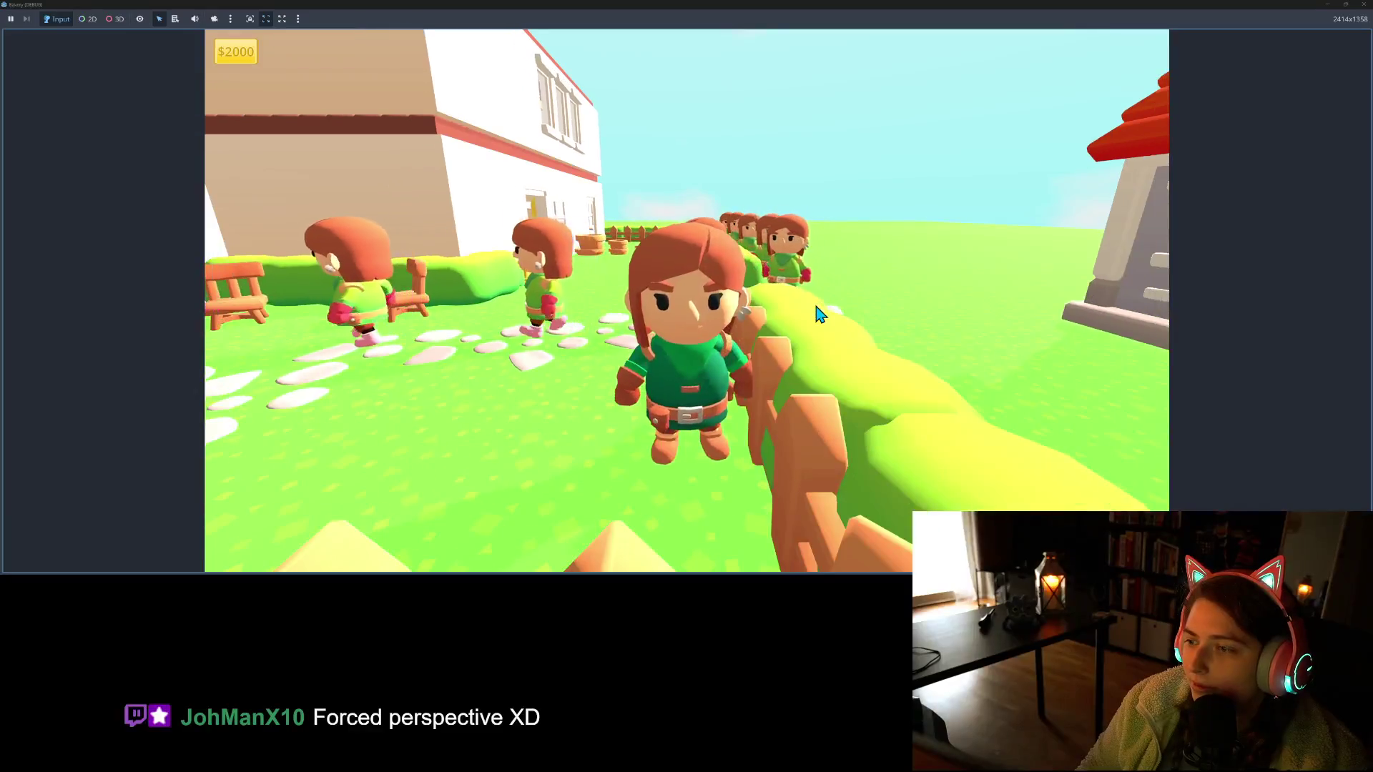
key("w")
key("s")
key("w")
key("s")
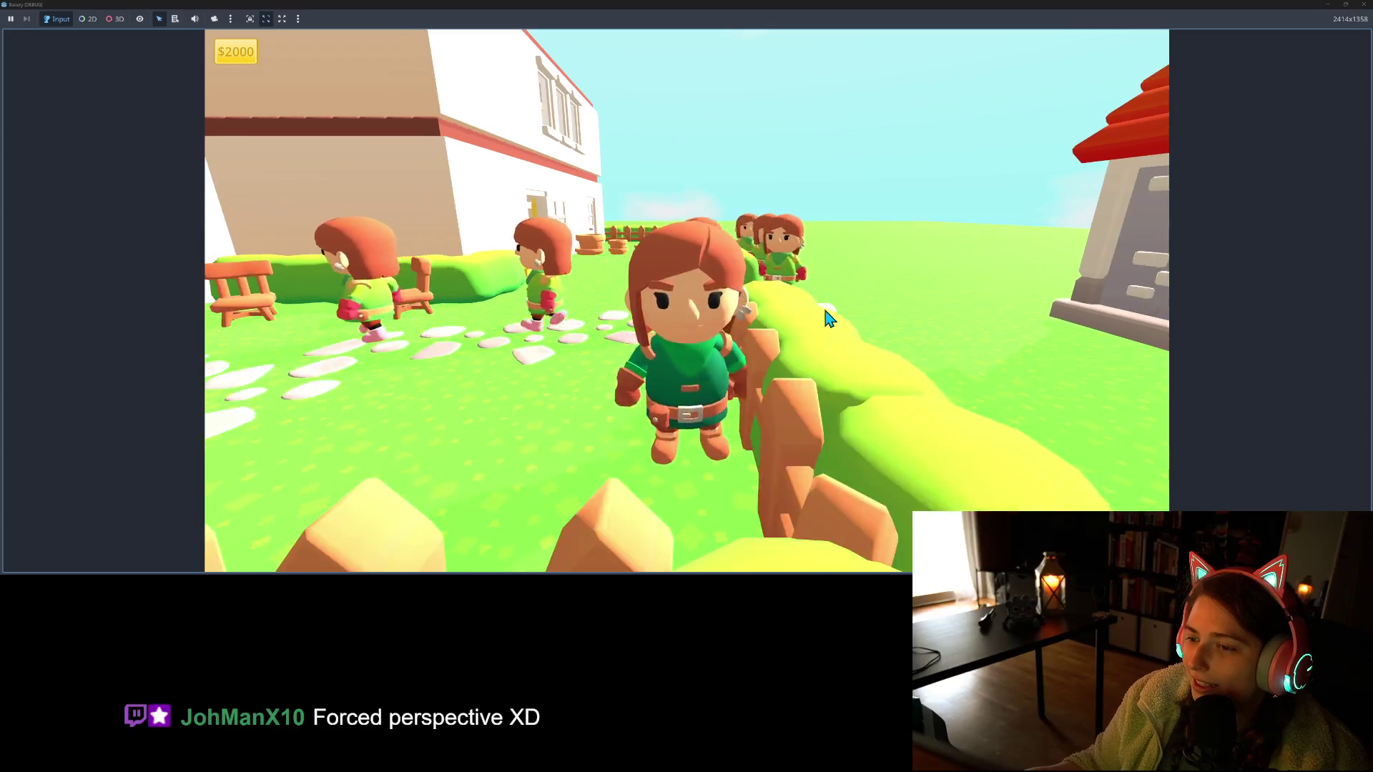
key("w")
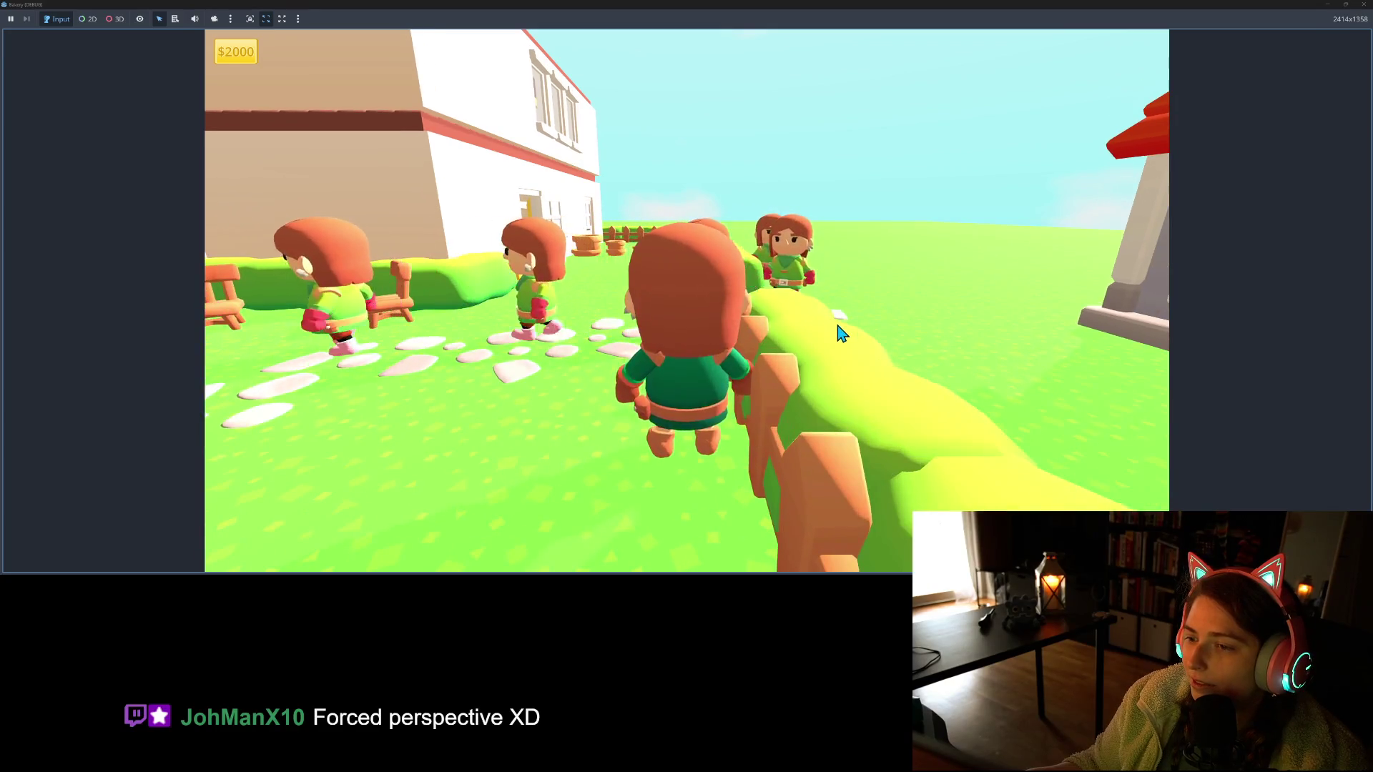
left_click(1364, 4)
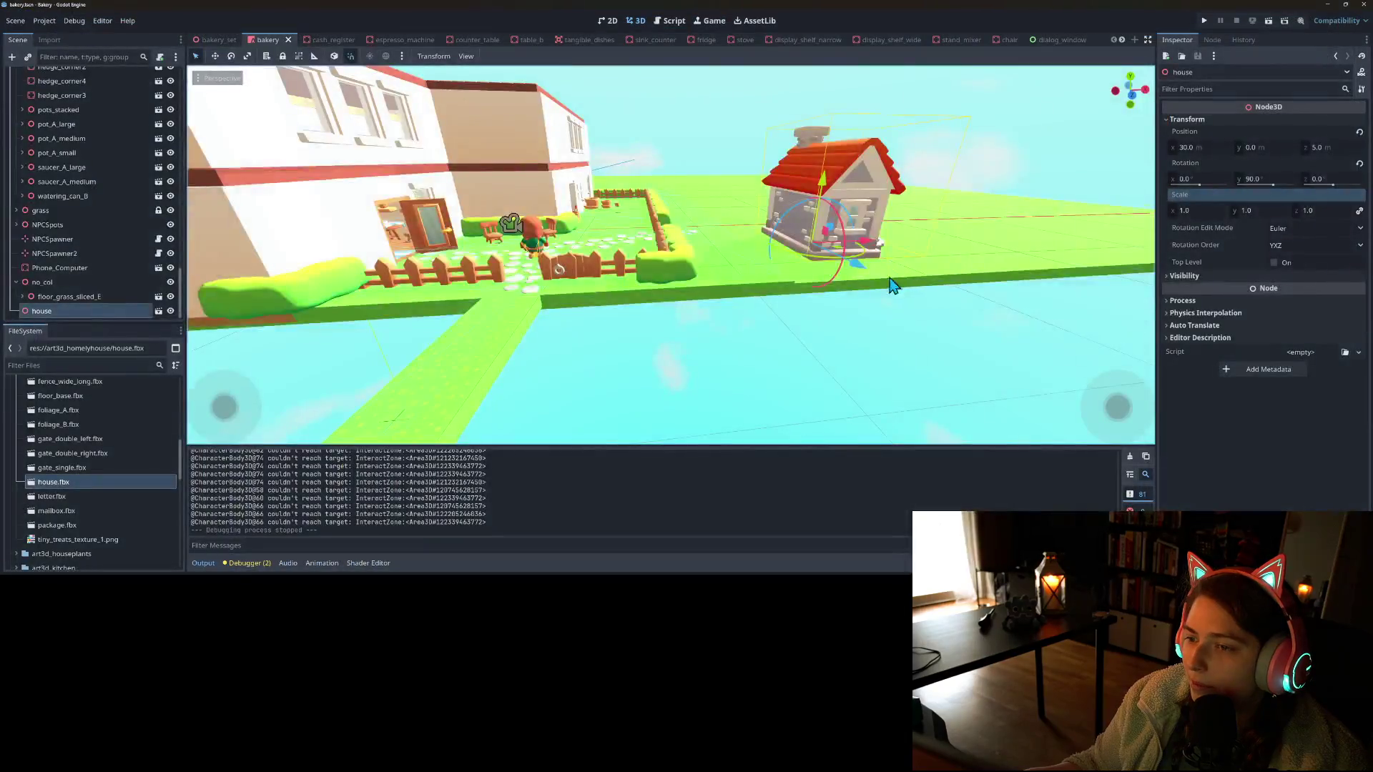
Nudge the house one unit along Z toward the fence, save the scene and relaunch the game
left_click_drag(869, 376, 862, 350)
key("ctrl+s")
left_click(1207, 24)
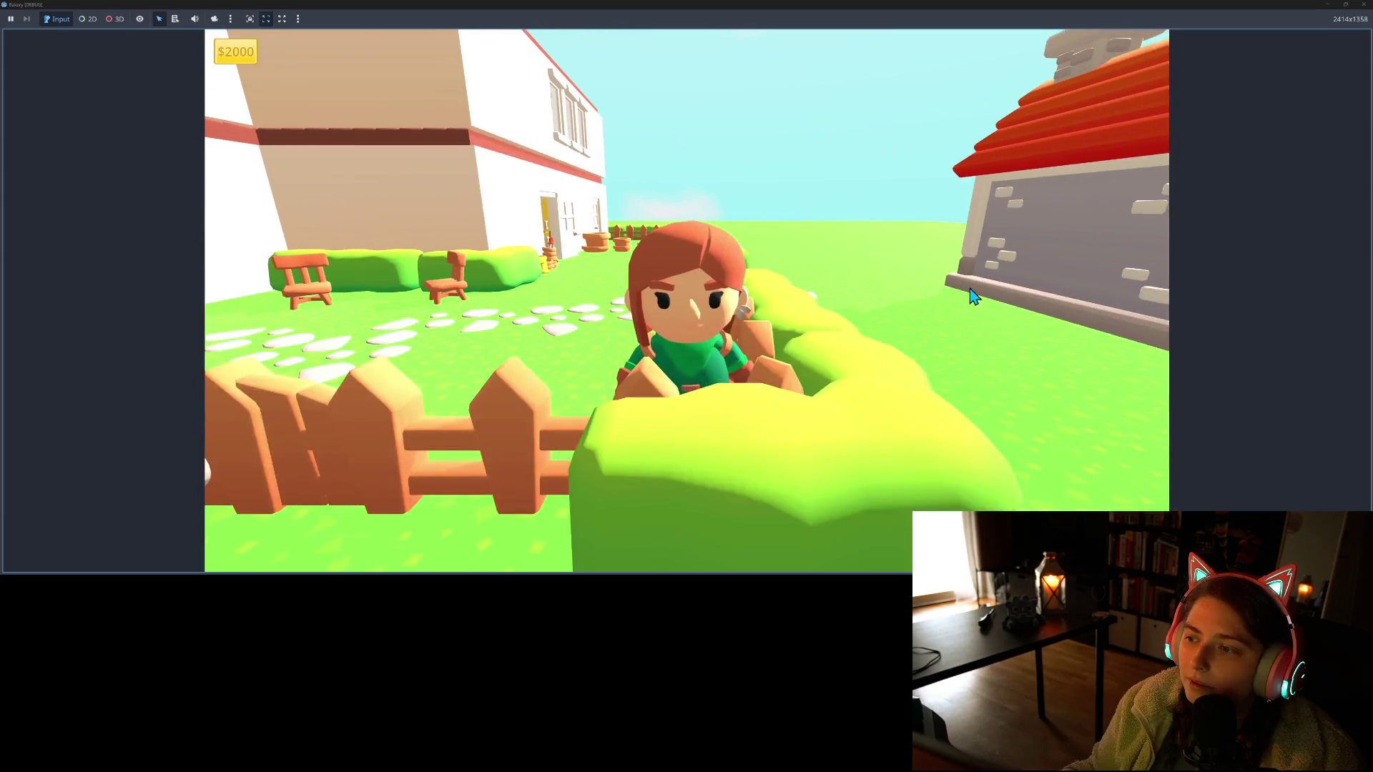
Walk the character along the fence toward the house, then back to the stone path
key("w")
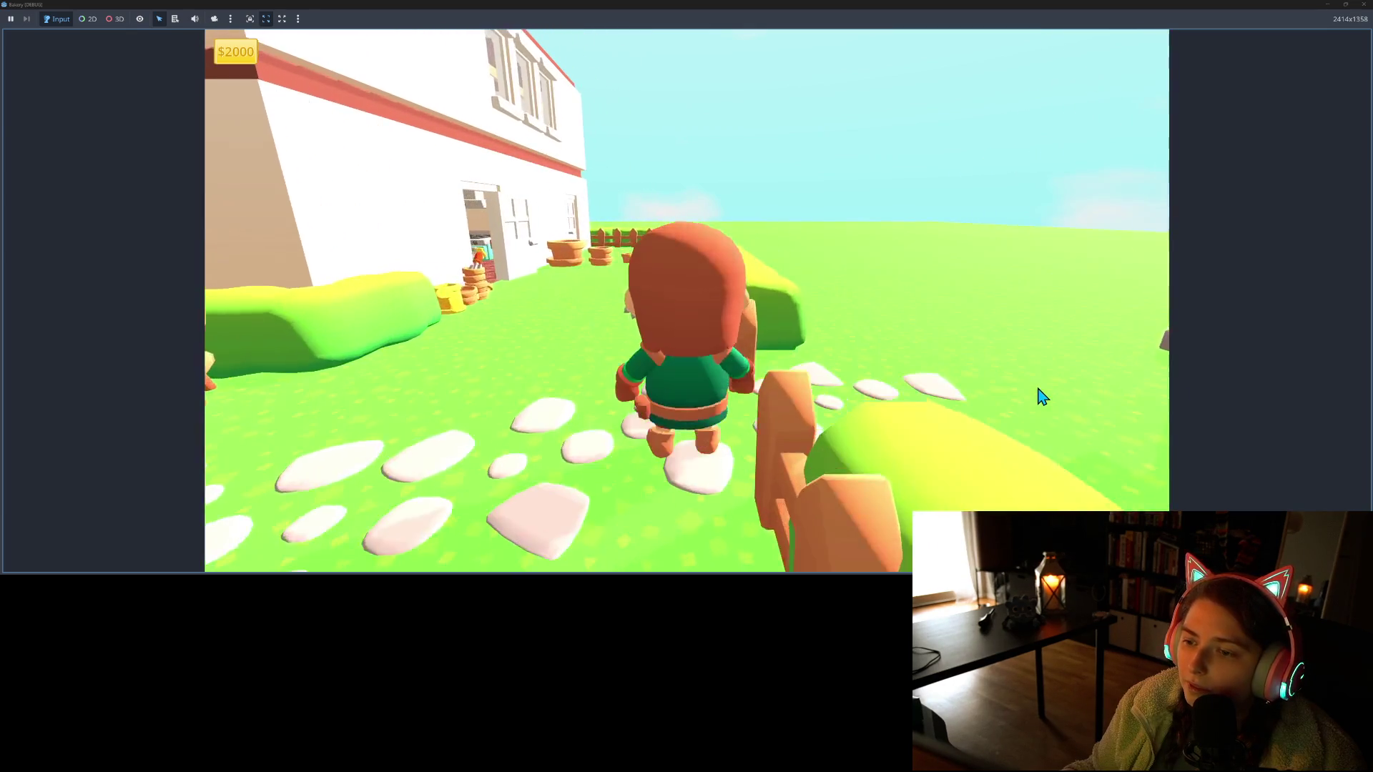
key("w")
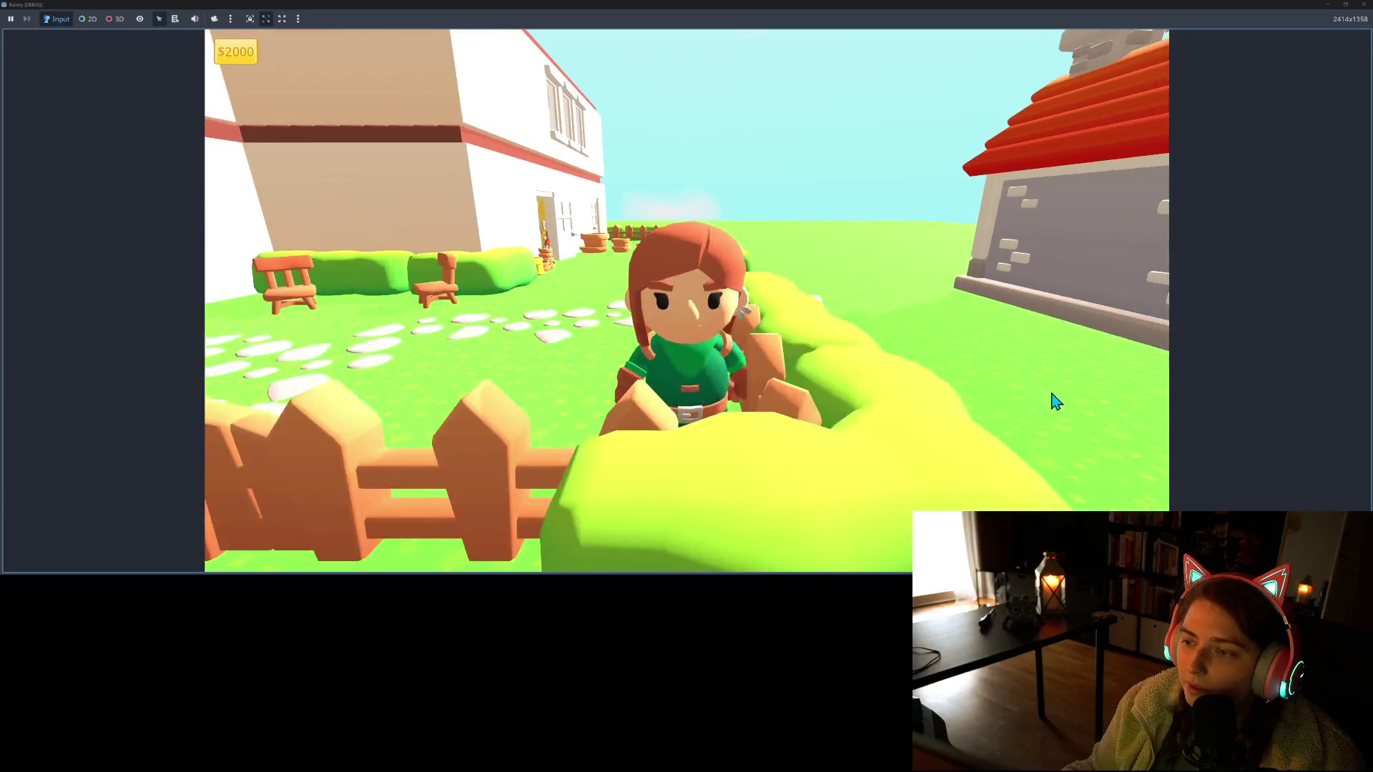
key("w")
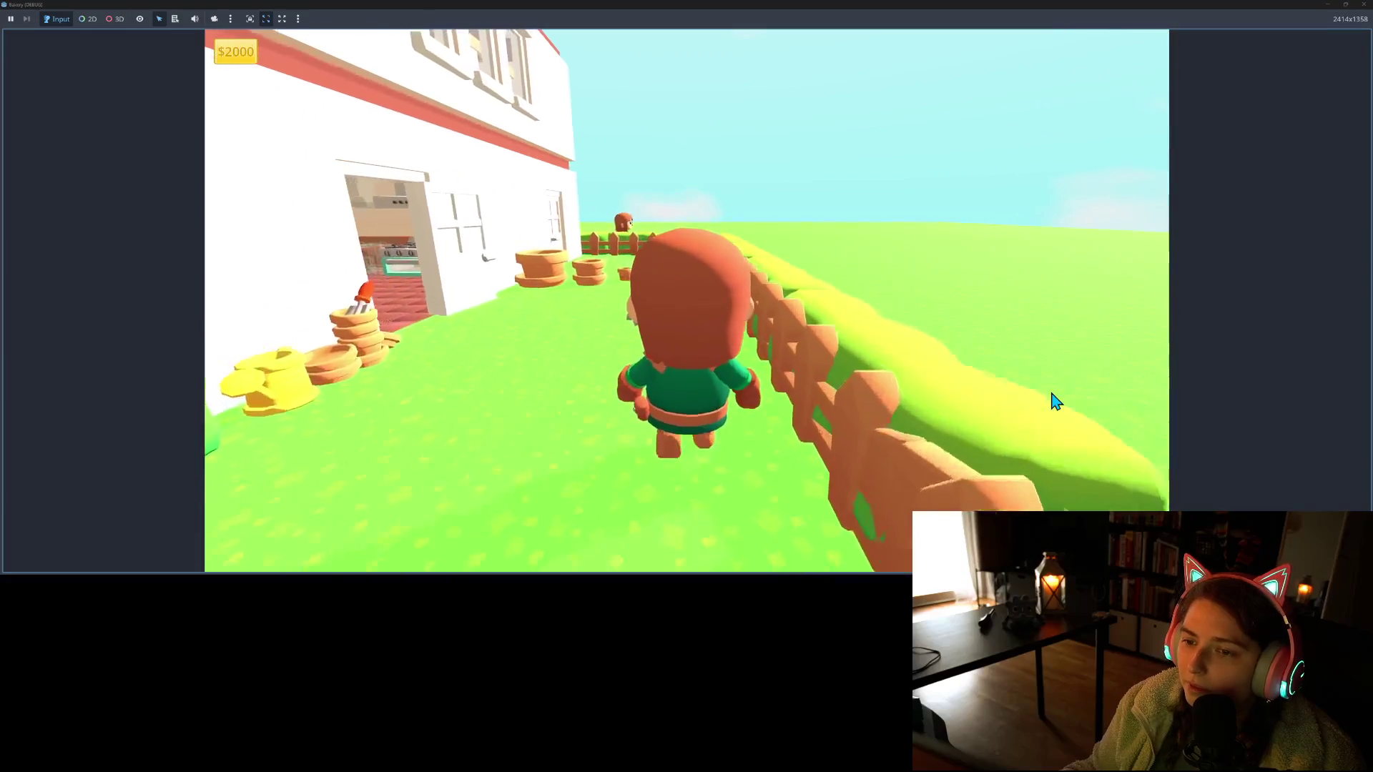
key("a")
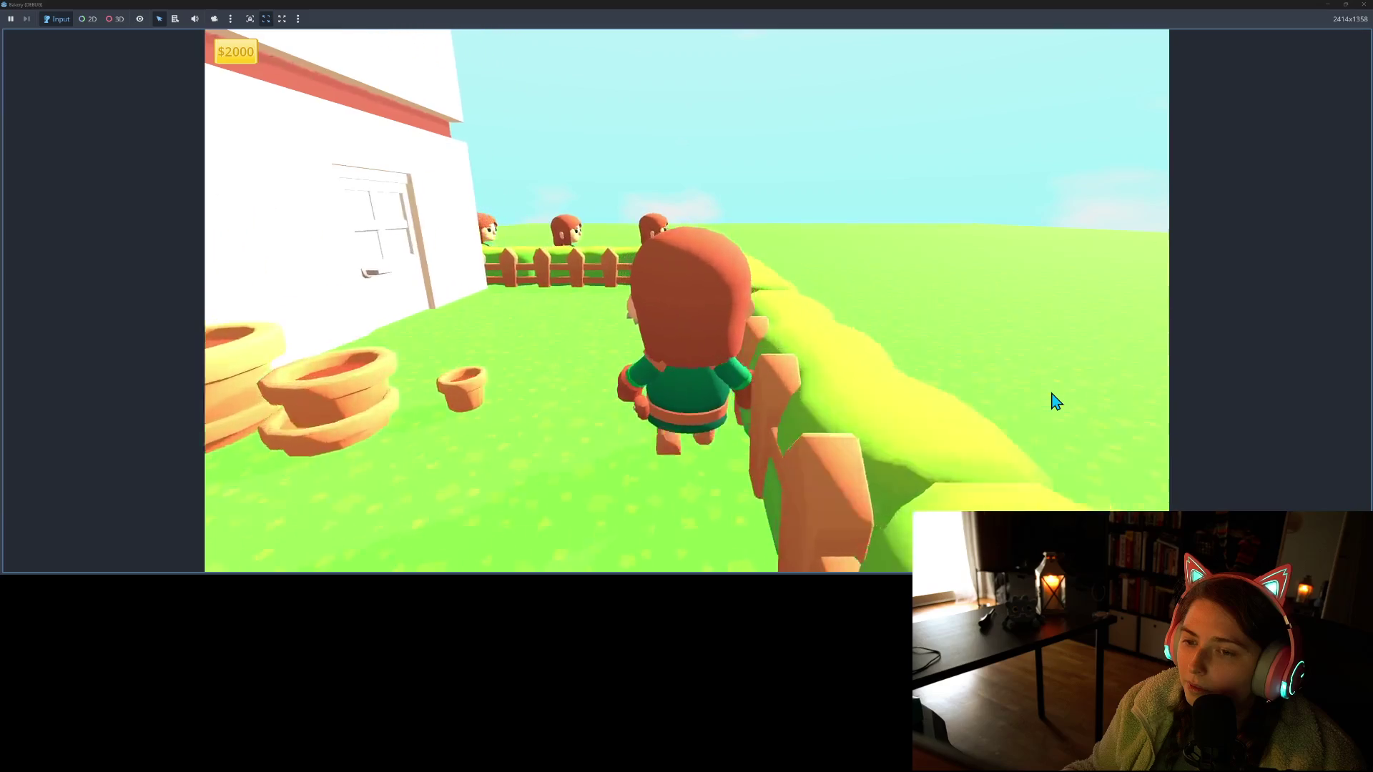
key("s")
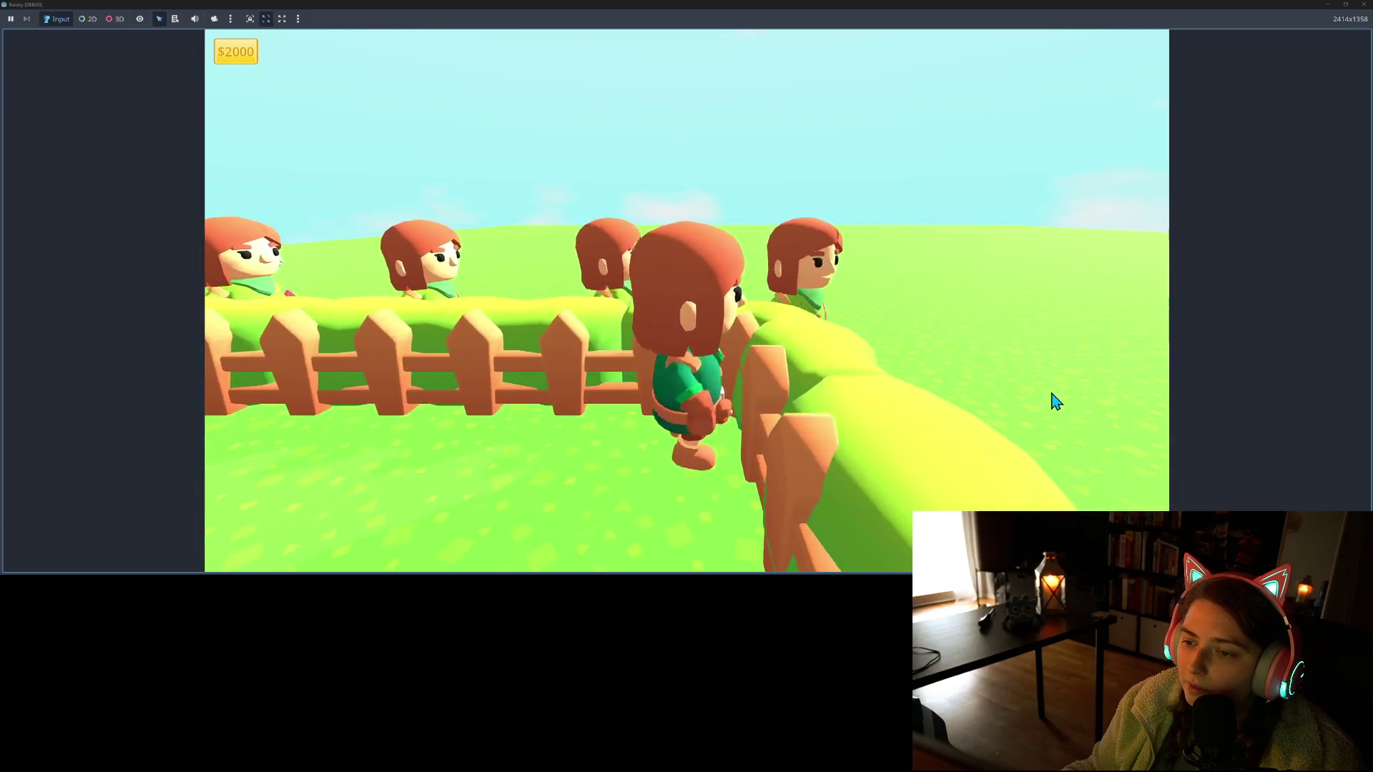
key("s")
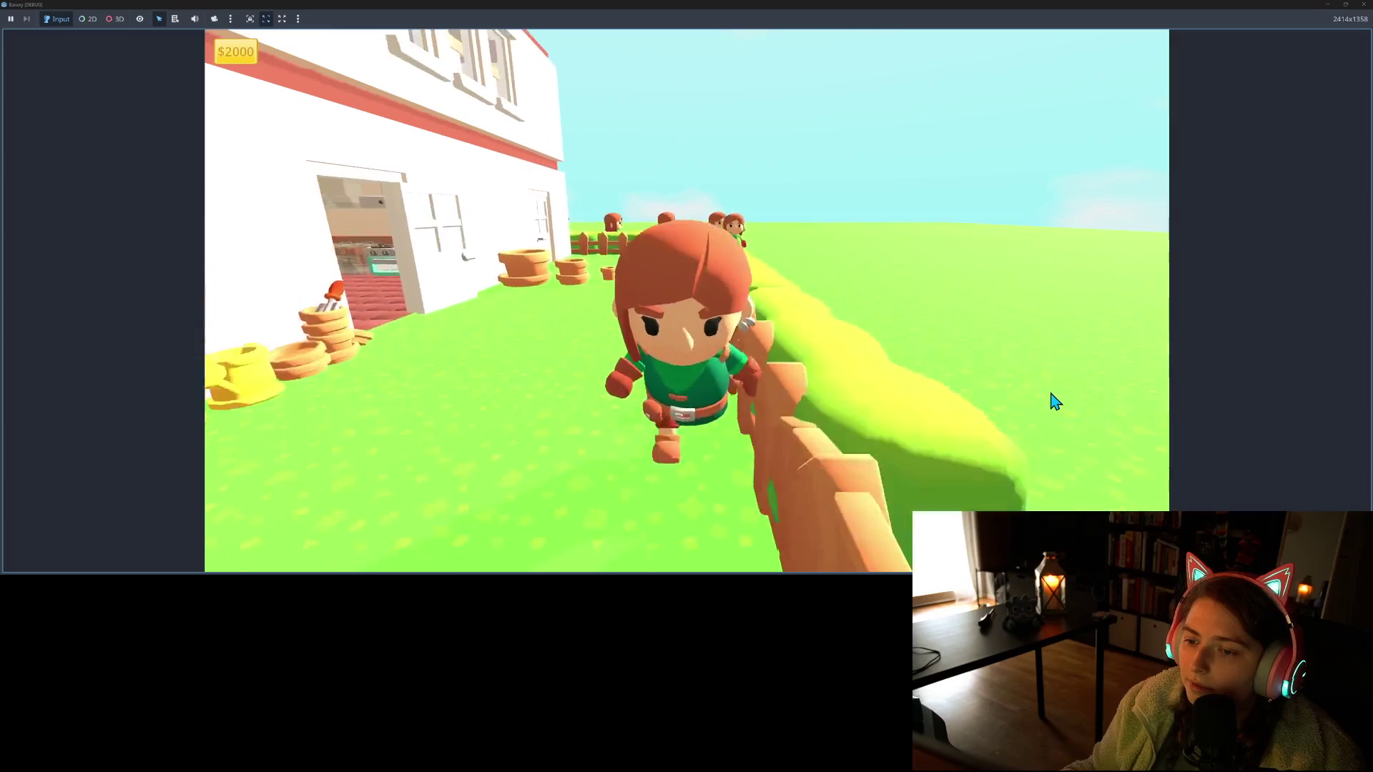
key("a")
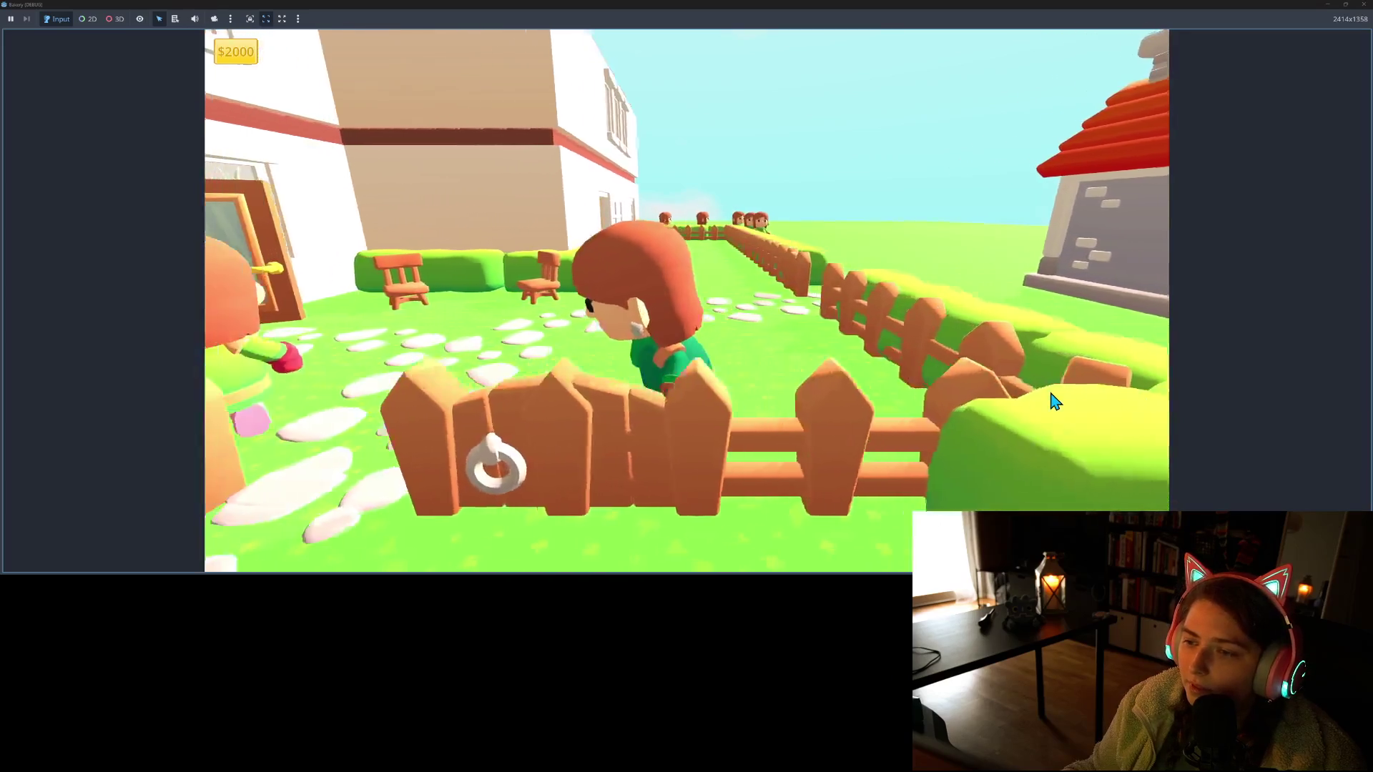
key("d")
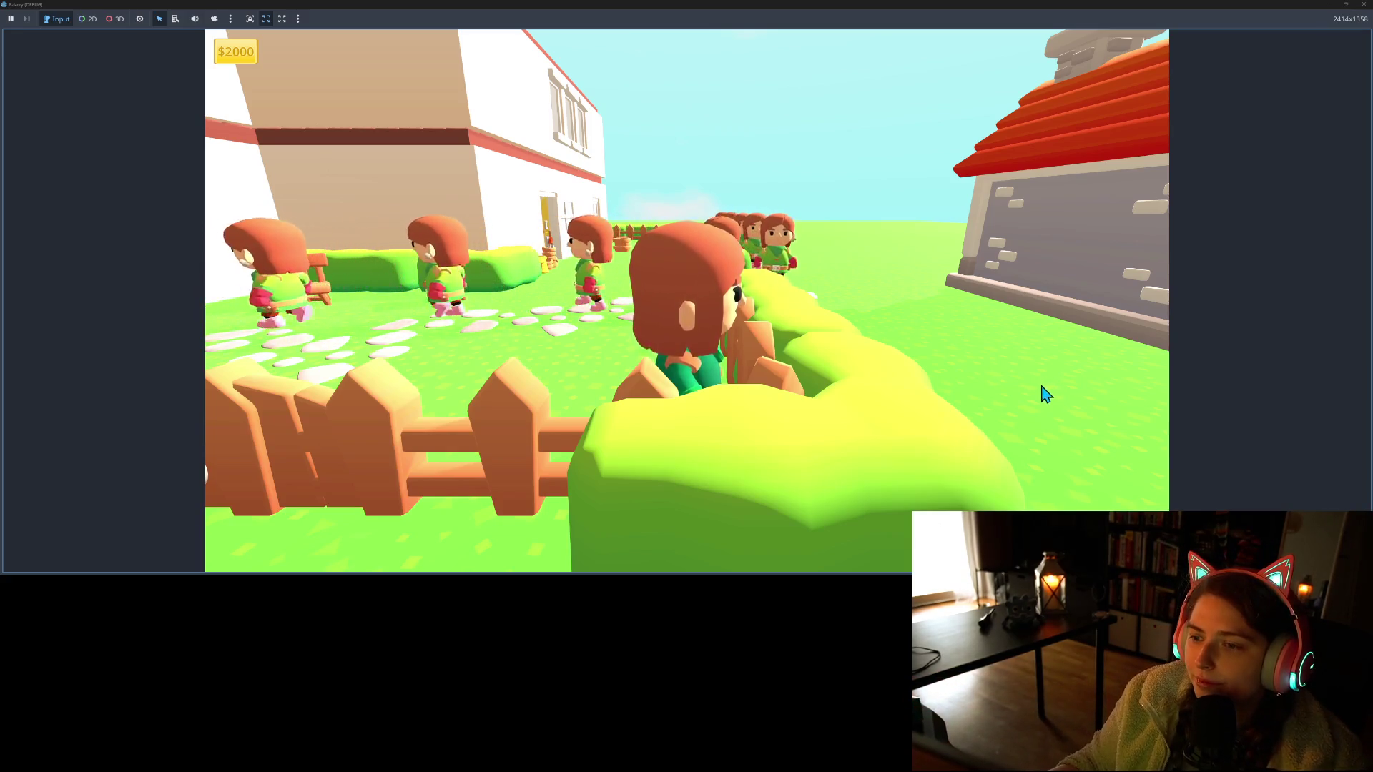
Walk along the fence and out the path over the water, then stop the game with F8
key("a")
key("d")
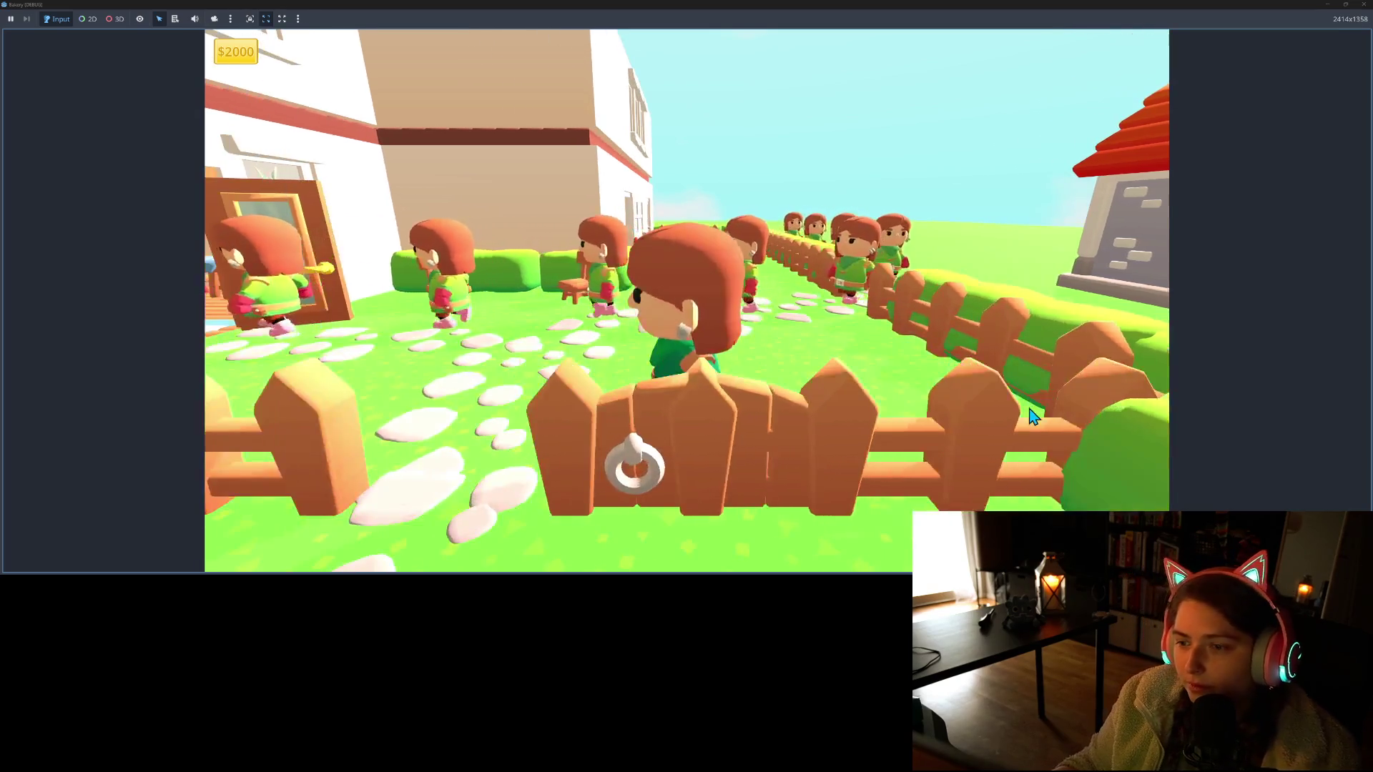
key("s")
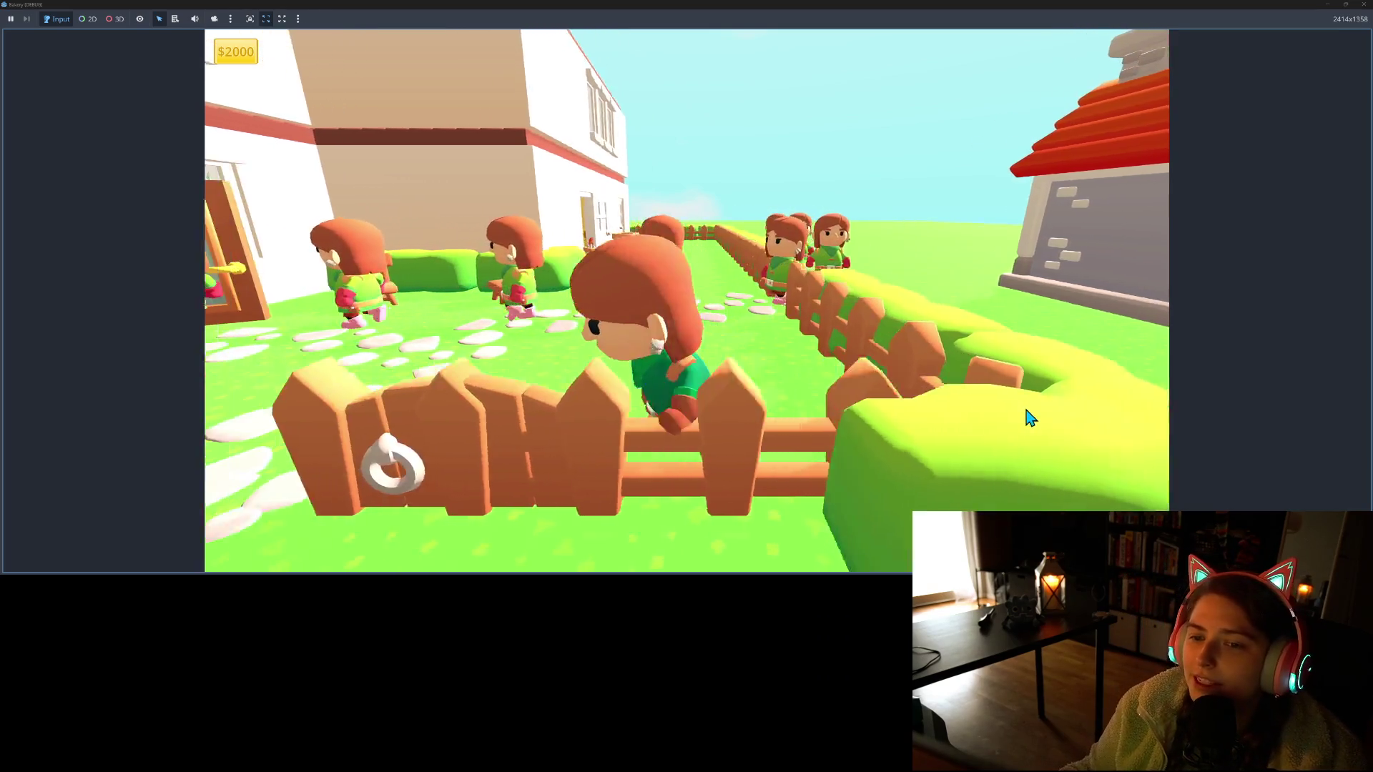
key("s")
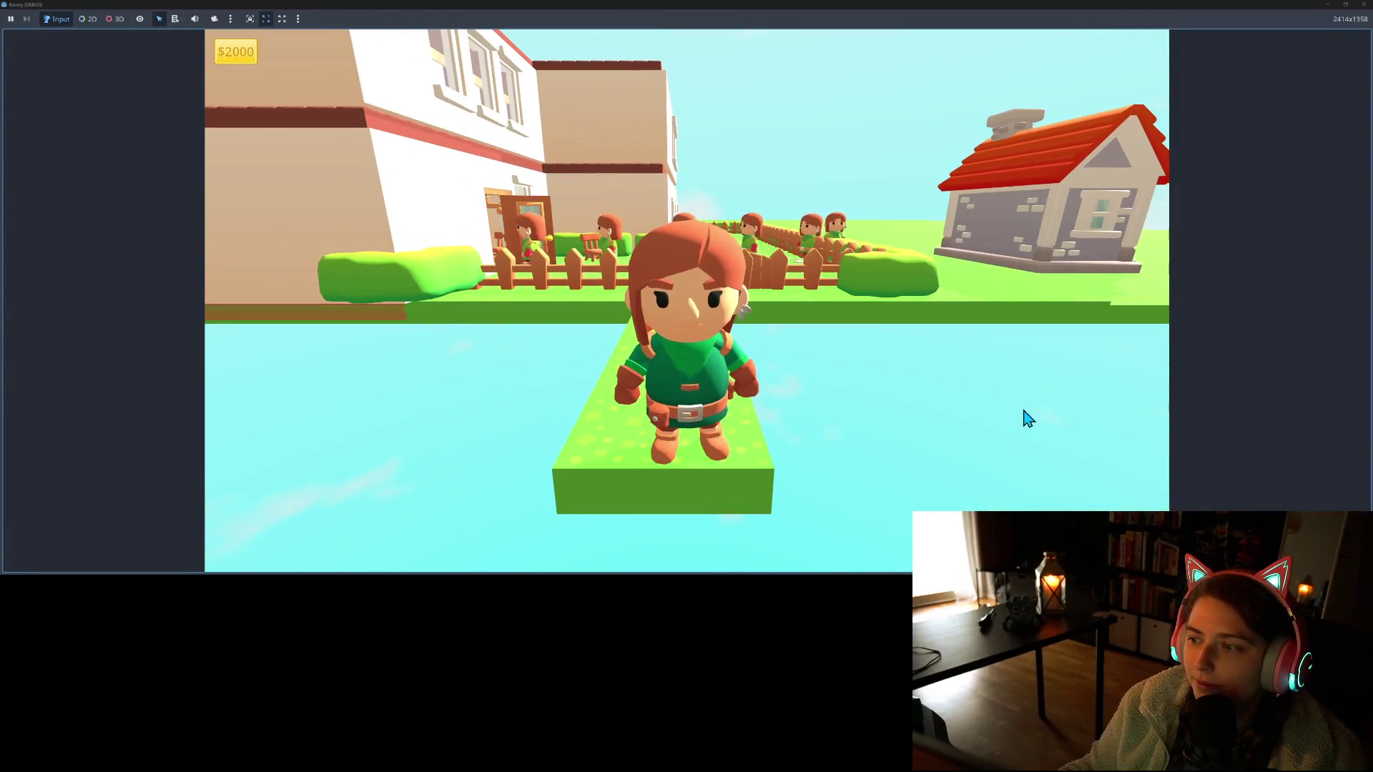
key("w")
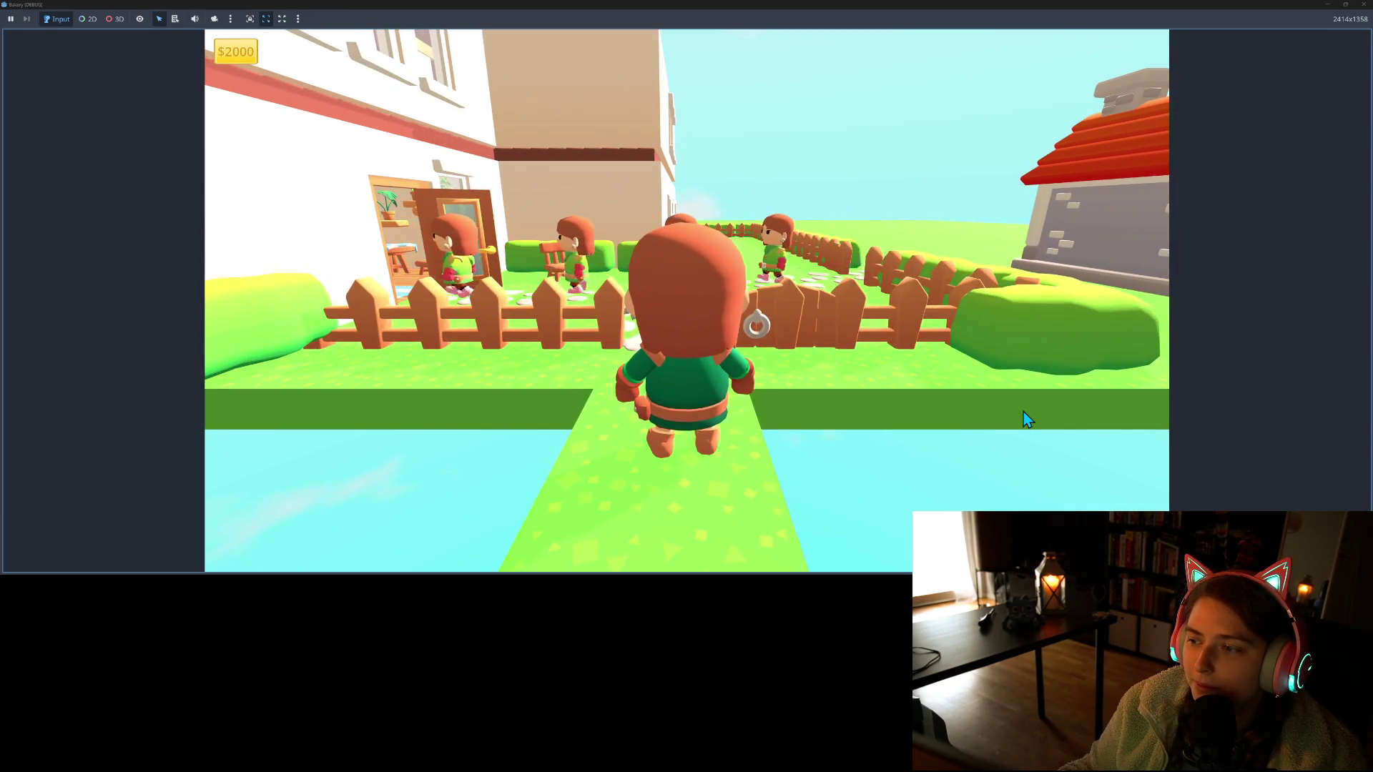
key("w")
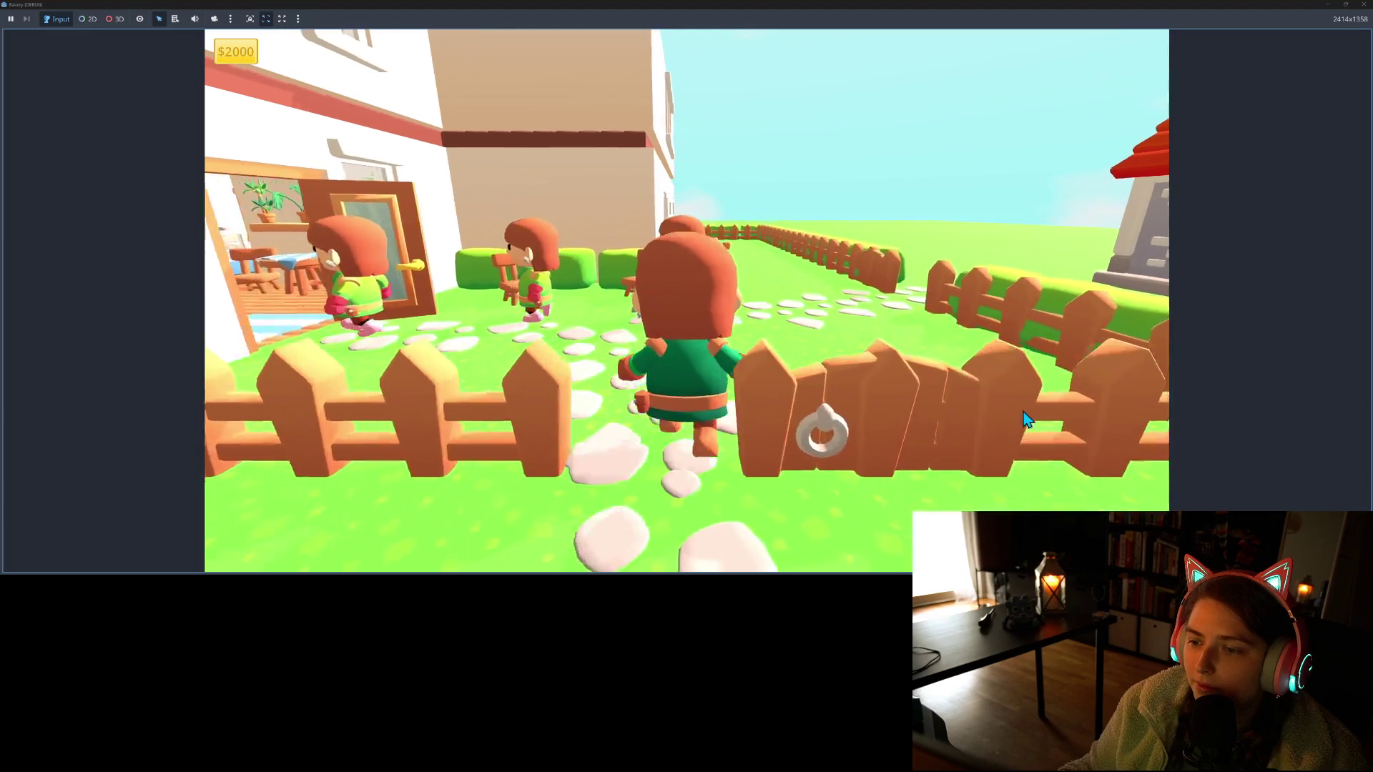
key("d")
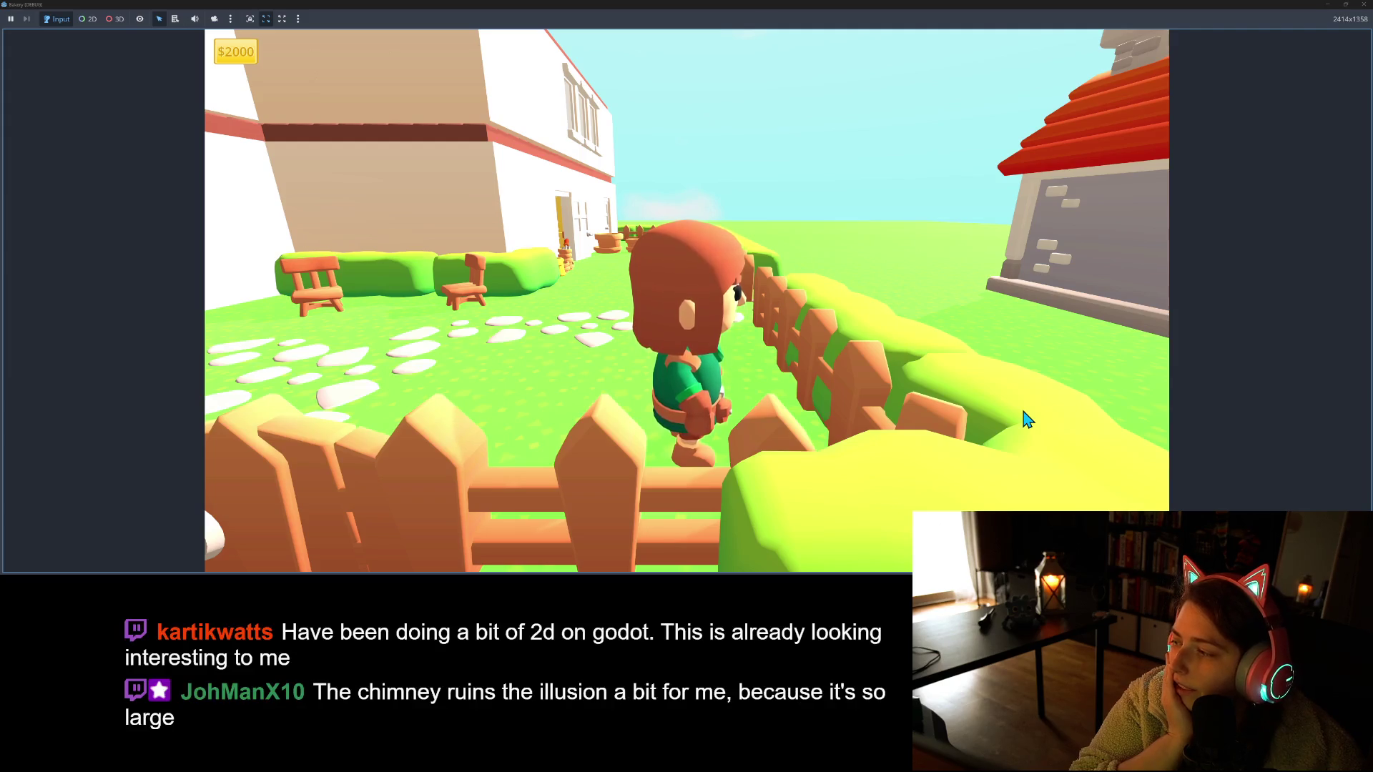
key("w")
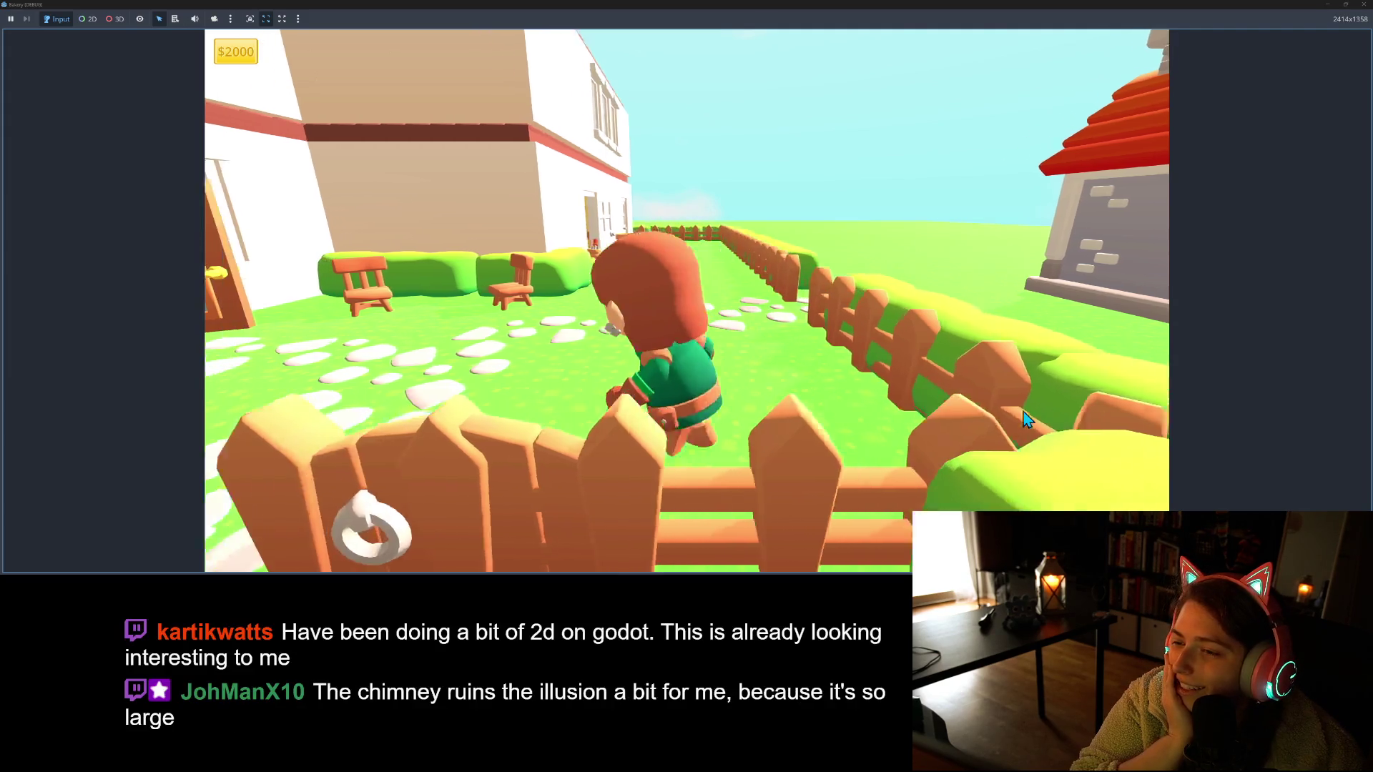
key("s")
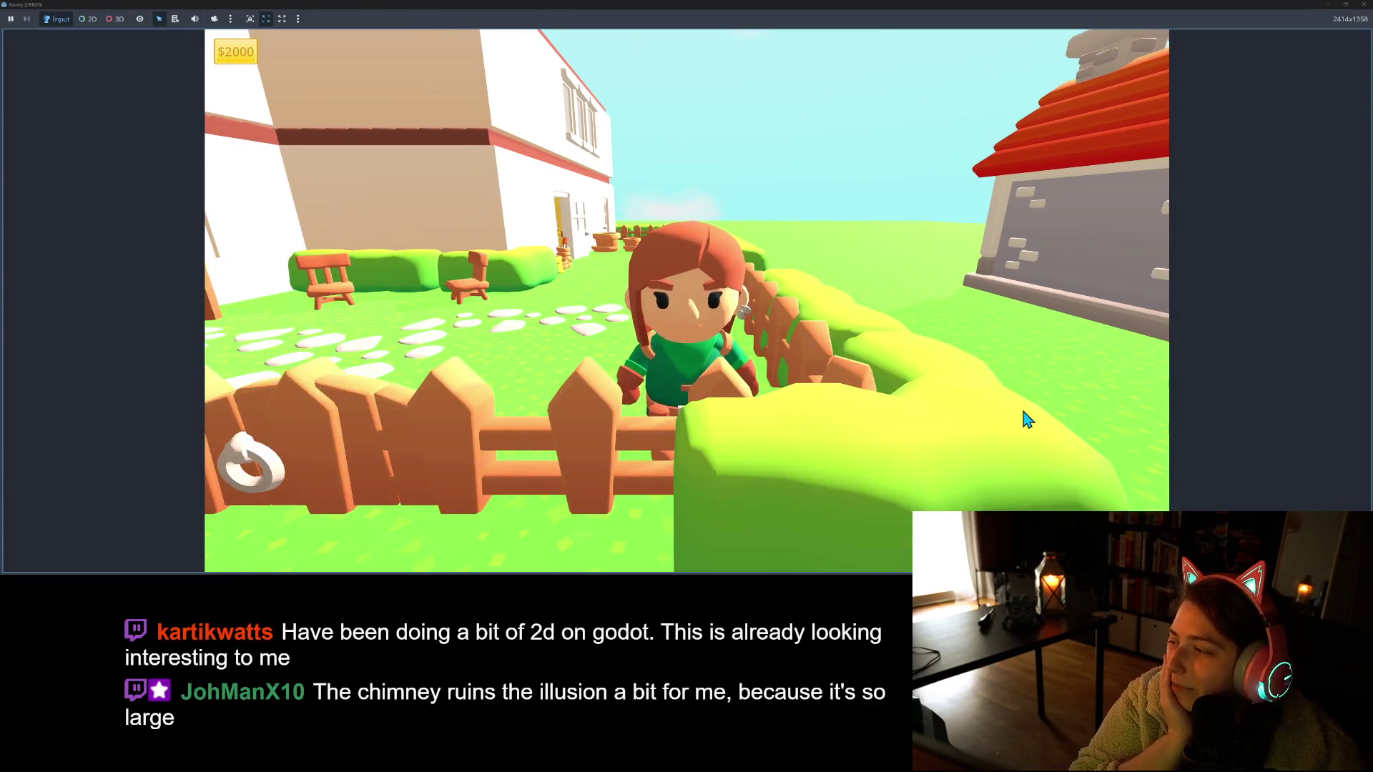
key("w")
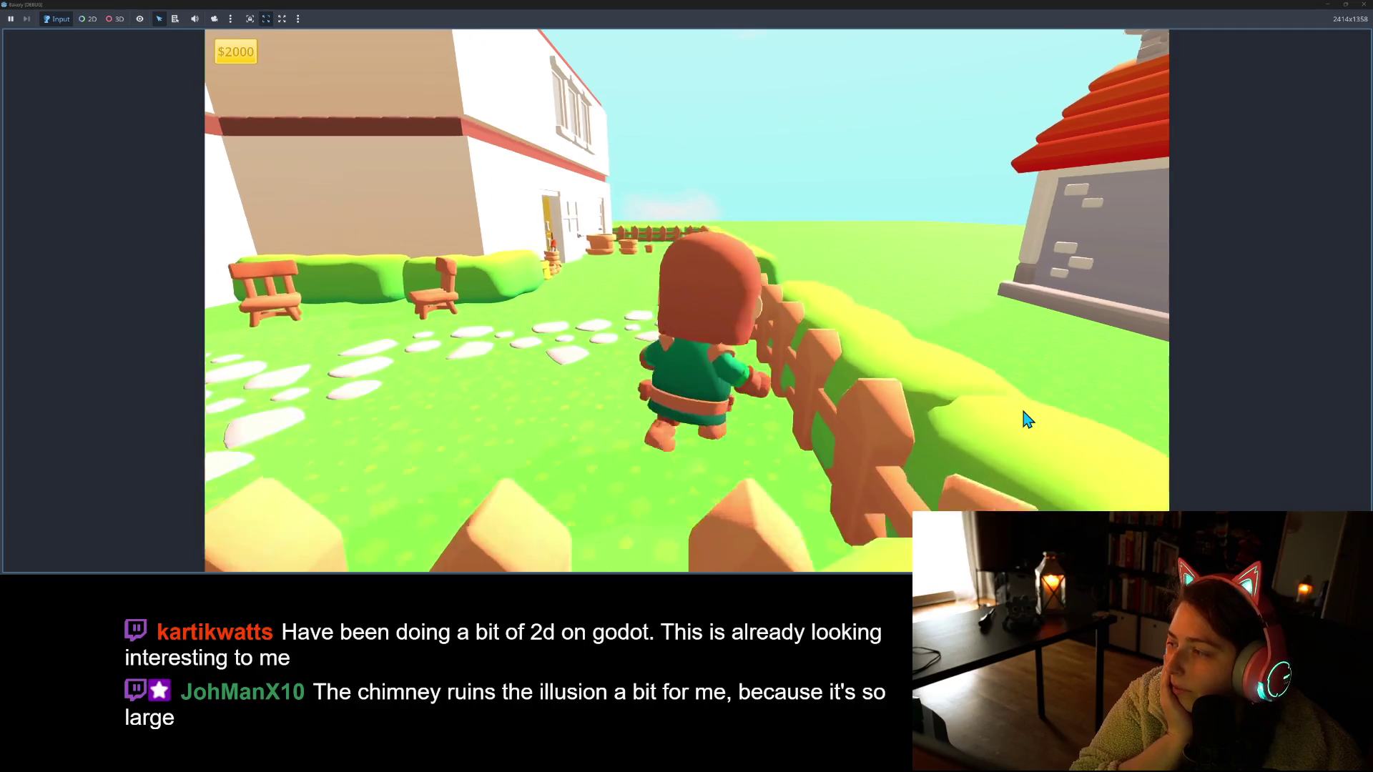
key("s")
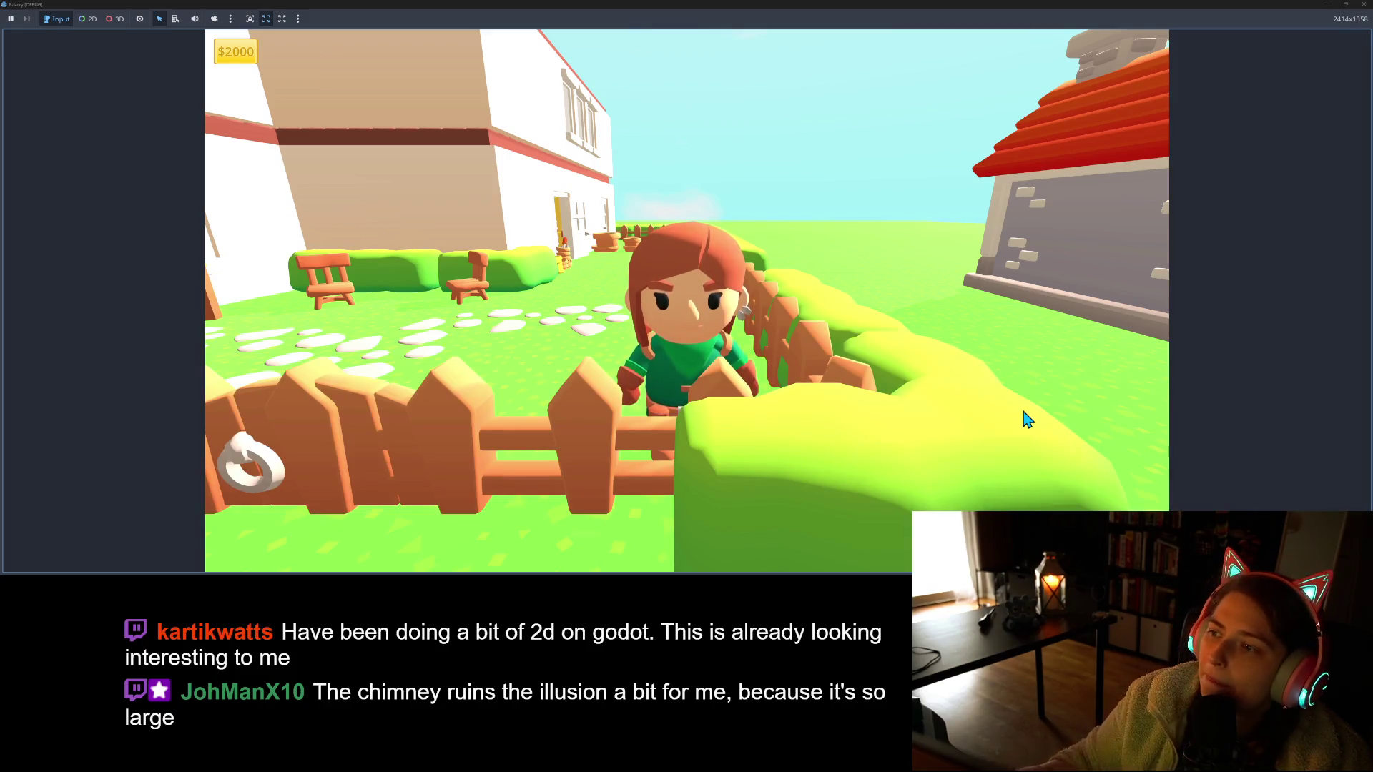
key("F8")
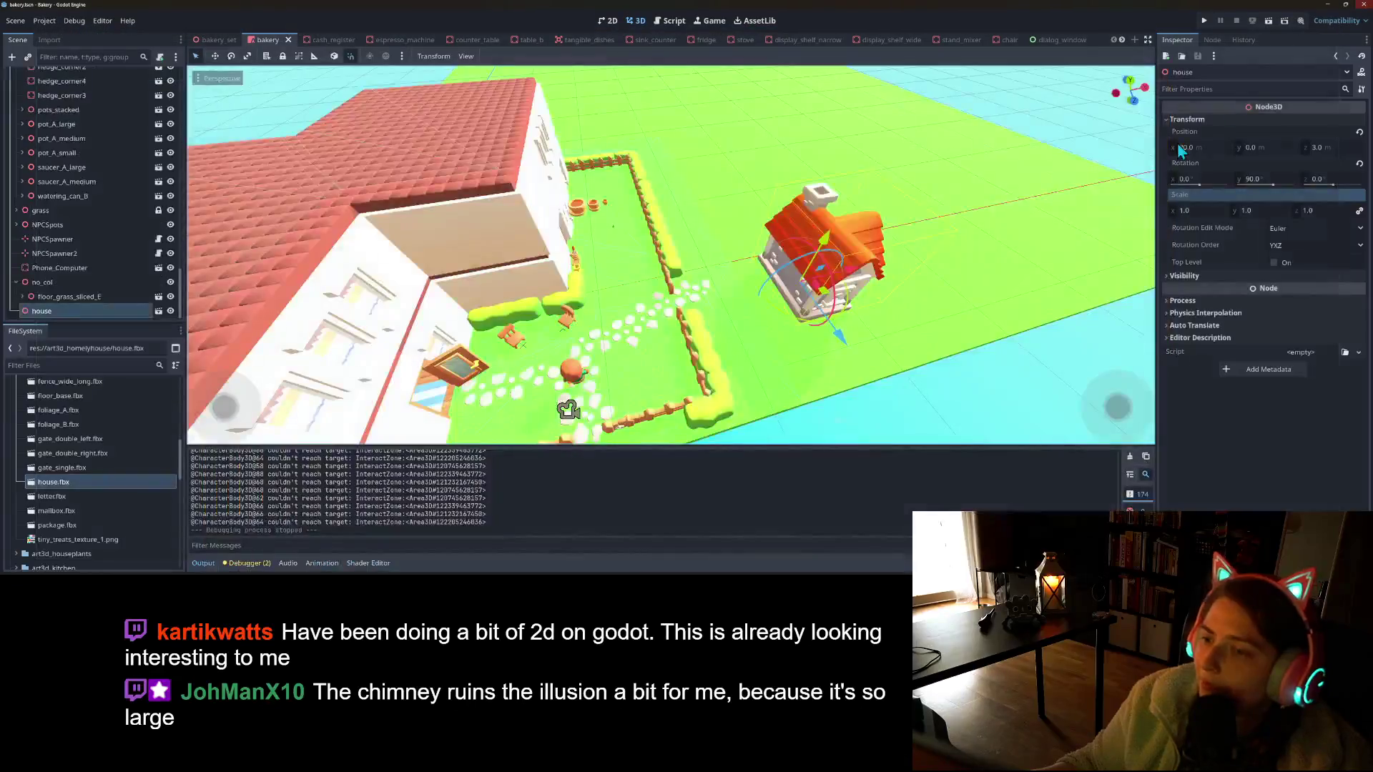
View the house from the front, save the bakery scene and relaunch the game
scroll(715, 322, "up", 3)
mouse_move(715, 322)
left_mouse_down()
mouse_move(653, 328)
mouse_move(832, 316)
mouse_move(797, 288)
mouse_move(770, 290)
left_mouse_up()
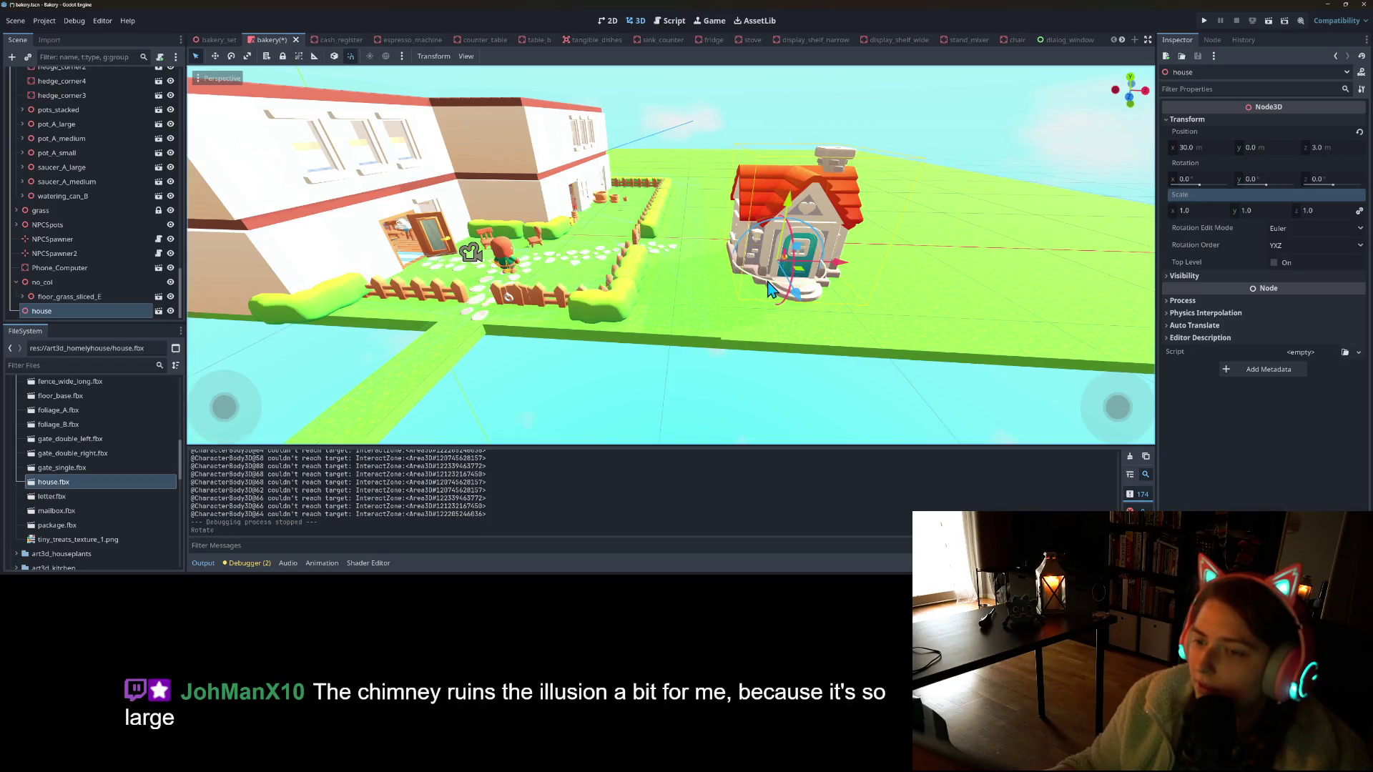
key("ctrl+s")
left_click(1204, 21)
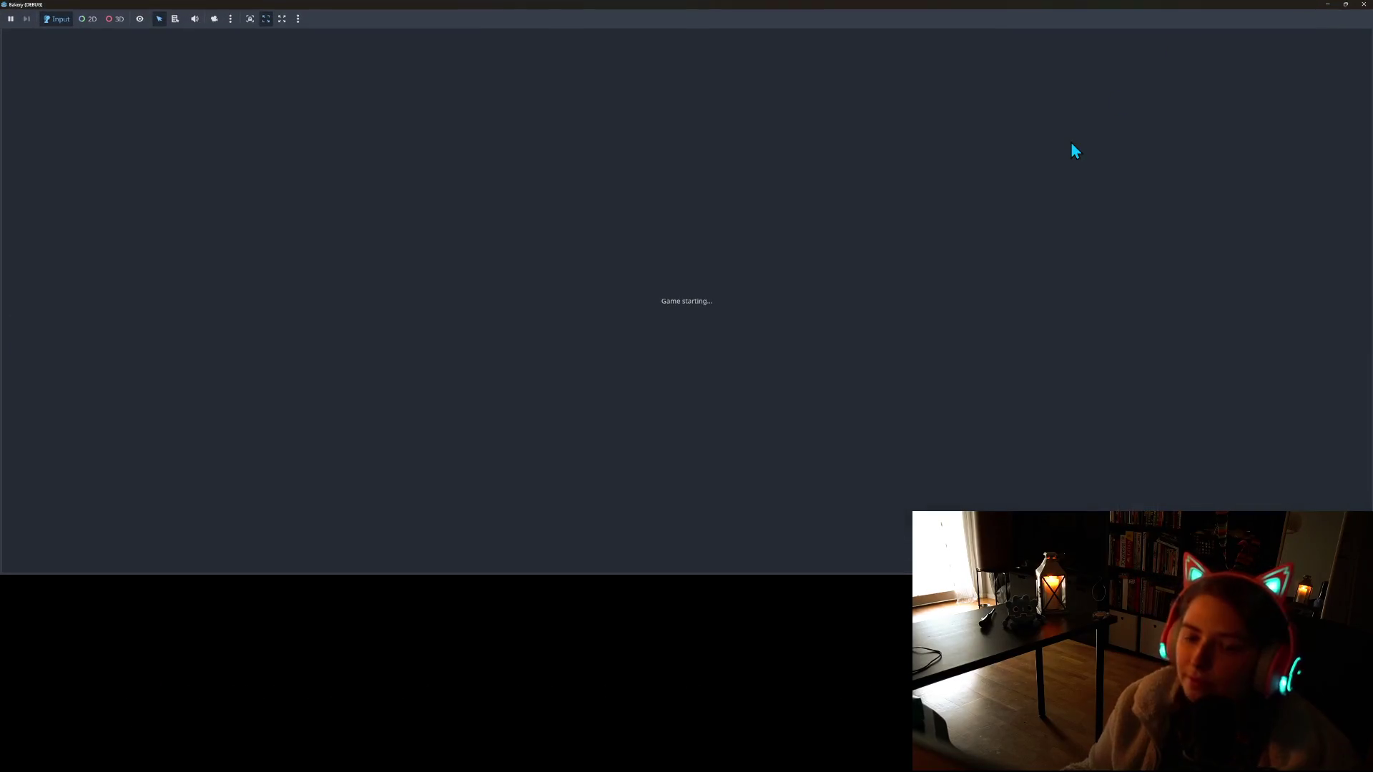
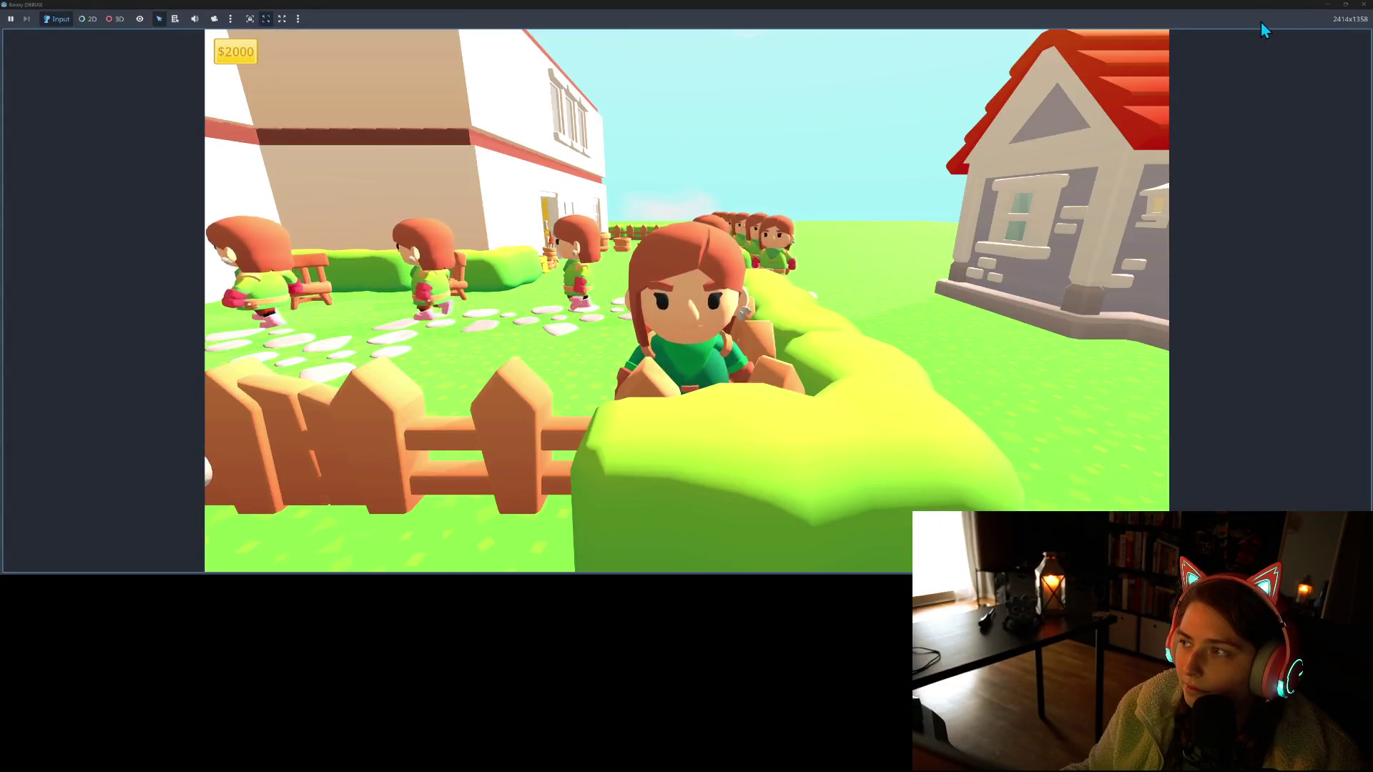
Stop the running game and delete the house model from the bakery scene
left_click(1359, 5)
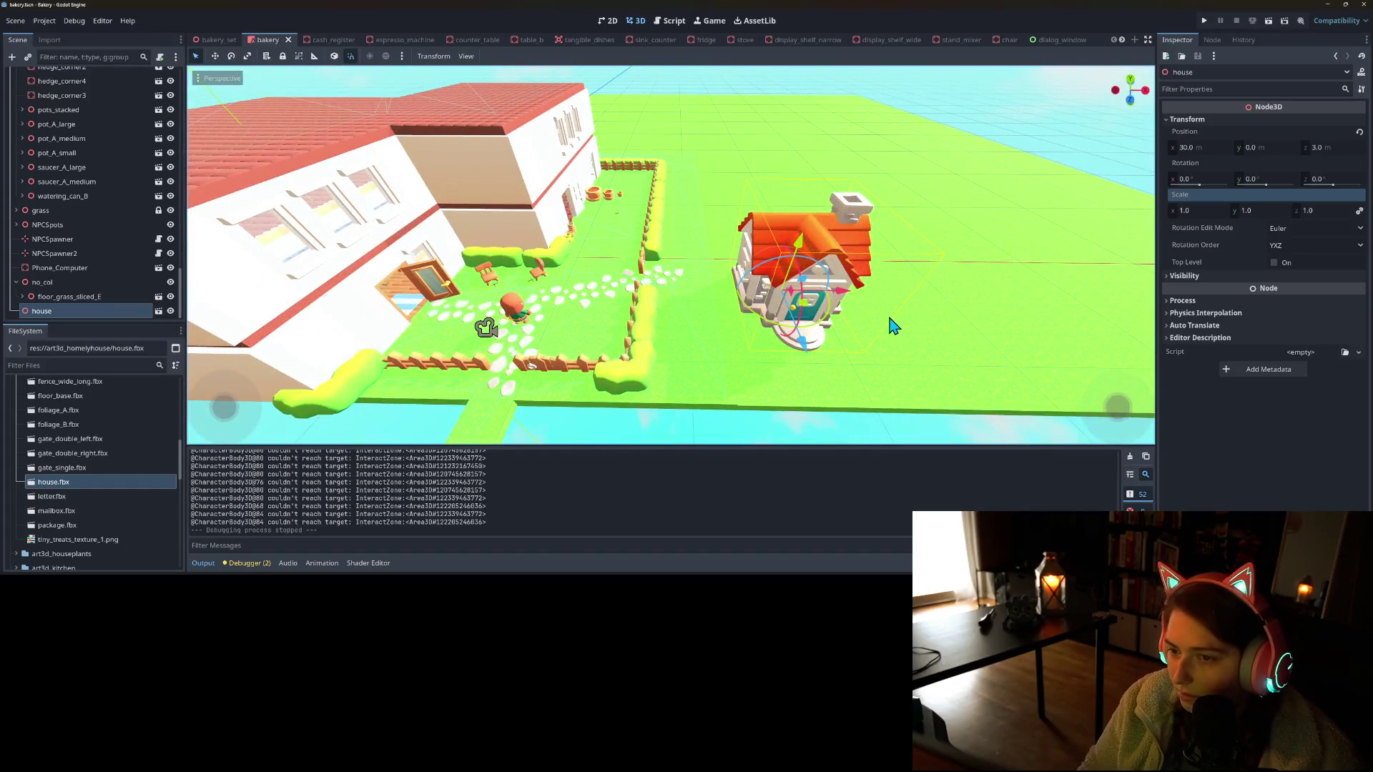
key("Delete")
mouse_move(770, 398)
left_mouse_down()
mouse_move(786, 408)
mouse_move(695, 410)
mouse_move(758, 386)
mouse_move(723, 404)
left_mouse_up()
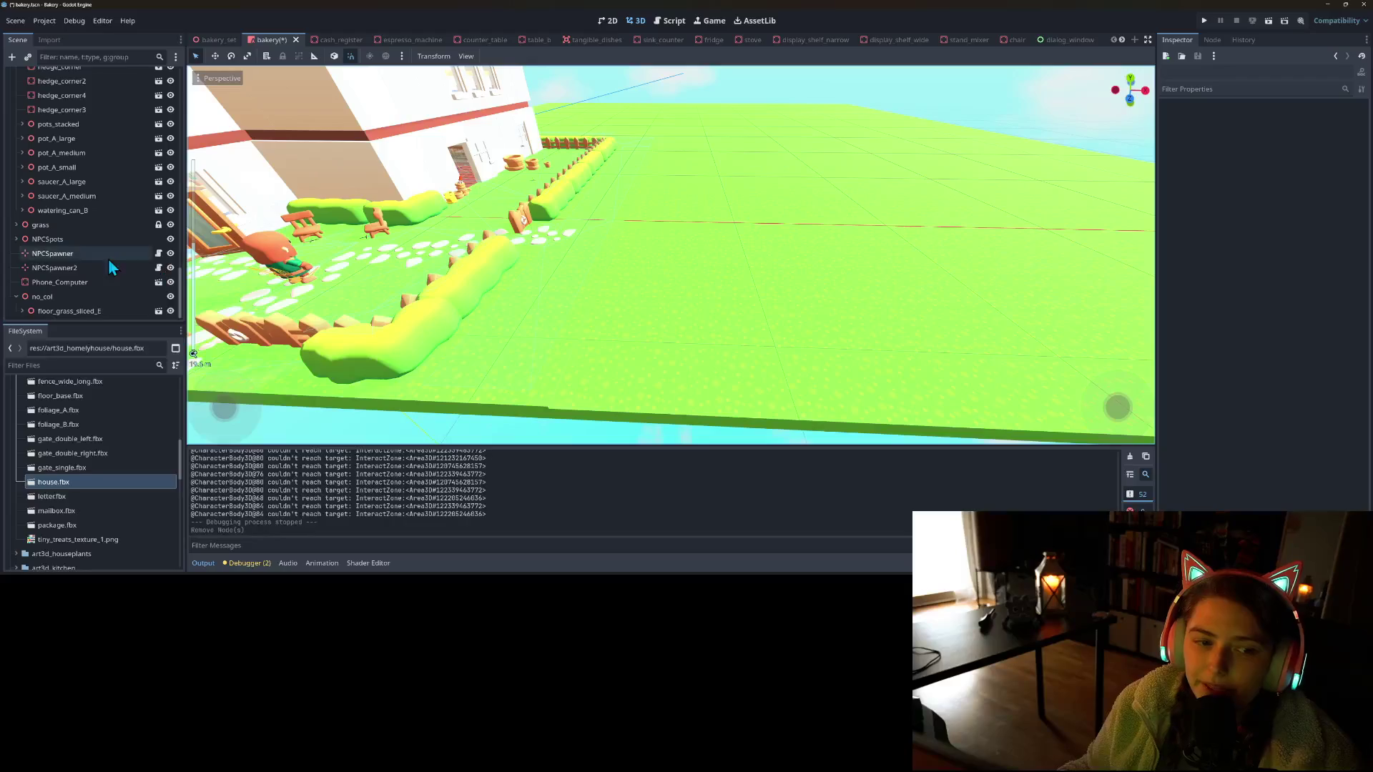
right_click(85, 299)
Instantiate fence_open_long.fbx under no_col, found by searching 'fe'
left_click(141, 299)
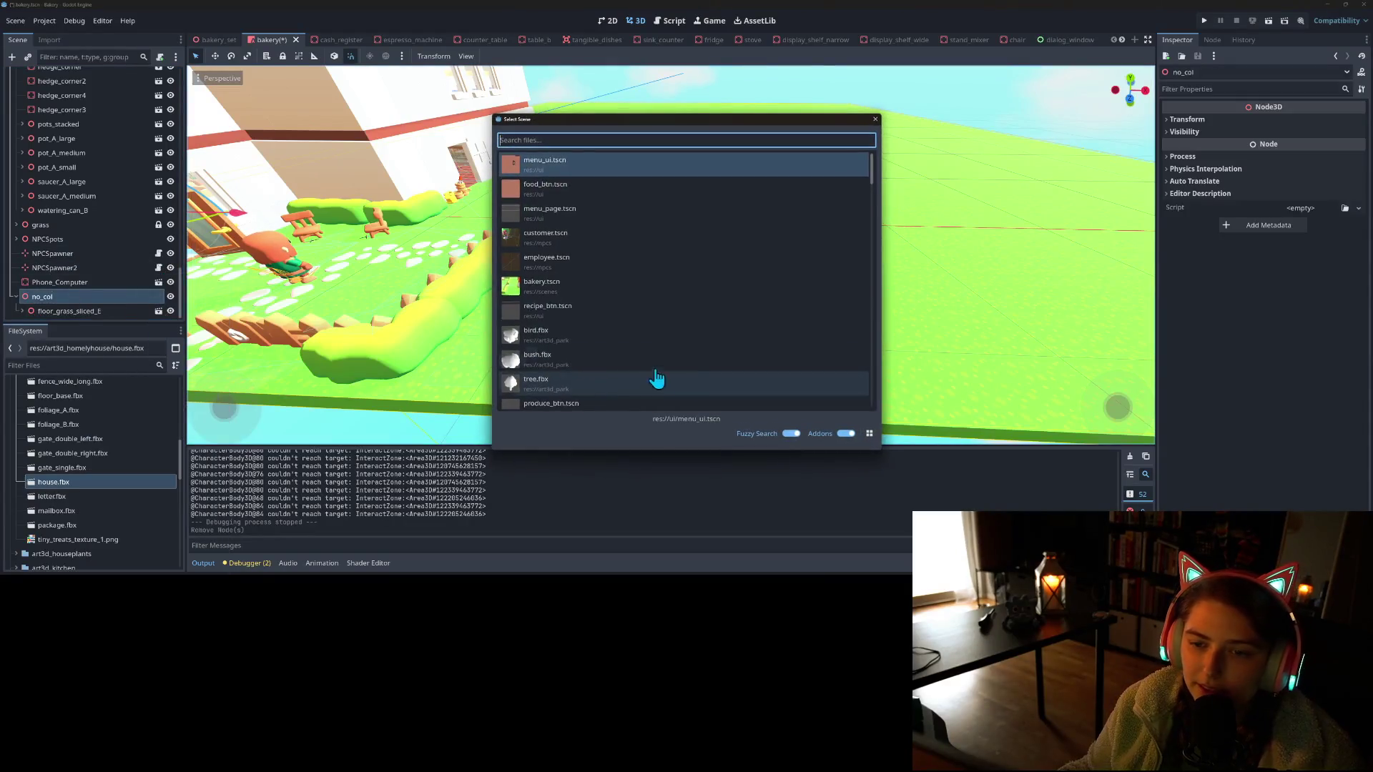
type("hend")
key("BackSpace")
key("BackSpace")
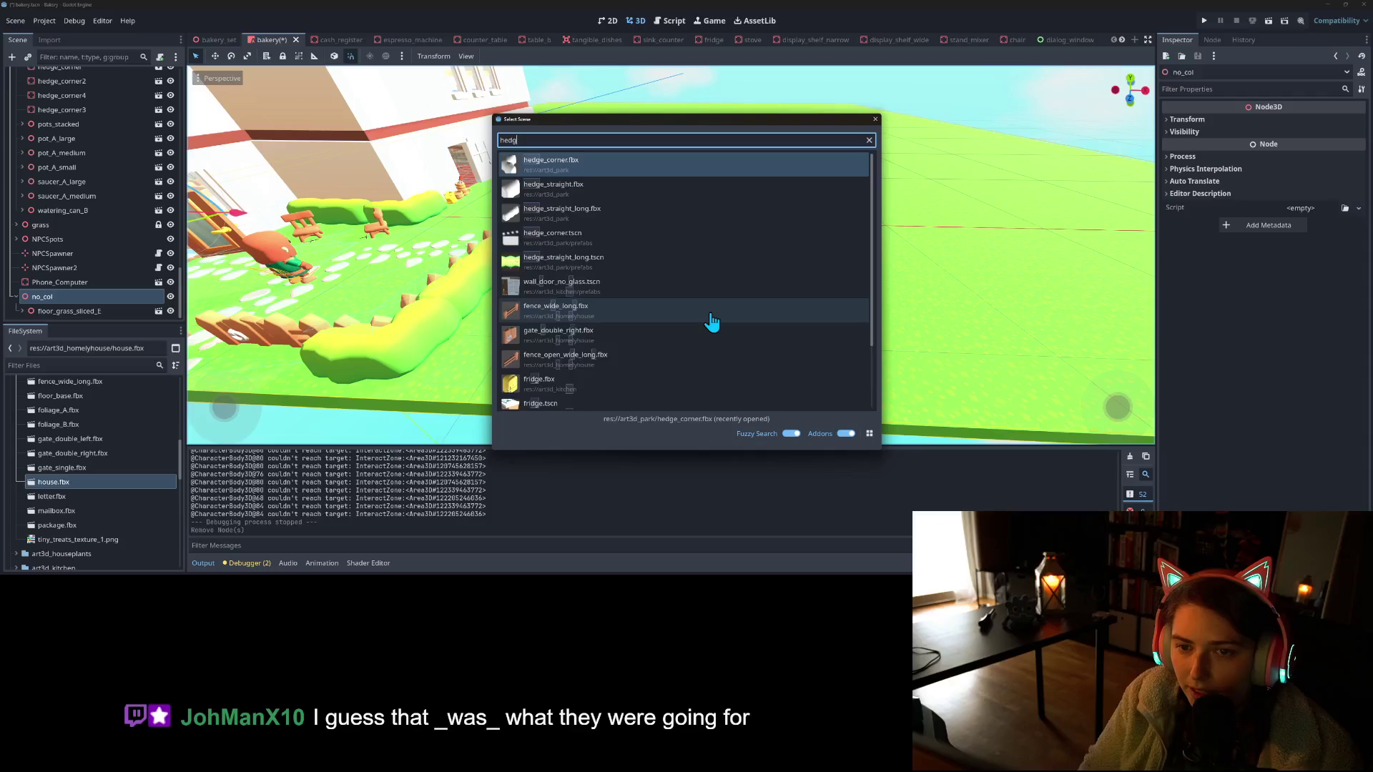
type("dge")
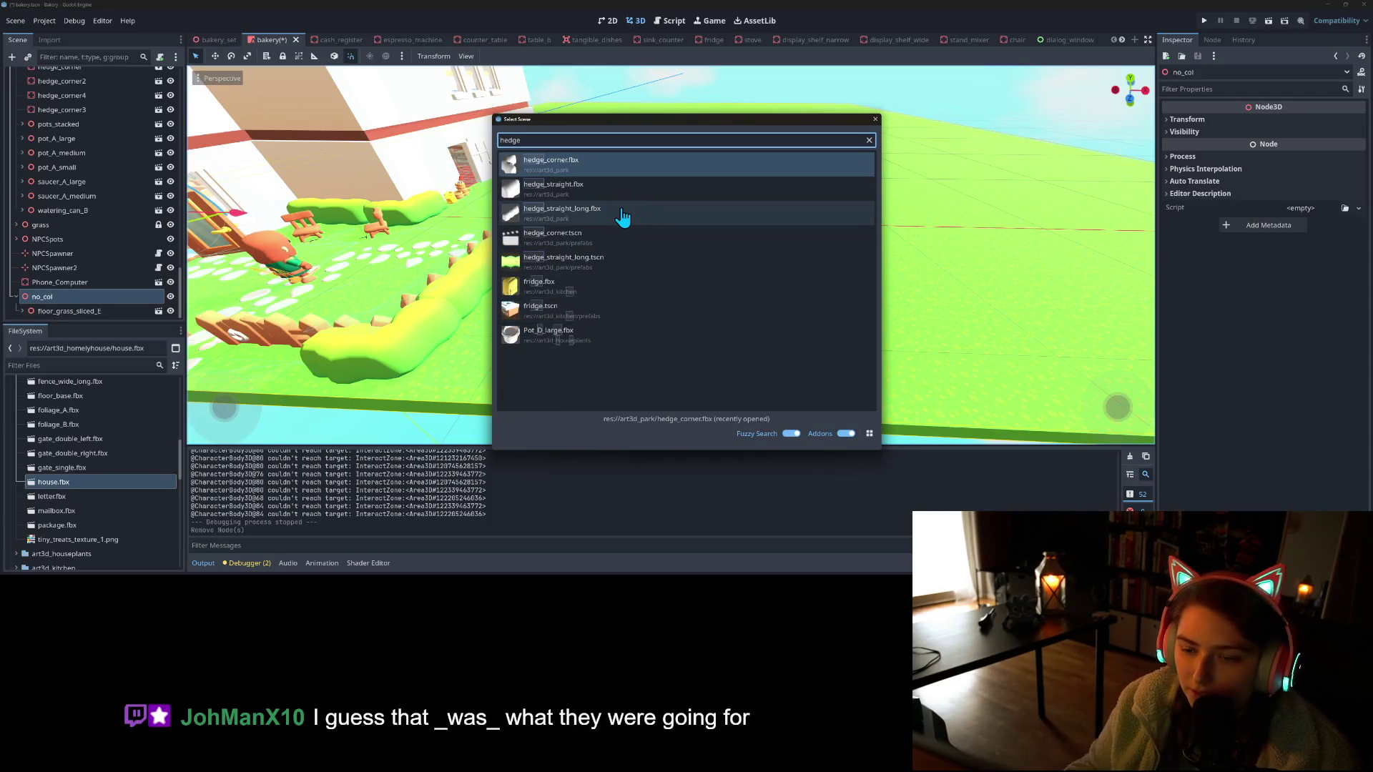
key("BackSpace")
key("BackSpace")
key("BackSpace")
type("fen")
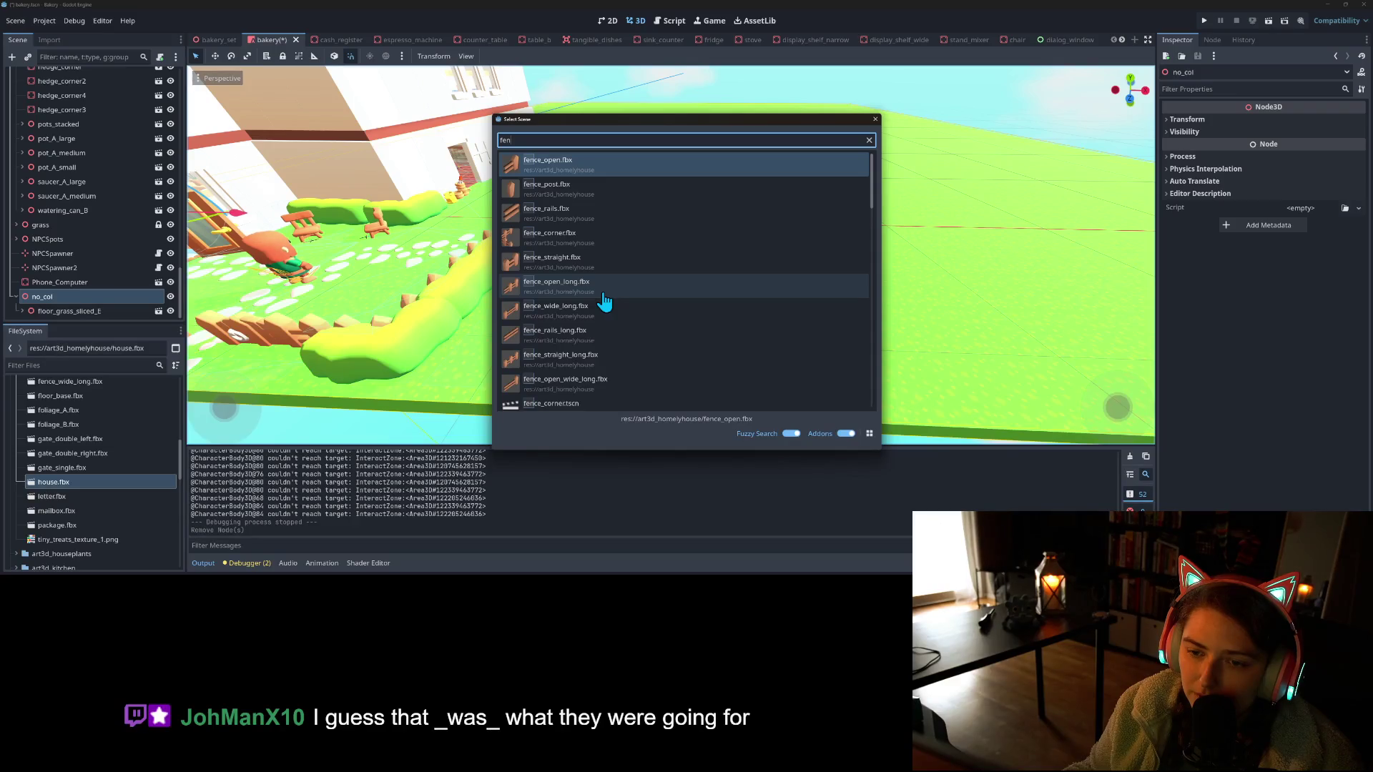
double_click(604, 300)
scroll(680, 349, "down", 6)
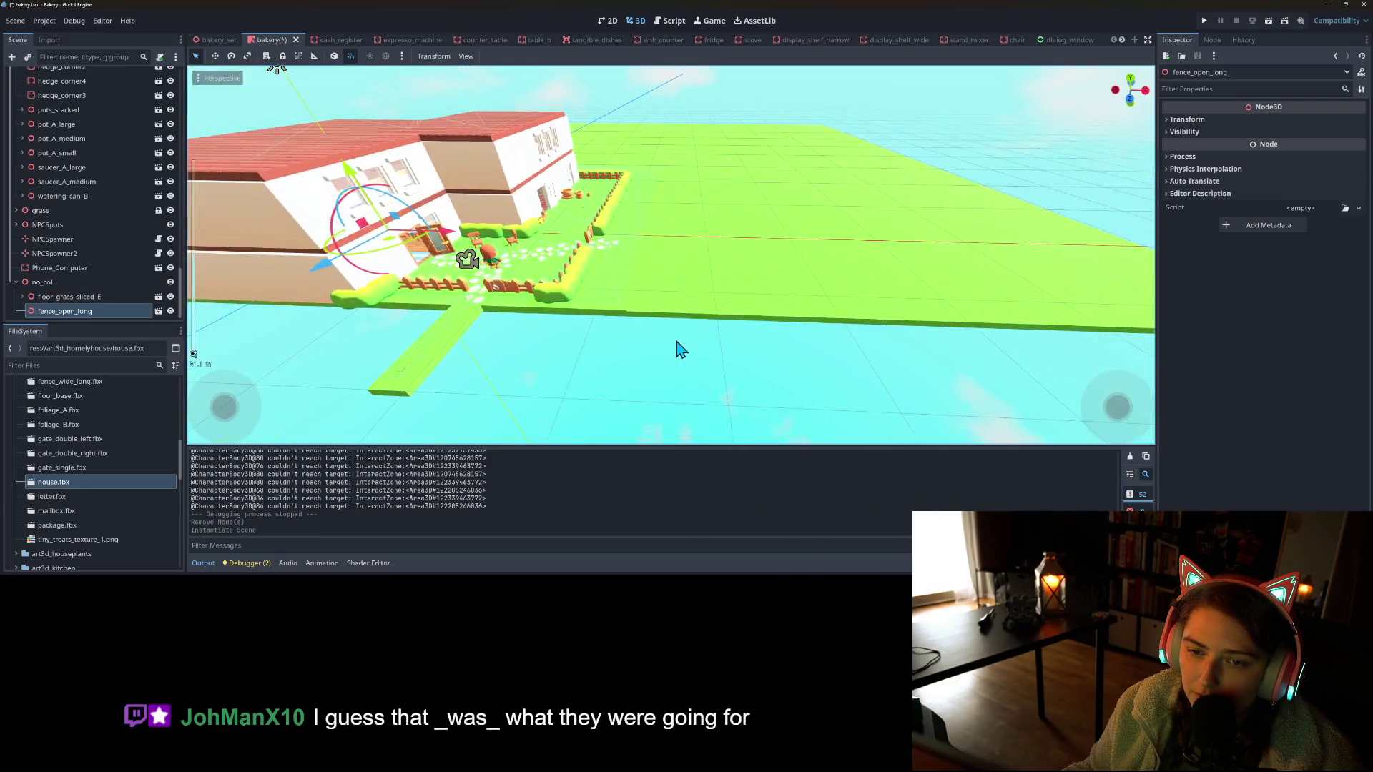
Move the fence piece onto the open grass and rotate it 135 degrees
mouse_move(429, 258)
left_mouse_down()
mouse_move(529, 250)
mouse_move(743, 298)
mouse_move(727, 297)
left_mouse_up()
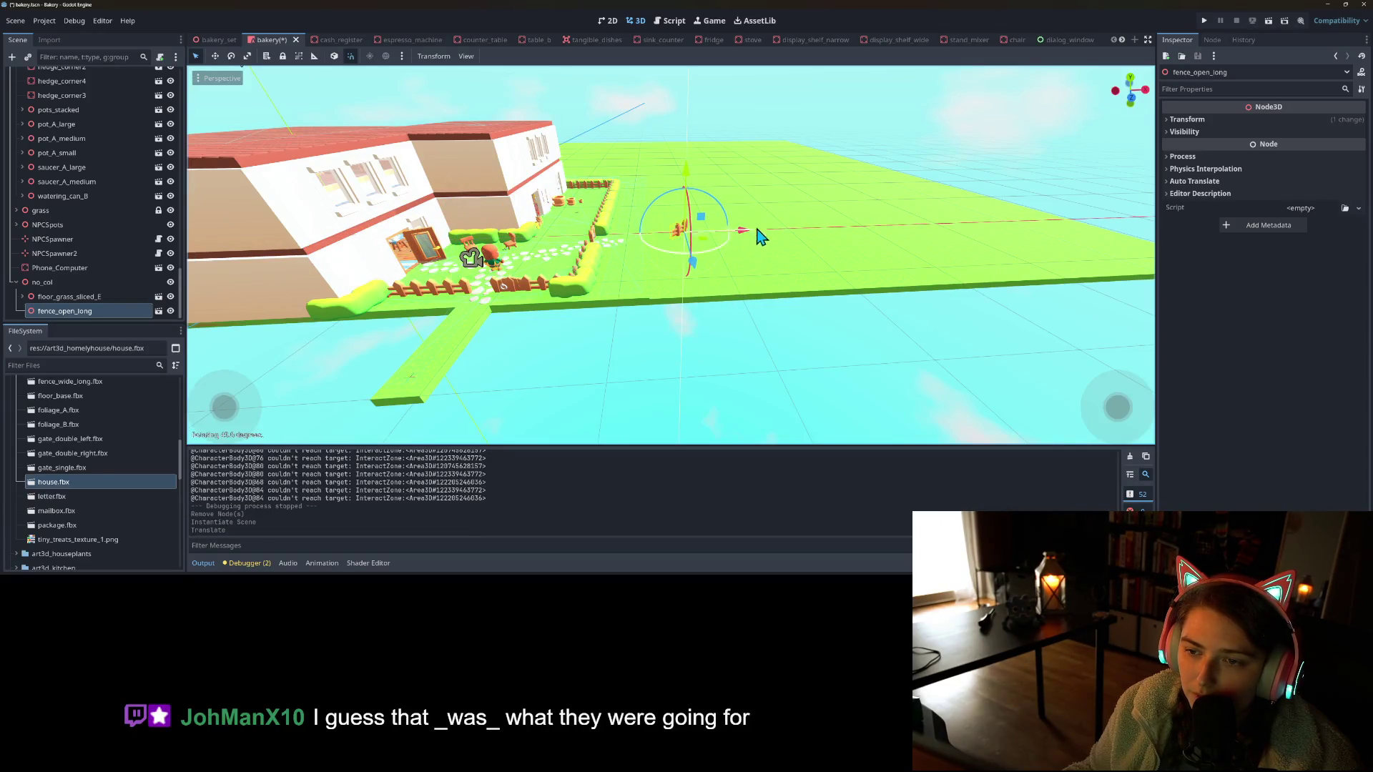
left_click_drag(726, 181, 726, 181)
scroll(730, 208, "up", 5)
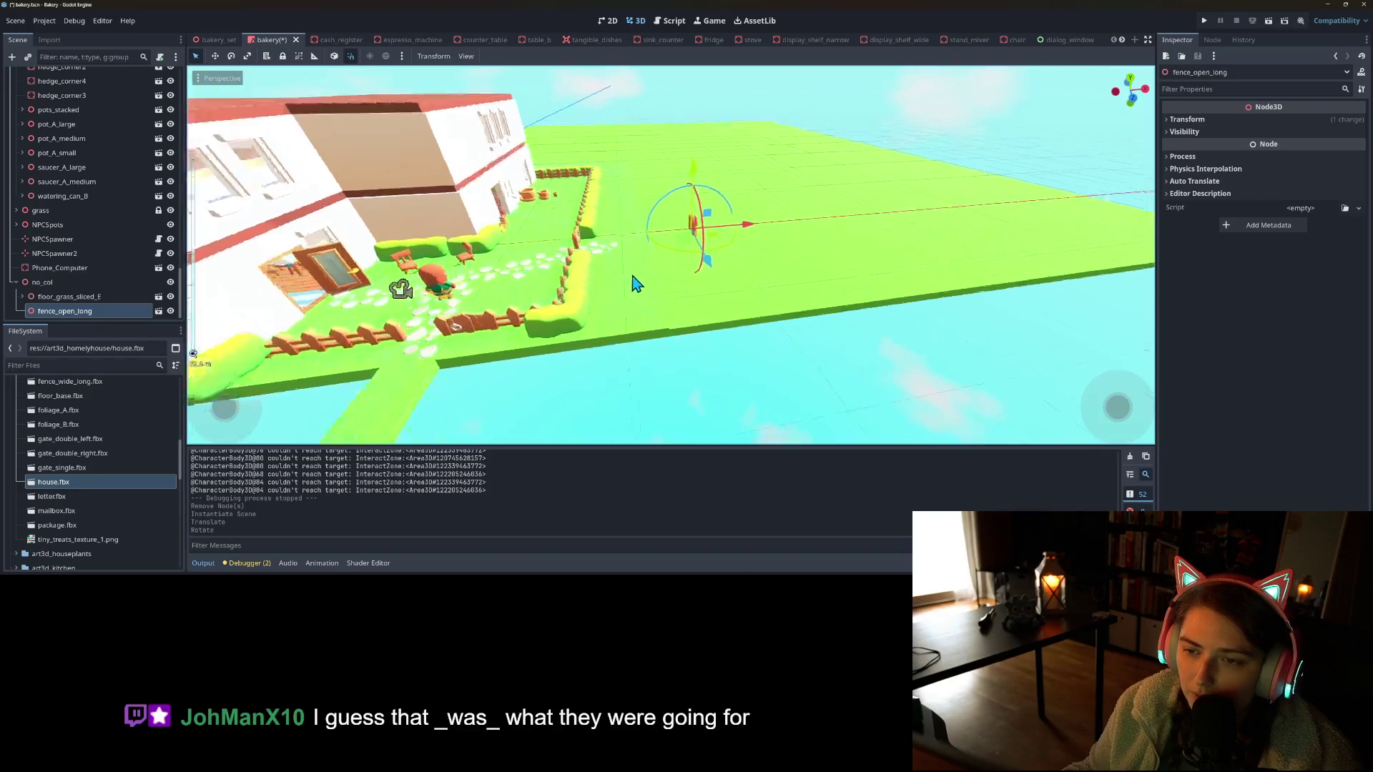
left_click_drag(729, 233, 708, 300)
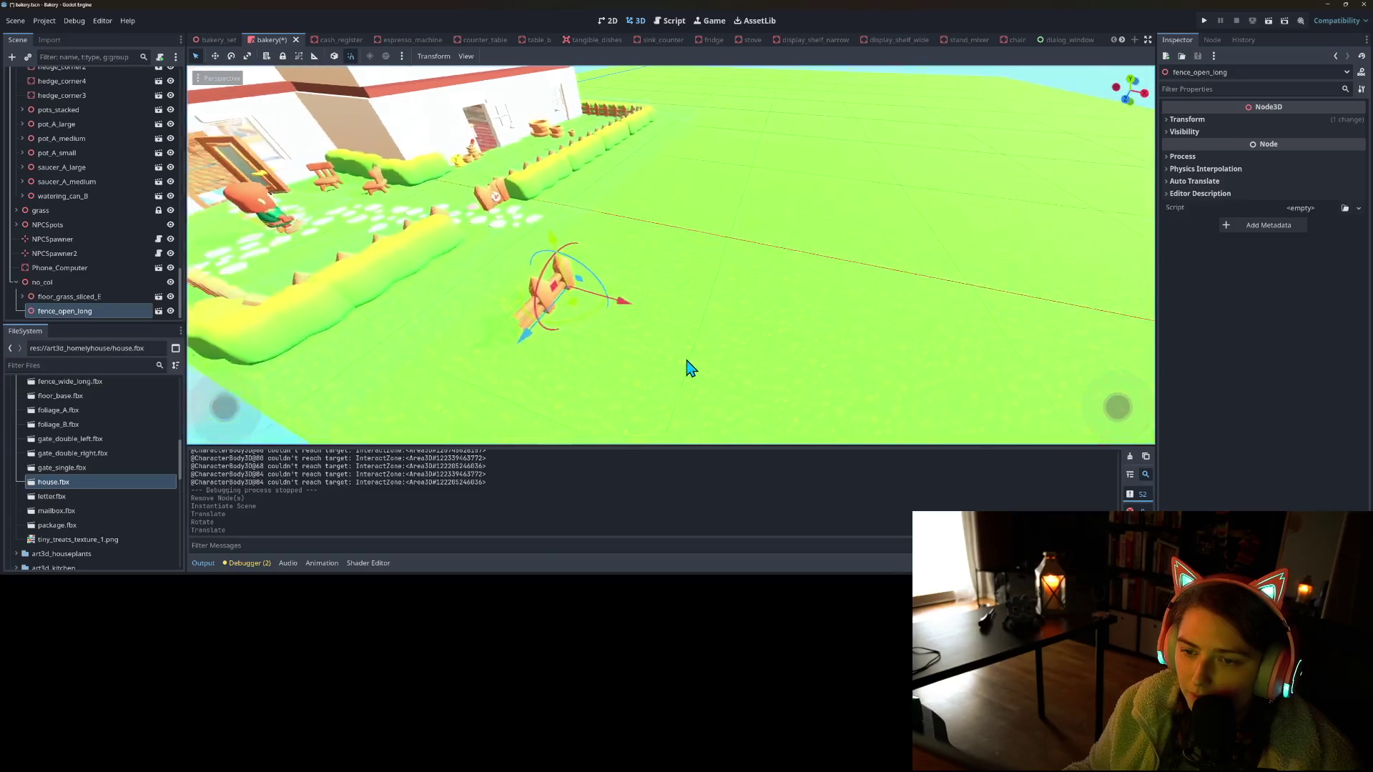
left_click_drag(689, 218, 653, 247)
left_click_drag(698, 306, 737, 401)
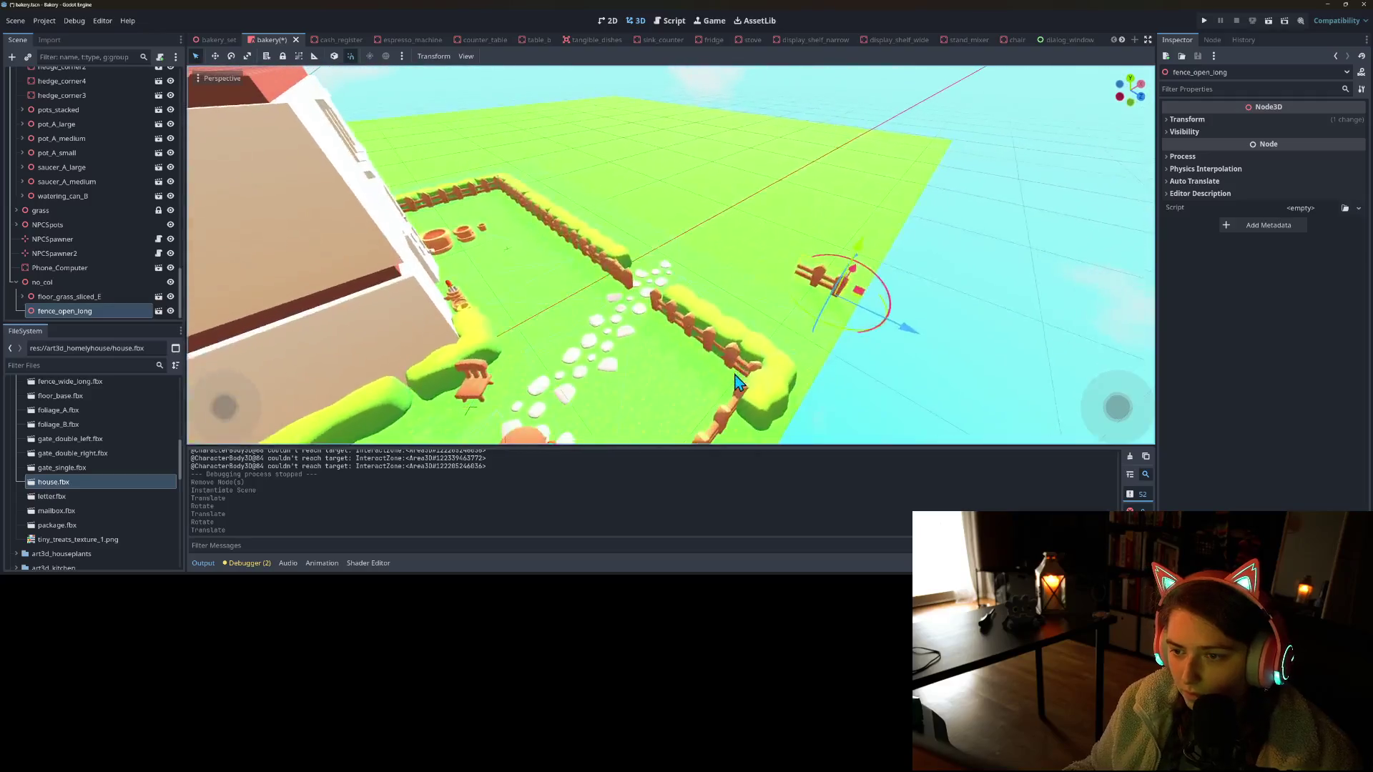
Duplicate the fence section repeatedly, sliding each copy along to form fence_open_long2–6 in a row
key("ctrl+d")
mouse_move(897, 339)
left_mouse_down()
mouse_move(741, 269)
mouse_move(752, 275)
mouse_move(735, 352)
mouse_move(622, 362)
mouse_move(522, 343)
mouse_move(686, 359)
mouse_move(717, 383)
mouse_move(691, 394)
left_mouse_up()
key("ctrl+d")
key("ctrl+d")
key("ctrl+d")
key("ctrl+d")
left_click_drag(637, 293, 659, 283)
mouse_move(662, 361)
left_mouse_down()
mouse_move(744, 368)
mouse_move(812, 346)
mouse_move(865, 358)
left_mouse_up()
mouse_move(718, 358)
left_mouse_down()
mouse_move(570, 376)
mouse_move(613, 322)
mouse_move(579, 343)
mouse_move(646, 294)
left_mouse_up()
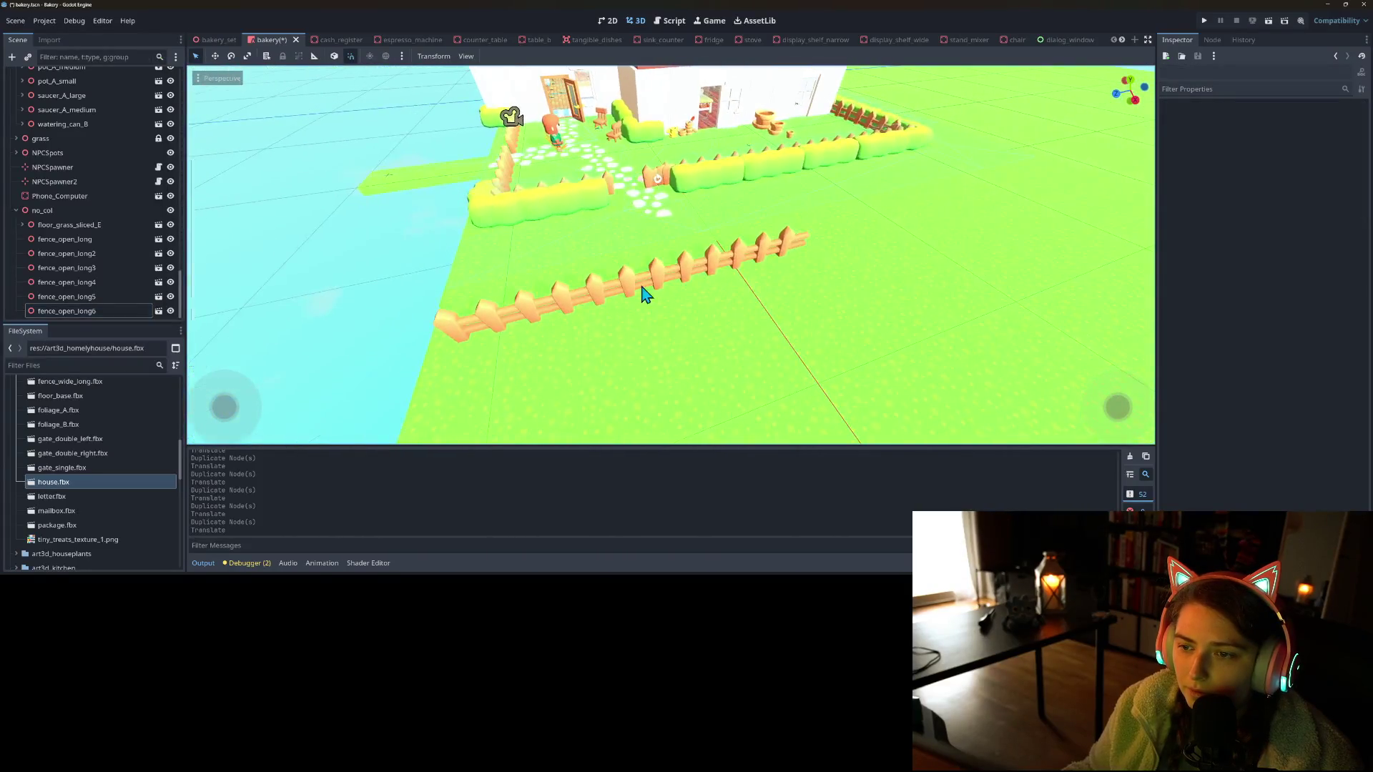
left_click(779, 256)
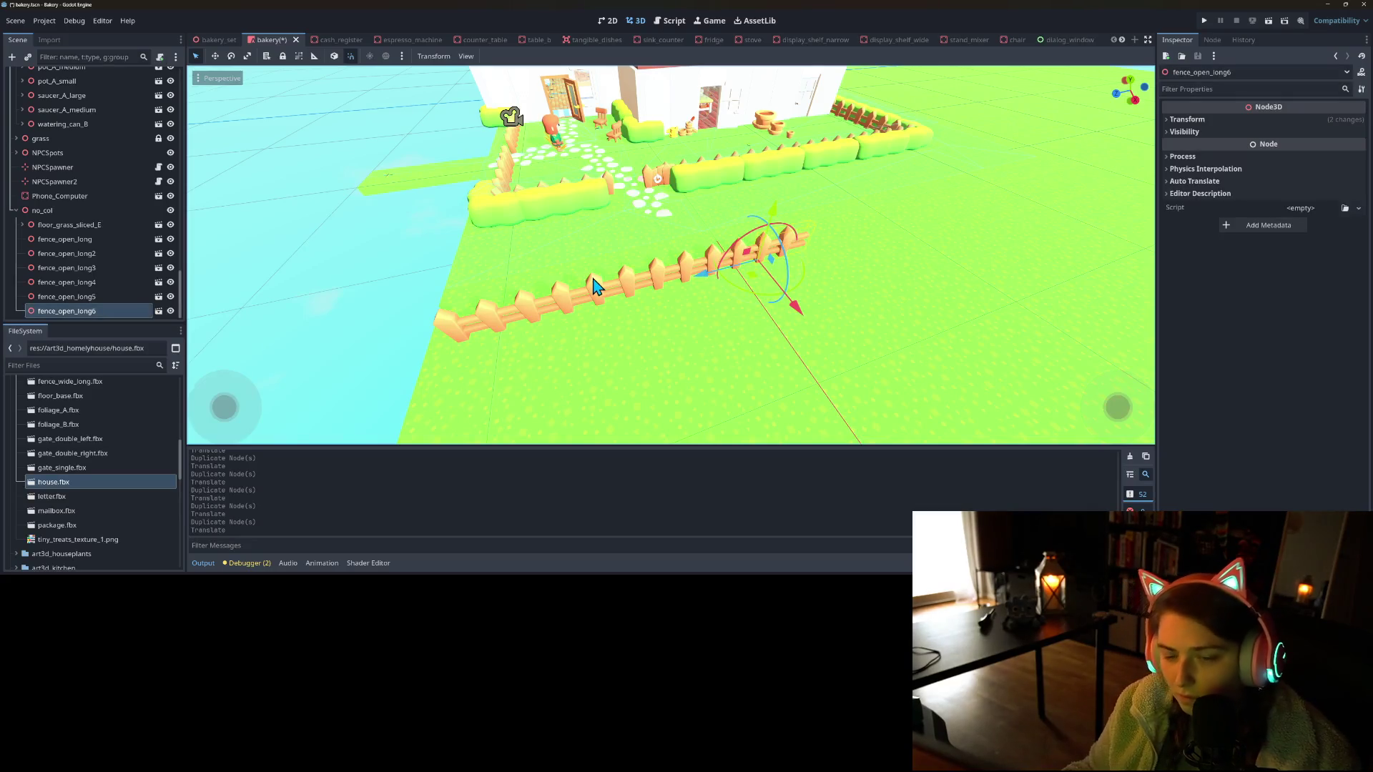
left_click(85, 212)
right_click(86, 212)
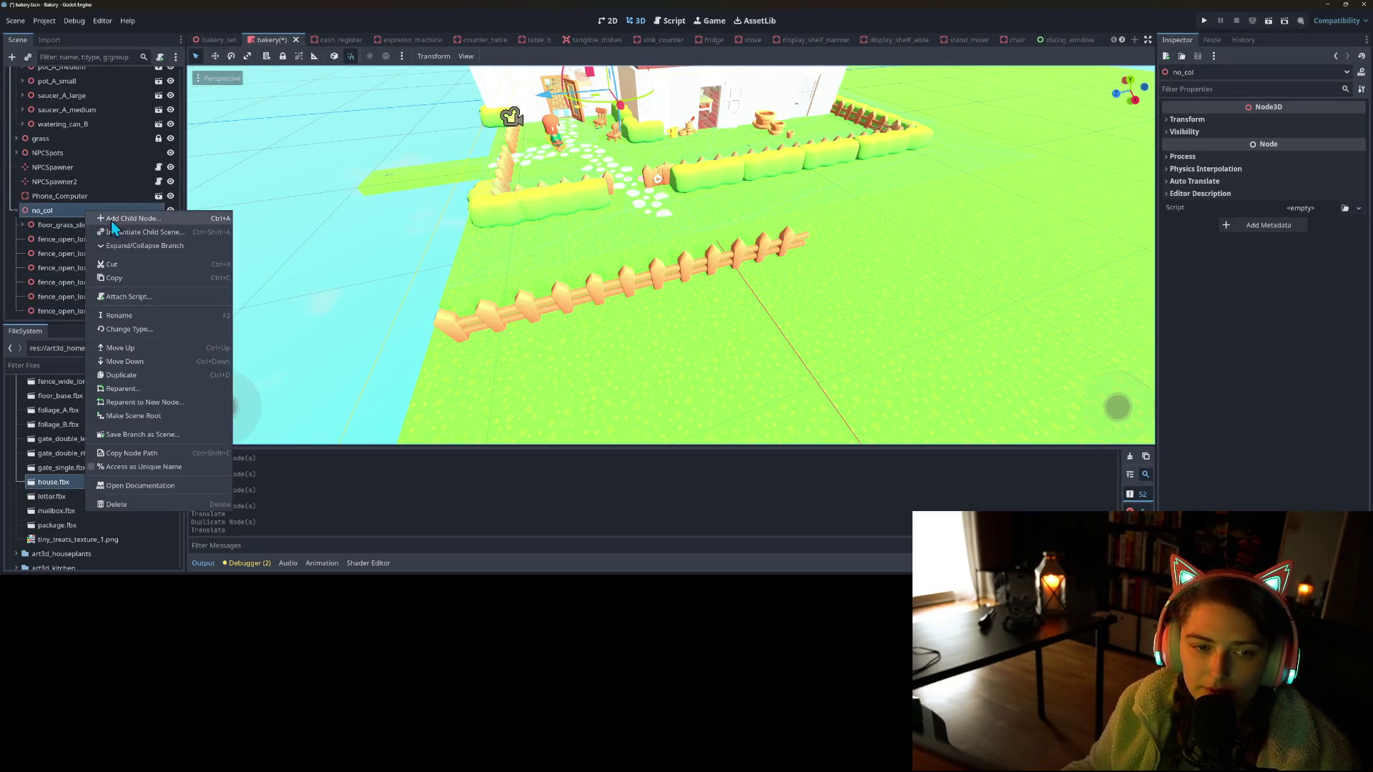
Instantiate fence_corner under no_col and place it at the end of the front fence
left_click(130, 239)
type("corner")
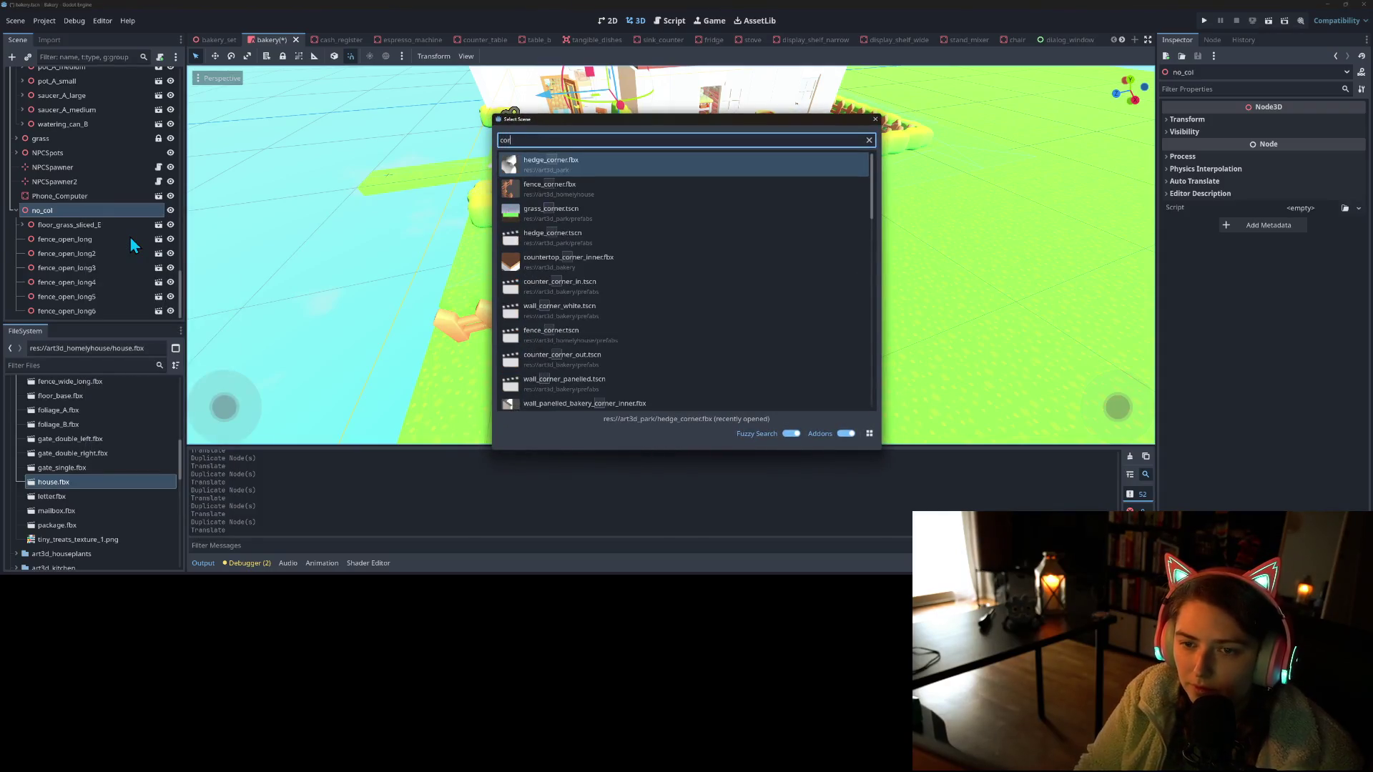
double_click(565, 192)
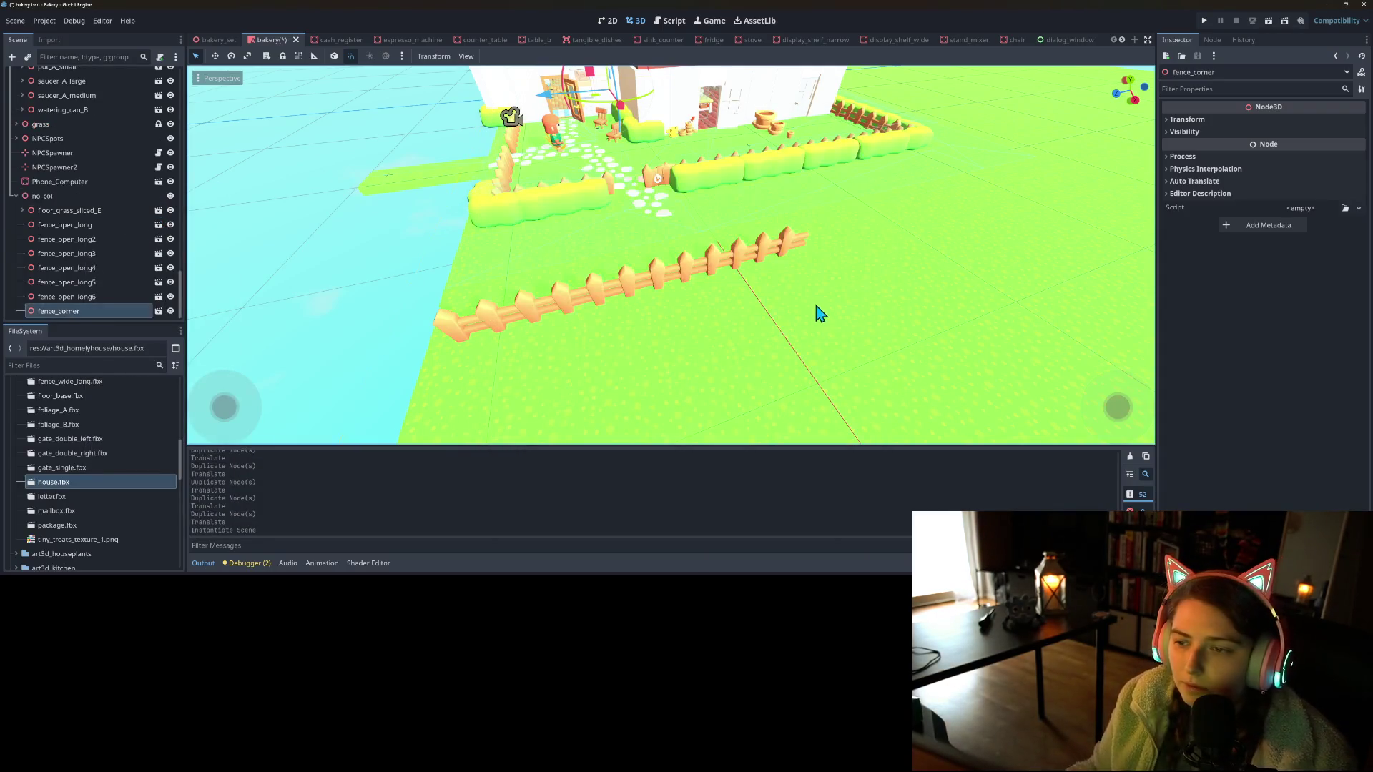
scroll(468, 293, "down", 2)
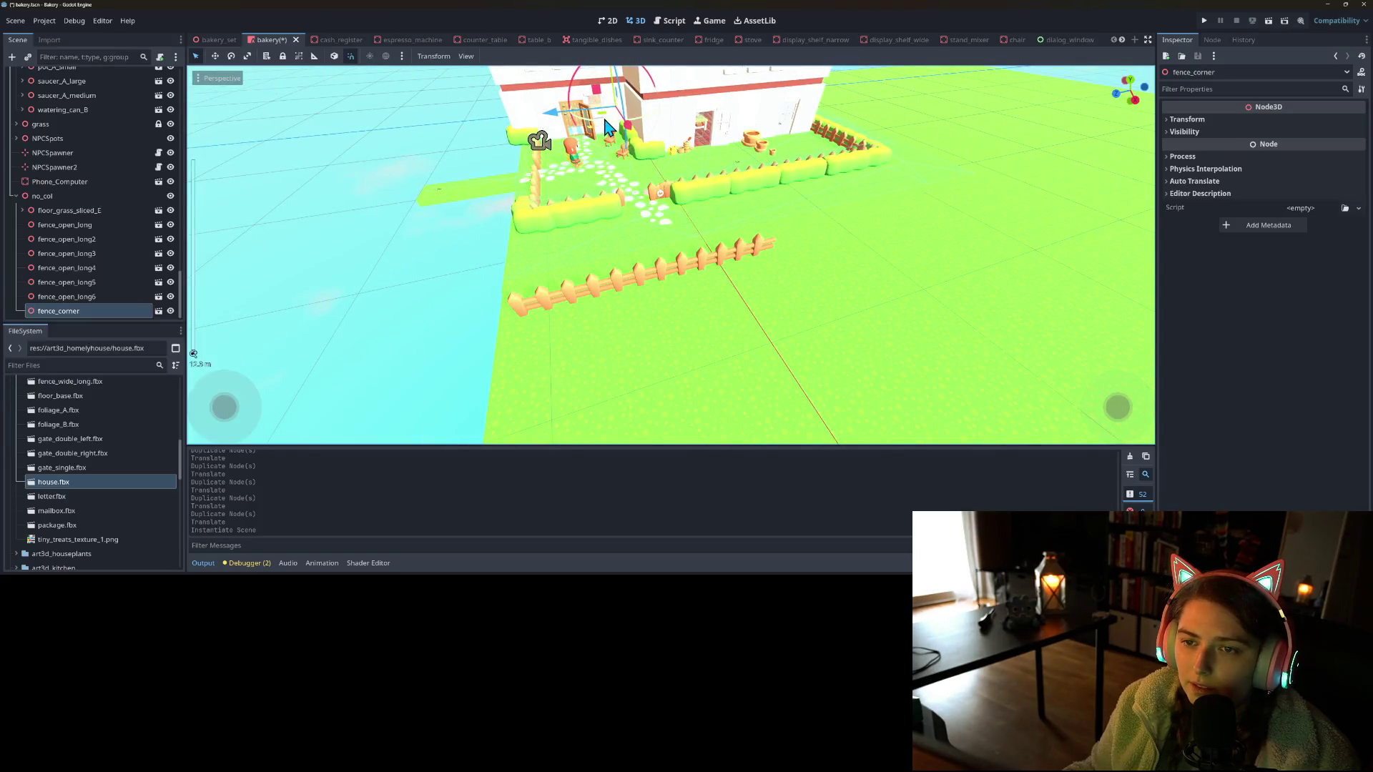
left_click_drag(606, 128, 815, 291)
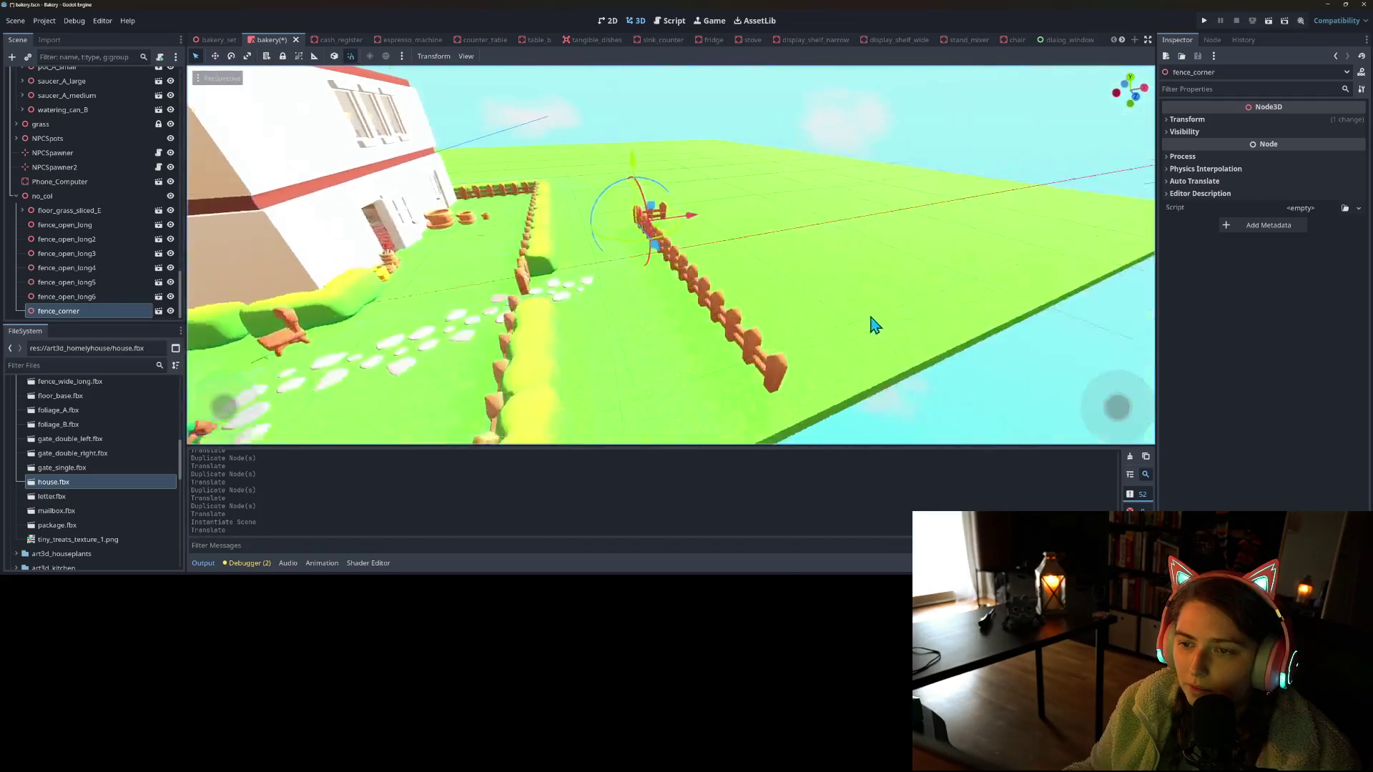
Duplicate the end fence section and rotate the copy to turn the corner
left_click(771, 362)
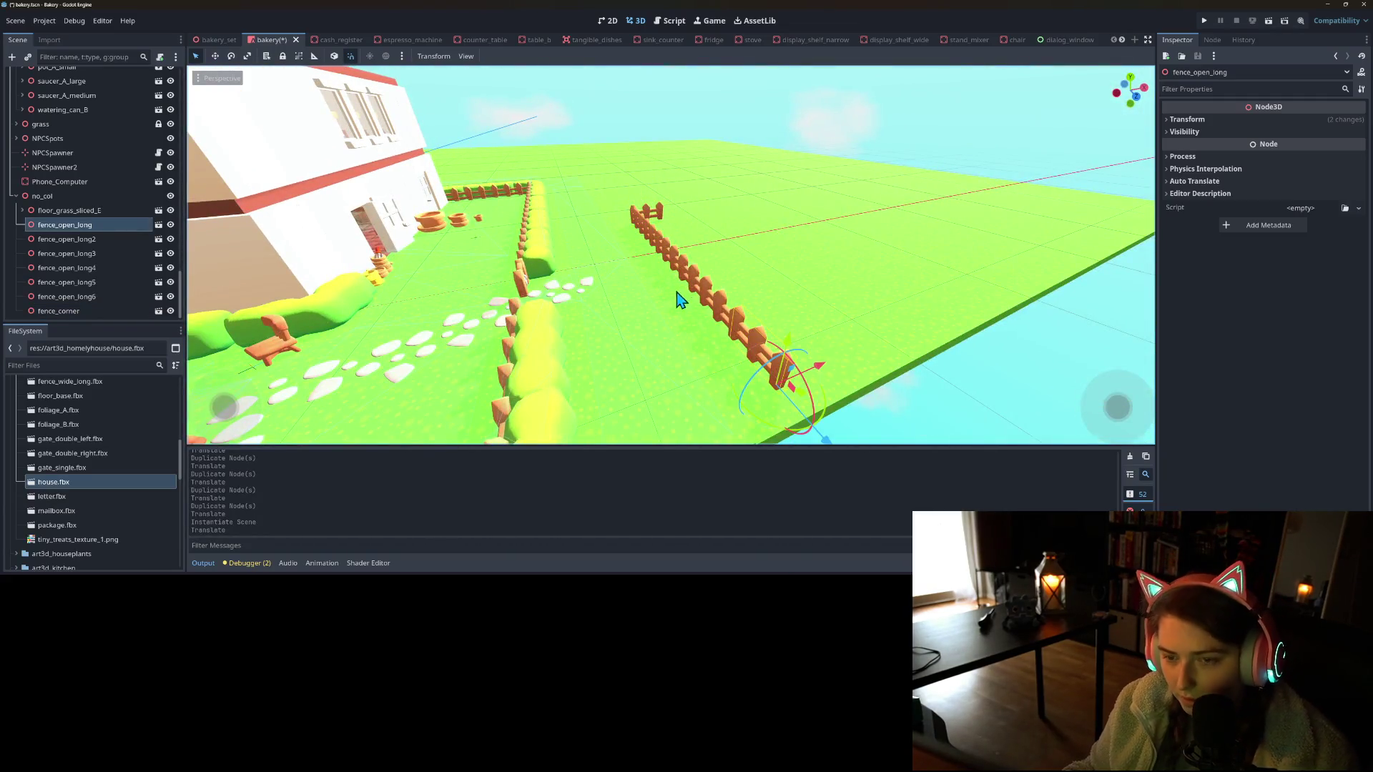
scroll(607, 236, "up", 2)
left_click(94, 296)
mouse_move(719, 334)
left_mouse_down()
mouse_move(598, 361)
mouse_move(601, 349)
left_mouse_up()
key("ctrl+d")
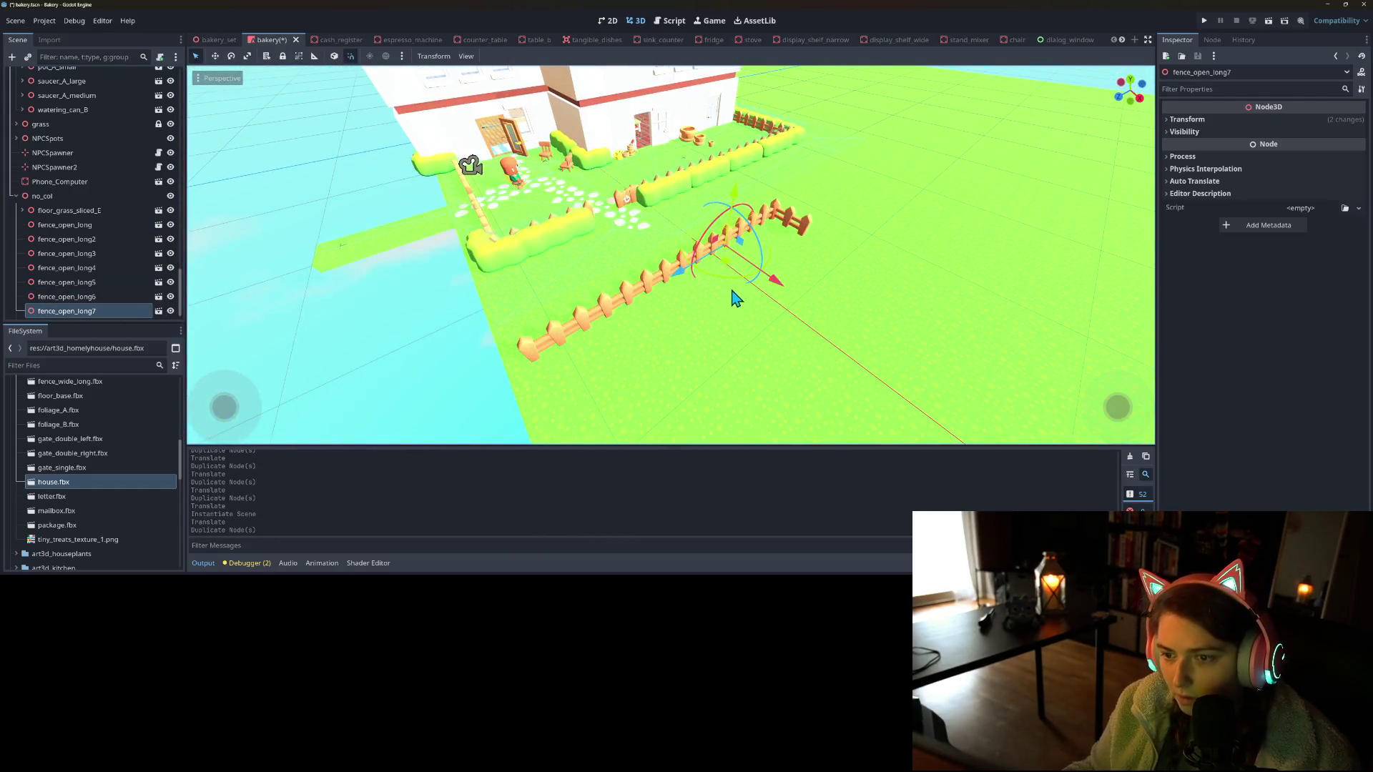
left_click(758, 284)
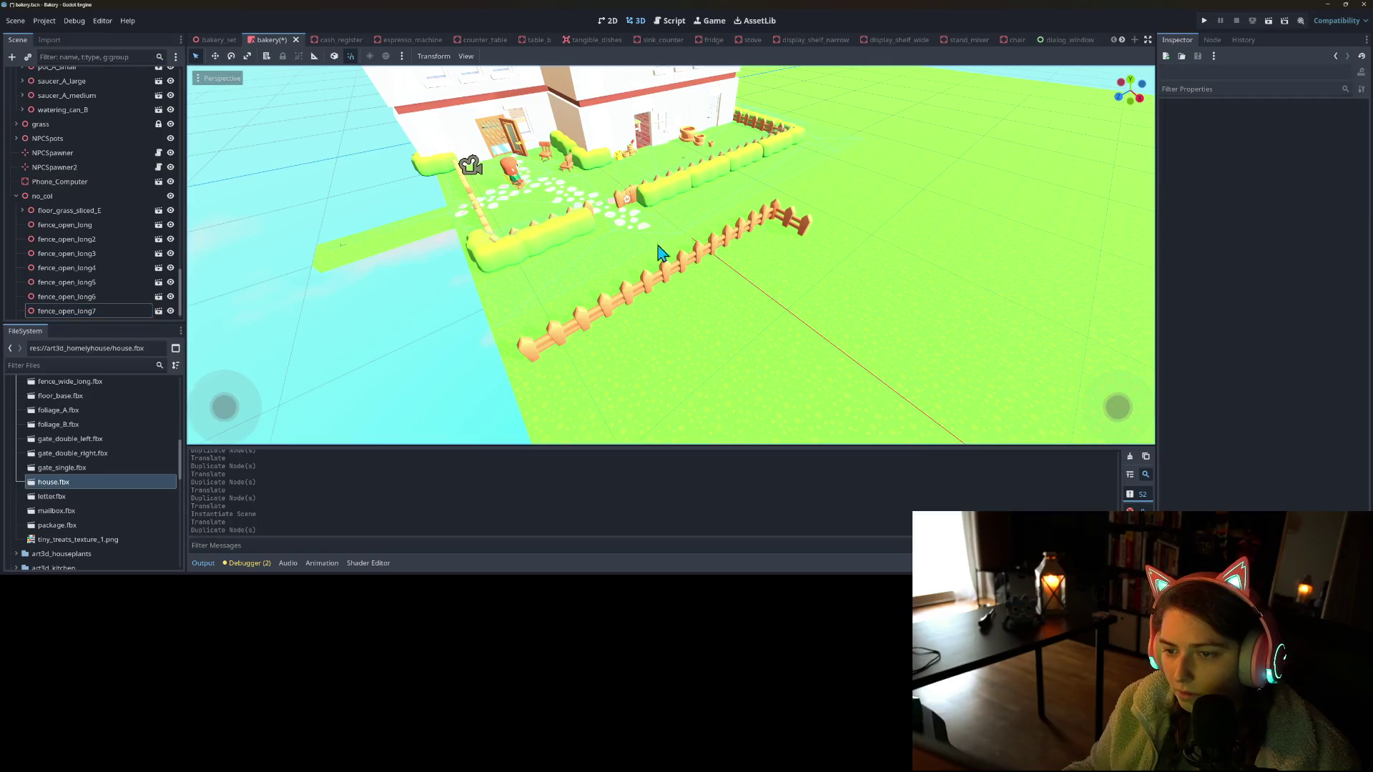
left_click(95, 311)
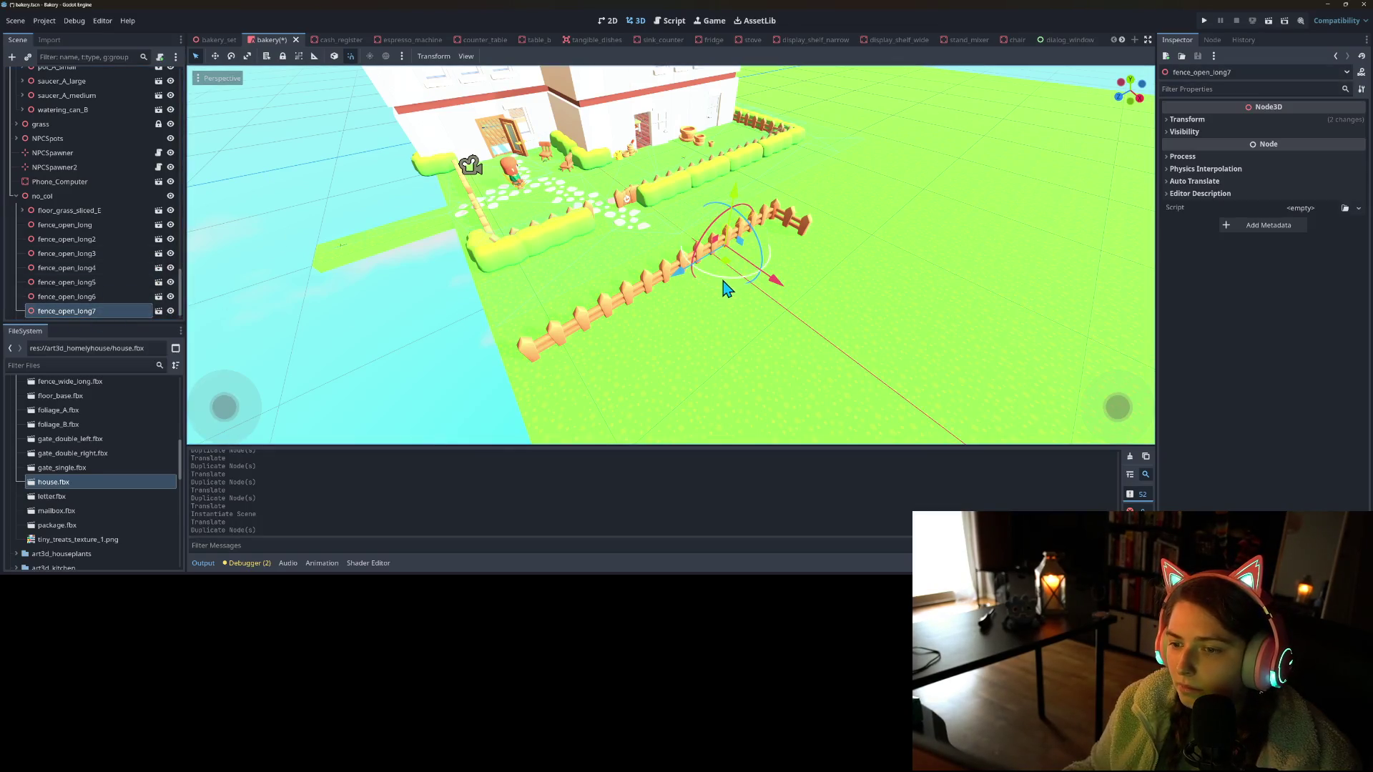
mouse_move(785, 285)
left_mouse_down()
mouse_move(779, 266)
mouse_move(855, 281)
mouse_move(958, 350)
left_mouse_up()
Duplicate it again and nudge fence_open_long9 into line along the second side
key("ctrl+d")
key("ctrl+d")
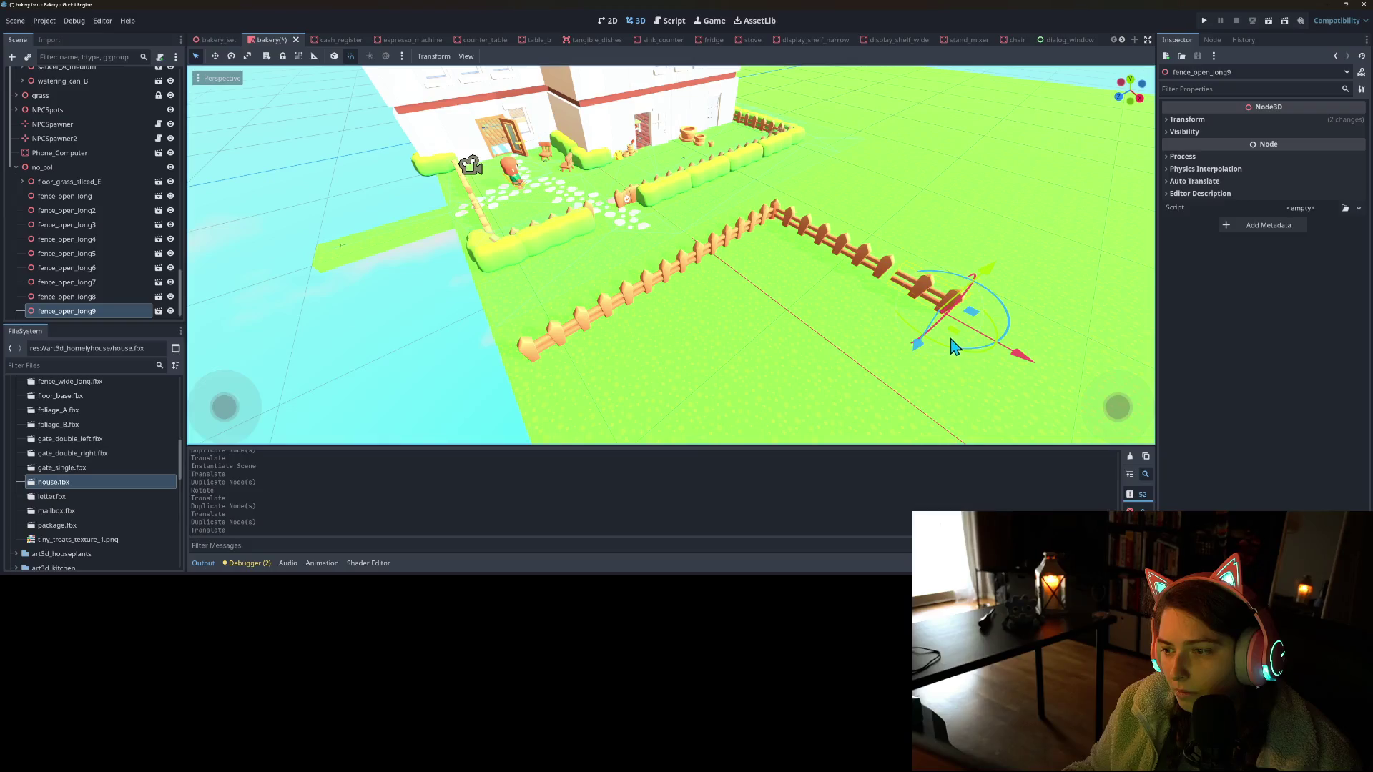
left_click(956, 348)
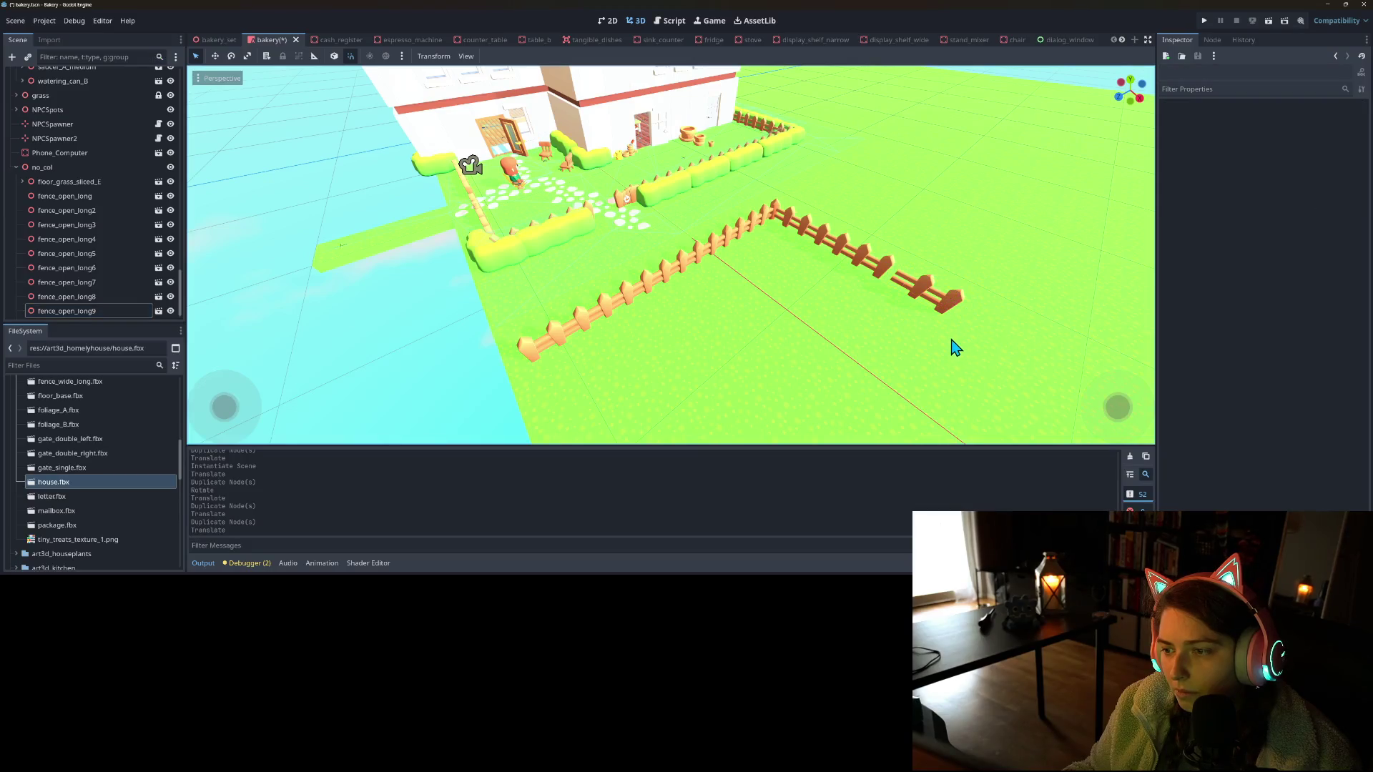
left_click(118, 310)
left_click_drag(1019, 369, 1014, 364)
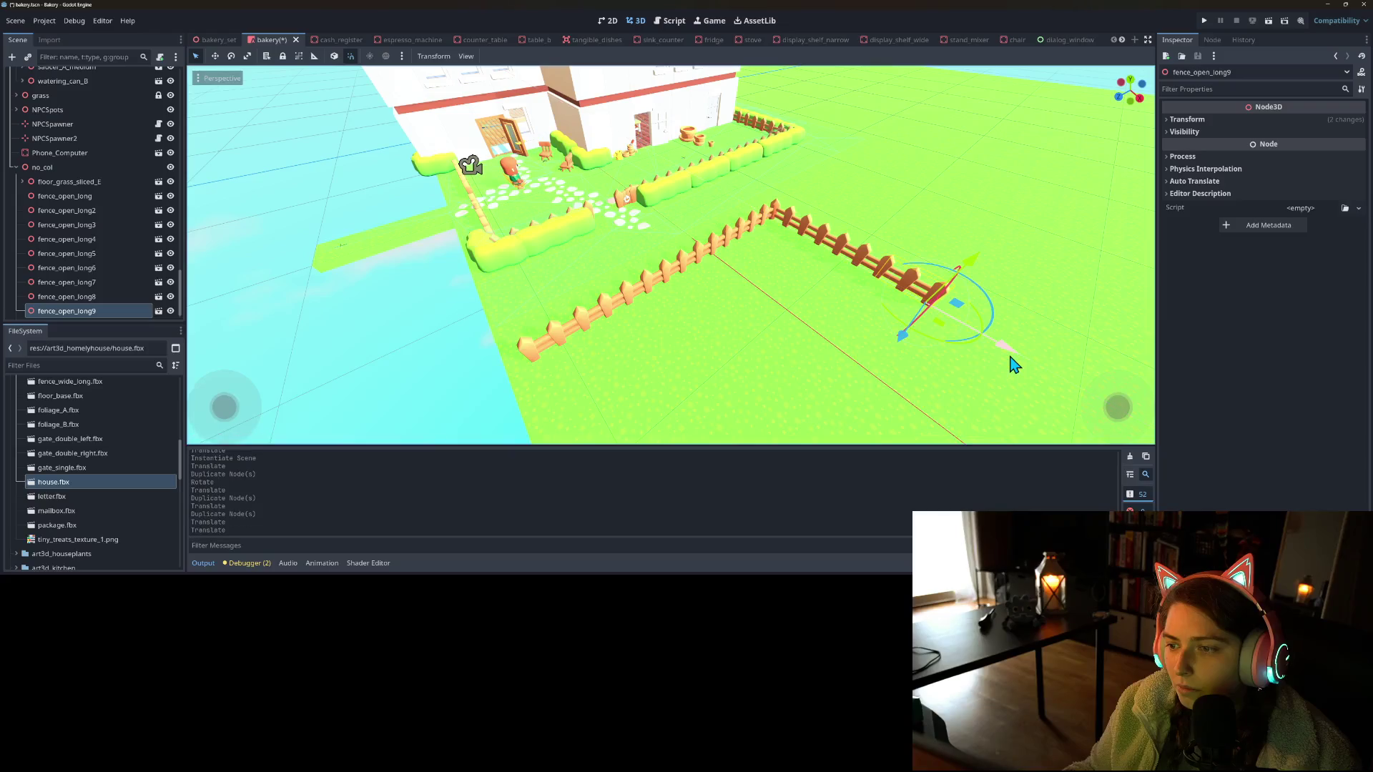
mouse_move(638, 350)
left_mouse_down()
mouse_move(608, 325)
mouse_move(736, 310)
left_mouse_up()
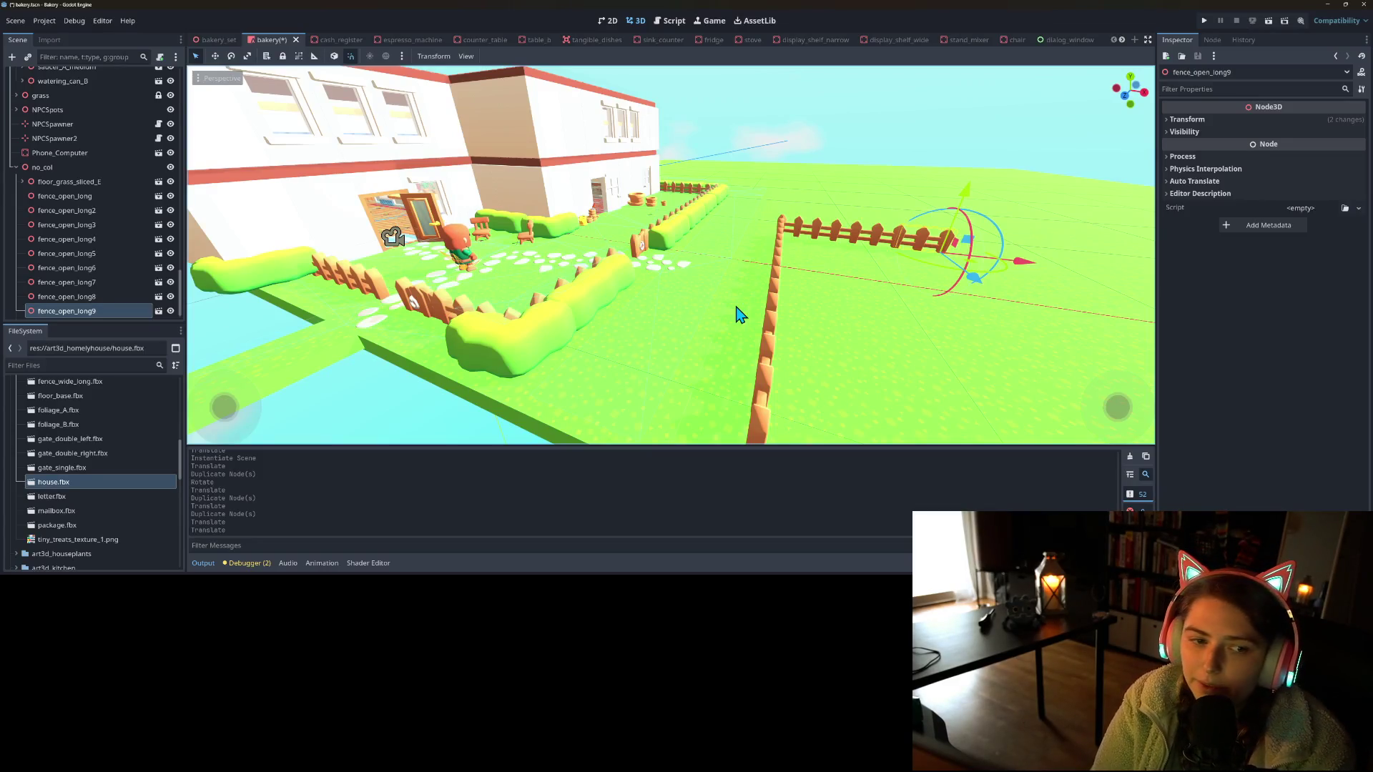
Instantiate the long straight hedge scene under no_col, found by searching 'hed'
right_click(97, 170)
left_click(149, 174)
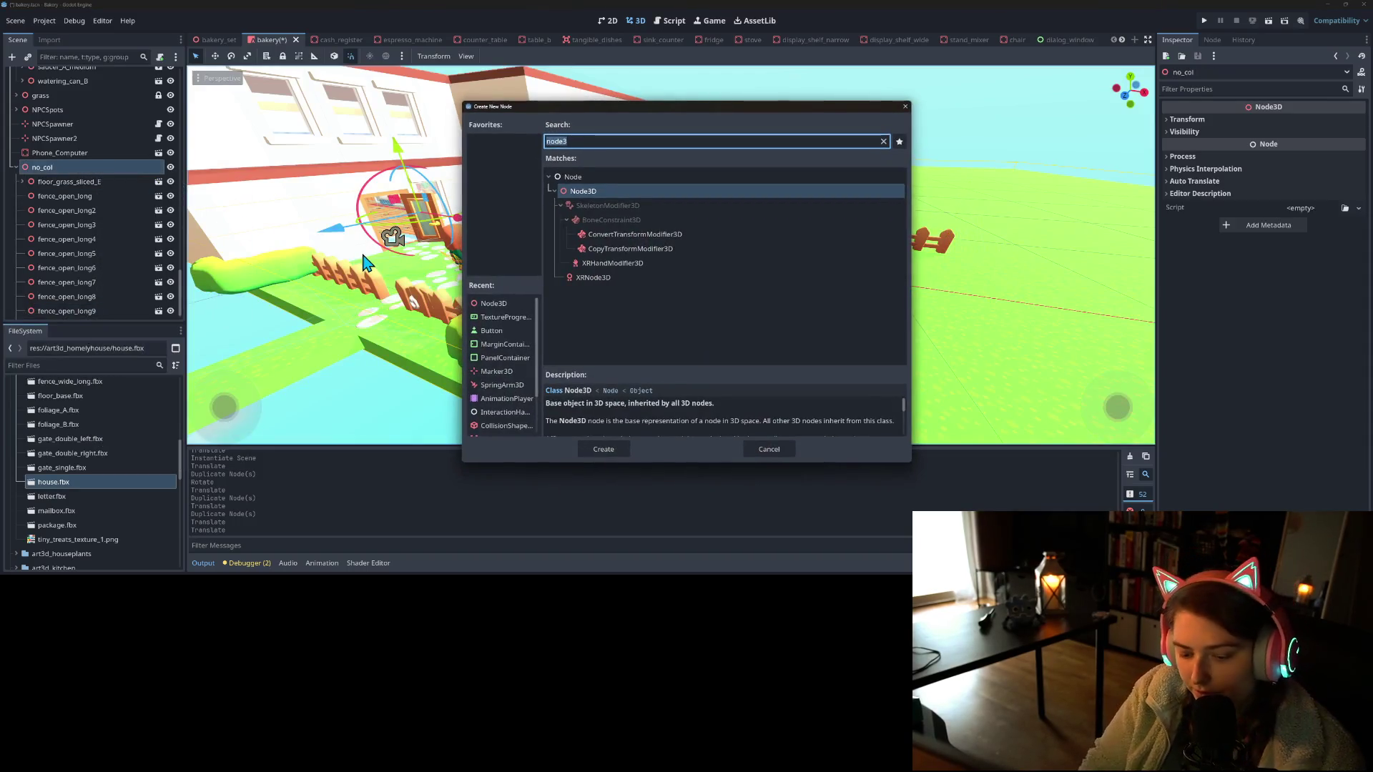
left_click(771, 450)
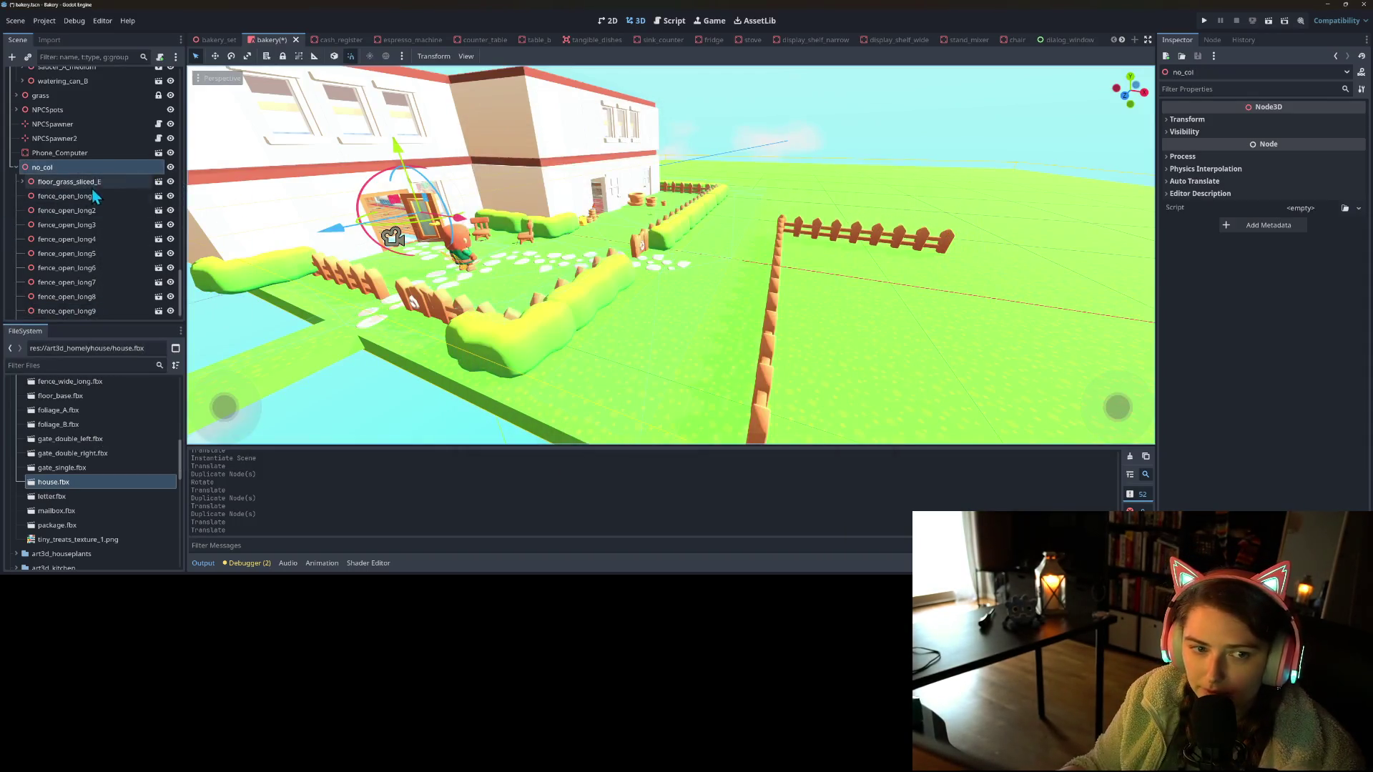
right_click(105, 173)
left_click(150, 196)
type("h")
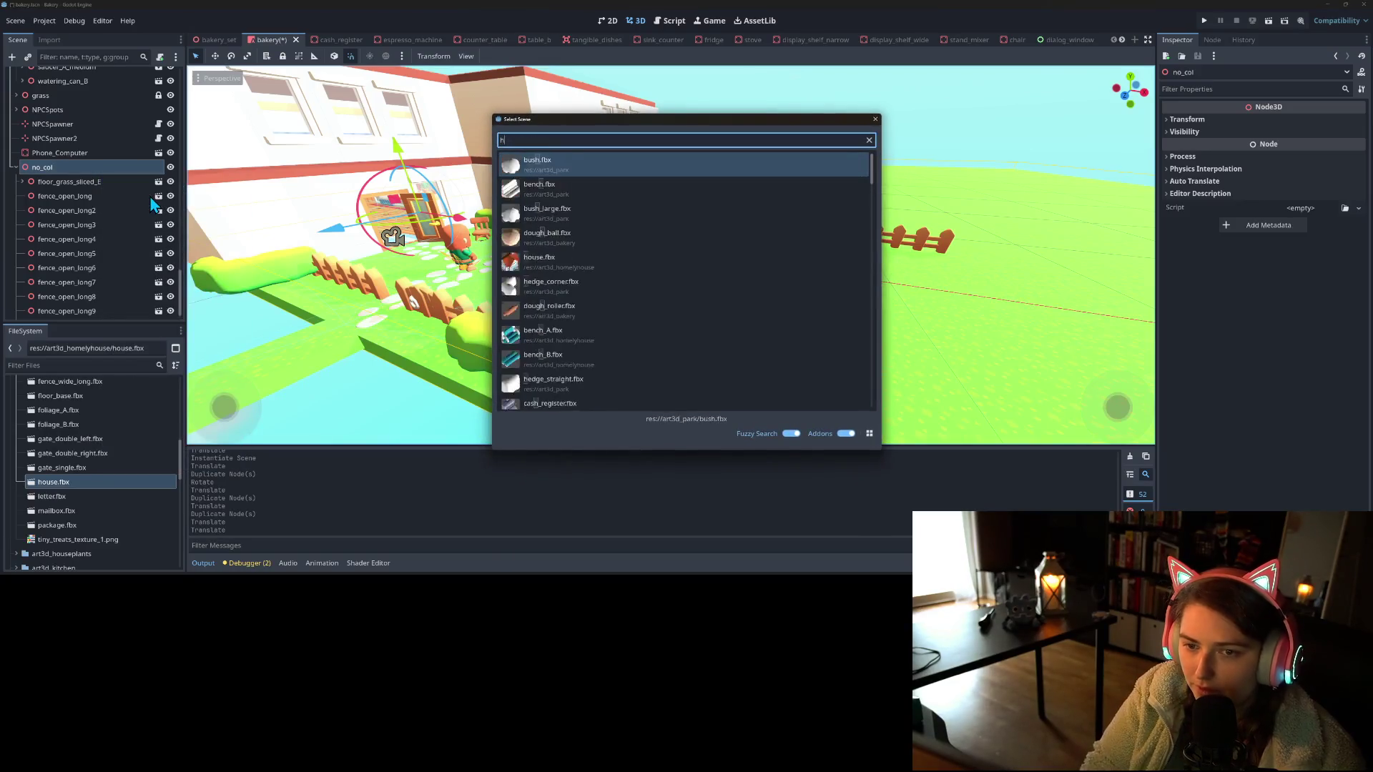
type("ed")
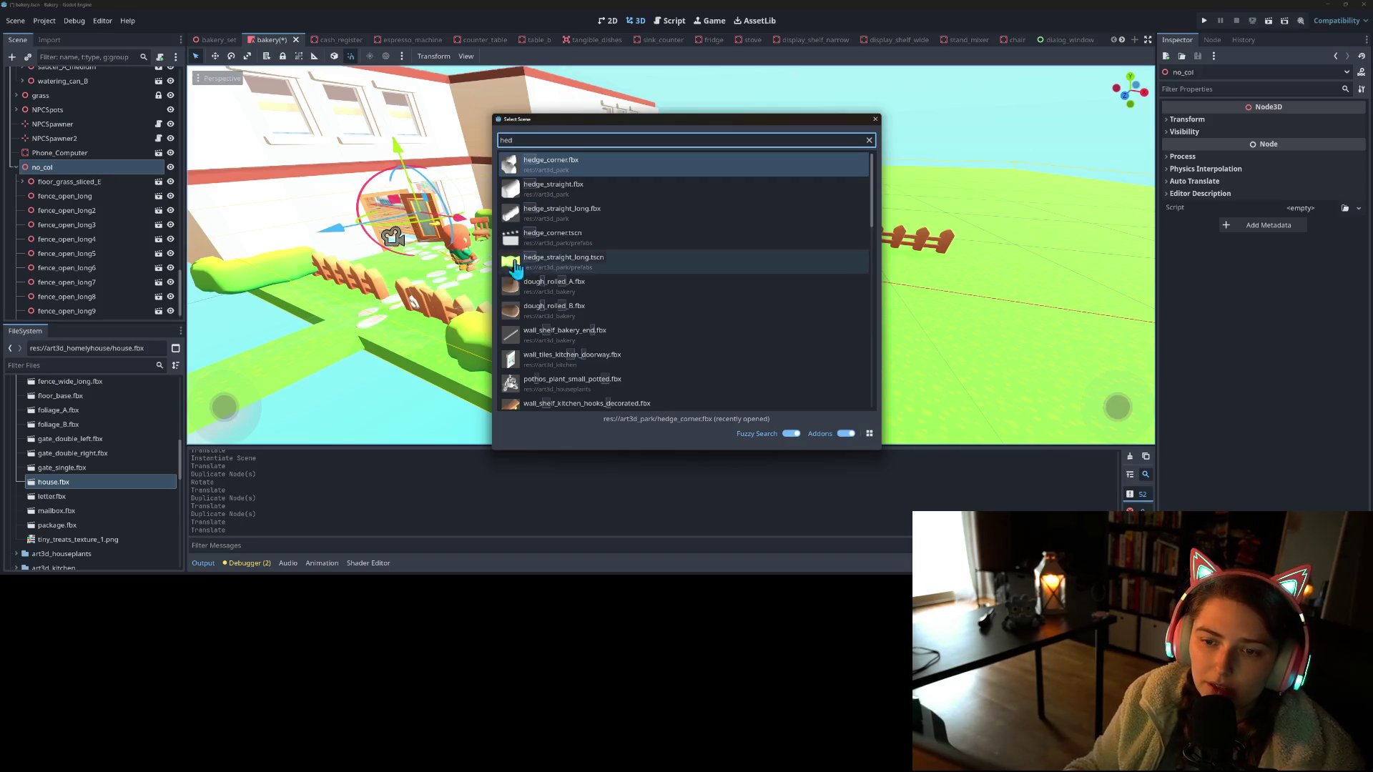
double_click(644, 261)
Enable Editable Children, paste the hedge's inner node under no_col, and delete the original instance
right_click(86, 311)
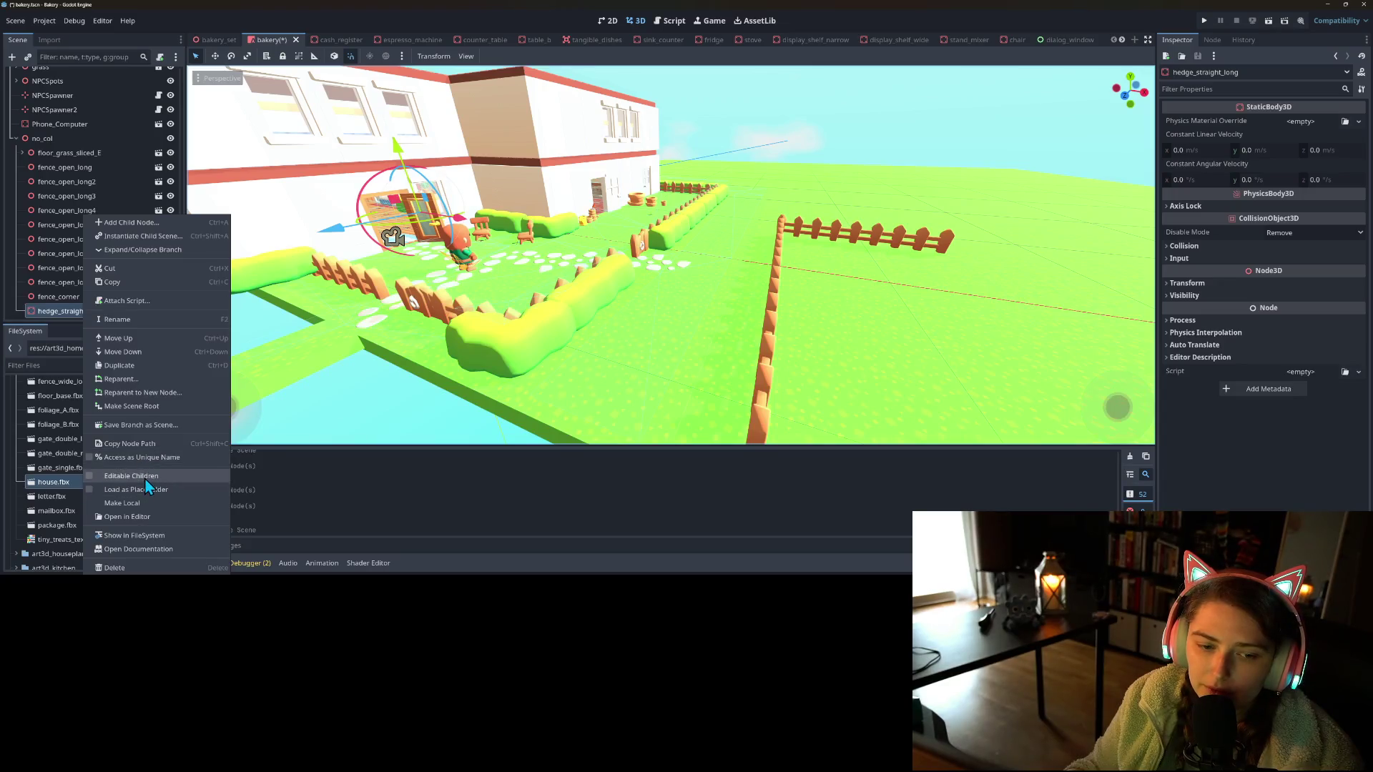
left_click(146, 481)
mouse_move(68, 297)
left_mouse_down()
mouse_move(84, 244)
mouse_move(83, 289)
left_mouse_up()
left_click(89, 300)
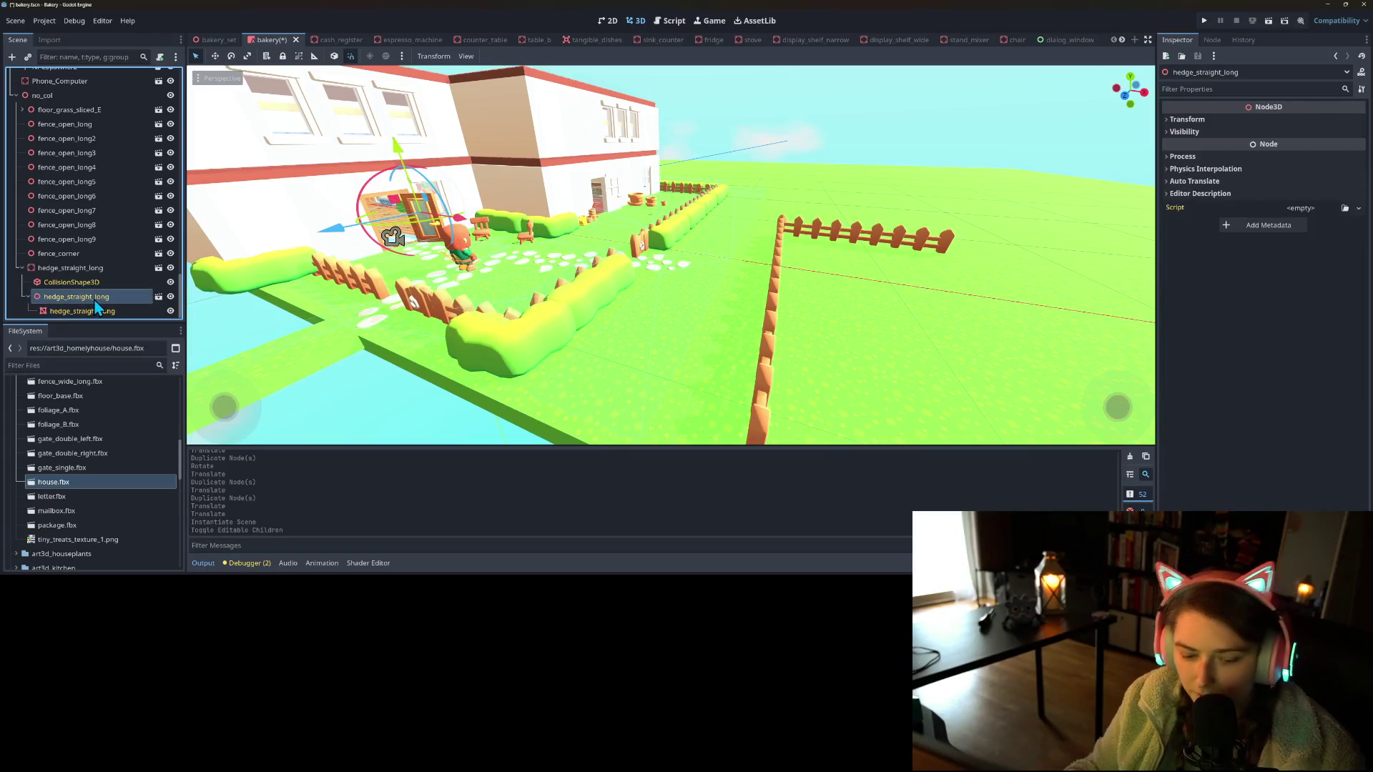
left_click(62, 105)
key("ctrl+v")
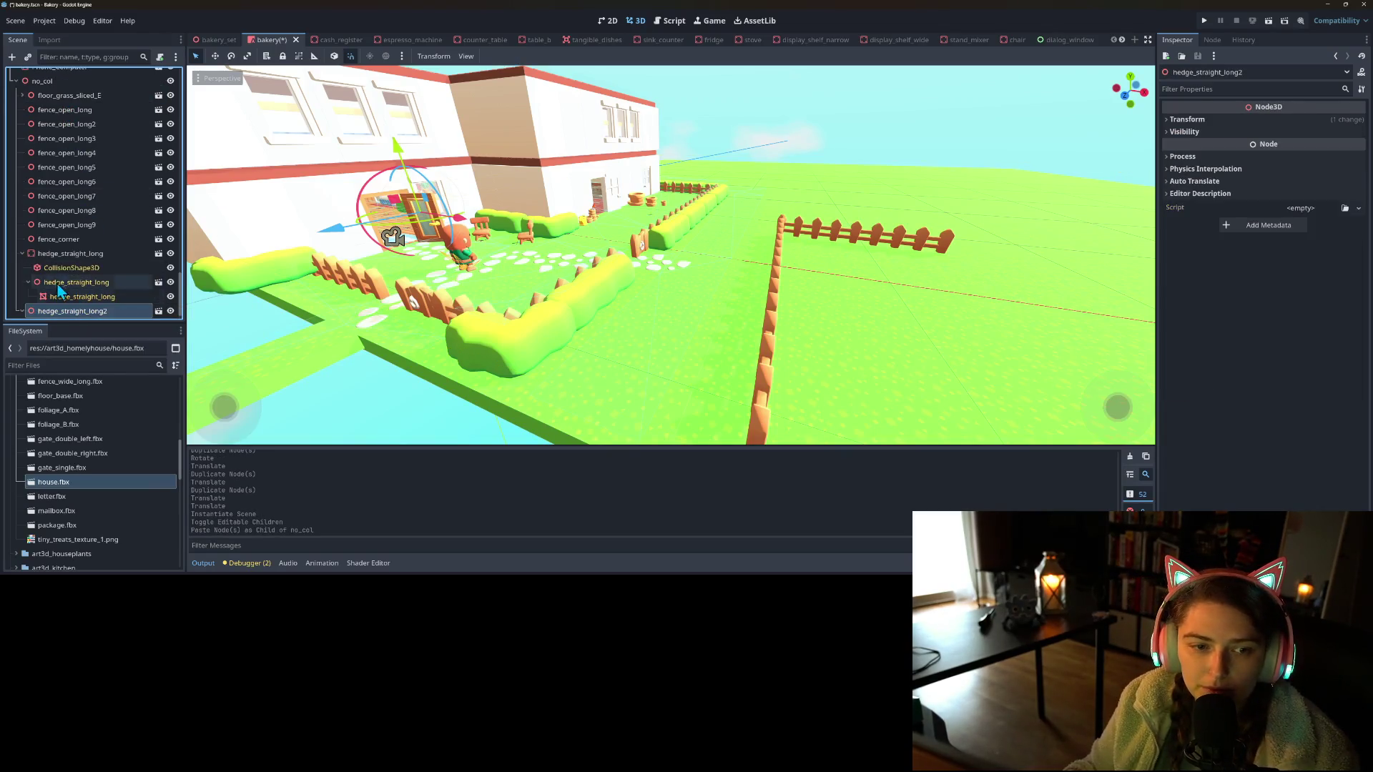
left_click(57, 259)
key("Delete")
key("Return")
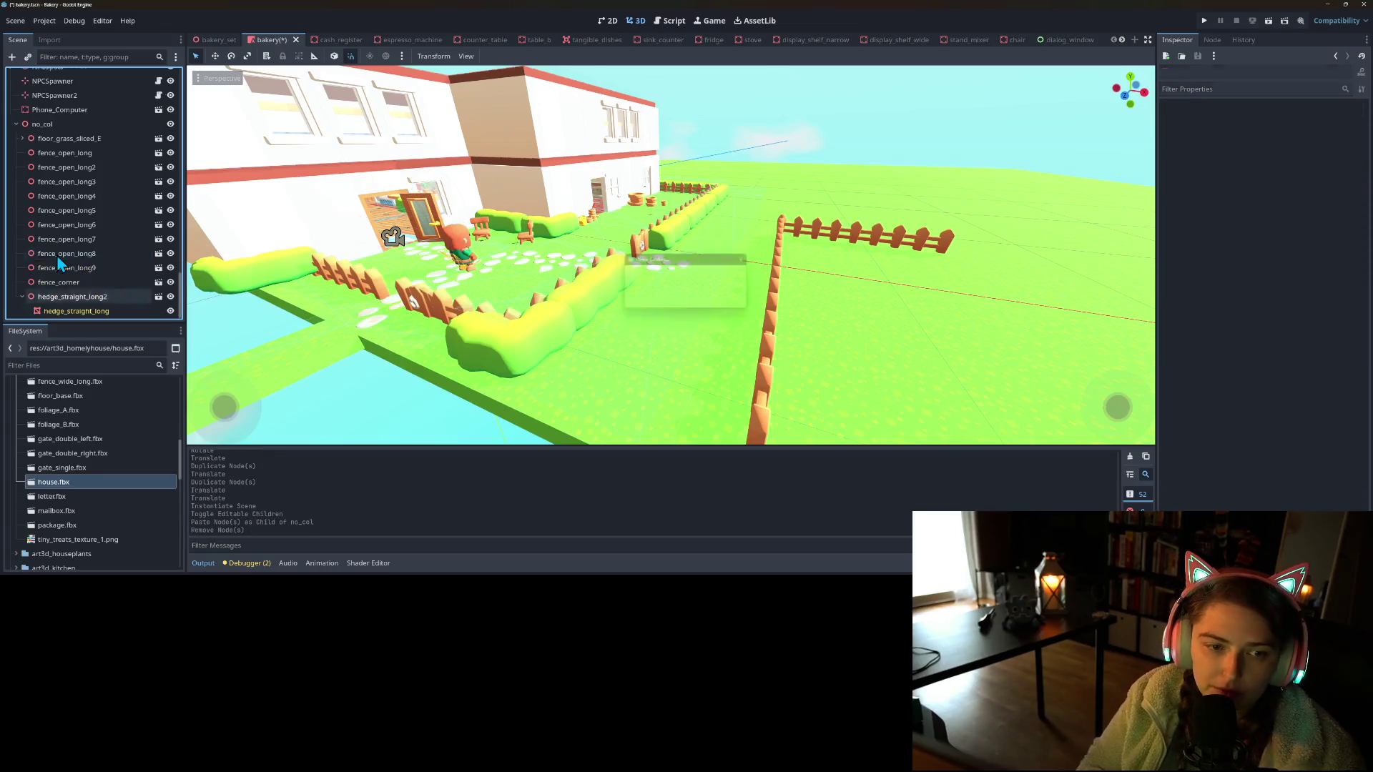
Rename the pasted hedge copy to hedge_straight_long
right_click(104, 299)
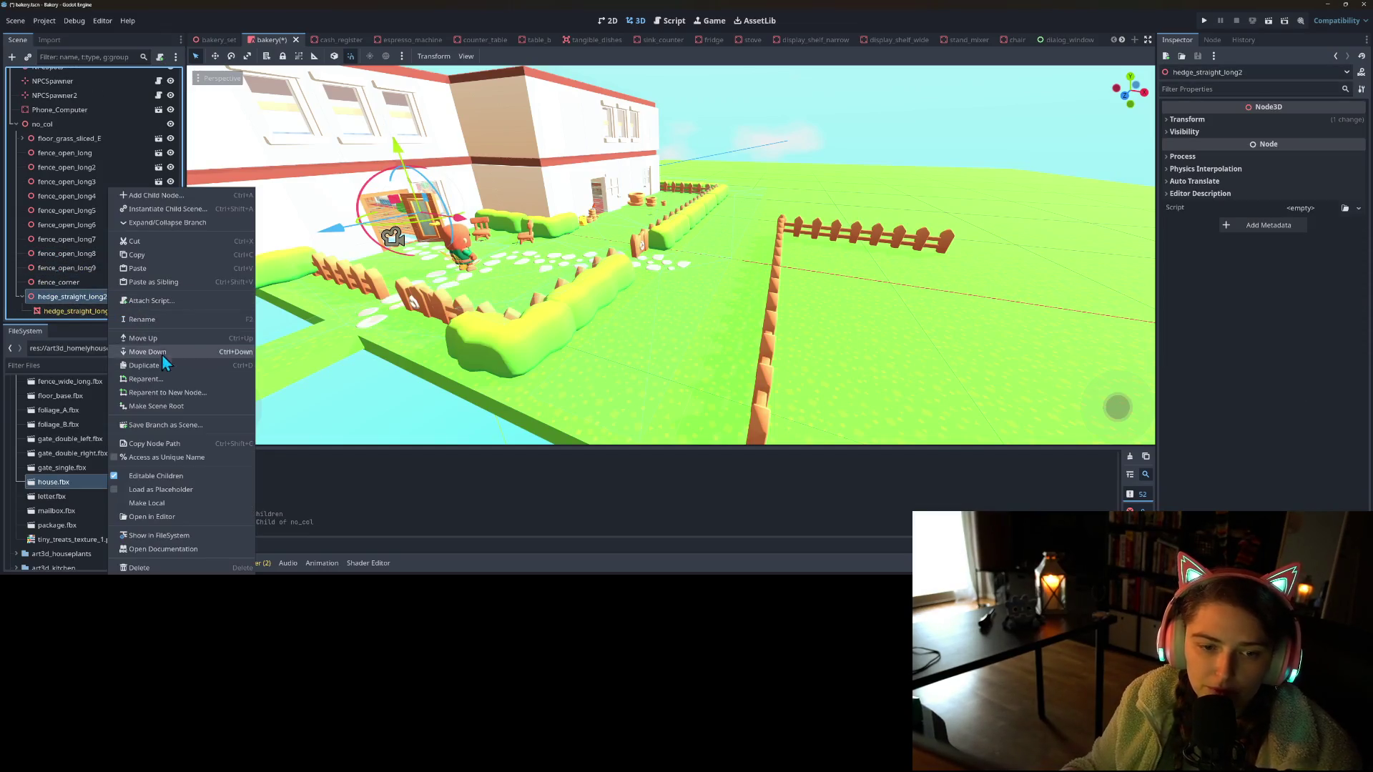
left_click(154, 321)
key("BackSpace")
key("Return")
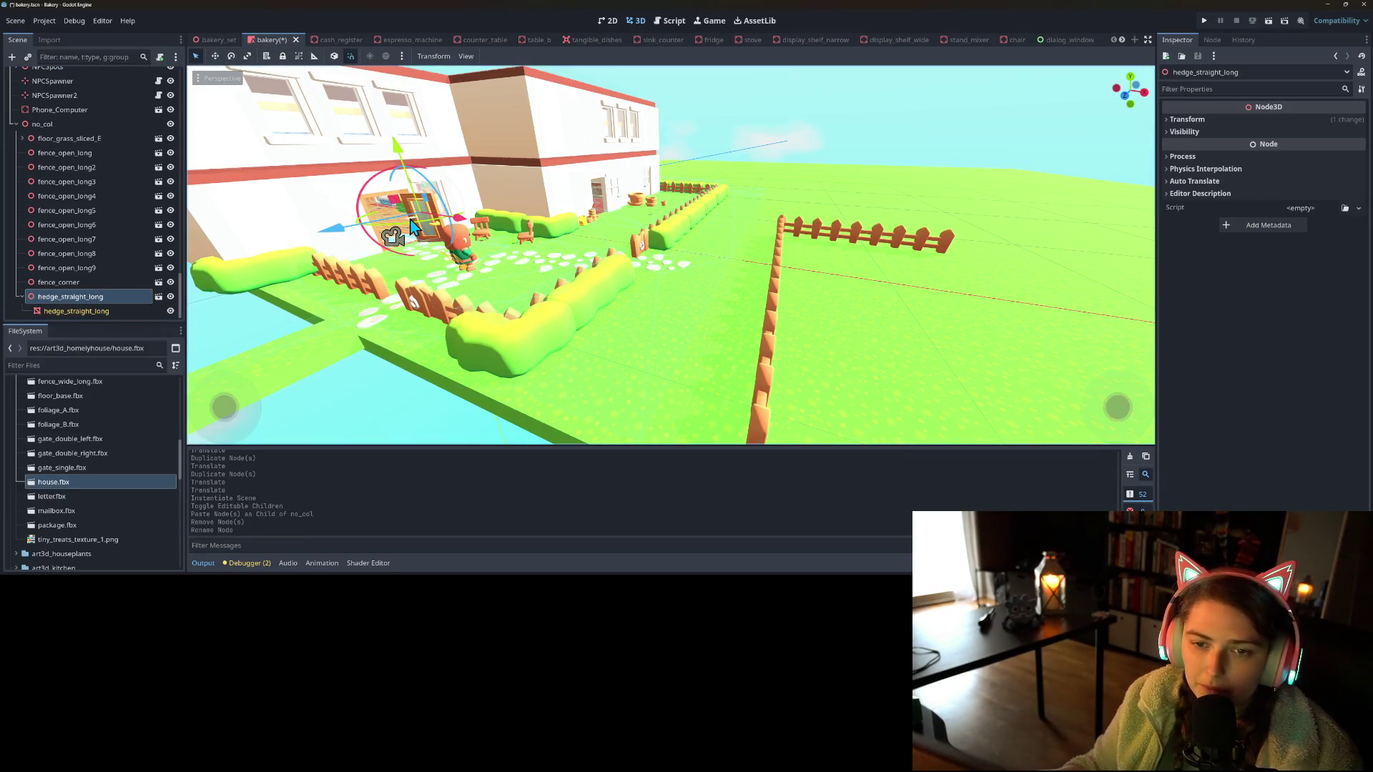
key("ctrl+z")
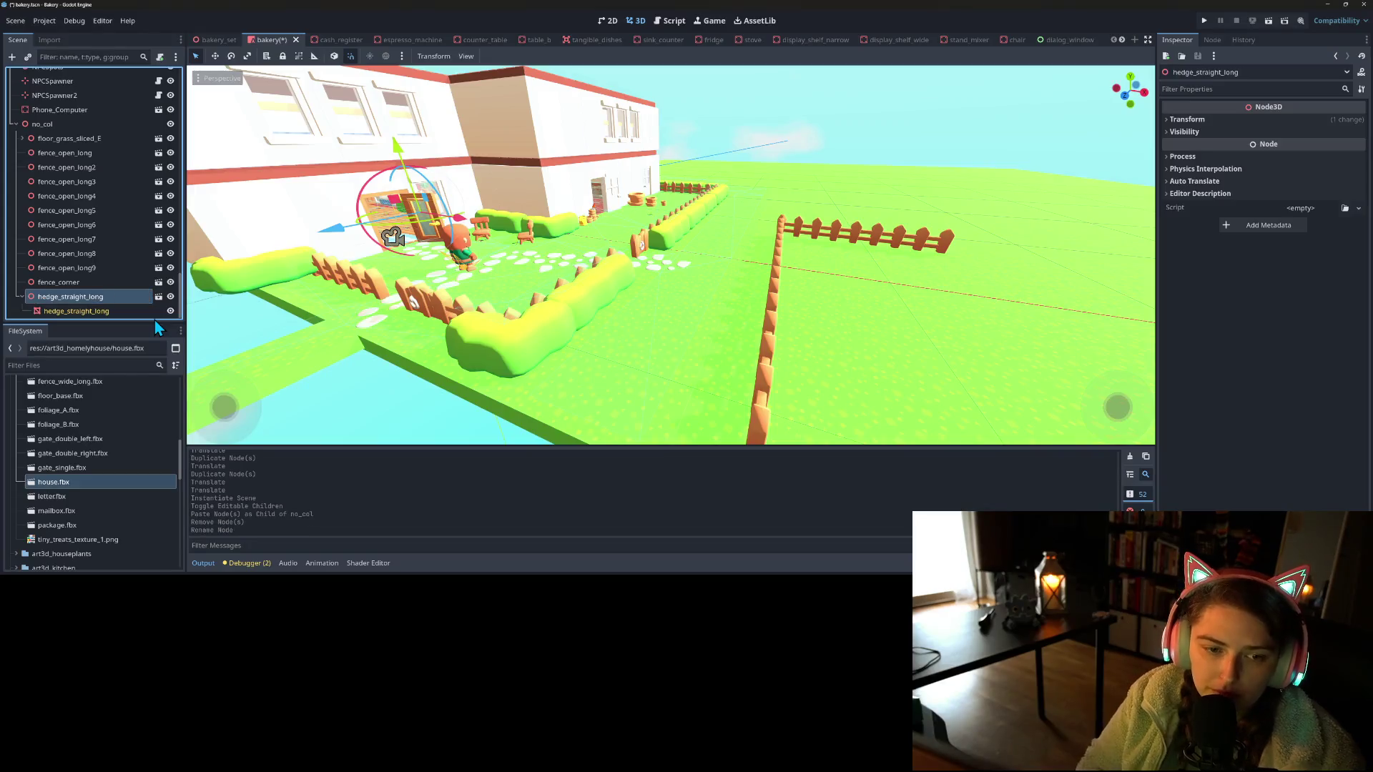
key("ctrl+shift+z")
Position the hedge in front of the right fence, aligned along it
mouse_move(412, 230)
left_mouse_down()
mouse_move(874, 288)
mouse_move(891, 234)
left_mouse_up()
mouse_move(860, 281)
left_mouse_down()
mouse_move(808, 301)
mouse_move(778, 367)
mouse_move(834, 350)
left_mouse_up()
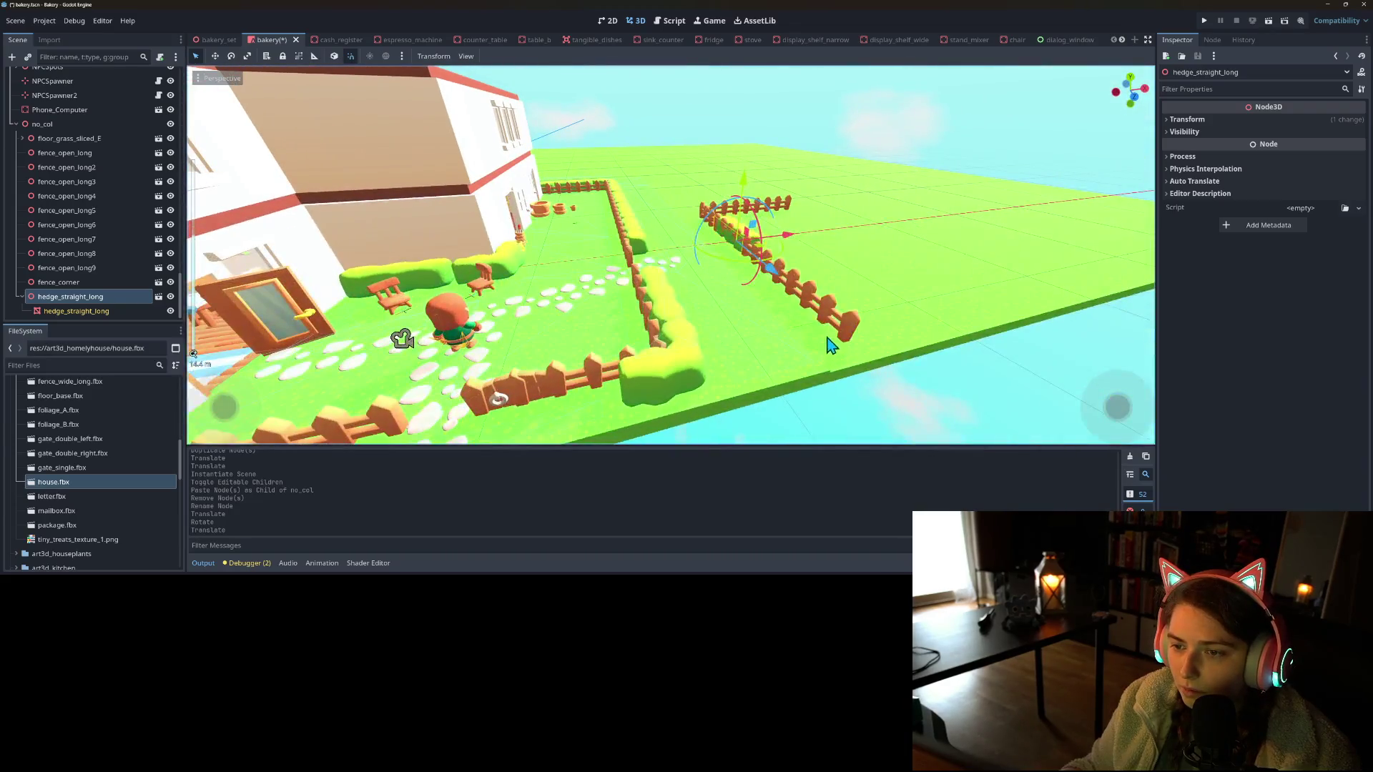
left_click_drag(772, 247, 752, 240)
mouse_move(740, 301)
left_mouse_down()
mouse_move(771, 309)
mouse_move(858, 412)
mouse_move(827, 336)
mouse_move(719, 244)
left_mouse_up()
Duplicate the hedge along the fence and turn one copy 90°
key("ctrl+d")
key("ctrl+d")
key("ctrl+d")
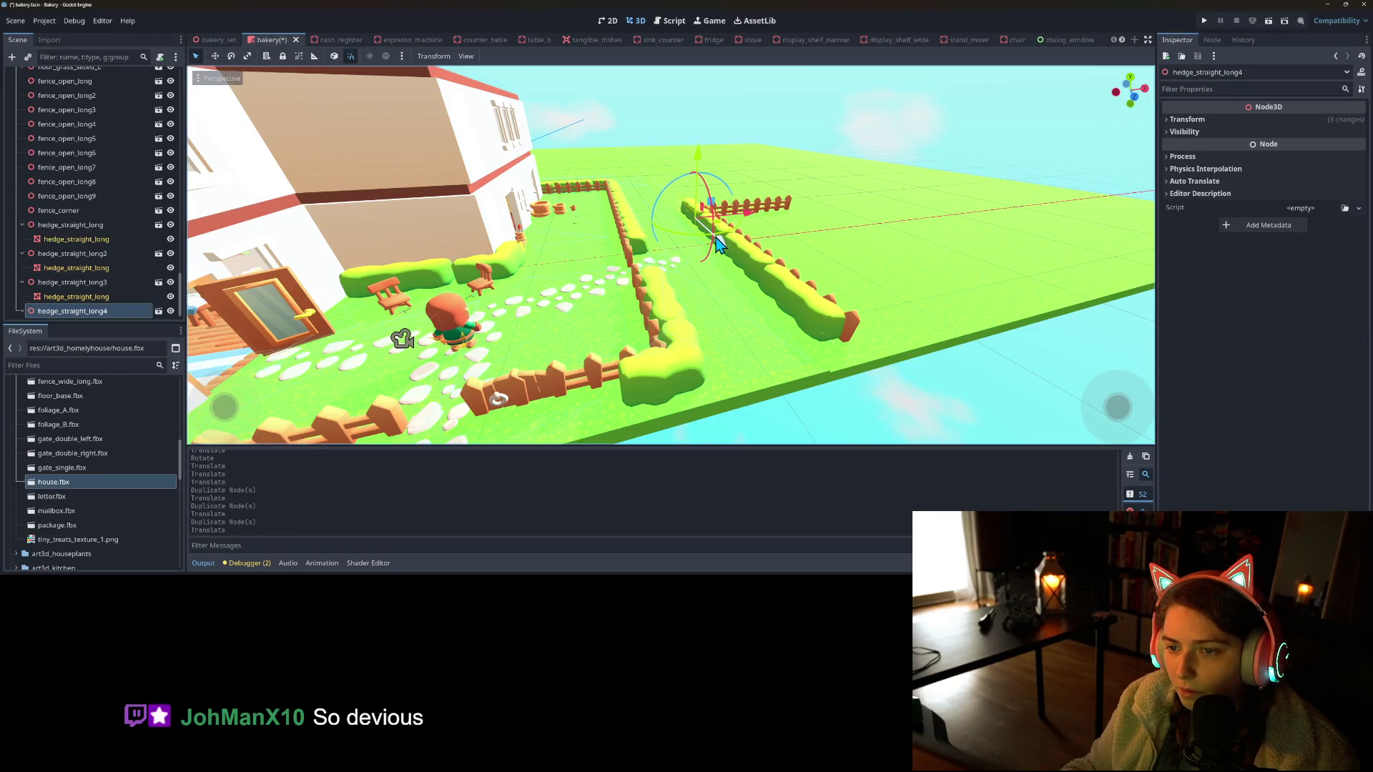
key("f")
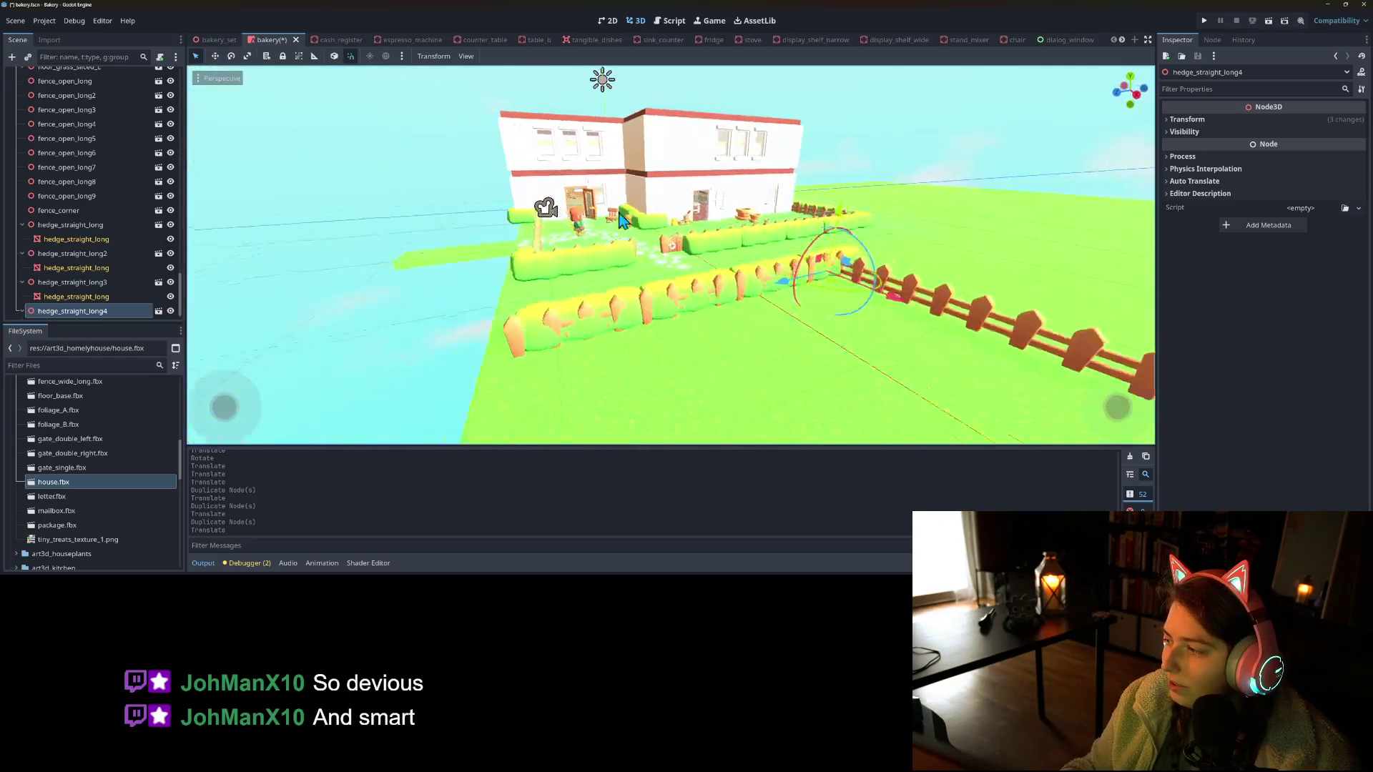
key("ctrl+d")
key("f")
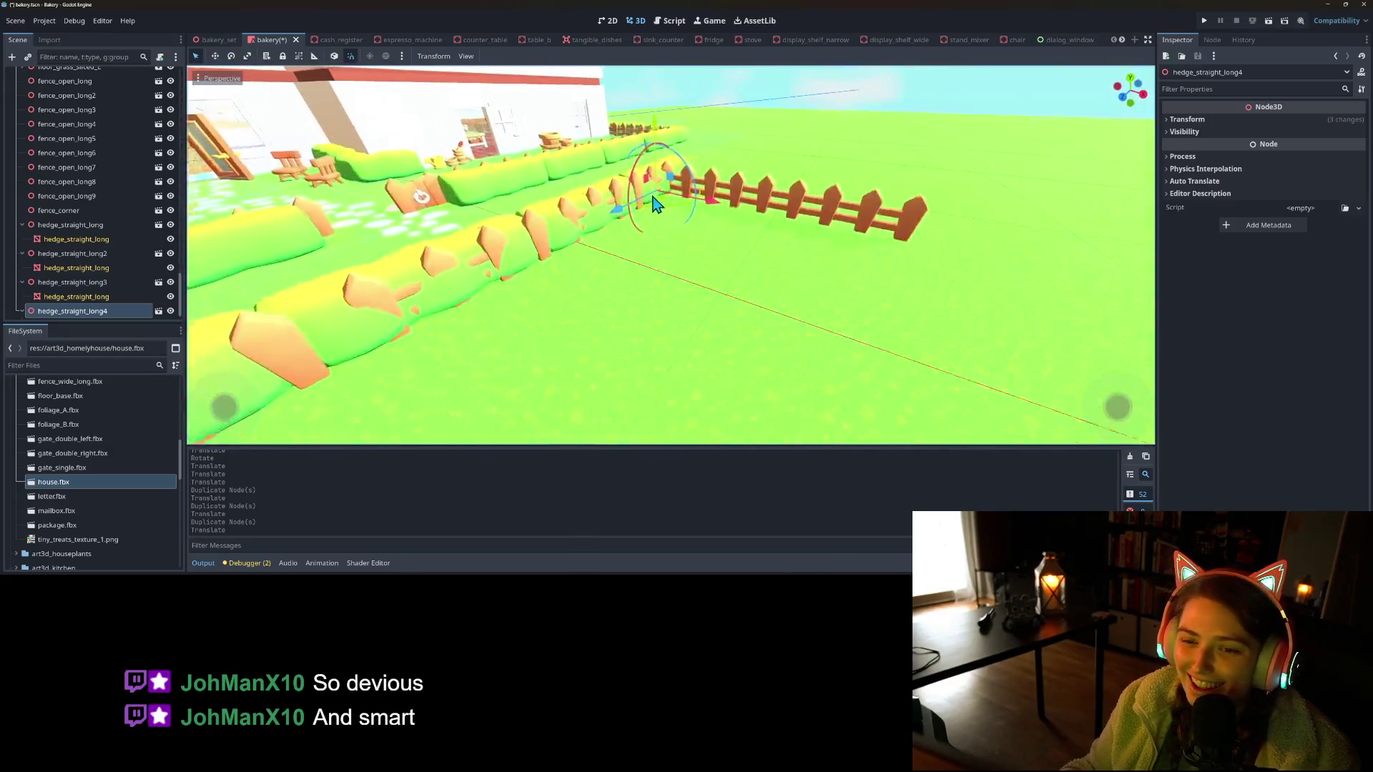
mouse_move(676, 279)
left_mouse_down()
mouse_move(717, 277)
mouse_move(699, 296)
left_mouse_up()
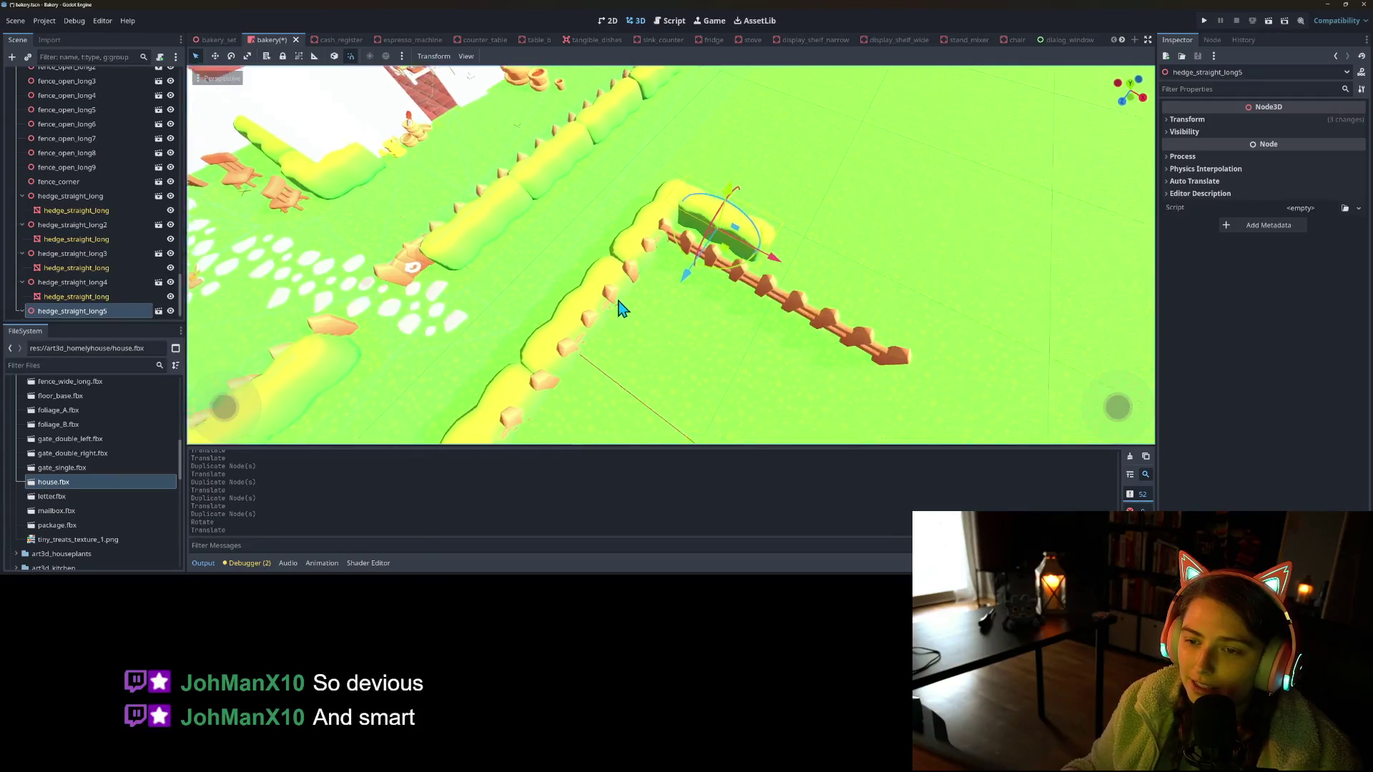
scroll(576, 298, "down", 3)
scroll(131, 265, "up", 3)
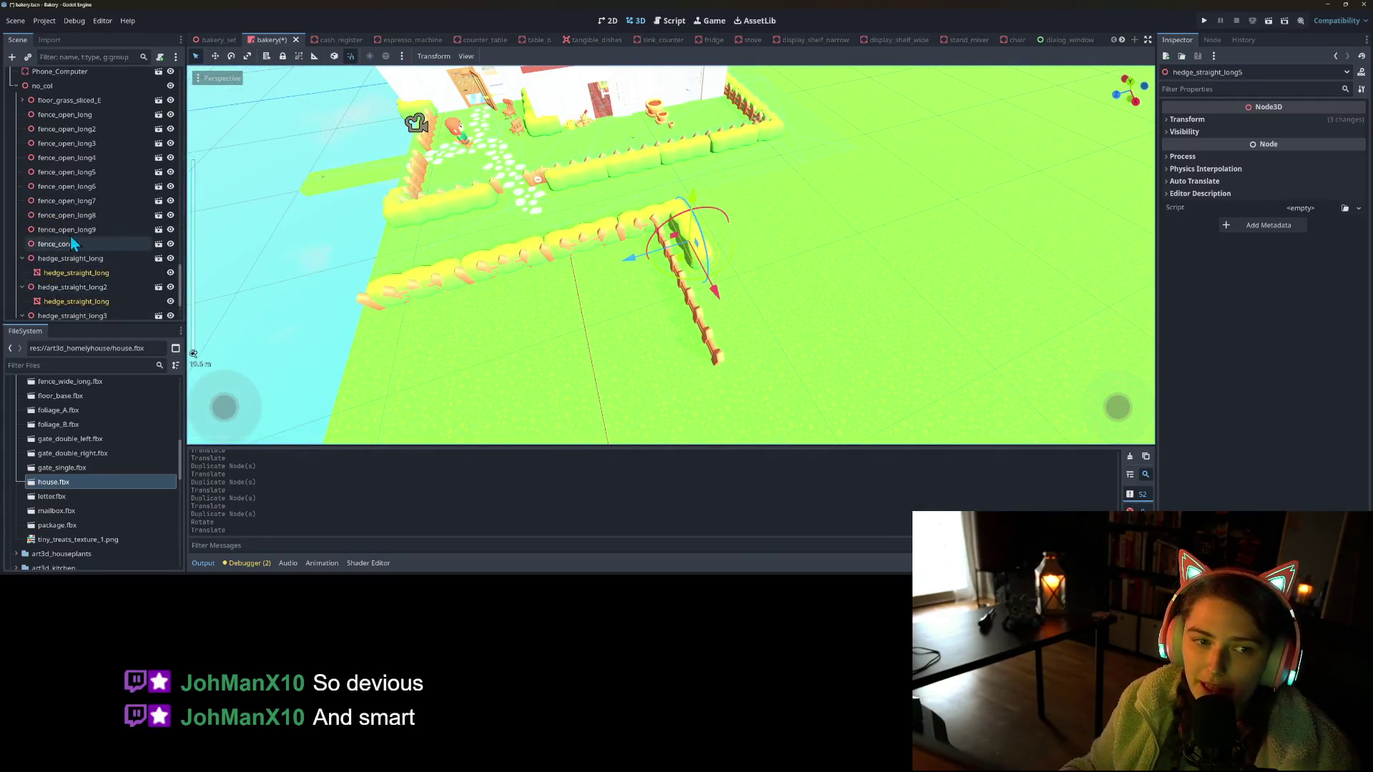
Select the ten fence pieces from fence_open_long through fence_corner and shift them slightly
left_click(73, 115)
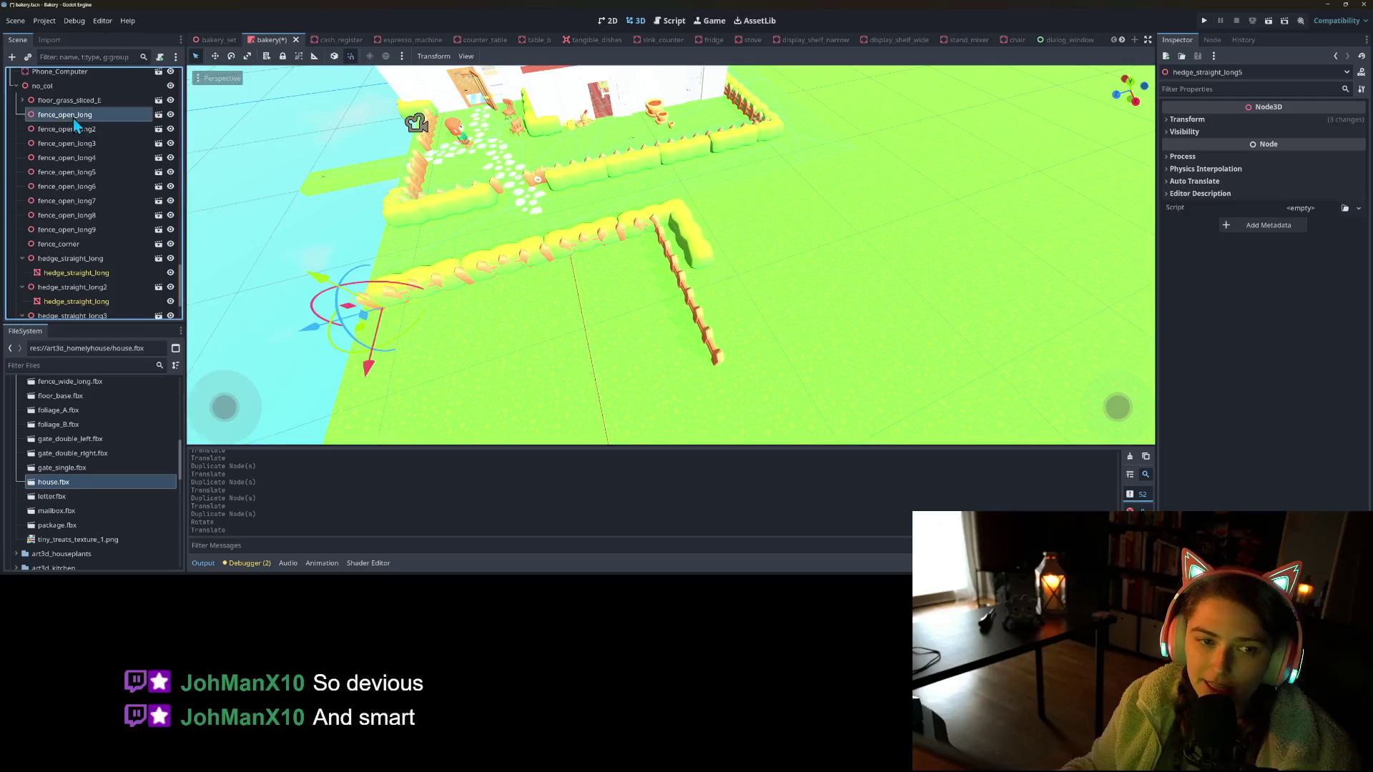
left_click(92, 230, "shift")
left_click(89, 243, "shift")
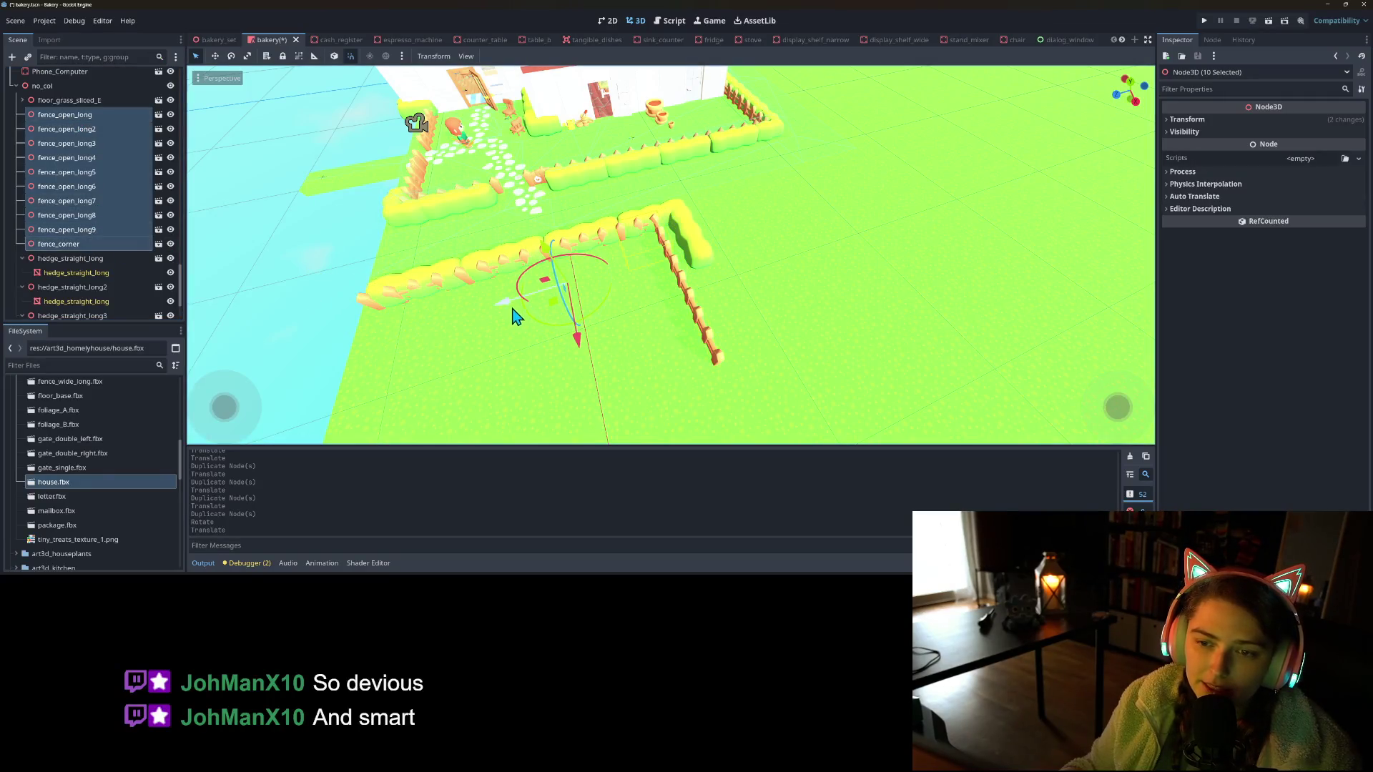
left_click_drag(507, 310, 530, 300)
mouse_move(465, 346)
left_mouse_down()
mouse_move(575, 303)
mouse_move(590, 318)
mouse_move(561, 325)
mouse_move(608, 229)
left_mouse_up()
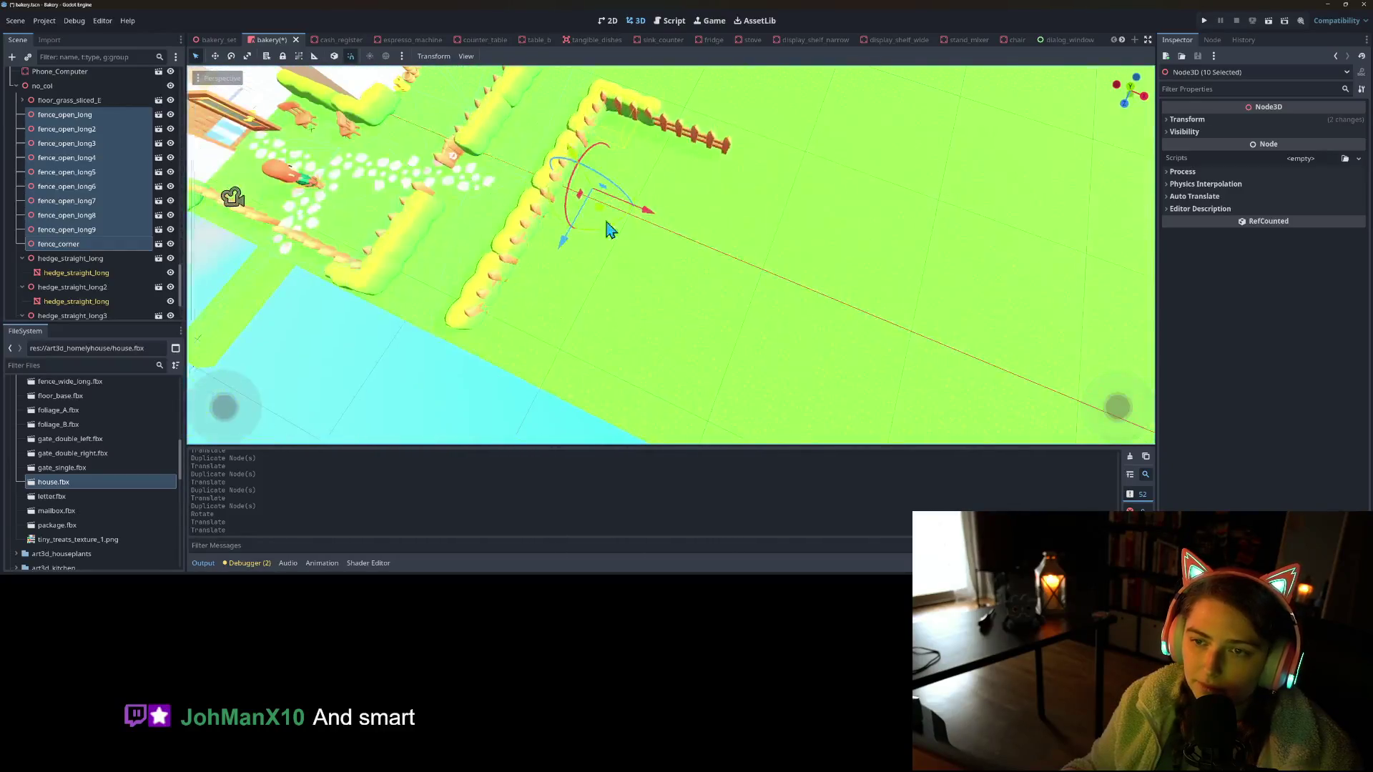
Duplicate hedge_straight_long5 and slide the new copy to the fence's end
left_click(658, 116)
left_click(659, 110)
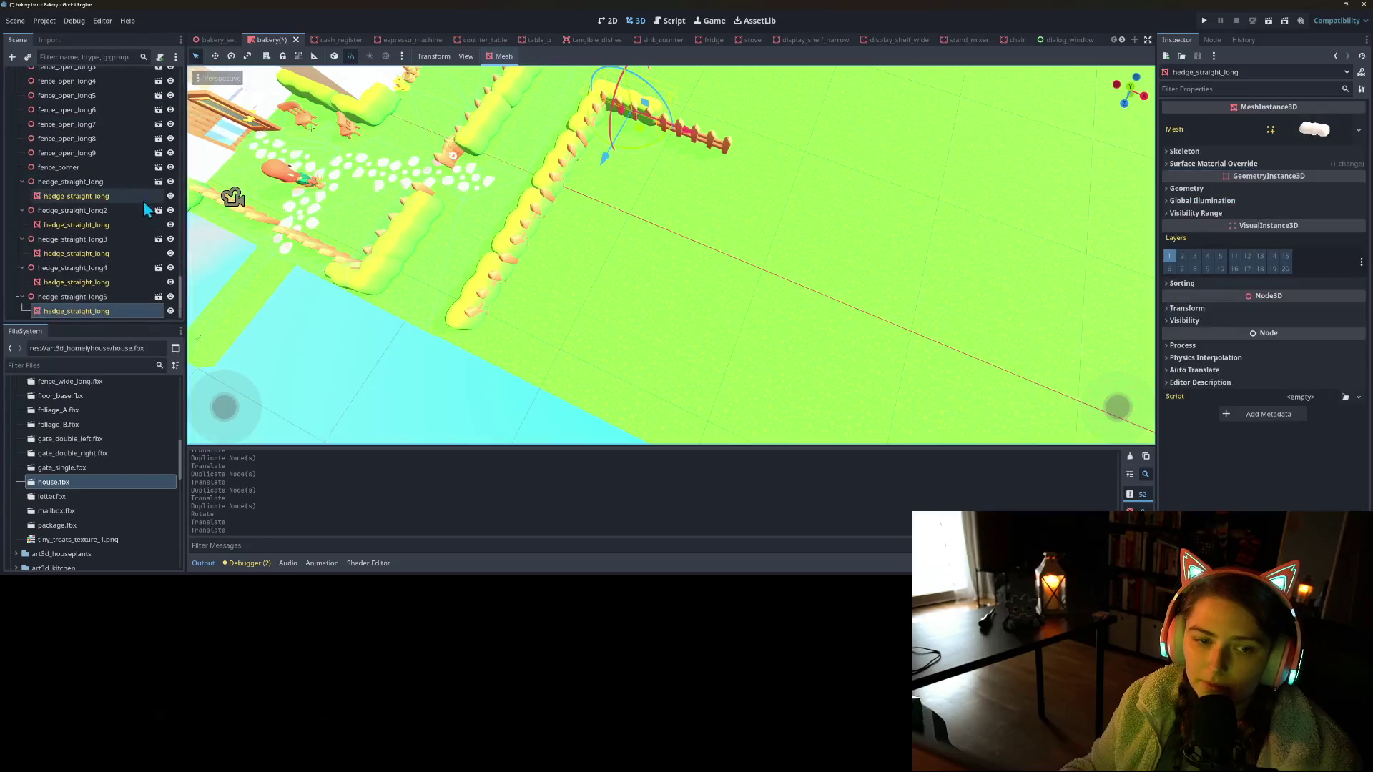
left_click(105, 299)
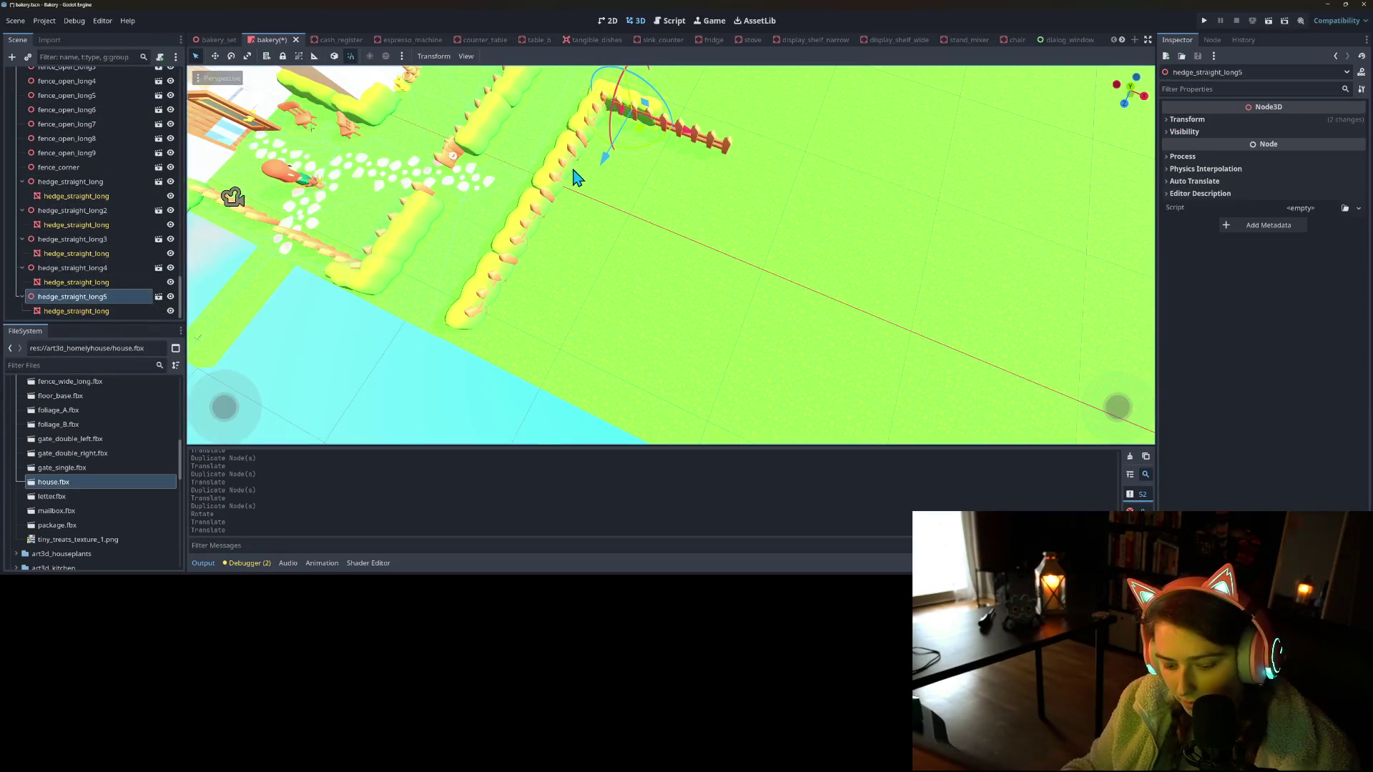
key("ctrl+d")
mouse_move(691, 138)
left_mouse_down()
mouse_move(827, 174)
mouse_move(773, 178)
mouse_move(717, 207)
left_mouse_up()
scroll(672, 223, "up", 5)
Zoom the viewport out and launch the project with Run Project
scroll(753, 194, "down", 3)
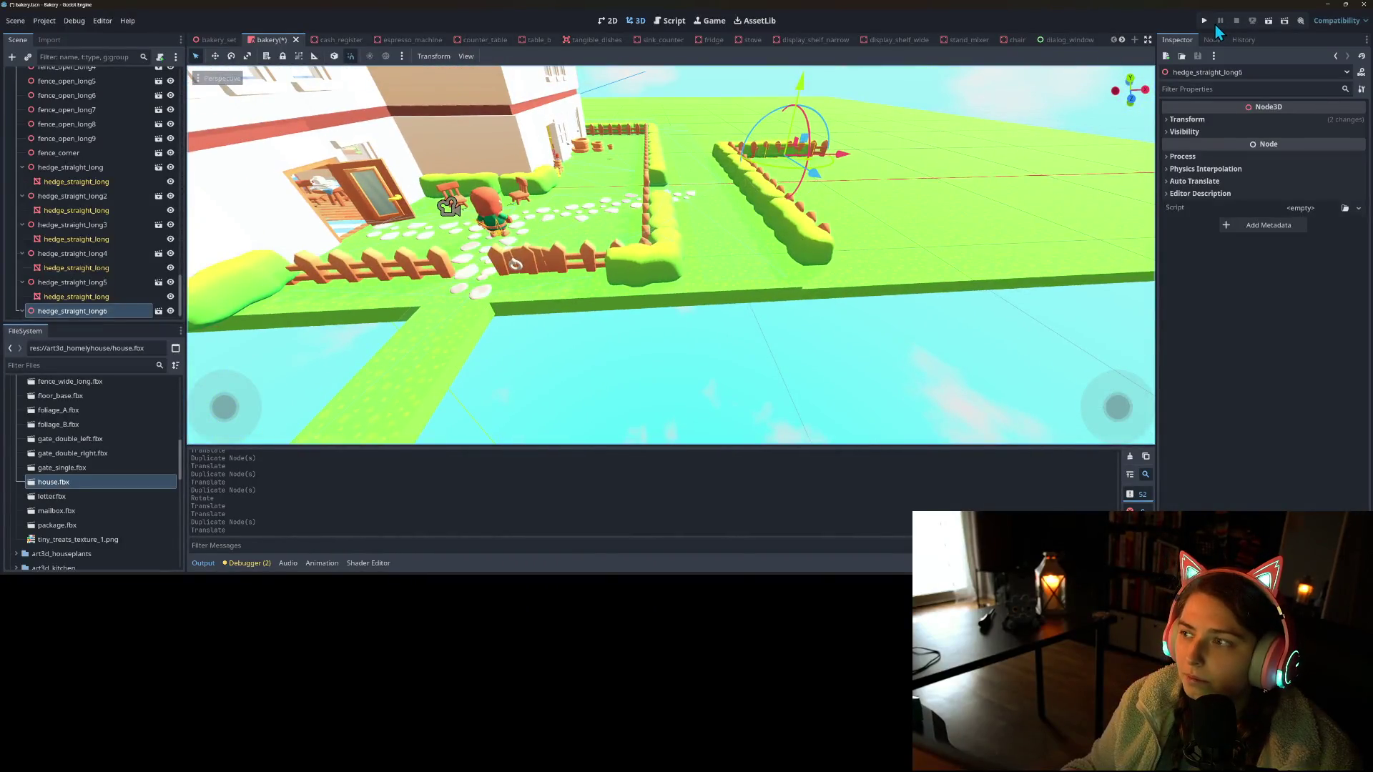
left_click(1204, 21)
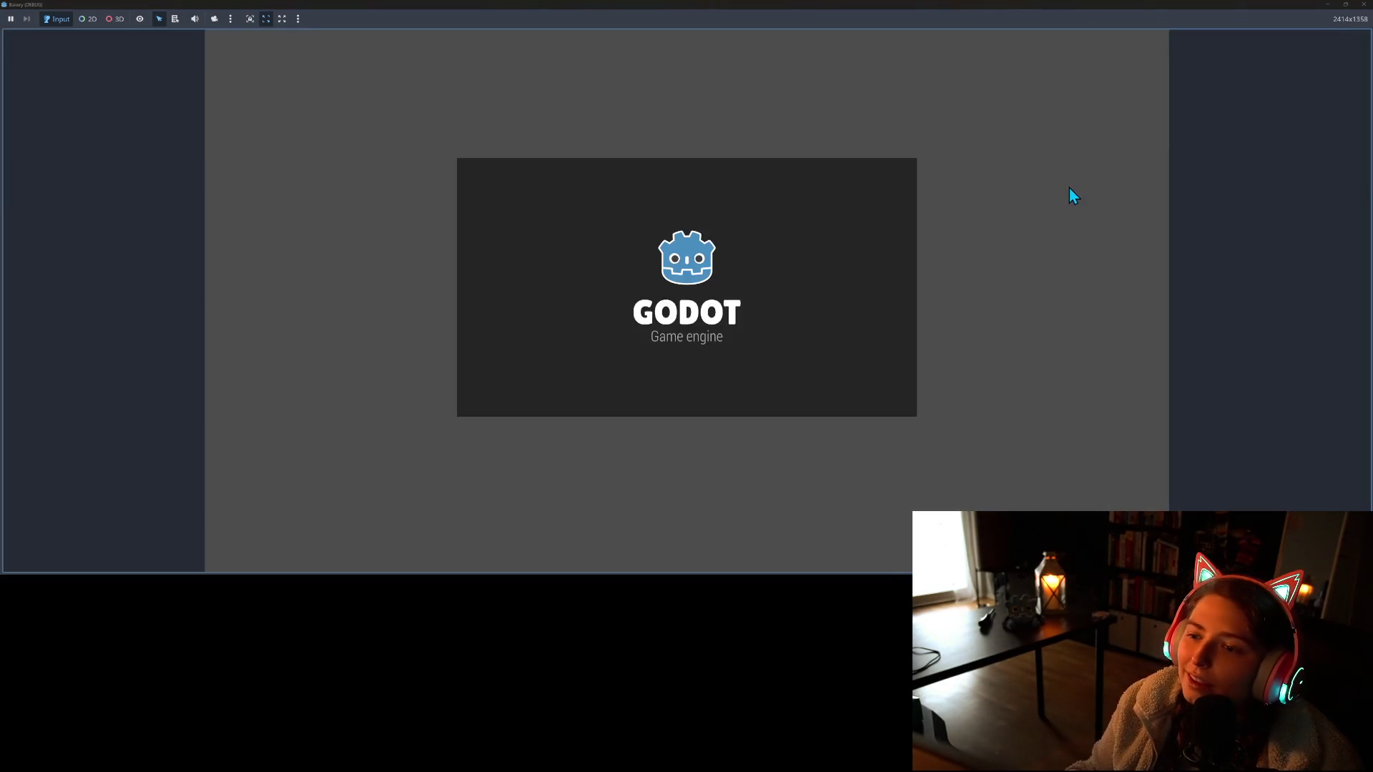
Walk the character with WASD along the fence, path and customer queue, then stop with F8
key("d")
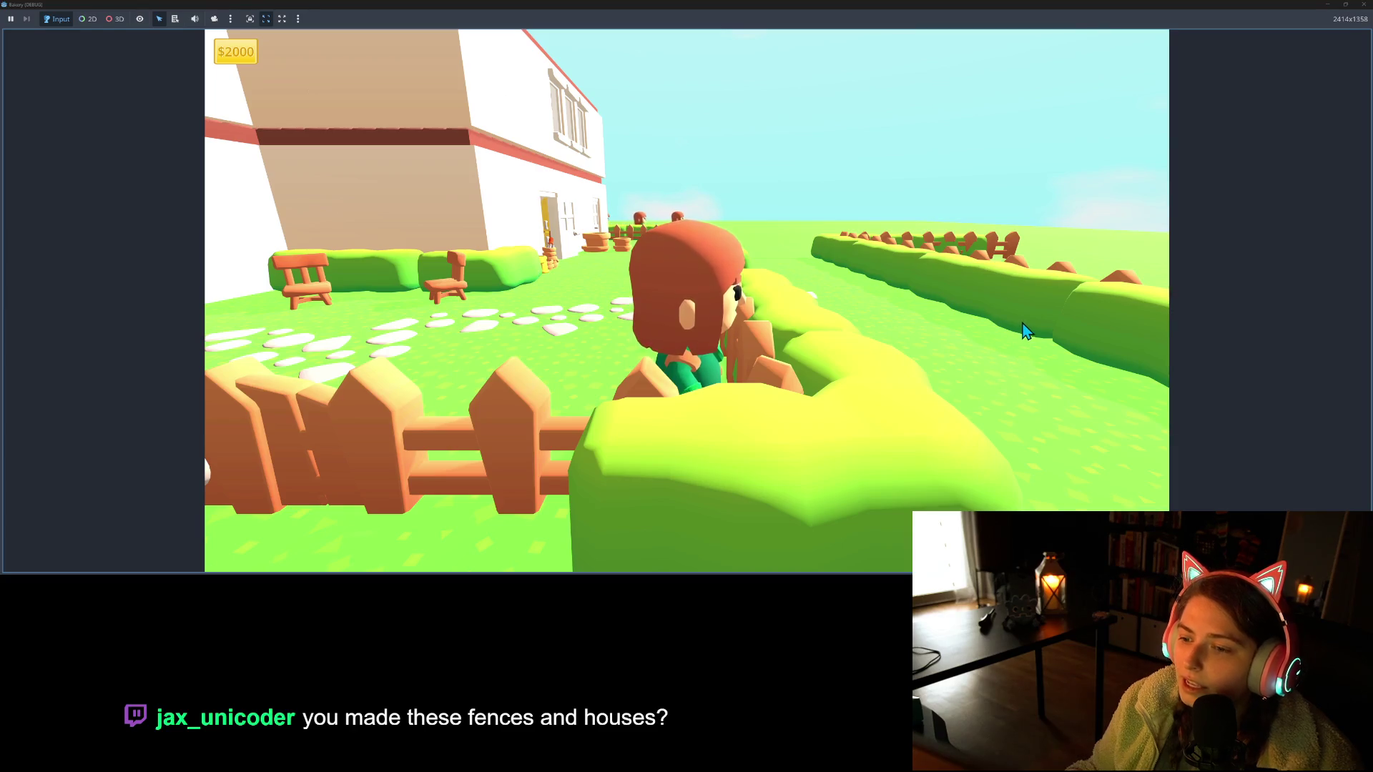
key("w")
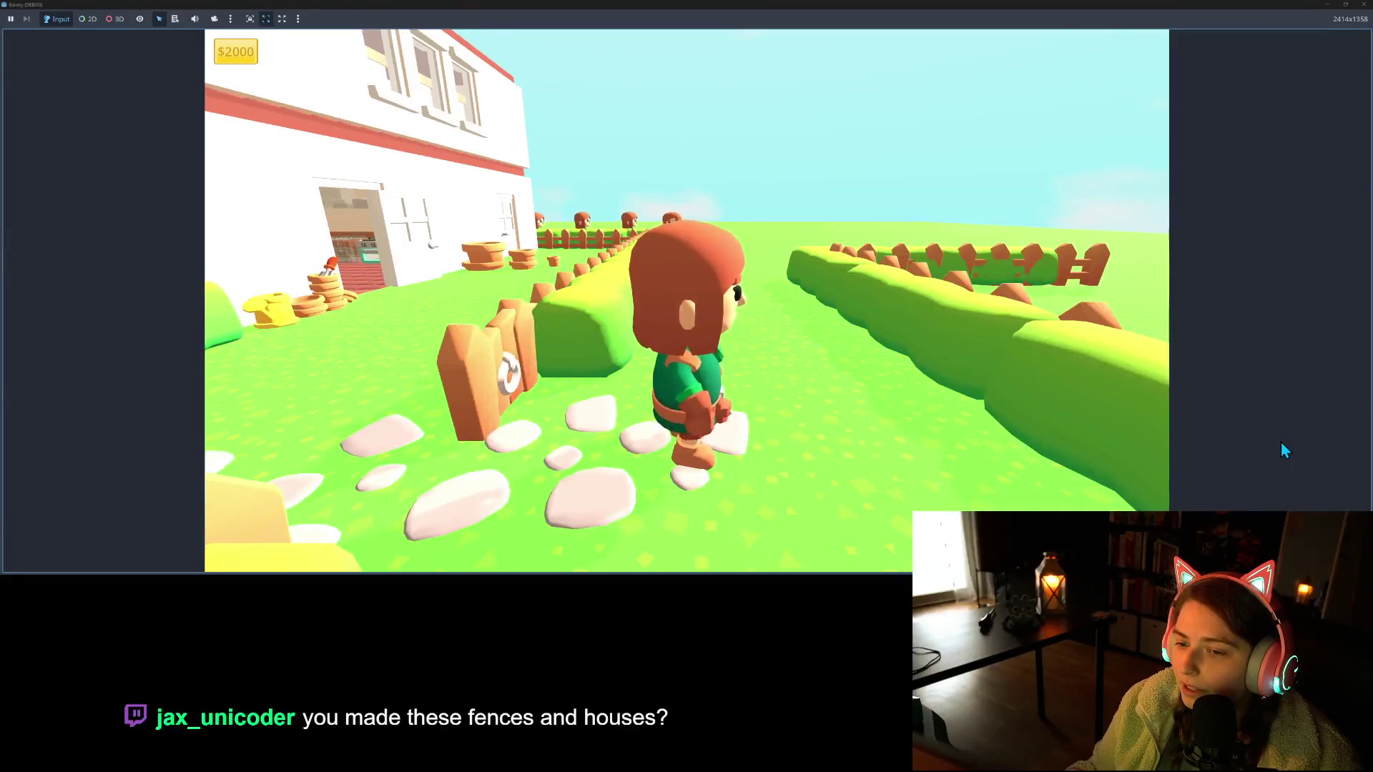
key("s")
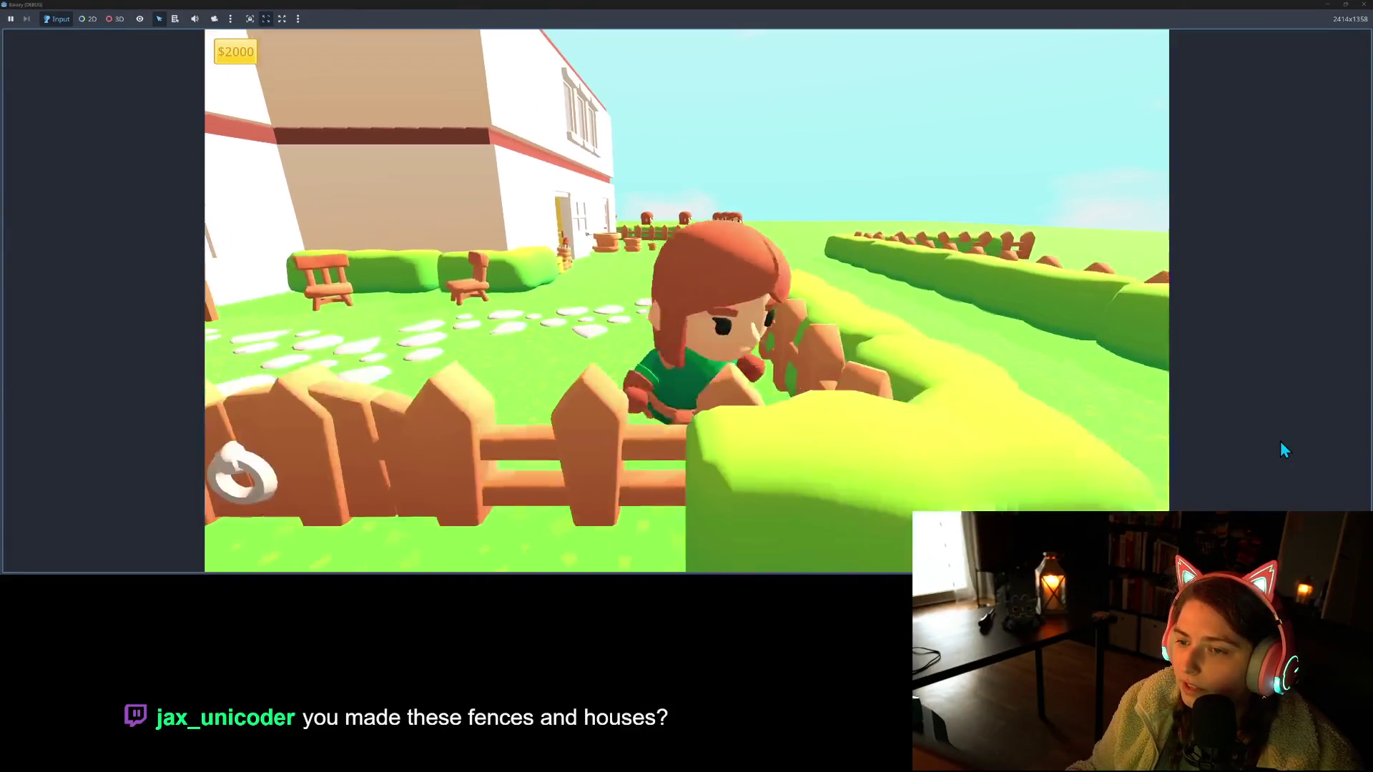
key("a")
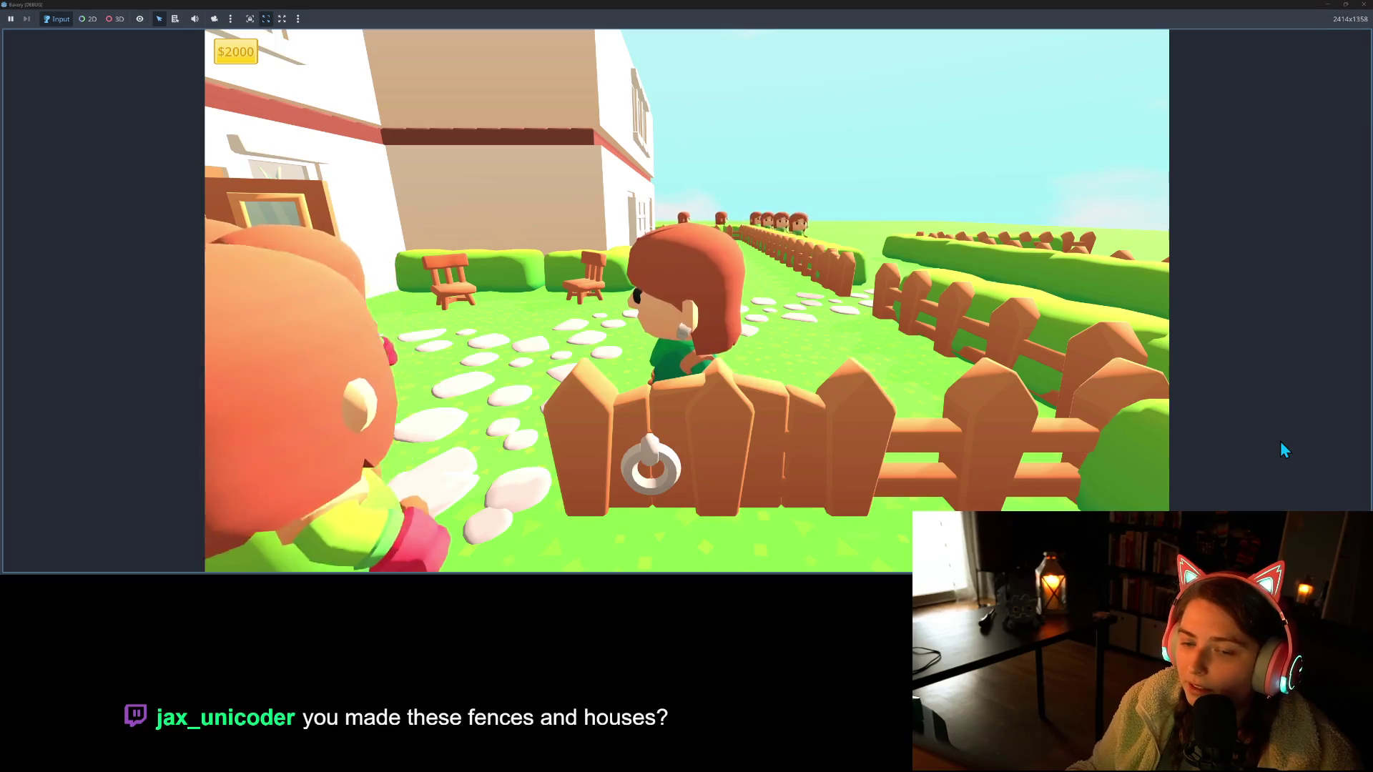
key("d")
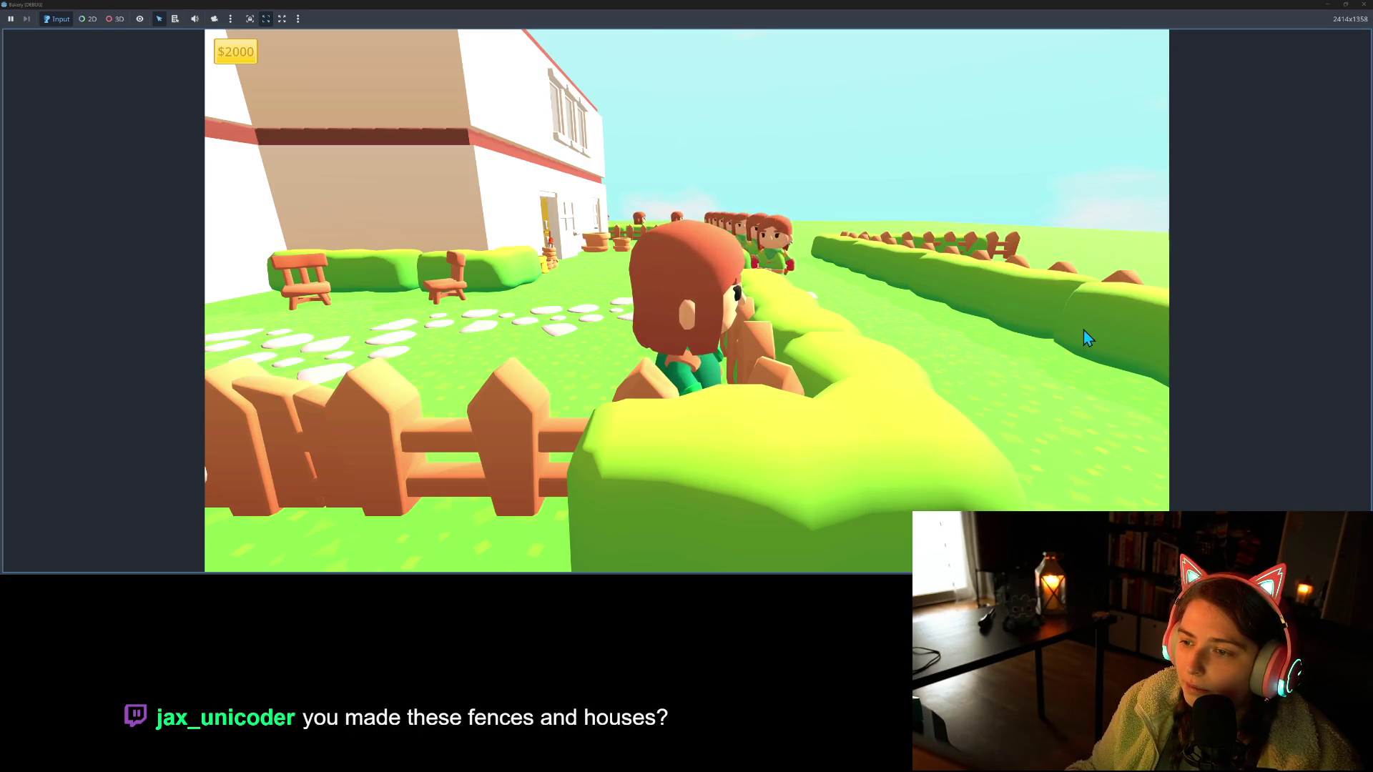
key("w")
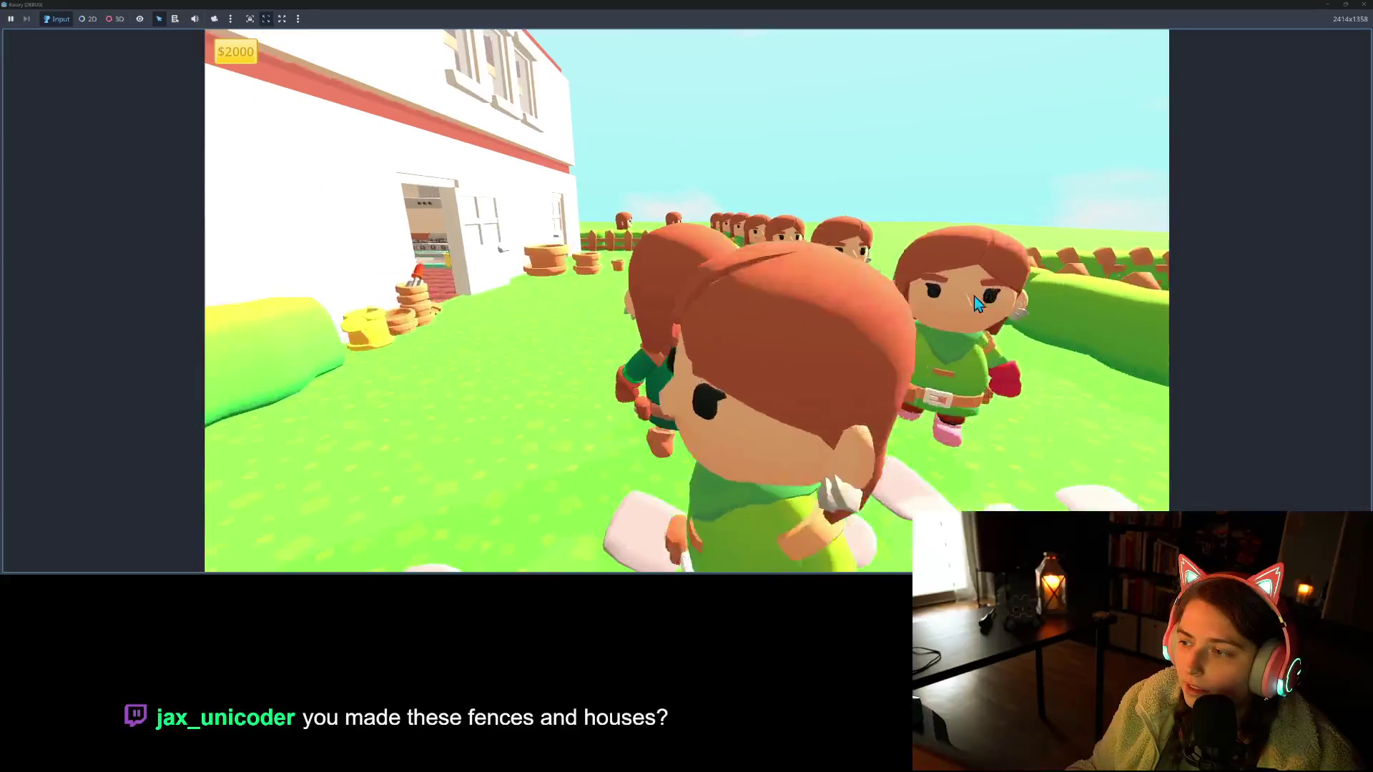
key("w")
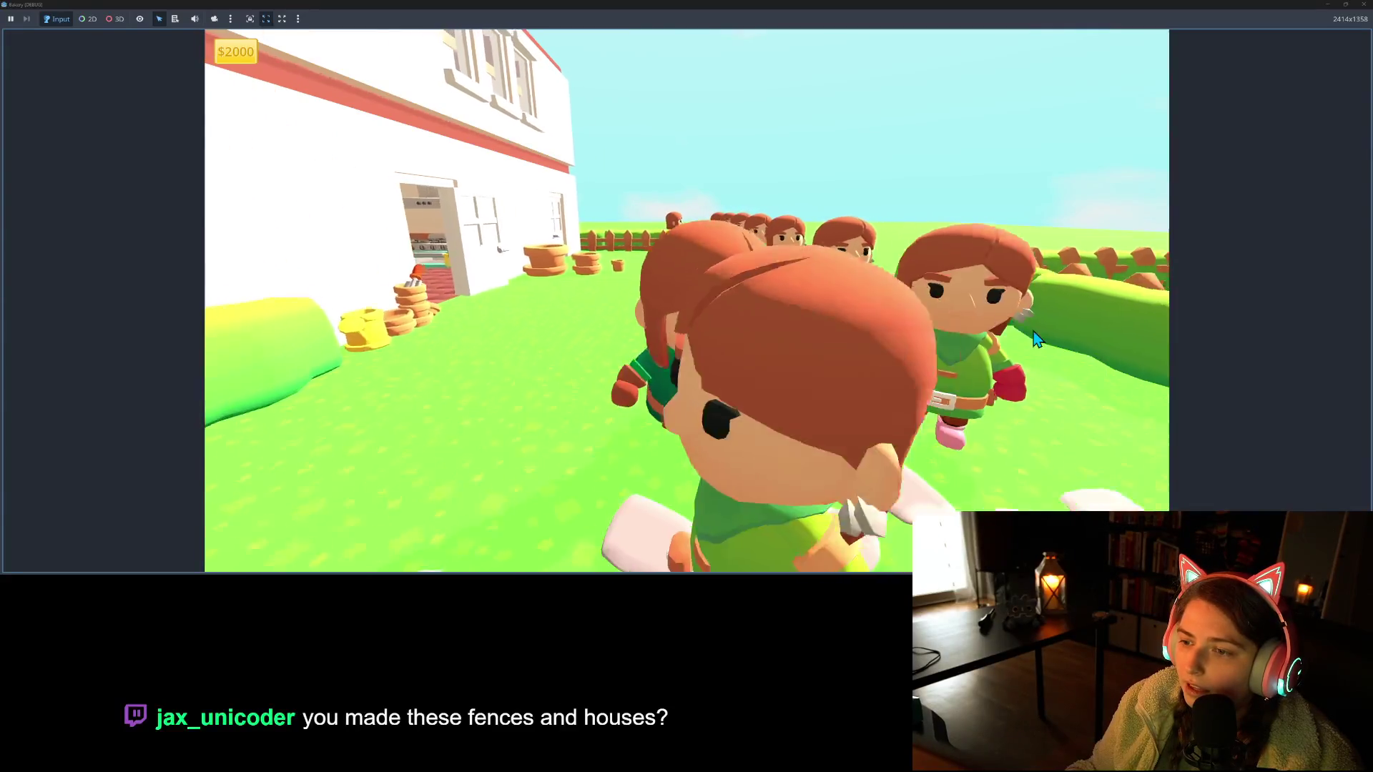
key("s")
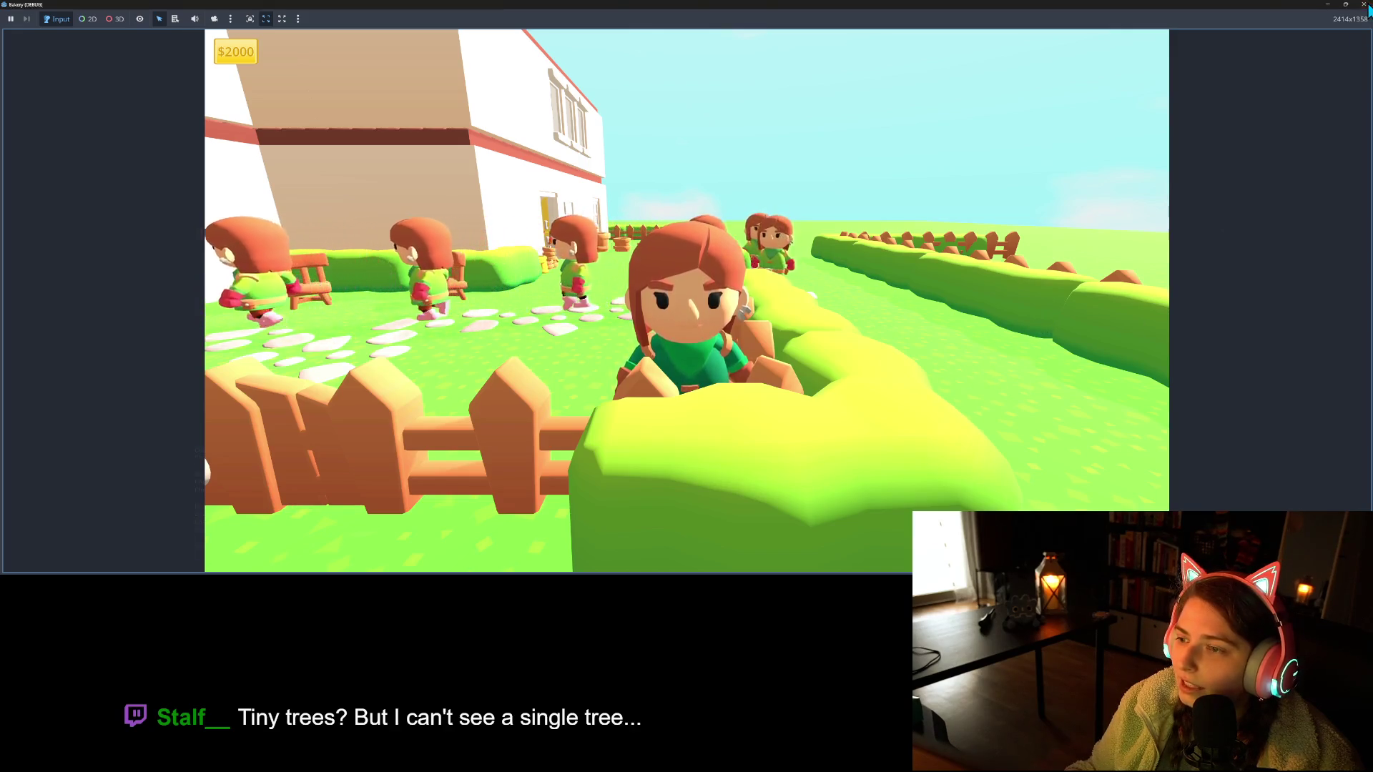
key("F8")
left_click_drag(874, 264, 682, 272)
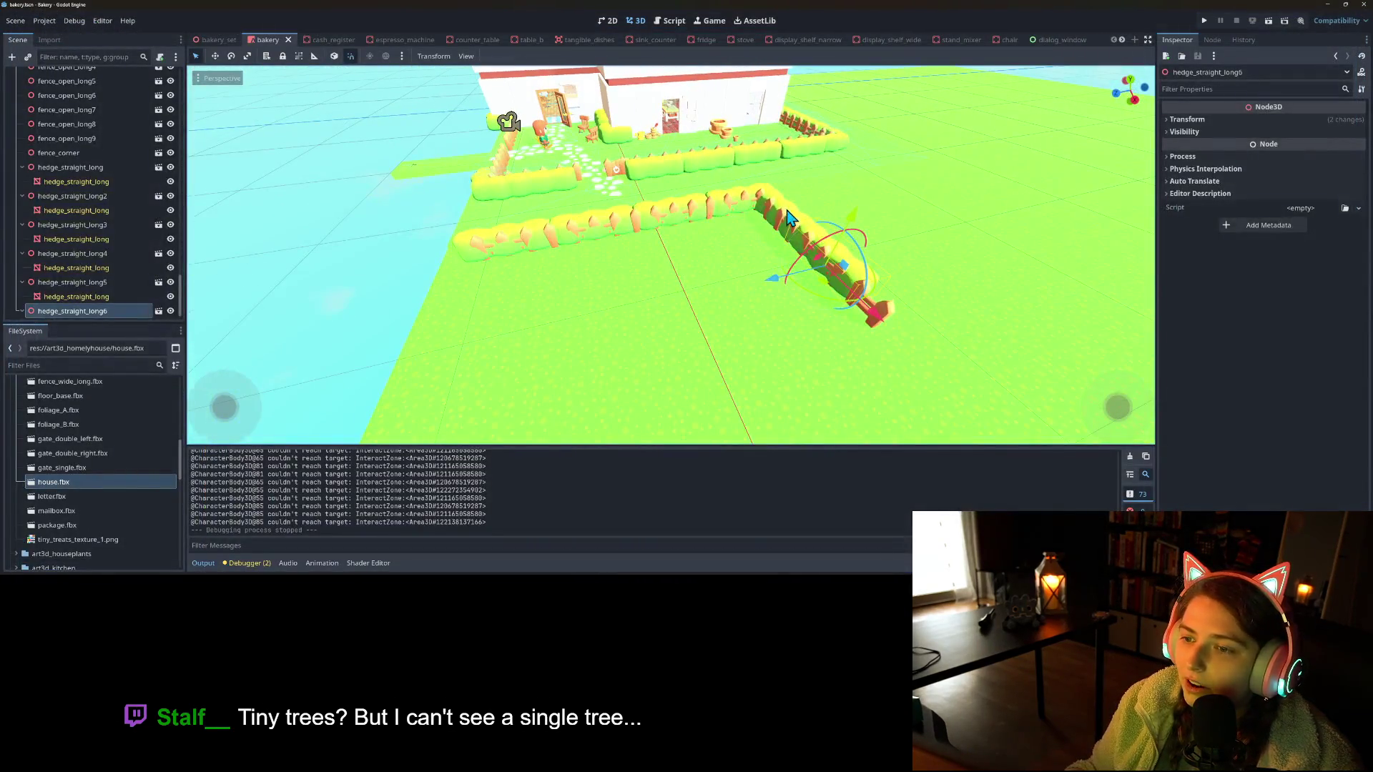
Reposition hedge_straight_long3 up-left and slide hedge_straight_long4 sideways along the fence
left_click(660, 219)
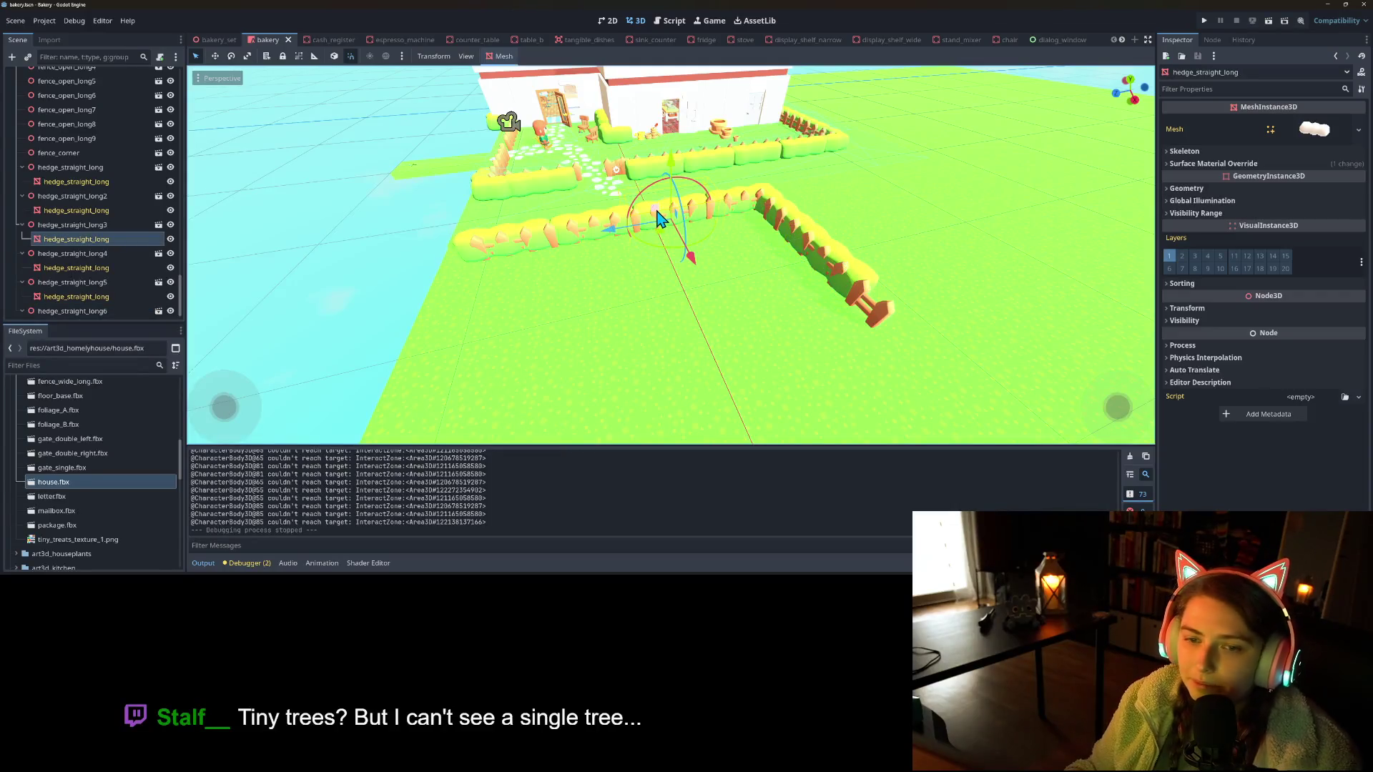
left_click(72, 224)
left_click_drag(699, 278, 665, 246)
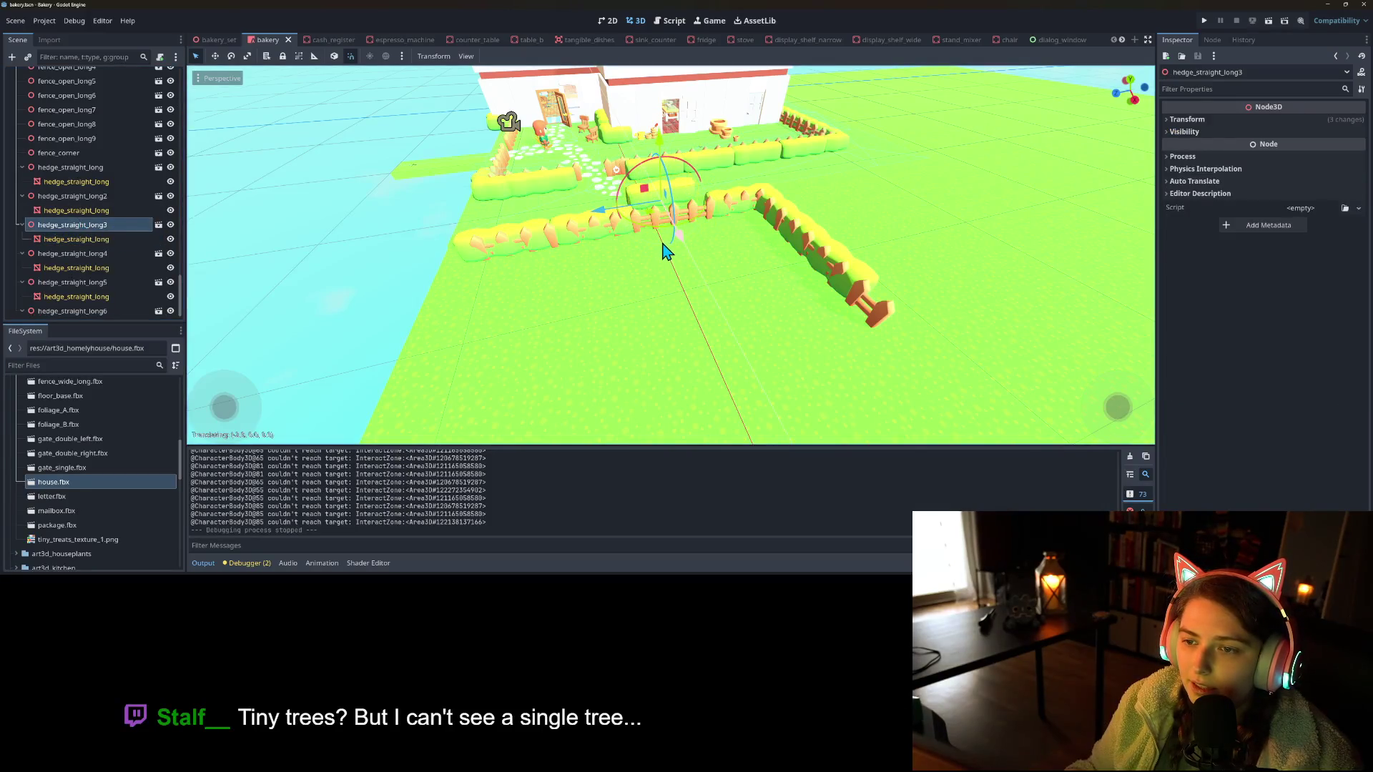
left_click(88, 193)
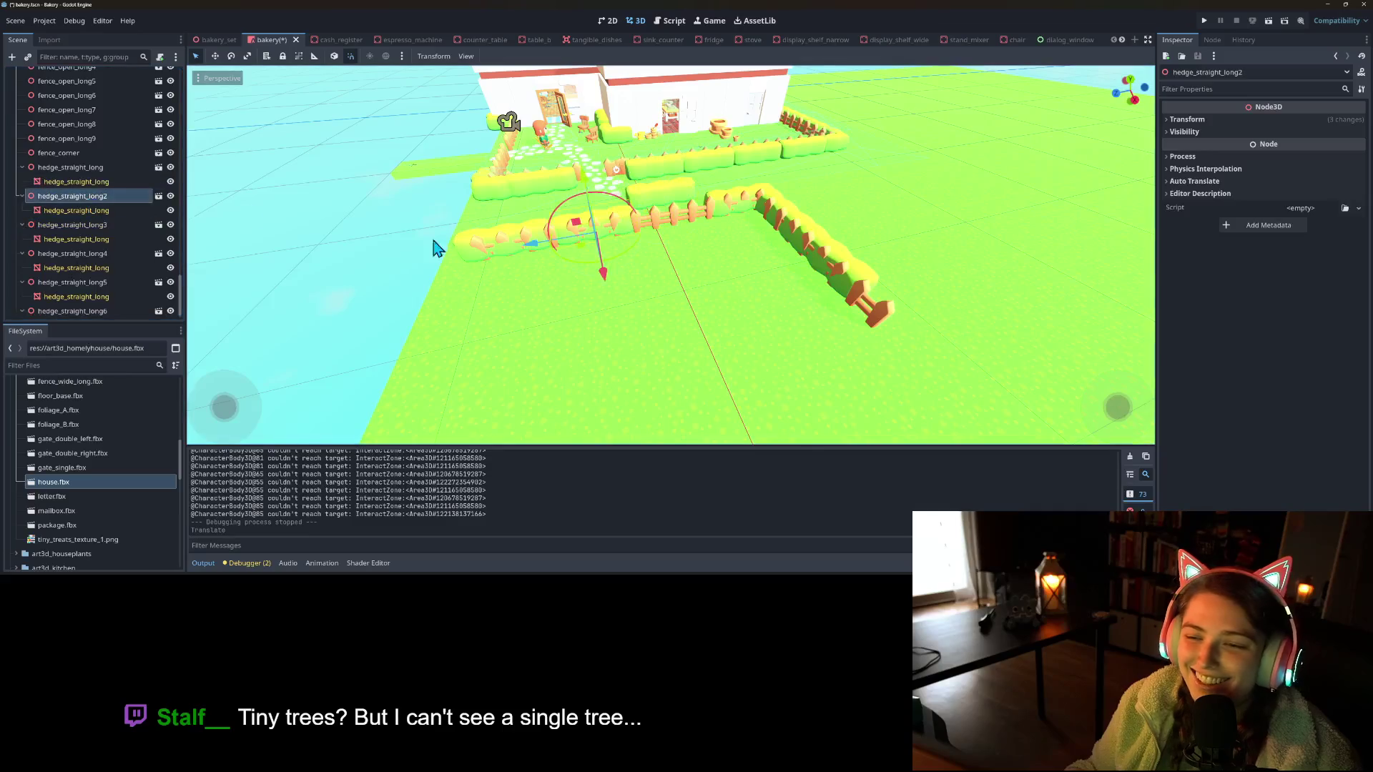
left_click(93, 253)
mouse_move(752, 230)
left_mouse_down()
mouse_move(760, 243)
mouse_move(747, 235)
left_mouse_up()
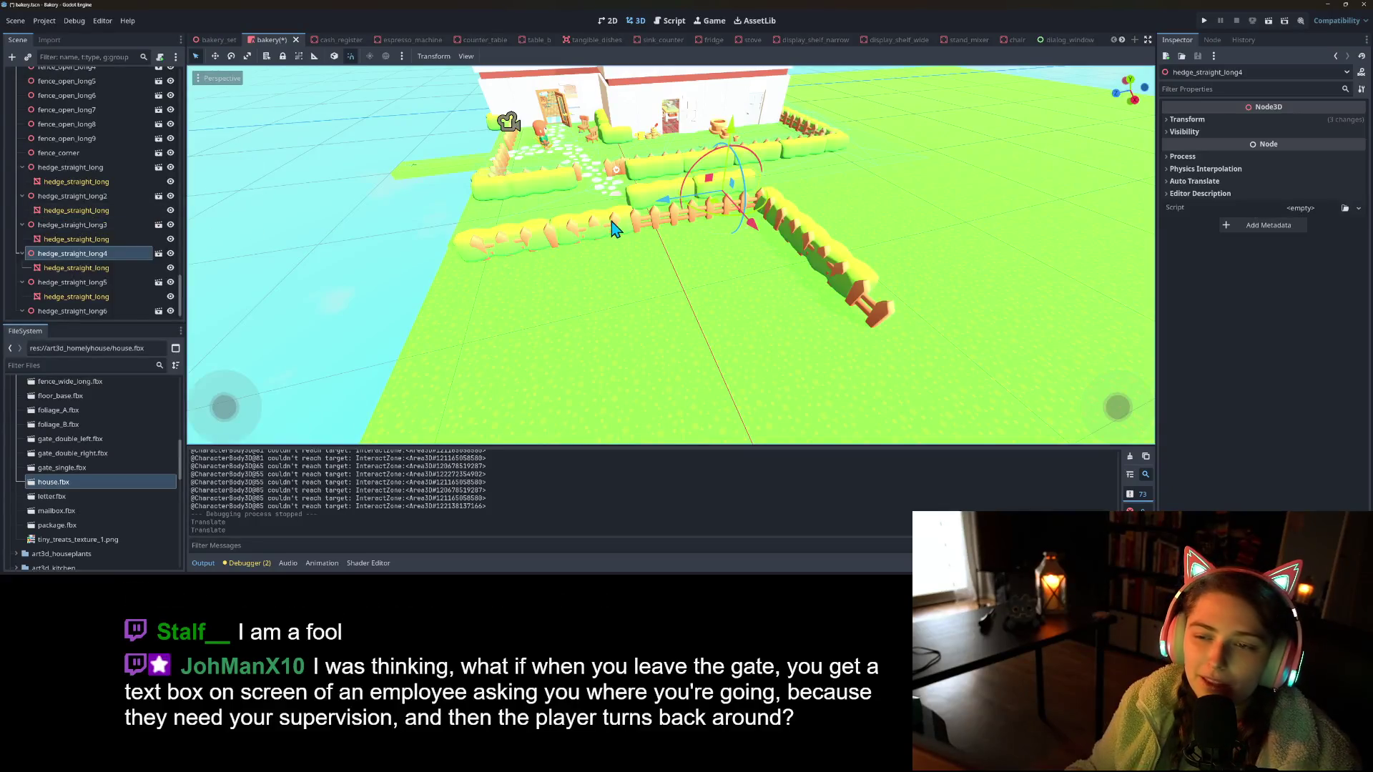
Delete fence_open_long5 and fence_open_long6, then move fence_open_long7–9 and fence_corner into line with the hedges
left_click(665, 225)
left_click(667, 230)
key("Delete")
key("Return")
left_click(730, 212)
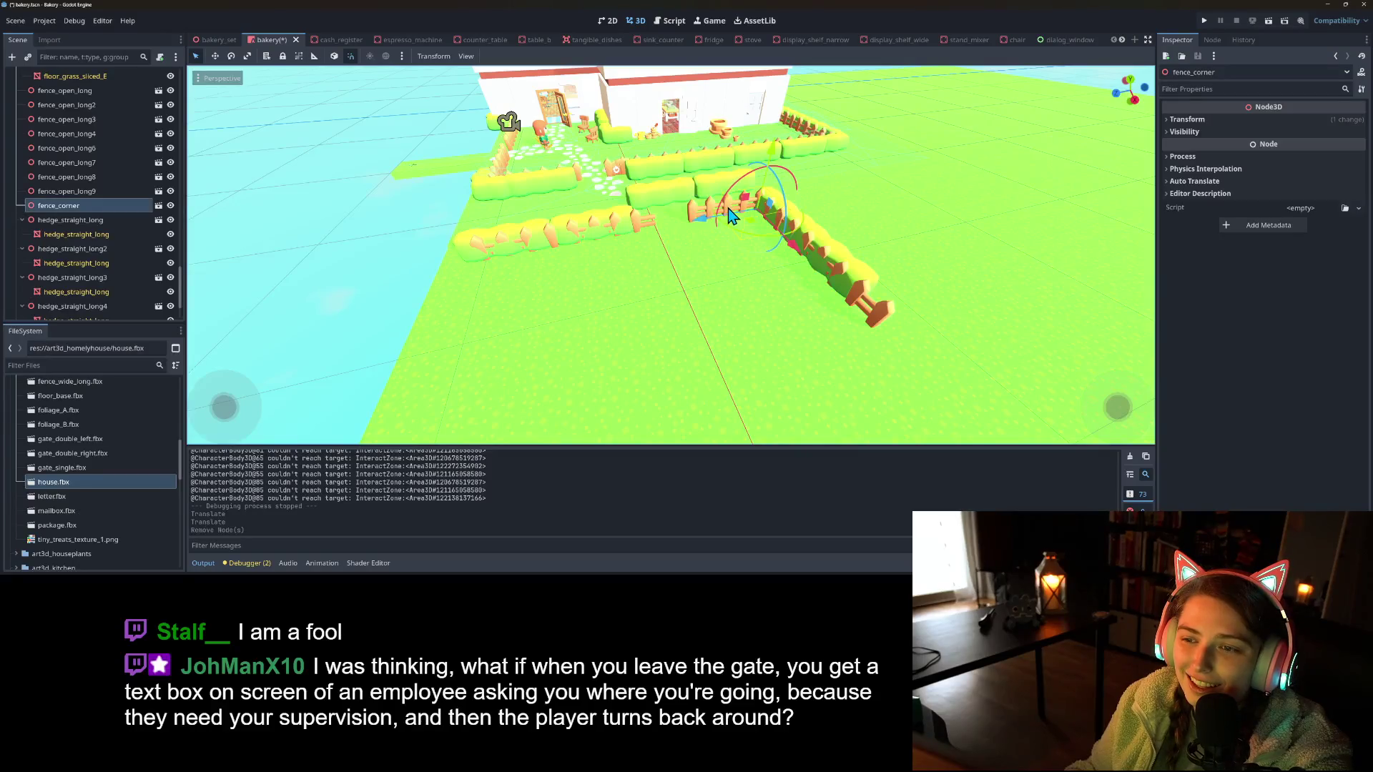
key("Delete")
key("Return")
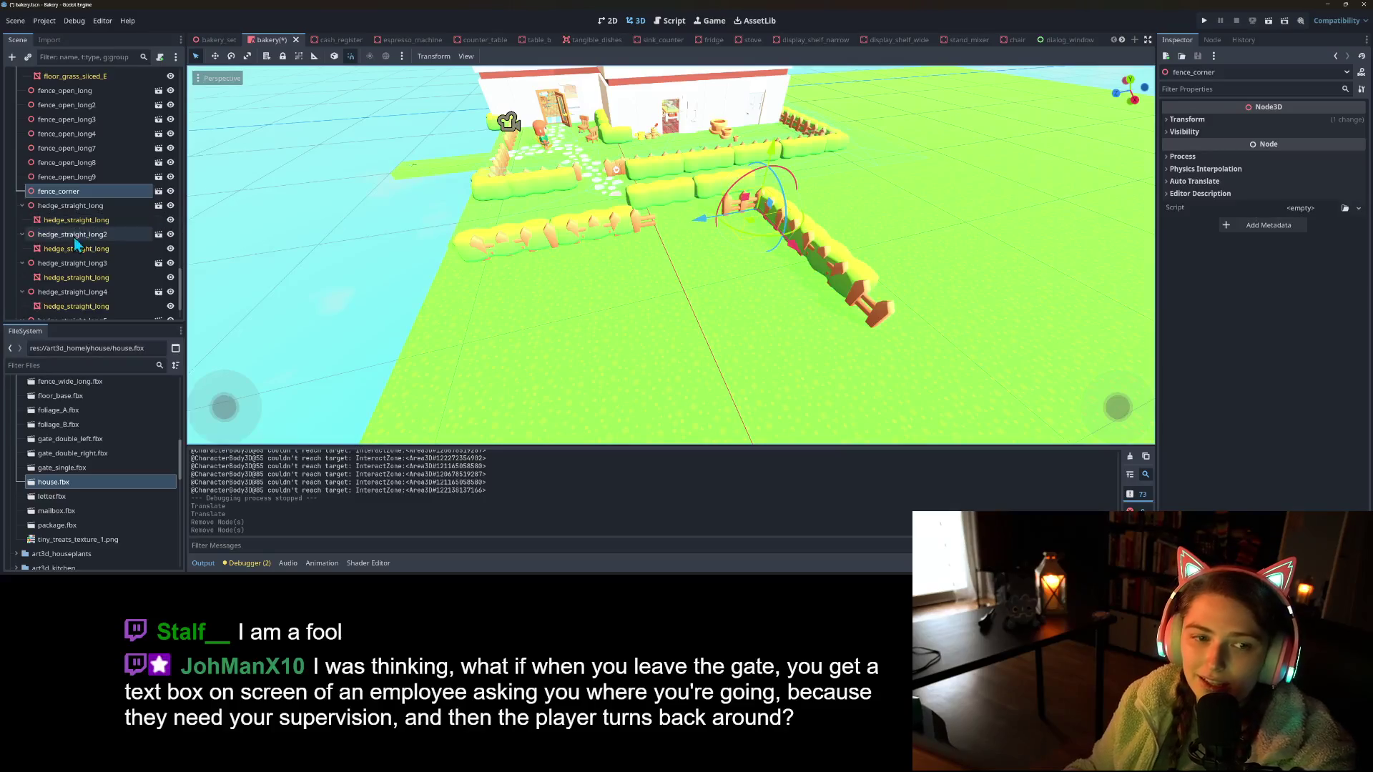
left_click(90, 148, "shift")
left_click_drag(752, 289, 664, 298)
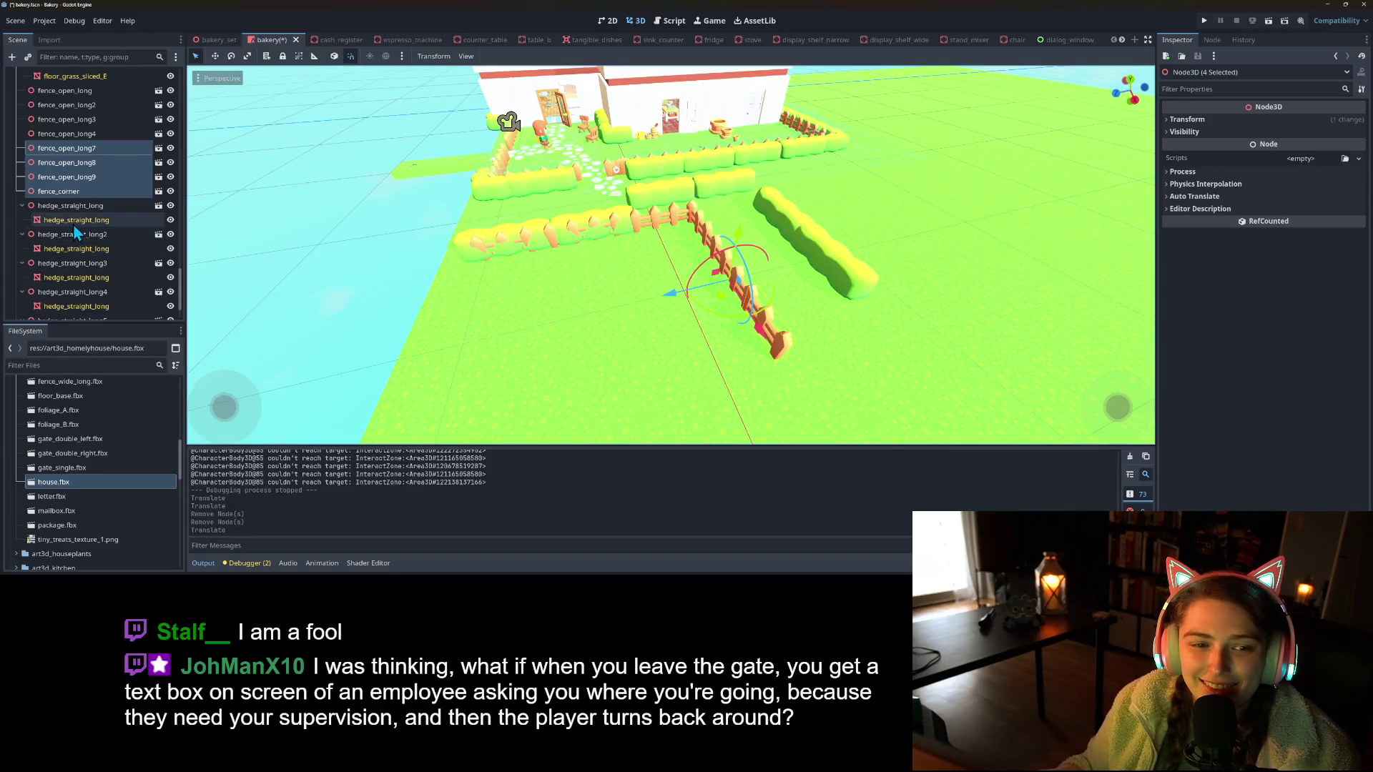
Slide hedge_straight_long3 1.3 units along X and select hedge_straight_long5 and 6
left_click(98, 266)
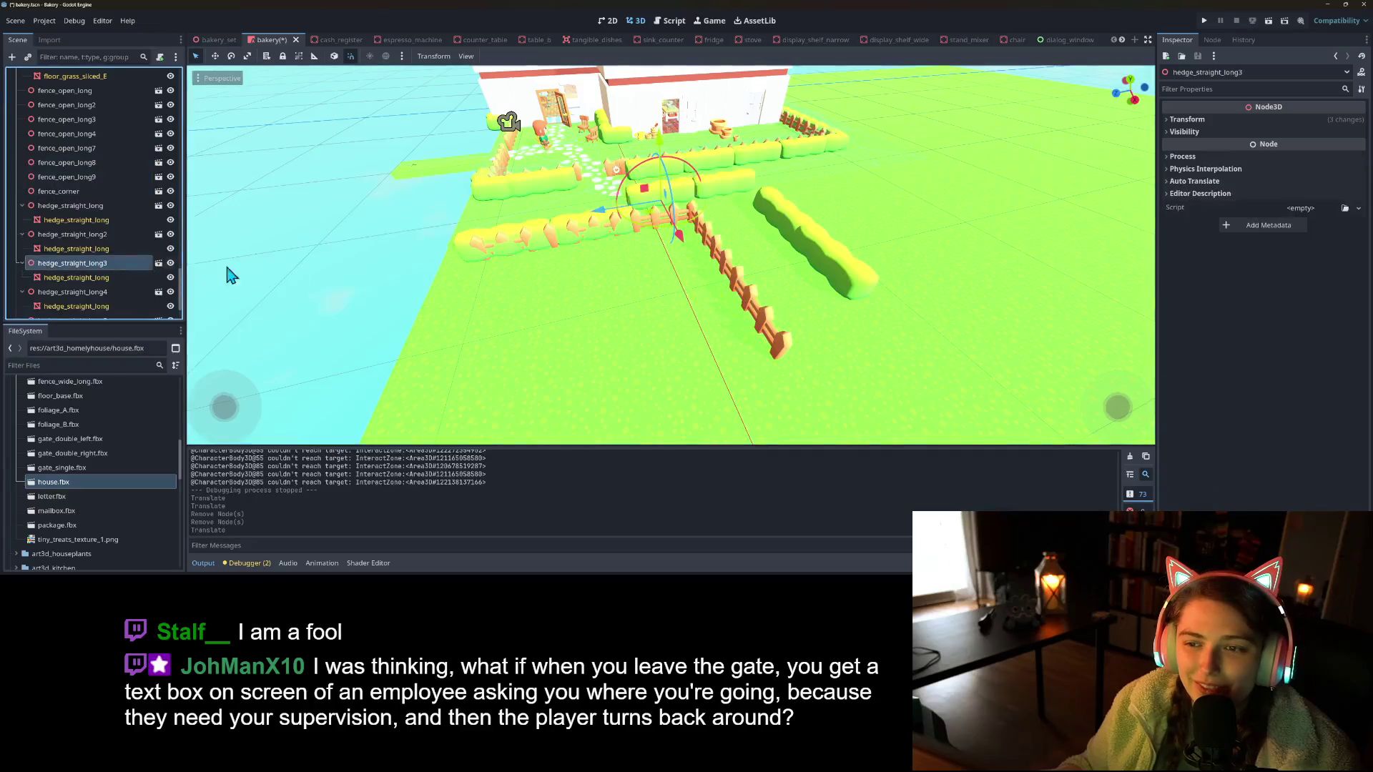
left_click_drag(687, 257, 702, 272)
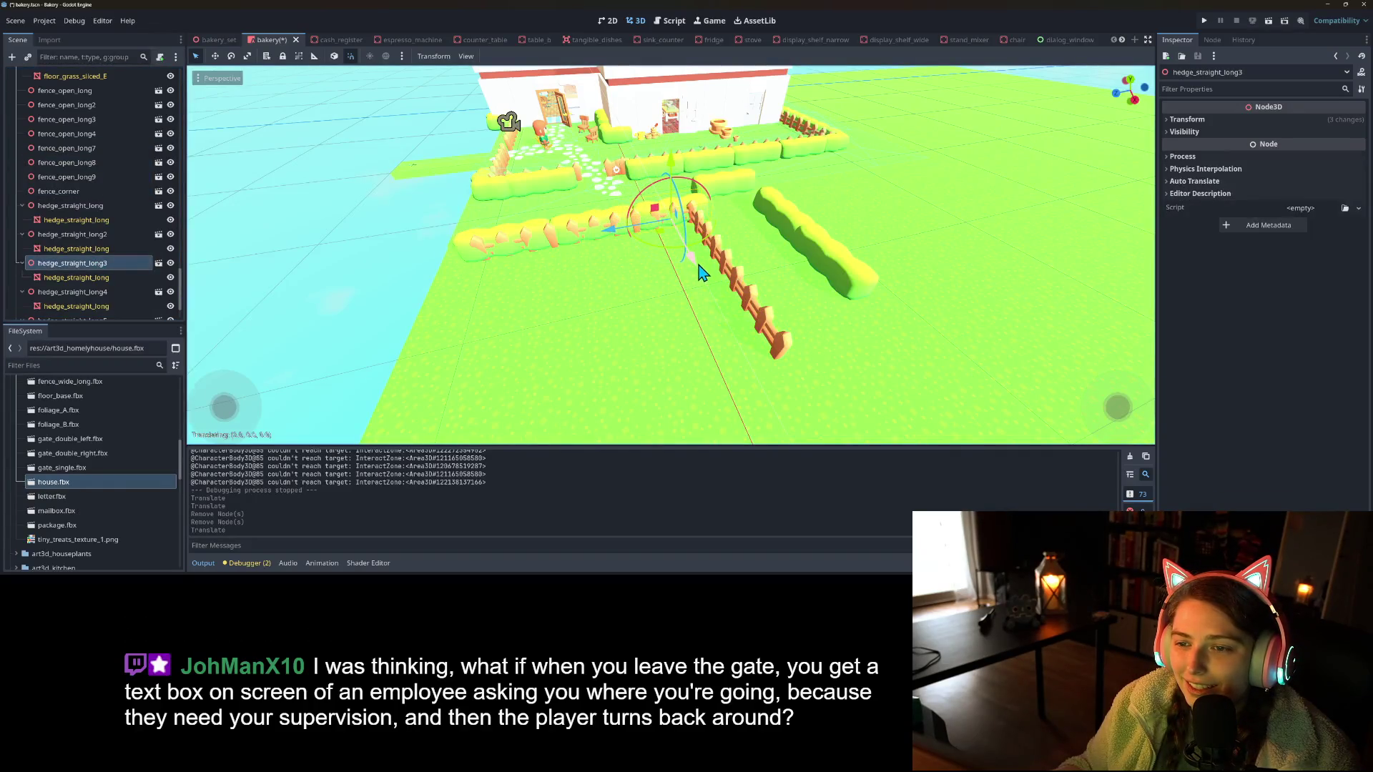
left_click(90, 293)
scroll(90, 293, "down", 1)
left_click(93, 299)
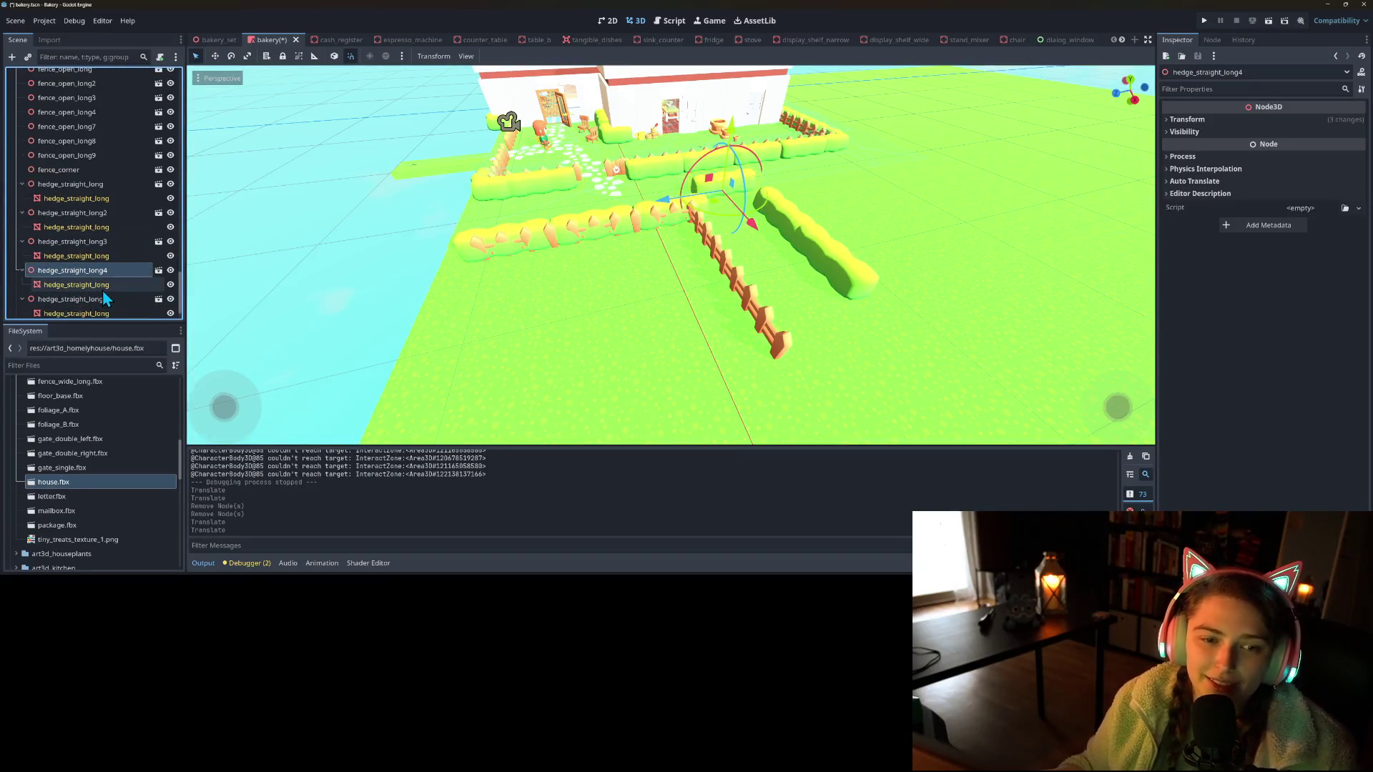
scroll(100, 282, "down", 1)
left_click(112, 298, "ctrl")
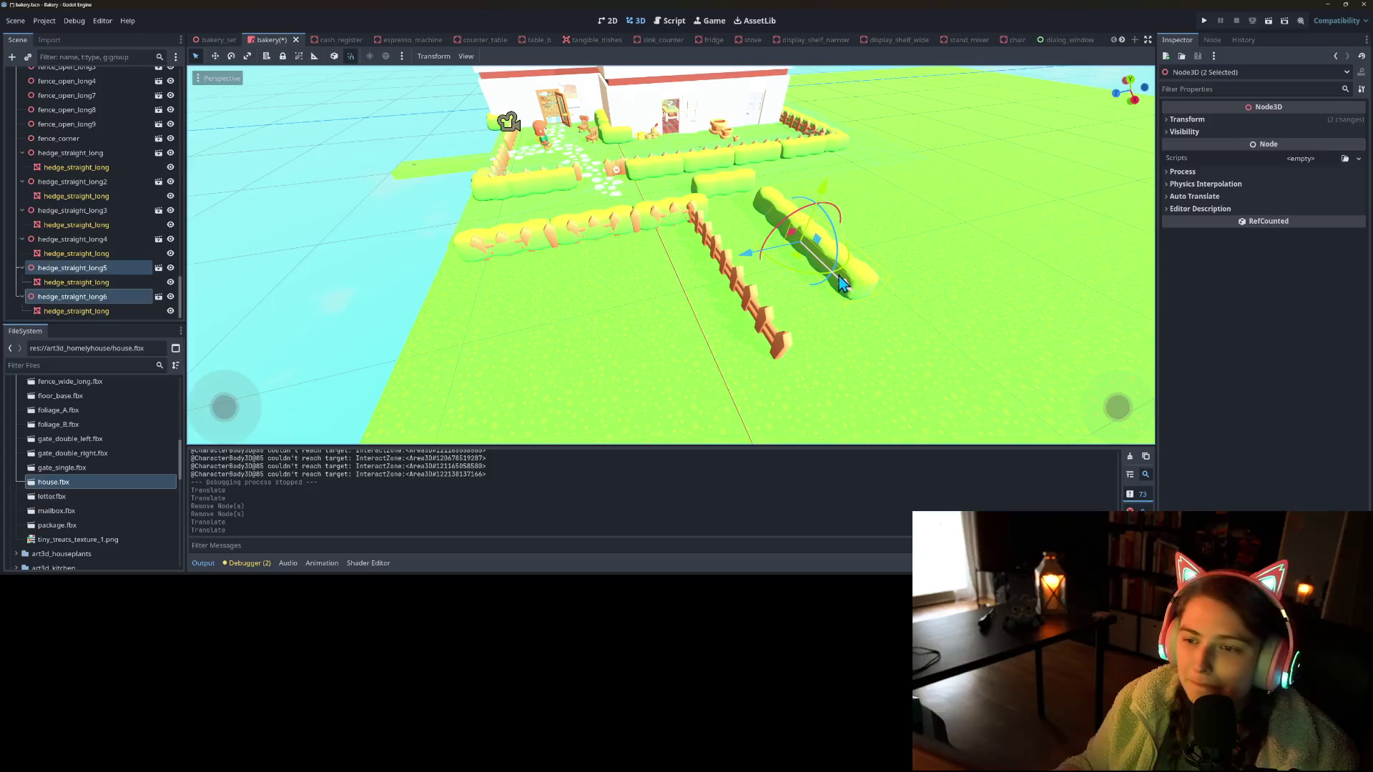
Slide hedge_straight_long5 and 6 along Z onto the fence line and save the scene
mouse_move(743, 261)
left_mouse_down()
mouse_move(657, 276)
mouse_move(679, 322)
mouse_move(726, 327)
left_mouse_up()
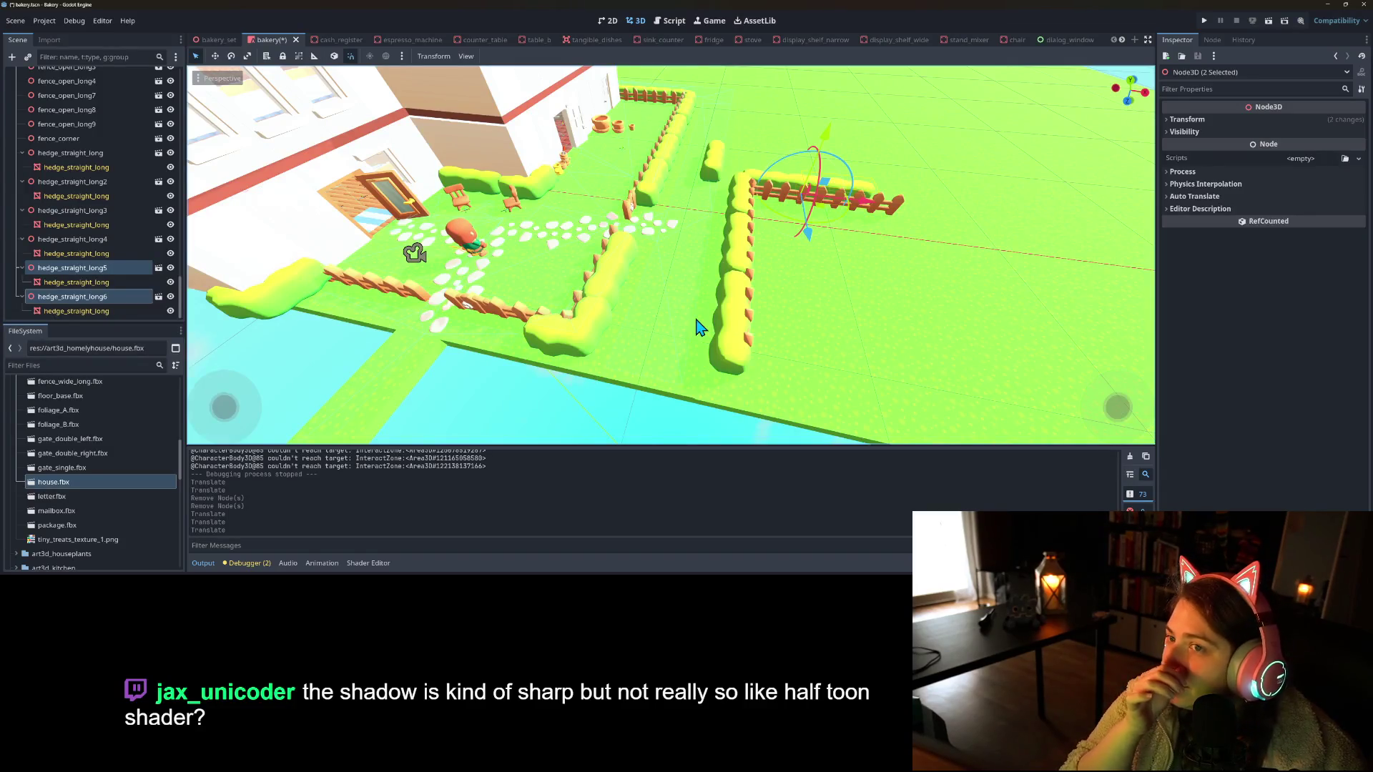
key("ctrl+s")
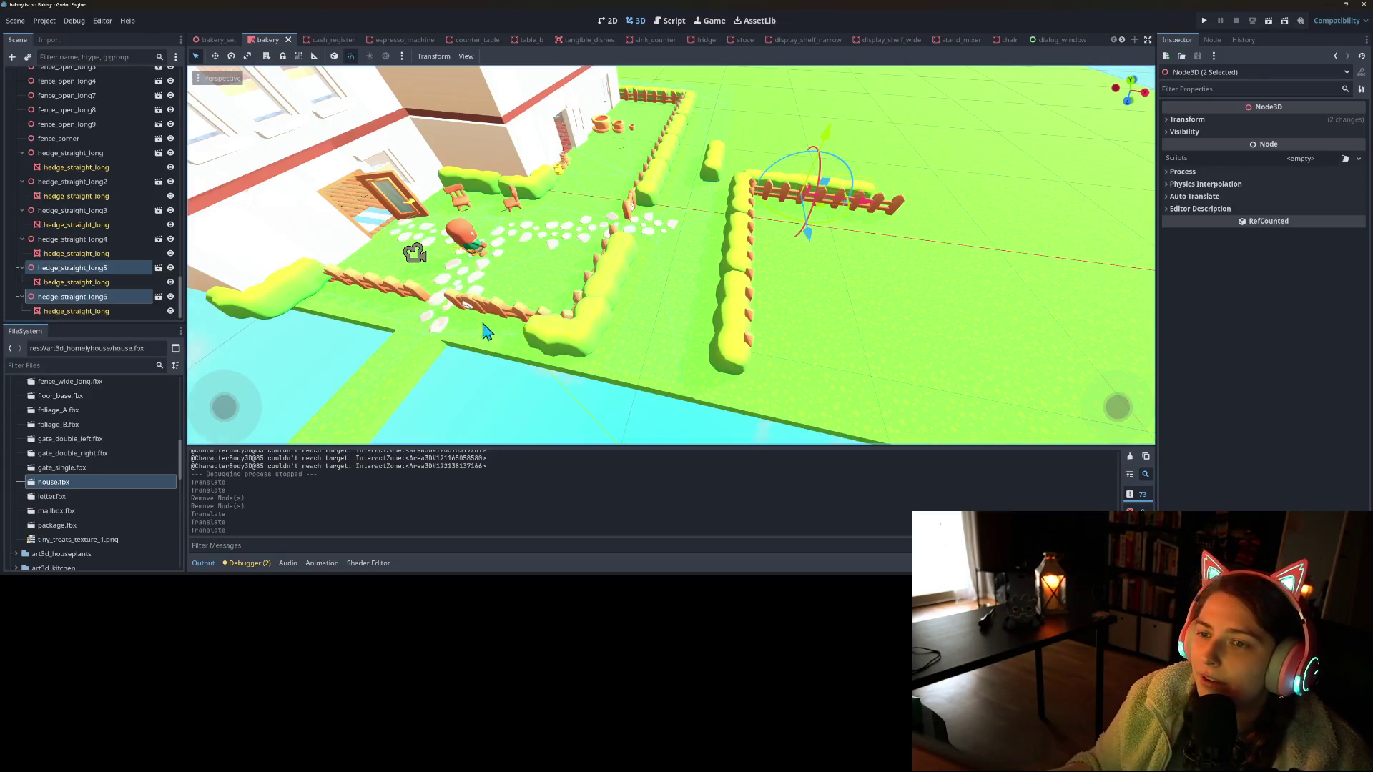
mouse_move(620, 334)
left_mouse_down()
mouse_move(680, 278)
mouse_move(742, 303)
mouse_move(560, 301)
mouse_move(581, 323)
mouse_move(524, 310)
left_mouse_up()
left_click(90, 238)
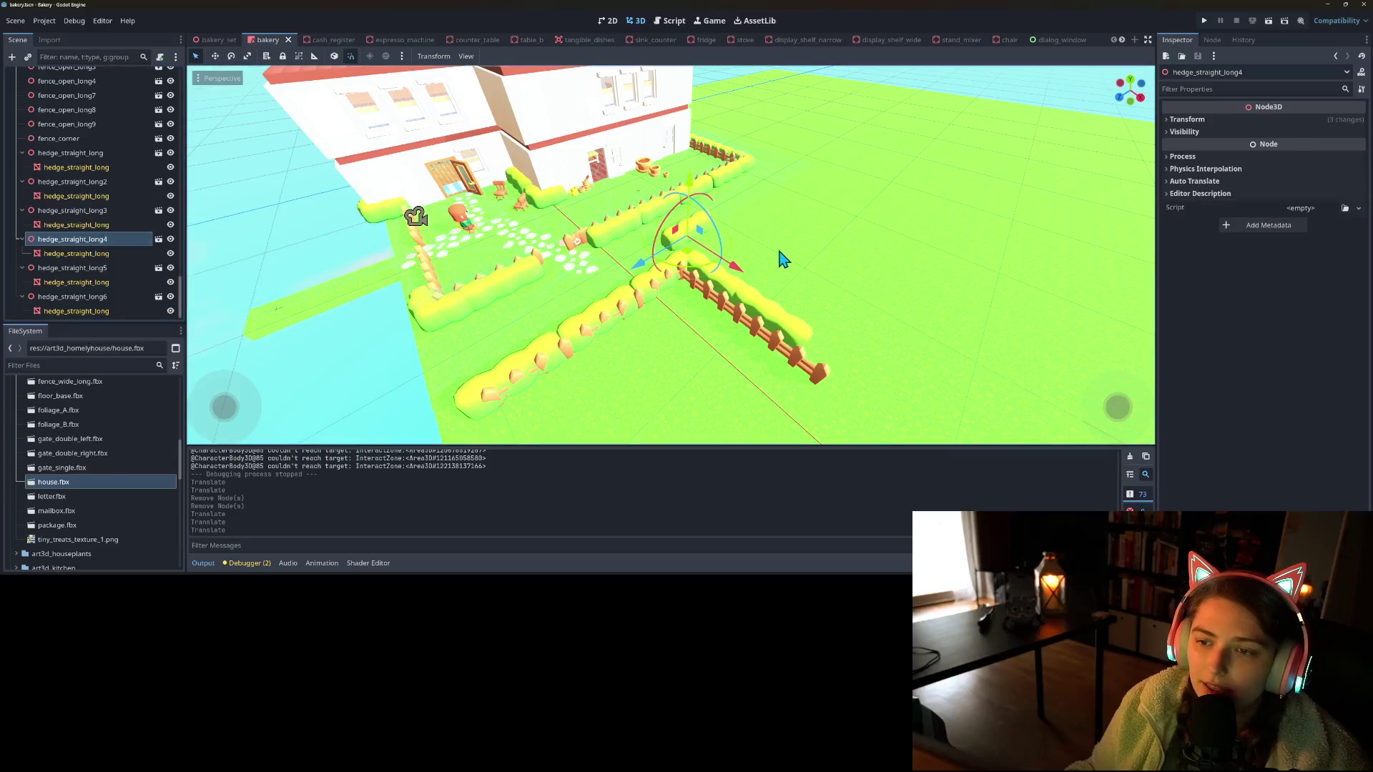
Rotate hedge_straight_long4 to run along the fence and line up hedges 5 and 6 with it
mouse_move(705, 276)
left_mouse_down()
mouse_move(690, 274)
mouse_move(870, 429)
left_mouse_up()
key("f")
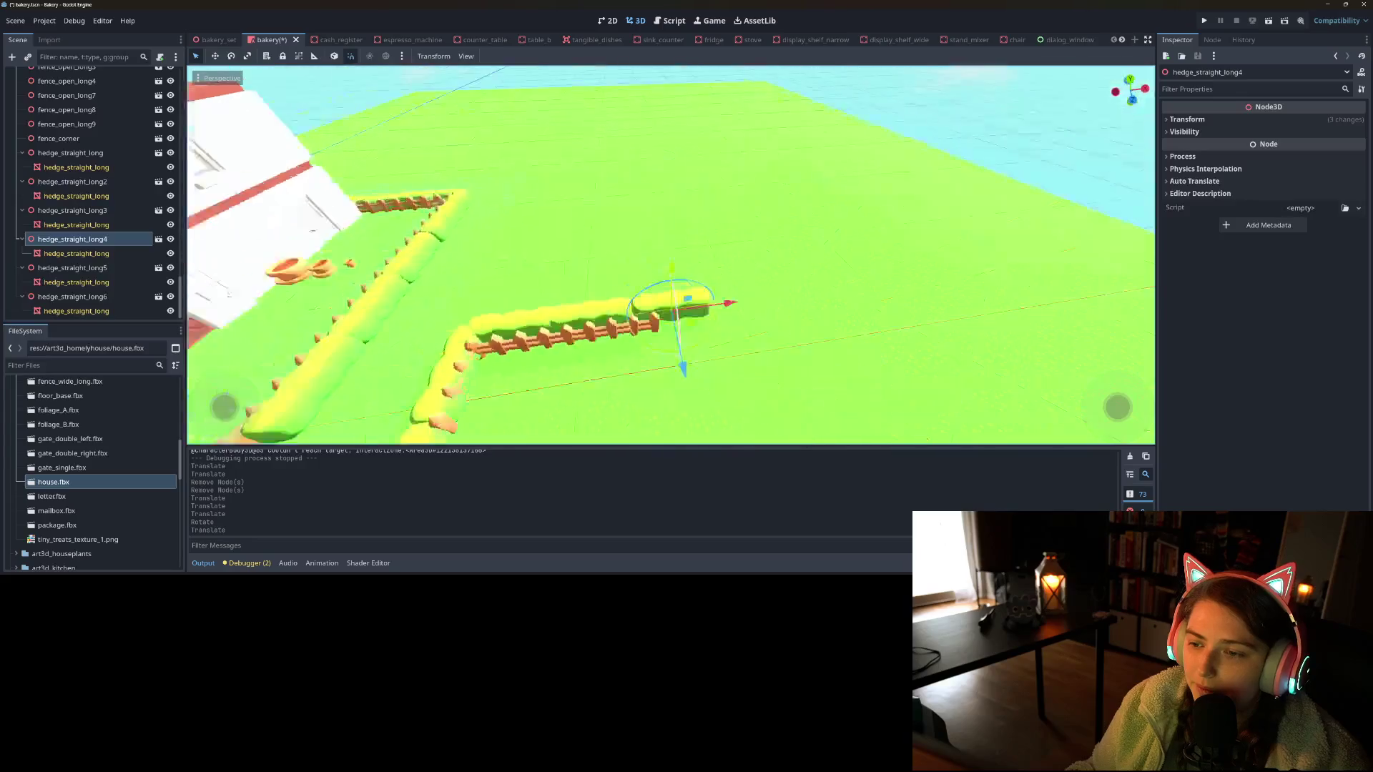
scroll(665, 386, "down", 3)
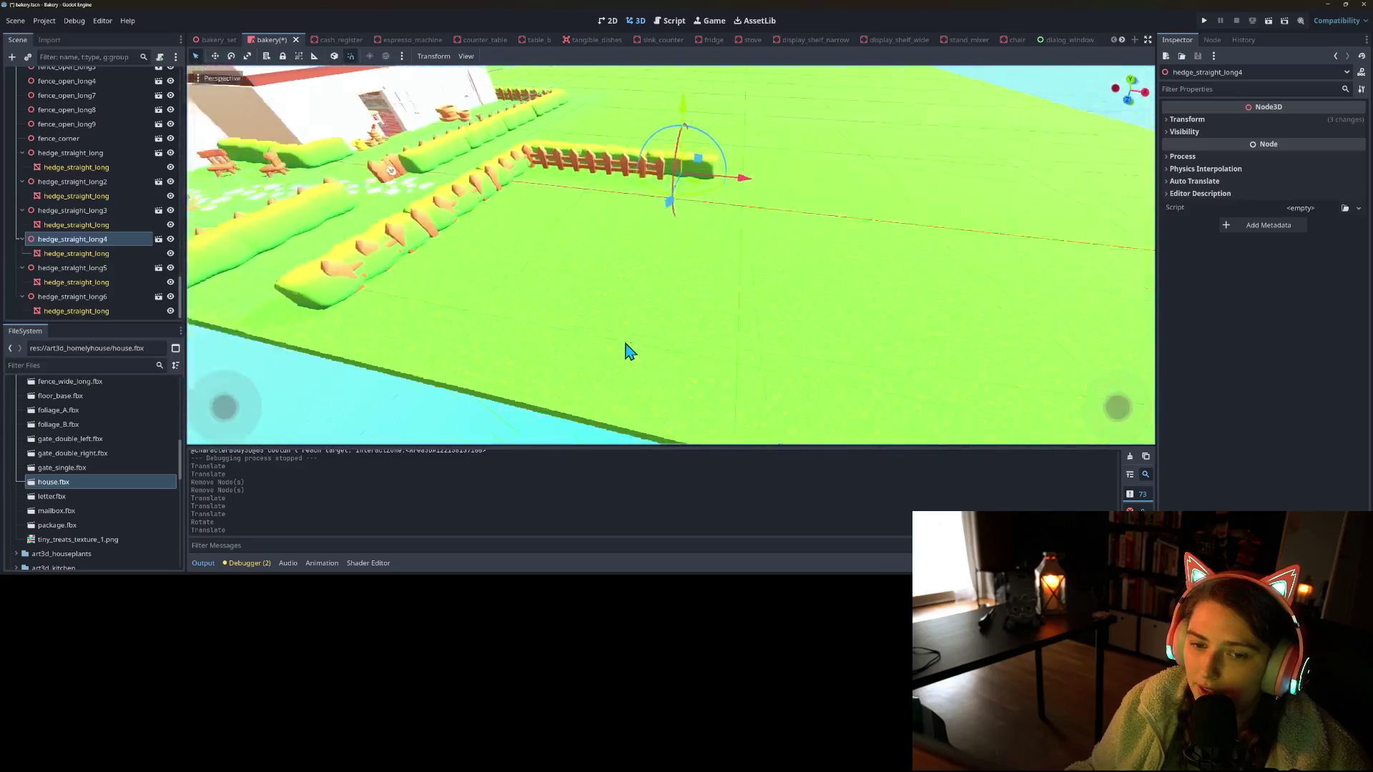
scroll(601, 211, "up", 3)
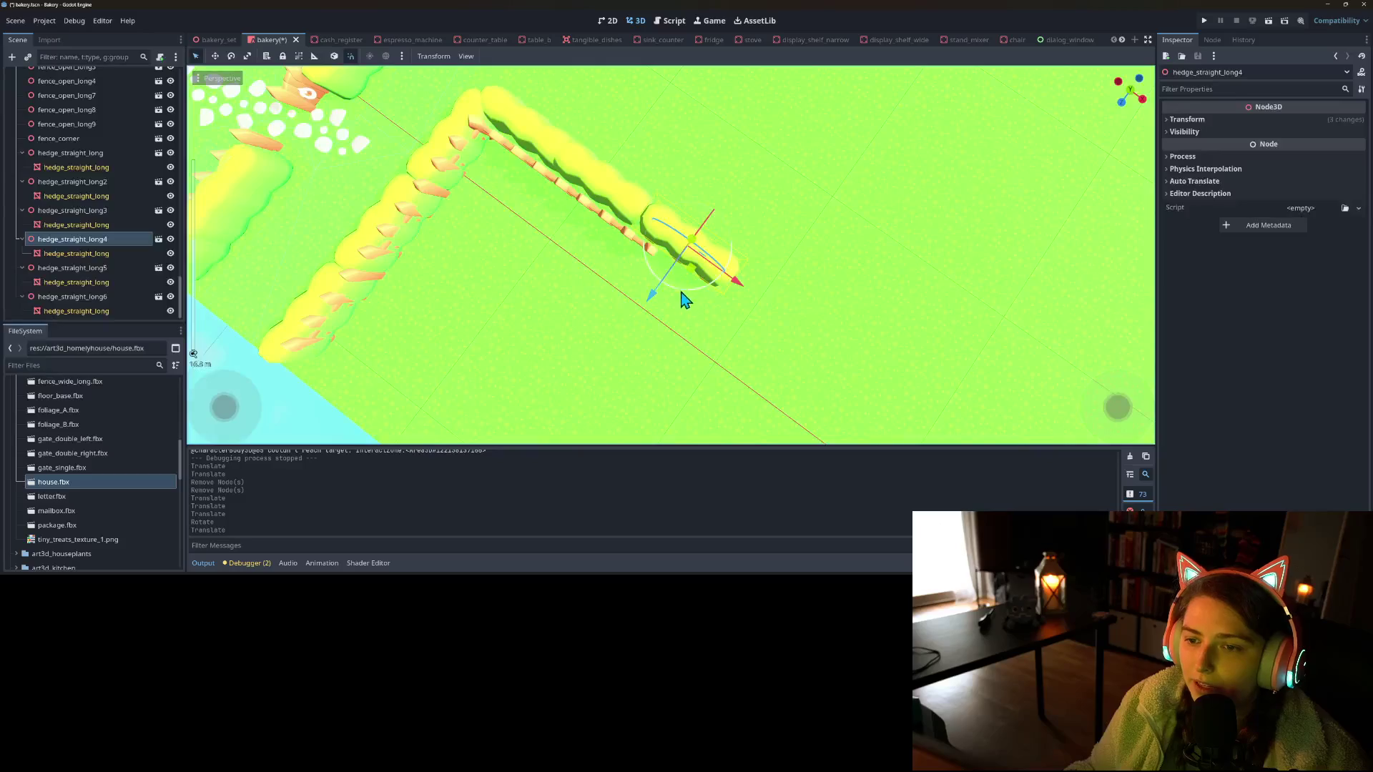
left_click_drag(664, 306, 627, 278)
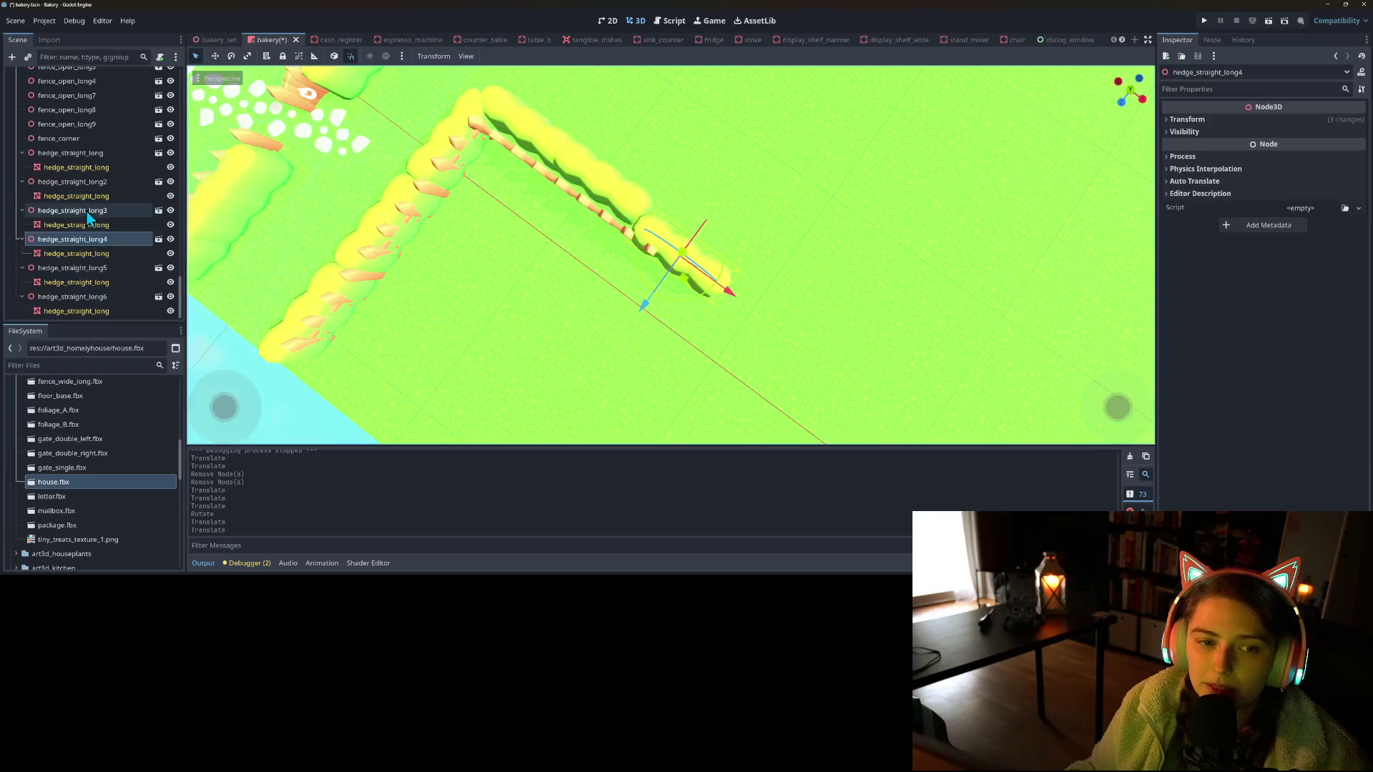
left_click(93, 268)
left_click_drag(503, 200, 406, 230)
left_click(92, 296)
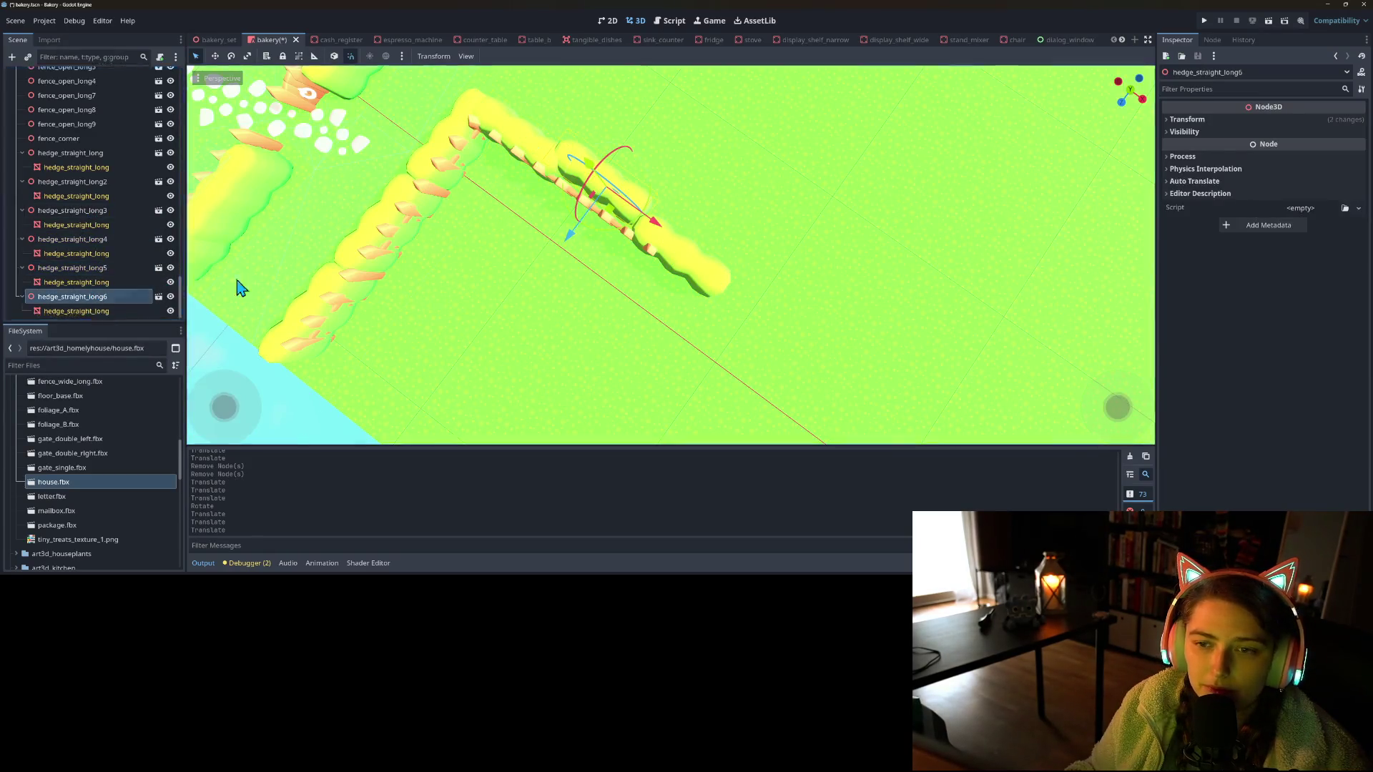
left_click_drag(571, 246, 568, 252)
Duplicate hedge_straight_long4 and slide the copy to the end of the hedge row
scroll(500, 301, "down", 5)
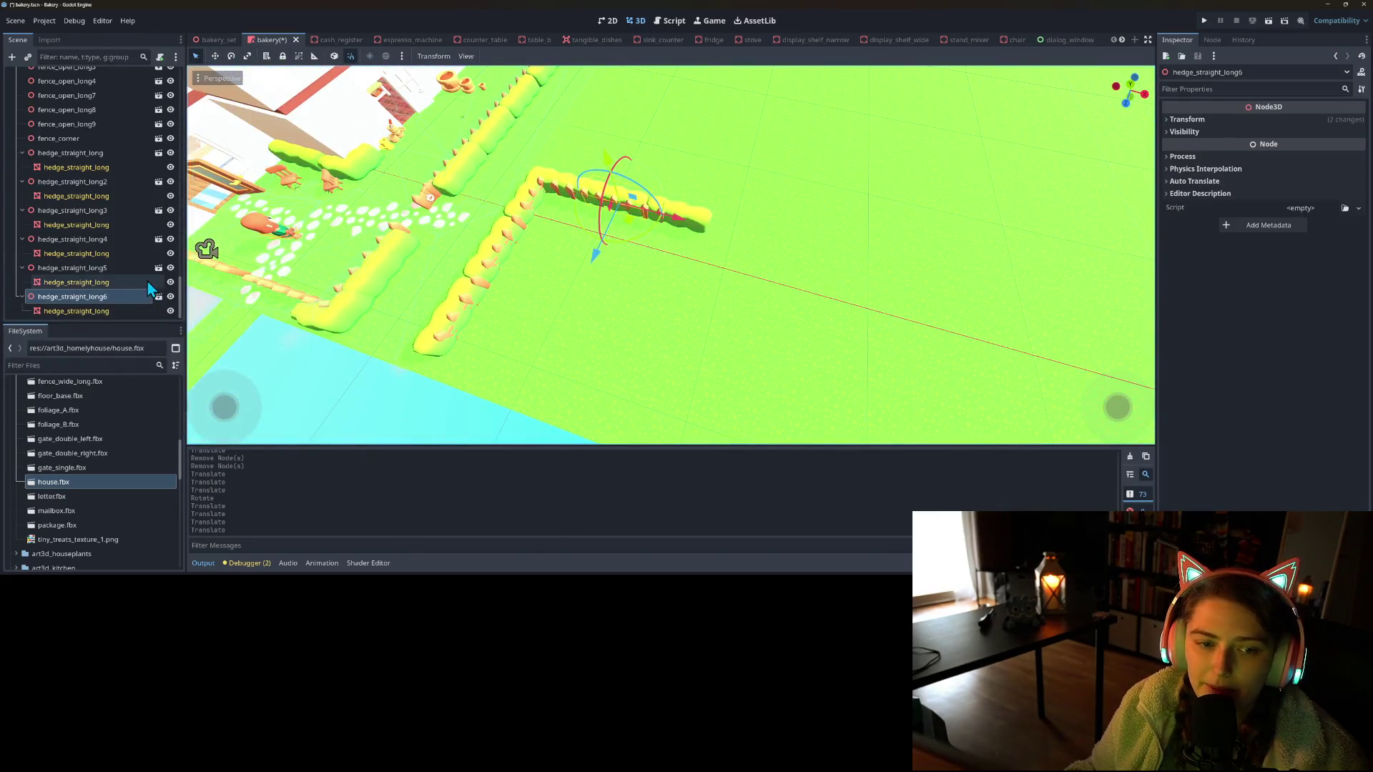
left_click(106, 241)
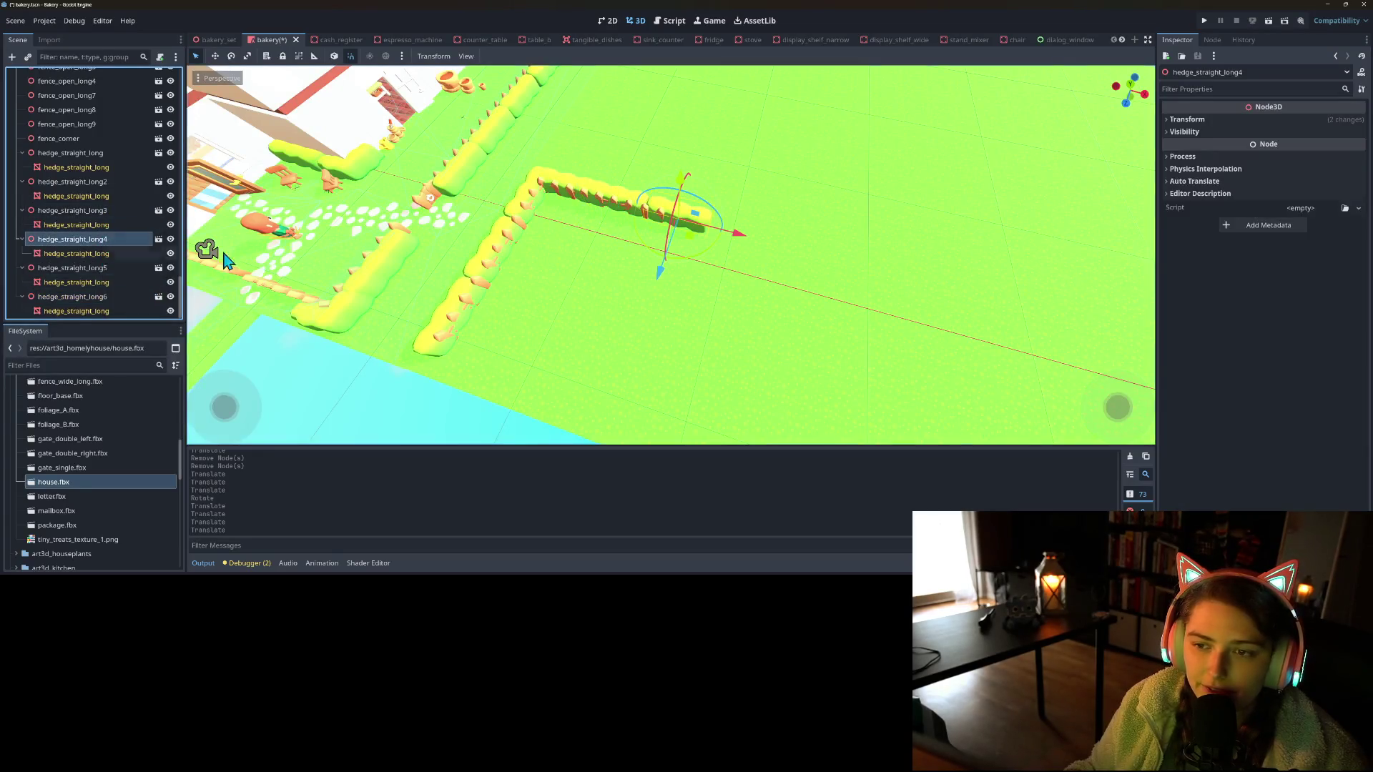
key("ctrl+d")
left_click_drag(743, 248, 808, 252)
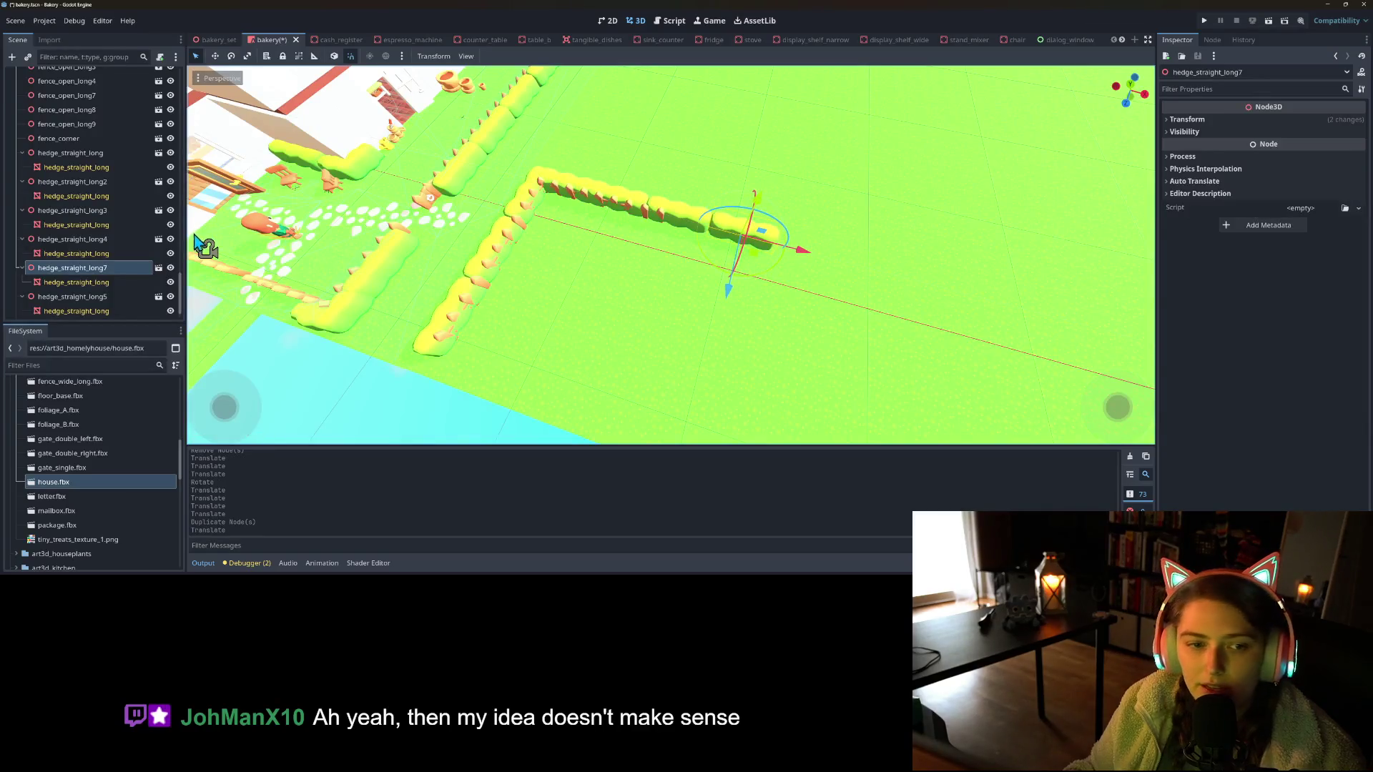
Add three copies of fence_open_long9 along X beside the hedges, then save the scene
left_click(83, 123)
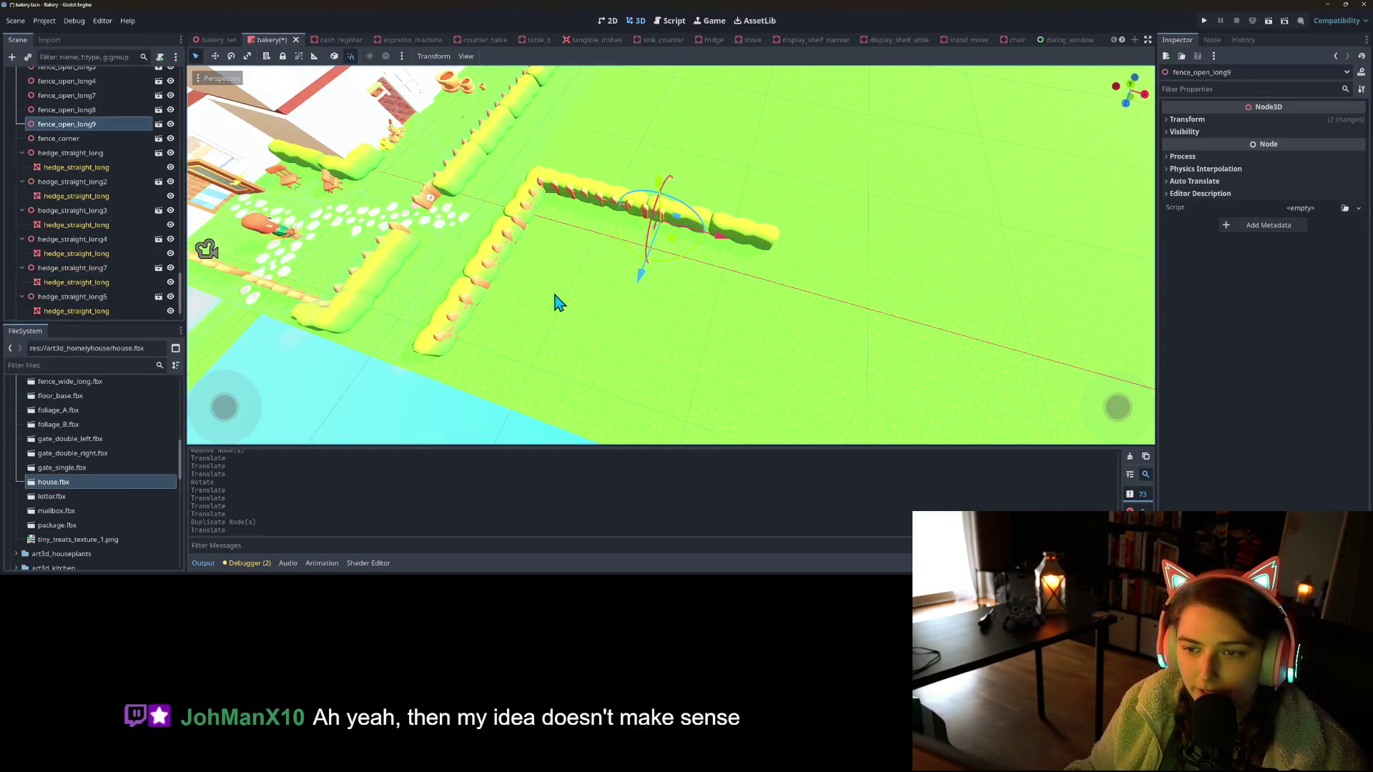
key("ctrl+d")
mouse_move(710, 247)
left_mouse_down()
mouse_move(785, 245)
mouse_move(766, 249)
left_mouse_up()
scroll(740, 268, "up", 5)
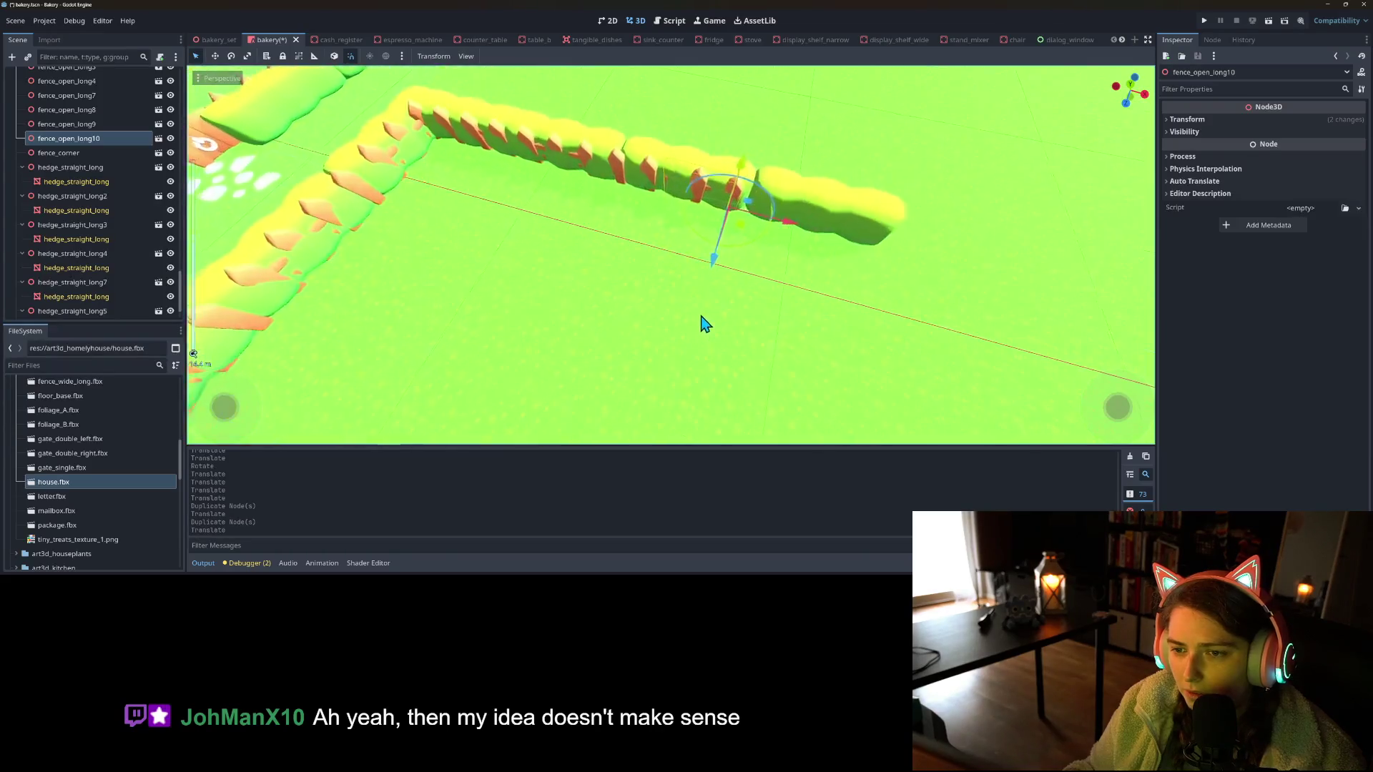
mouse_move(763, 319)
left_mouse_down()
mouse_move(775, 322)
mouse_move(763, 325)
left_mouse_up()
key("ctrl+d")
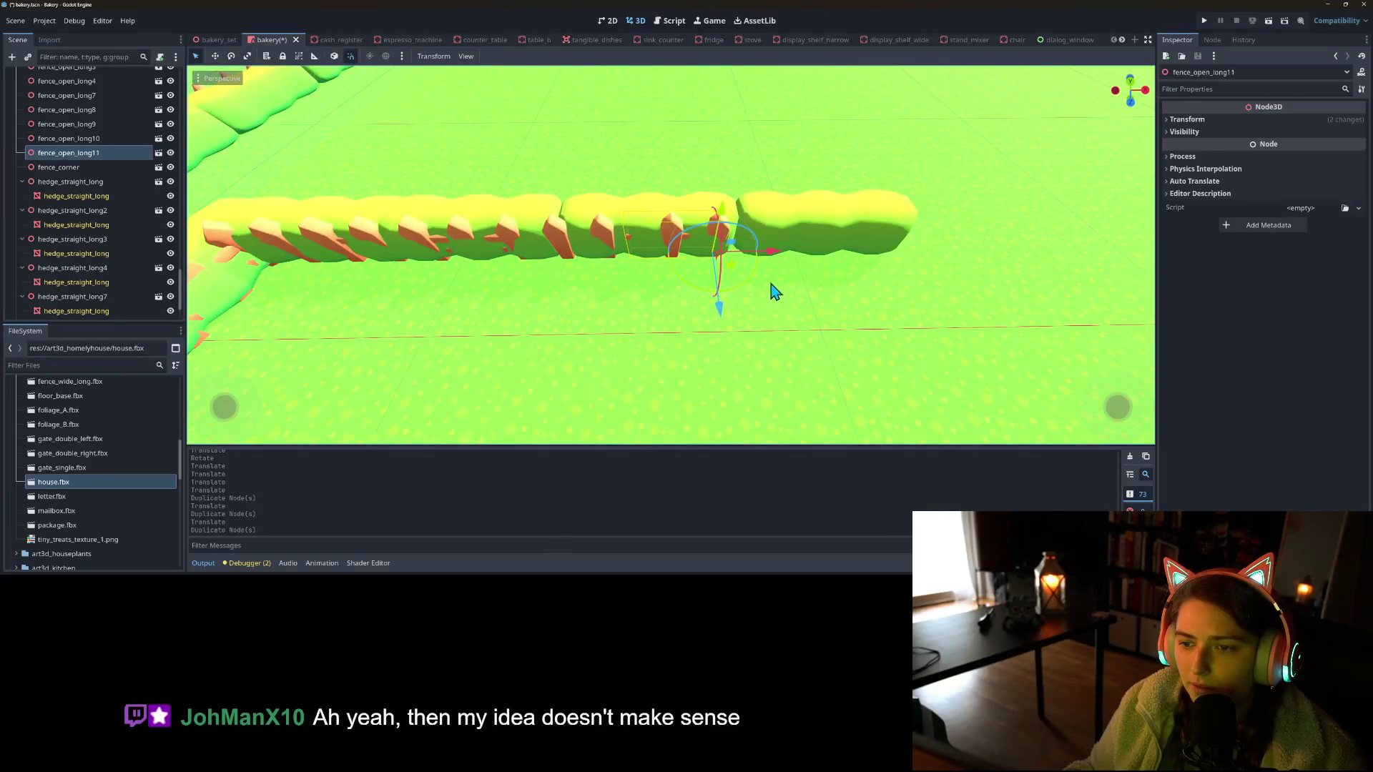
left_click_drag(773, 255, 834, 249)
mouse_move(860, 250)
left_mouse_down()
mouse_move(947, 254)
mouse_move(936, 259)
left_mouse_up()
key("ctrl+d")
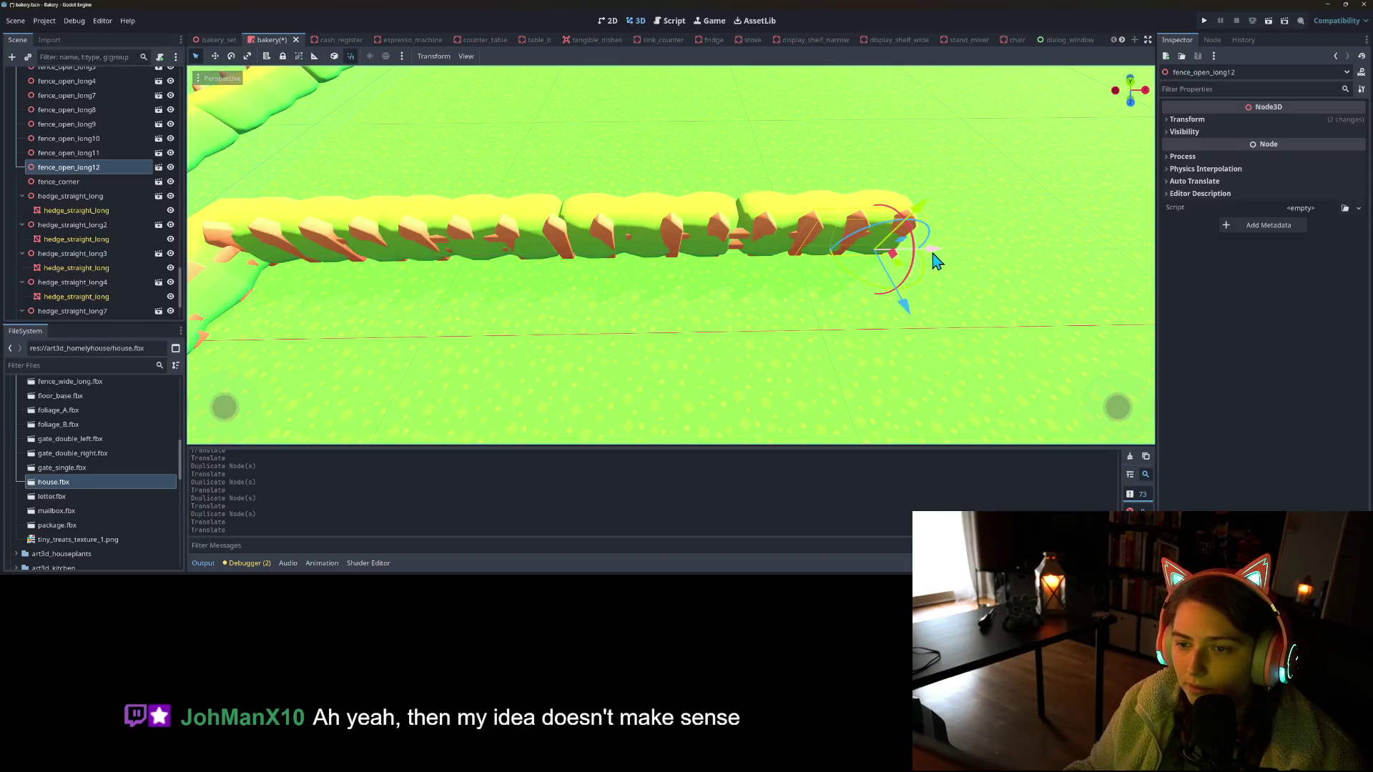
scroll(898, 313, "down", 10)
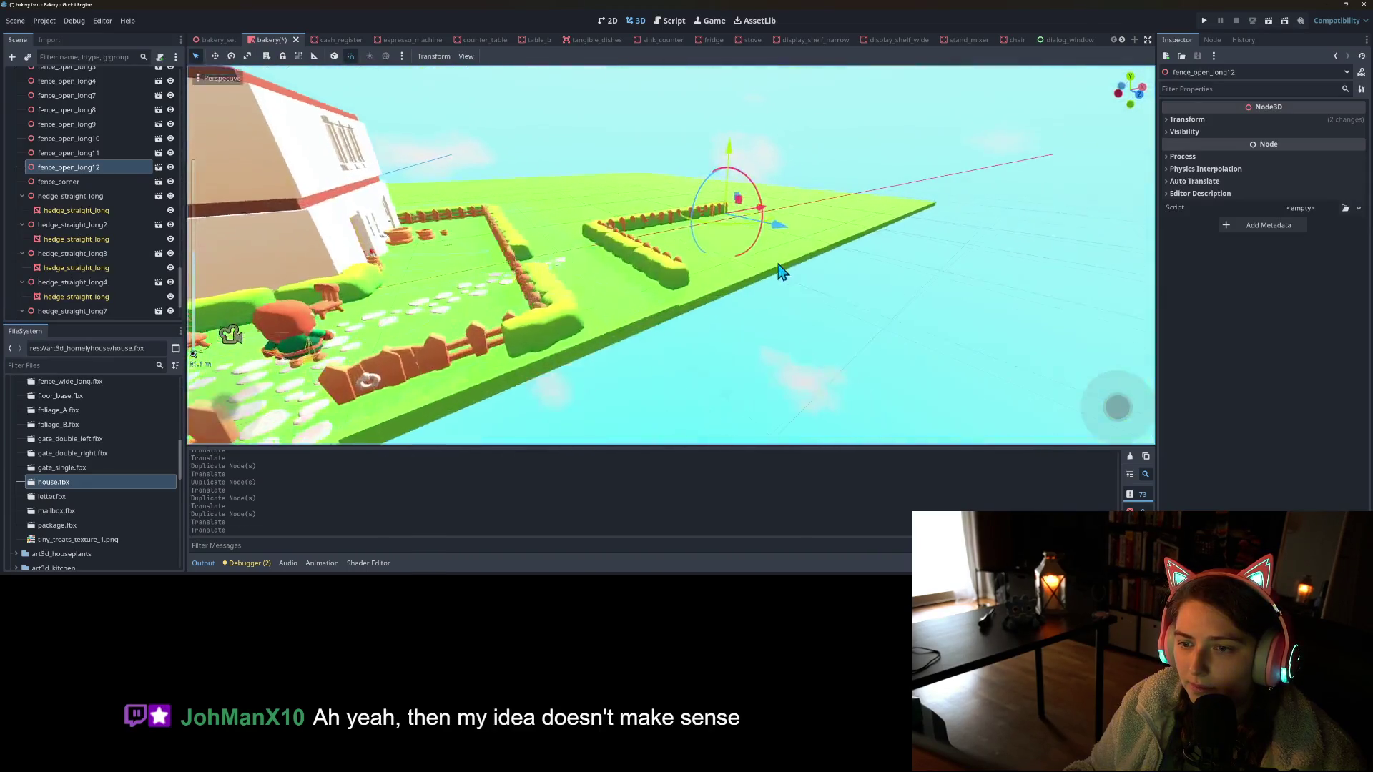
key("ctrl+s")
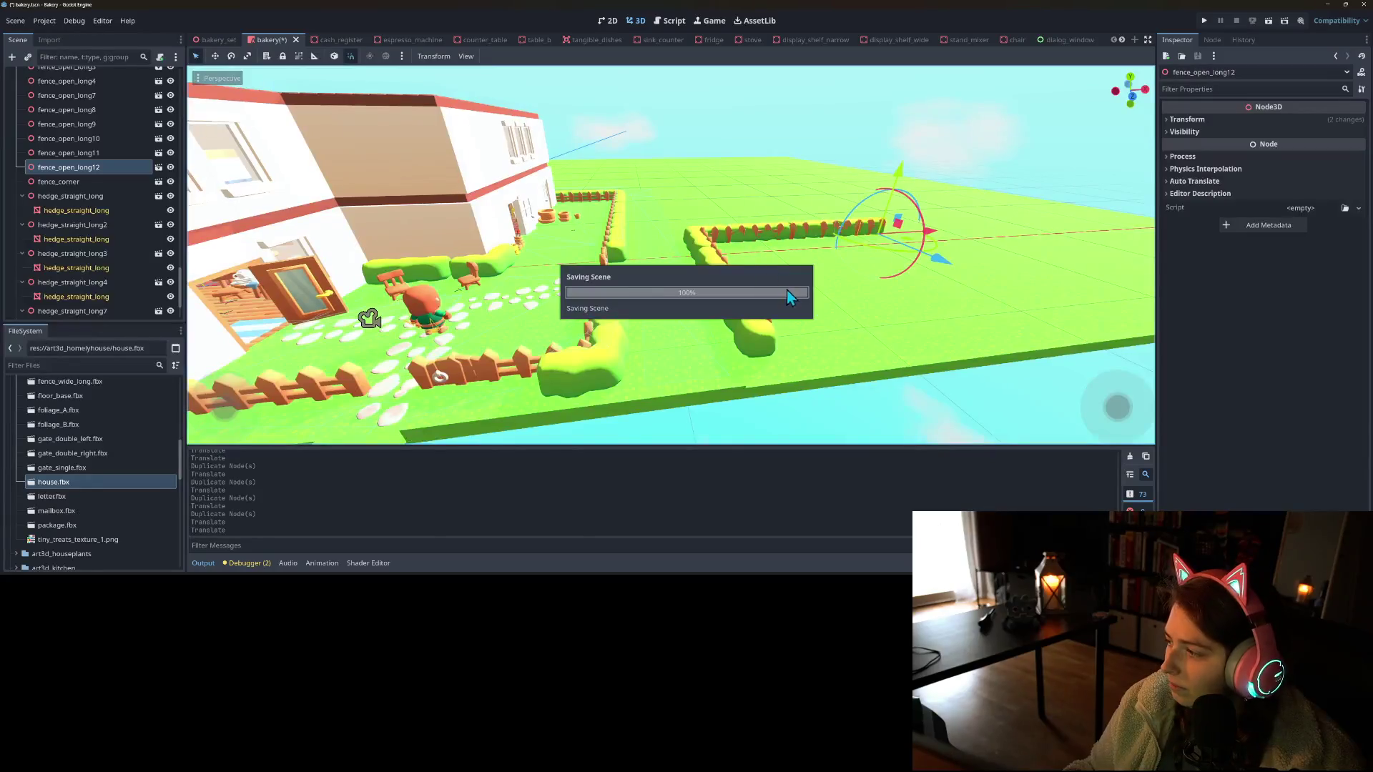
key("a")
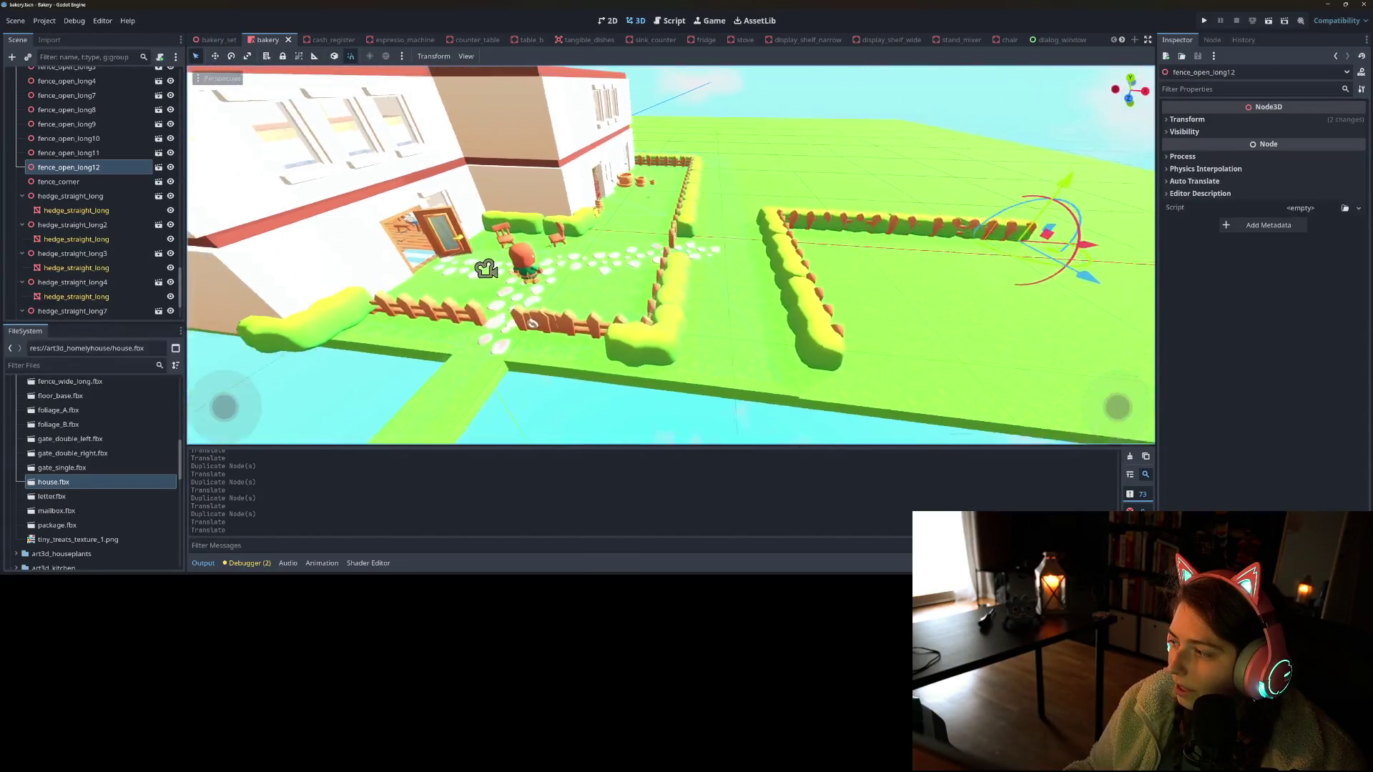
key("w")
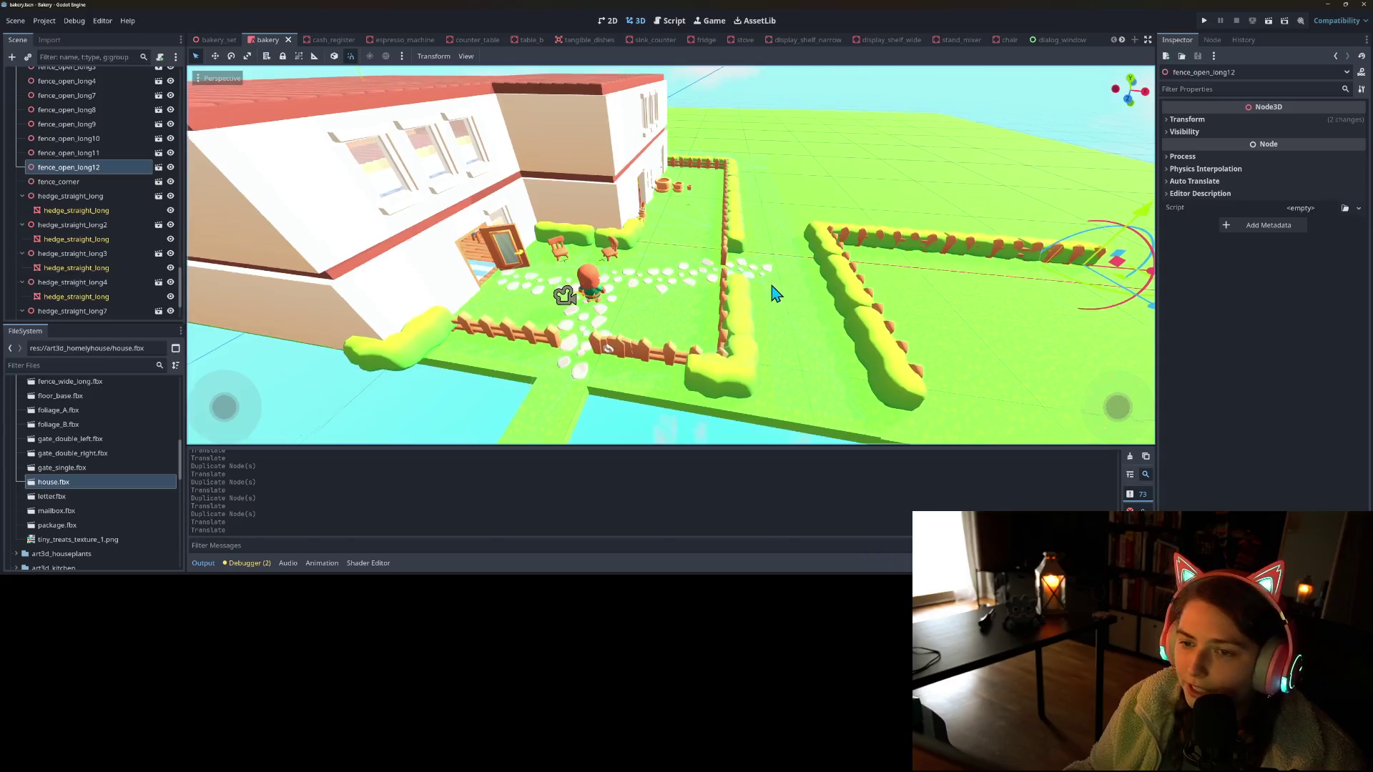
key("w")
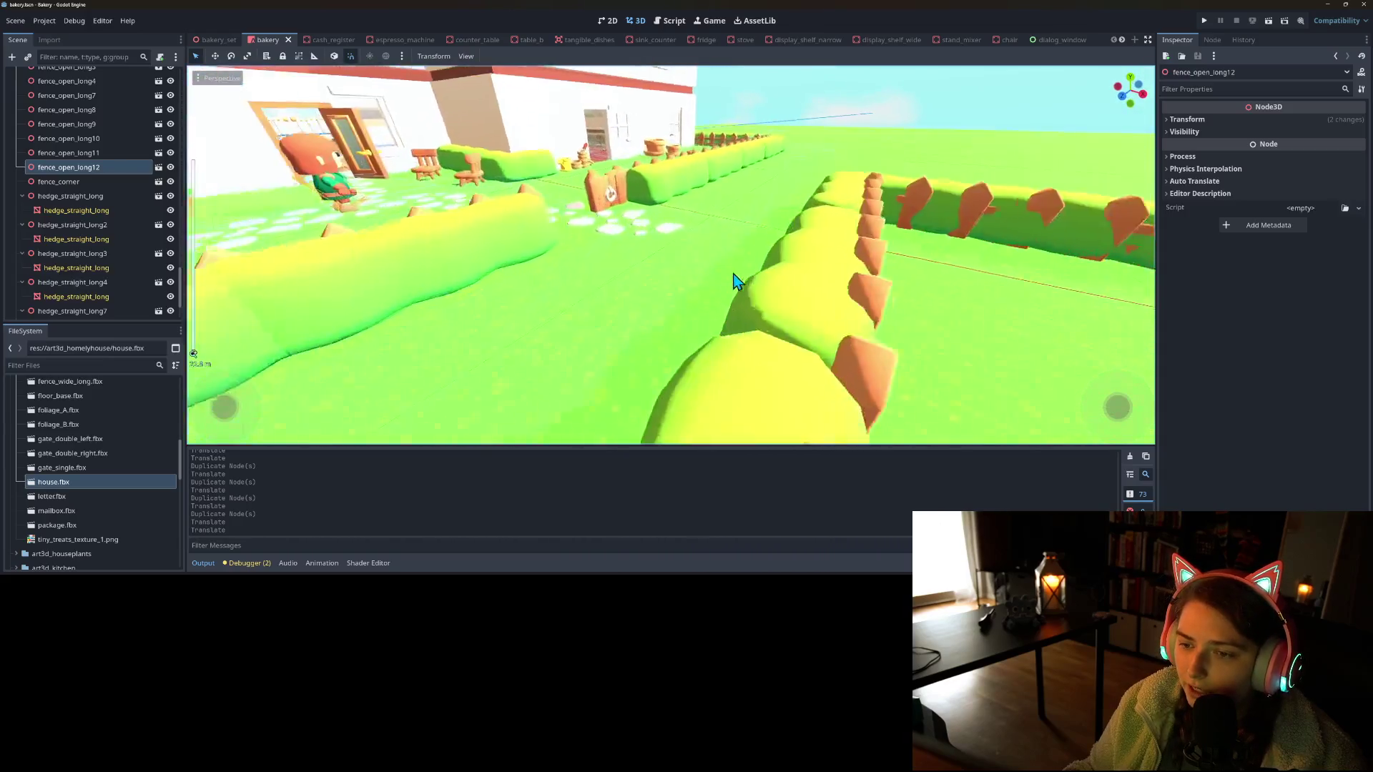
key("a")
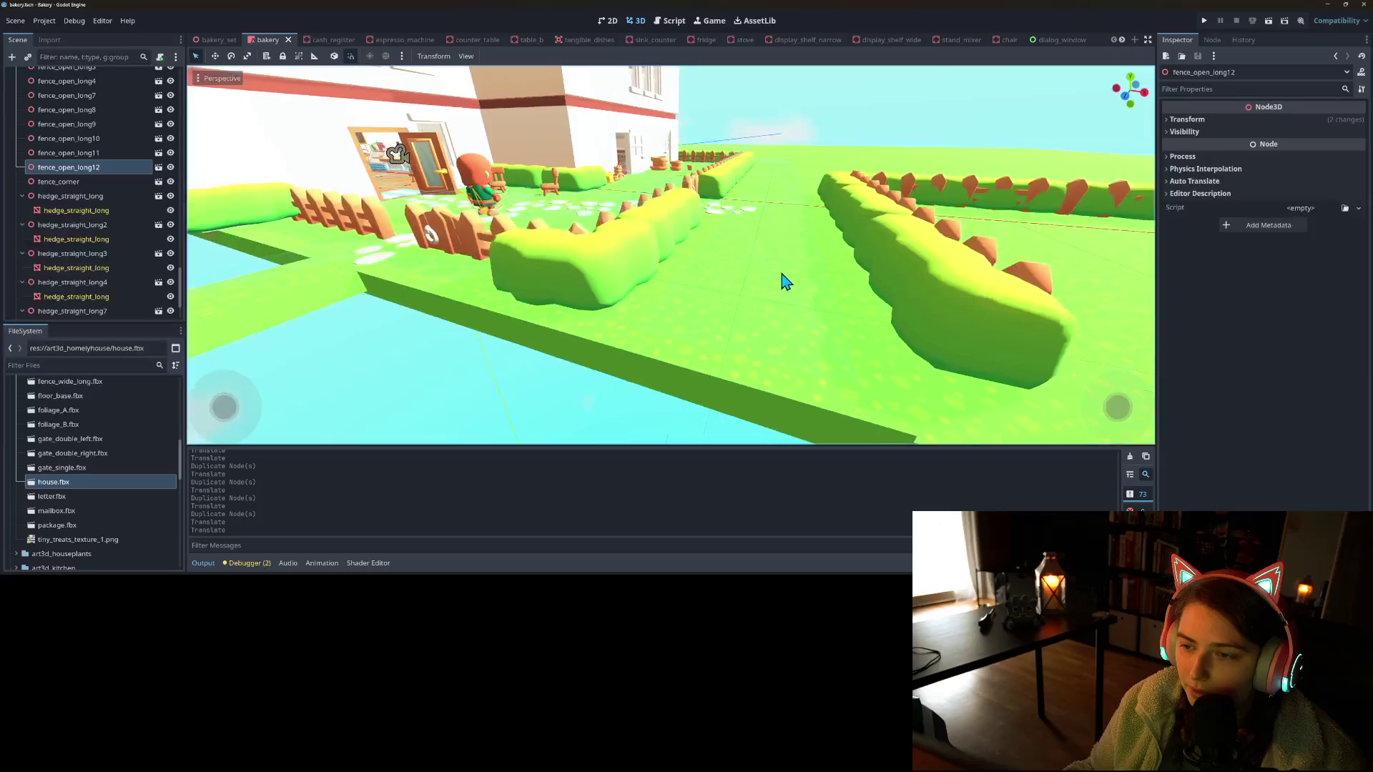
key("d")
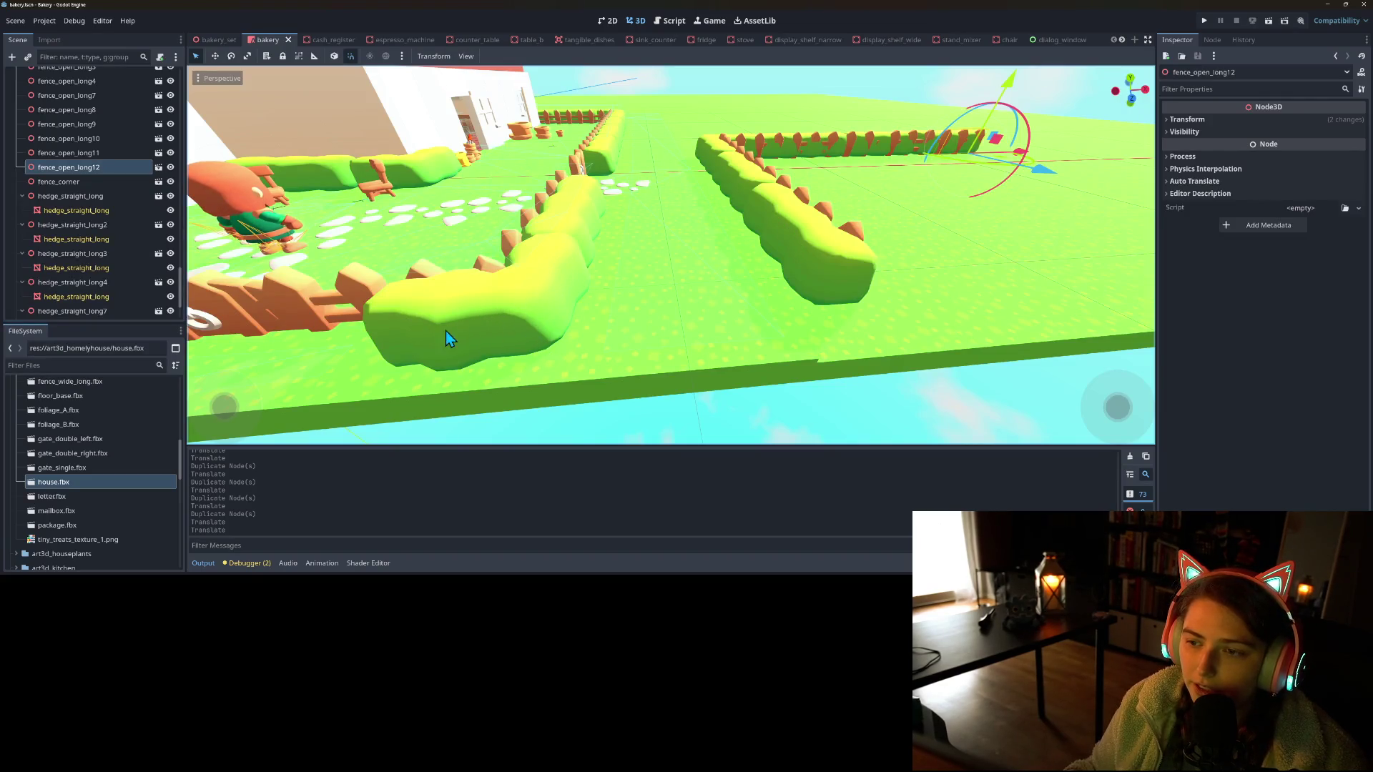
mouse_move(483, 331)
left_mouse_down()
mouse_move(576, 325)
mouse_move(567, 334)
left_mouse_up()
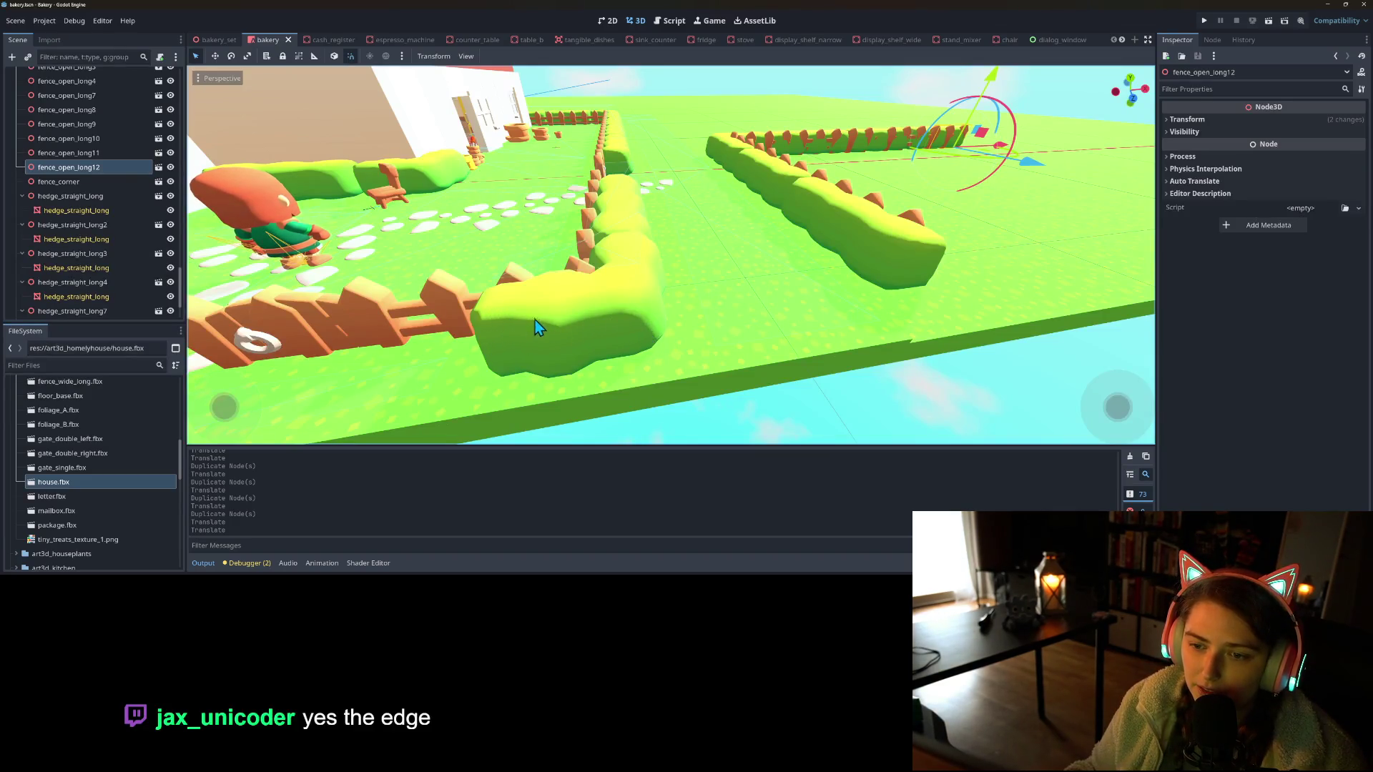
scroll(662, 359, "down", 3)
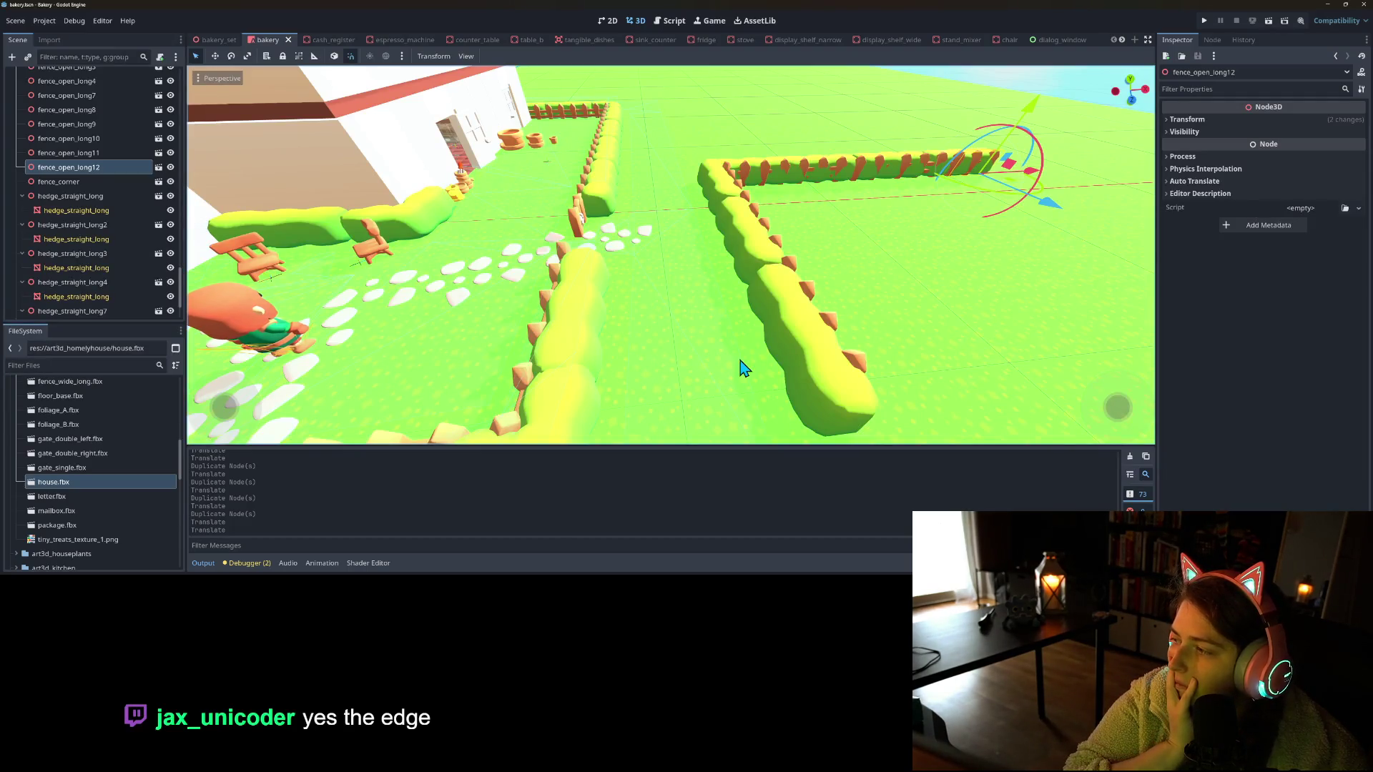
key("a")
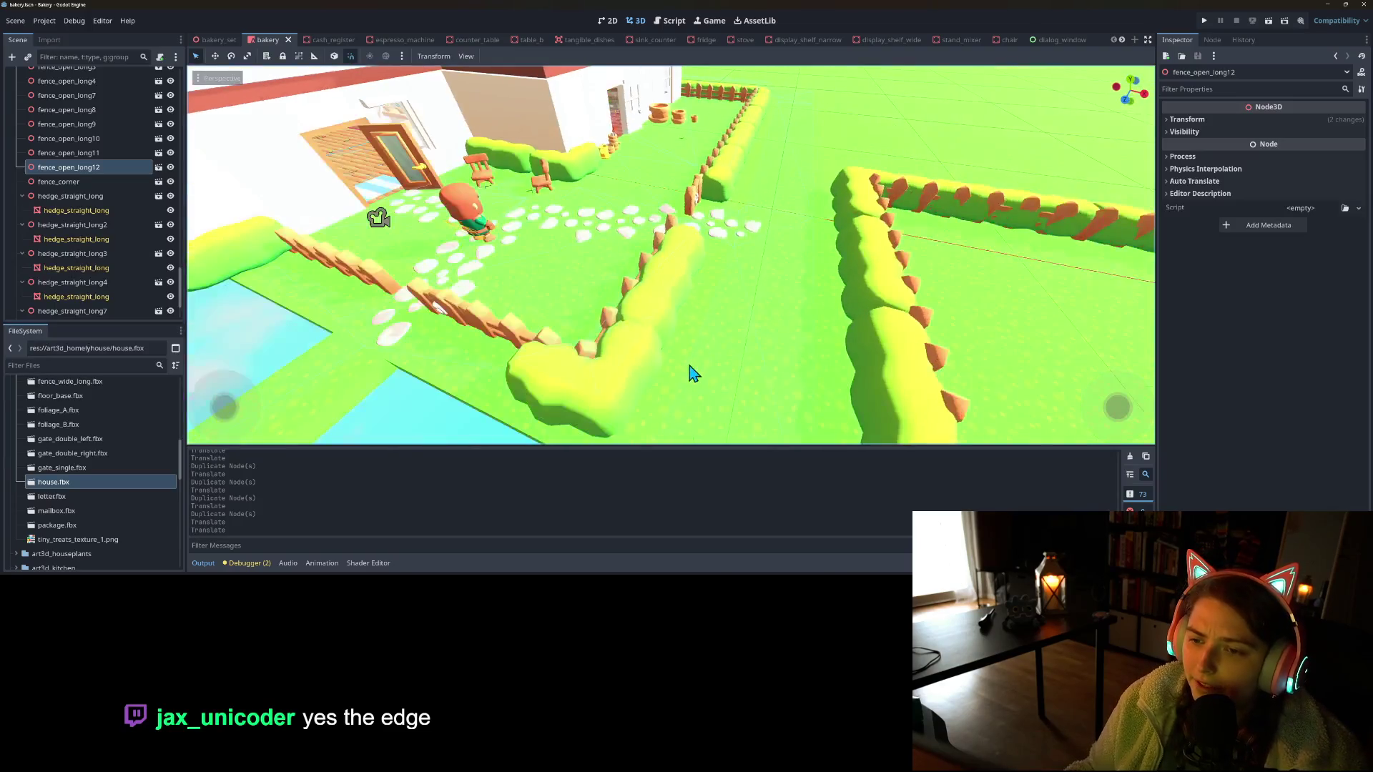
left_click(1206, 22)
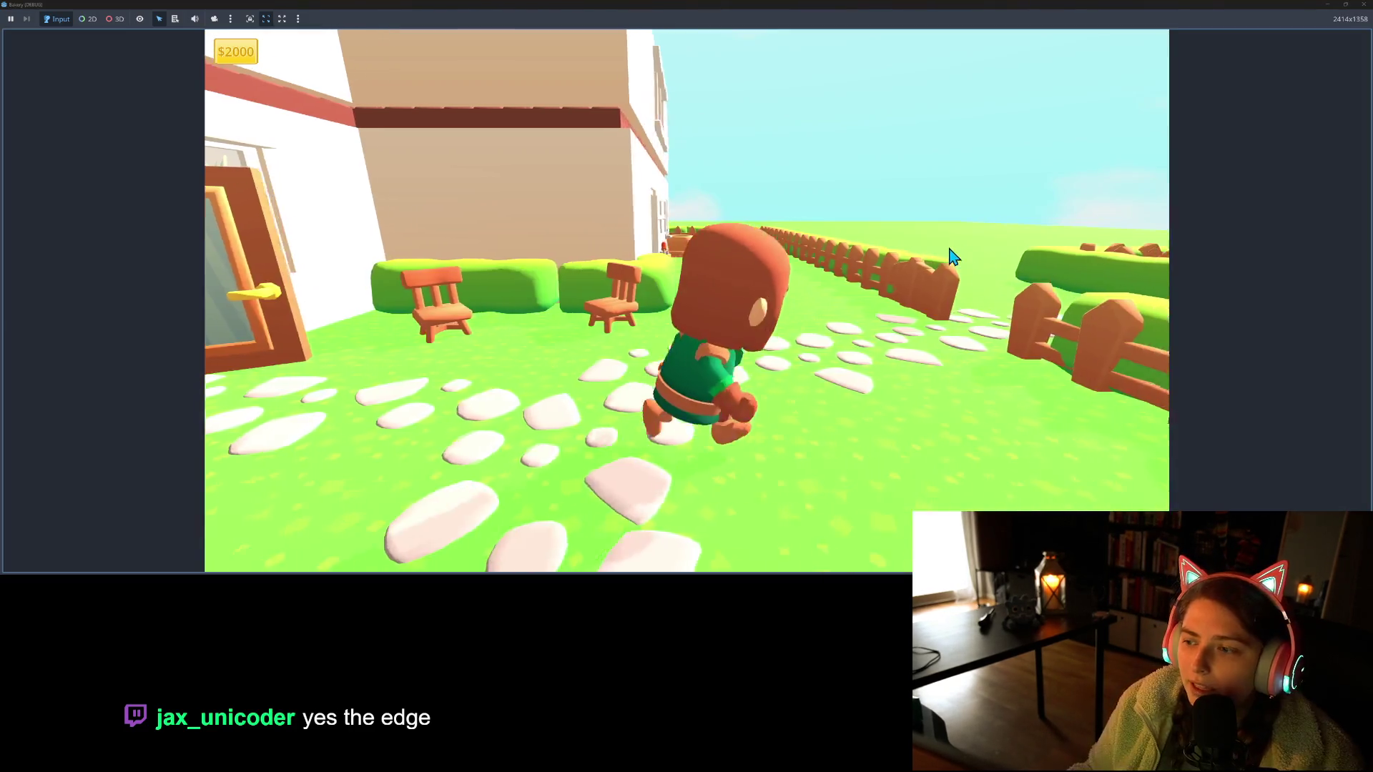
key("d")
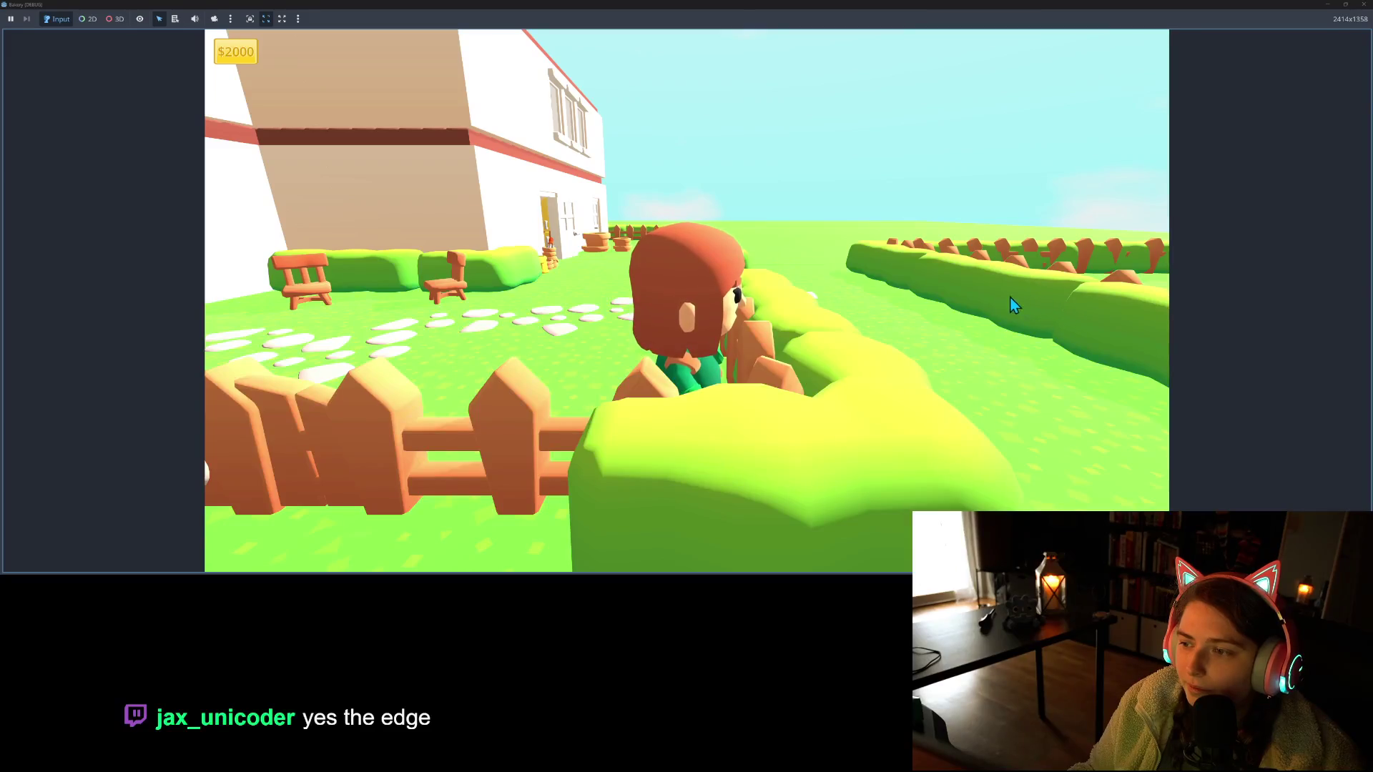
key("w")
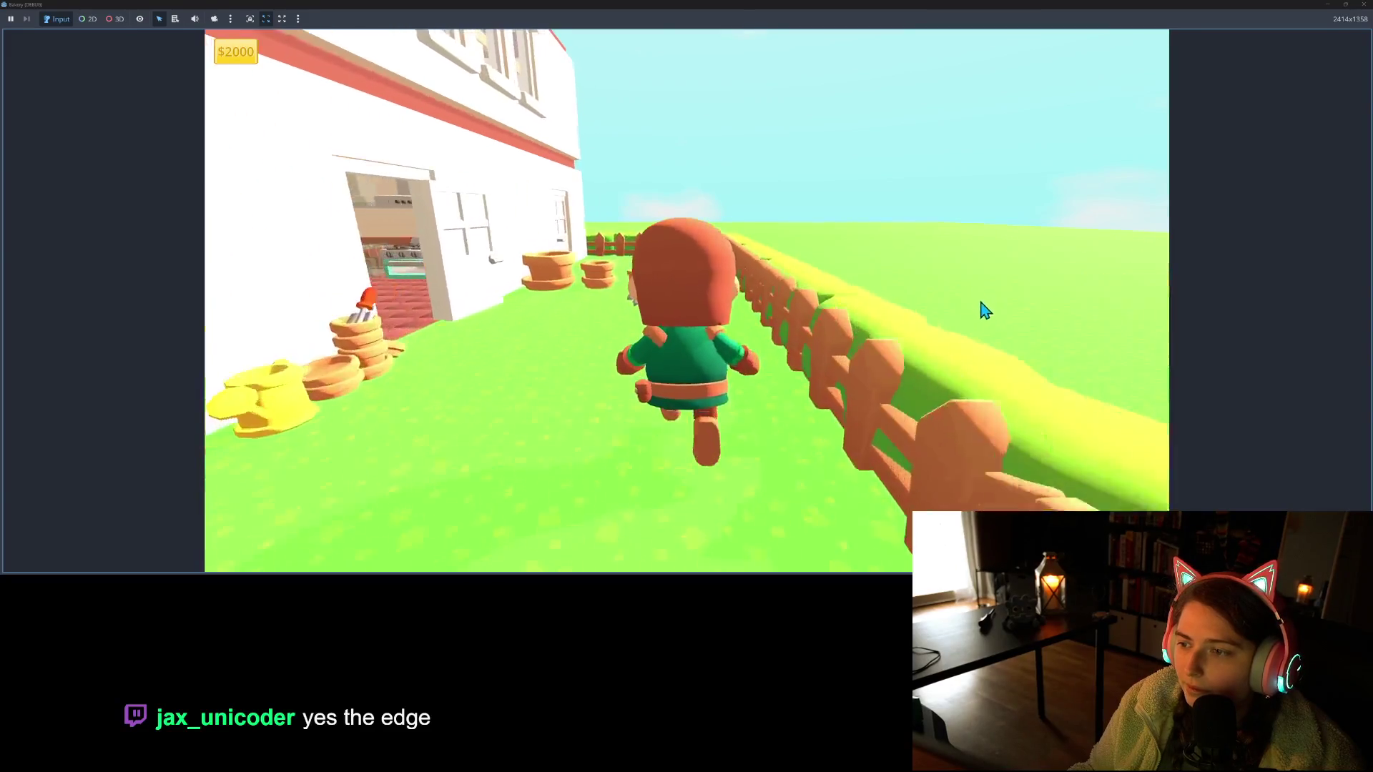
key("s")
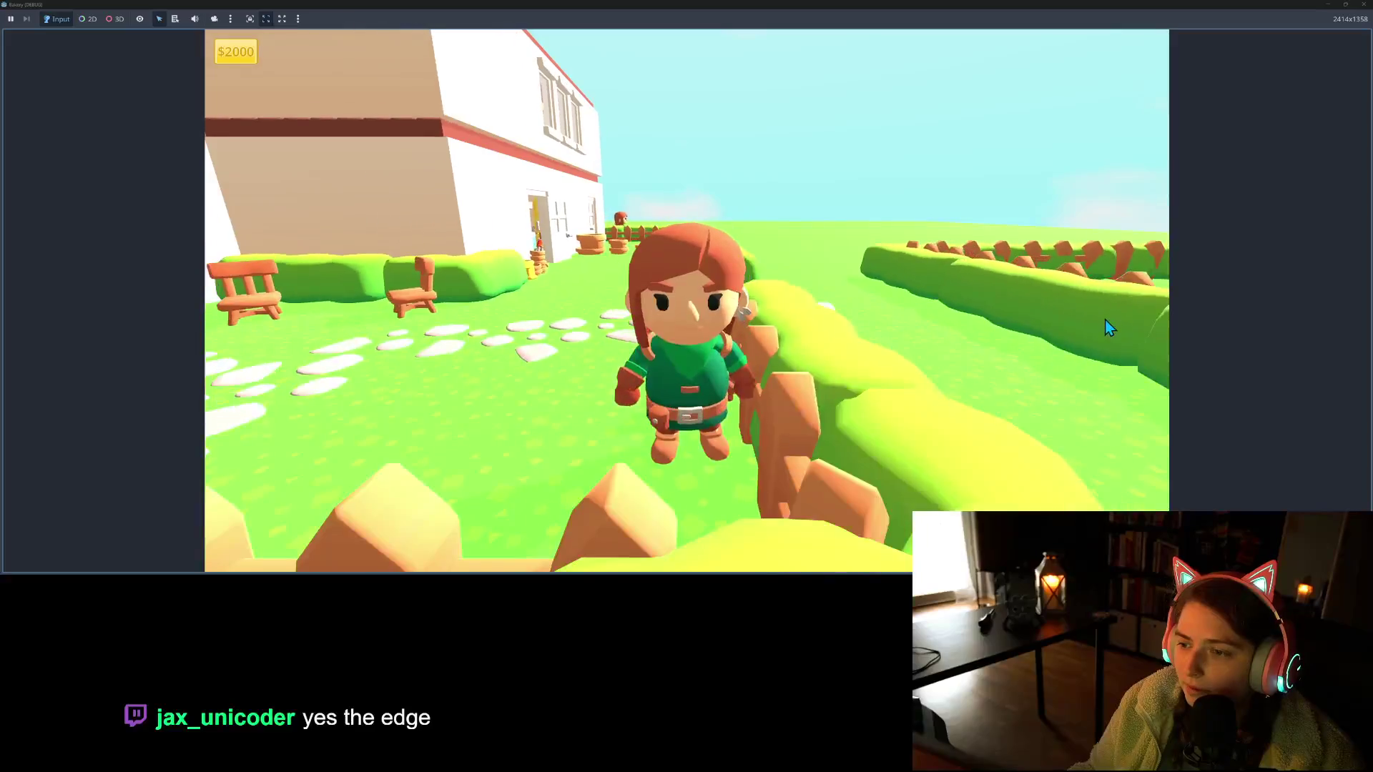
key("w")
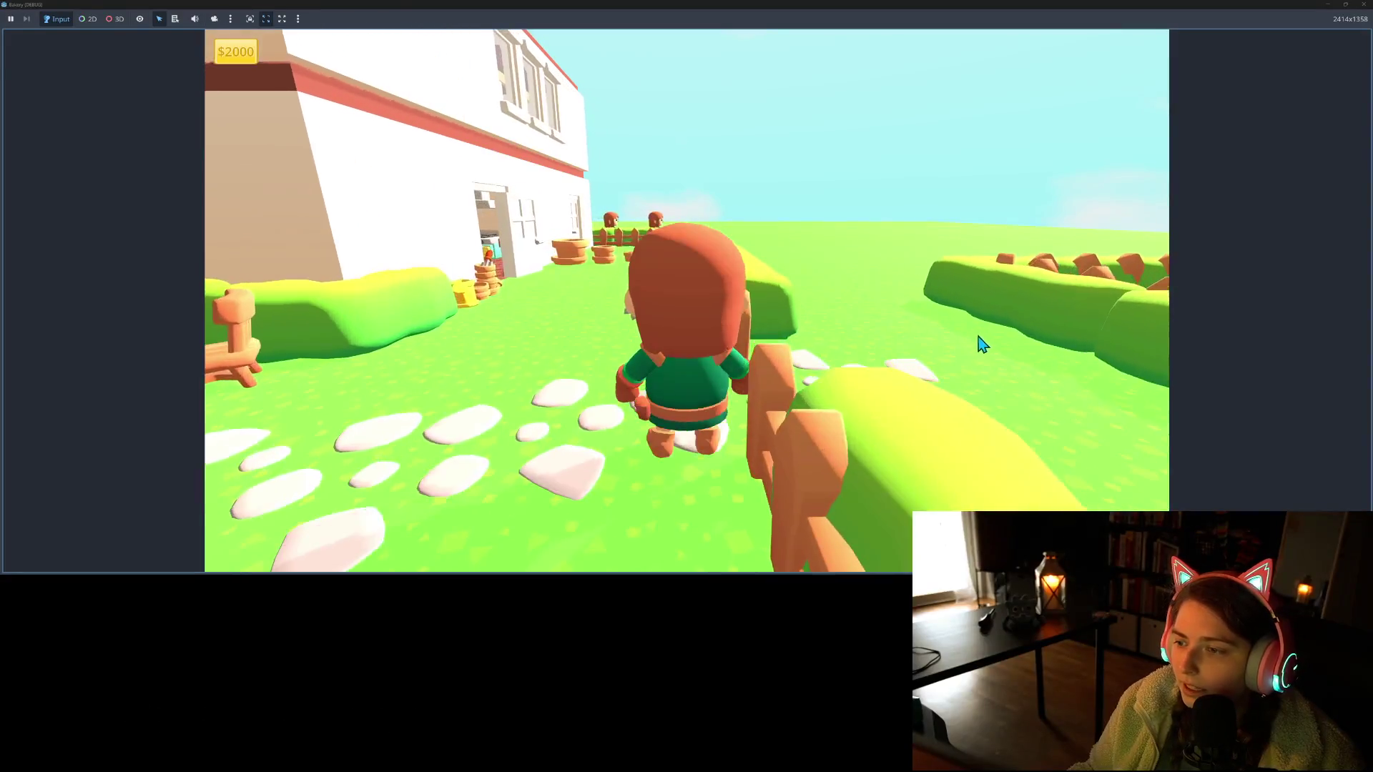
key("s")
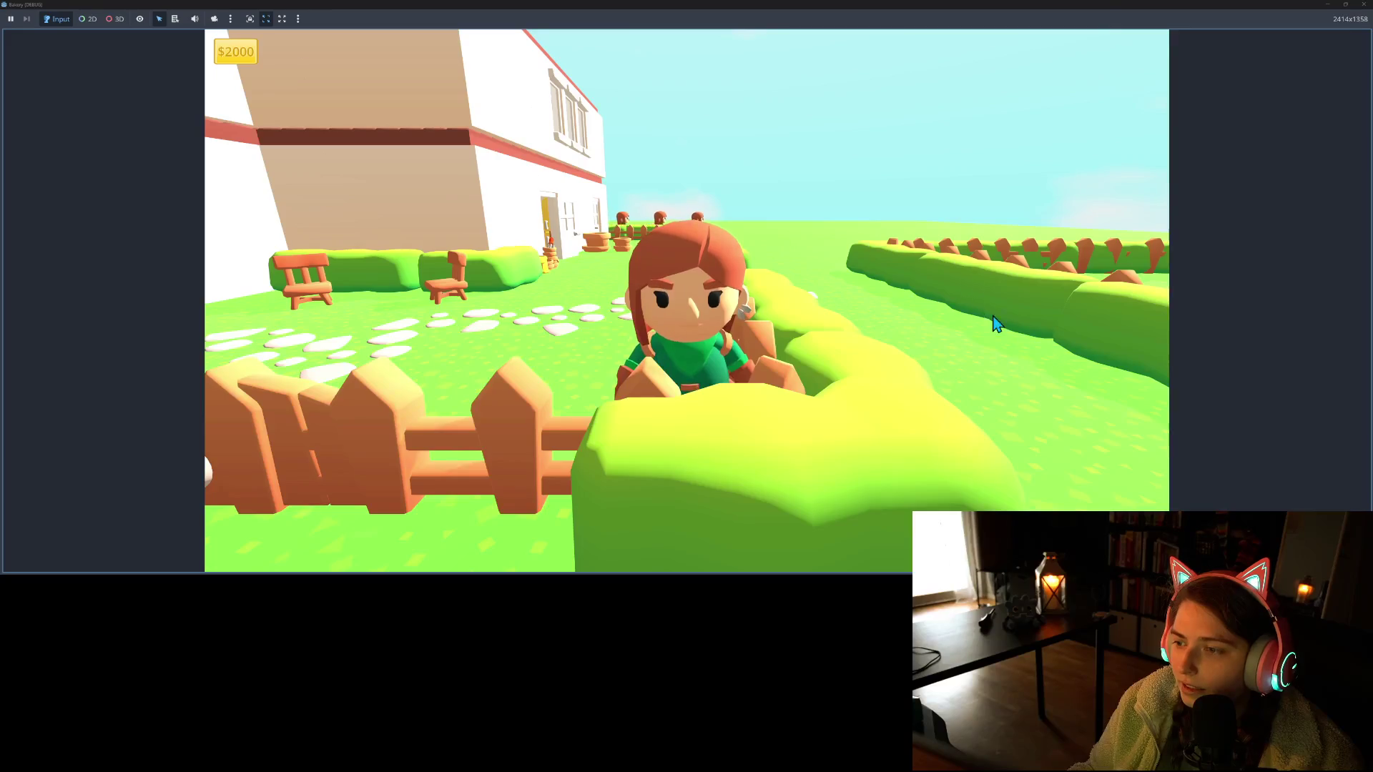
key("w")
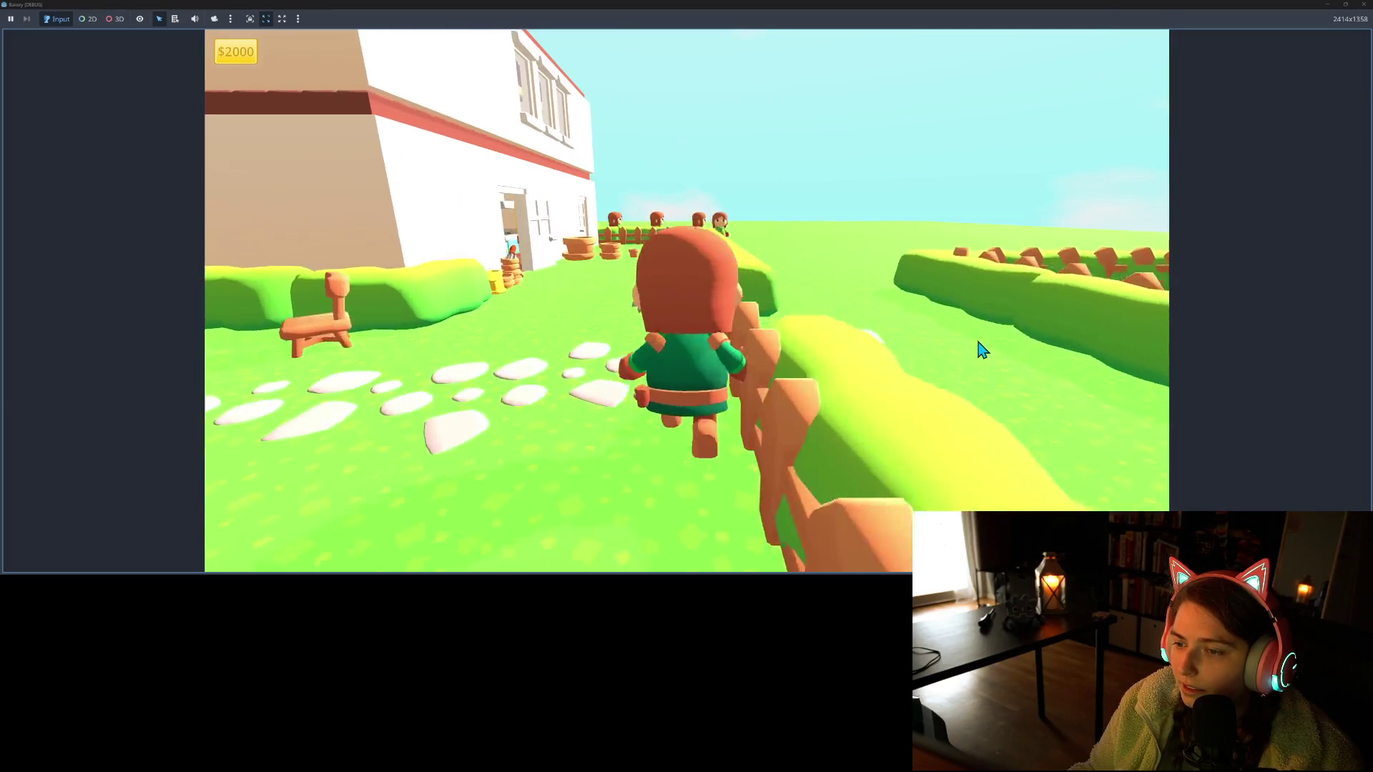
key("s")
key("w")
key("s")
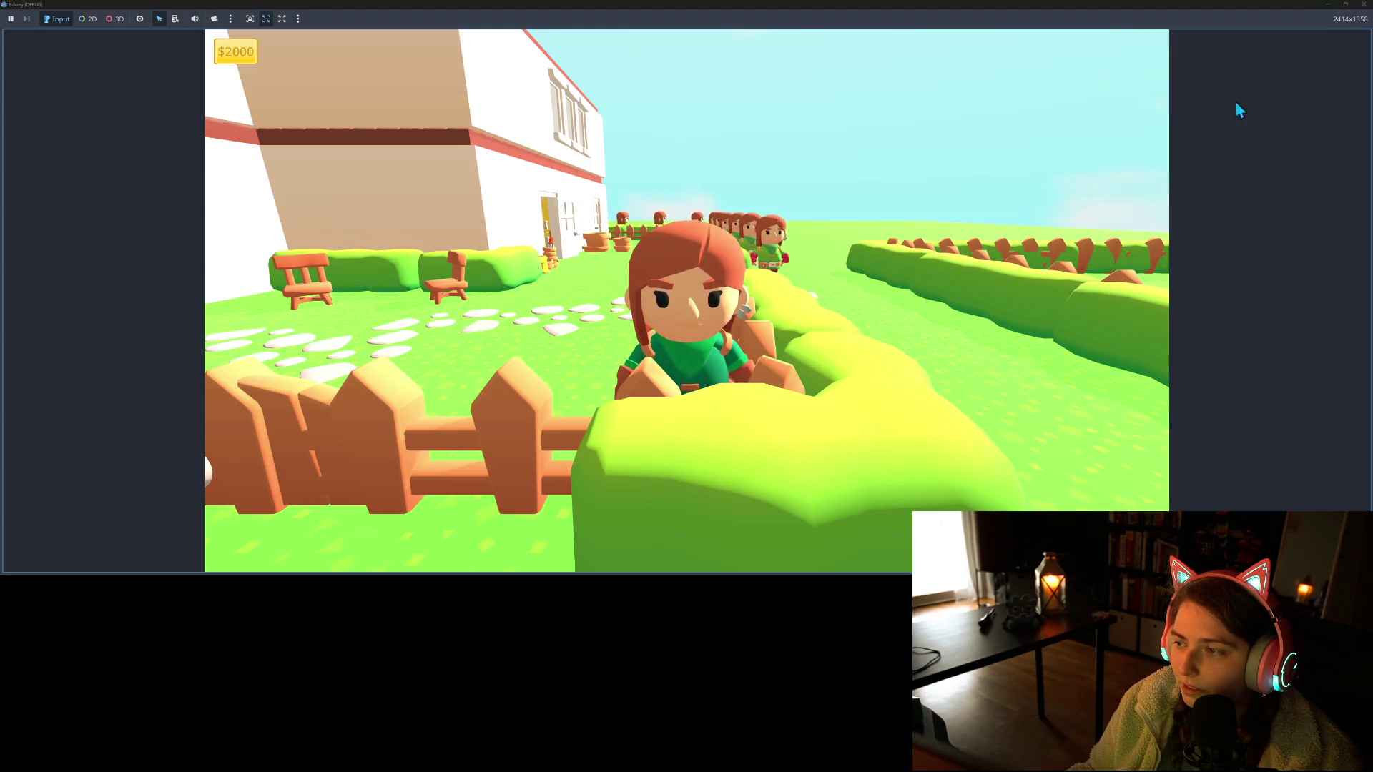
key("F8")
key("f")
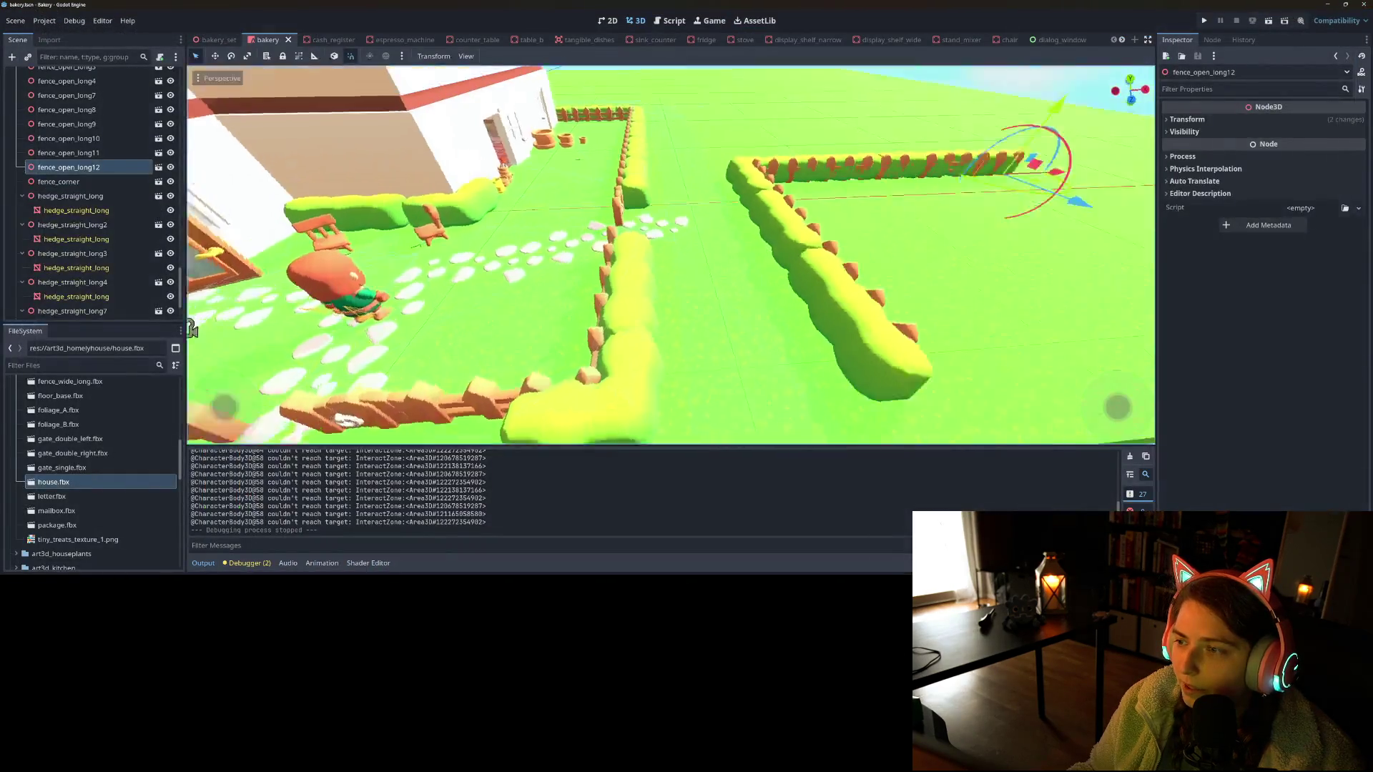
Delete the fence_open_long12 fence piece and confirm the prompt
key("Delete")
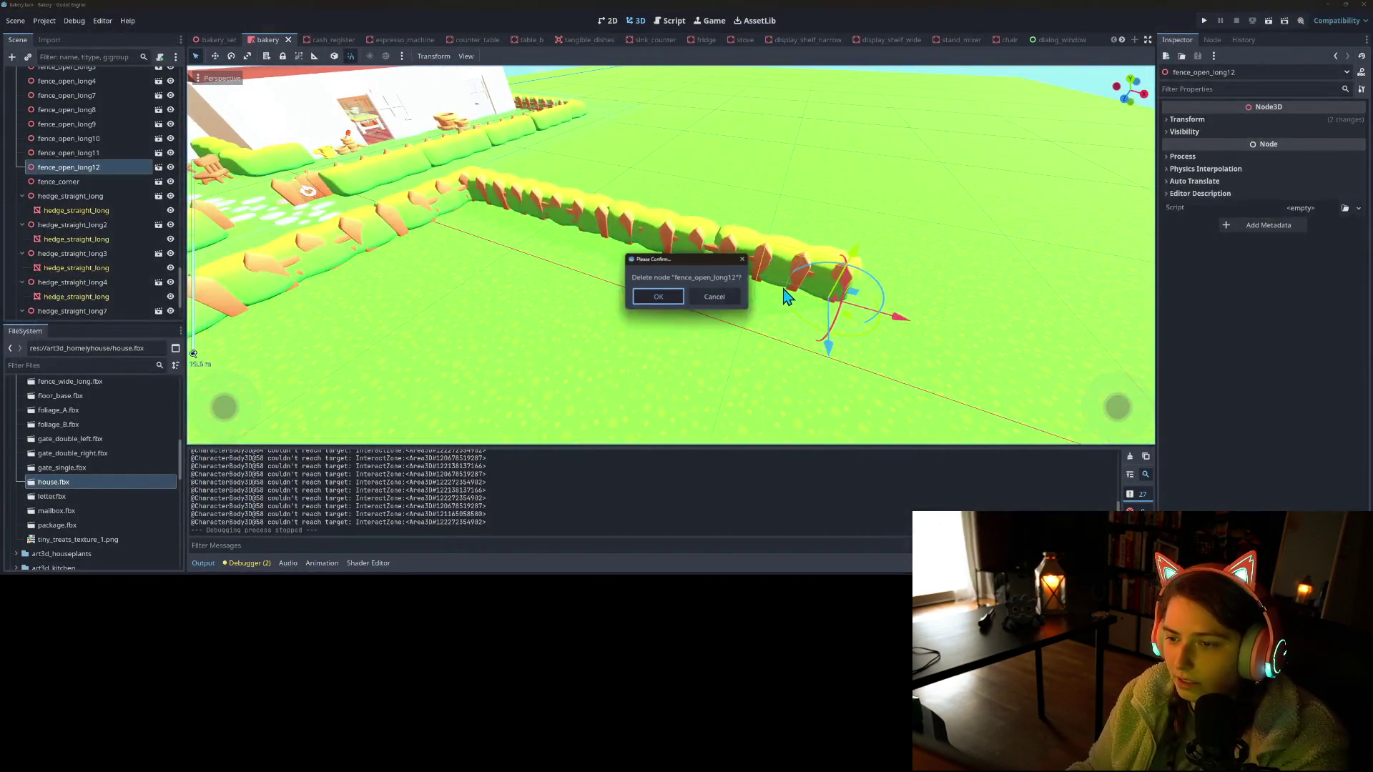
key("Return")
left_click(815, 275)
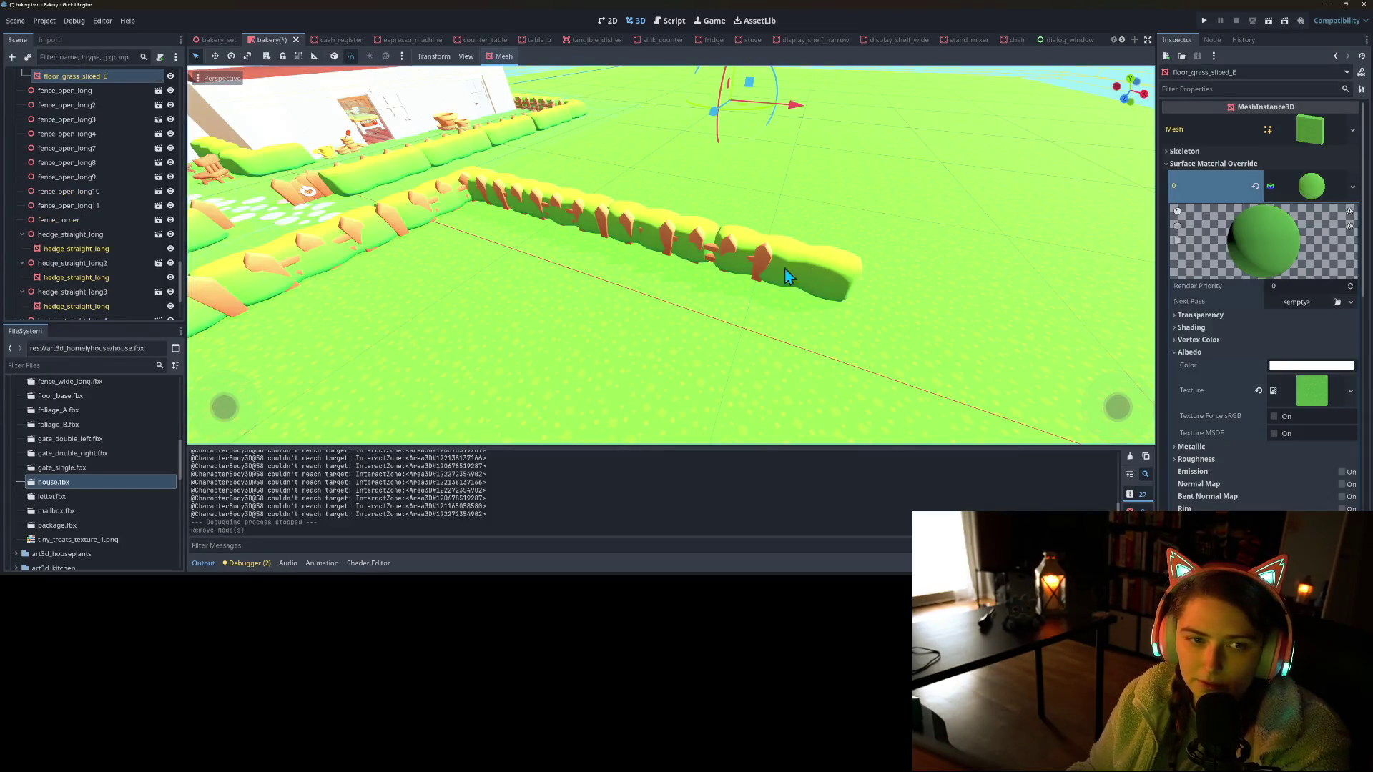
scroll(114, 284, "down", 5)
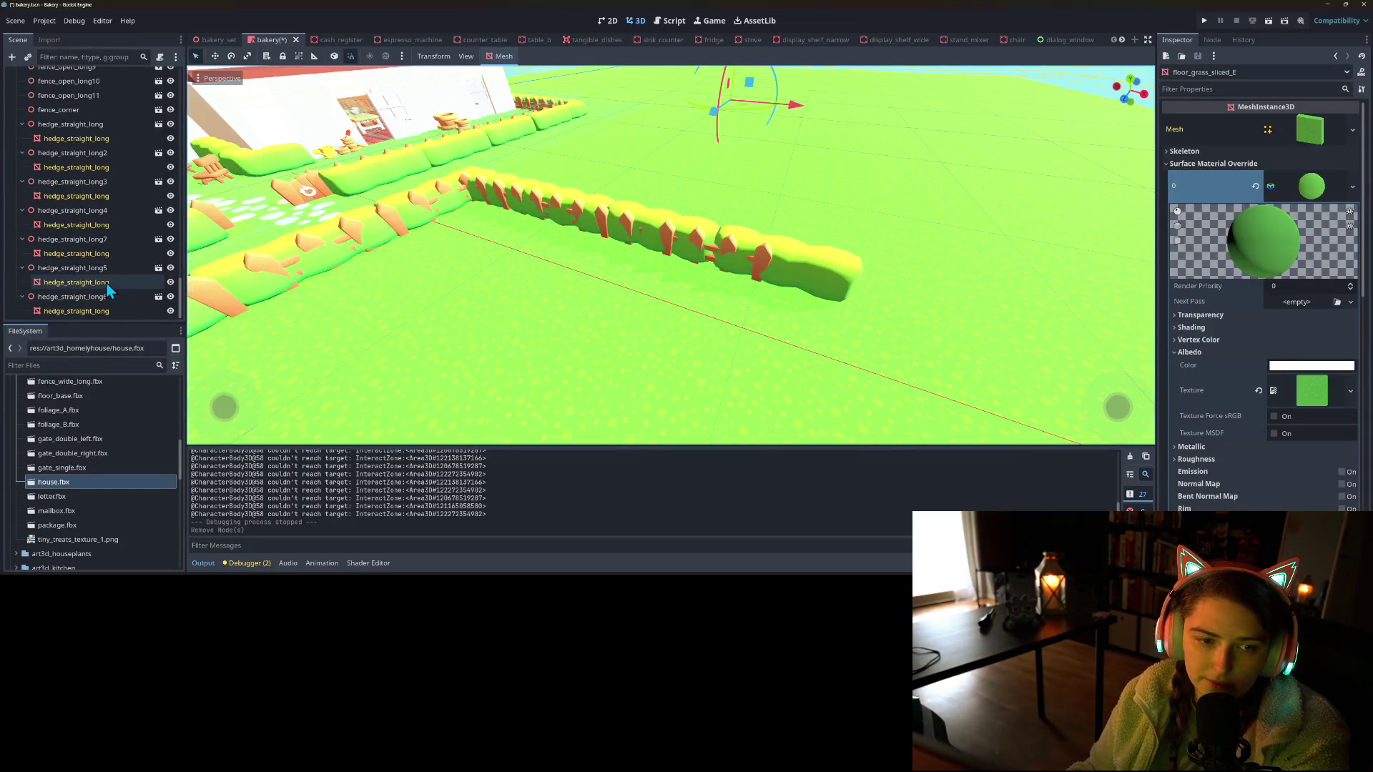
Delete the hedge_straight_long7 and hedge_straight_long3 hedge sections
left_click(108, 297)
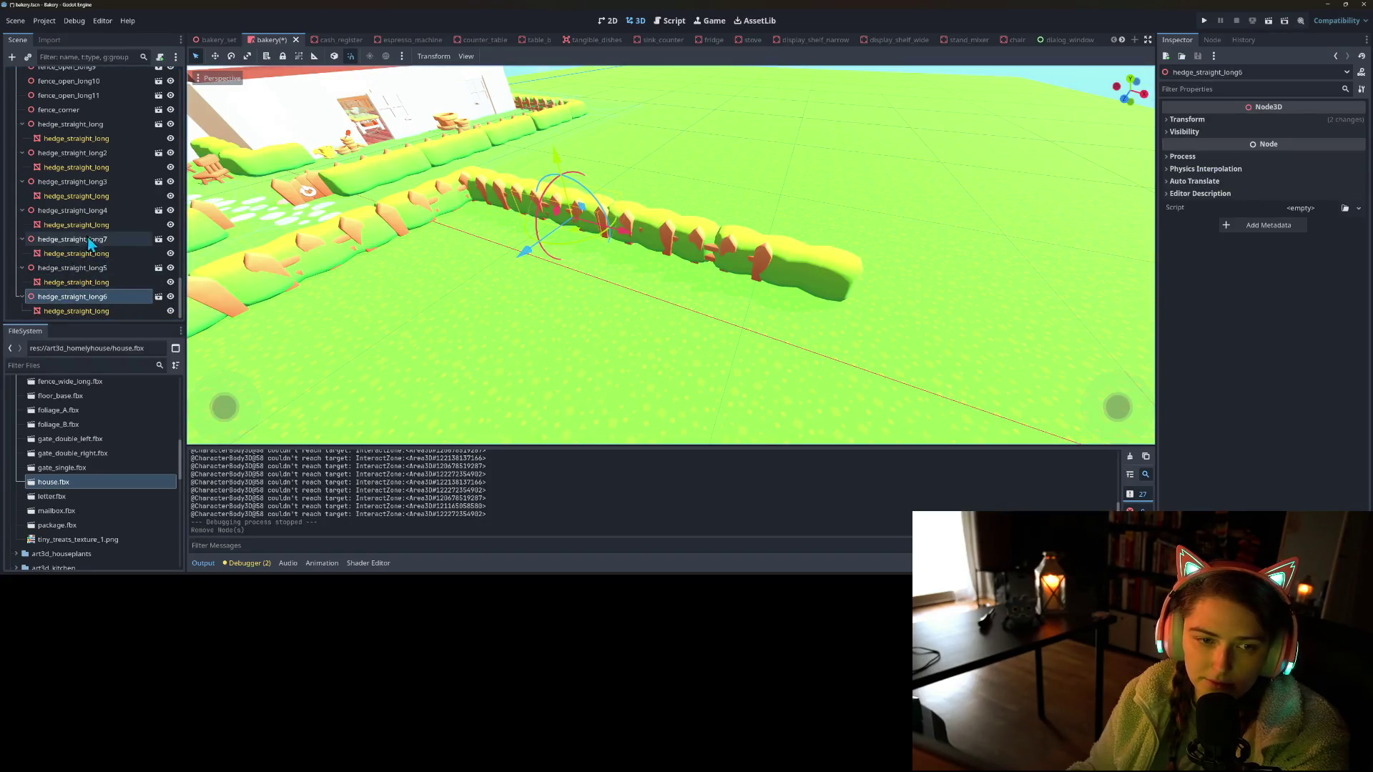
left_click(109, 240)
key("Delete")
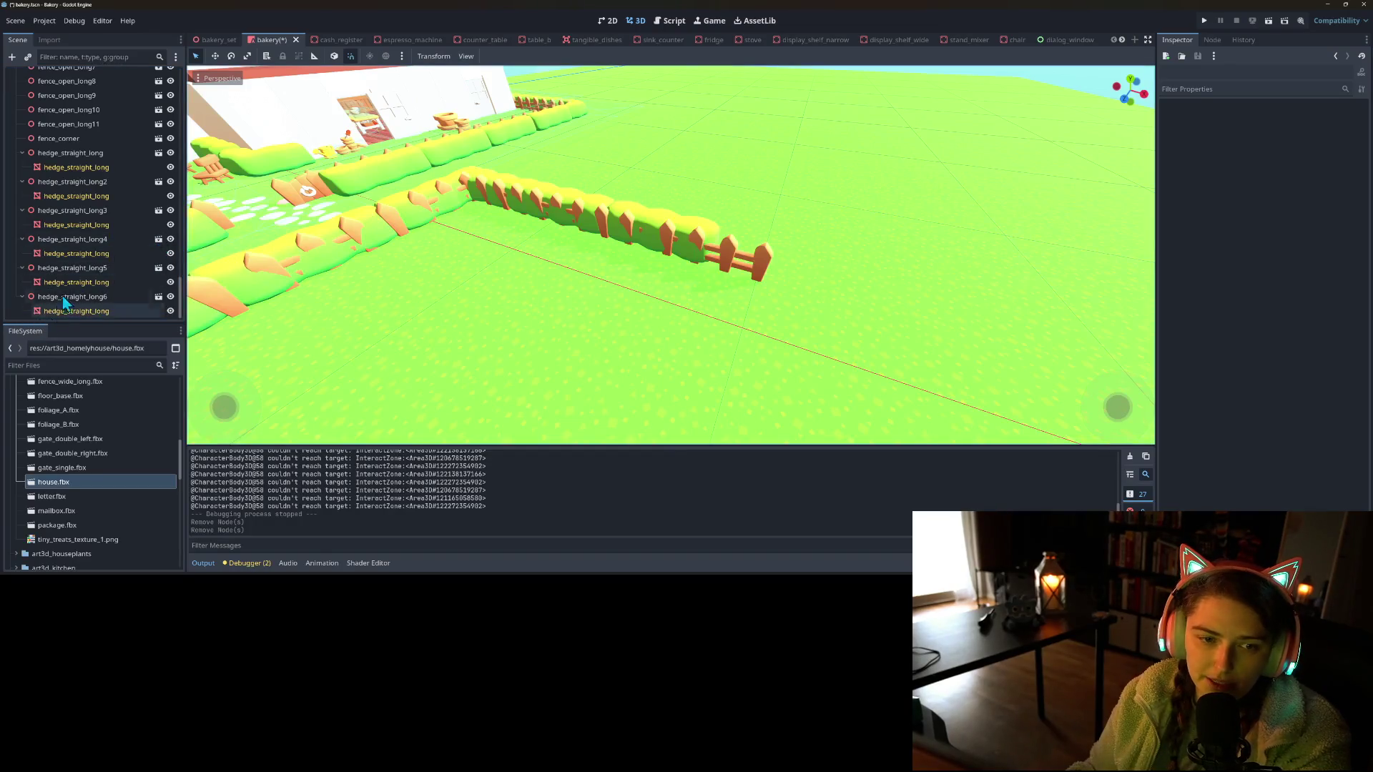
left_click(93, 240)
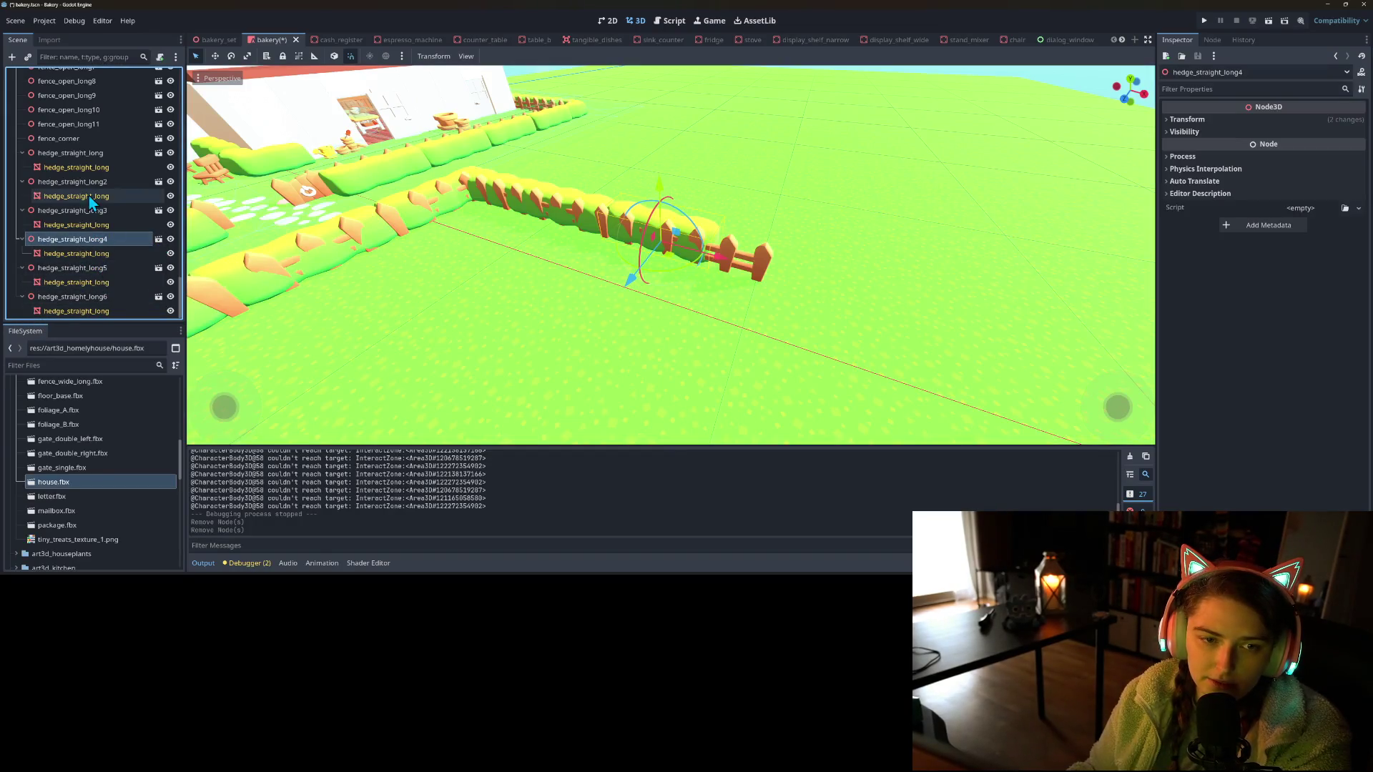
left_click(89, 211)
key("Delete")
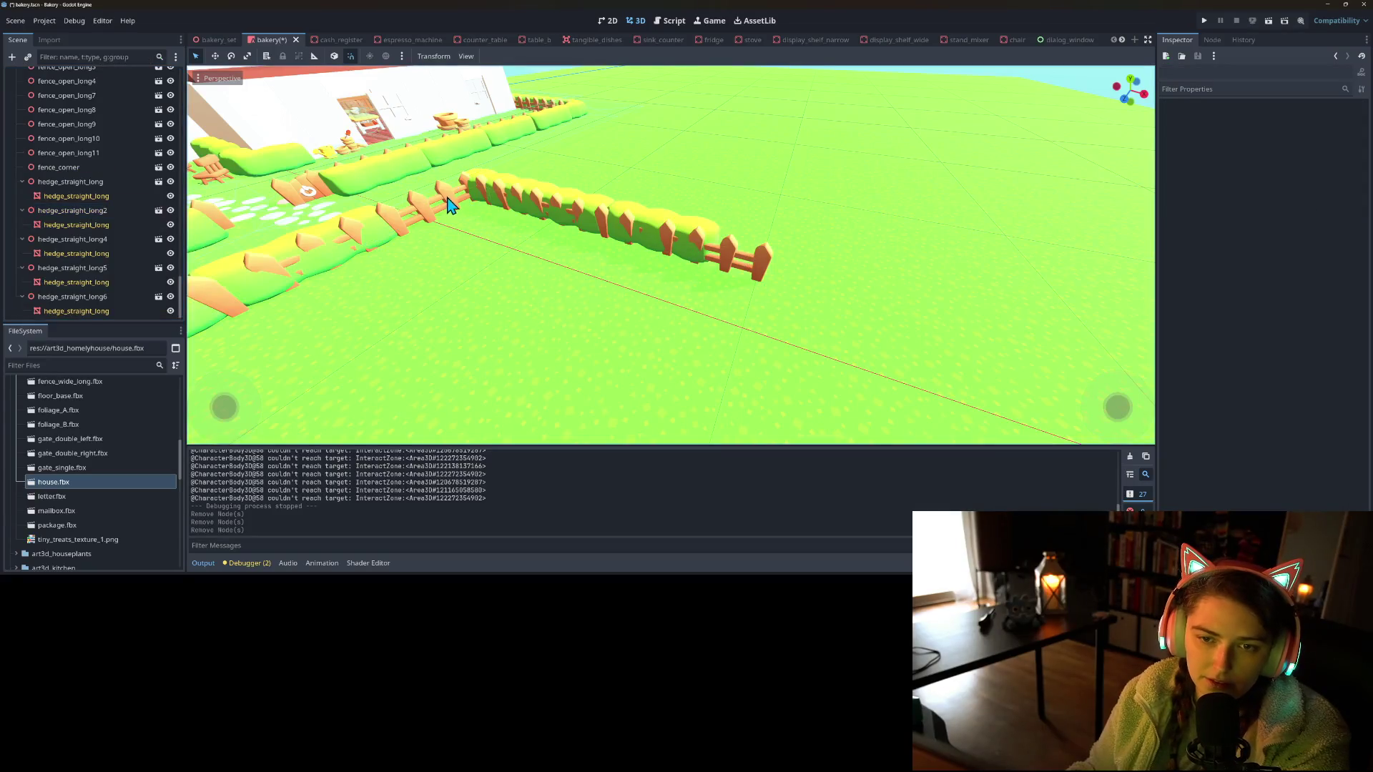
left_click(425, 218)
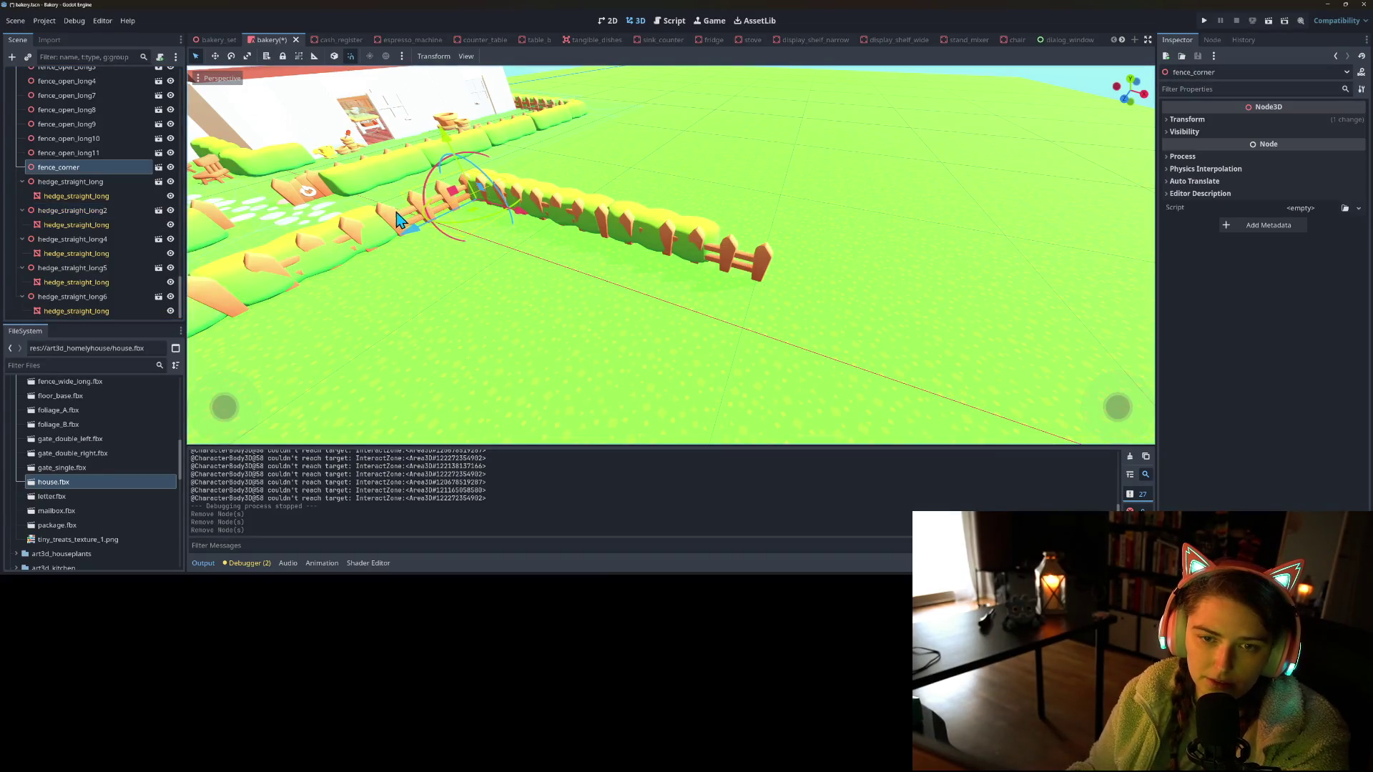
Delete fence_open_long4 and slide the fence_corner piece 1.3 units along Z
left_click(397, 220)
key("Delete")
left_click(429, 219)
left_click_drag(417, 239, 365, 265)
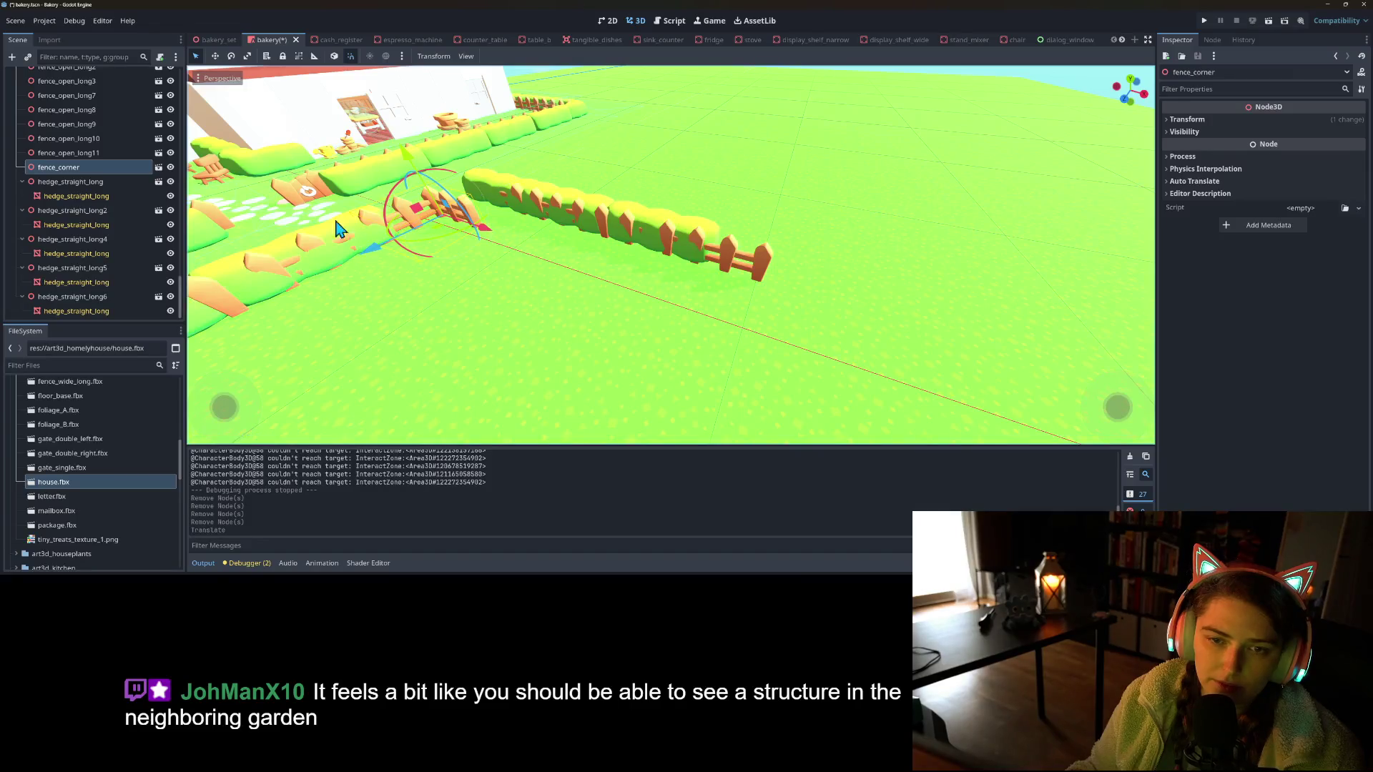
Shift hedge_straight_long and hedge_straight_long2 back 0.5 units along Z
left_click_drag(278, 251, 444, 279)
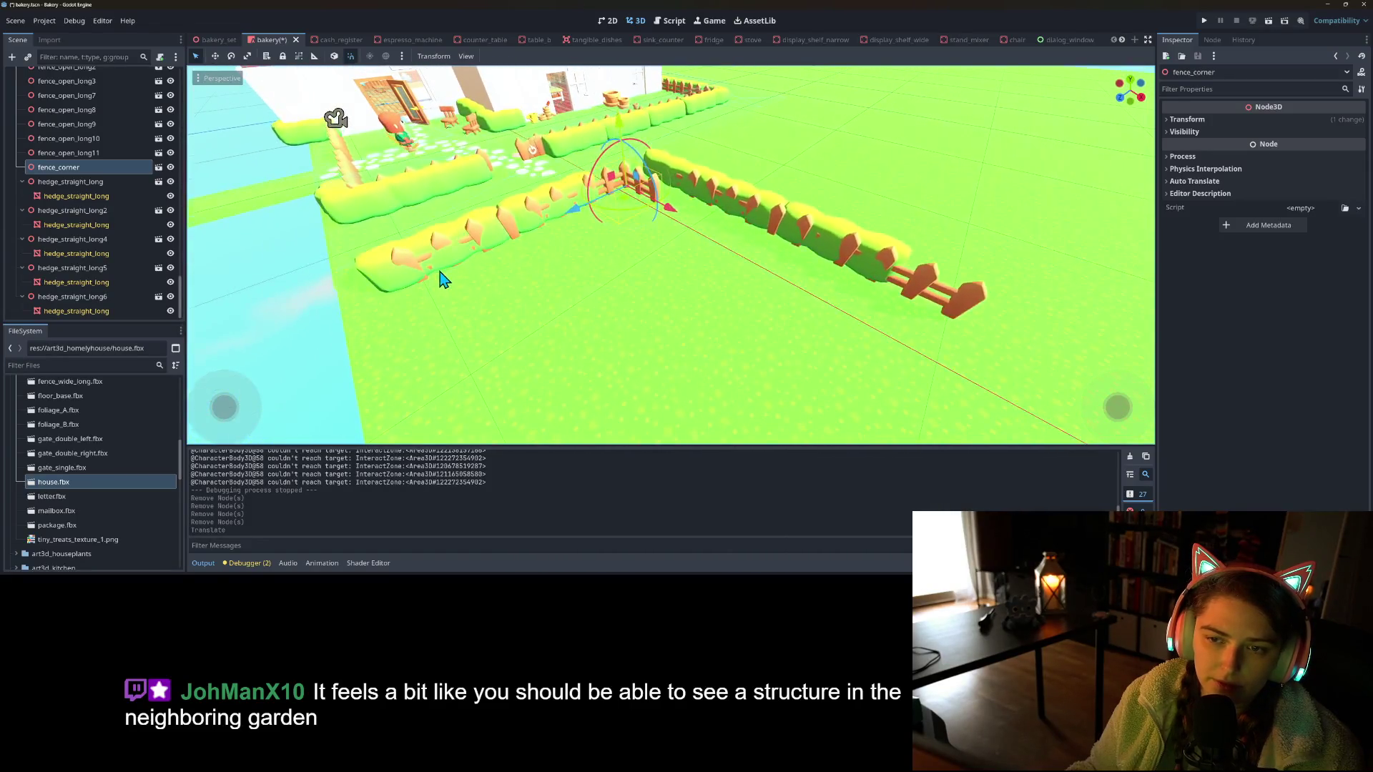
left_click(72, 182)
left_click(72, 210, "ctrl")
left_click_drag(458, 270, 507, 257)
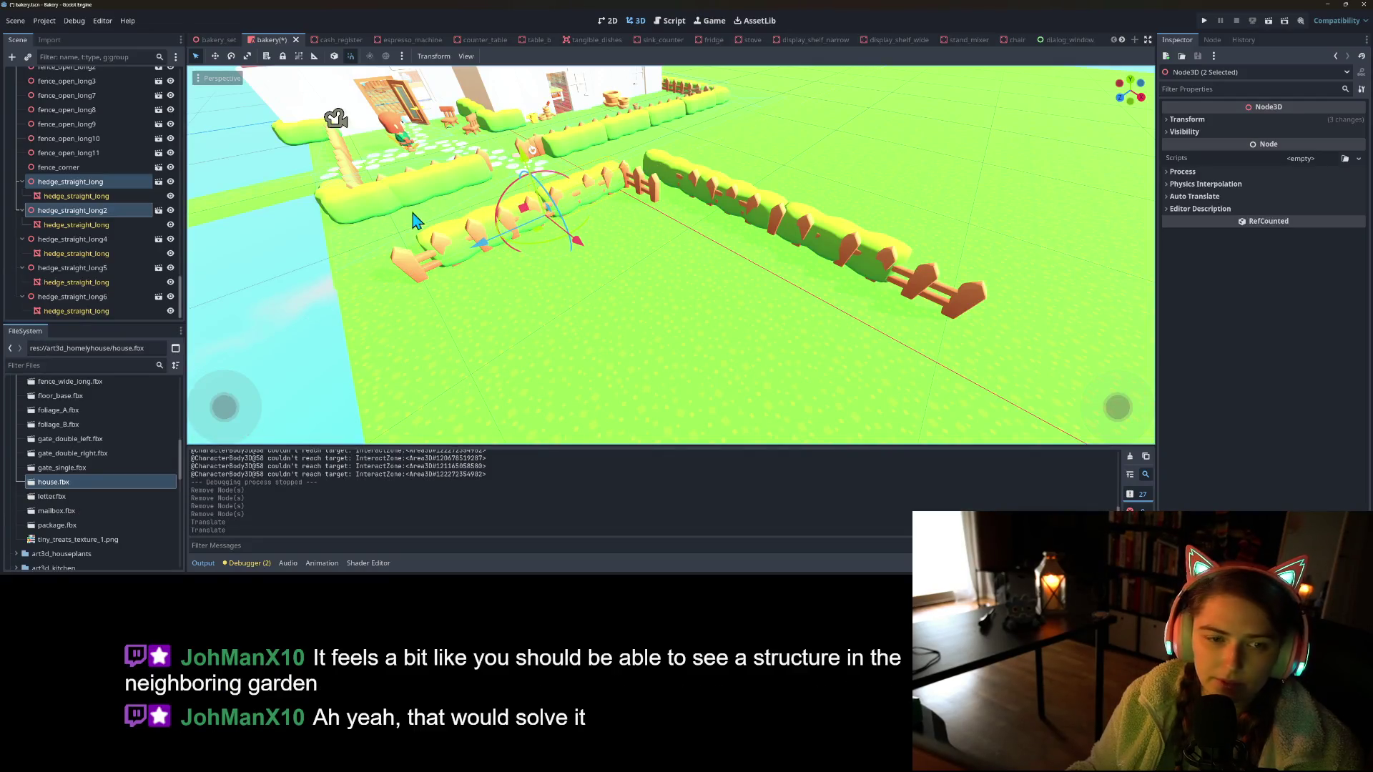
Move hedge_straight_long4 over into the left hedge row
left_click(764, 228)
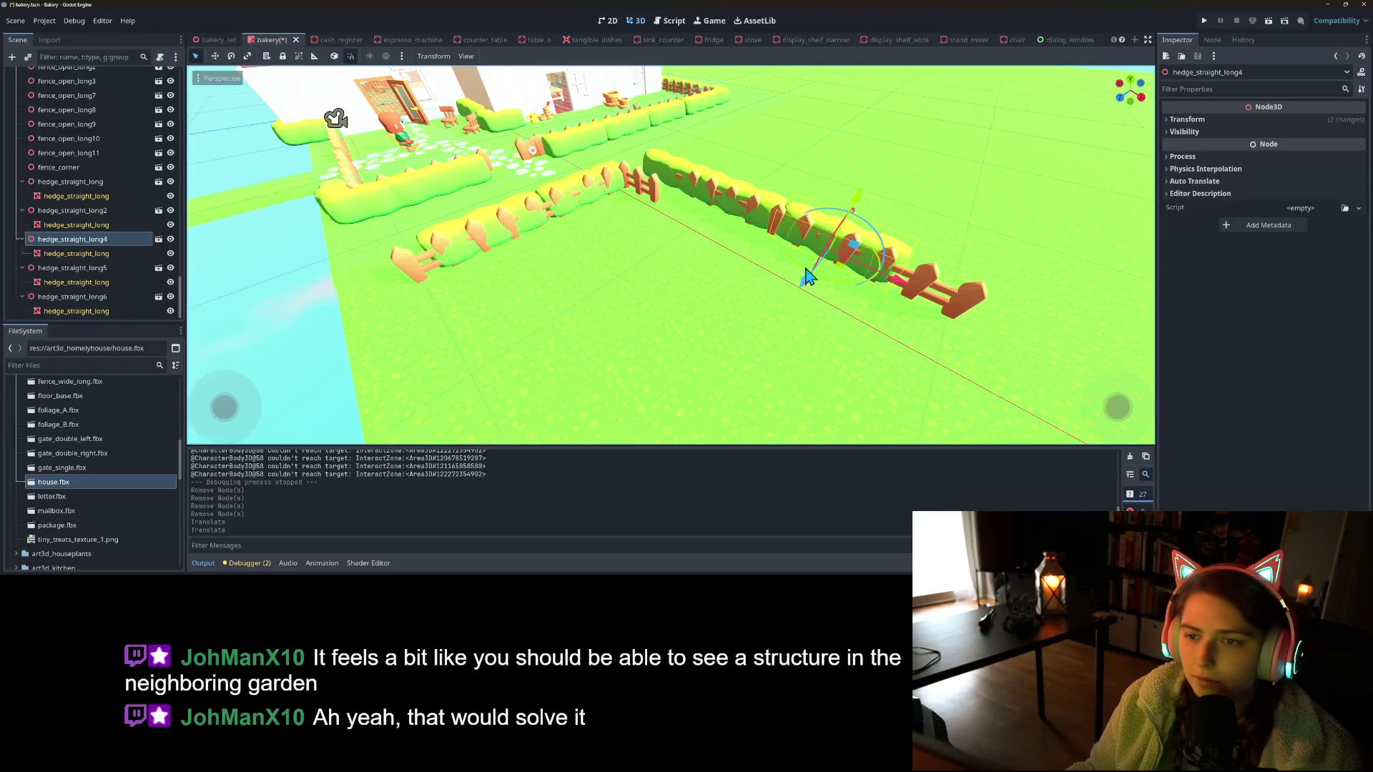
left_click_drag(849, 279, 649, 206)
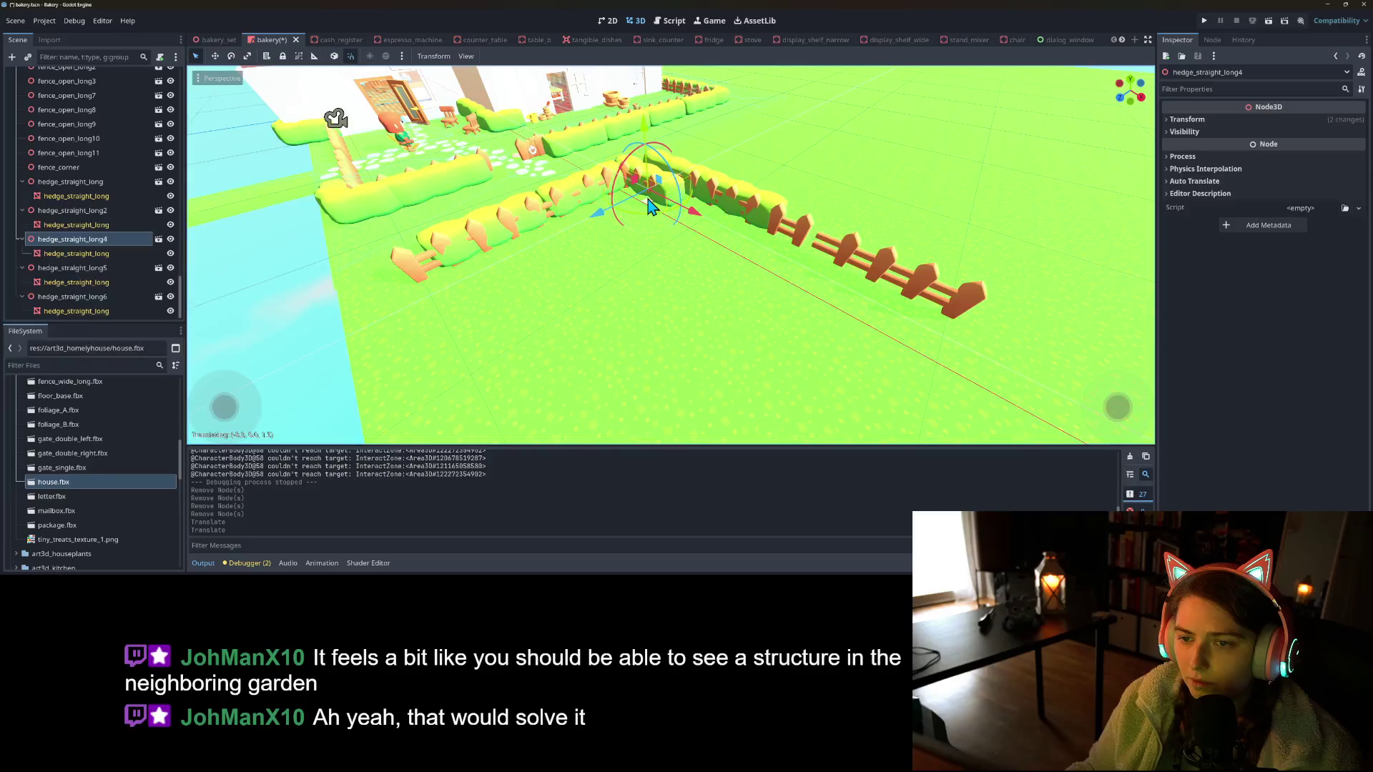
left_click_drag(657, 208, 654, 228)
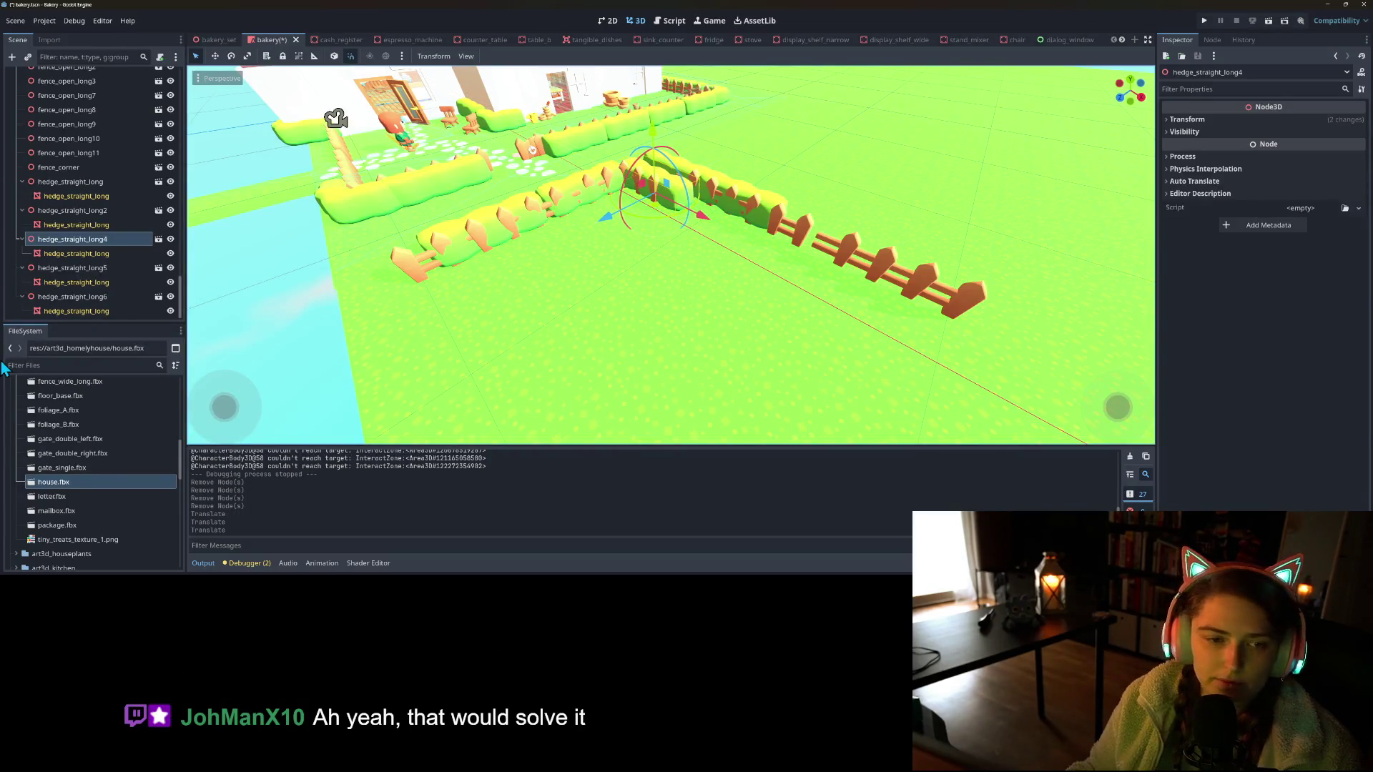
Move fence pieces fence_open_long7 through long11 1.3 units forward
left_click(81, 169)
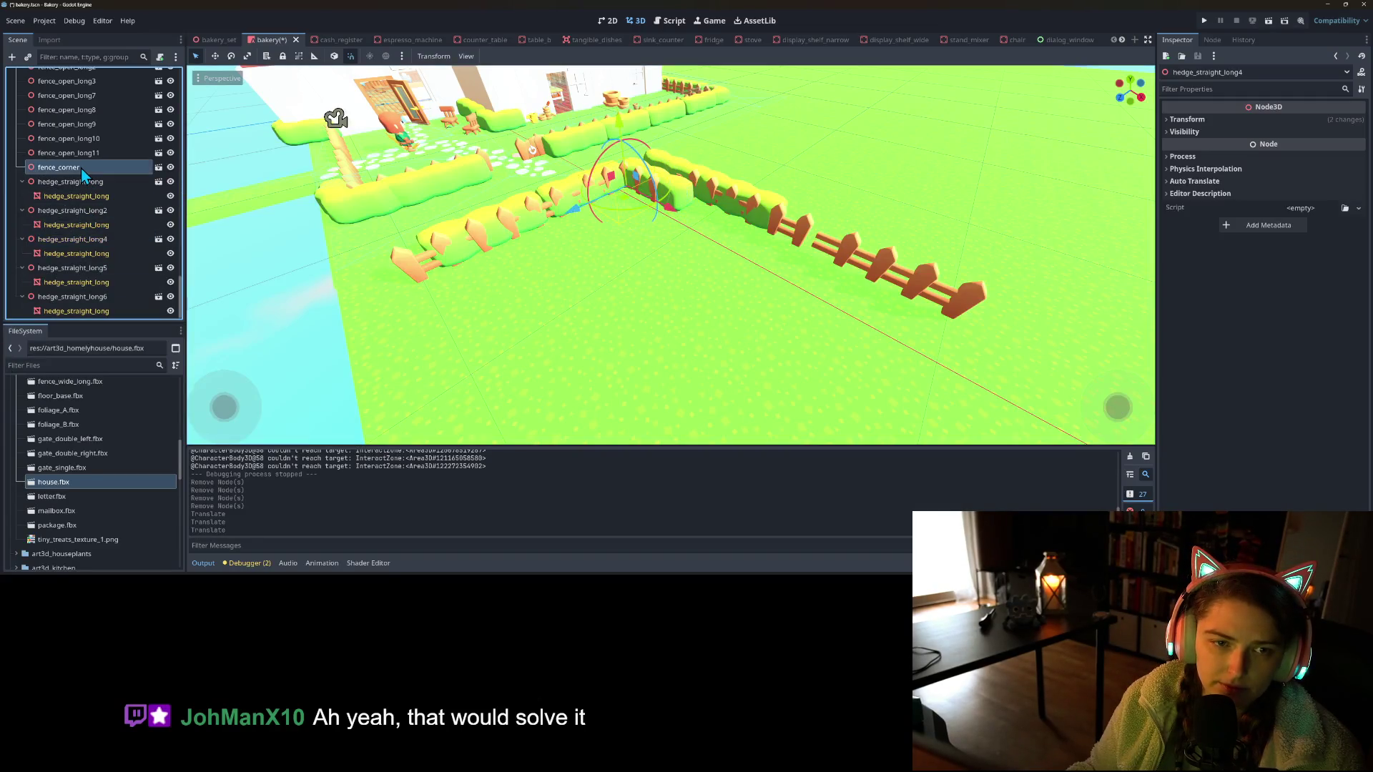
left_click(75, 155)
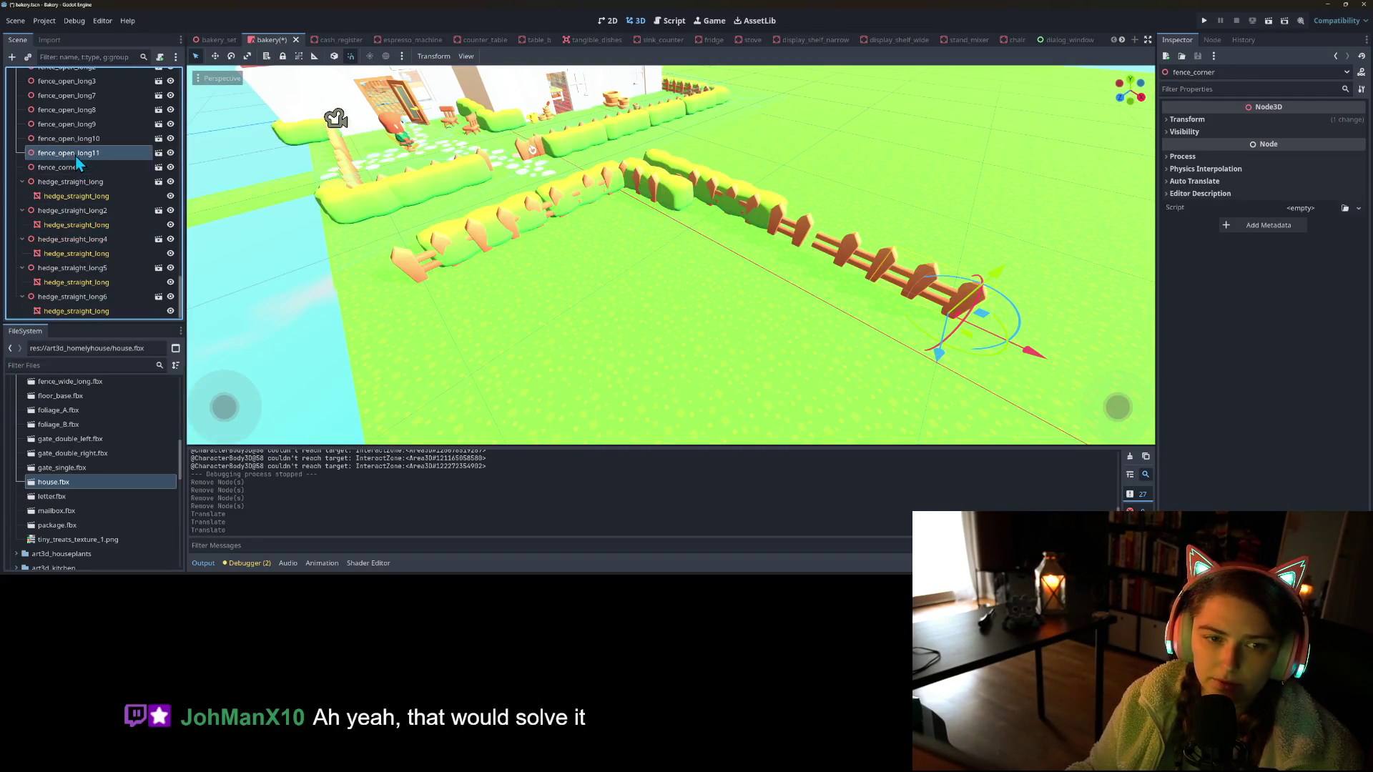
scroll(91, 189, "up", 2)
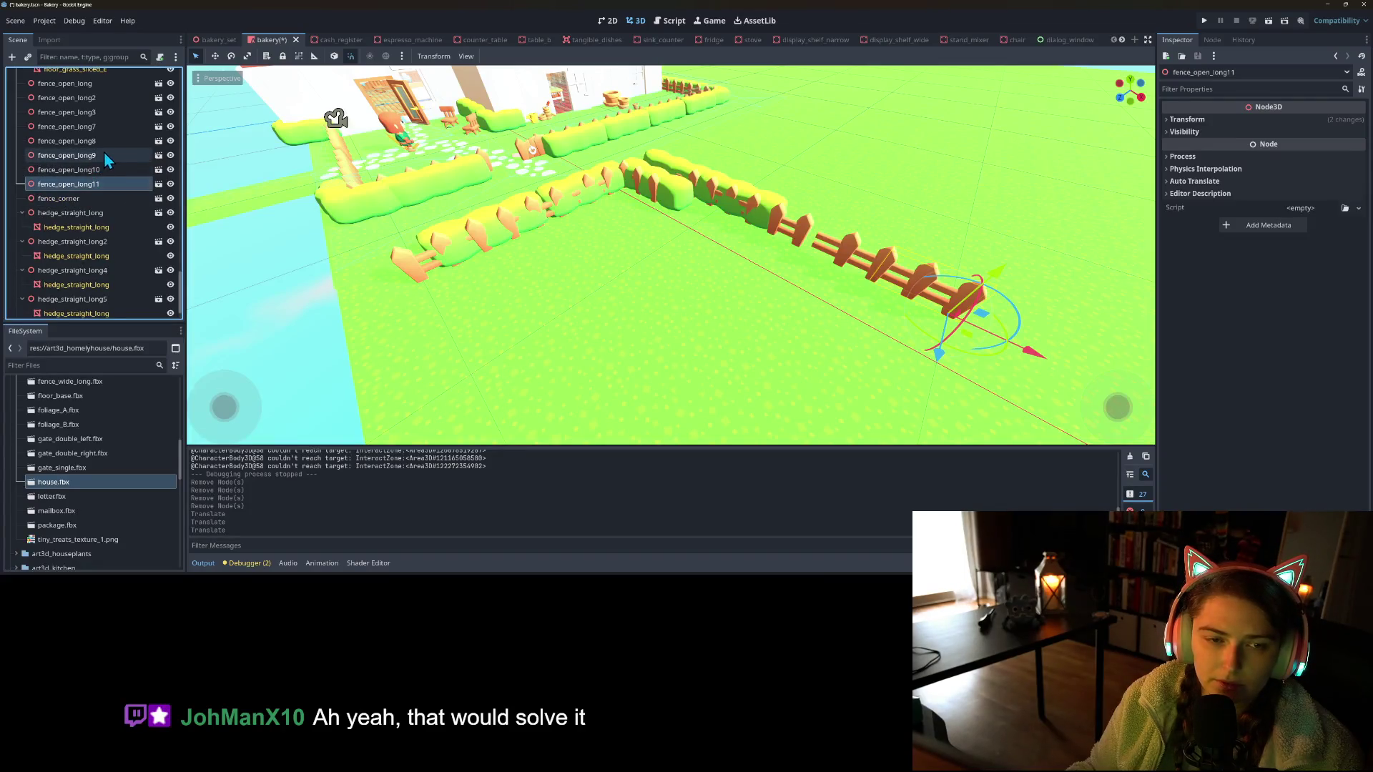
left_click(98, 131, "shift")
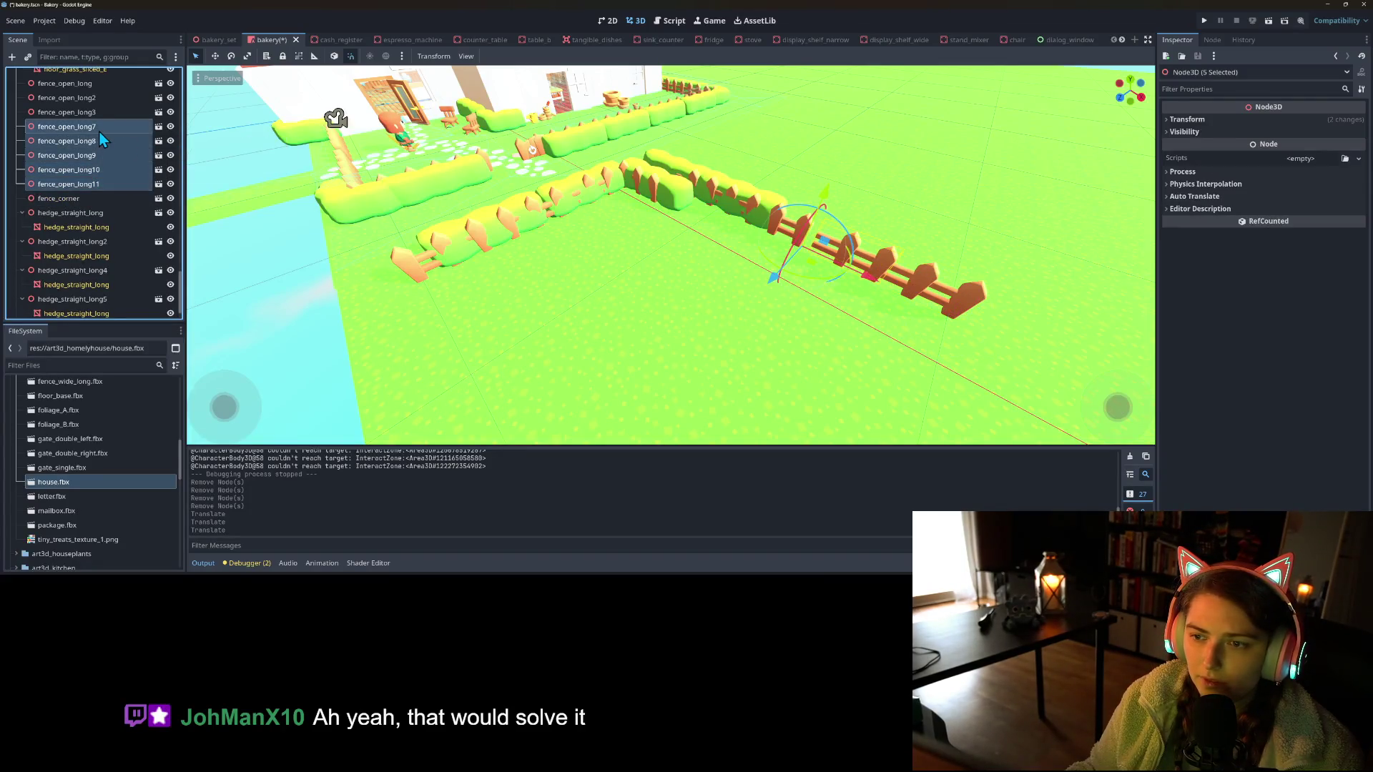
left_click_drag(778, 284, 745, 304)
Slide hedge_straight_long5 and 6 1.3 units along the fence
scroll(74, 290, "down", 1)
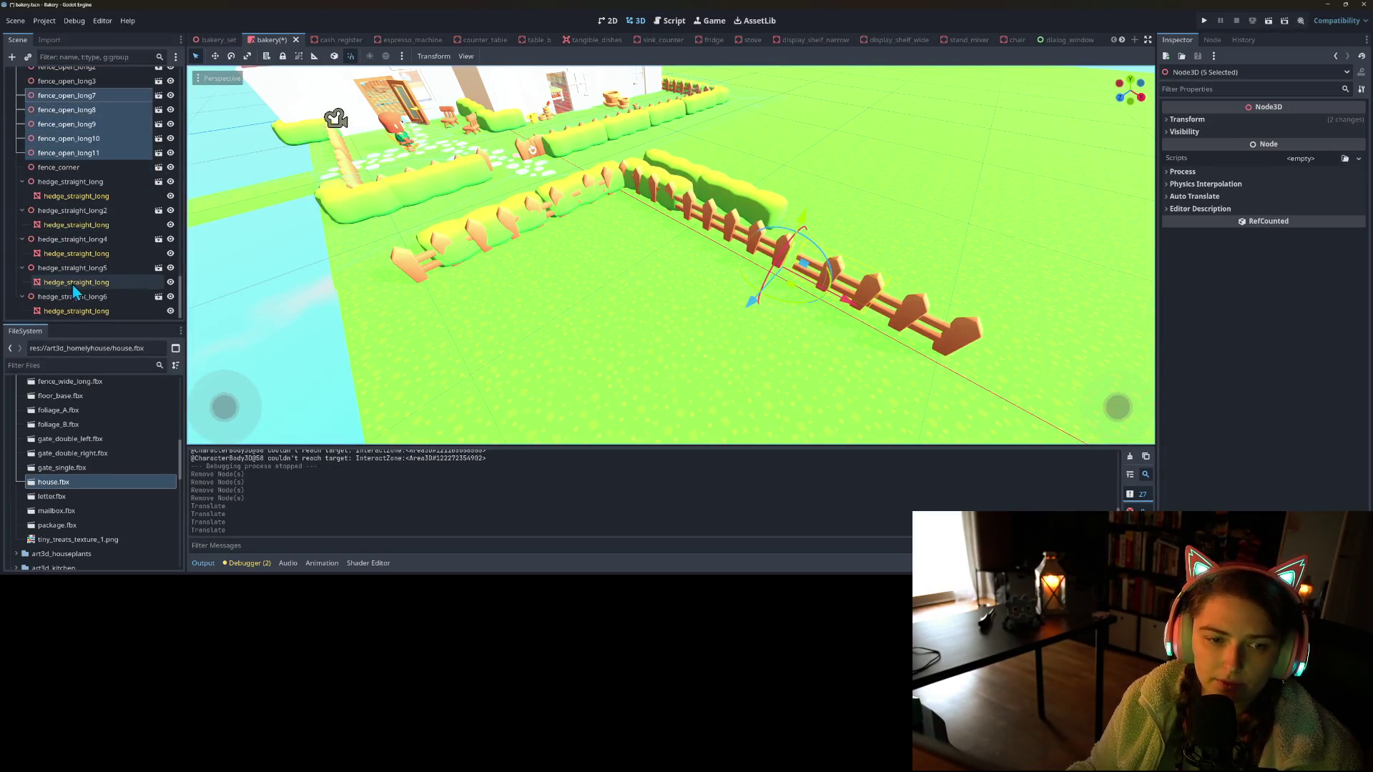
left_click(85, 268)
left_click(120, 296, "ctrl")
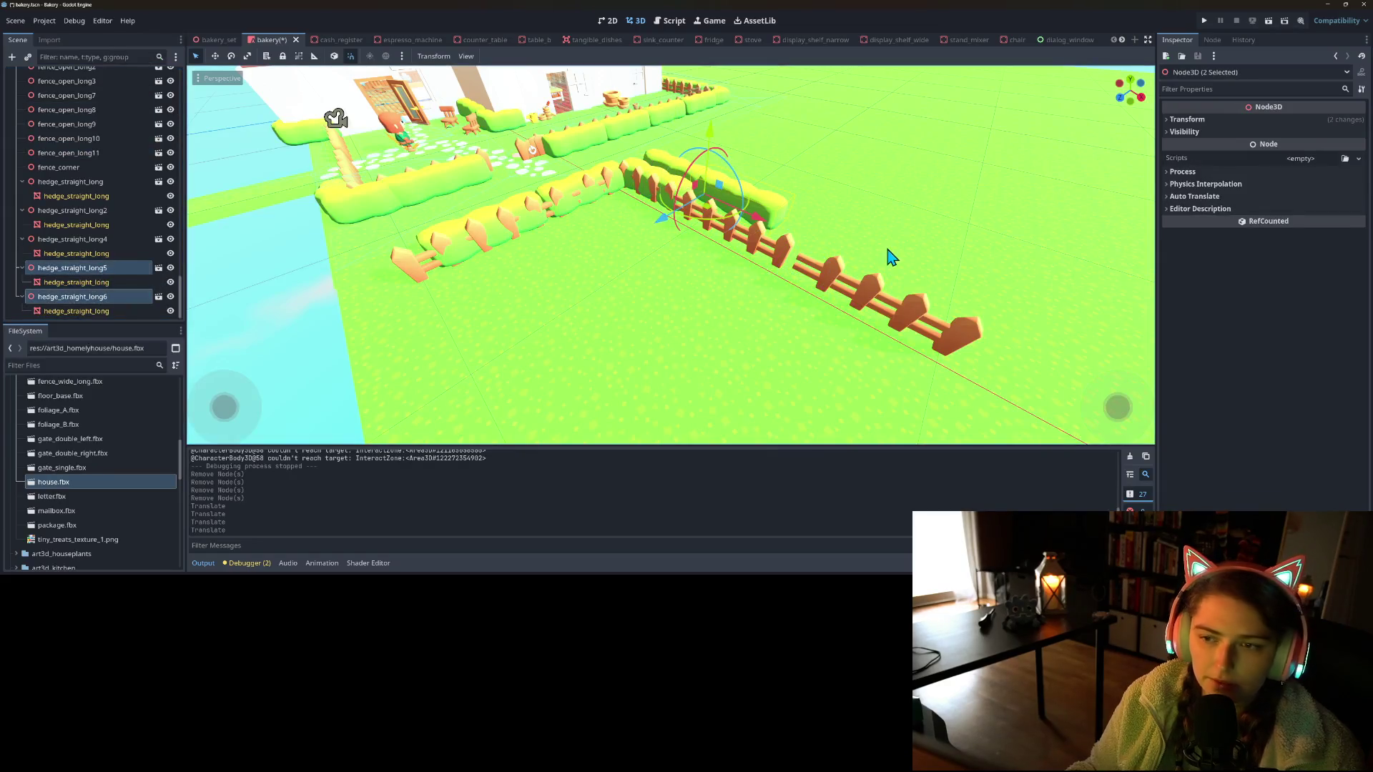
left_click_drag(706, 209, 767, 273)
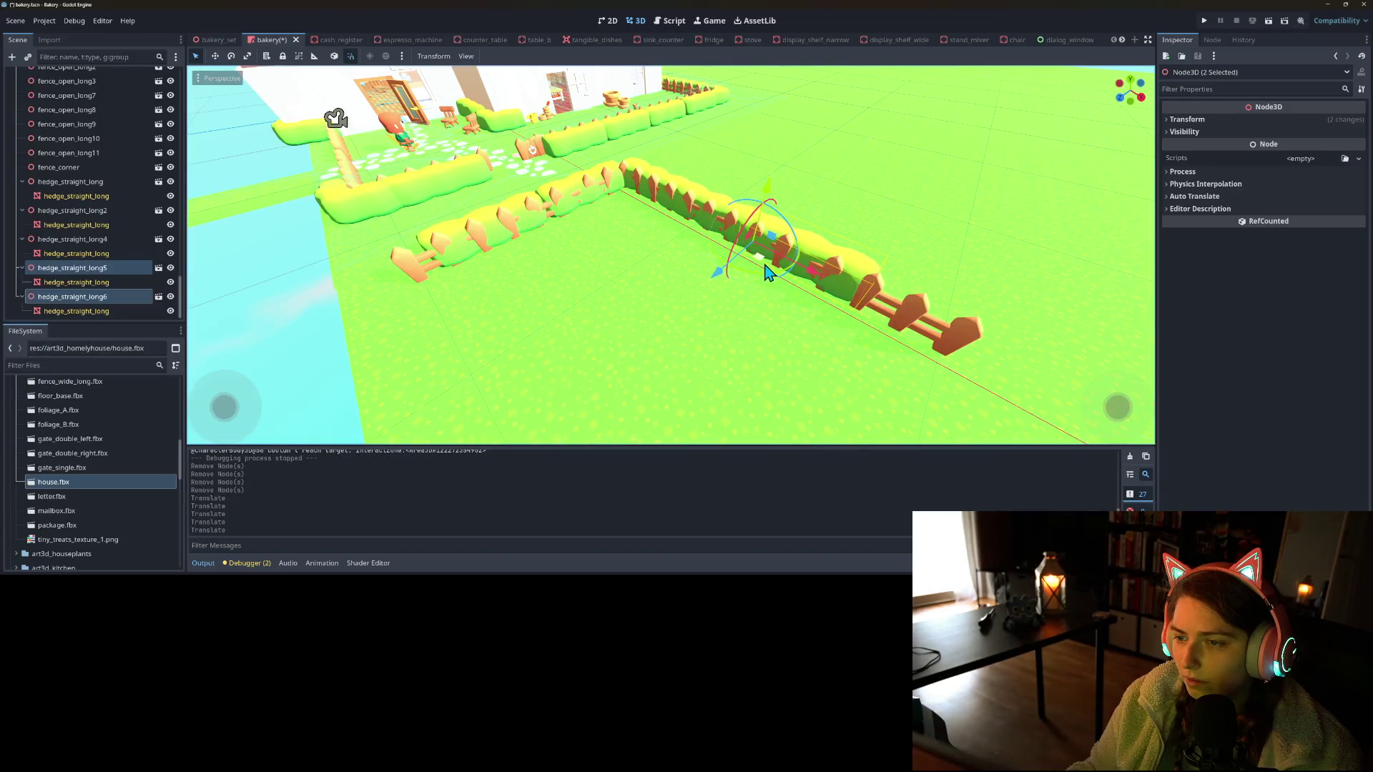
left_click(141, 293)
Check the garden from a new angle and run the game
scroll(515, 301, "down", 5)
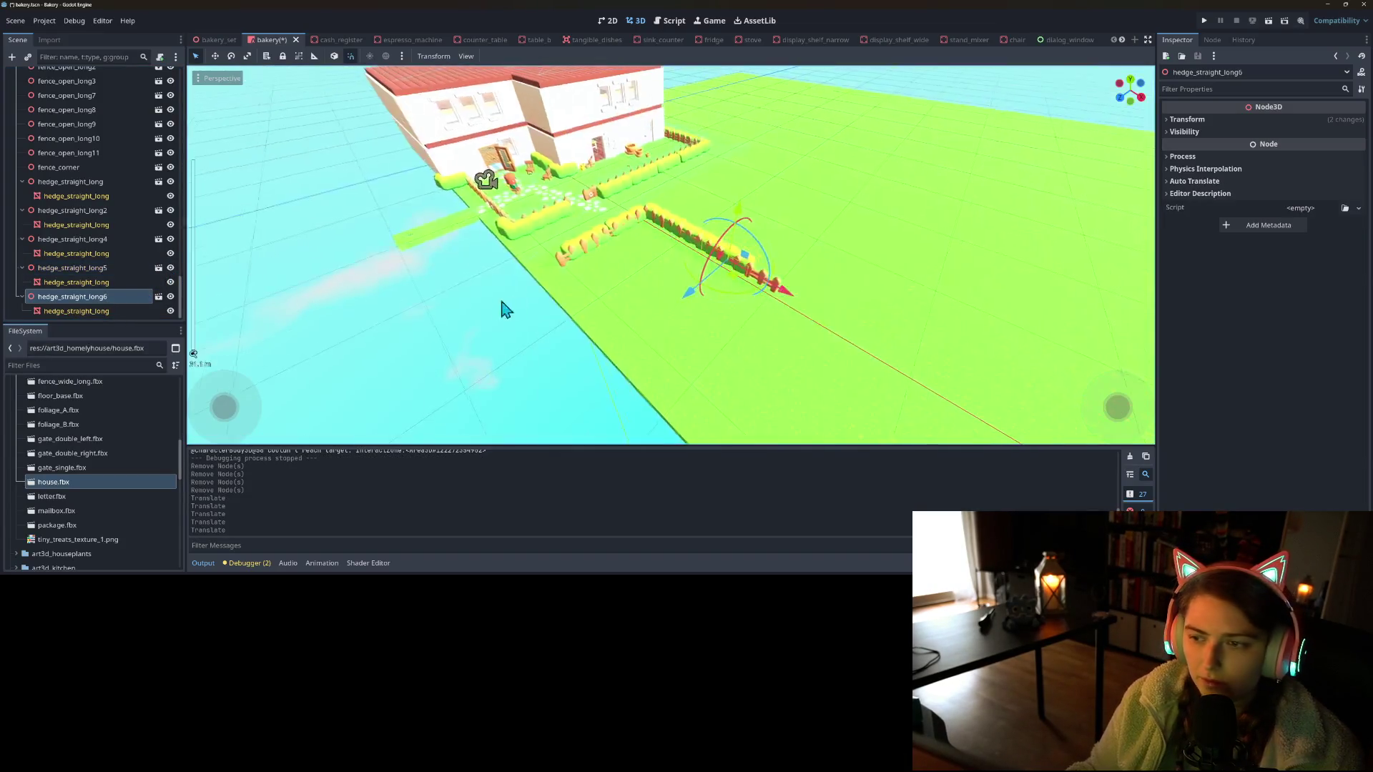
left_click_drag(513, 316, 552, 297)
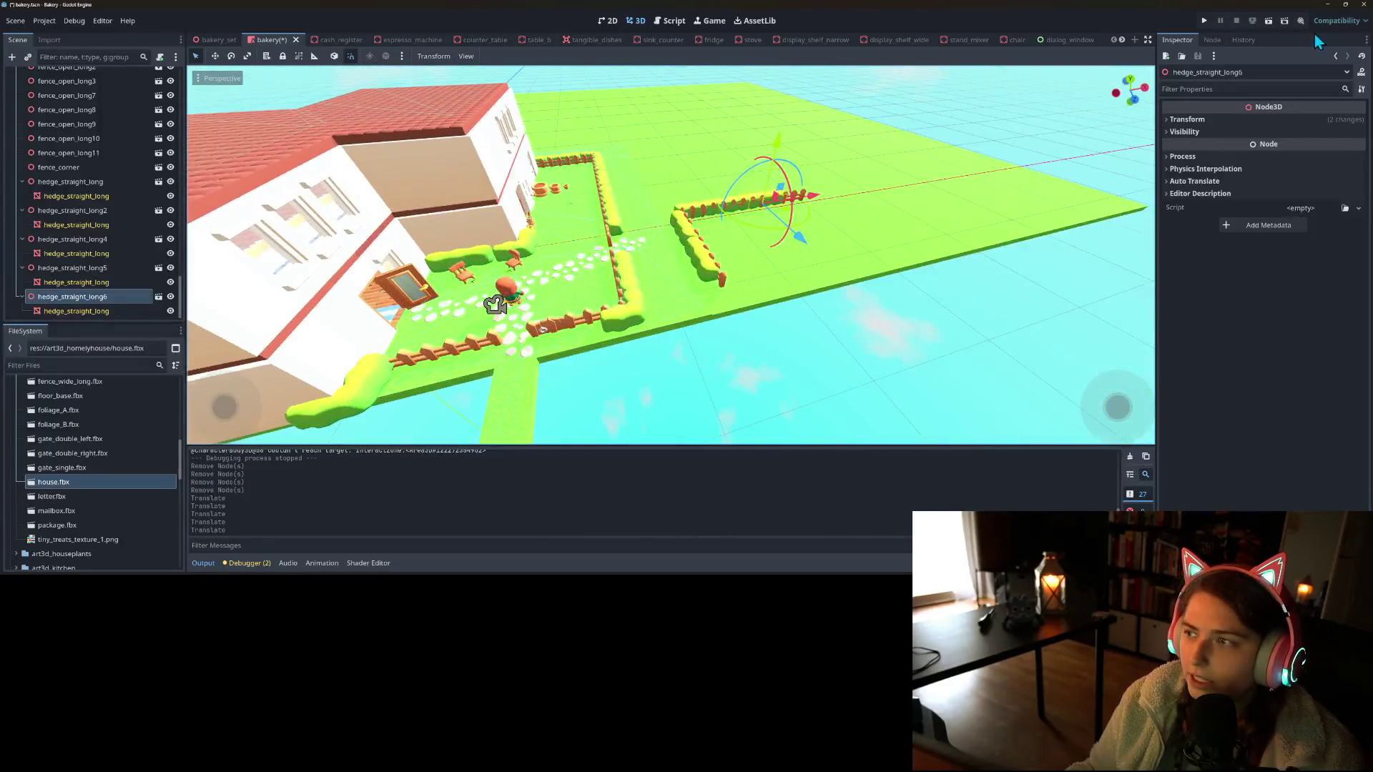
left_click(1205, 22)
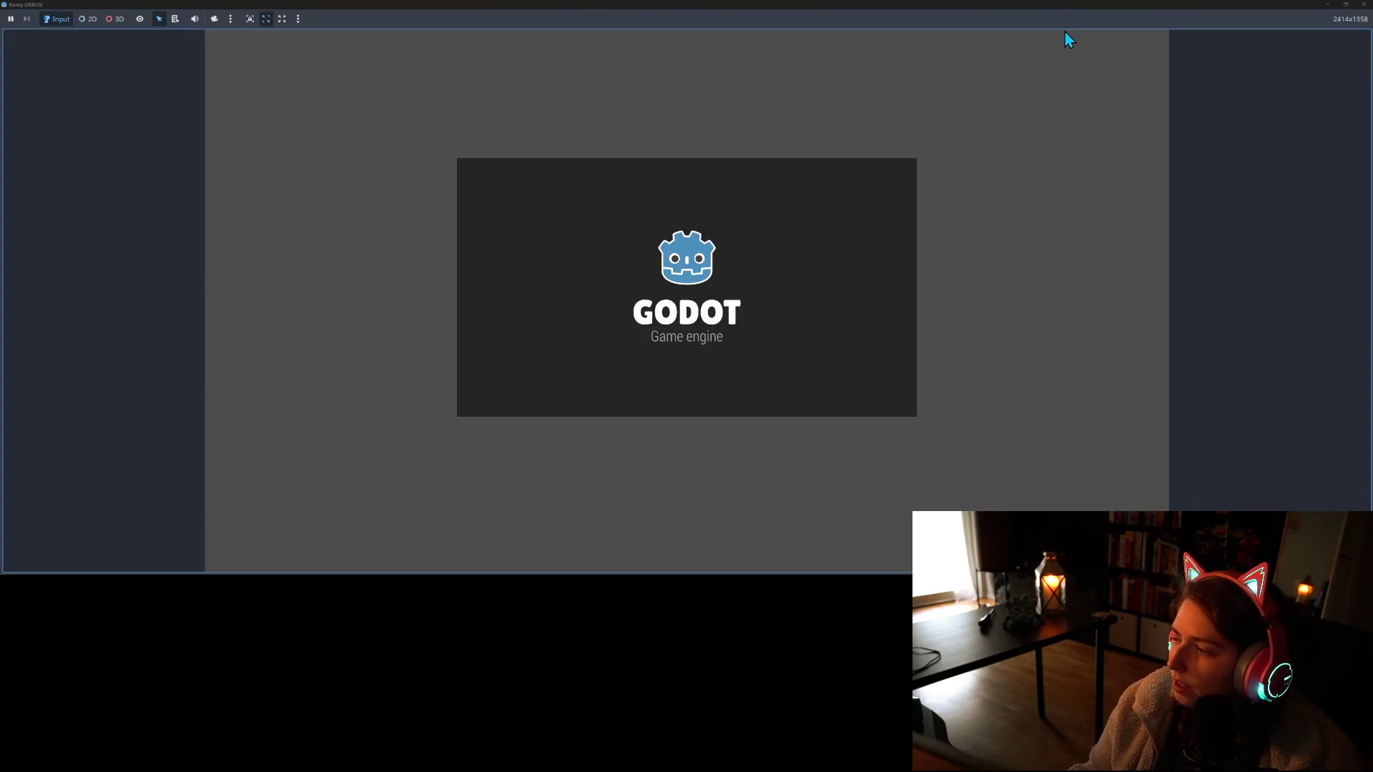
Walk the character with WASD into the hedge and behind the fence to test collisions, then close the game
key("d")
key("w")
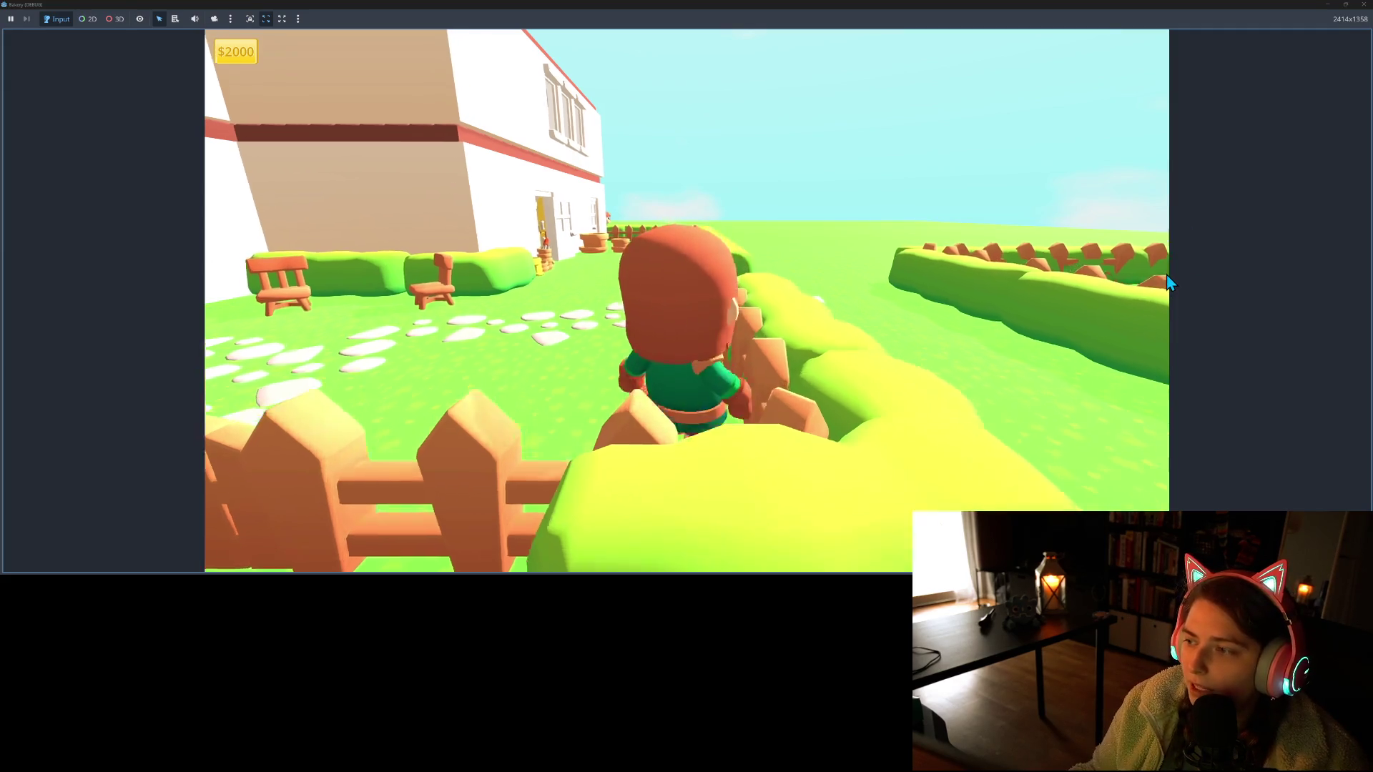
key("s")
key("w")
key("s")
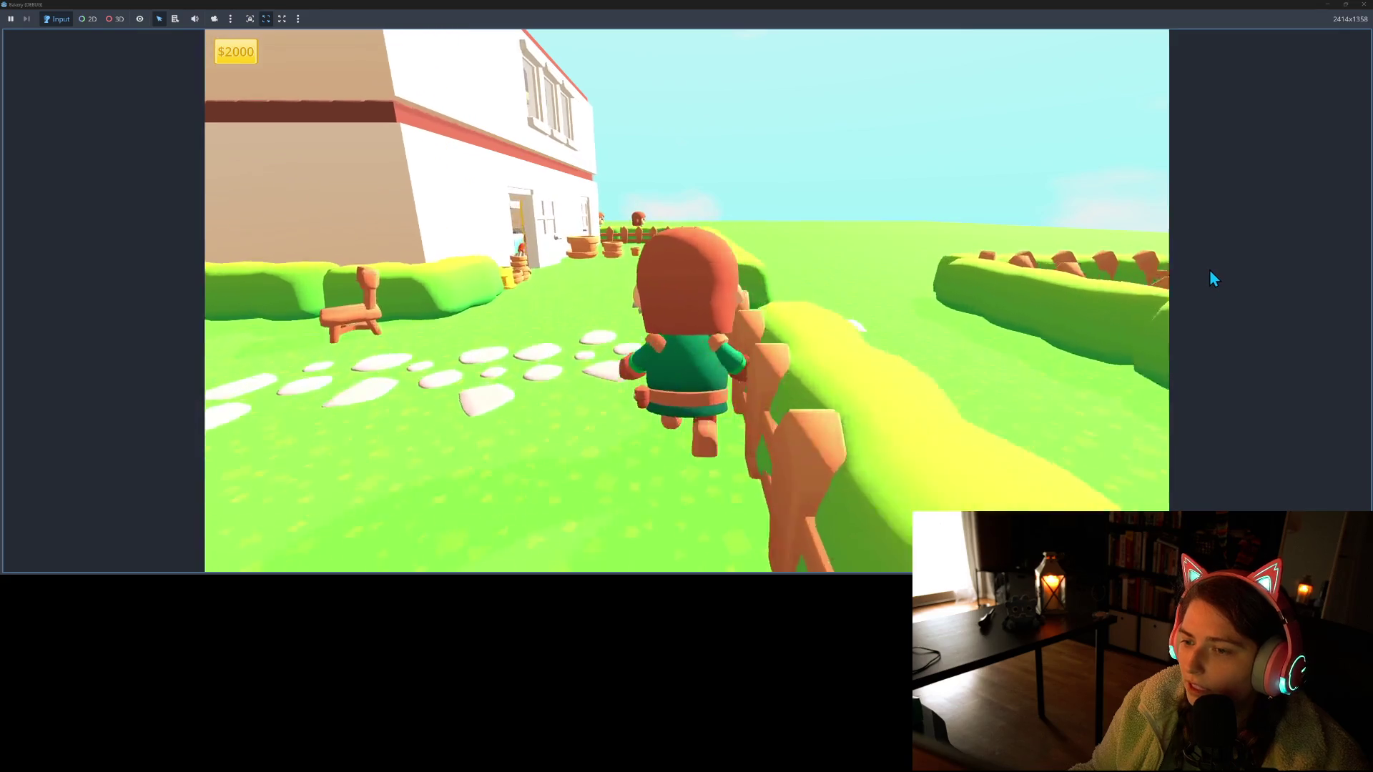
key("w")
key("a")
key("s")
key("d")
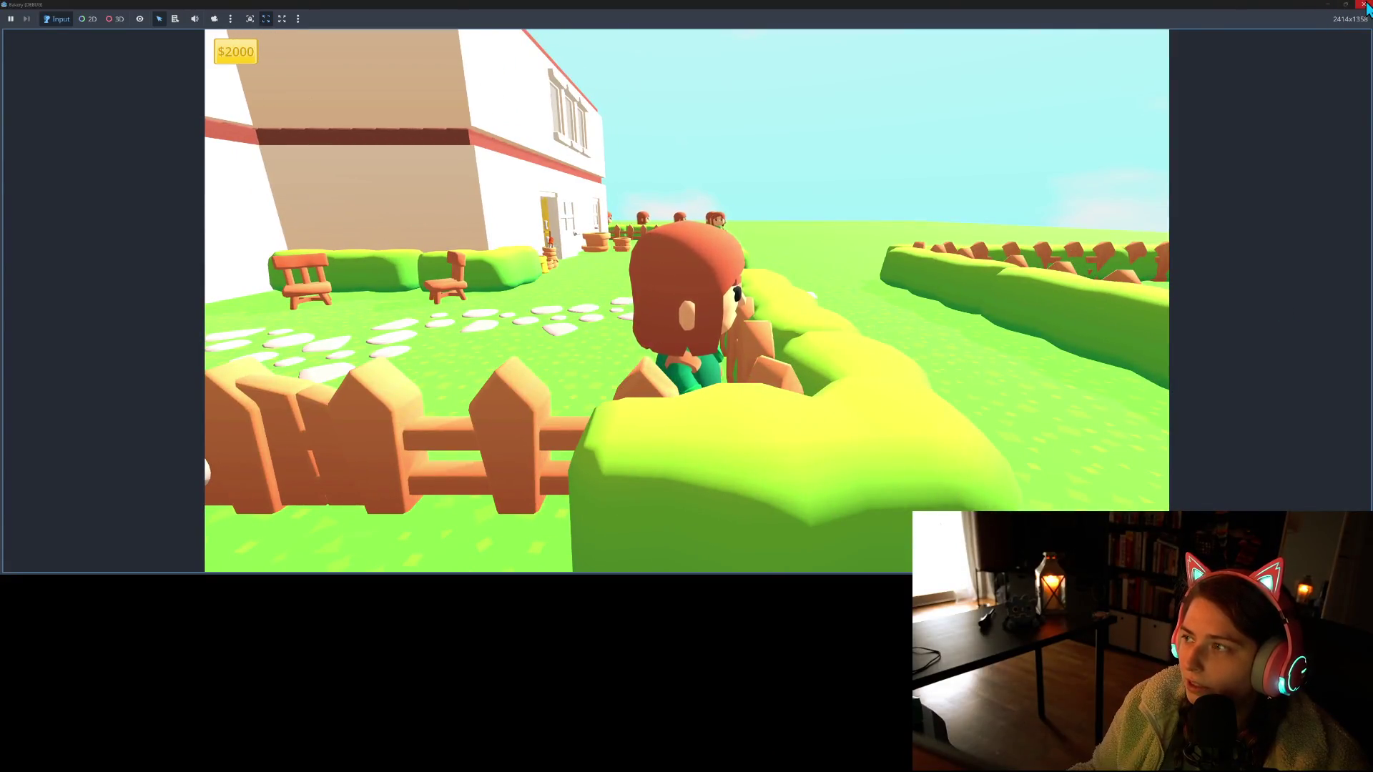
left_click(1364, 5)
scroll(792, 281, "up", 5)
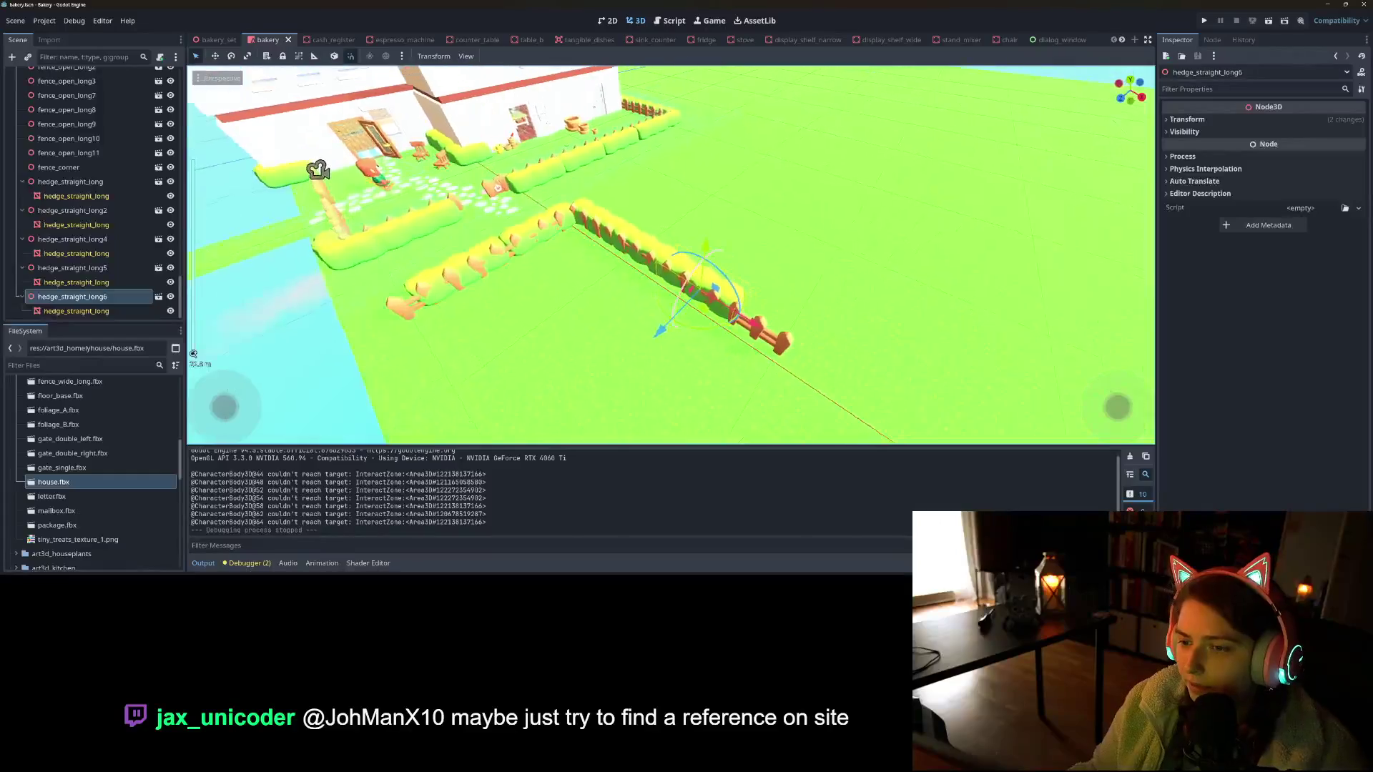
Delete the end fence piece fence_open_long11 and save the bakery scene
left_click(762, 341)
key("Delete")
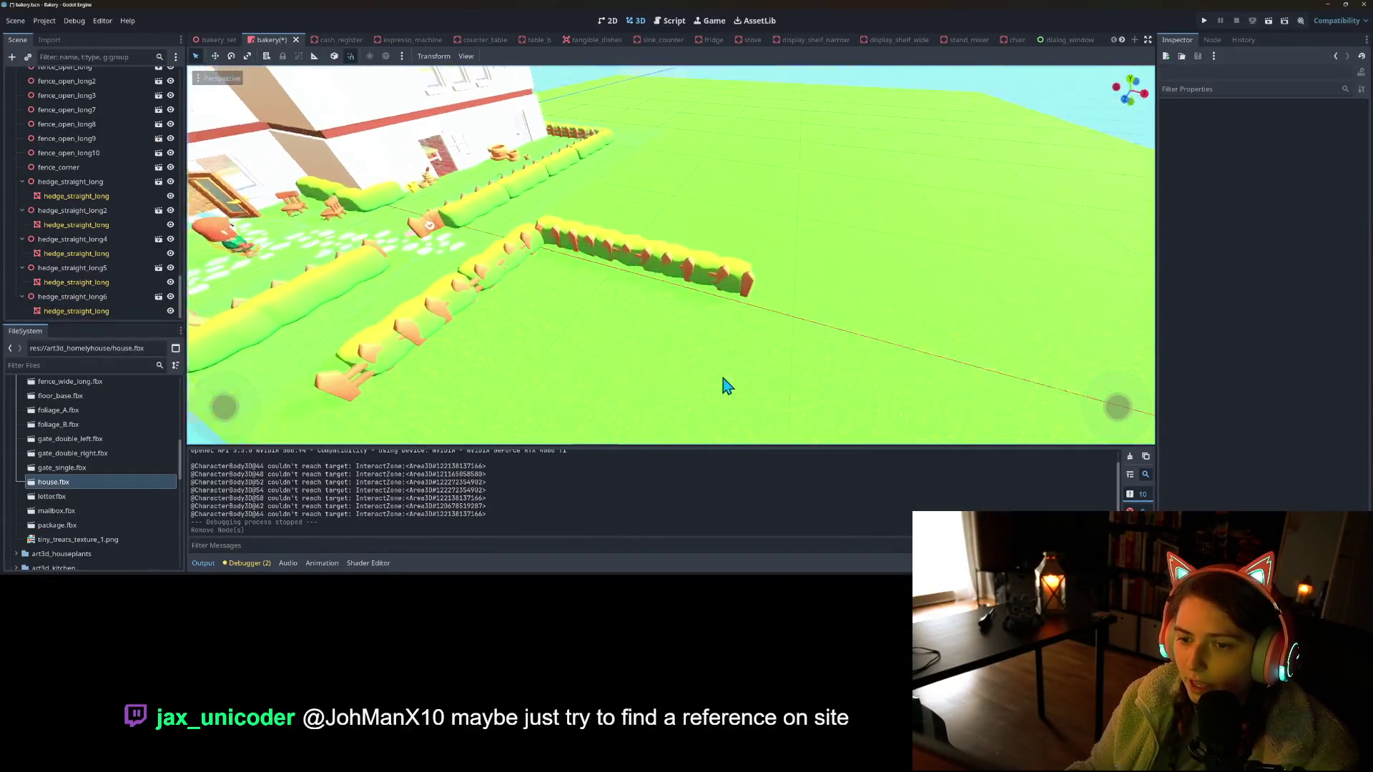
key("ctrl+s")
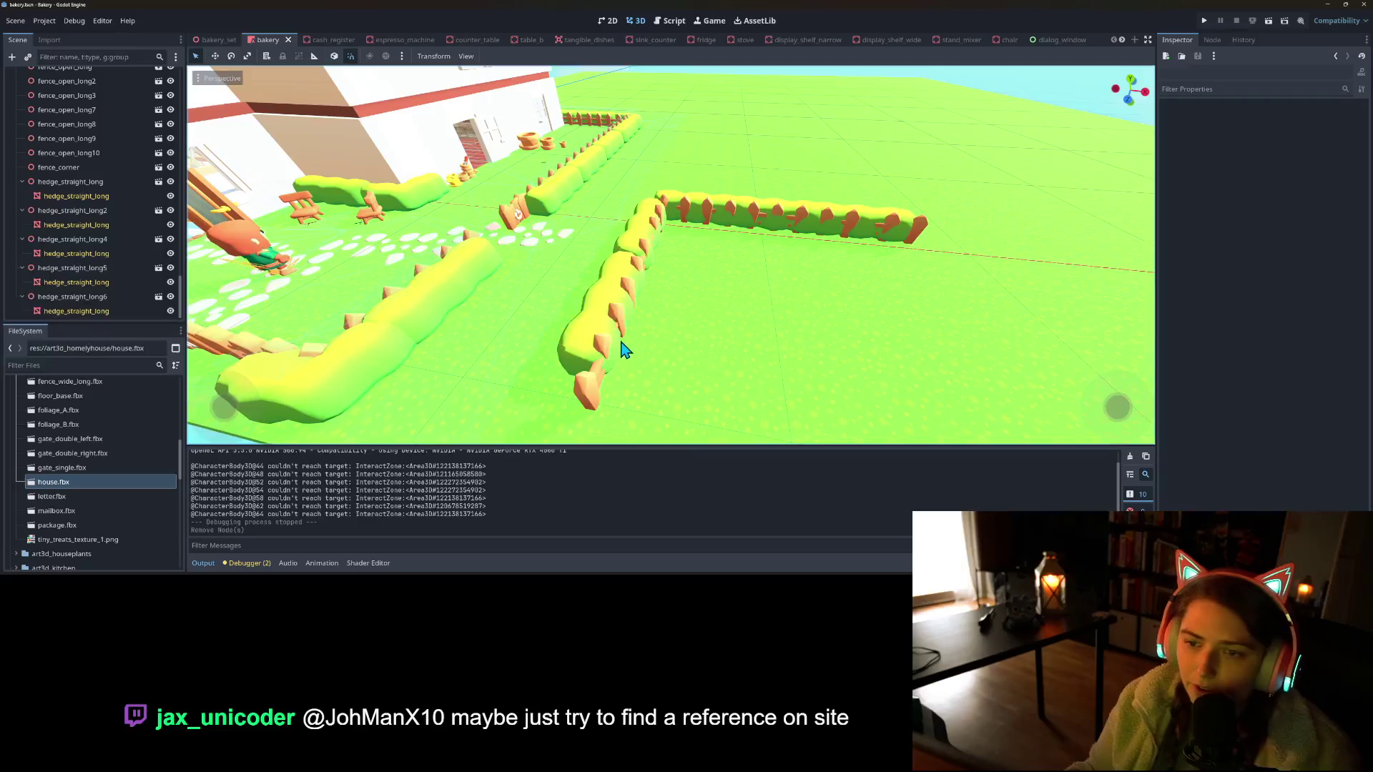
mouse_move(626, 357)
left_mouse_down()
mouse_move(582, 358)
mouse_move(600, 341)
mouse_move(582, 359)
mouse_move(665, 337)
mouse_move(608, 365)
mouse_move(612, 319)
mouse_move(663, 315)
left_mouse_up()
Collapse the hedge and floor_grass_sliced_E branches in the Scene tree, then open no_col's context menu
scroll(93, 215, "up", 3)
left_click(23, 274)
left_click(23, 289)
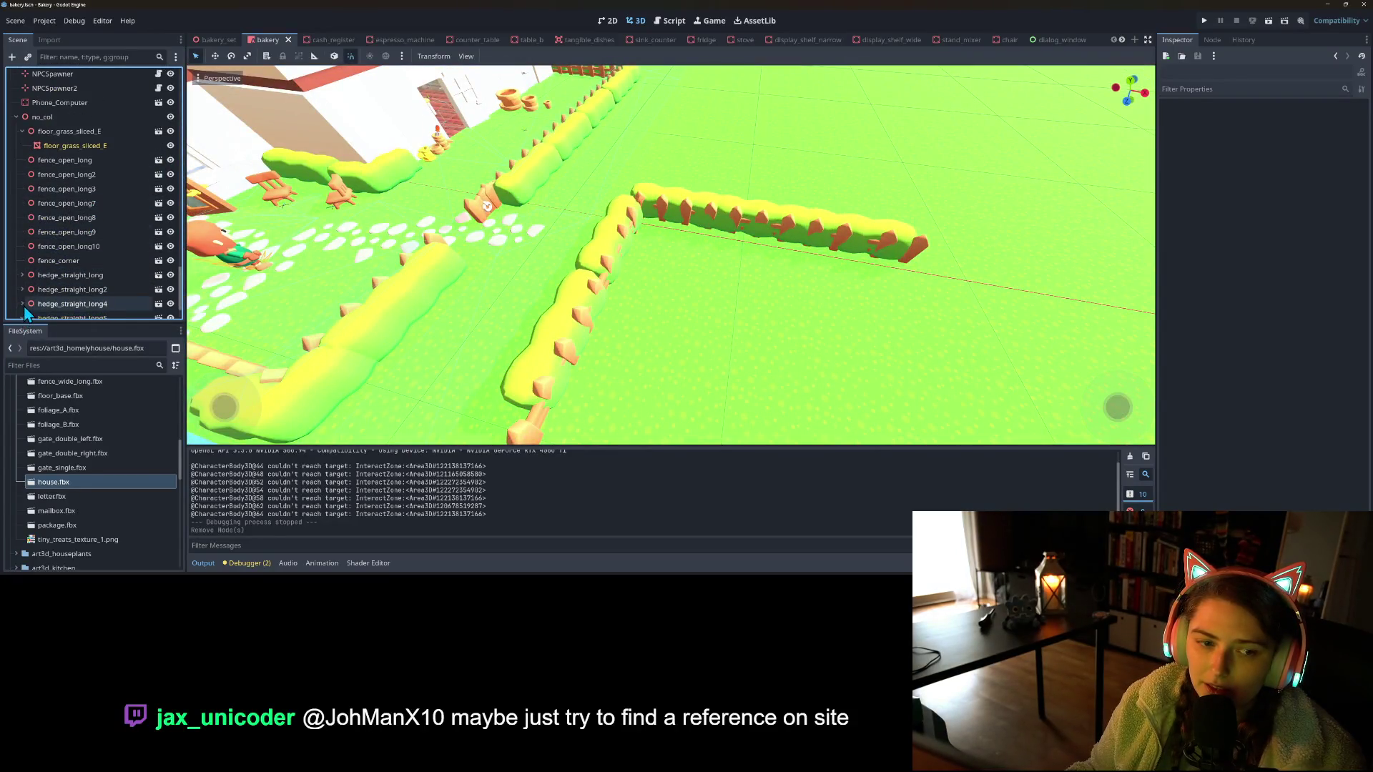
scroll(29, 307, "down", 2)
left_click(22, 296)
left_click(22, 281)
left_click(22, 110)
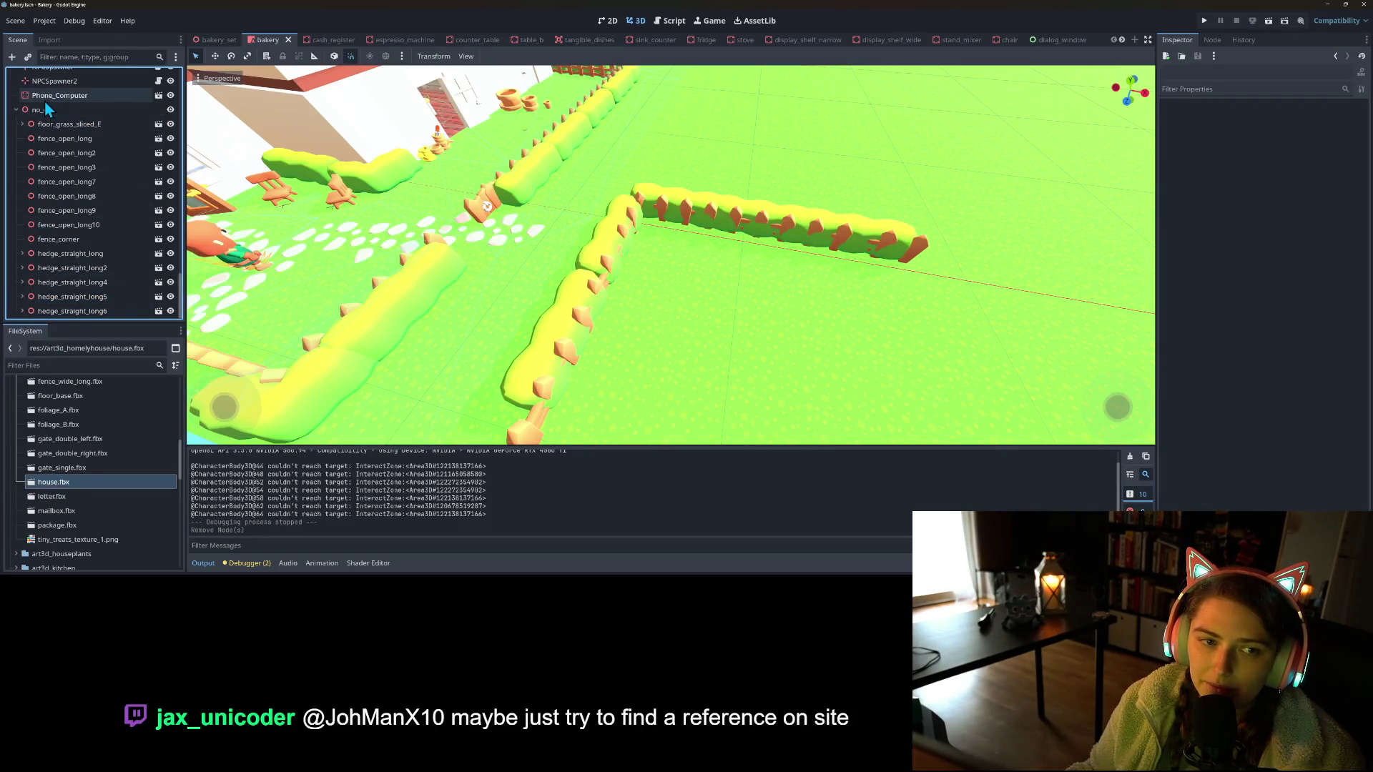
right_click(50, 111)
Instance tree_large.fbx under no_col and move it into the garden
left_click(107, 131)
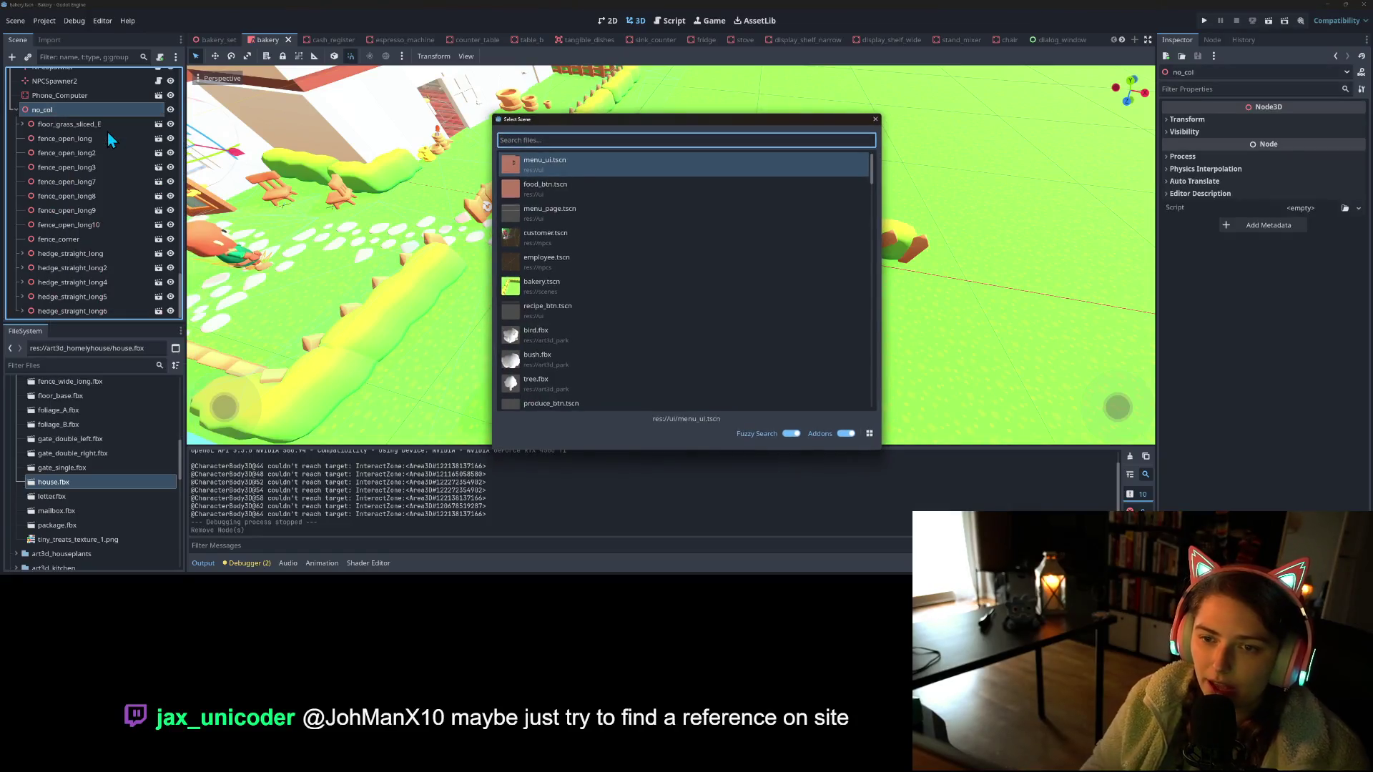
type("tree")
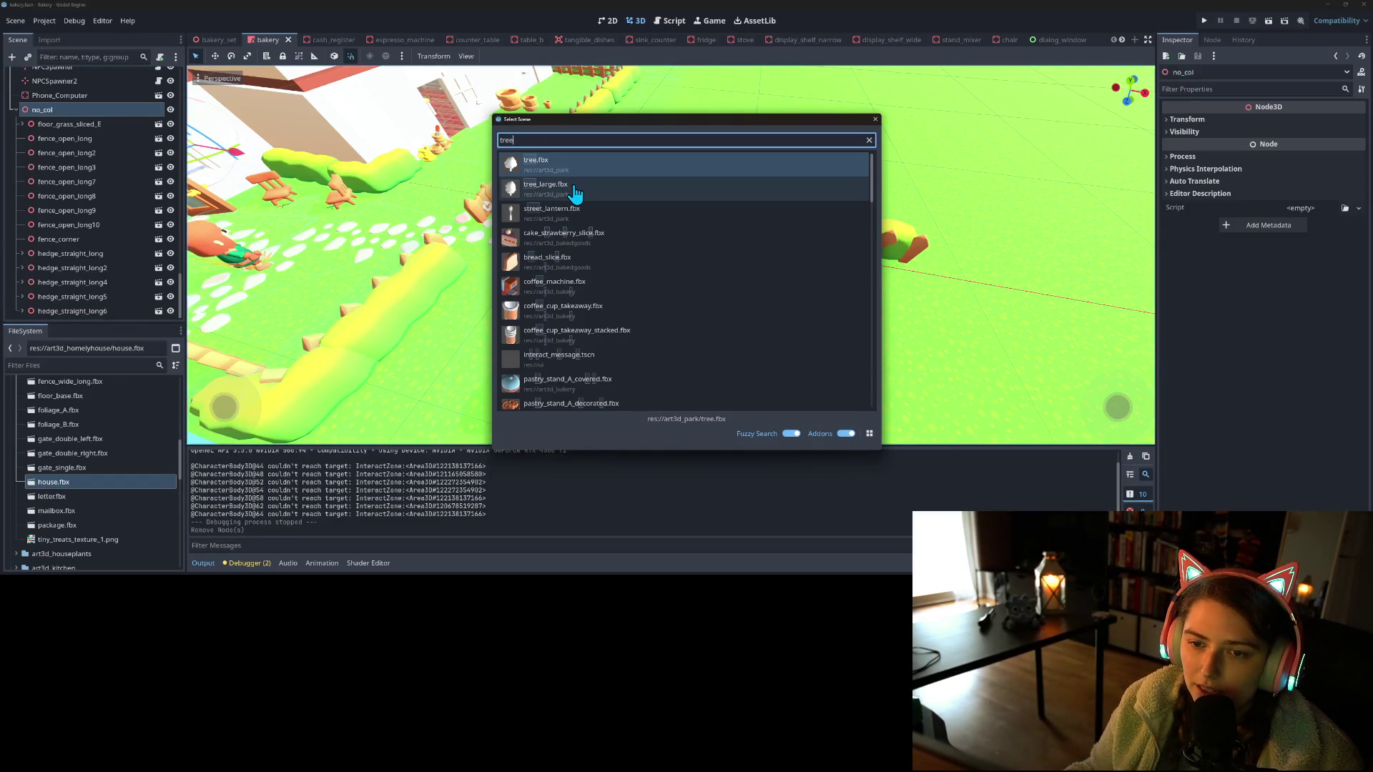
double_click(575, 192)
scroll(221, 252, "down", 5)
mouse_move(271, 229)
left_mouse_down()
mouse_move(429, 275)
mouse_move(700, 268)
left_mouse_up()
left_click_drag(715, 256, 728, 257)
Make tree_large's children editable, set Surface Material Override 0 to the tiny treats material, reposition, and save
right_click(83, 313)
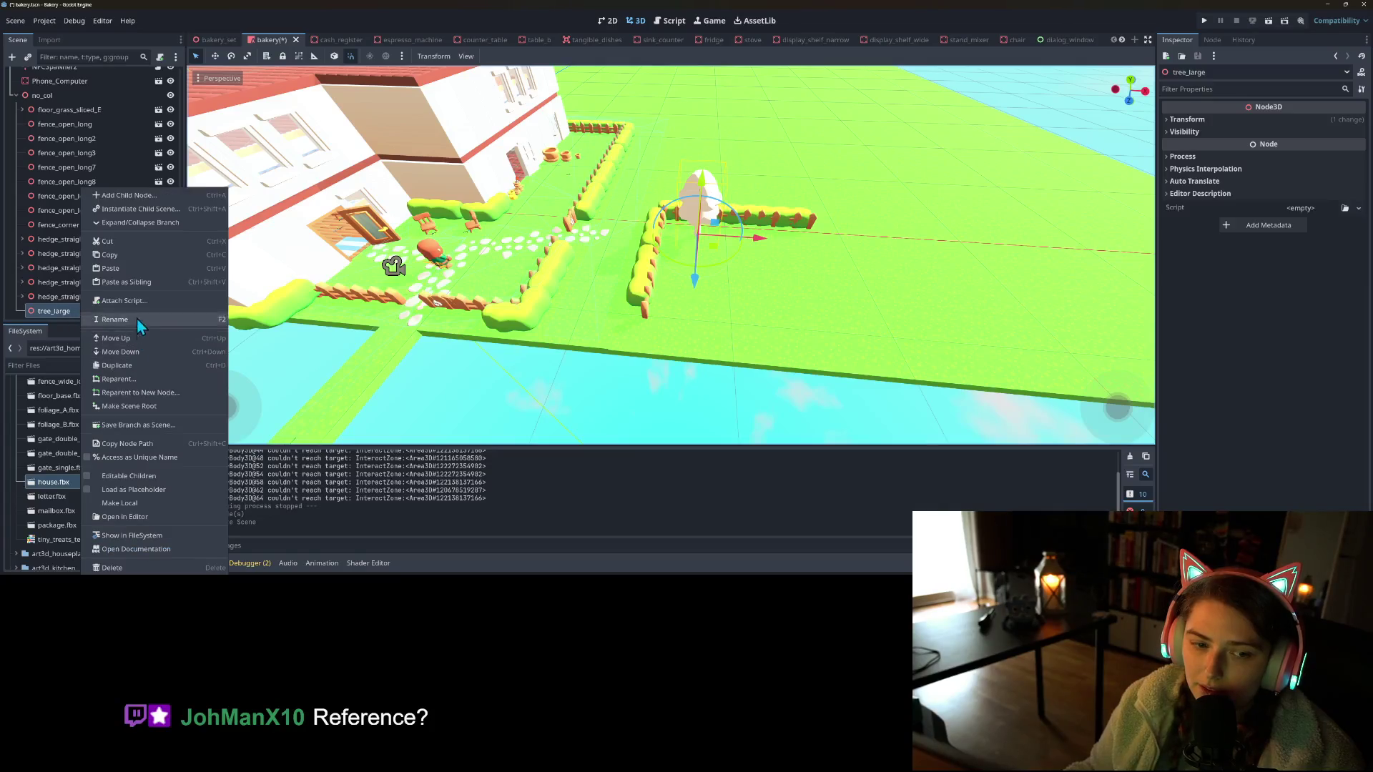
left_click(129, 476)
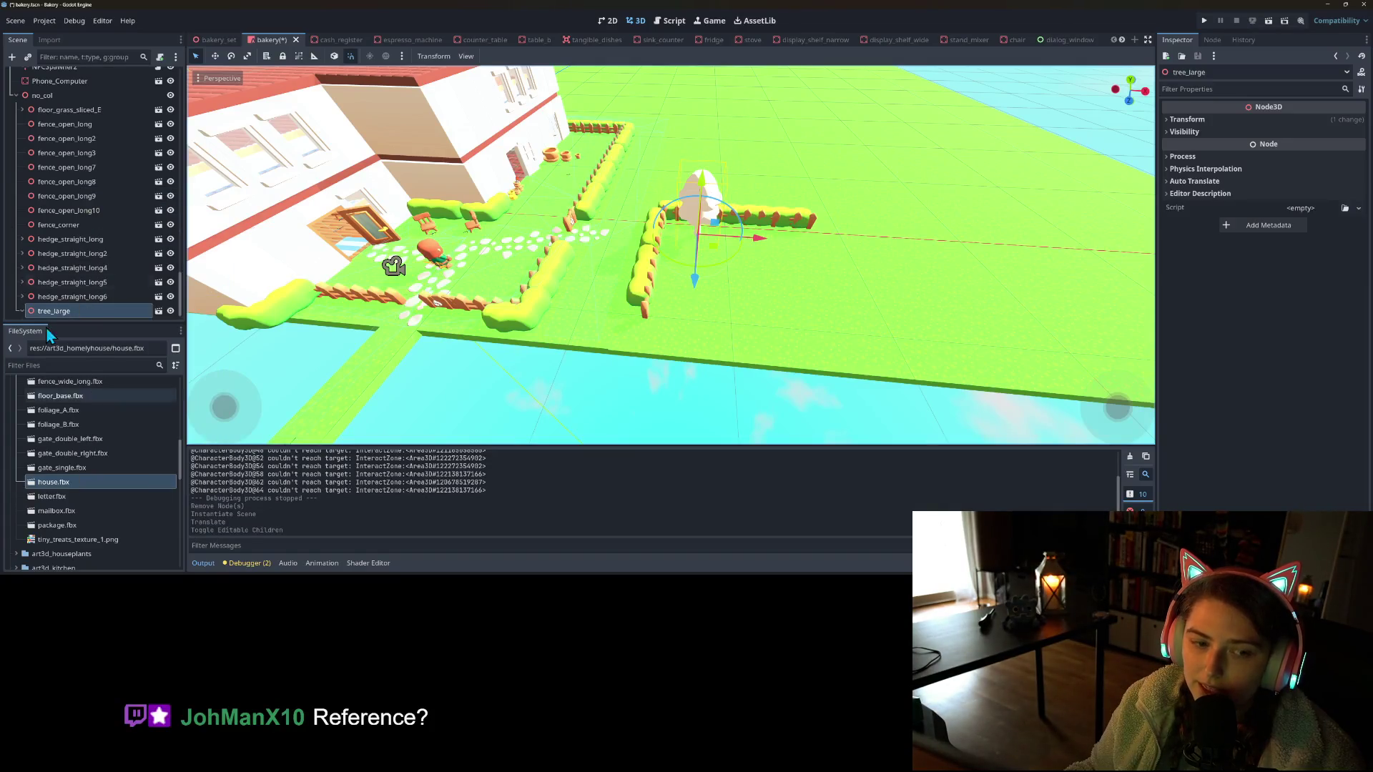
left_click(83, 320)
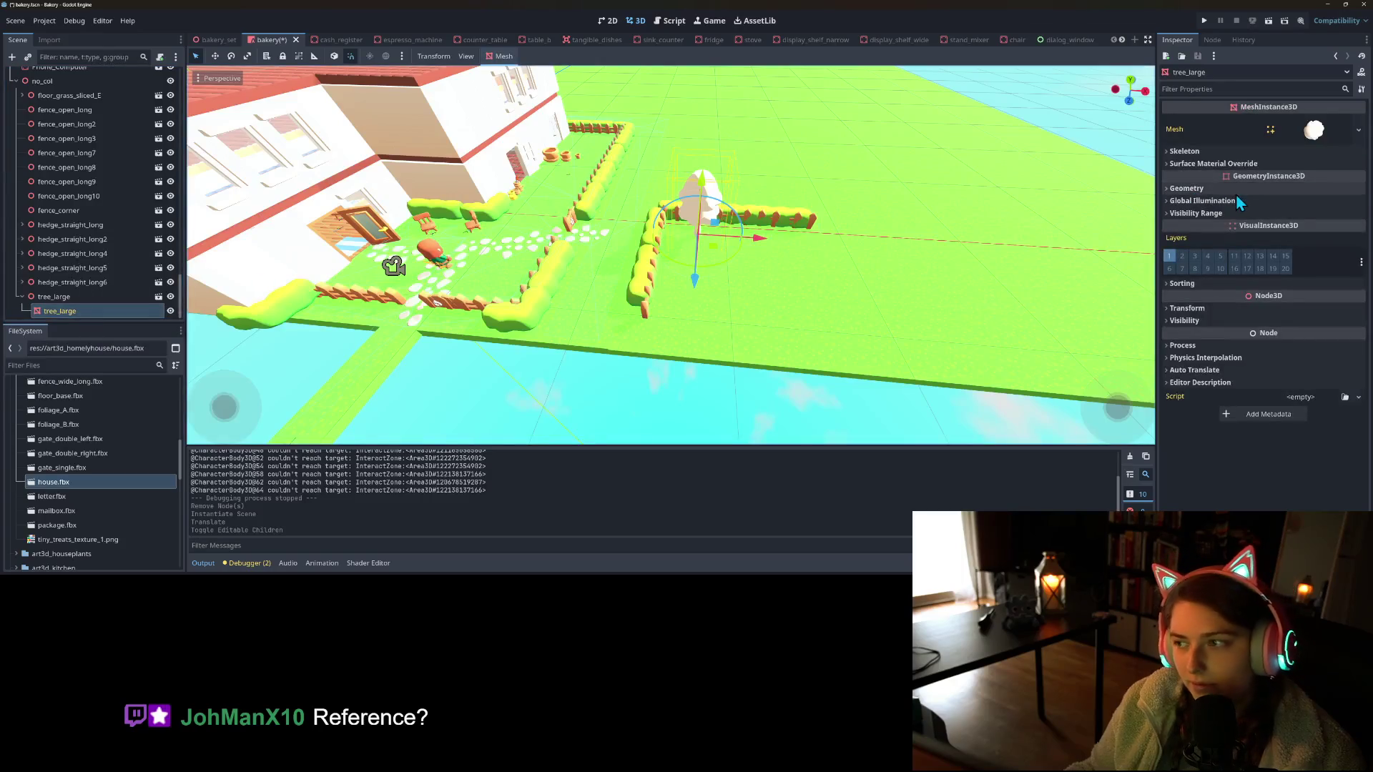
left_click(1262, 166)
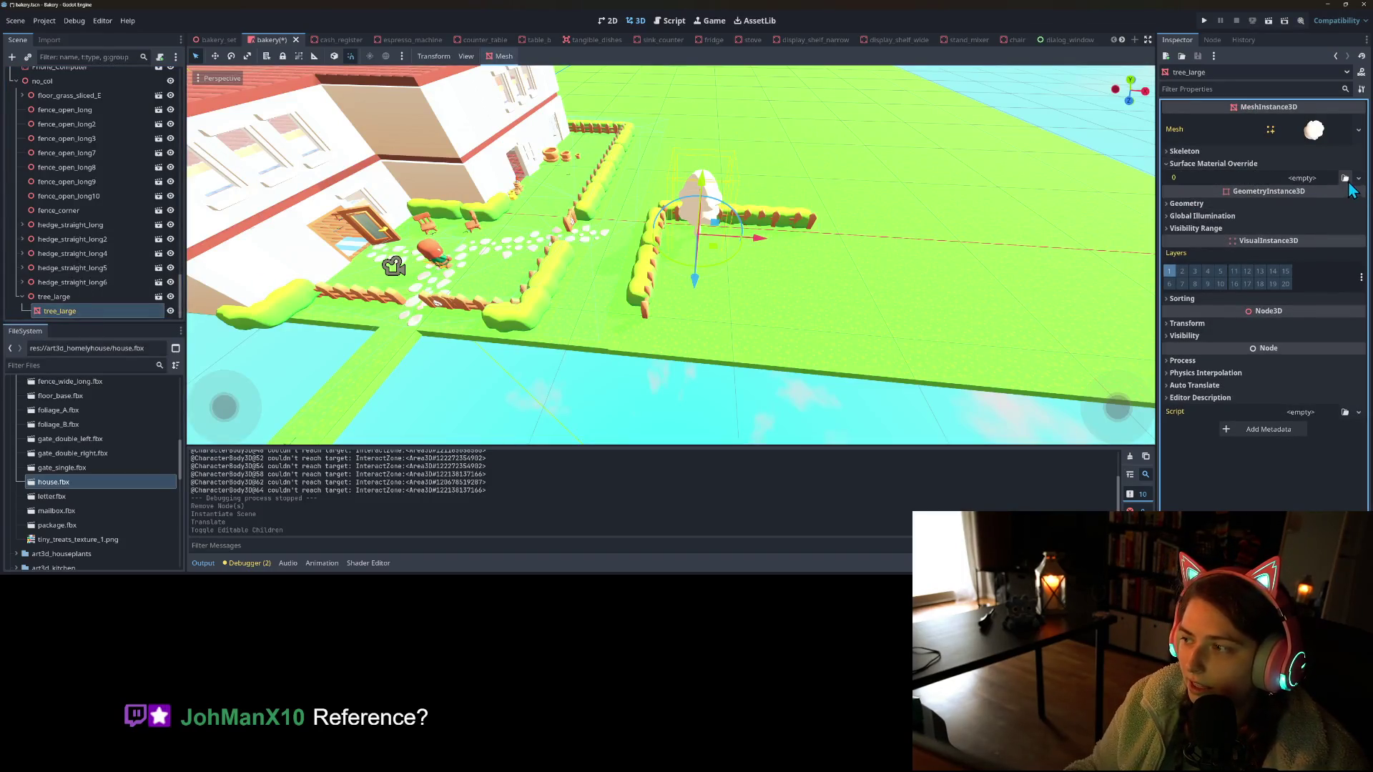
left_click(1345, 179)
double_click(648, 173)
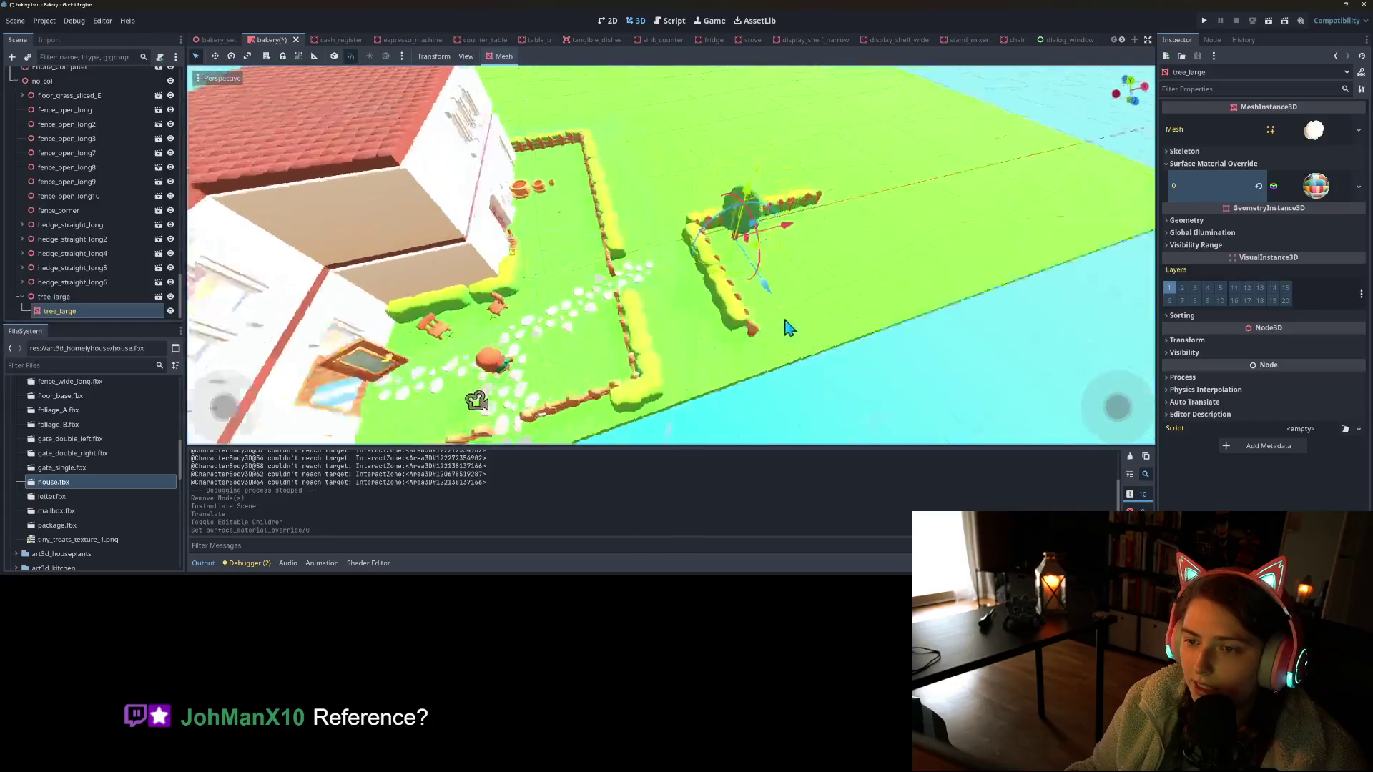
left_click_drag(704, 250, 655, 236)
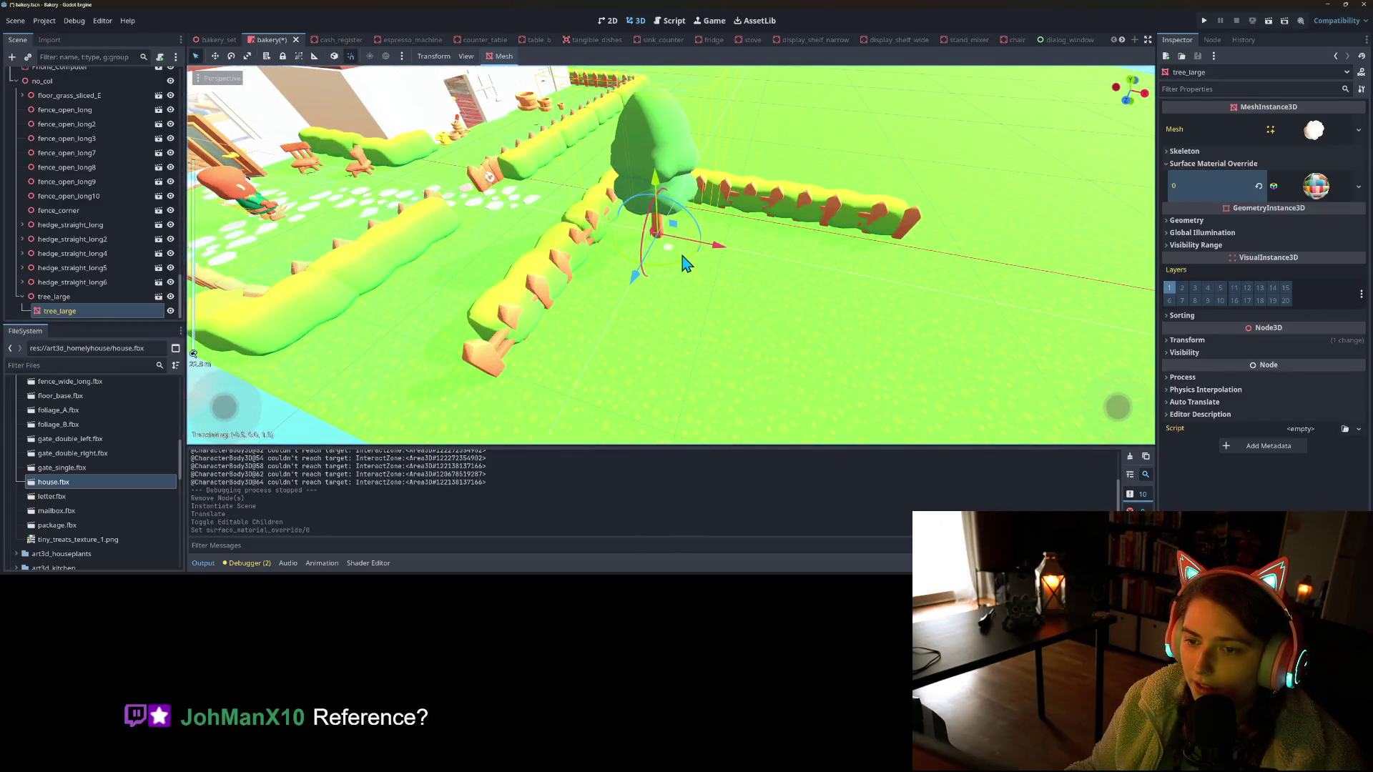
key("ctrl+s")
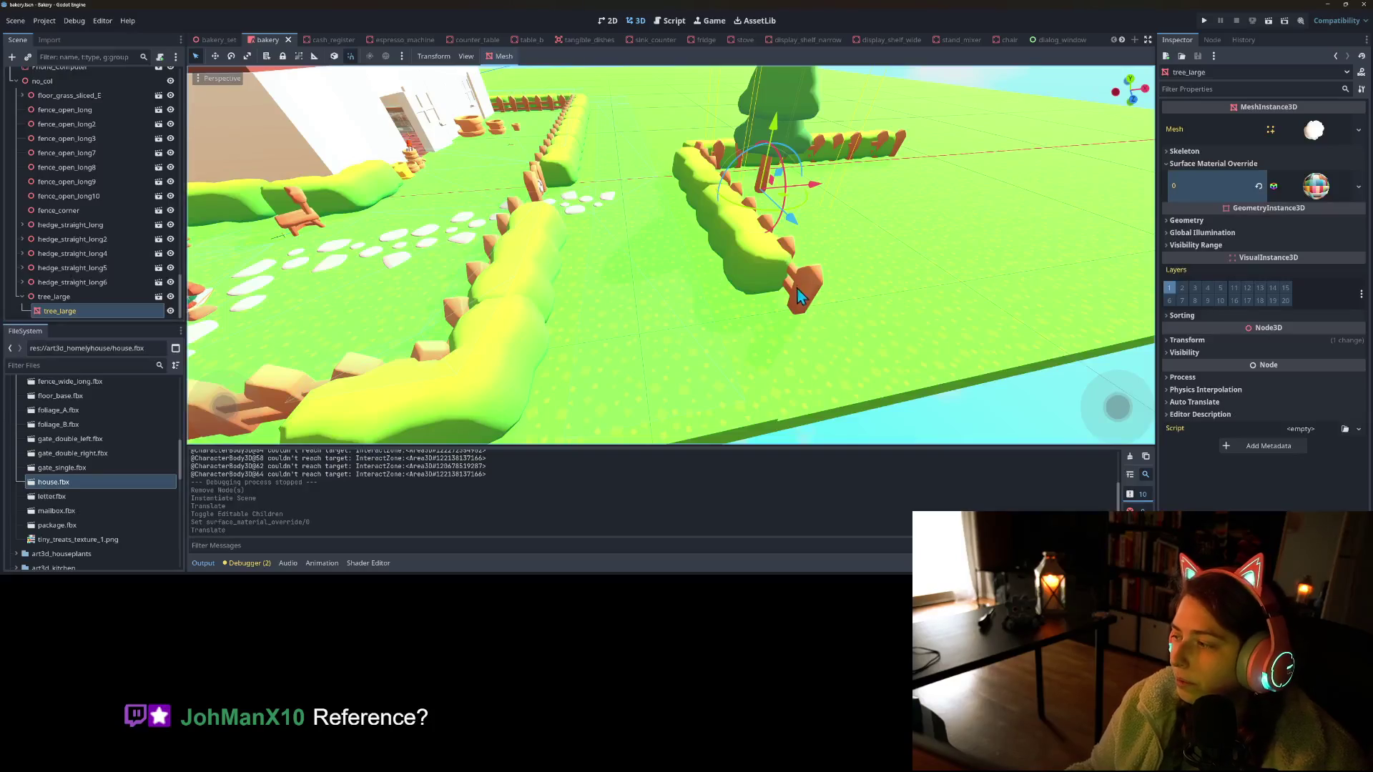
Instance the smaller tree model as another child scene under no_col
scroll(786, 301, "down", 5)
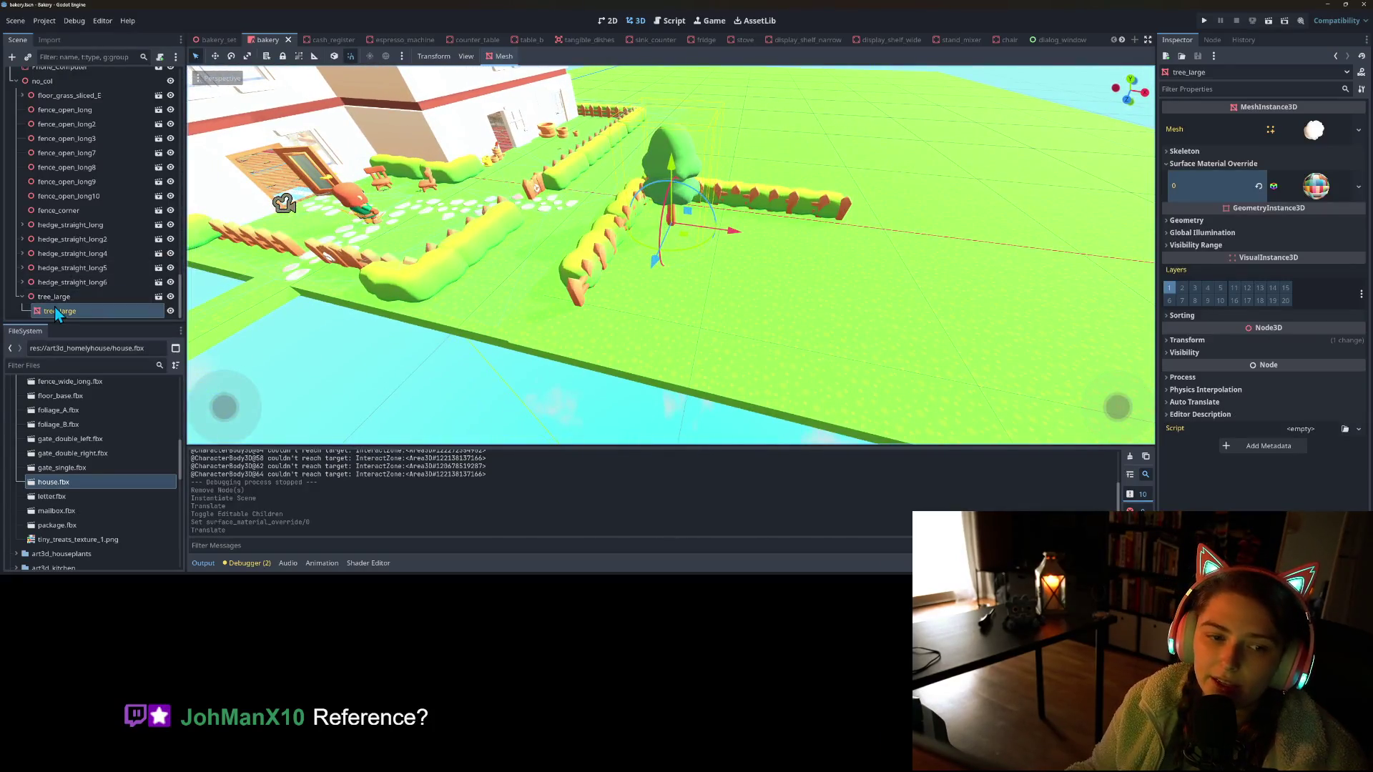
right_click(55, 83)
left_click(82, 106)
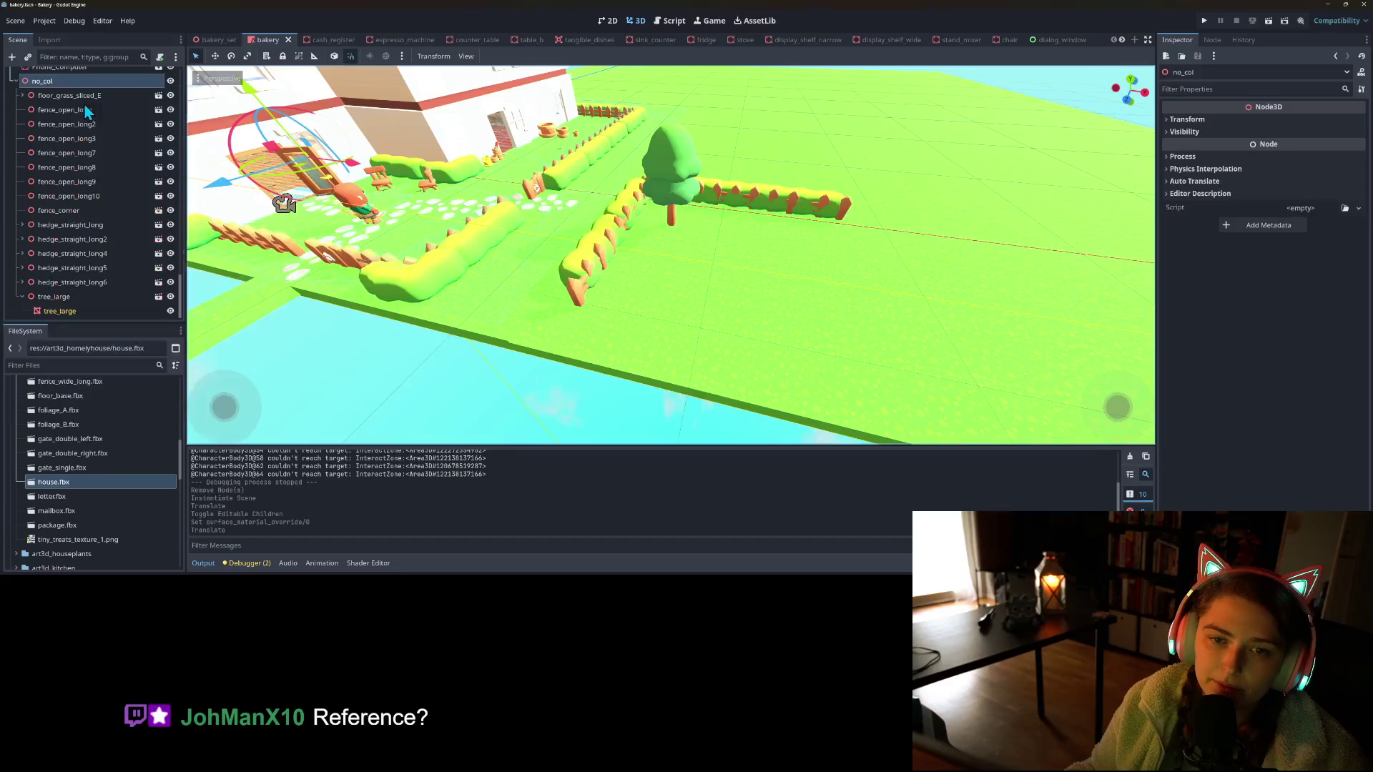
type("tree")
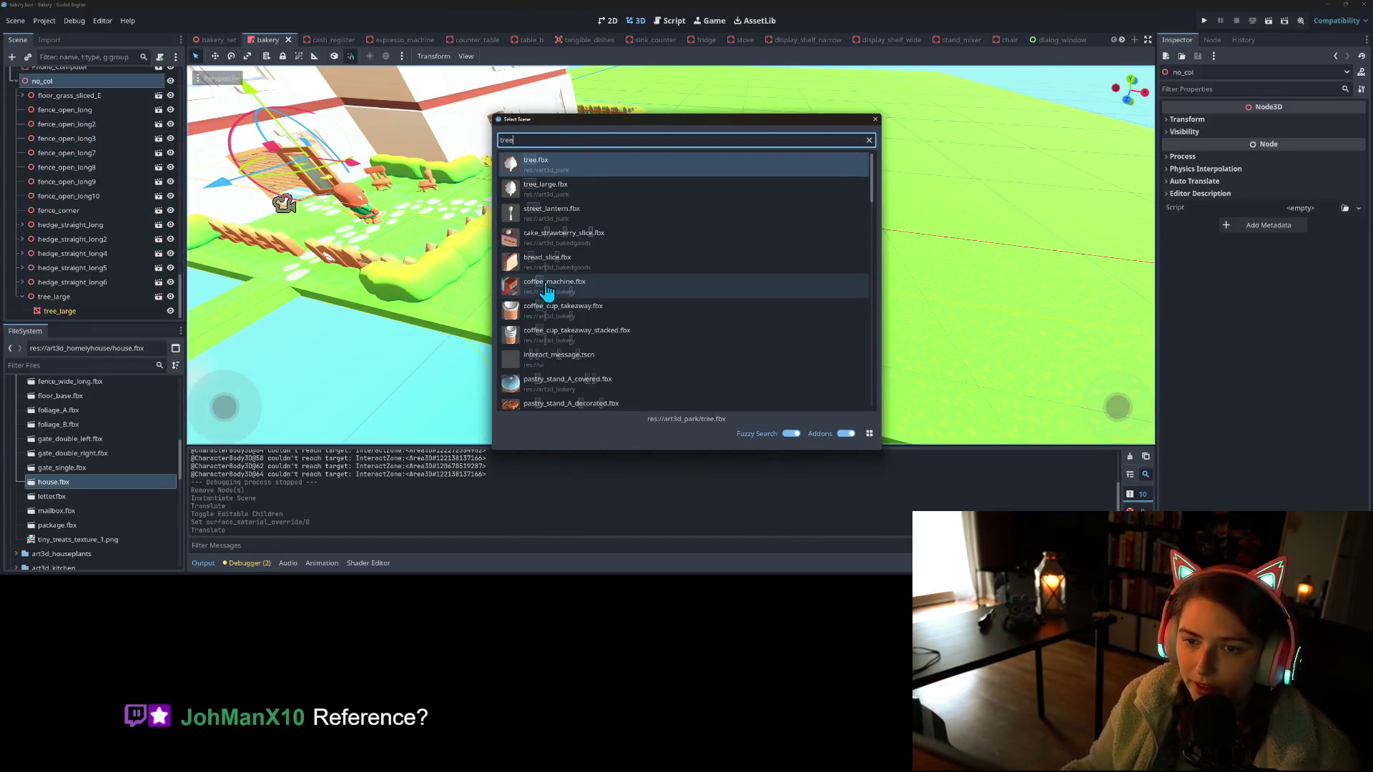
double_click(594, 168)
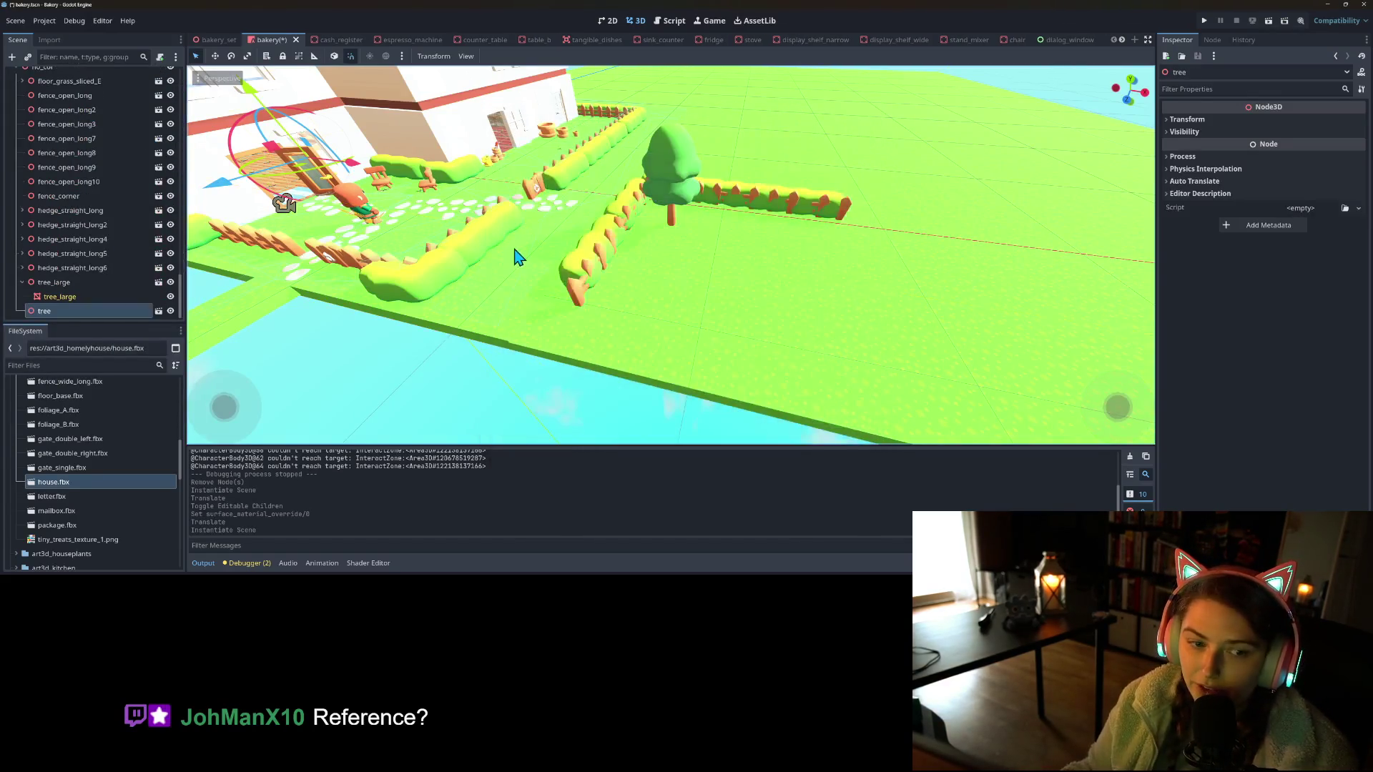
Enable Editable Children on the tree and set its mesh Surface Material Override 0 to tiny_treats_material
right_click(122, 313)
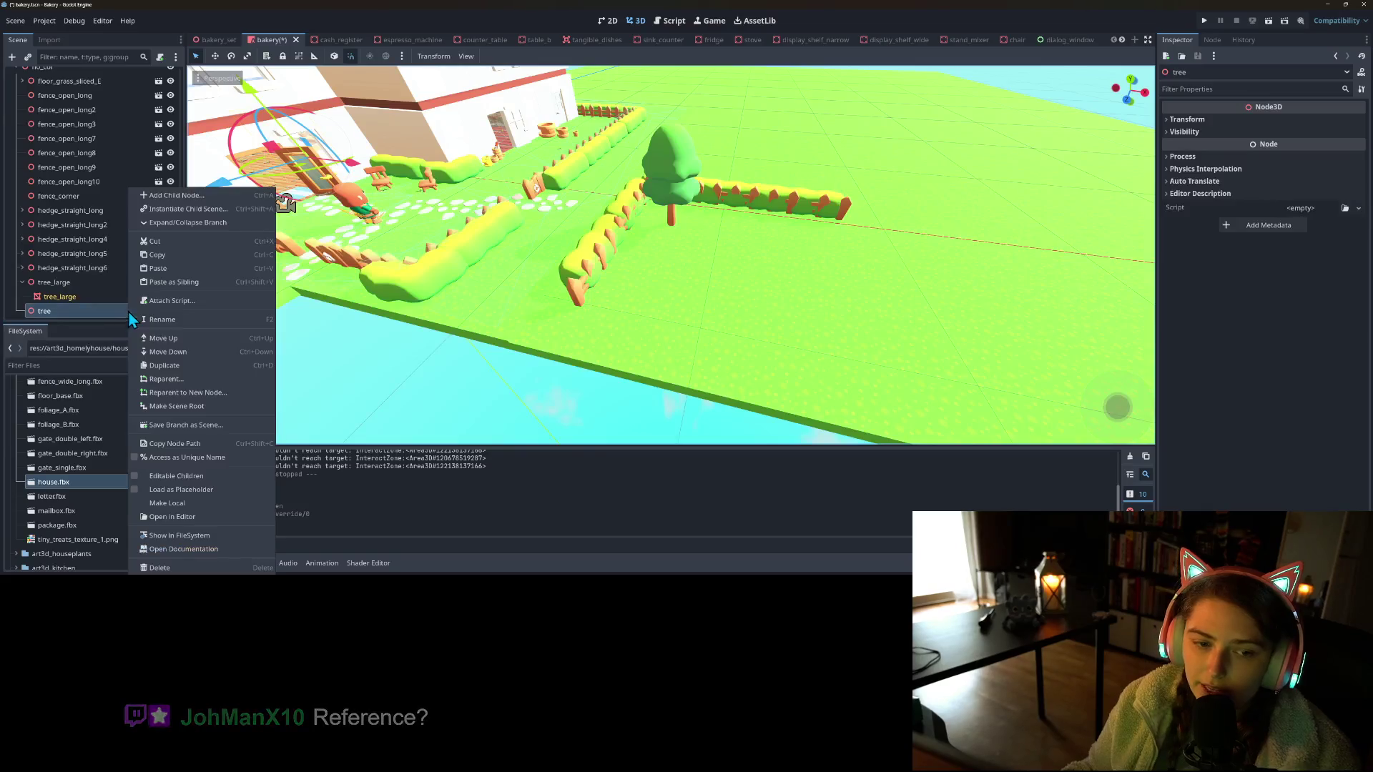
left_click(182, 477)
left_click(80, 311)
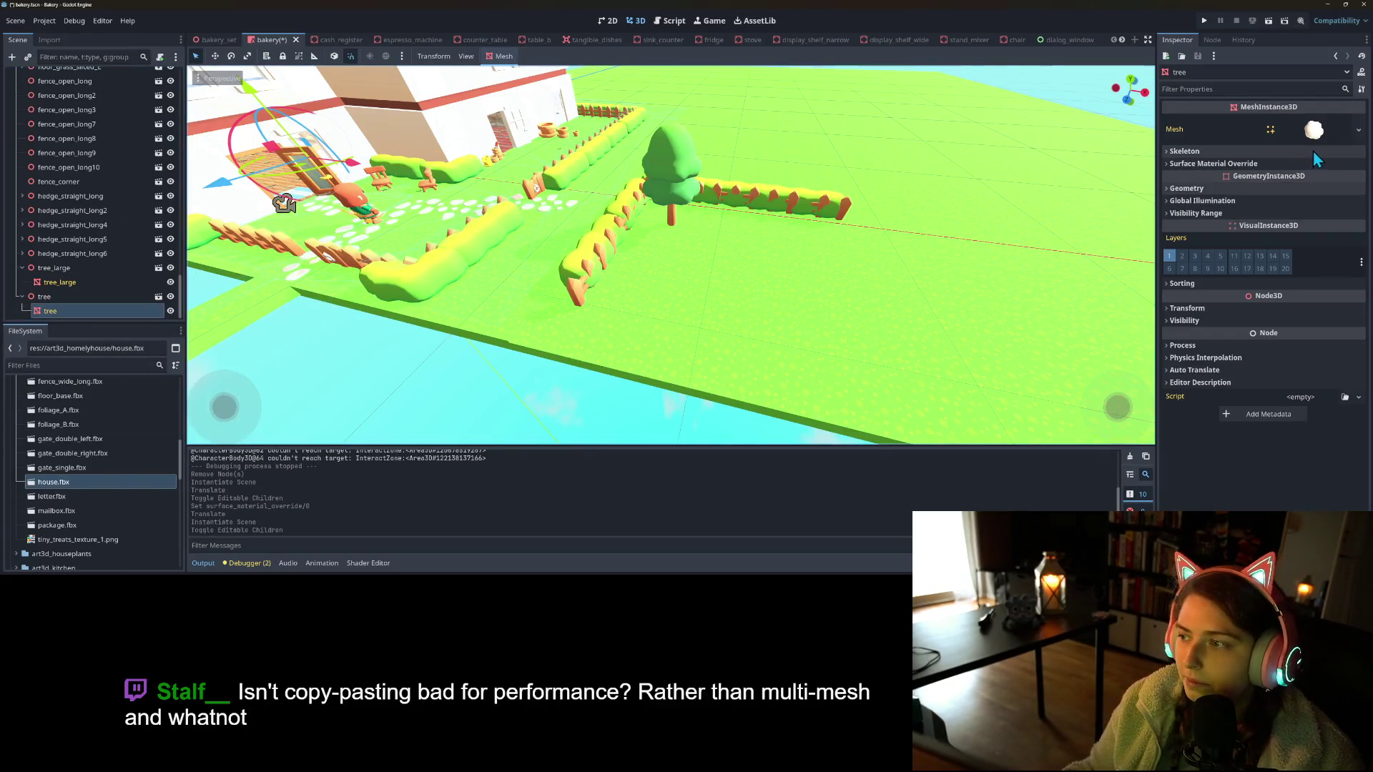
left_click(1311, 164)
left_click(1344, 178)
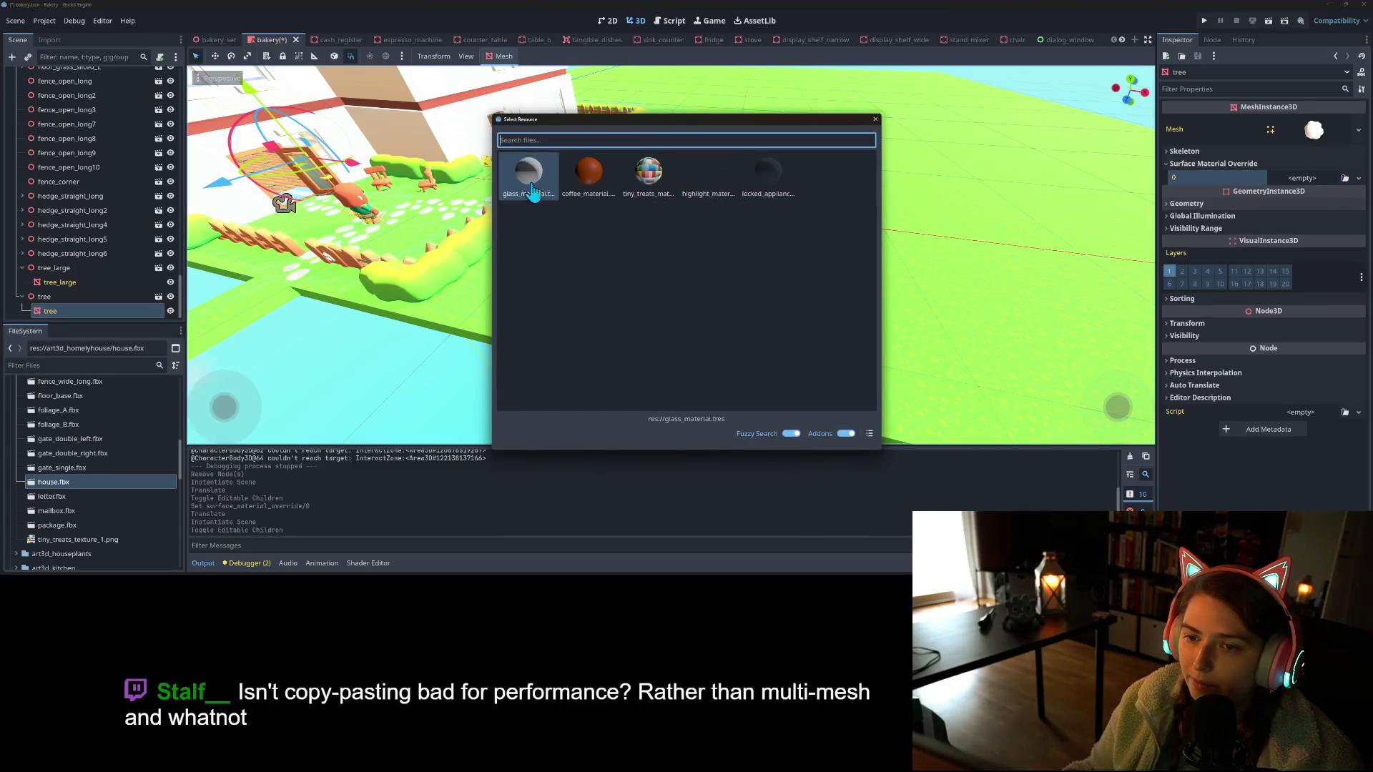
double_click(648, 174)
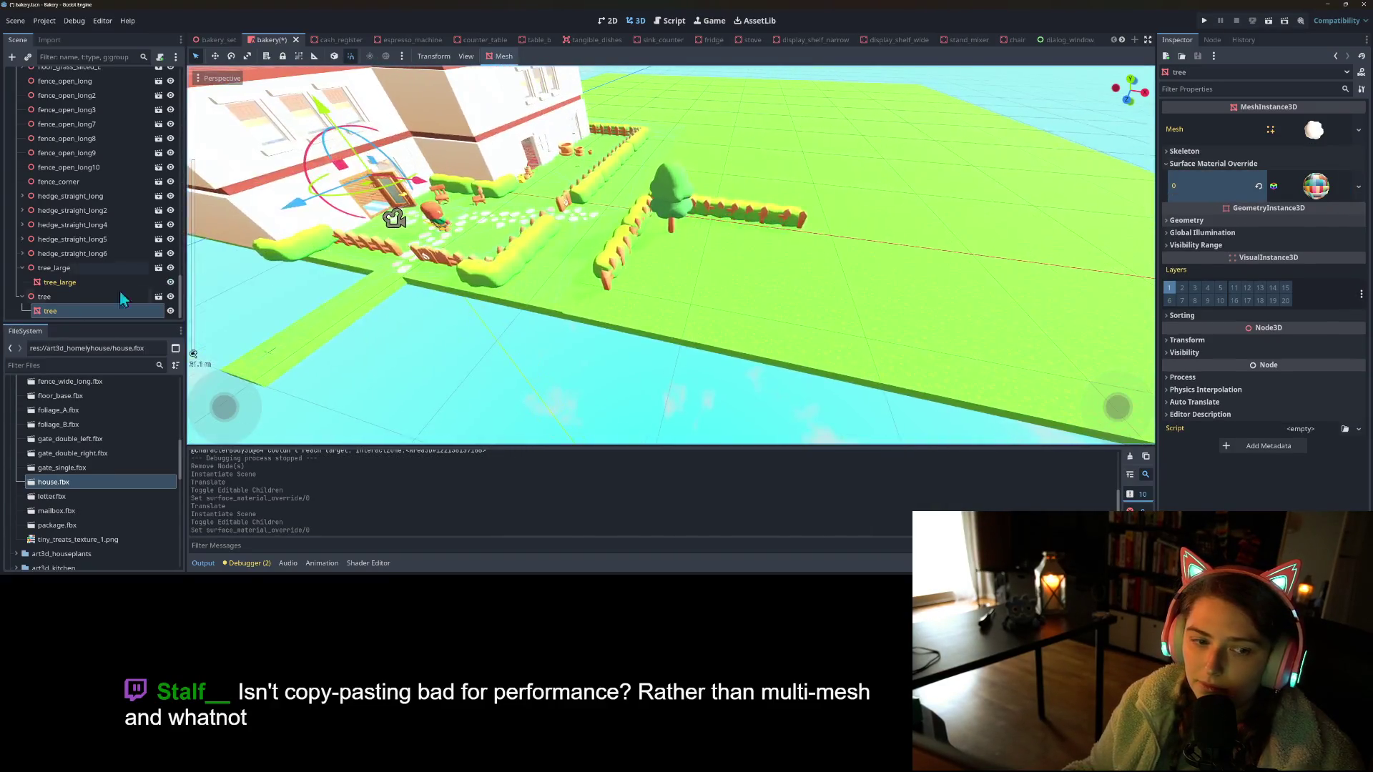
Move the small tree into the field, slide tree_large along the hedge, and run the game
left_click(58, 268)
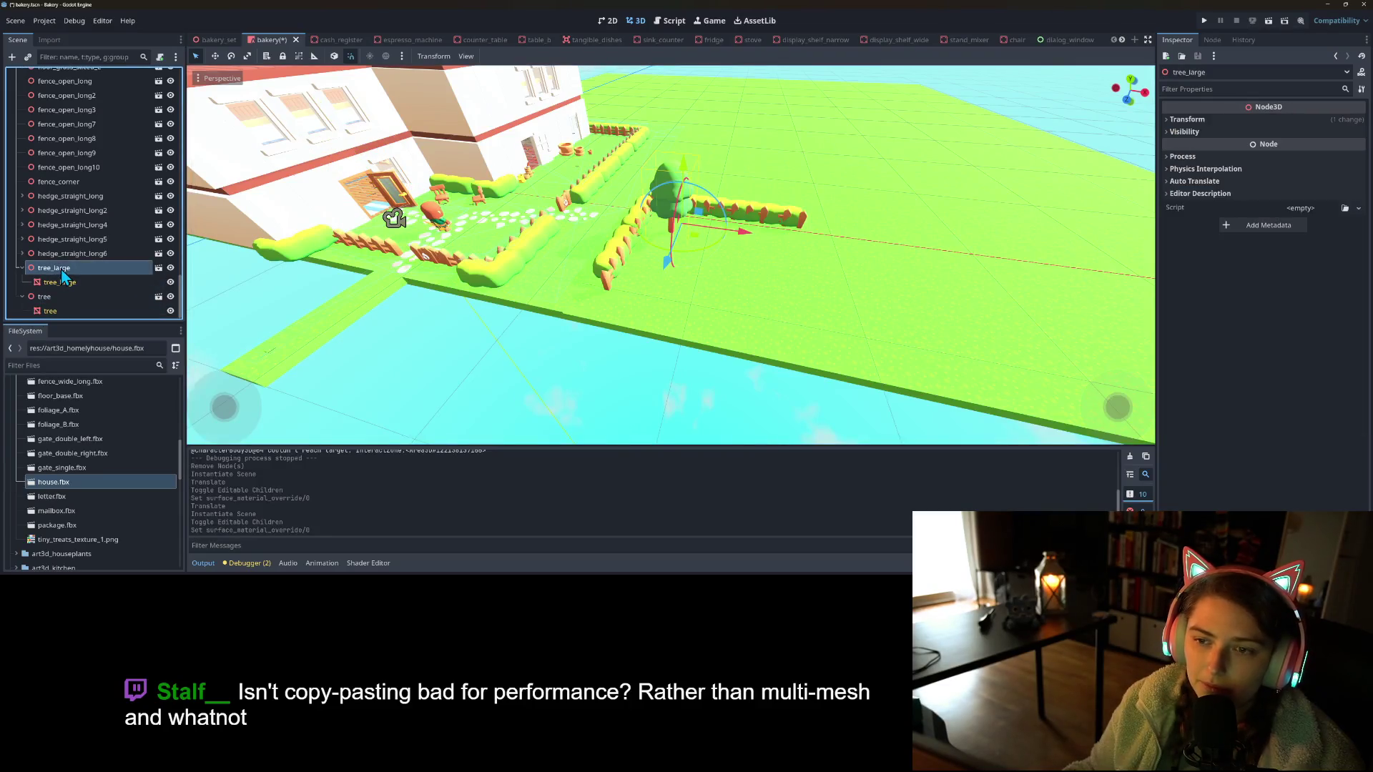
left_click(60, 307)
left_click(44, 296)
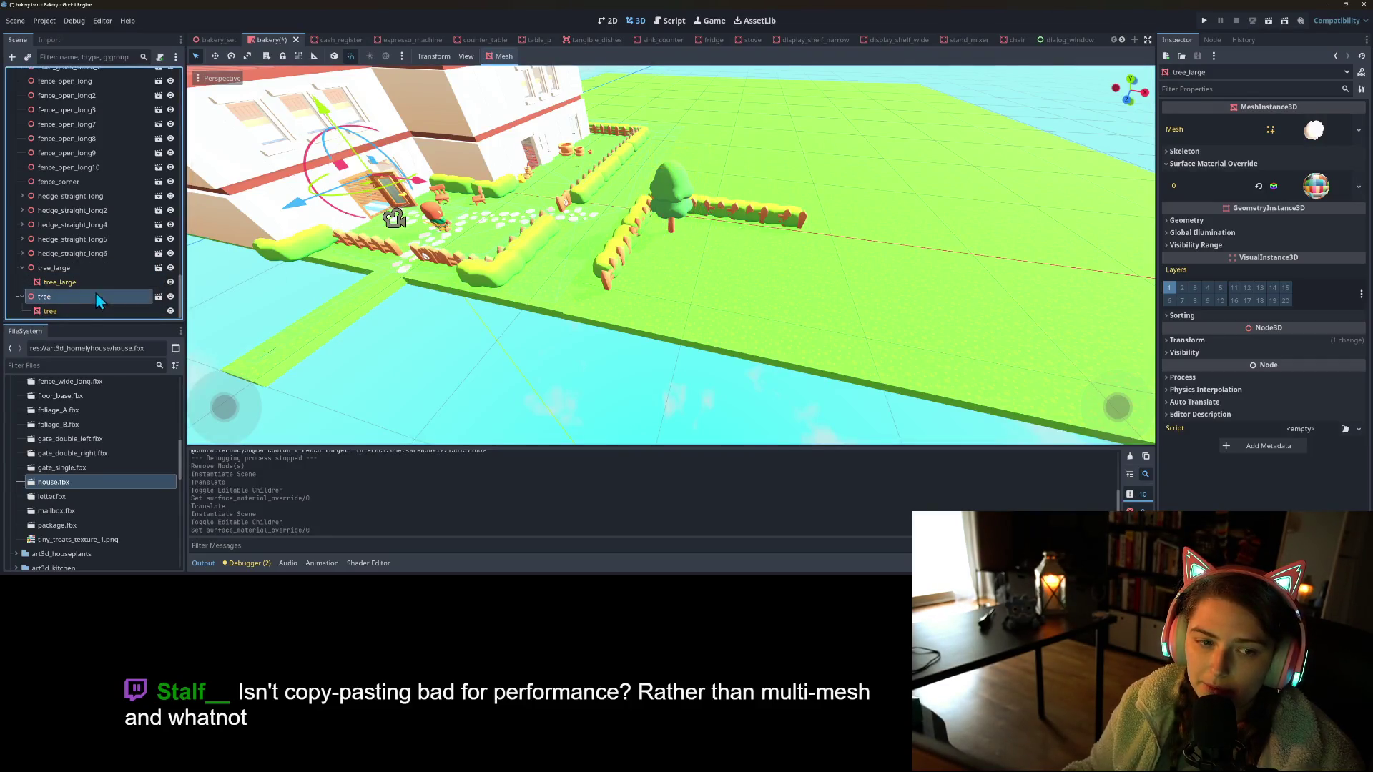
mouse_move(379, 187)
left_mouse_down()
mouse_move(415, 207)
mouse_move(745, 269)
mouse_move(676, 286)
left_mouse_up()
left_click(72, 267)
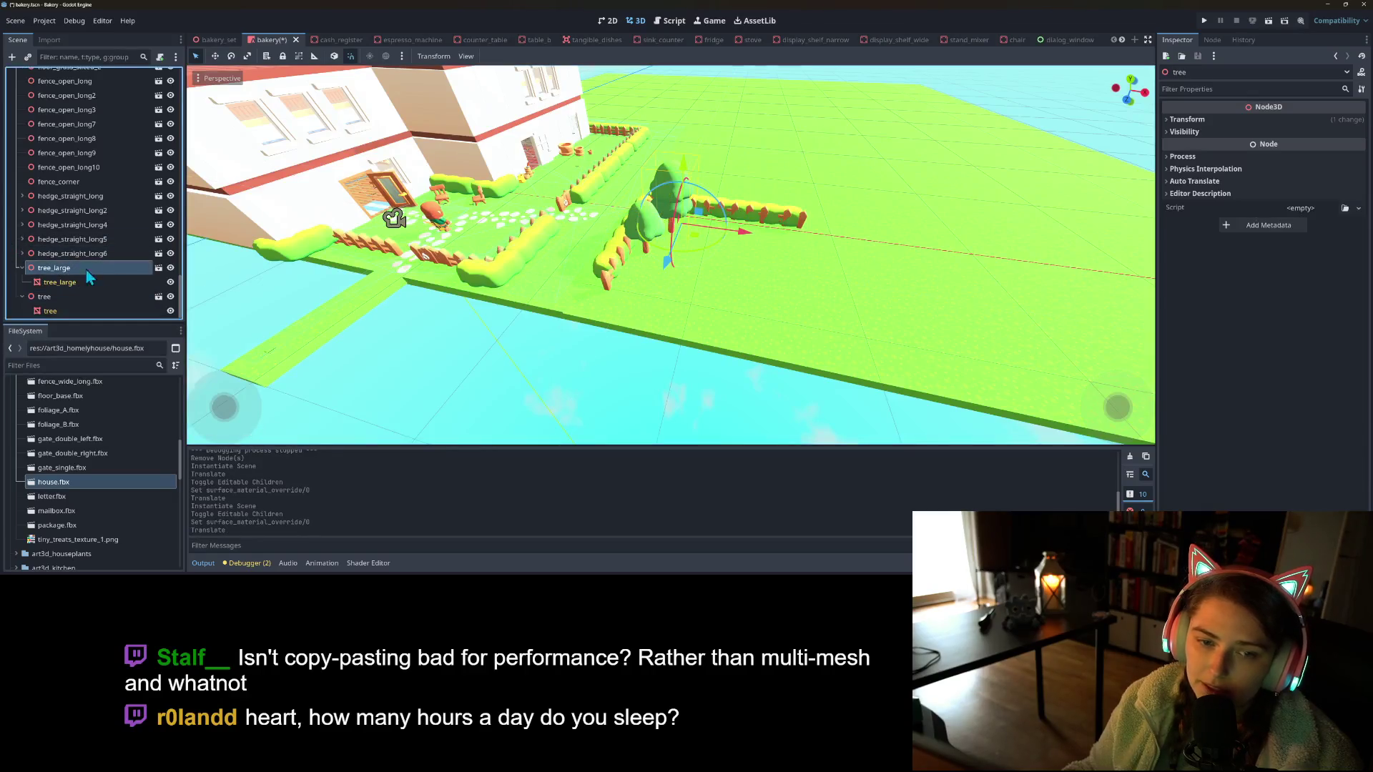
left_click_drag(751, 246, 768, 252)
key("F5")
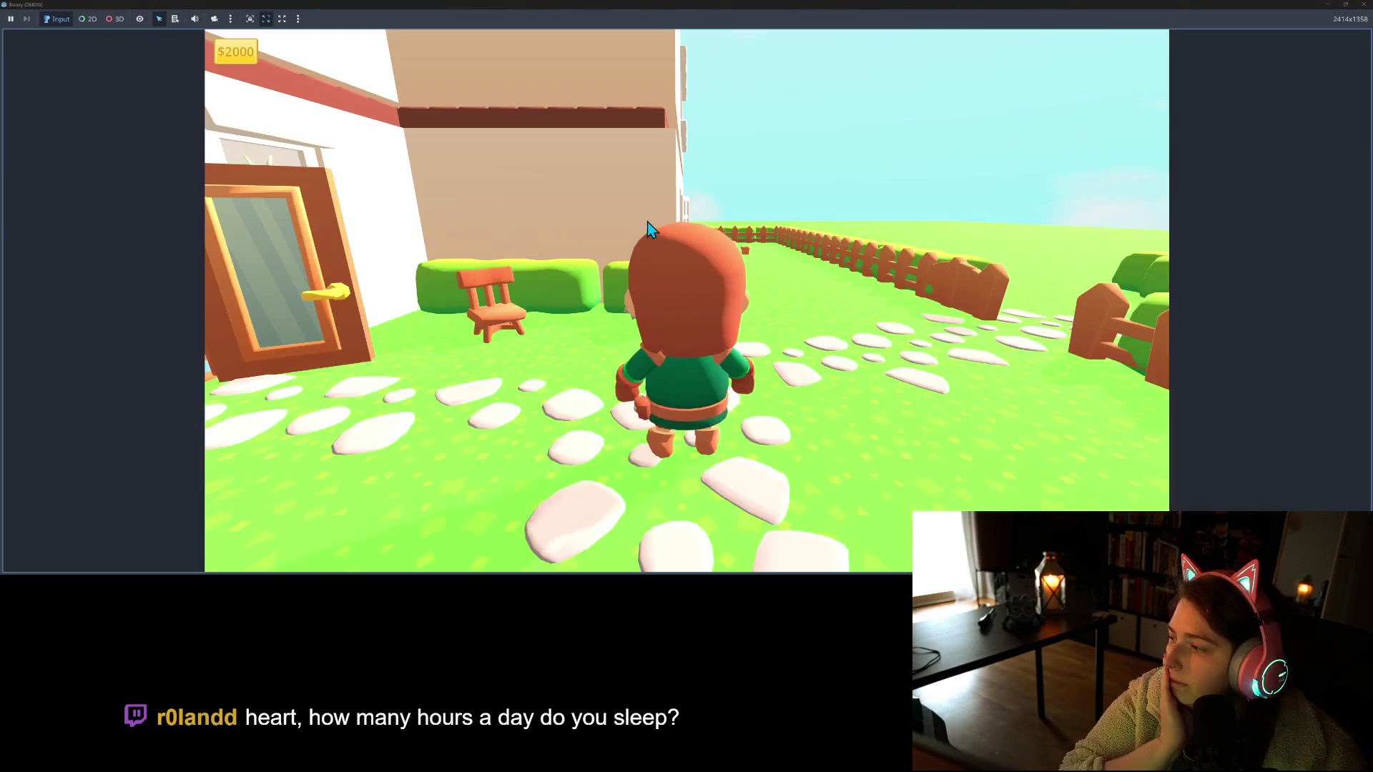
Walk the character with WASD along the fence to the garden gate, then close the game
key("d")
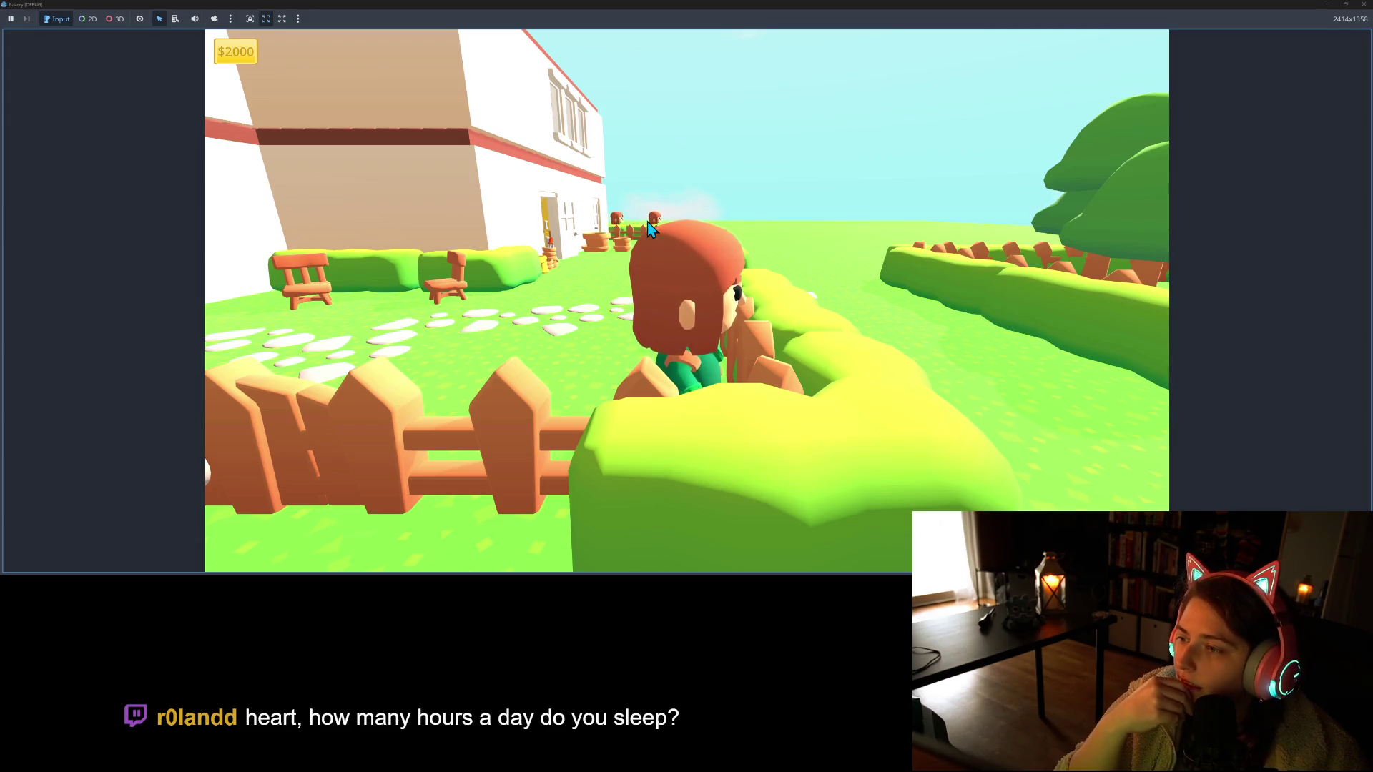
key("w")
key("s")
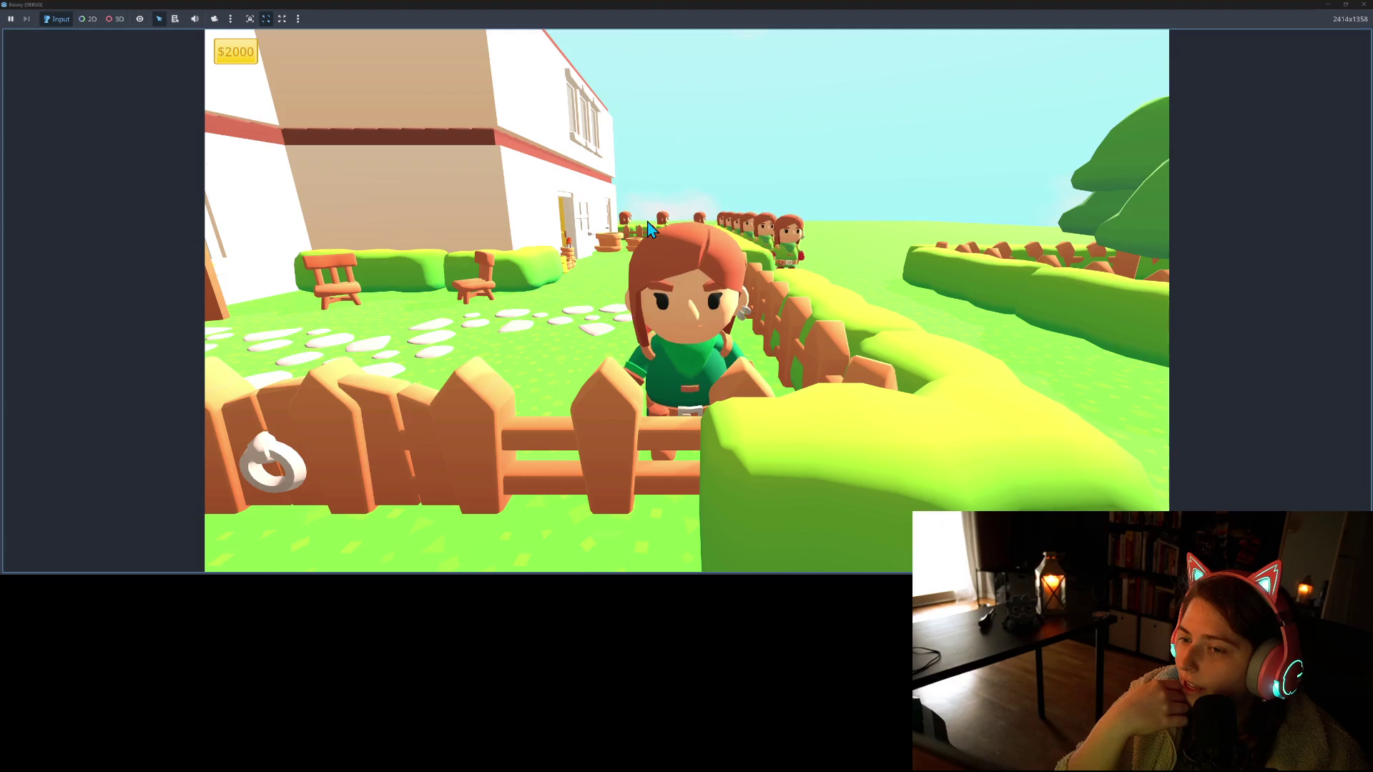
key("d")
key("s")
key("d")
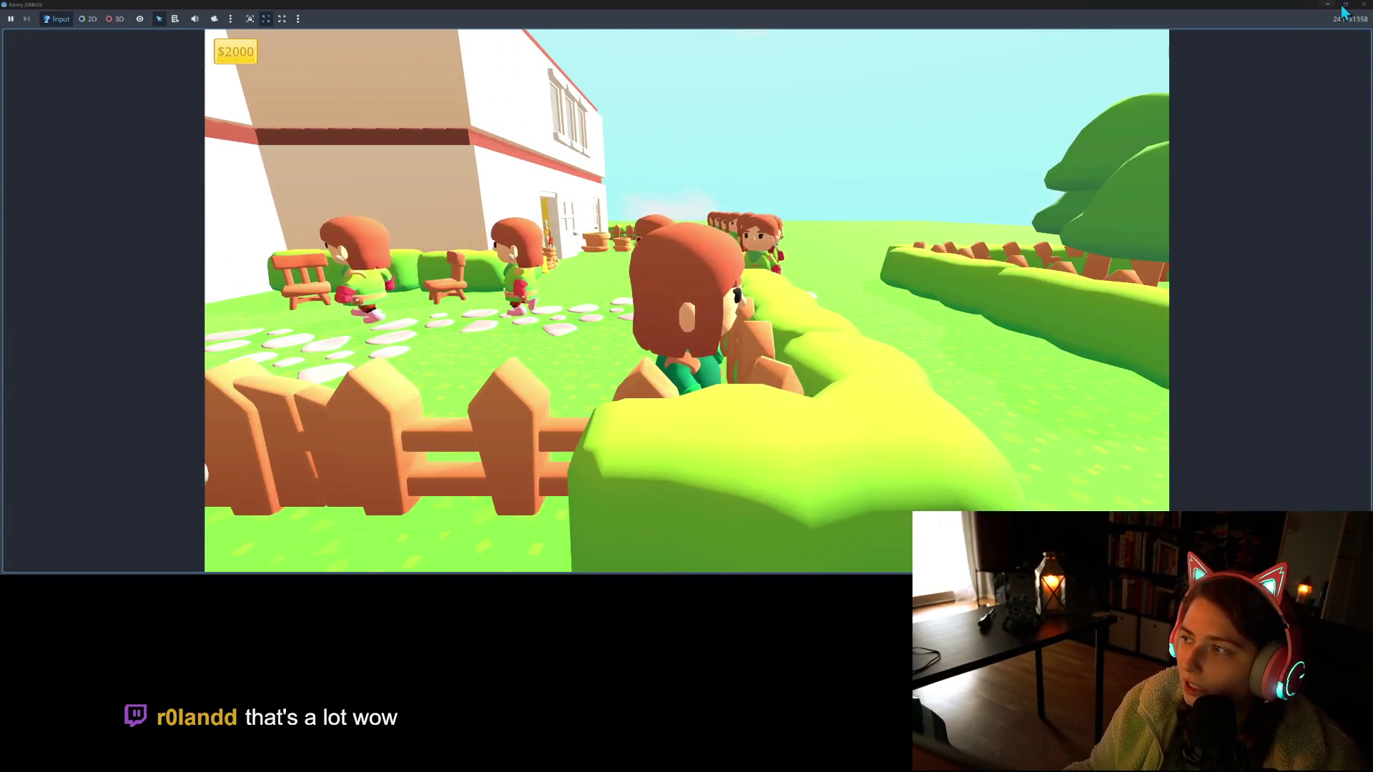
left_click(1363, 4)
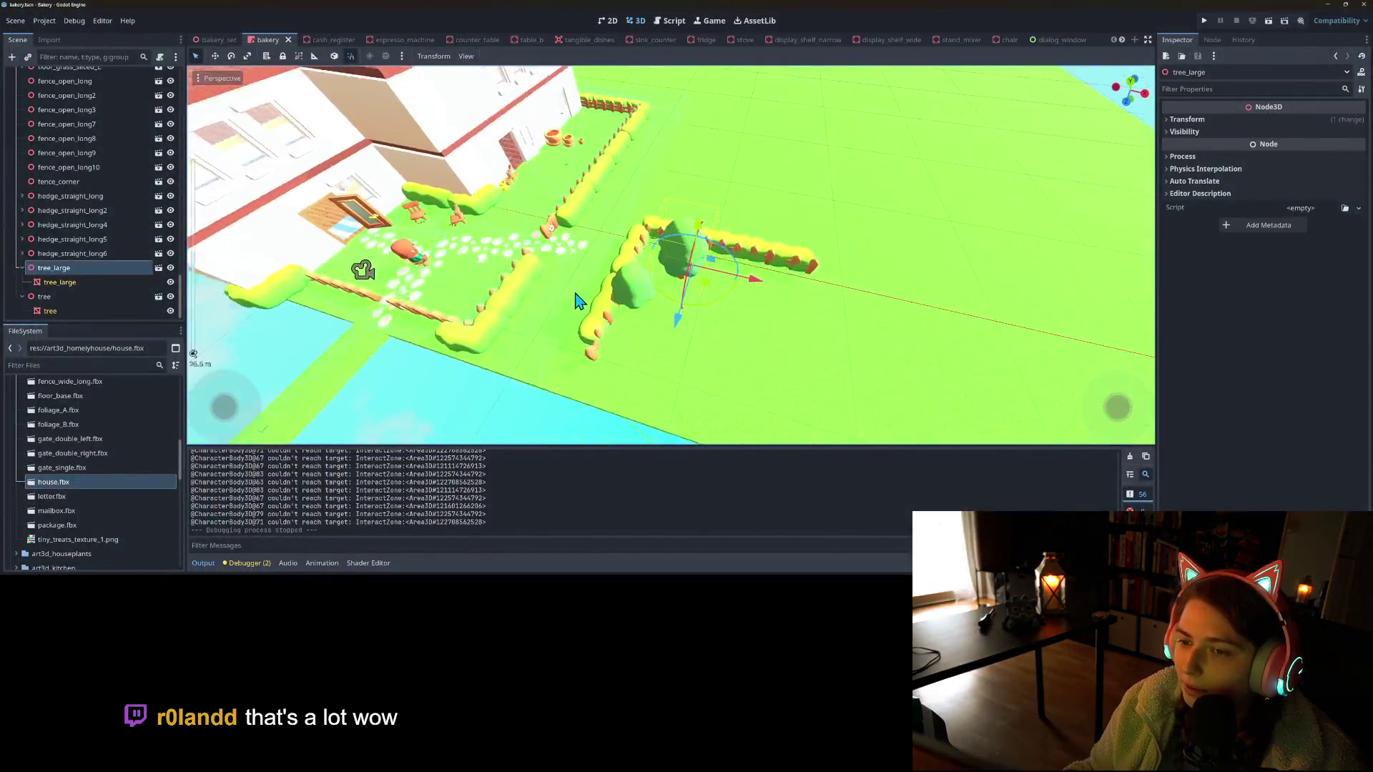
Move the large tree further along the hedge and save the scene
key("f")
left_click_drag(578, 274, 613, 241)
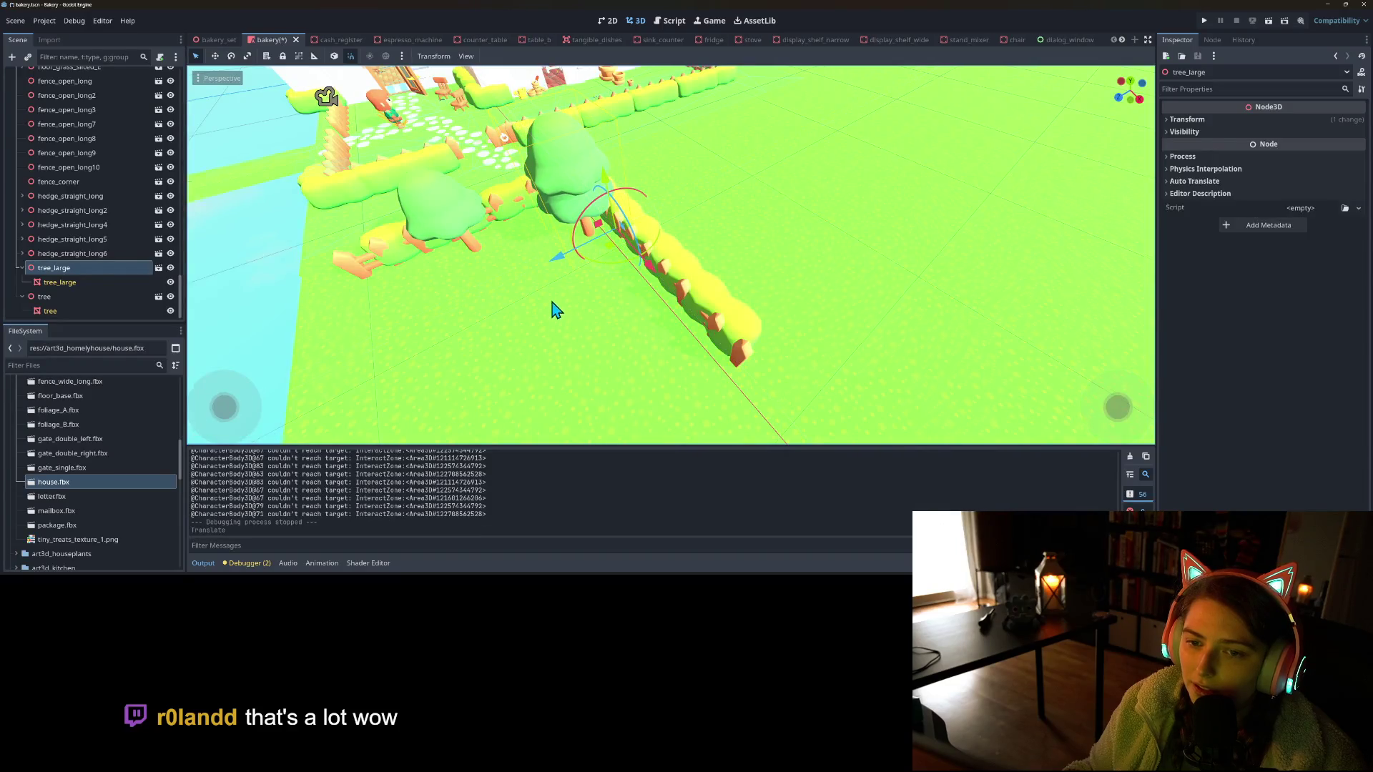
scroll(558, 309, "down", 5)
key("ctrl+s")
scroll(594, 300, "up", 8)
scroll(515, 285, "up", 3)
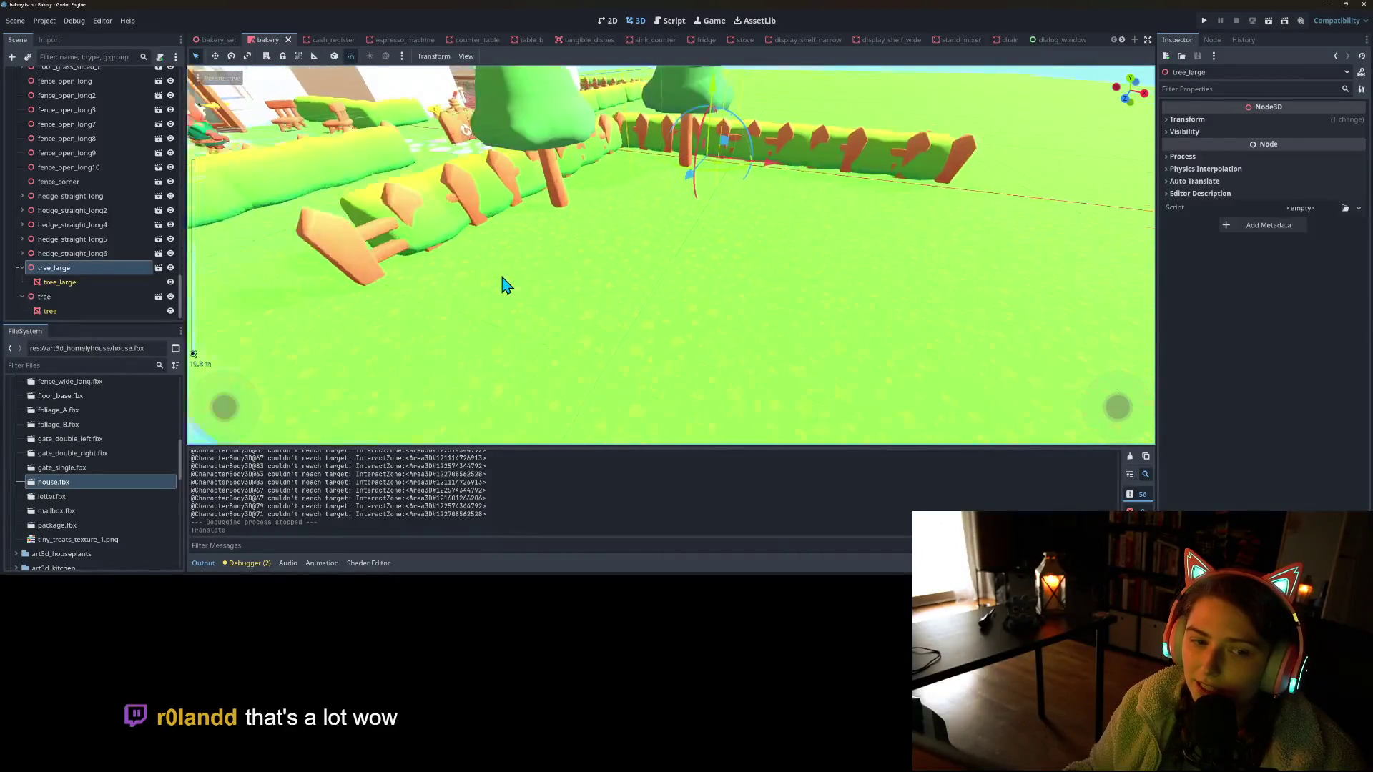
scroll(501, 286, "down", 8)
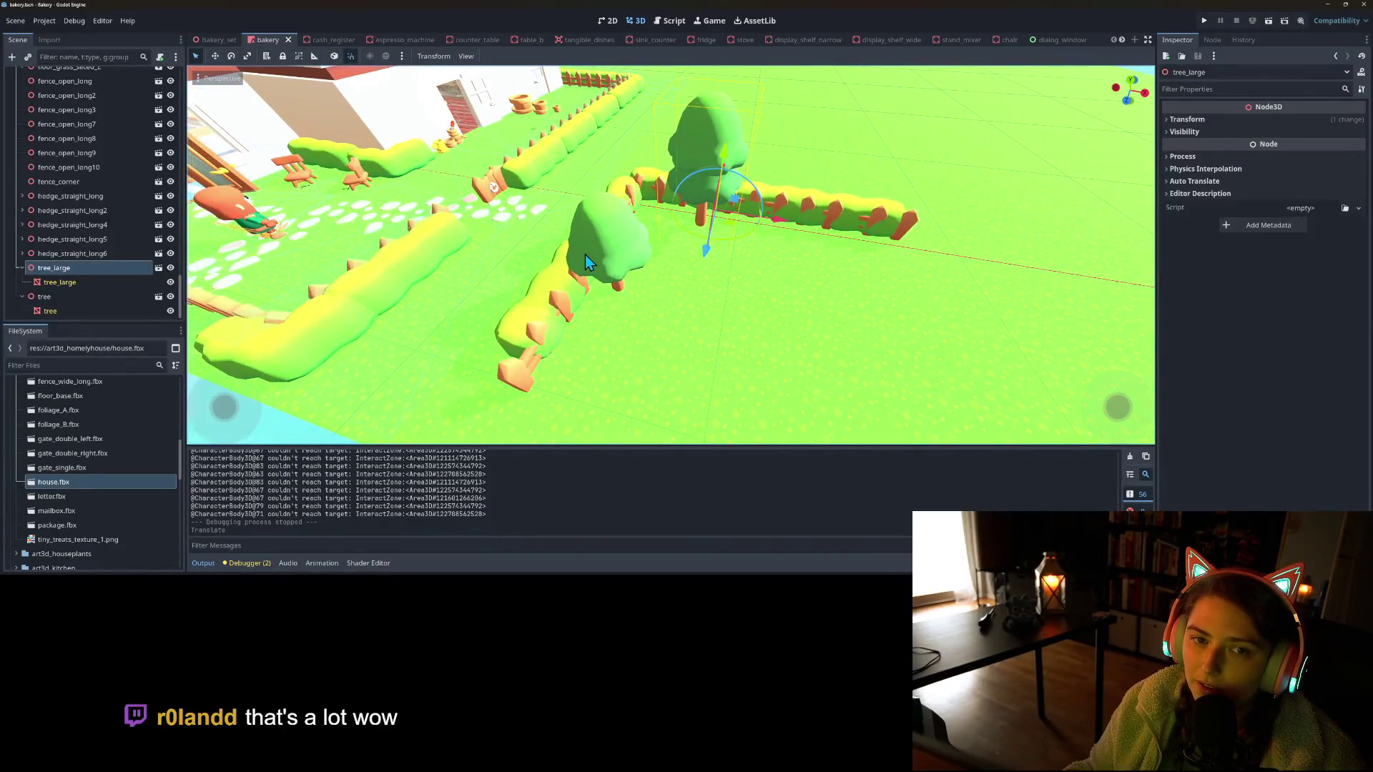
mouse_move(708, 306)
left_mouse_down()
mouse_move(737, 277)
mouse_move(648, 282)
mouse_move(735, 285)
mouse_move(714, 294)
mouse_move(778, 258)
left_mouse_up()
Play-test by walking the character behind the fence and bush, then close the game
left_click(1203, 21)
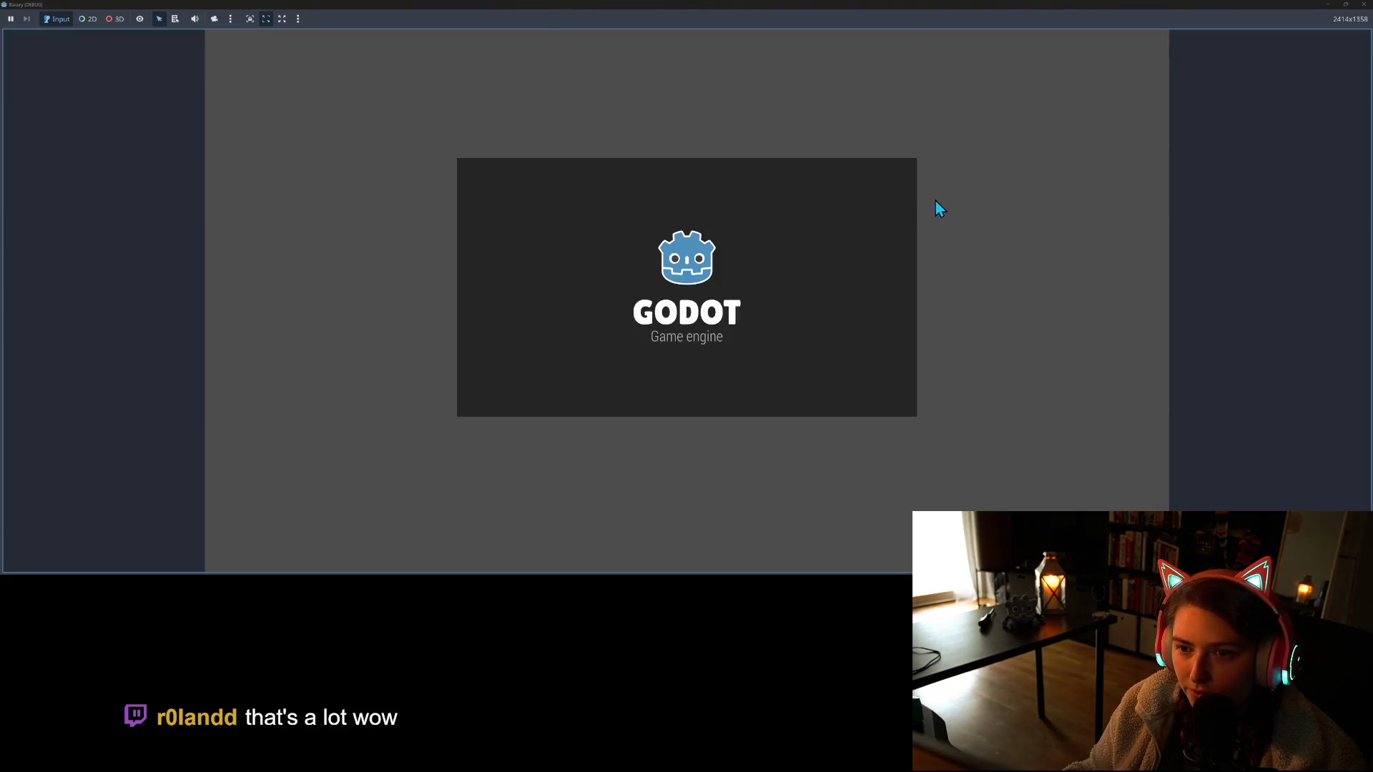
key("w")
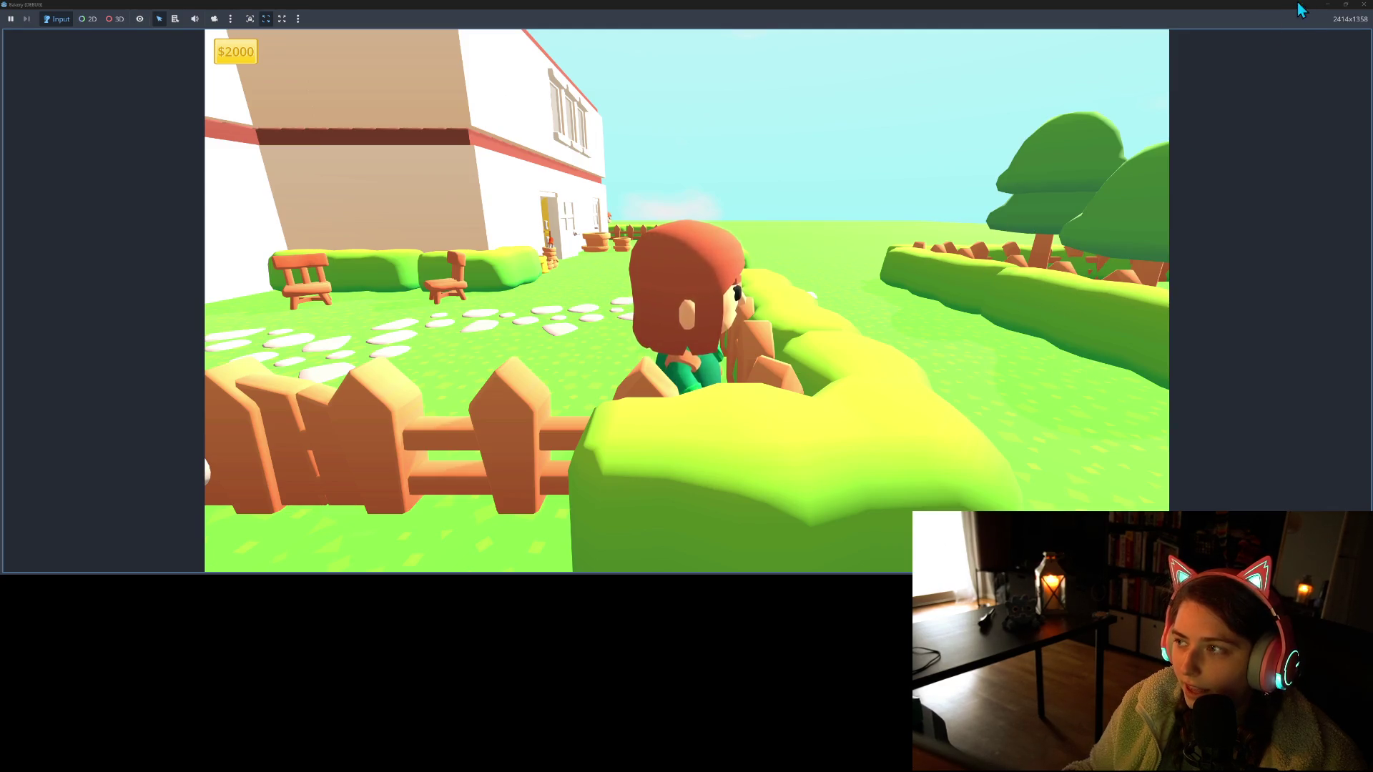
left_click(1363, 4)
Reposition the small tree and pull the large tree forward in the garden
left_click_drag(418, 429, 184, 327)
left_click(117, 298)
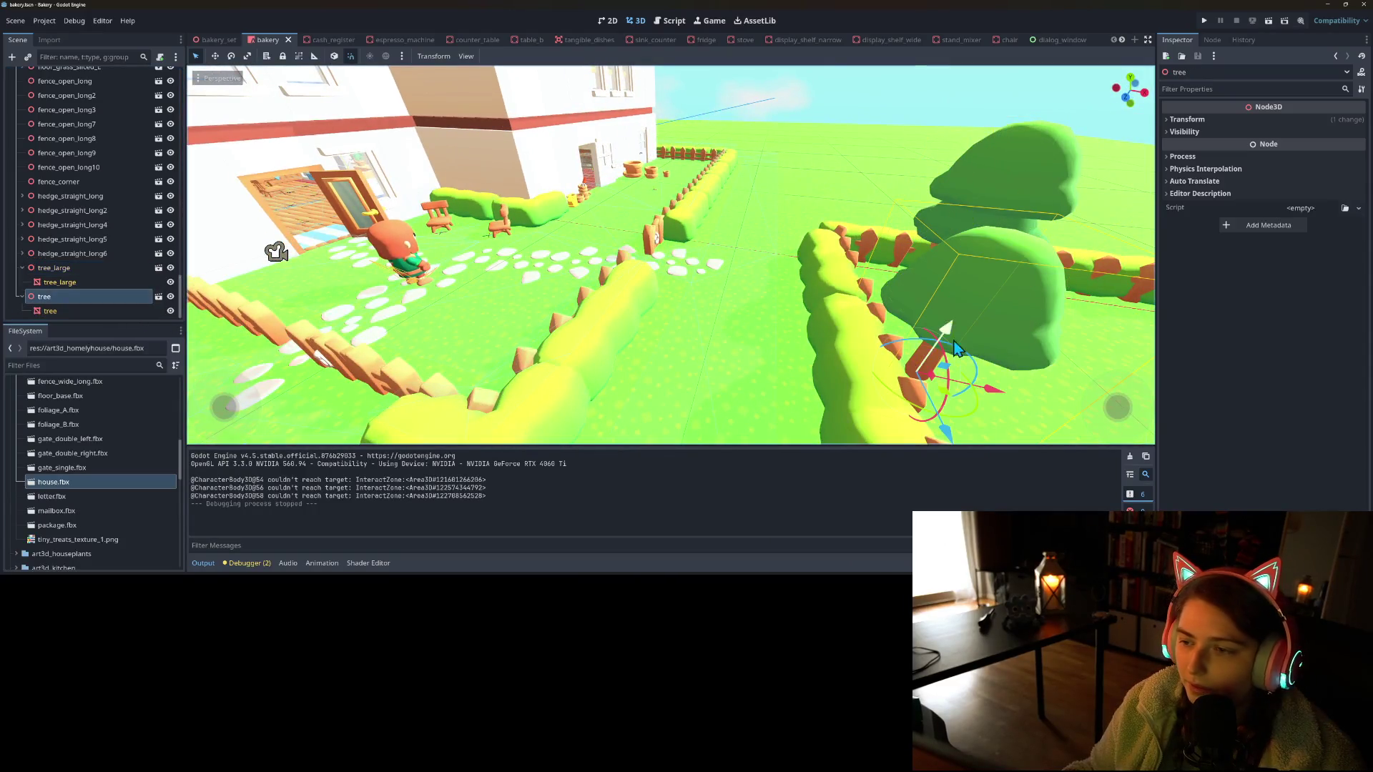
mouse_move(958, 411)
left_mouse_down()
mouse_move(876, 265)
mouse_move(905, 179)
left_mouse_up()
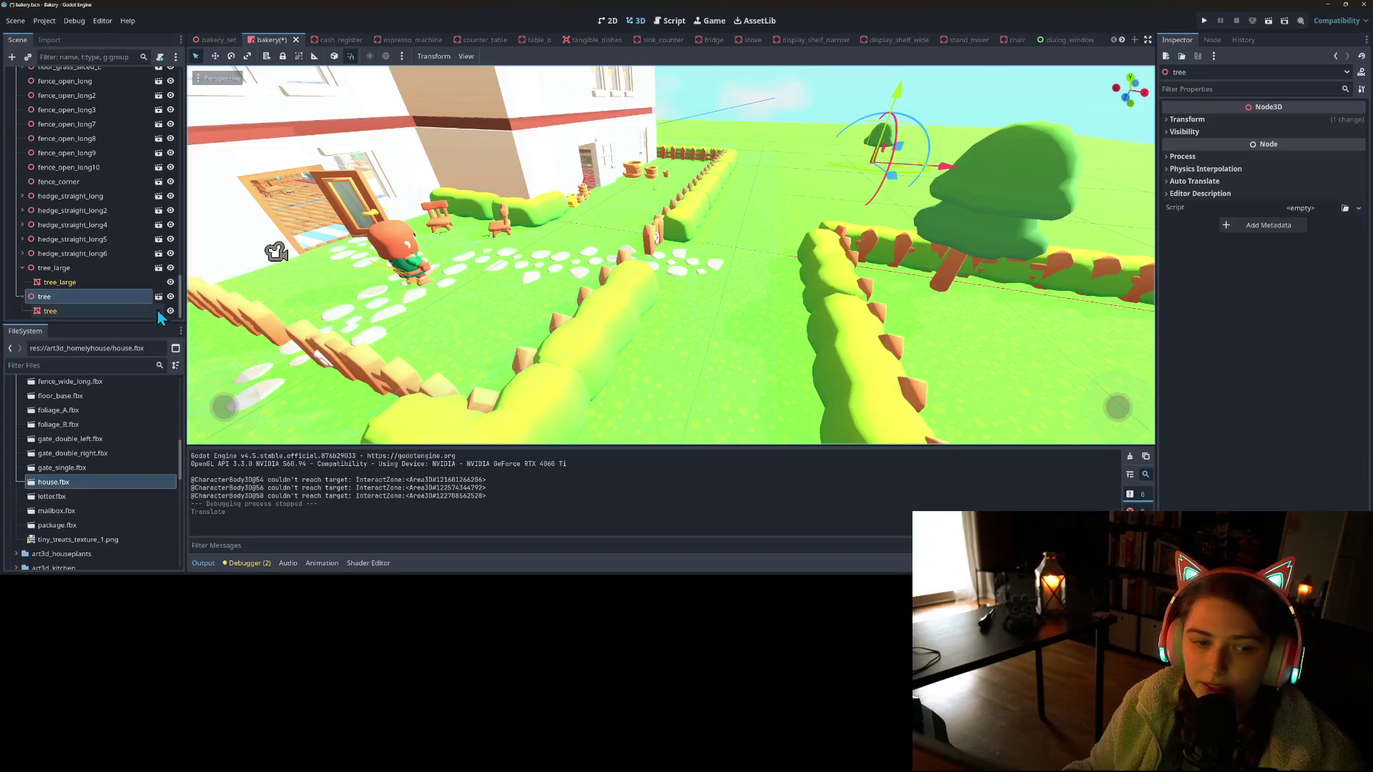
left_click(84, 270)
mouse_move(980, 286)
left_mouse_down()
mouse_move(991, 323)
mouse_move(1021, 329)
left_mouse_up()
left_click_drag(877, 396, 822, 372)
scroll(58, 190, "up", 5)
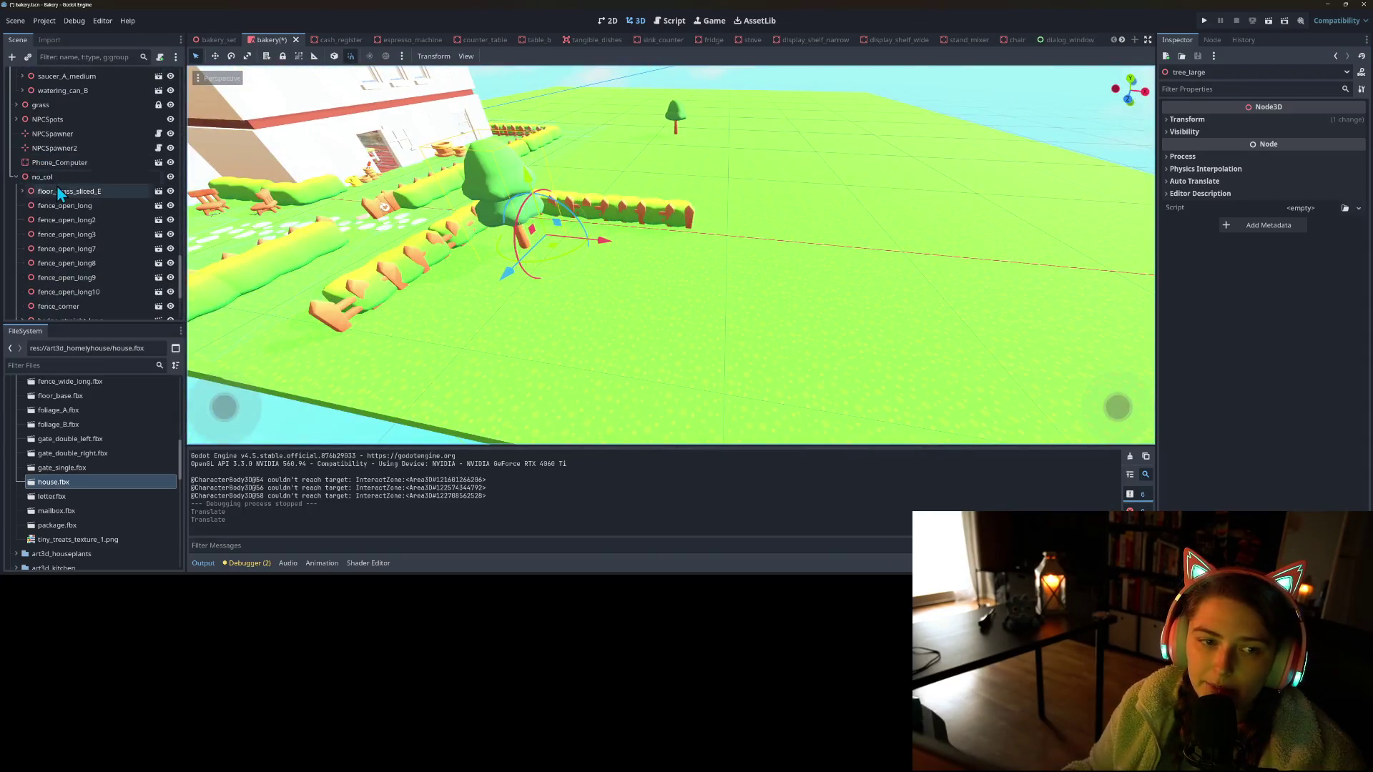
Instantiate bench.fbx under no_col and drag it near the right hedge
right_click(63, 179)
left_click(148, 202)
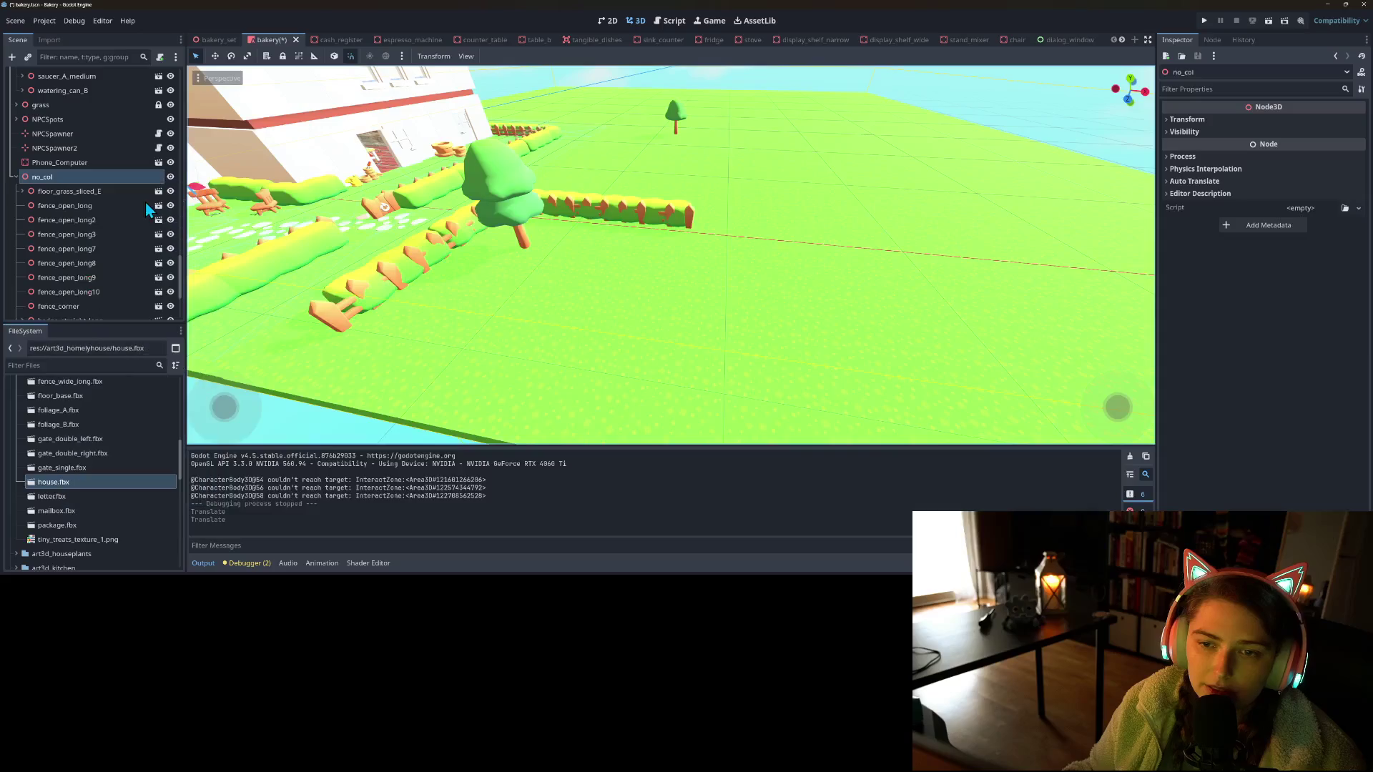
type("ben")
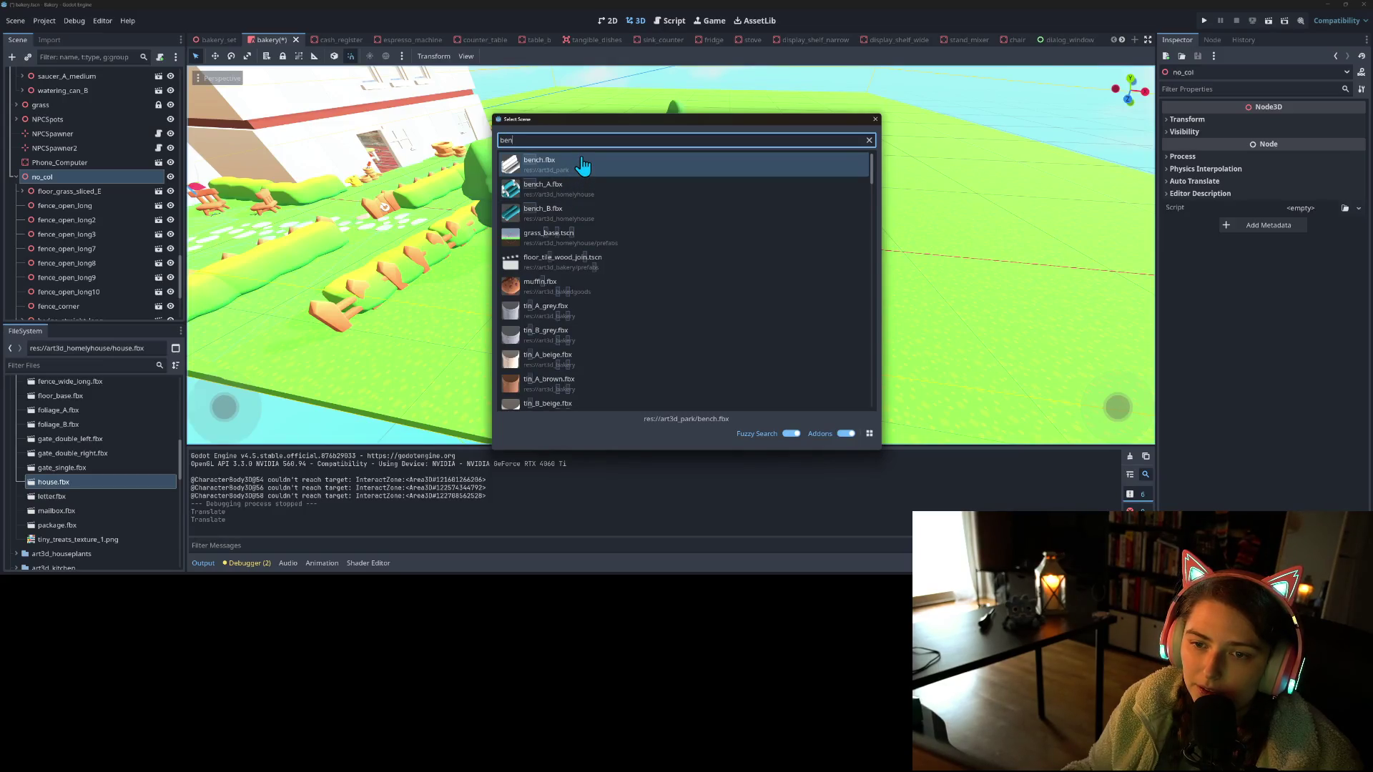
double_click(578, 170)
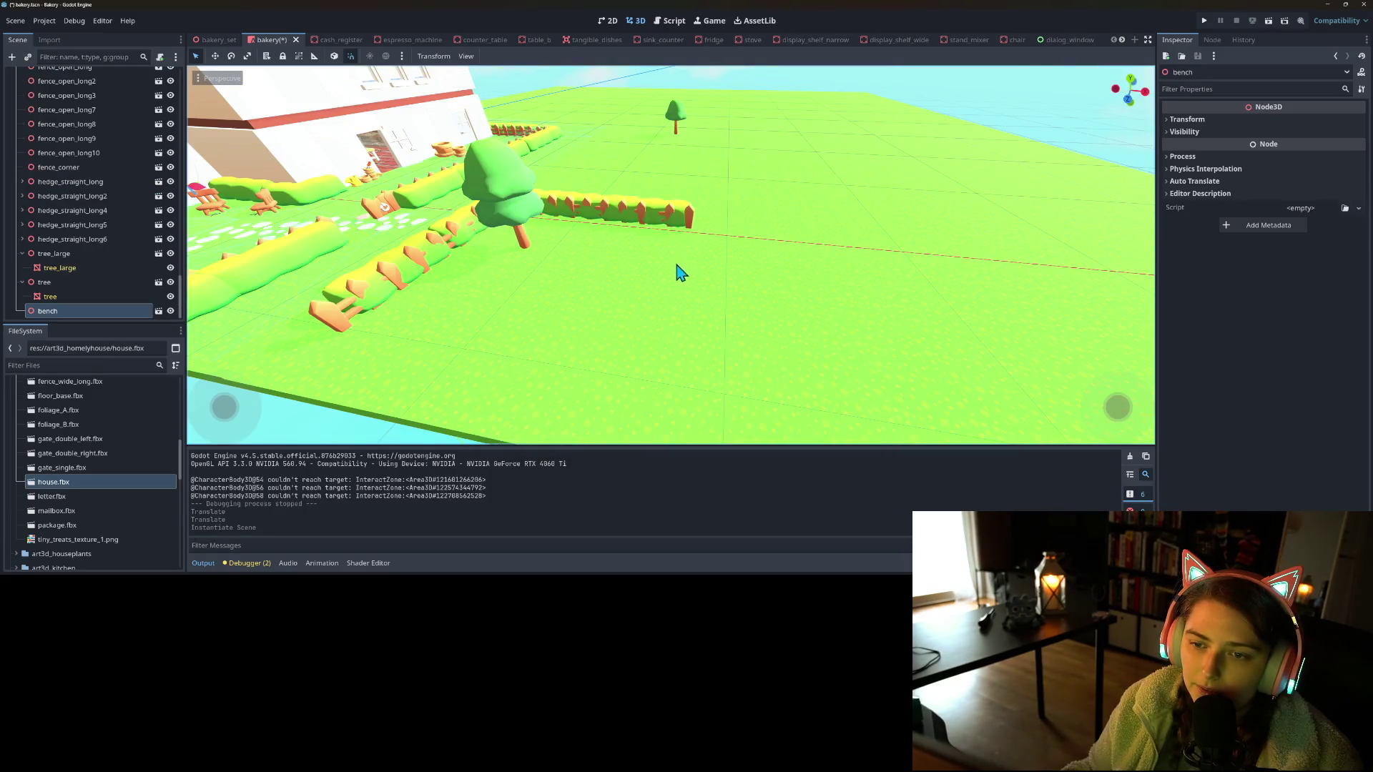
scroll(334, 270, "down", 5)
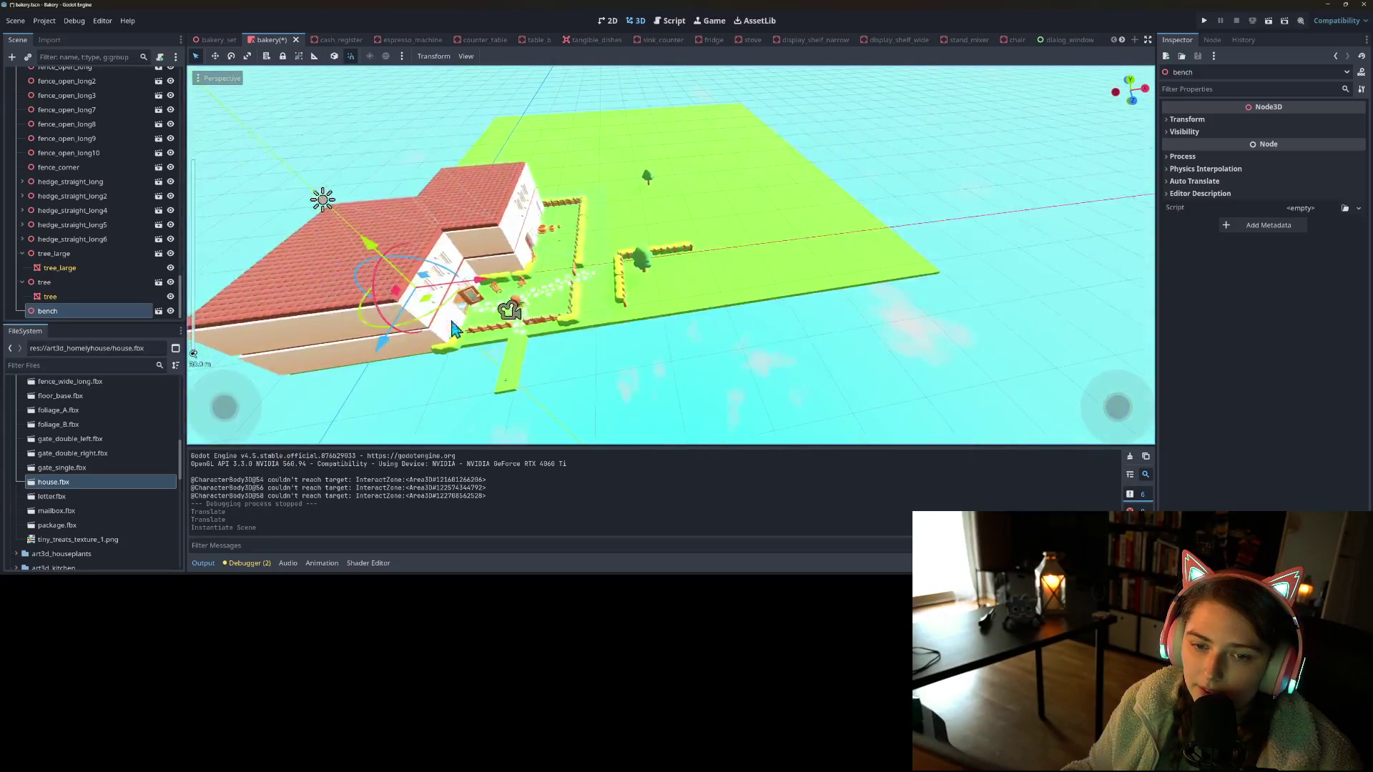
left_click_drag(426, 309, 672, 293)
Make the bench's children editable and apply the texture material as its mesh material override
scroll(661, 297, "up", 8)
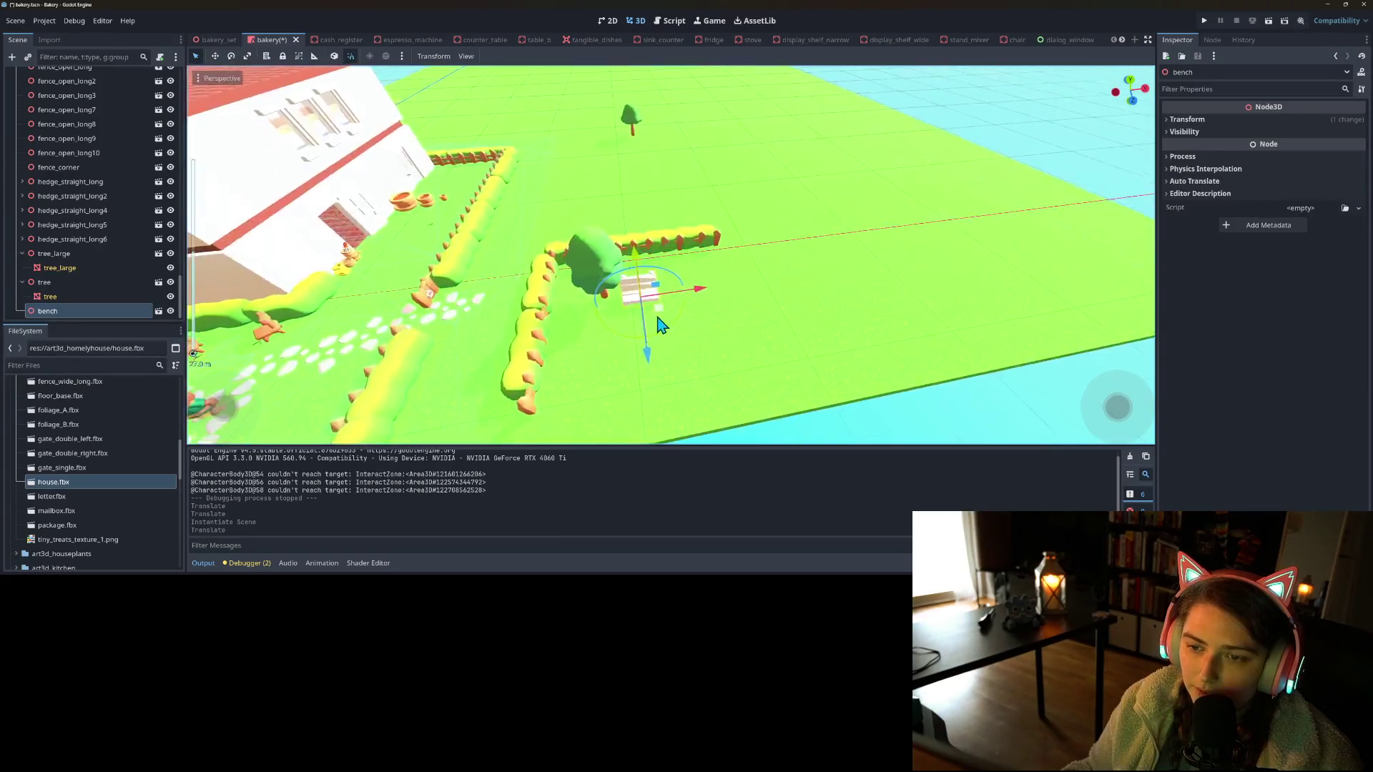
right_click(57, 308)
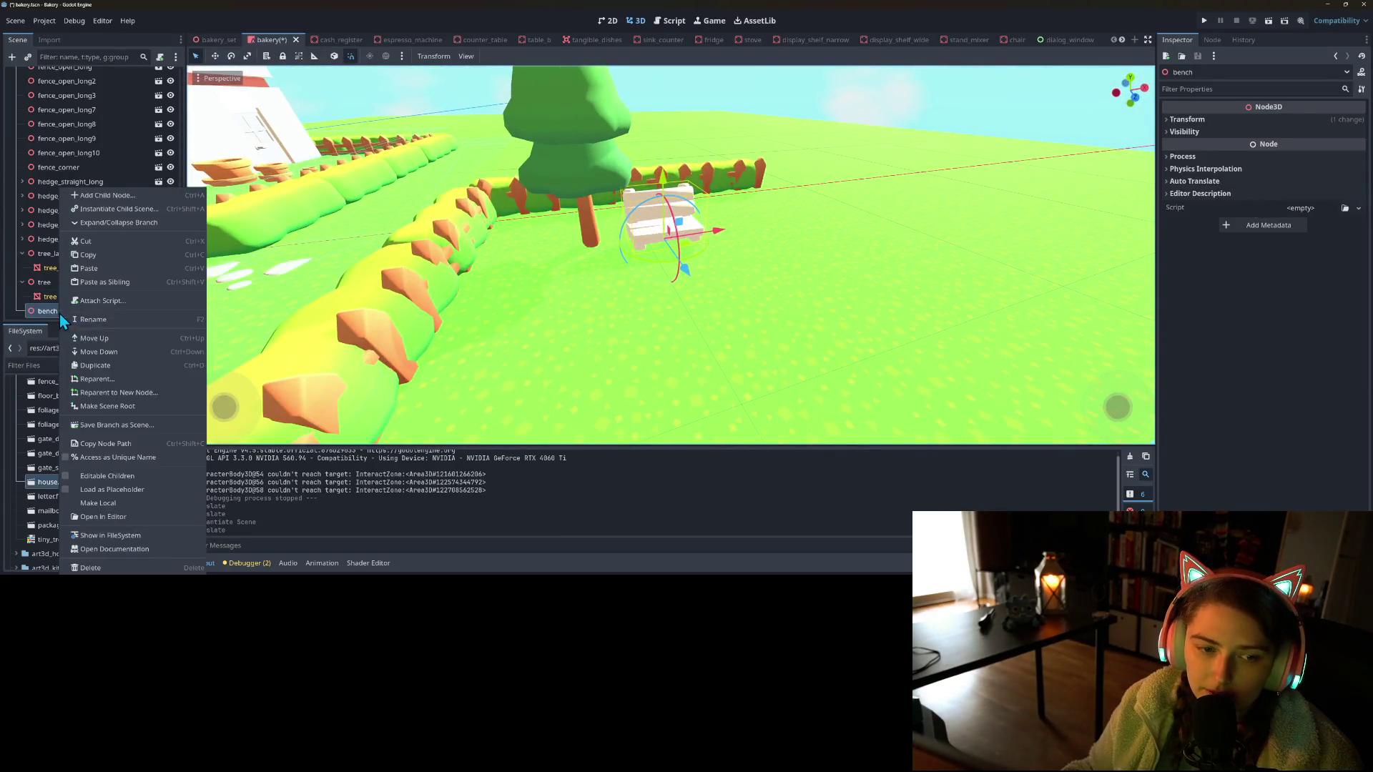
left_click(130, 479)
left_click(88, 316)
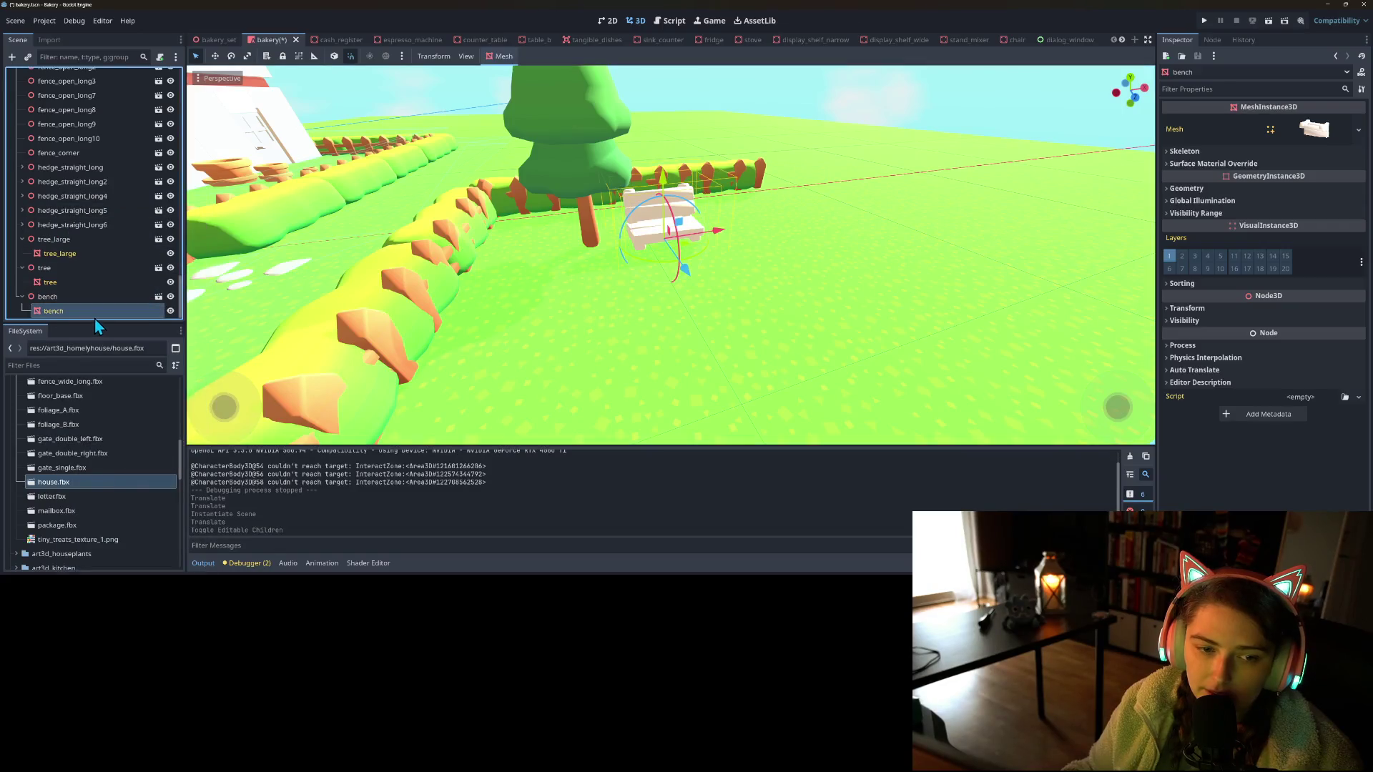
left_click(1266, 166)
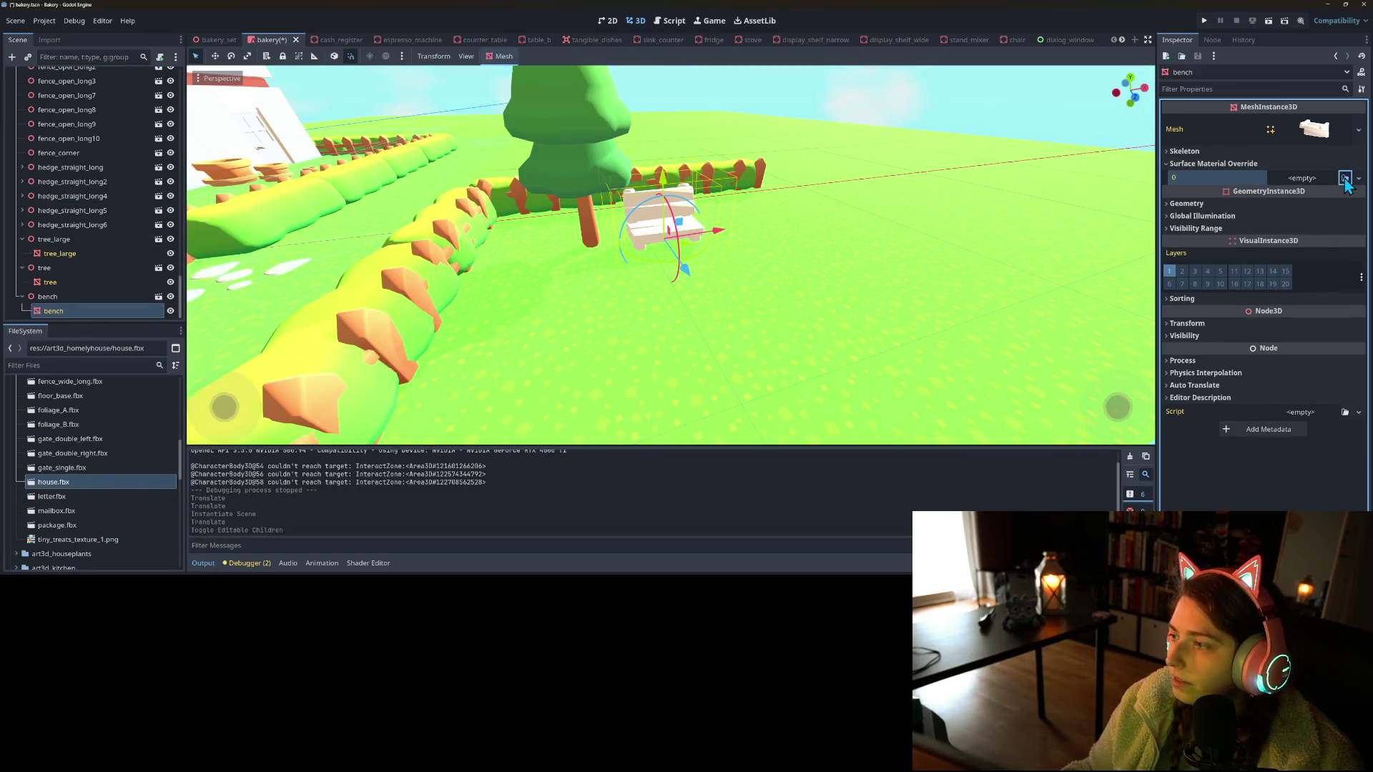
left_click(1344, 178)
double_click(659, 178)
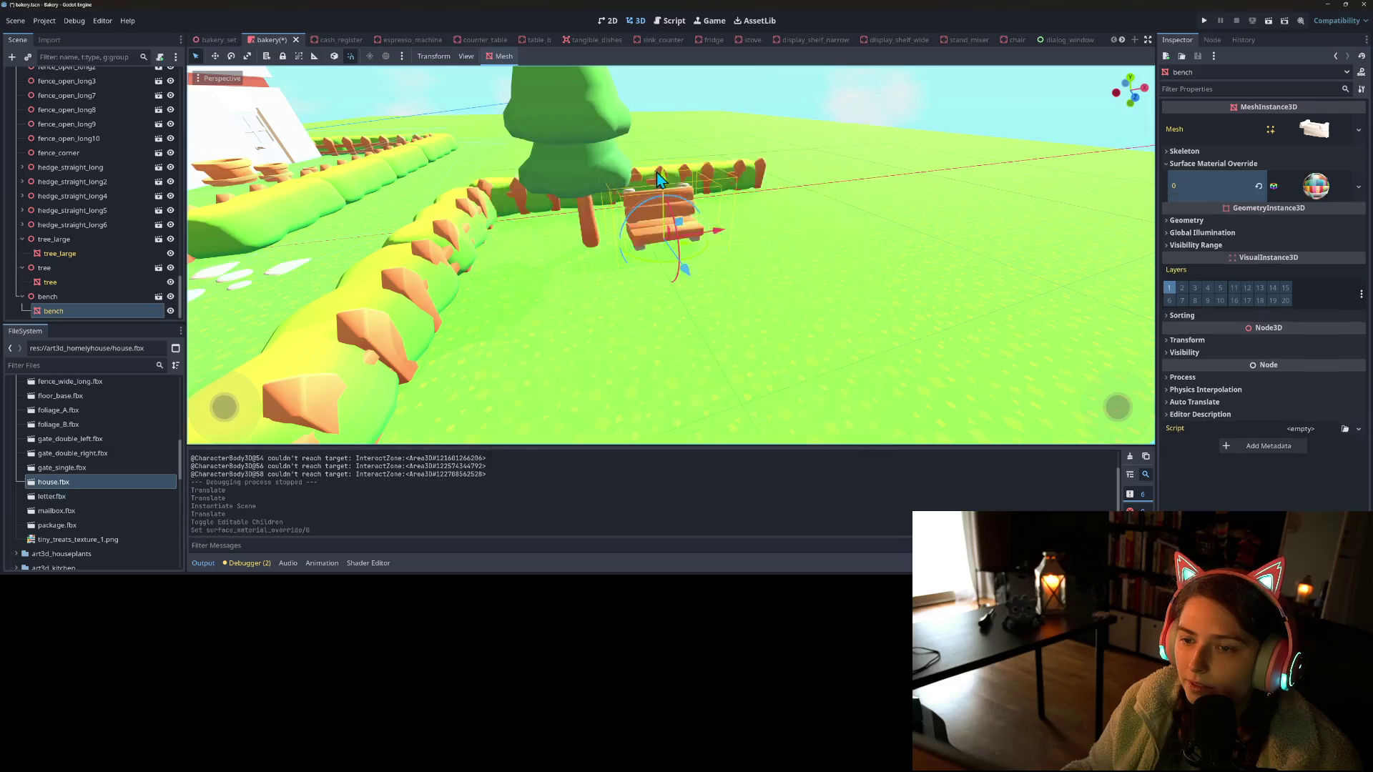
Centre the view on the bench, save the scene, and run the game to test it
double_click(87, 296)
scroll(537, 277, "up", 3)
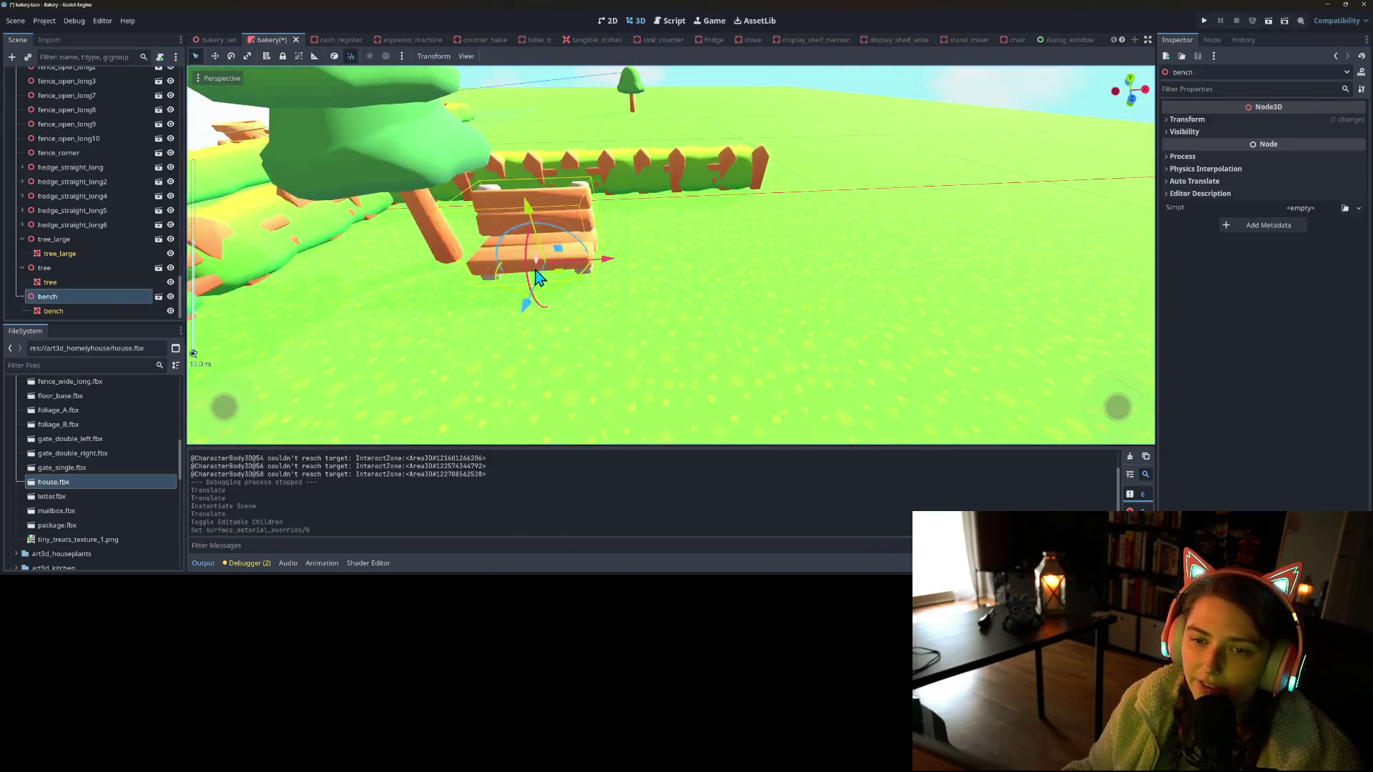
scroll(550, 272, "down", 8)
scroll(567, 277, "up", 3)
key("ctrl+s")
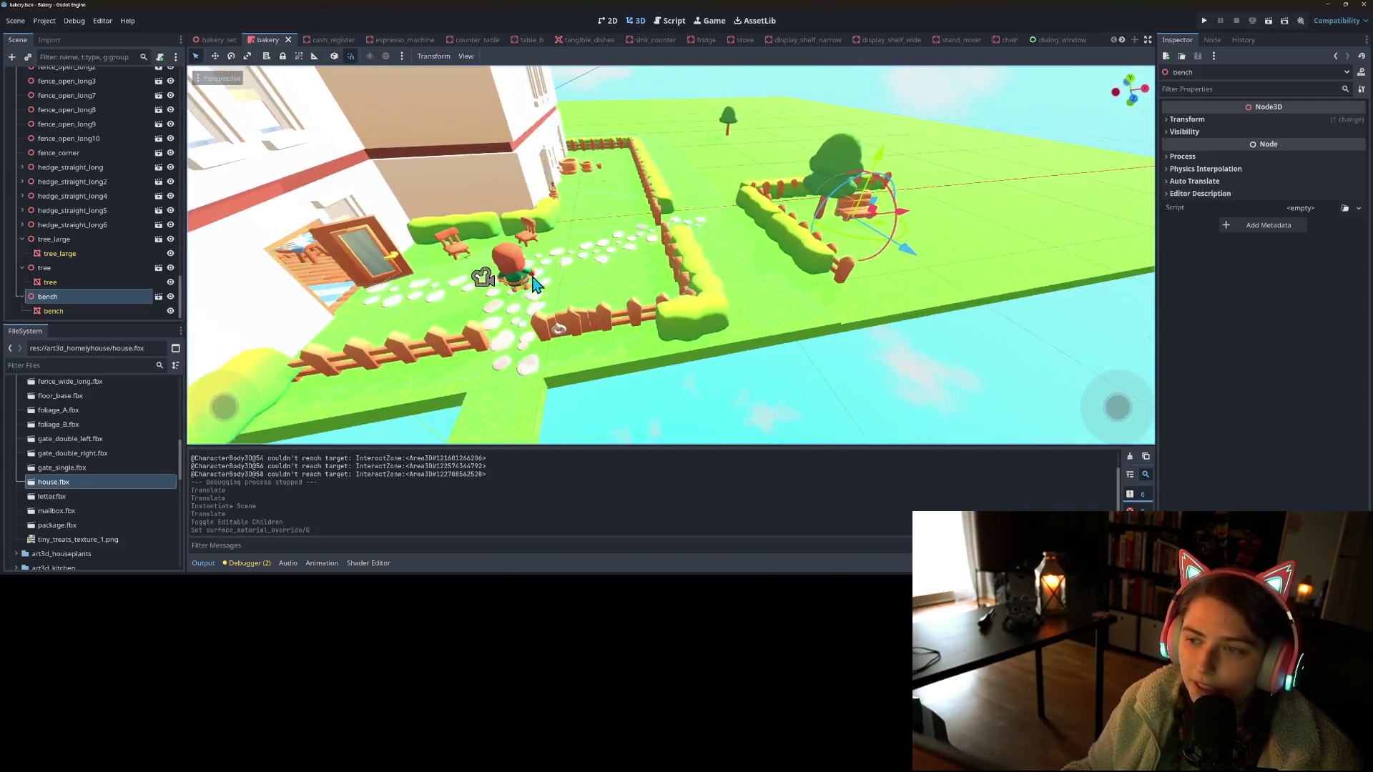
left_click(1206, 19)
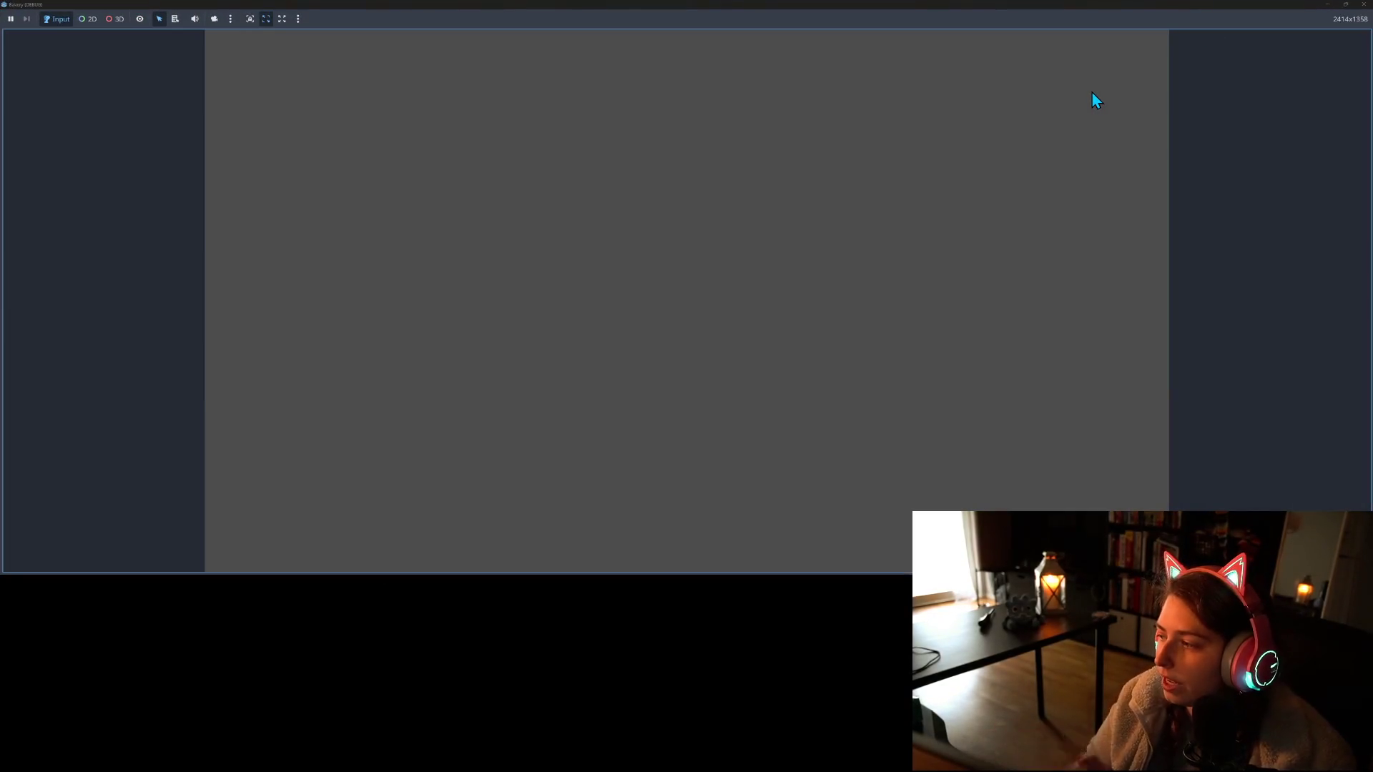
Walk the character toward the hedge, close the game, and orbit above the garden
key("d")
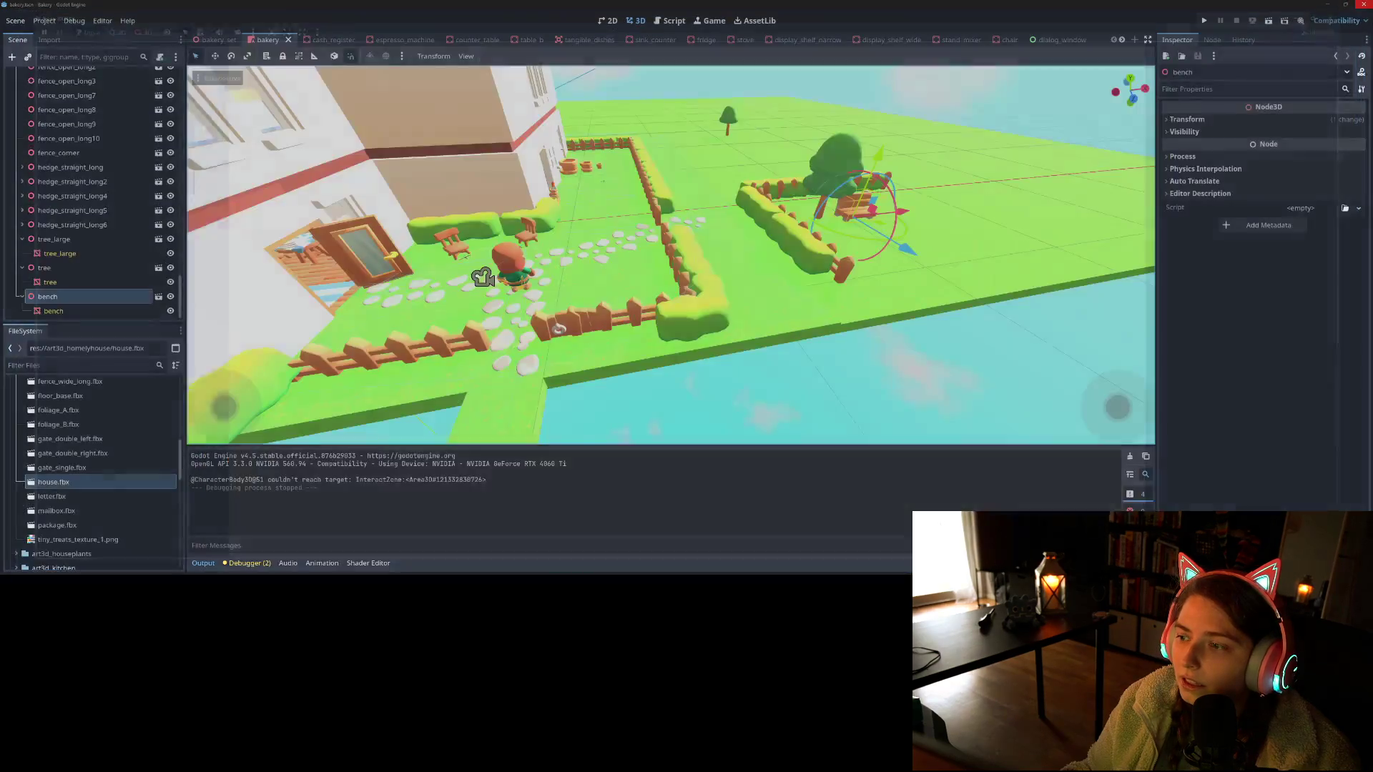
left_click(1363, 4)
left_click_drag(844, 292, 820, 303)
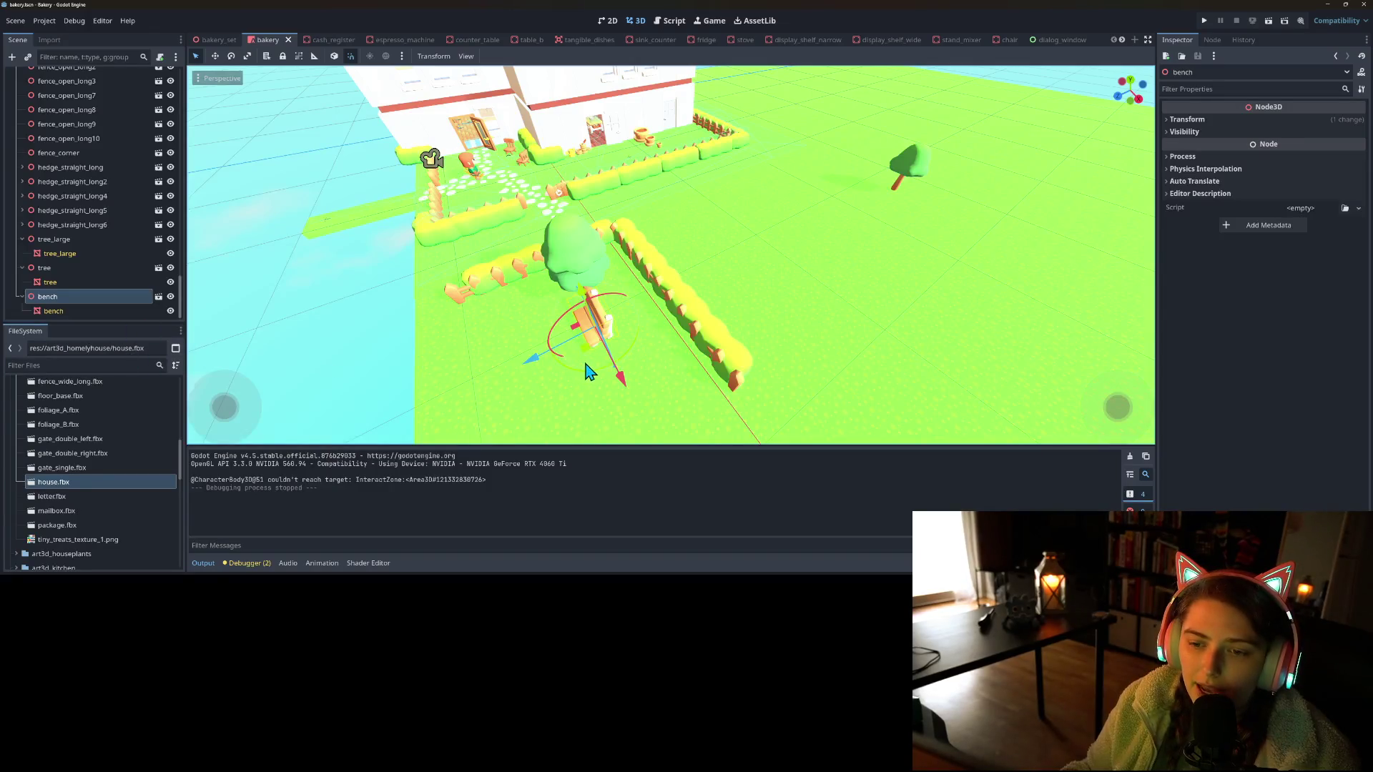
scroll(593, 361, "down", 3)
scroll(600, 393, "up", 5)
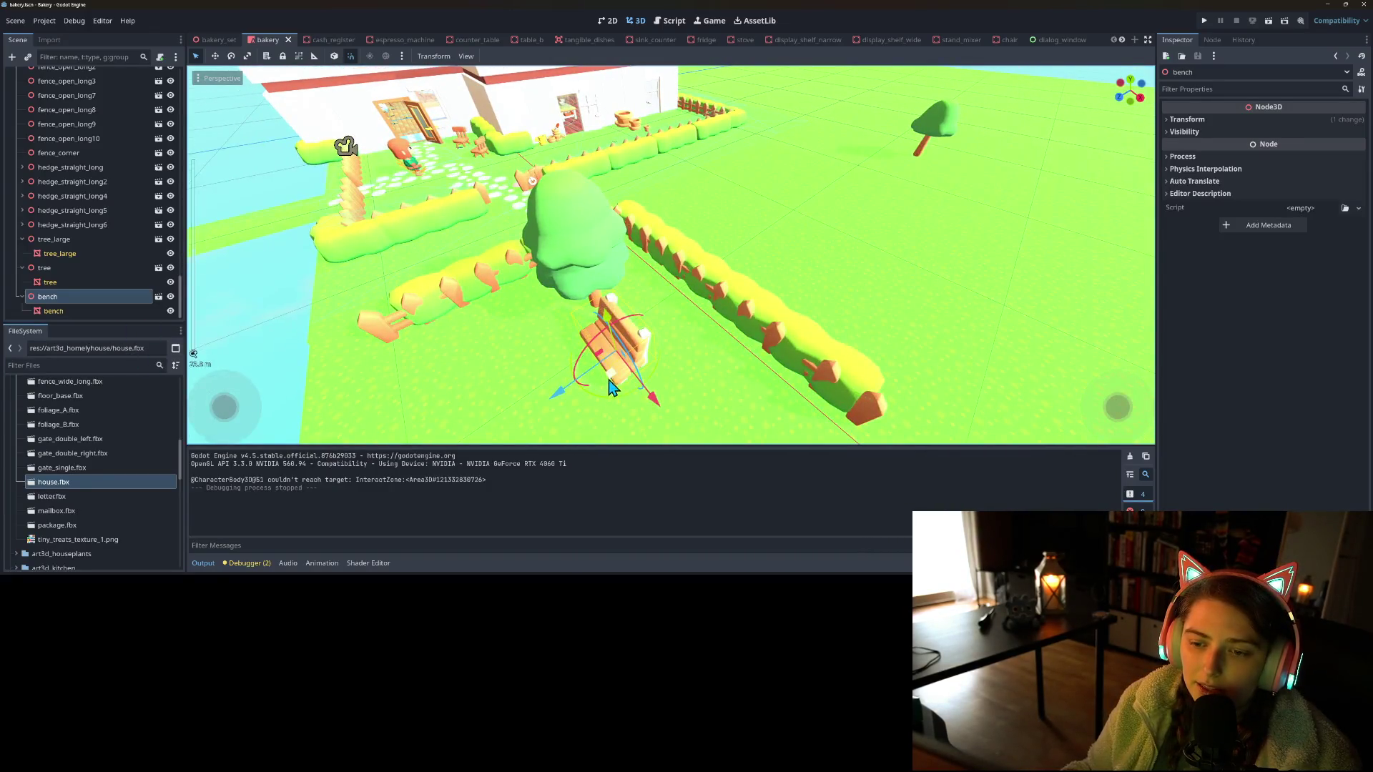
Drag the bench onto the open grass beside the small tree and save the scene
left_click_drag(611, 386, 960, 177)
scroll(715, 318, "down", 3)
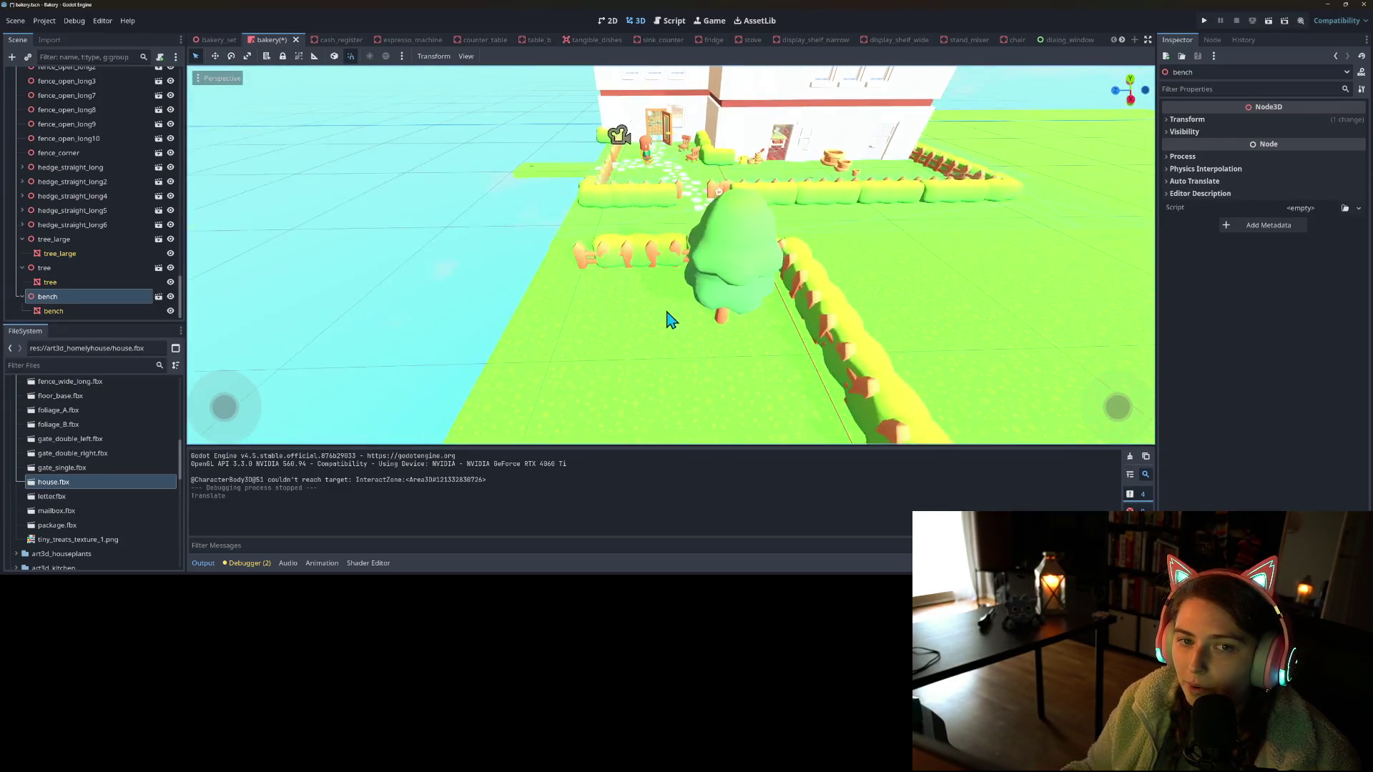
scroll(619, 404, "up", 3)
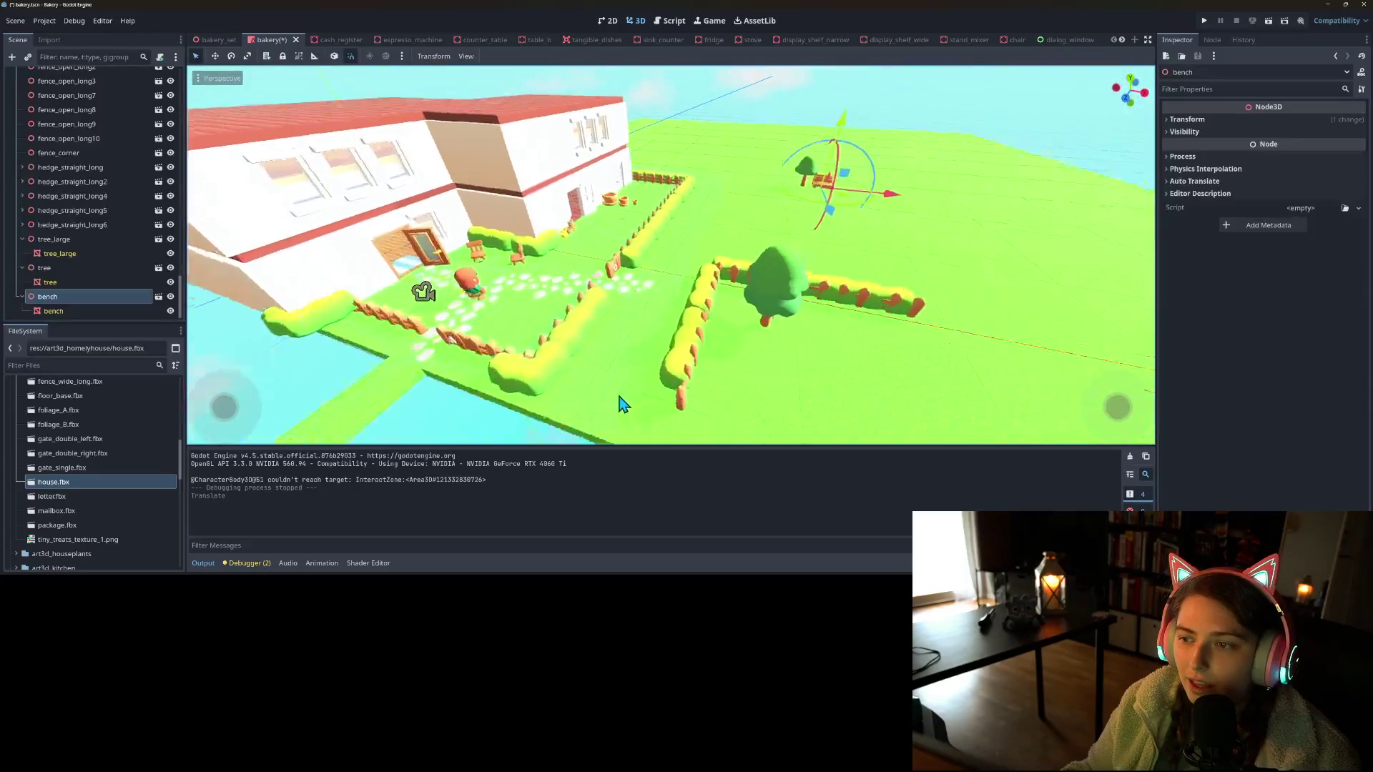
scroll(619, 404, "up", 3)
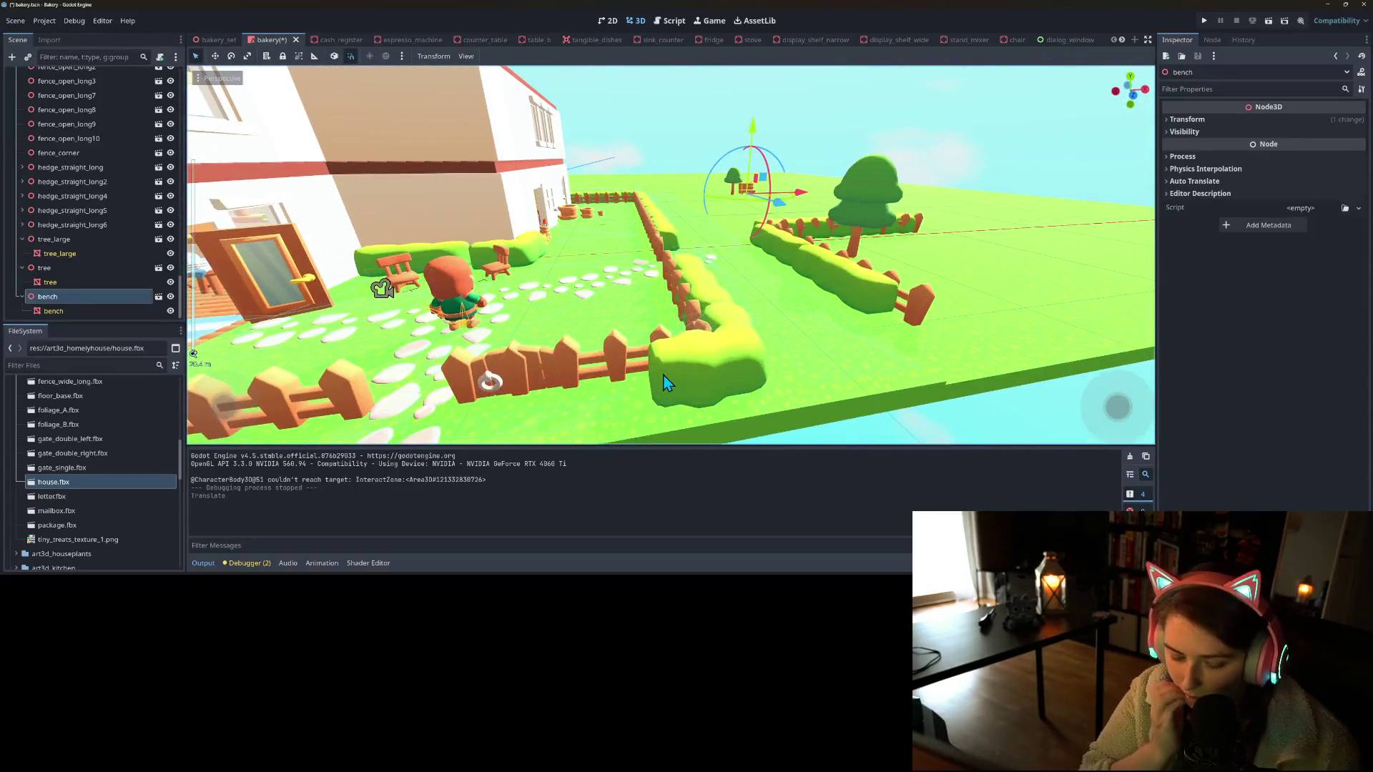
key("ctrl+s")
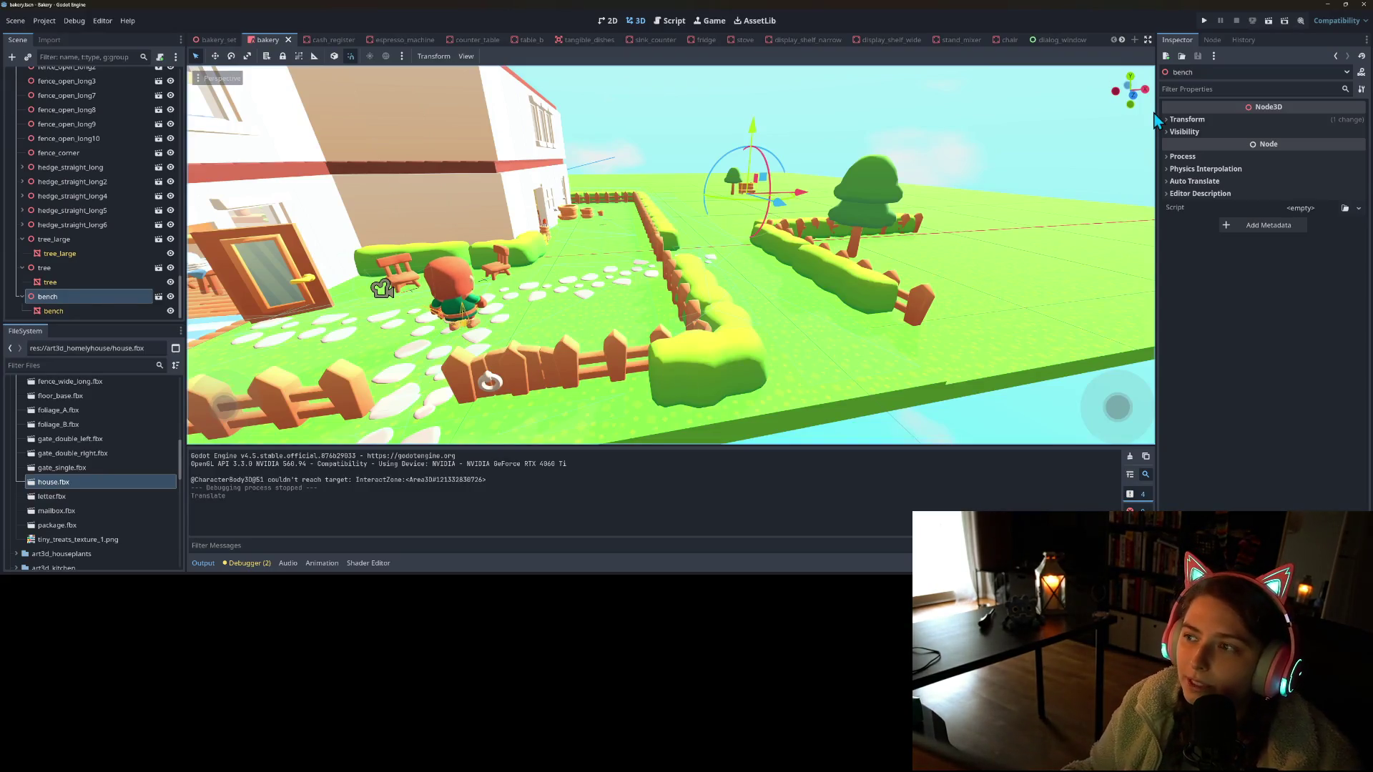
left_click(1204, 21)
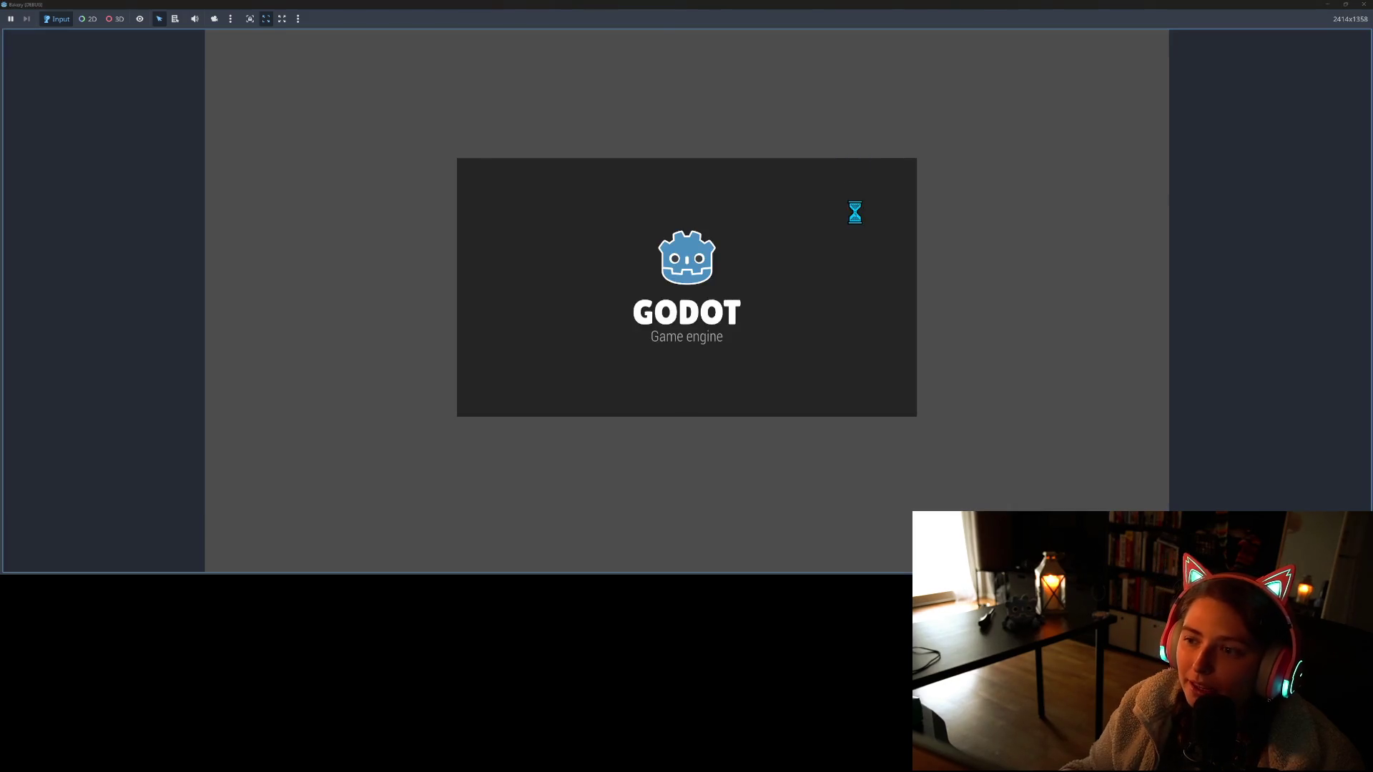
key("d")
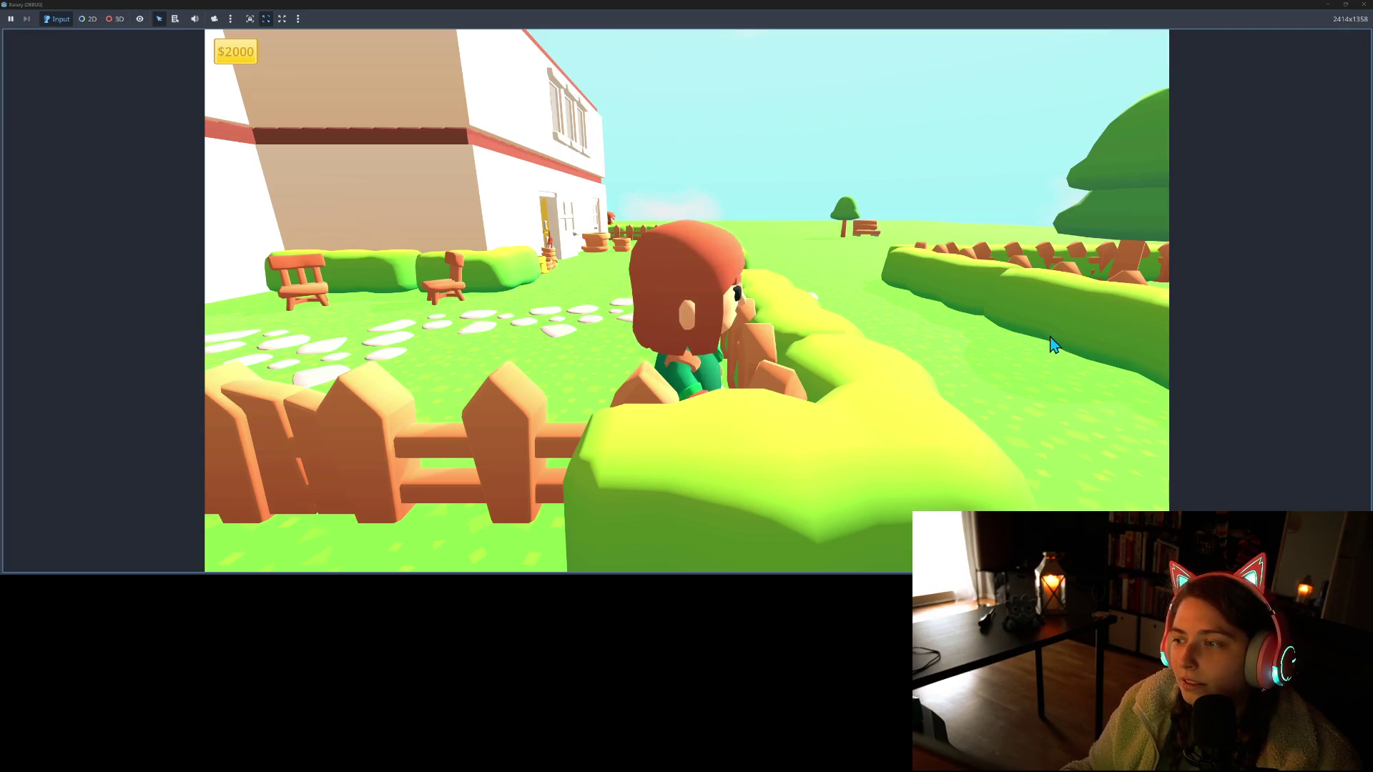
key("w")
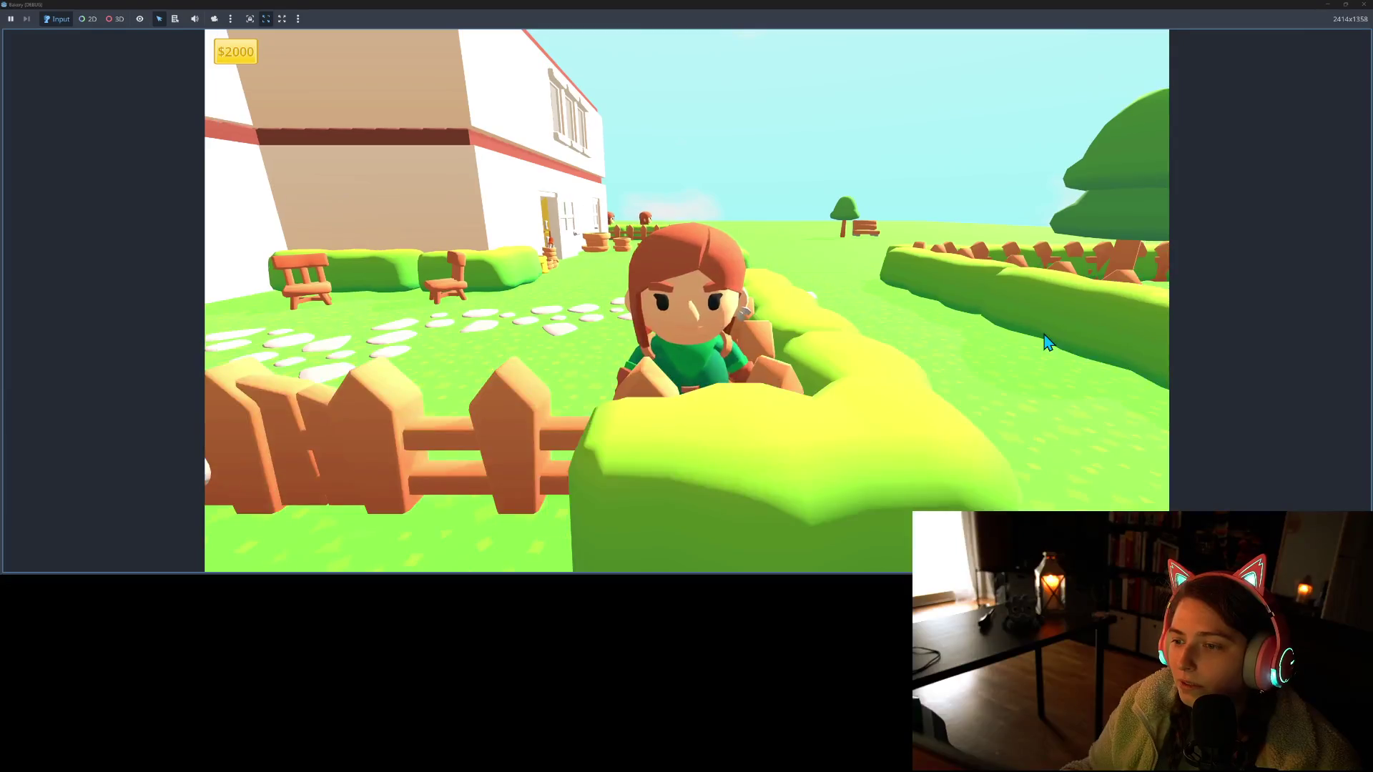
key("s")
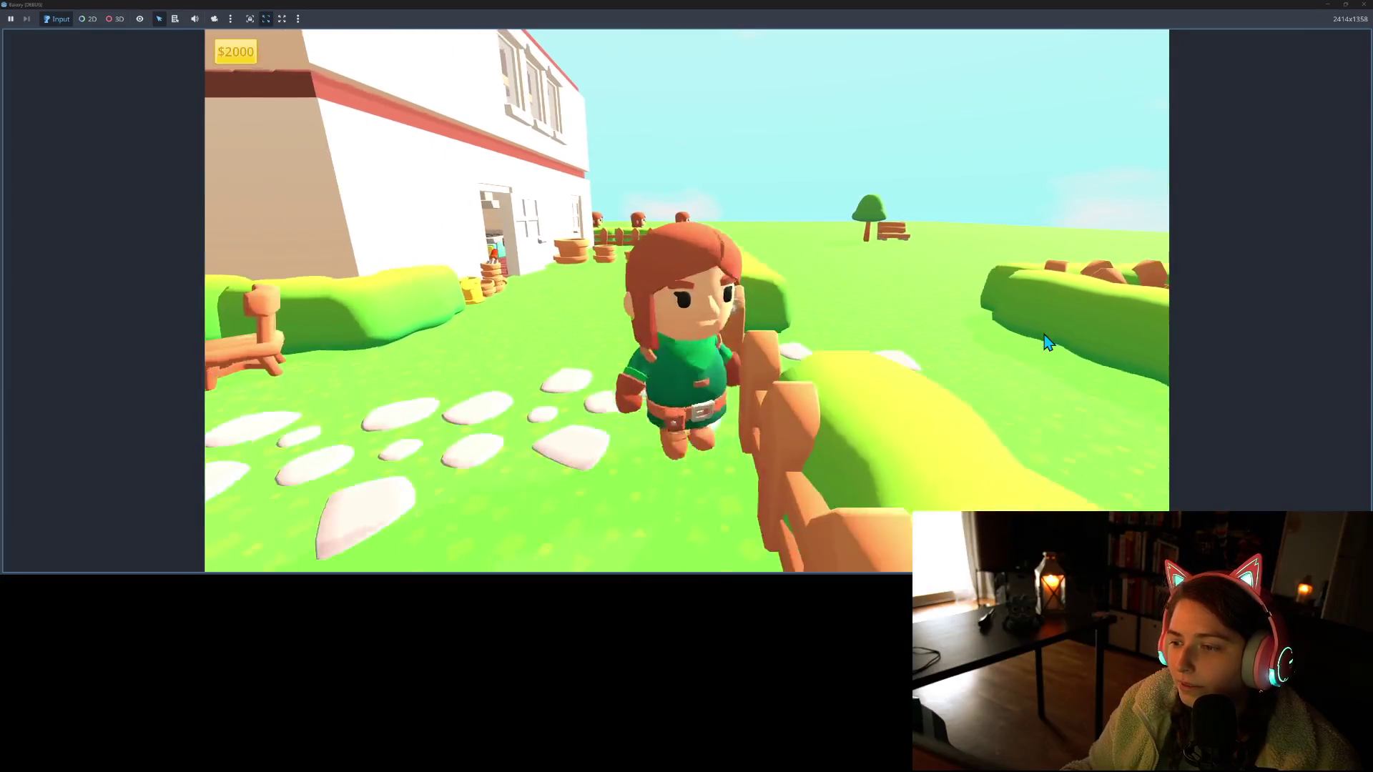
key("w")
key("s")
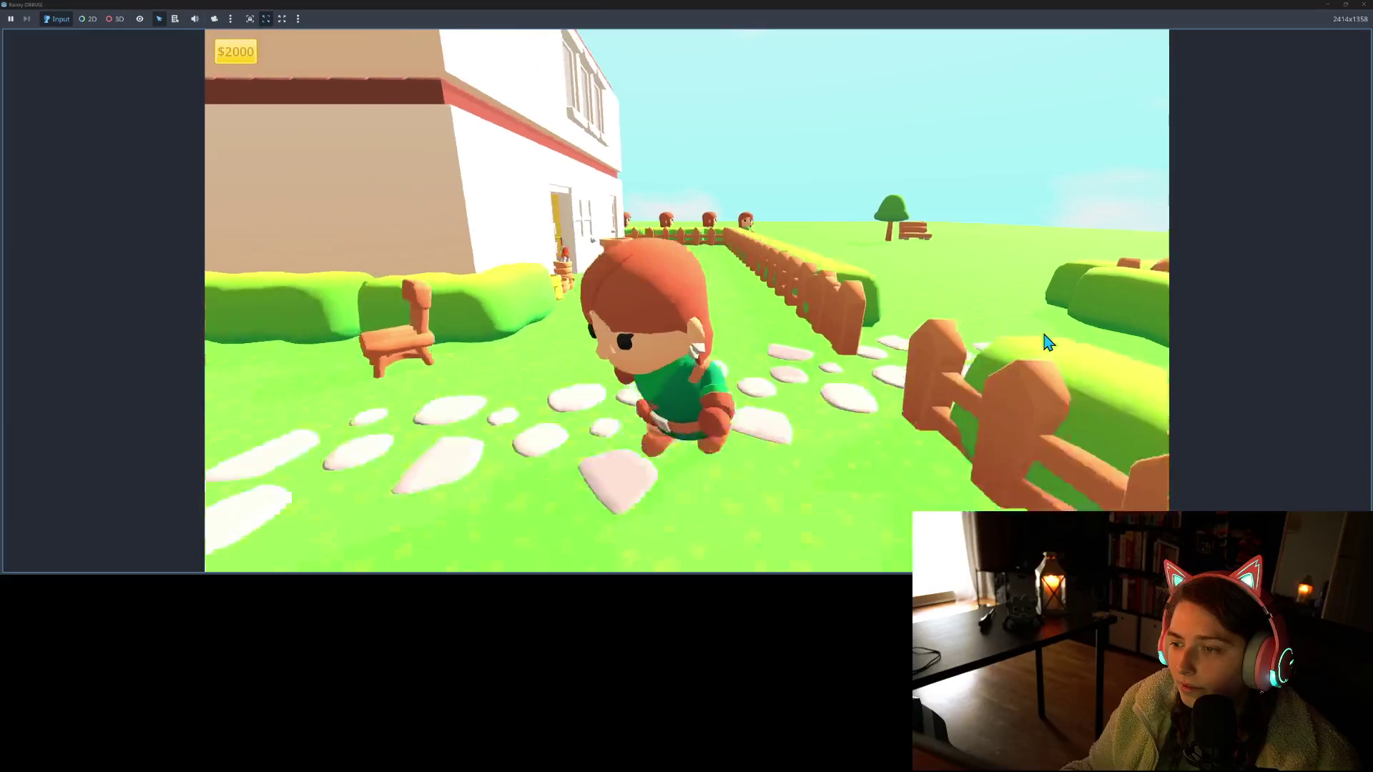
key("s")
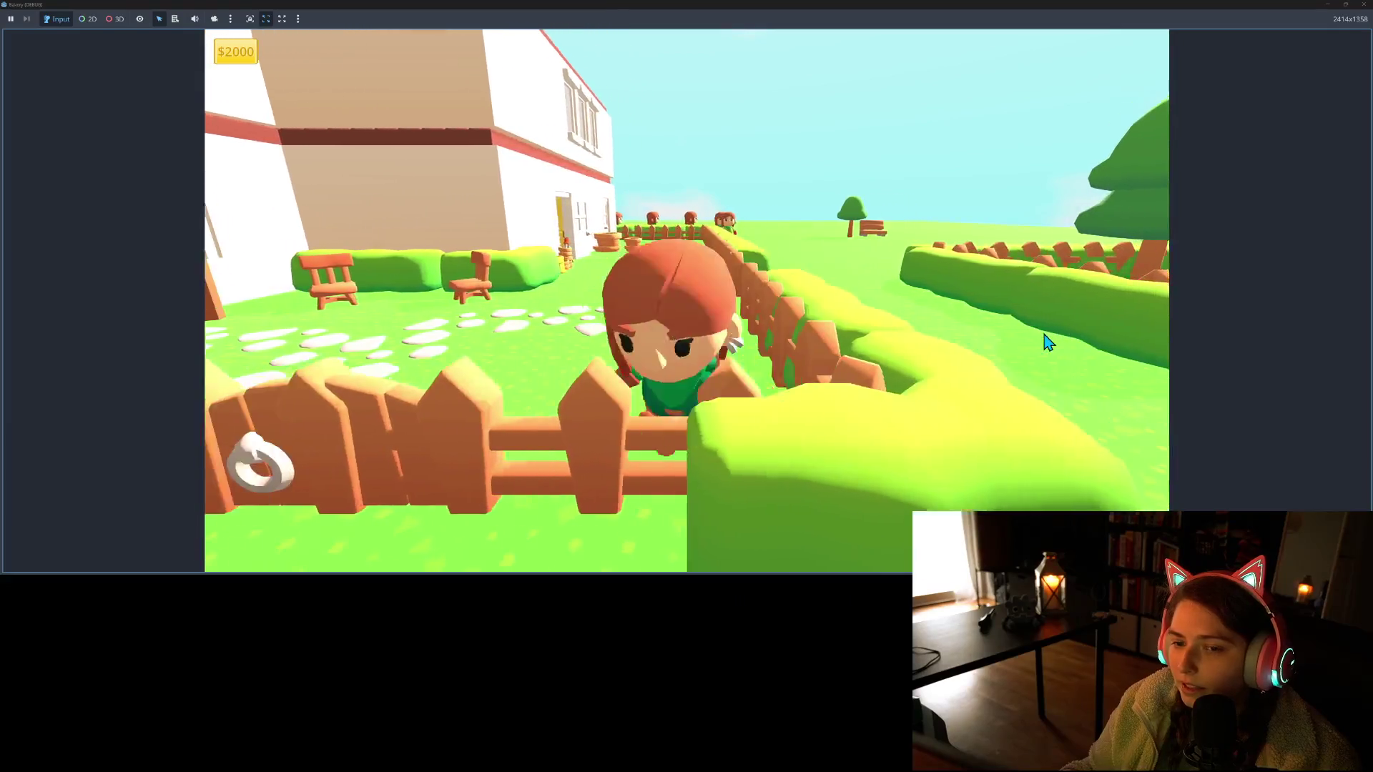
key("a")
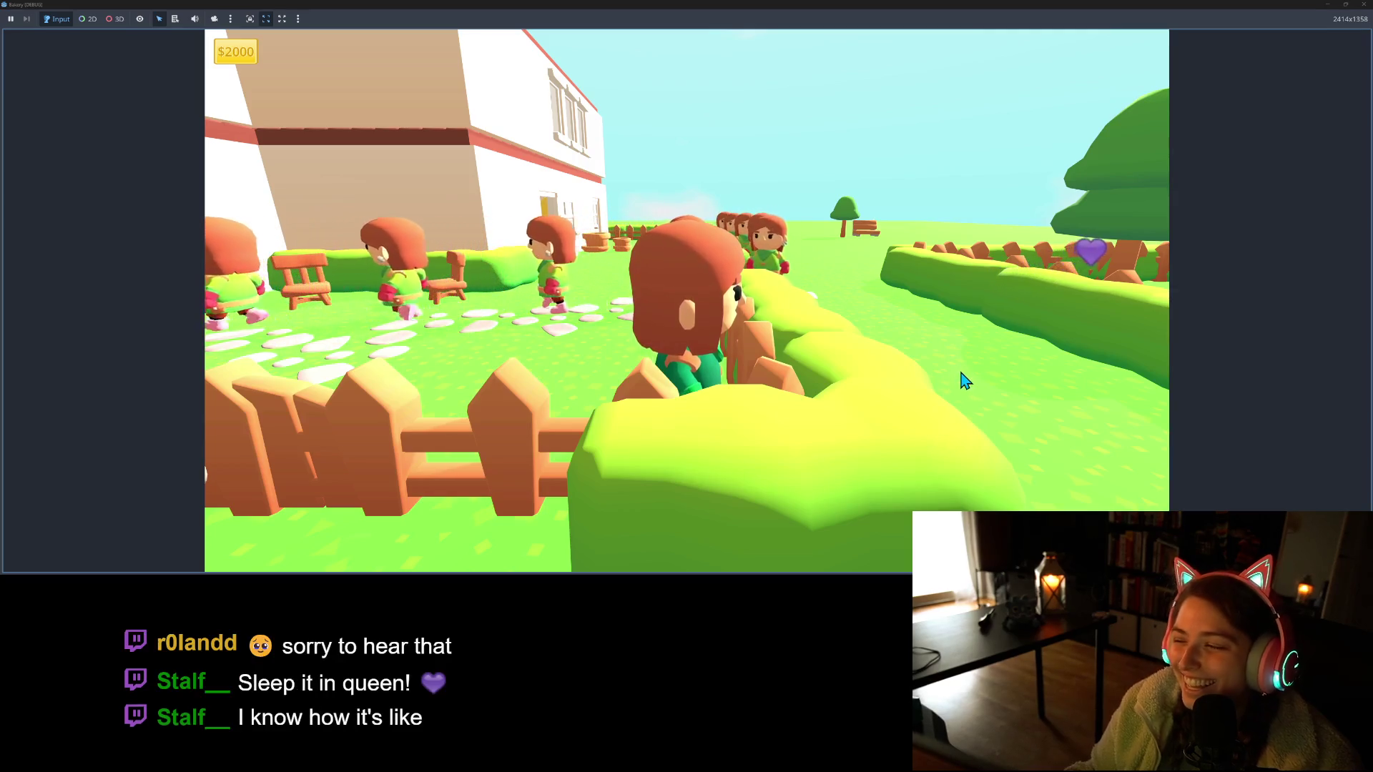
left_click(1364, 5)
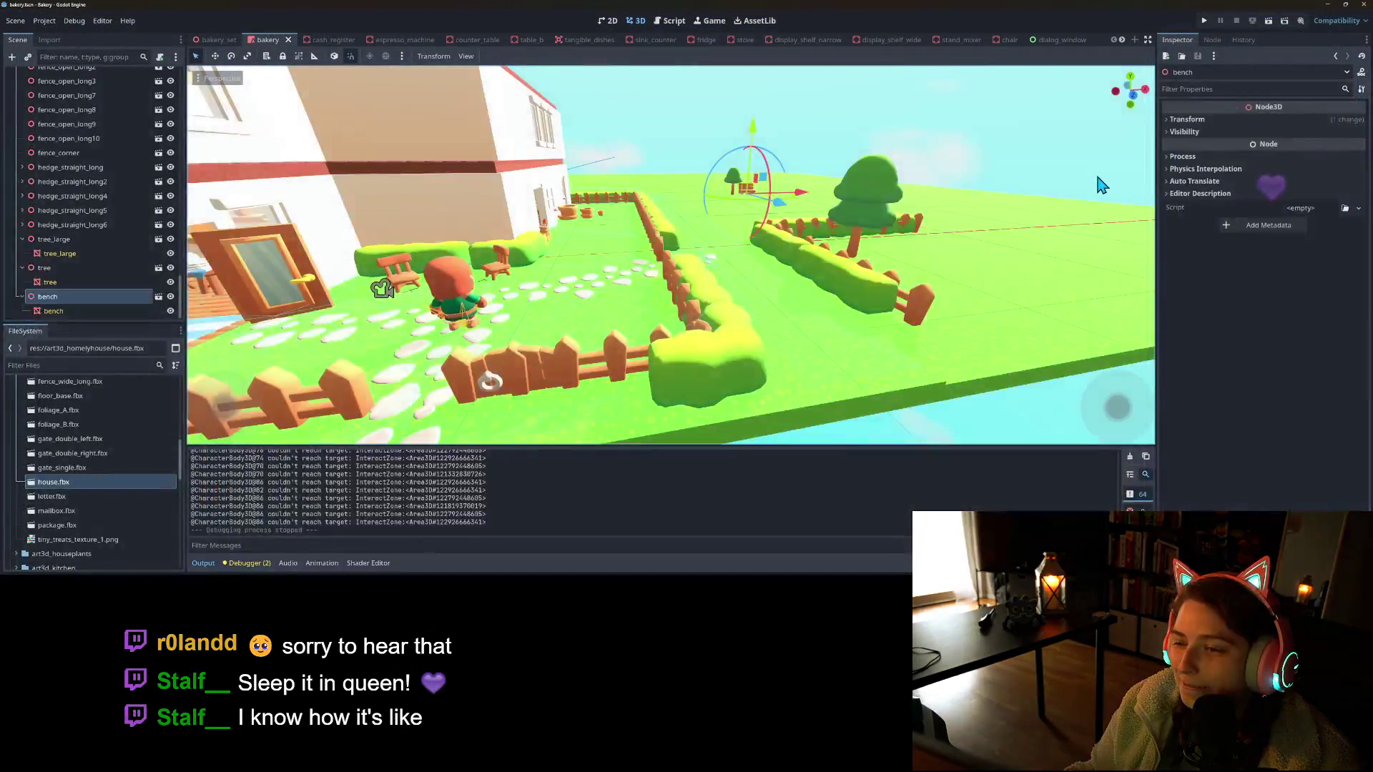
Step through the cobblestone nodes in the Scene dock until cobblestones13 is selected
scroll(858, 327, "up", 5)
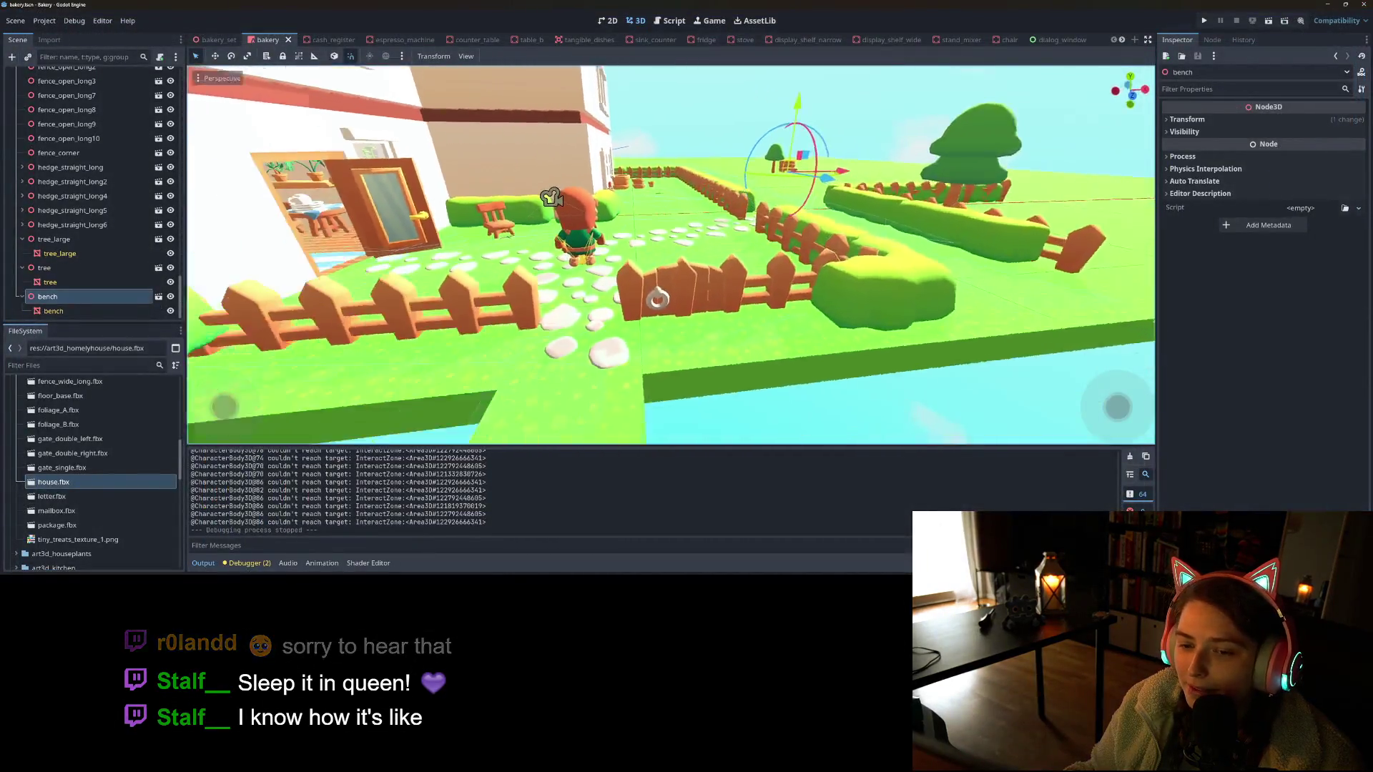
scroll(723, 332, "up", 2)
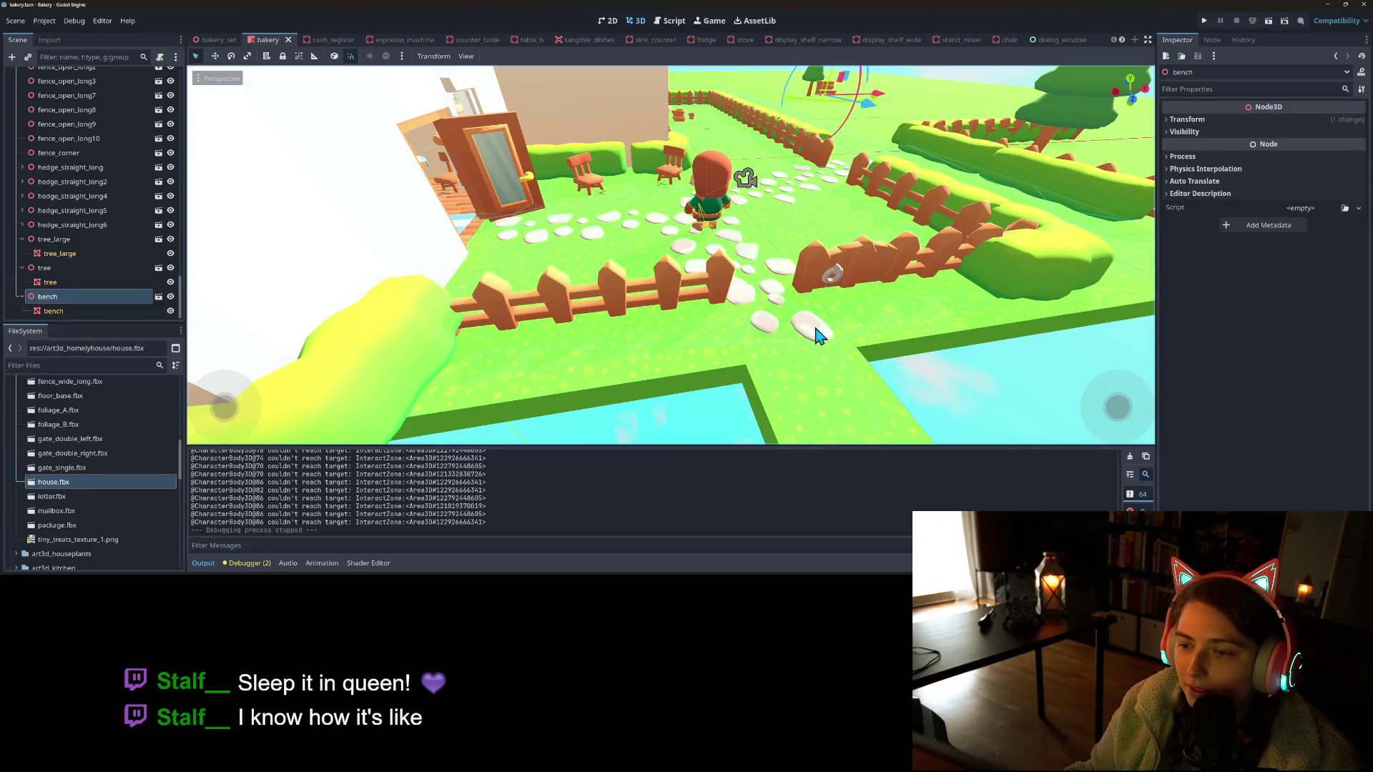
scroll(32, 244, "up", 5)
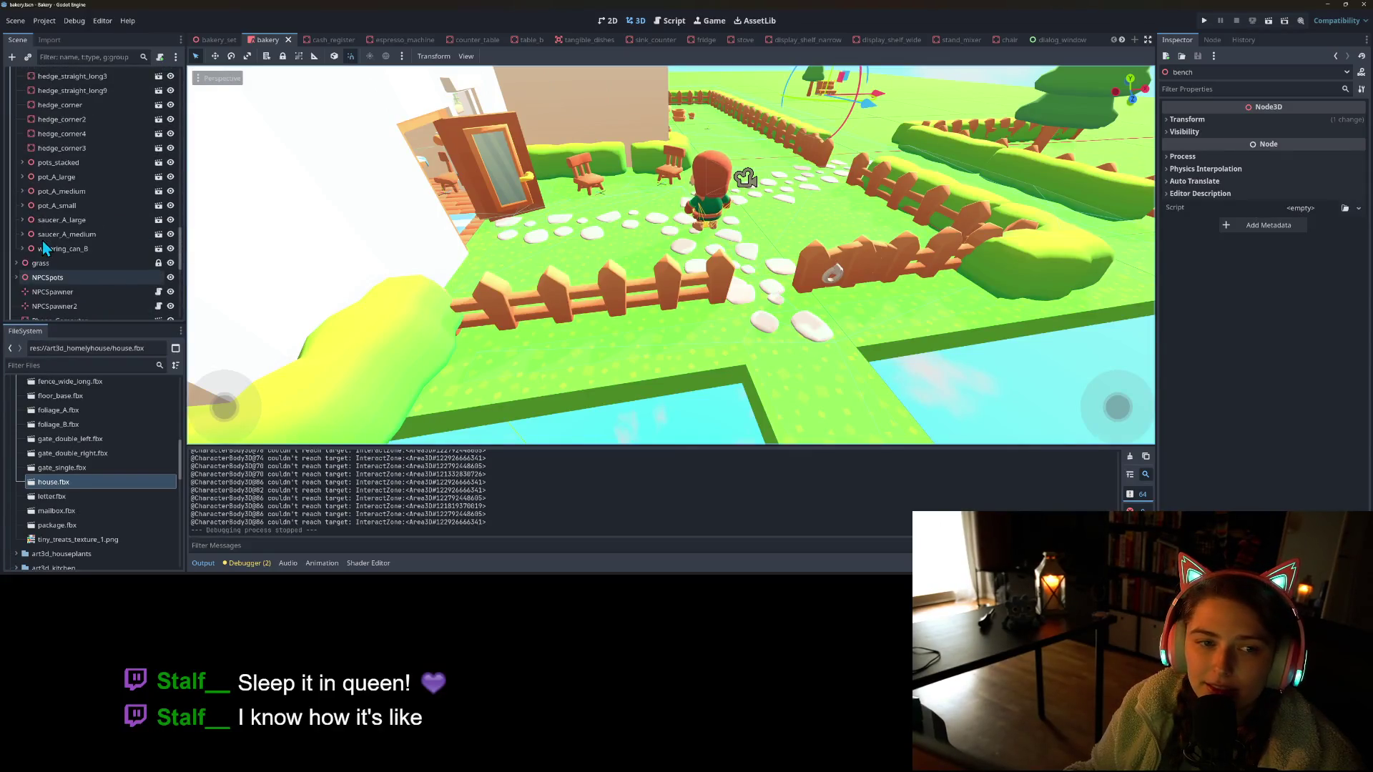
scroll(58, 230, "up", 10)
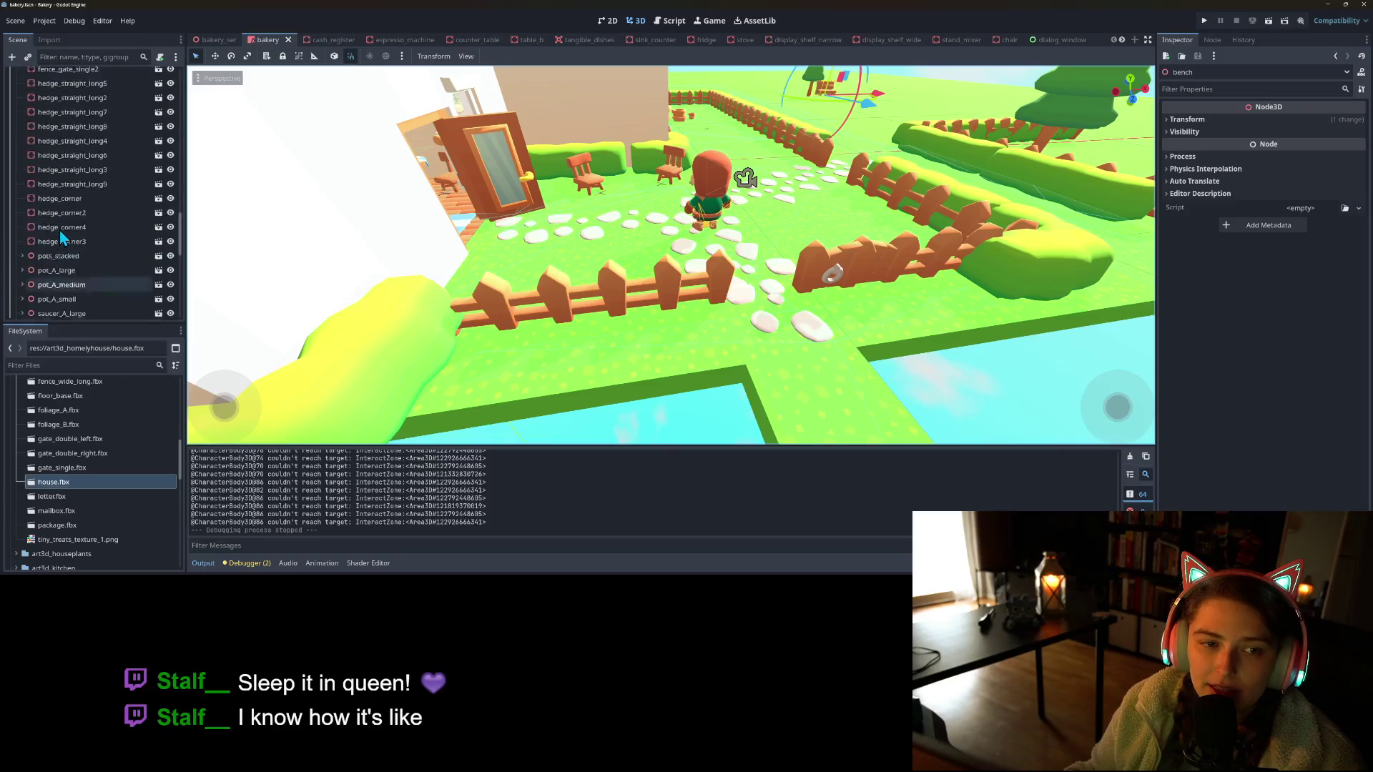
scroll(64, 236, "down", 3)
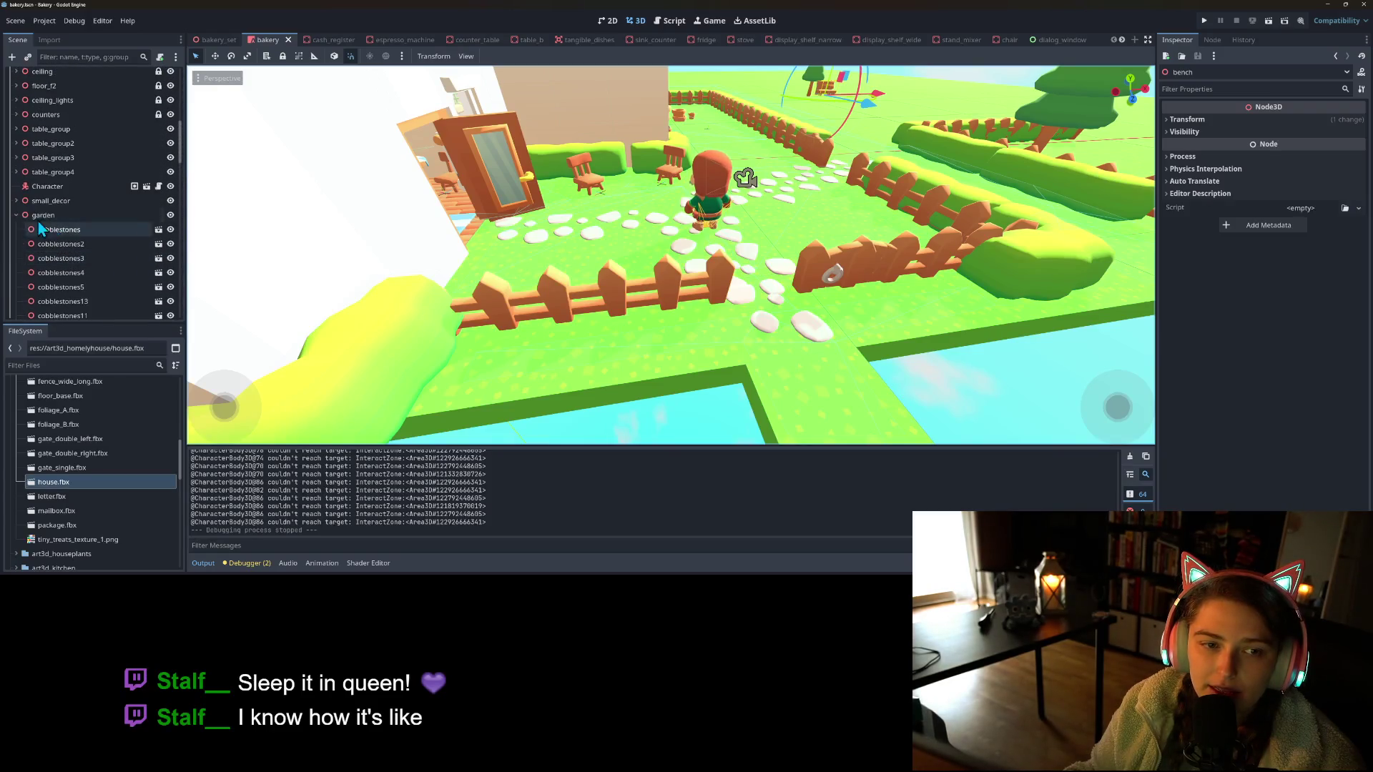
left_click(85, 244)
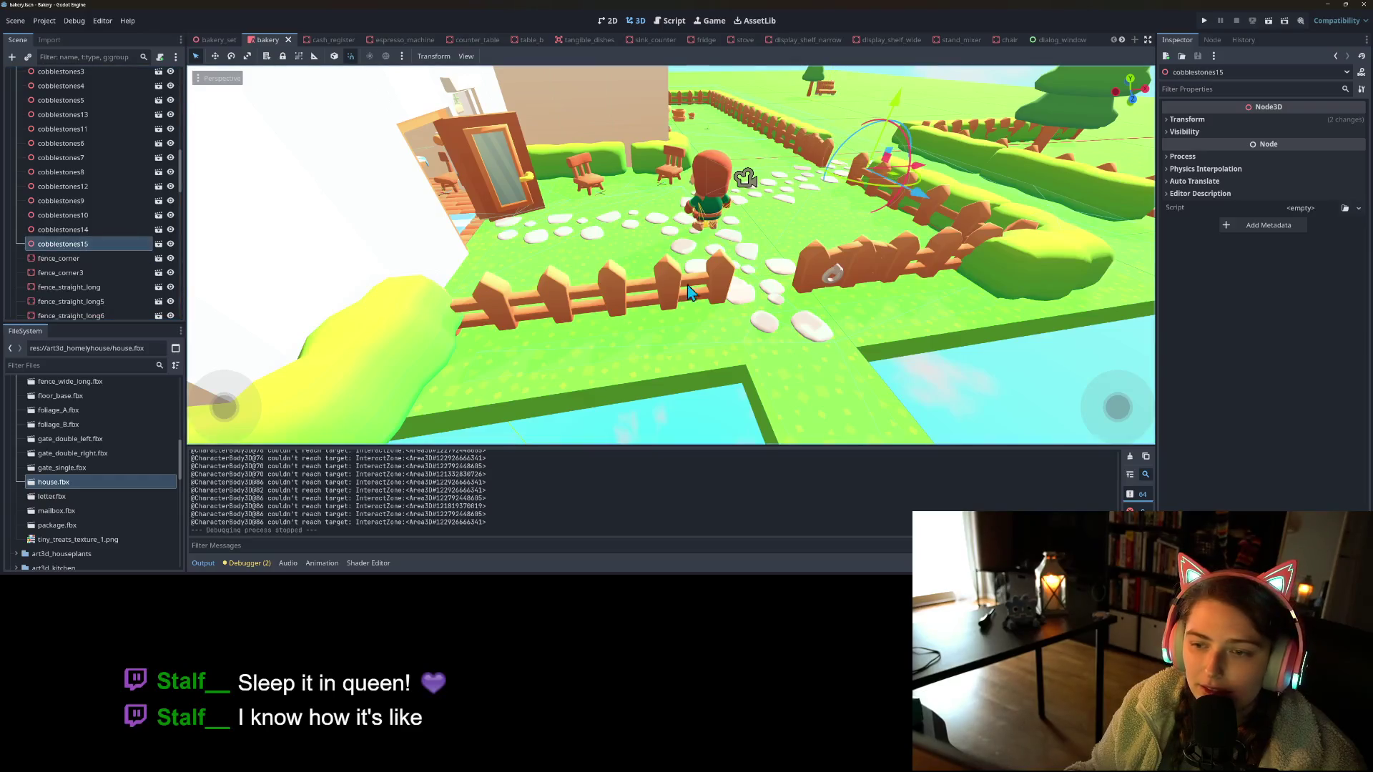
left_click(98, 187)
left_click(99, 159)
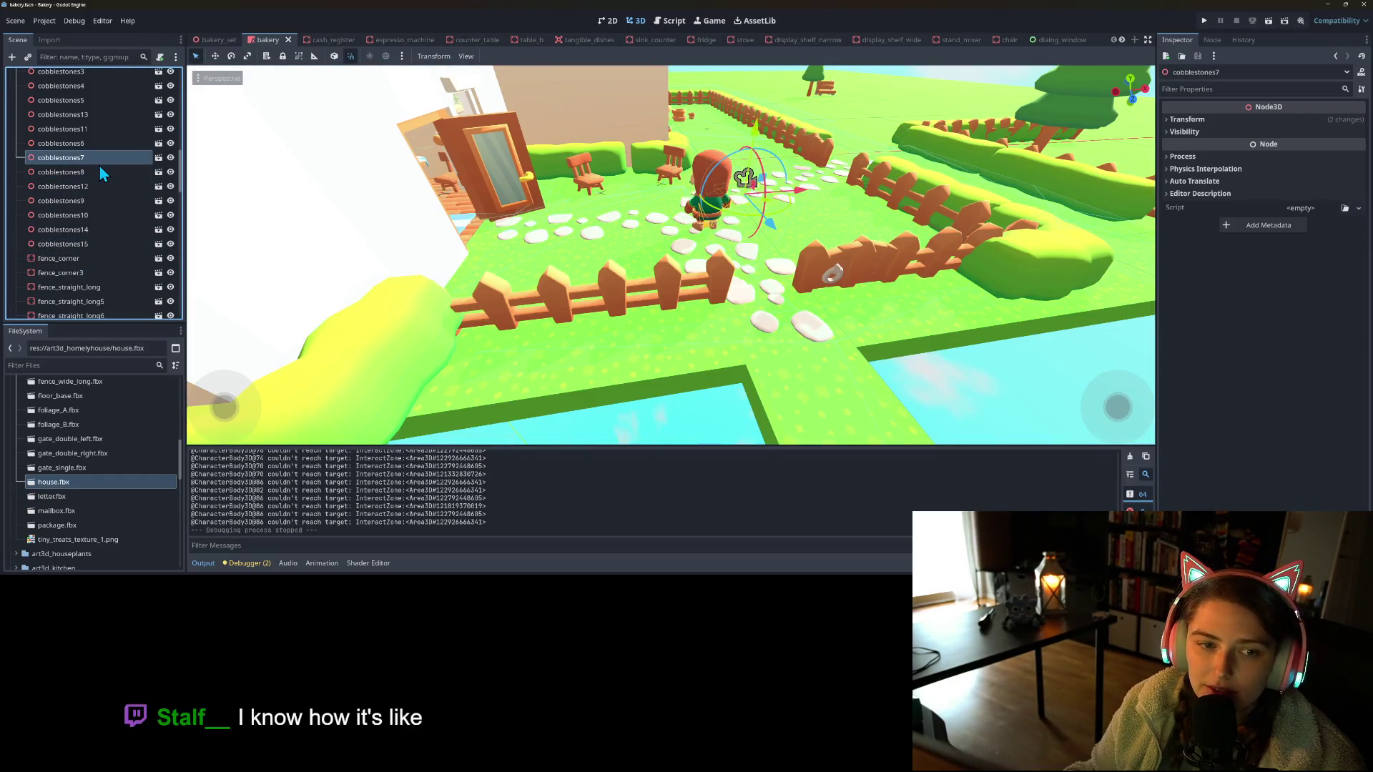
left_click(98, 146)
left_click(97, 129)
left_click(97, 115)
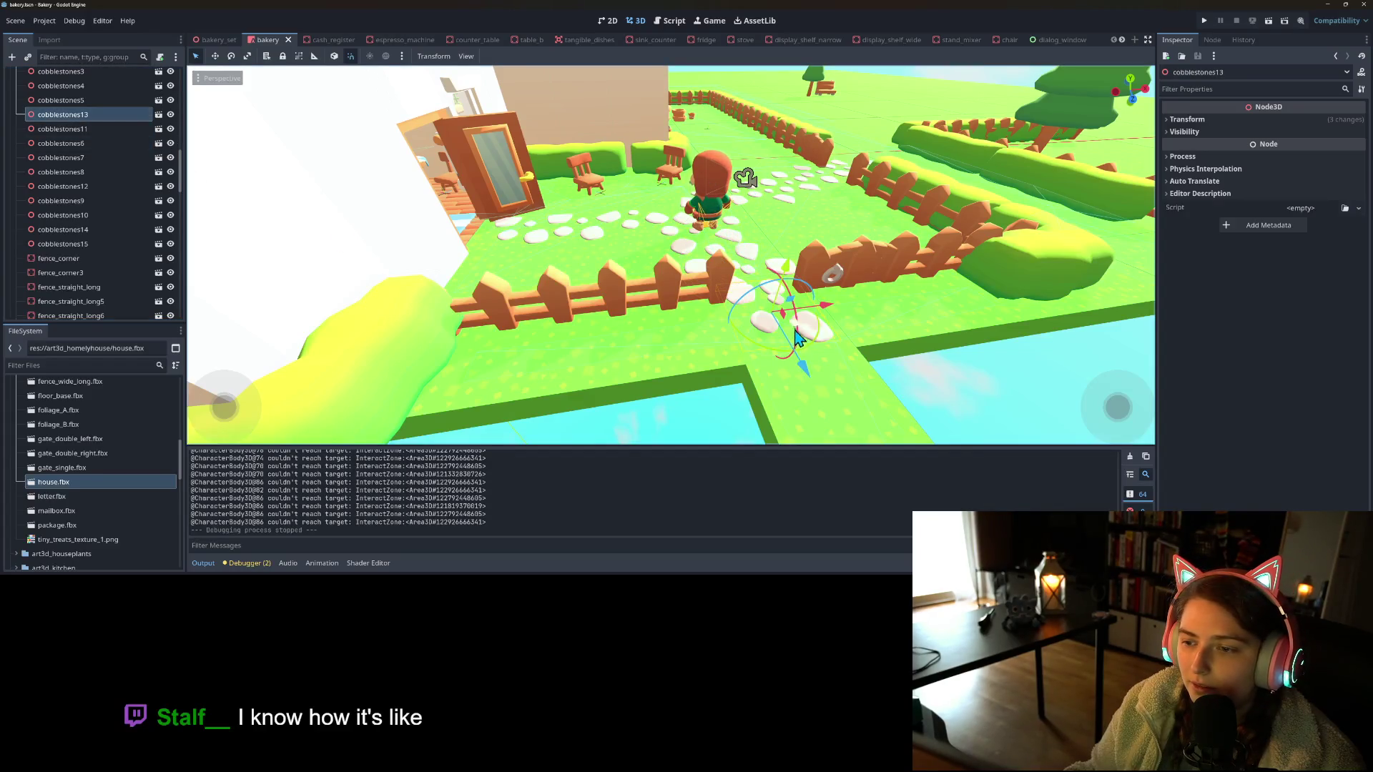
Shift cobblestones13 about 0.3 along the path in front of the fence
left_click_drag(815, 381, 822, 386)
scroll(906, 366, "down", 5)
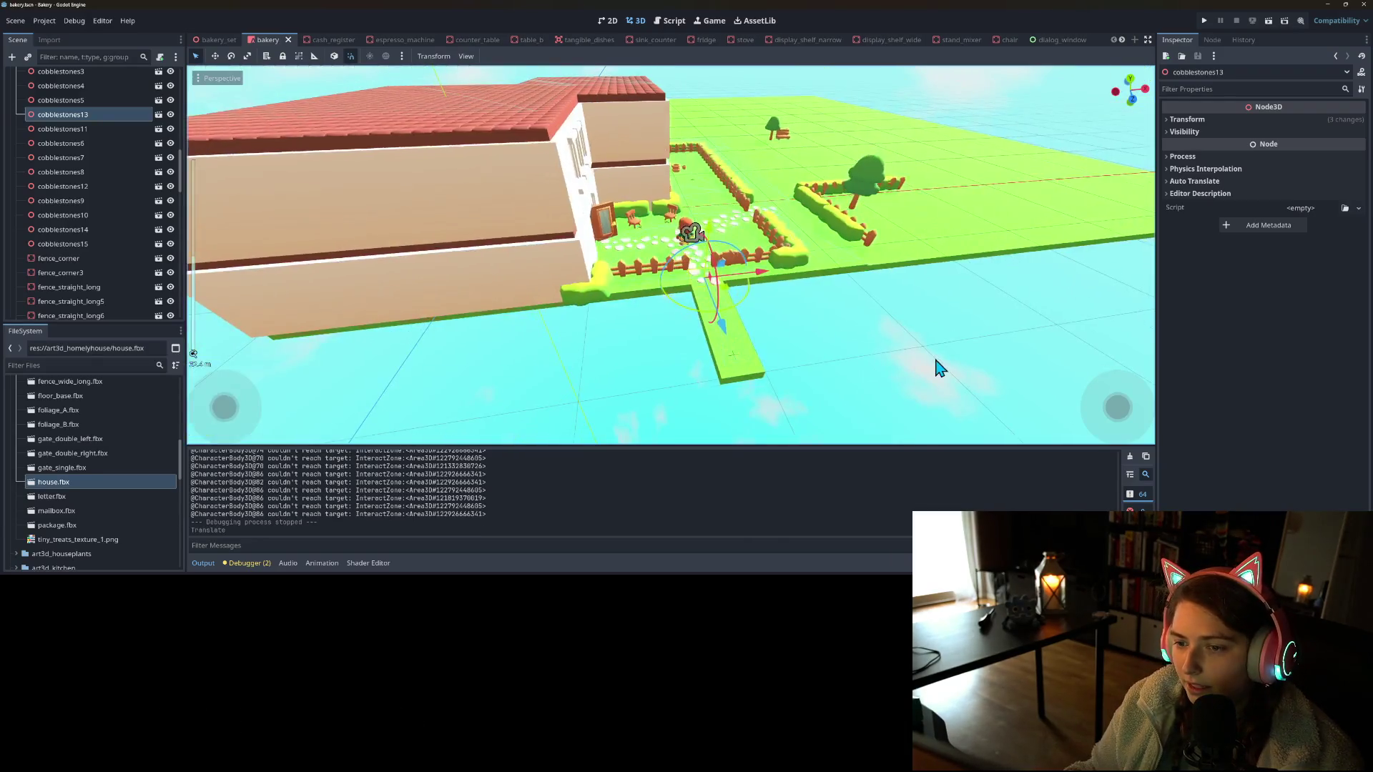
left_click(935, 362)
Orbit the view toward the garden, collapse the garden group, and select no_col
mouse_move(904, 358)
left_mouse_down()
mouse_move(810, 367)
mouse_move(826, 333)
left_mouse_up()
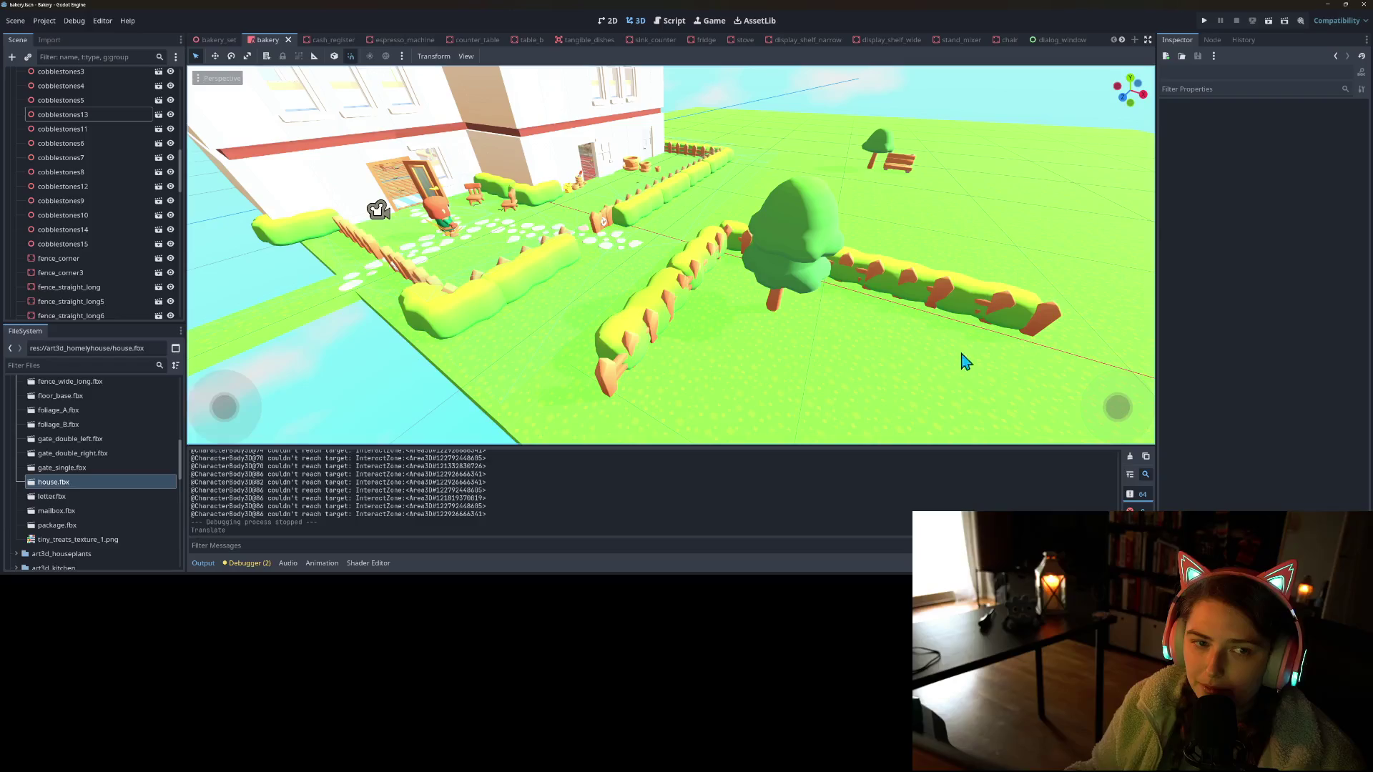
scroll(107, 201, "up", 5)
left_click(17, 147)
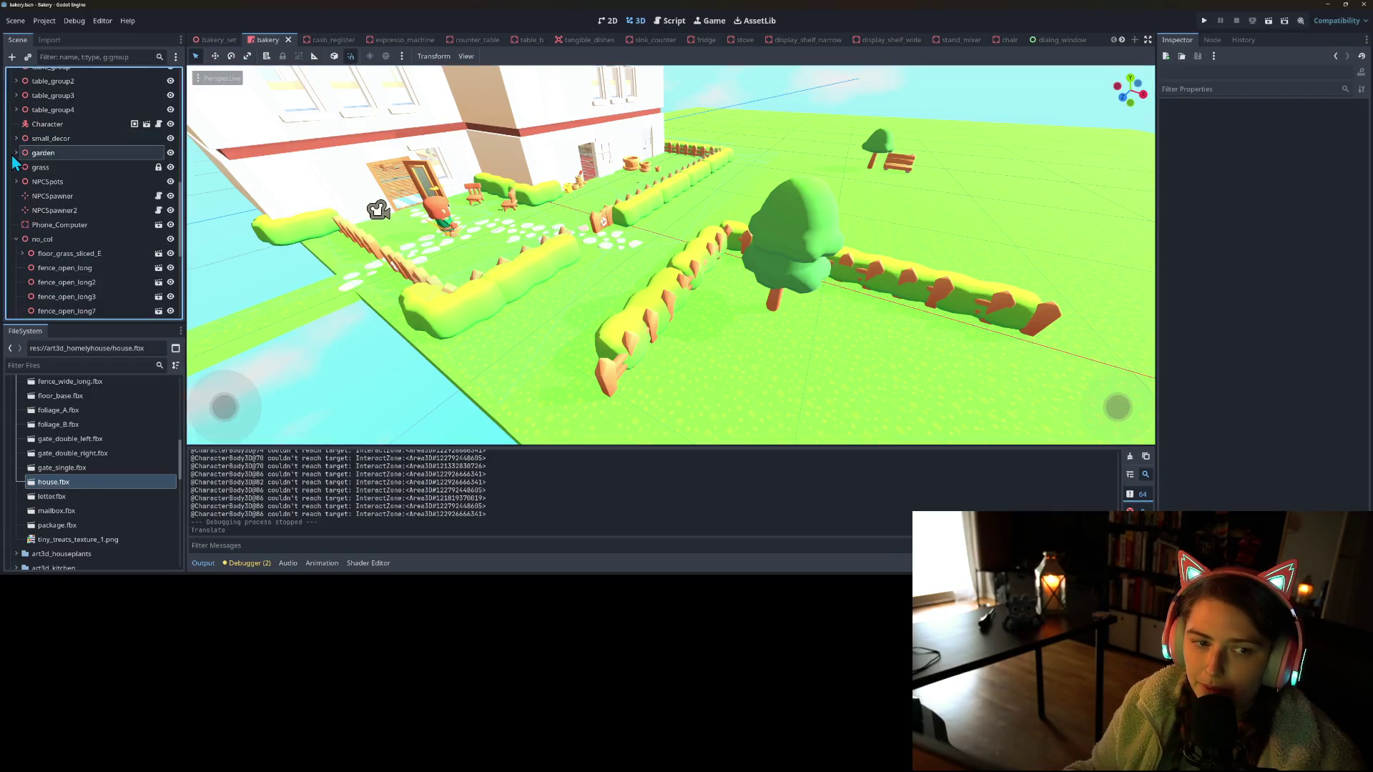
mouse_move(770, 263)
left_mouse_down()
mouse_move(736, 372)
mouse_move(729, 307)
left_mouse_up()
left_click(81, 240)
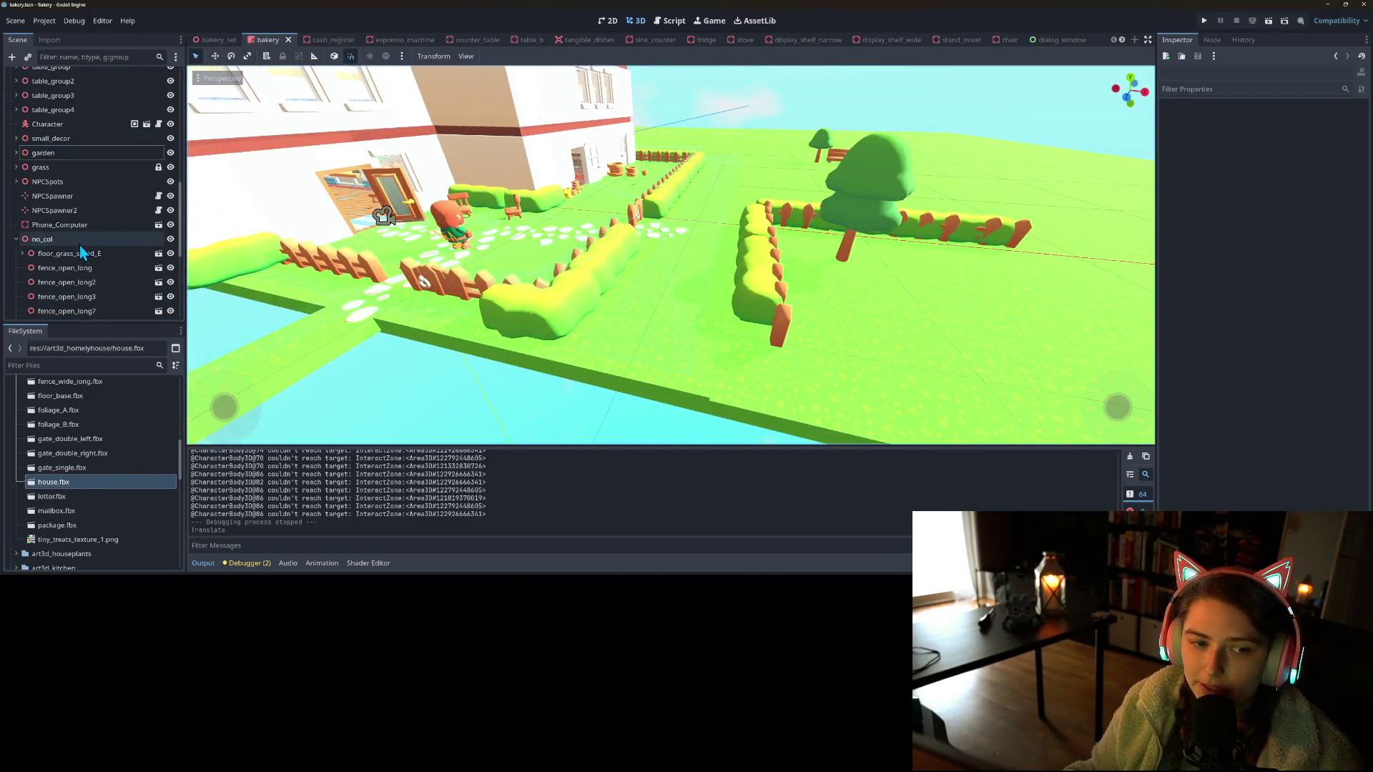
Add foliage_A.fbx under no_col, place it beside the tree, and save the scene
right_click(81, 244)
left_click(136, 266)
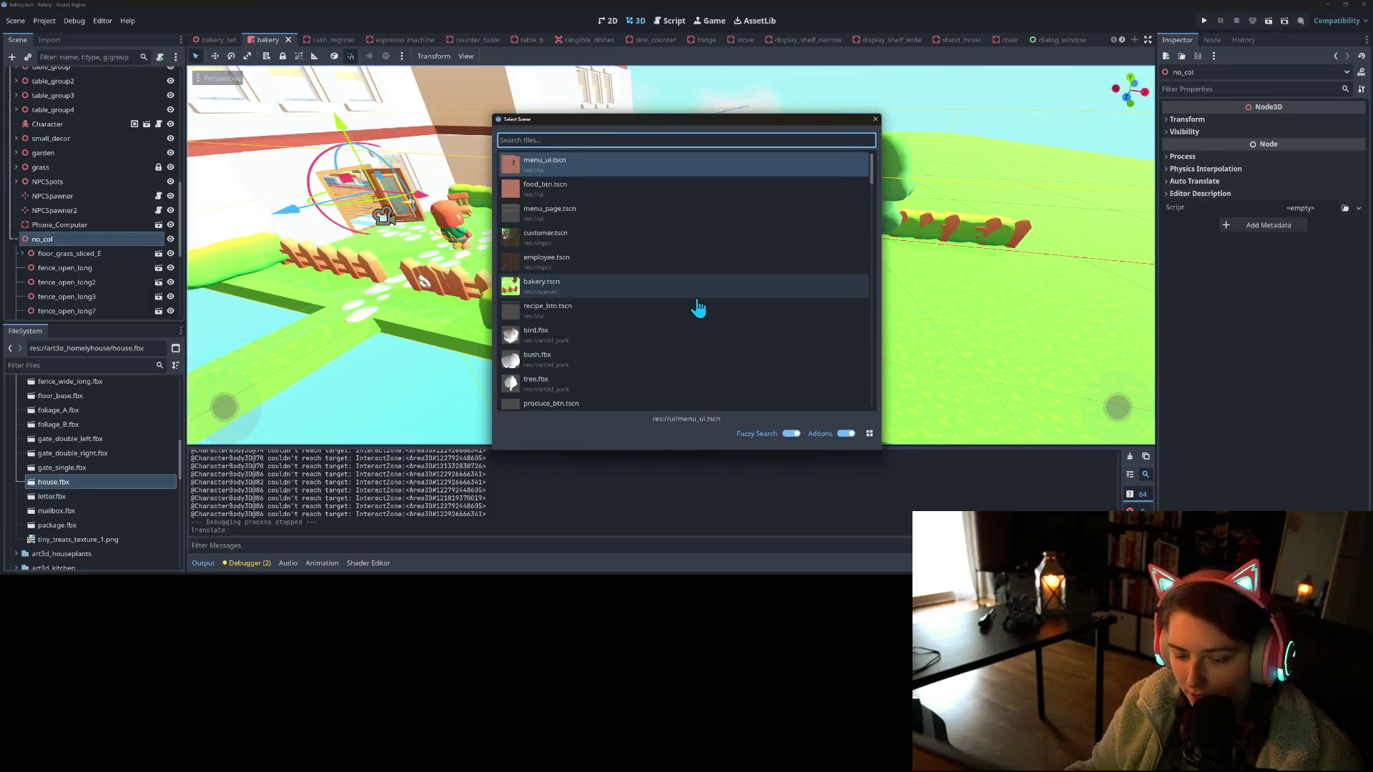
type("grass")
scroll(610, 328, "down", 3)
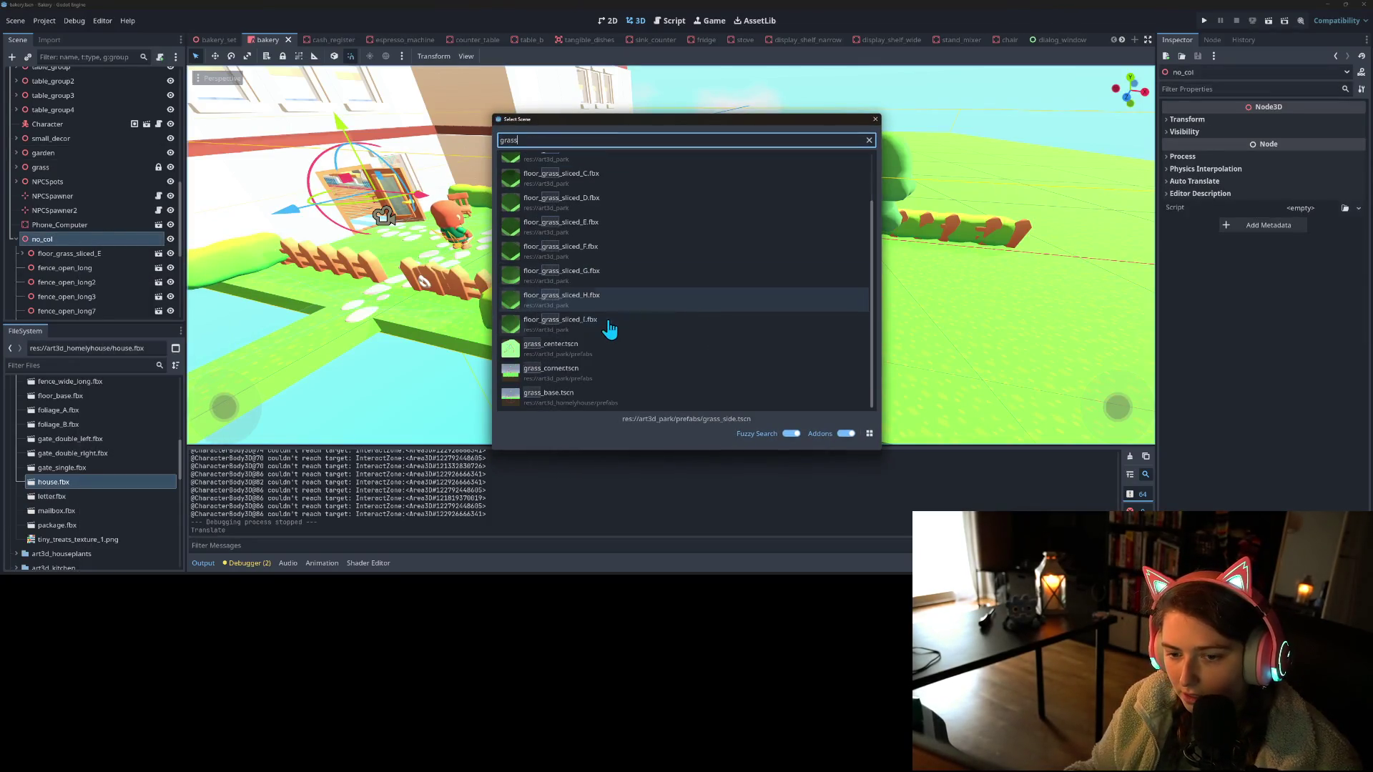
key("ctrl+a")
key("BackSpace")
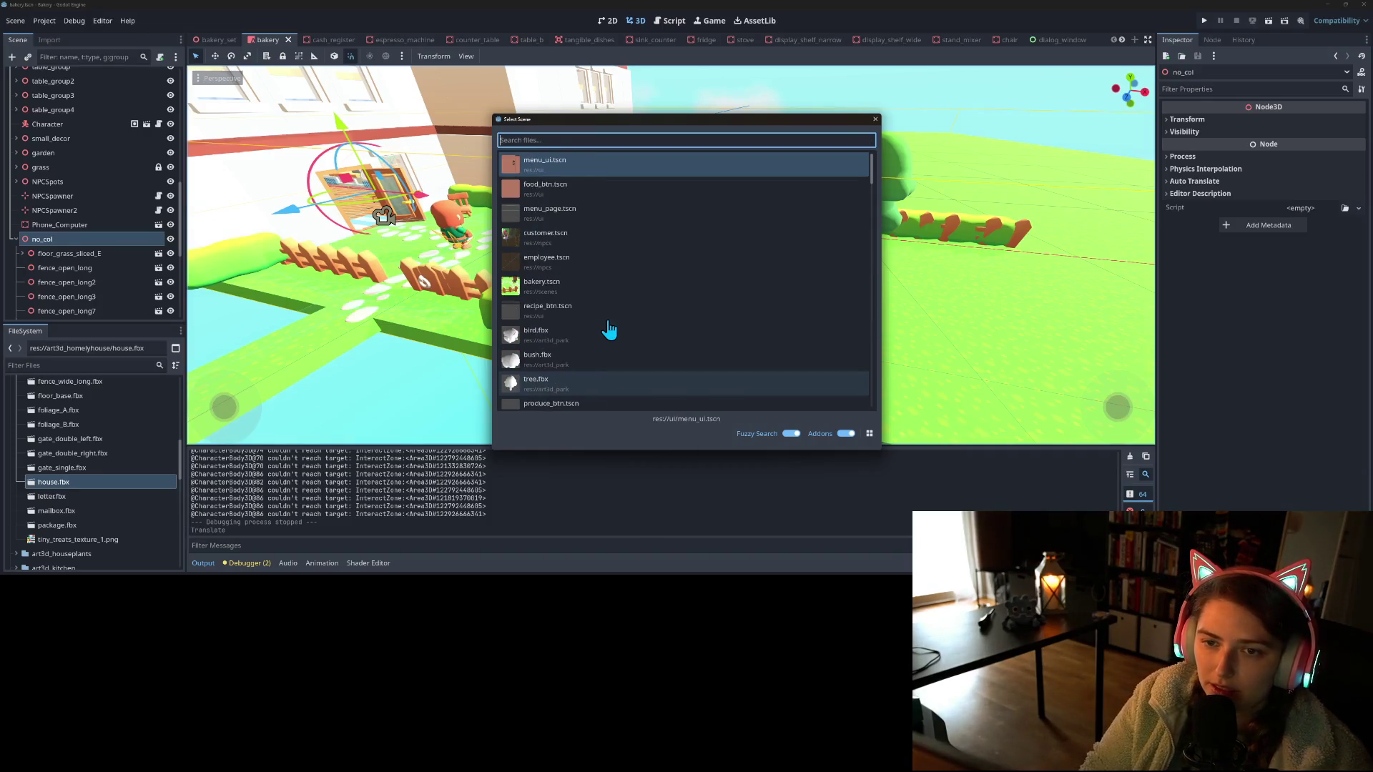
type("tu")
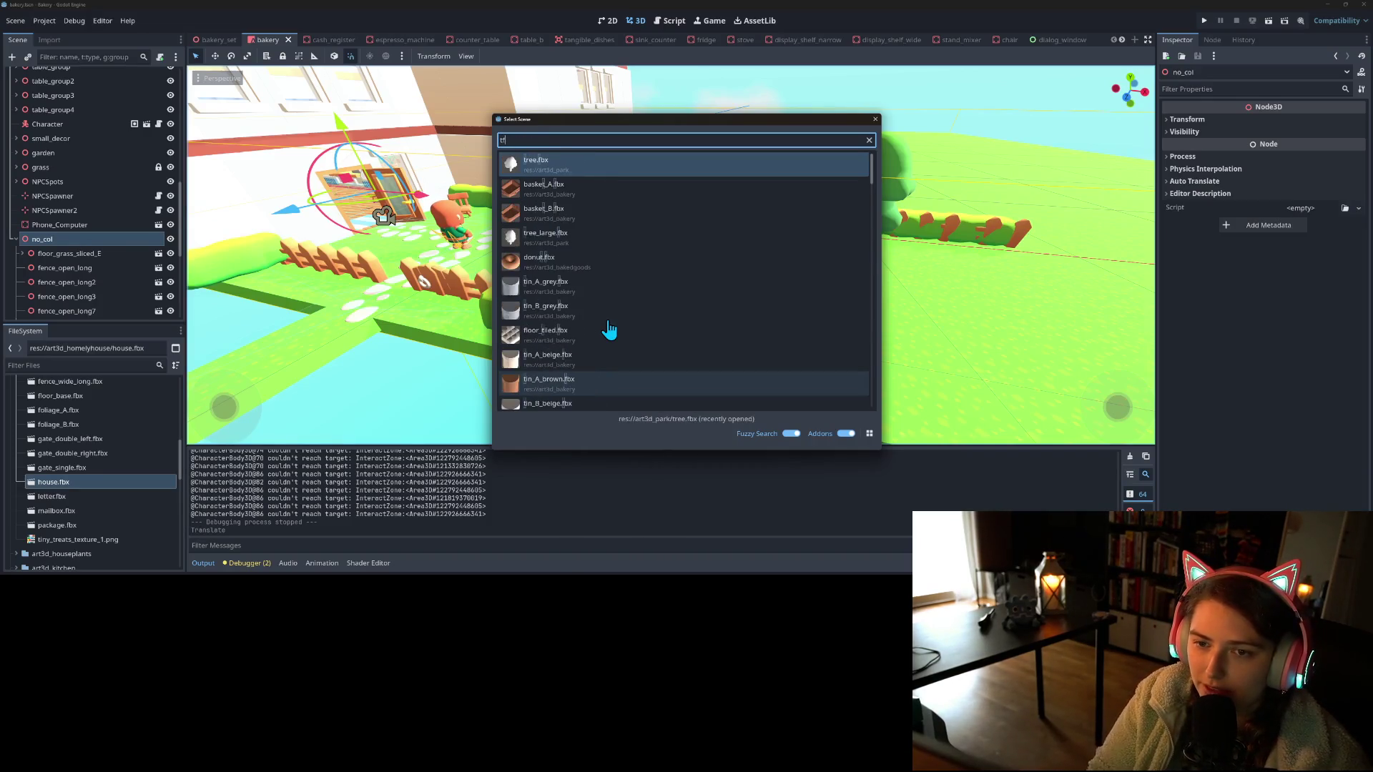
key("BackSpace")
key("BackSpace")
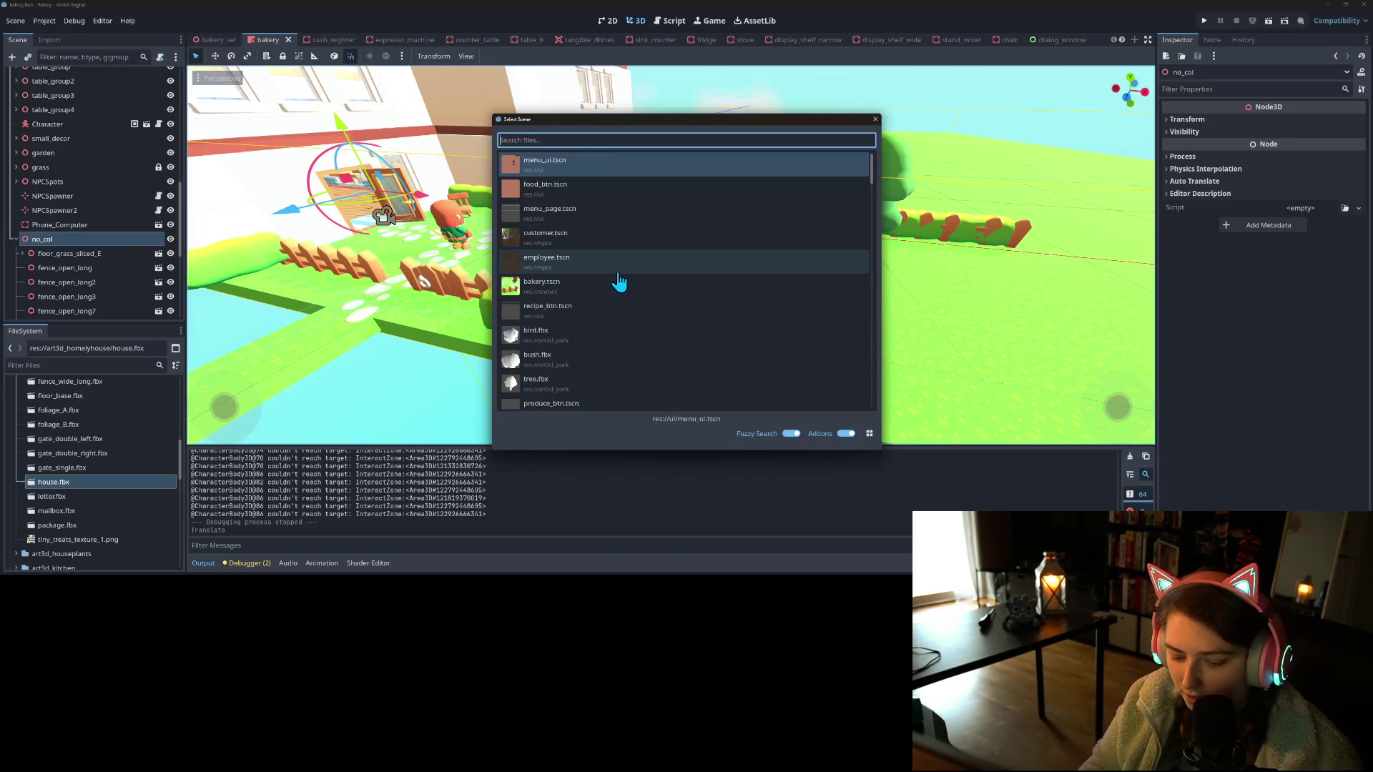
type("fol")
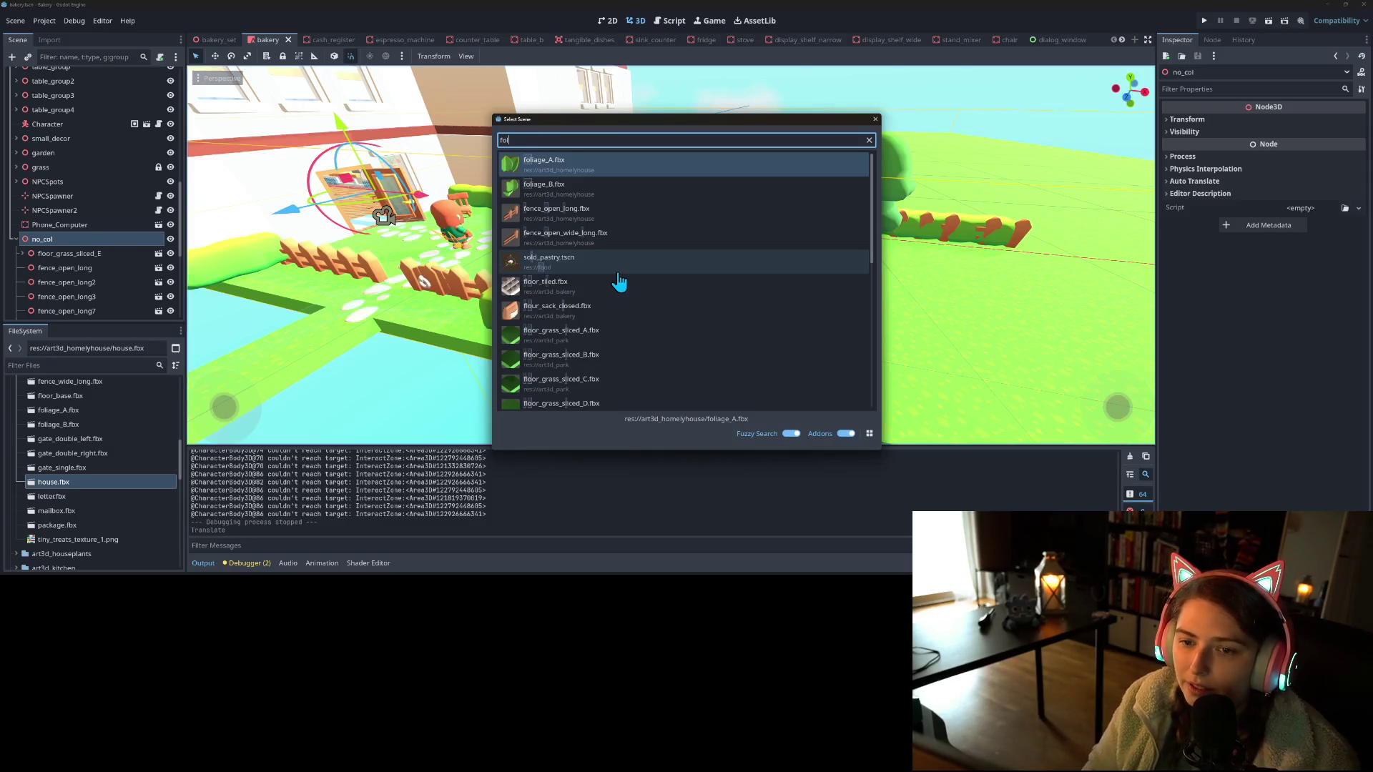
key("Return")
left_click_drag(372, 208, 937, 268)
key("ctrl+s")
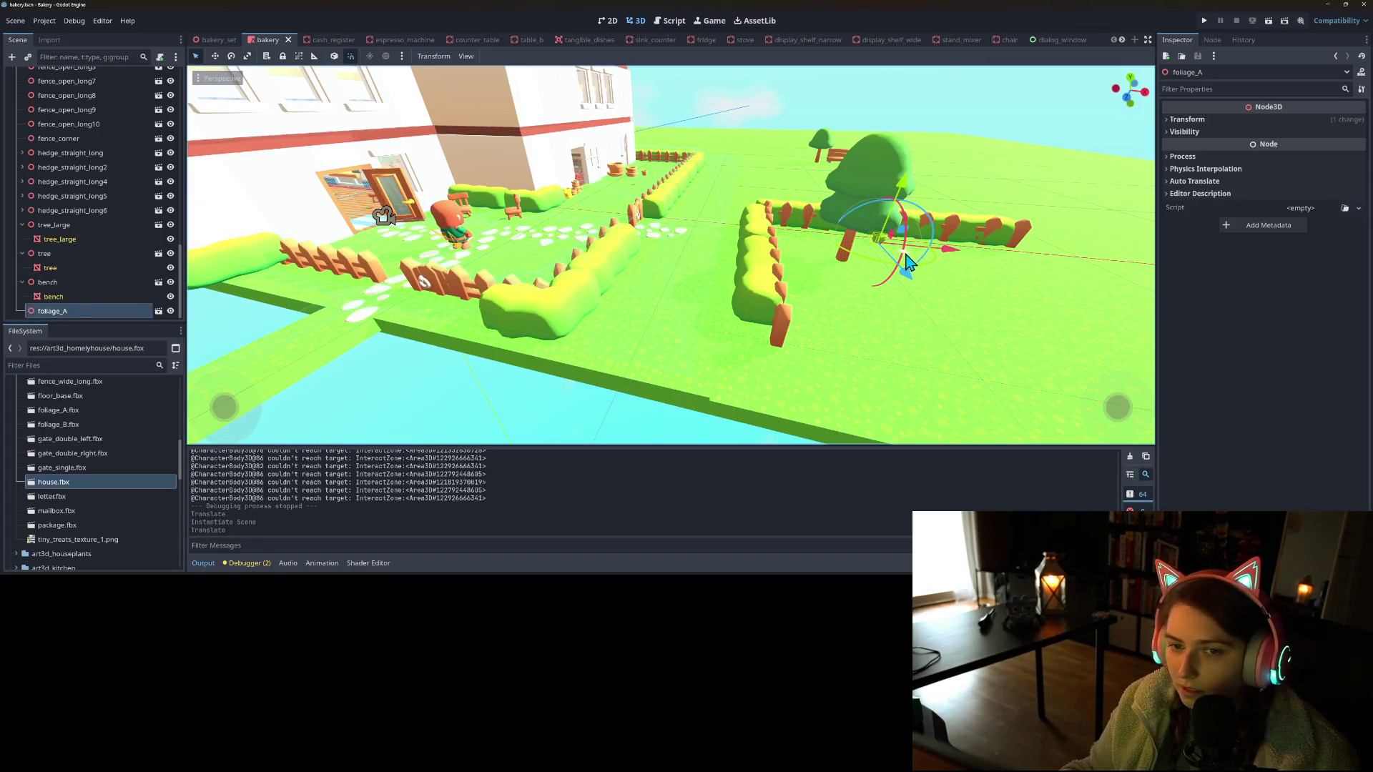
Duplicate the bush as foliage_A2, shift it slightly, rotate it about -41 degrees, and save
key("ctrl+d")
mouse_move(907, 261)
left_mouse_down()
mouse_move(894, 285)
mouse_move(928, 260)
left_mouse_up()
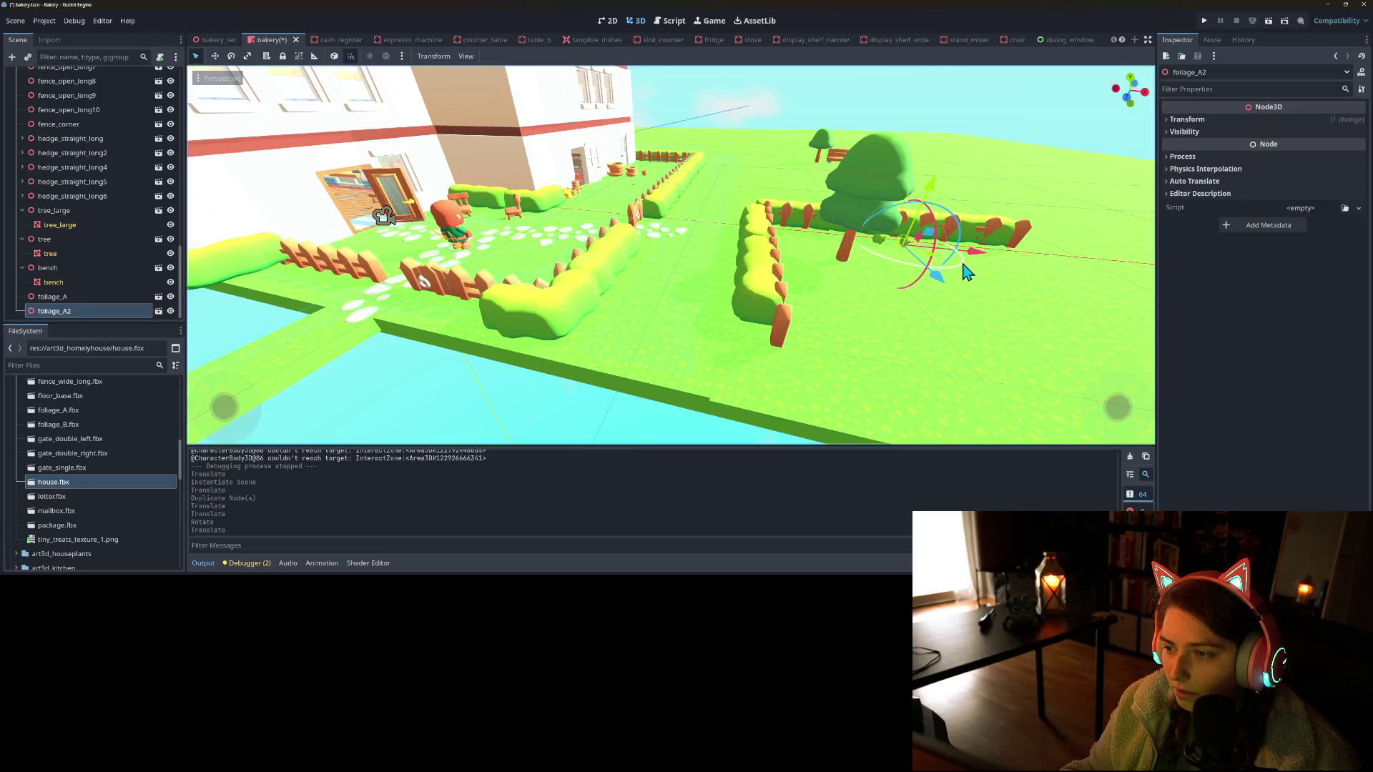
left_click_drag(937, 286, 937, 284)
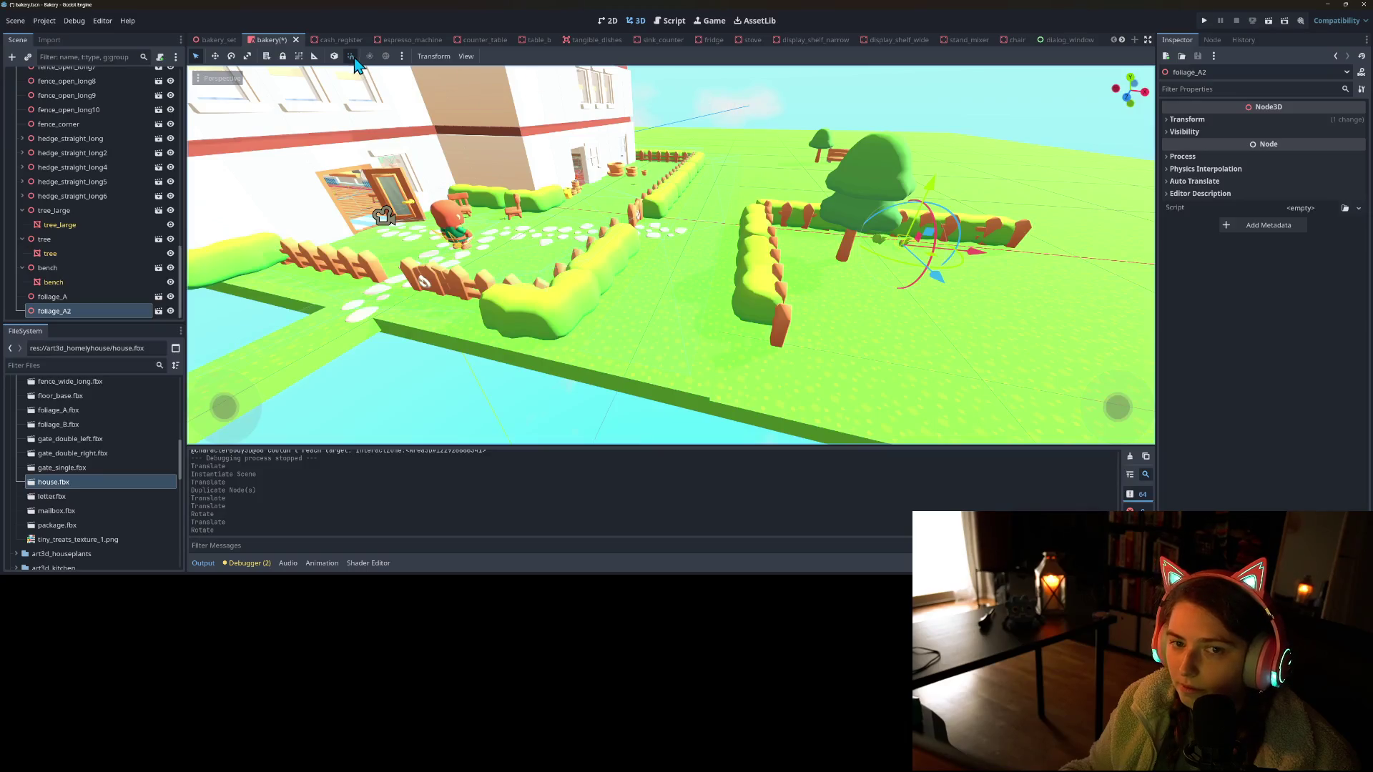
key("ctrl+s")
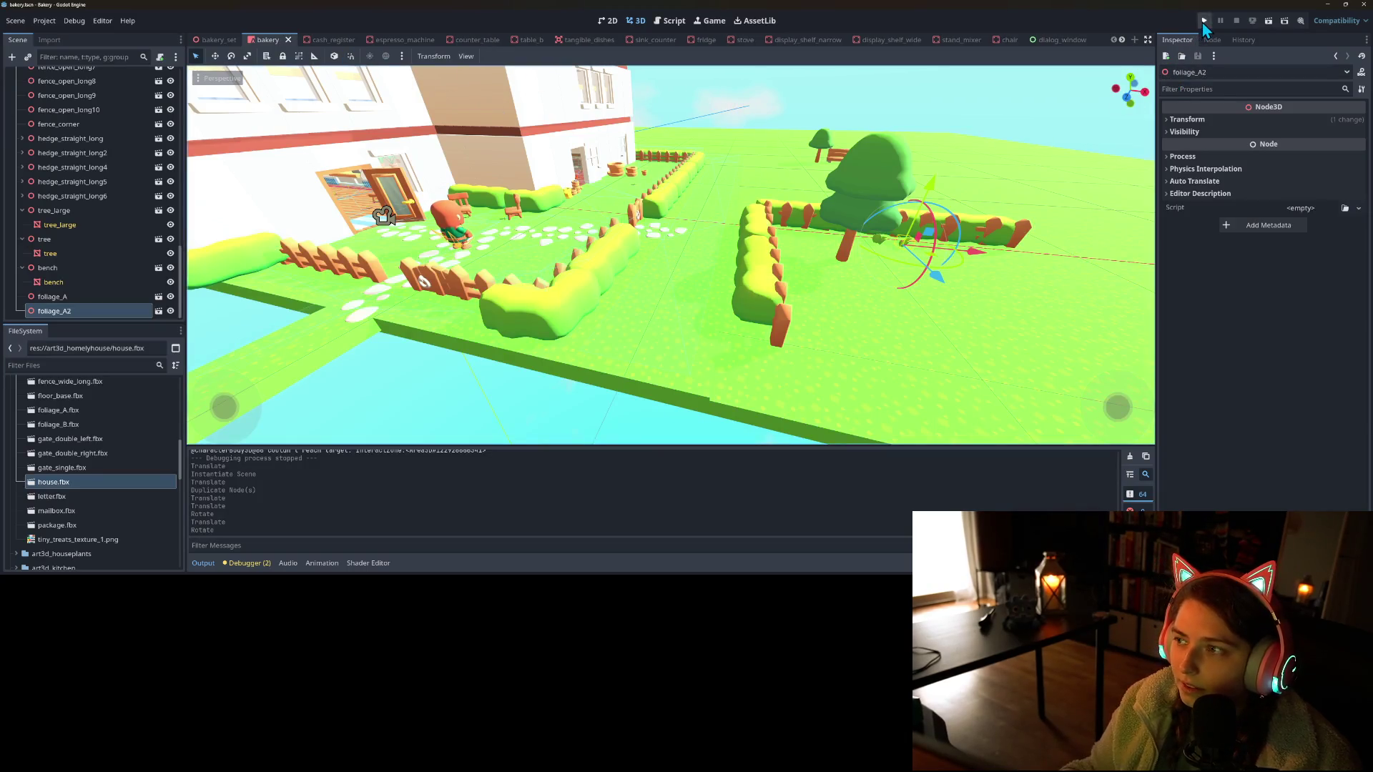
Play-test the garden, then move foliage_A2 and foliage_A further right along X and save
left_click(1204, 21)
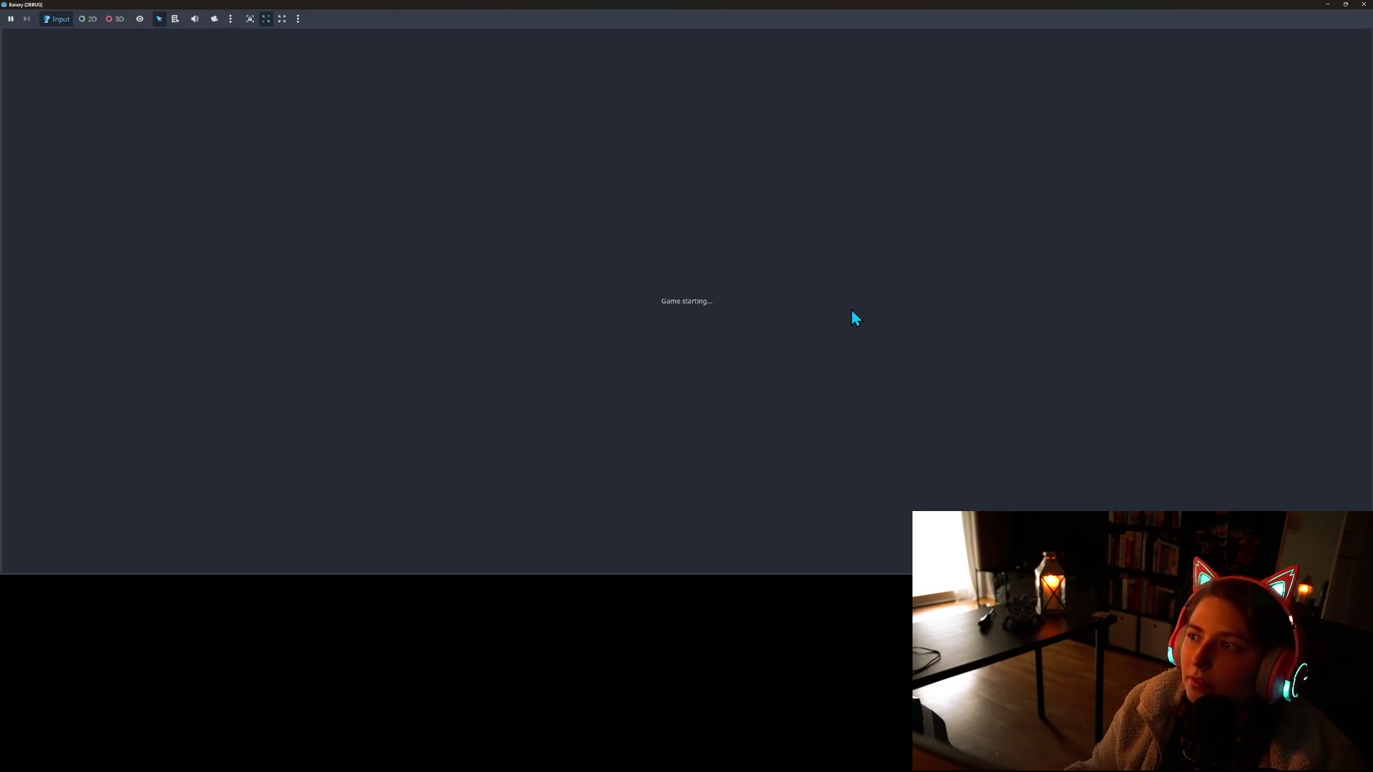
key("s")
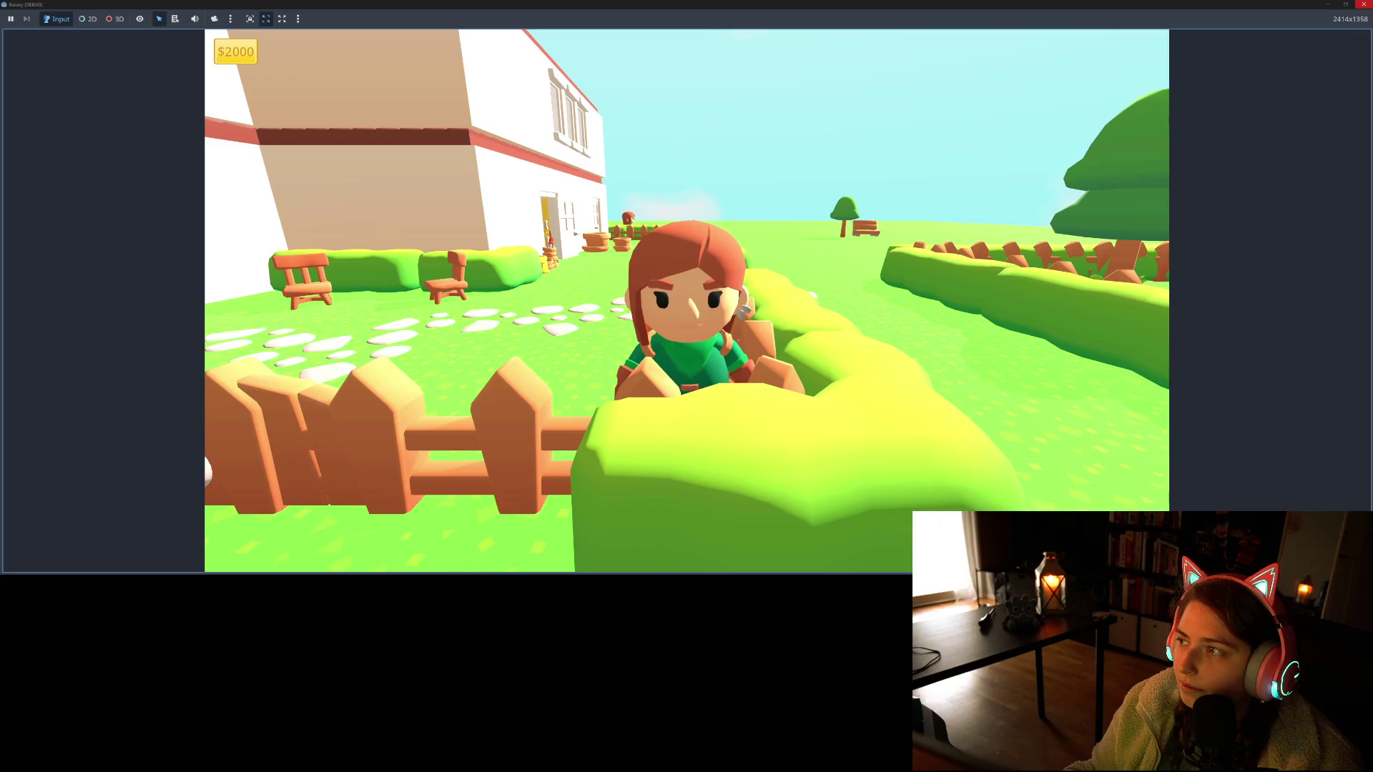
left_click(1363, 4)
left_click_drag(907, 283, 880, 289)
mouse_move(938, 349)
left_mouse_down()
mouse_move(980, 364)
mouse_move(939, 346)
left_mouse_up()
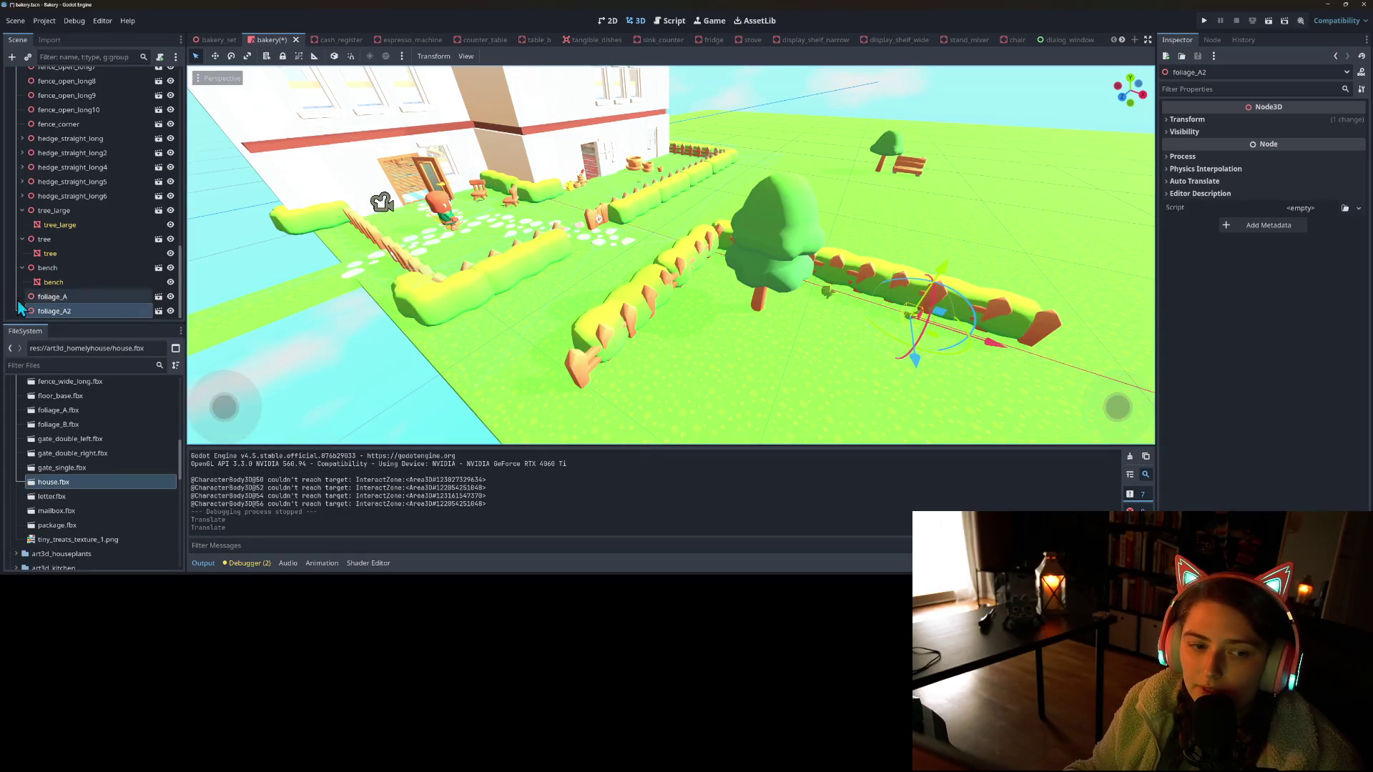
left_click(44, 296)
mouse_move(851, 325)
left_mouse_down()
mouse_move(931, 351)
mouse_move(922, 365)
mouse_move(963, 358)
left_mouse_up()
key("ctrl+s")
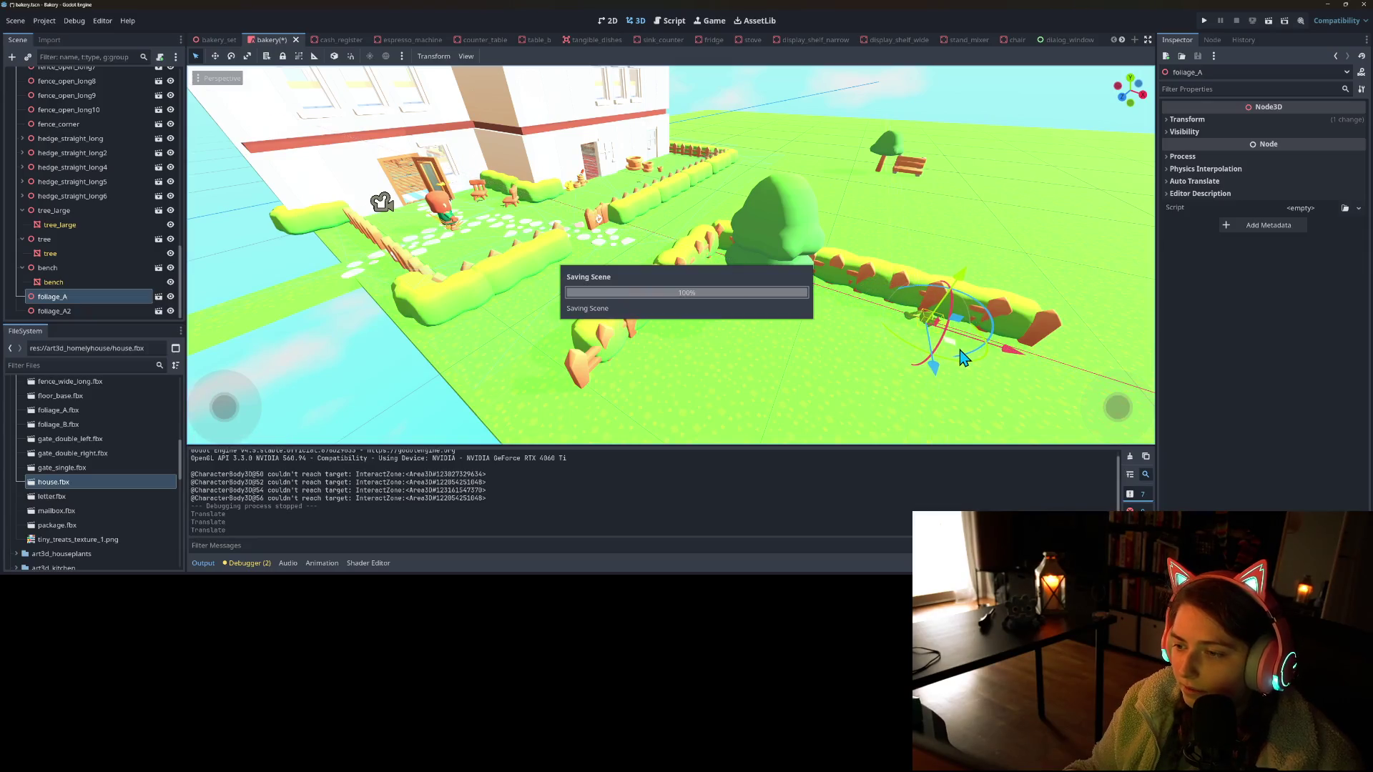
Re-test in the game, then move both foliage bushes together and save the scene
left_click(1207, 23)
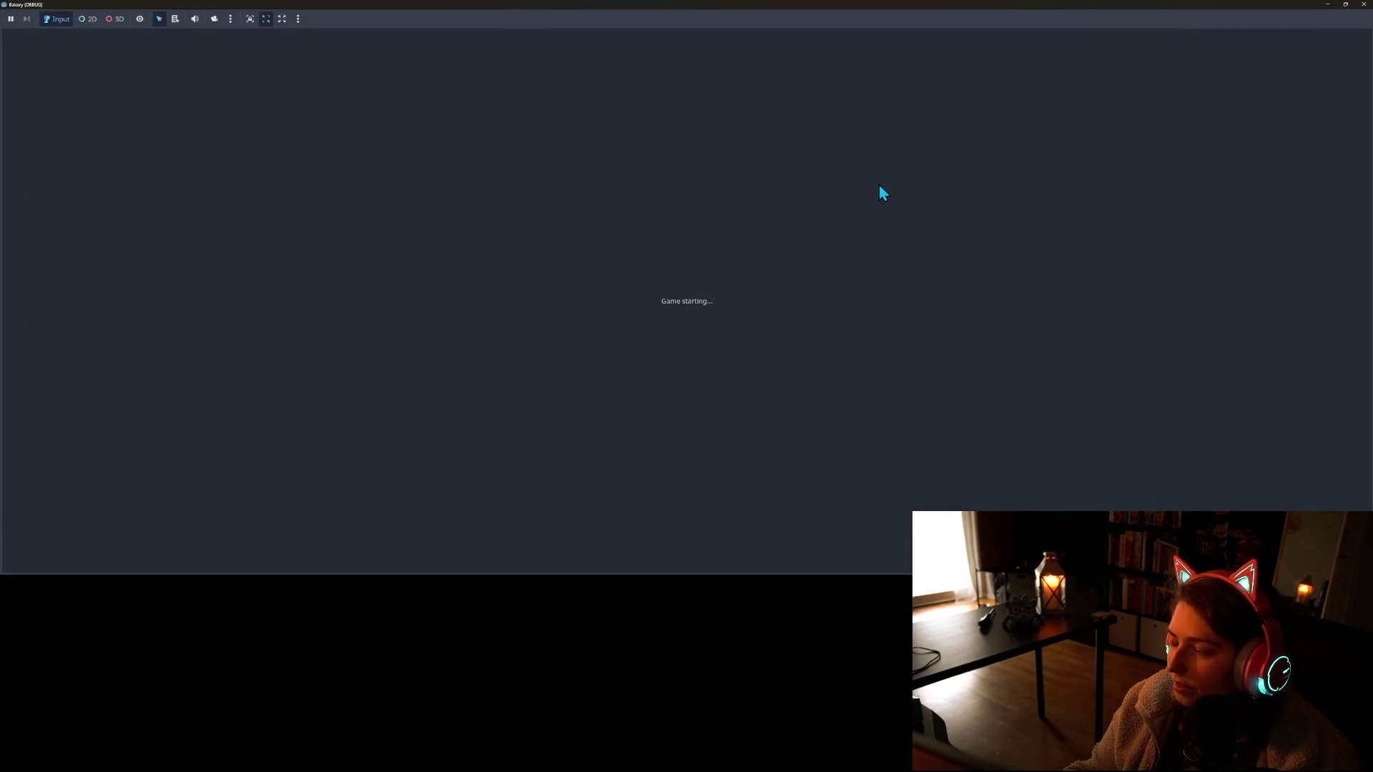
key("d")
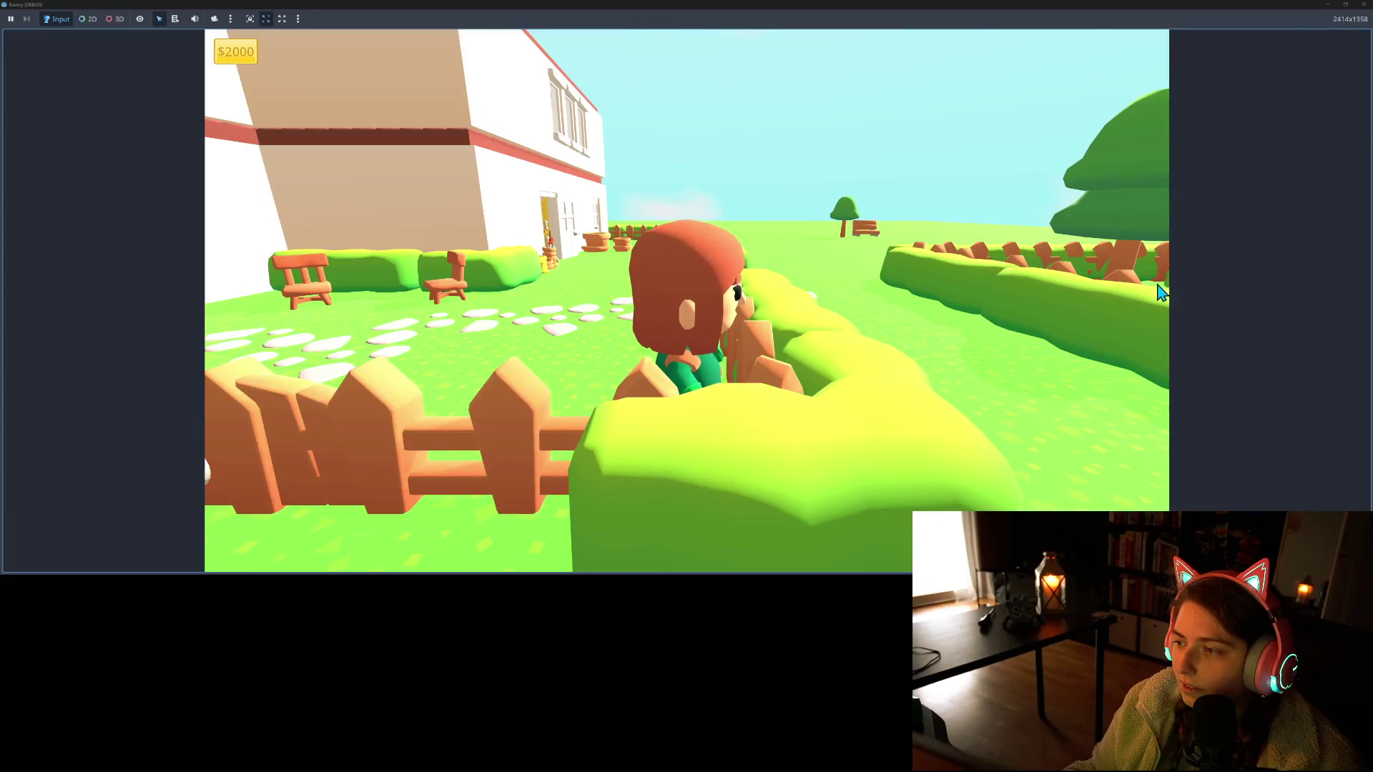
left_click(1363, 5)
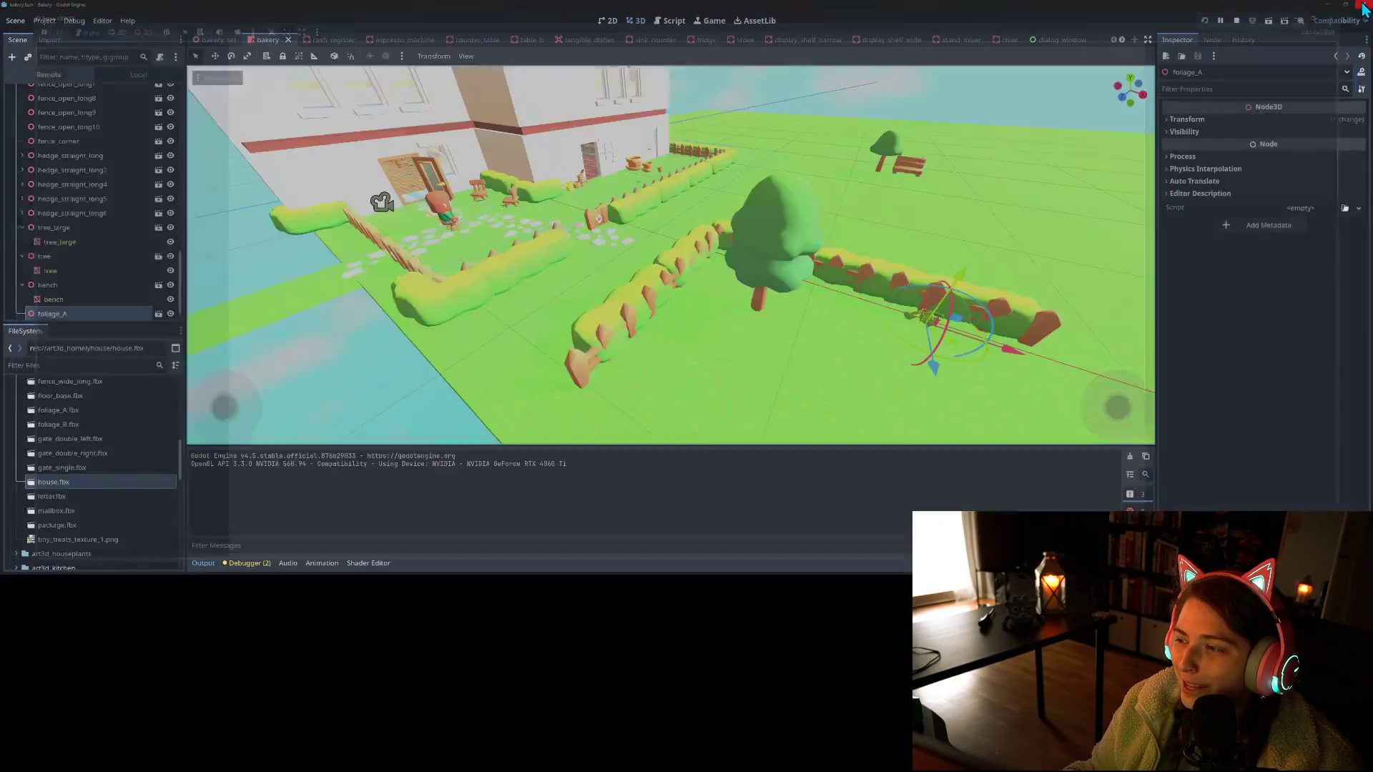
left_click(57, 311, "shift")
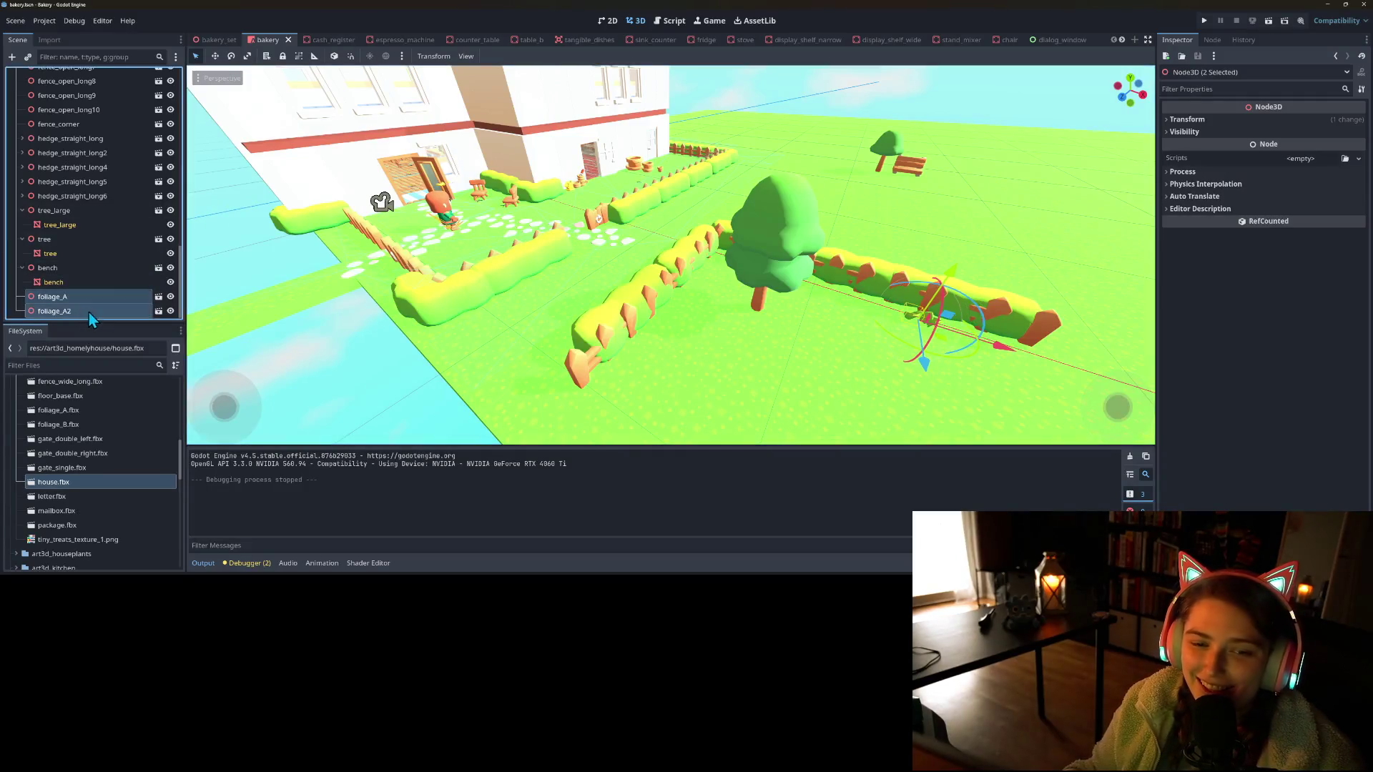
left_click_drag(943, 356, 922, 339)
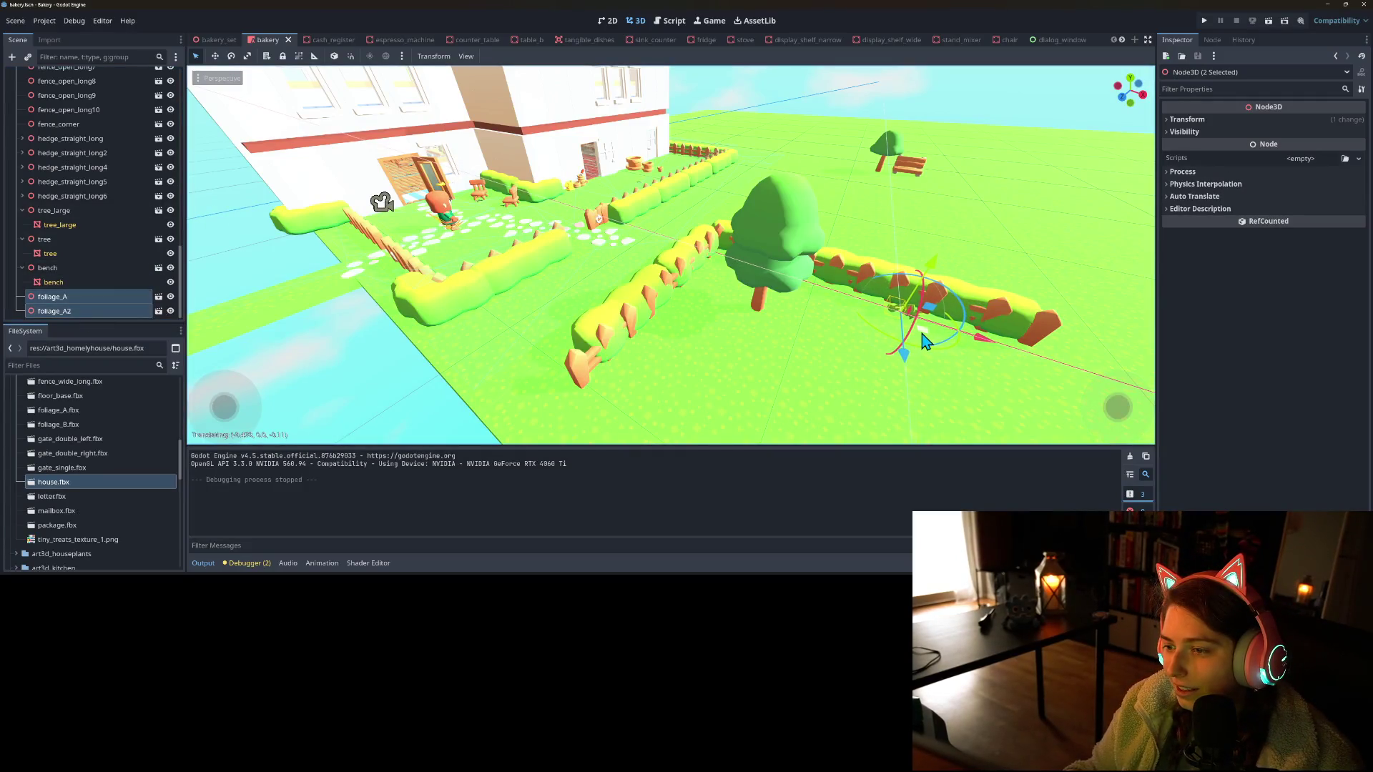
key("ctrl+s")
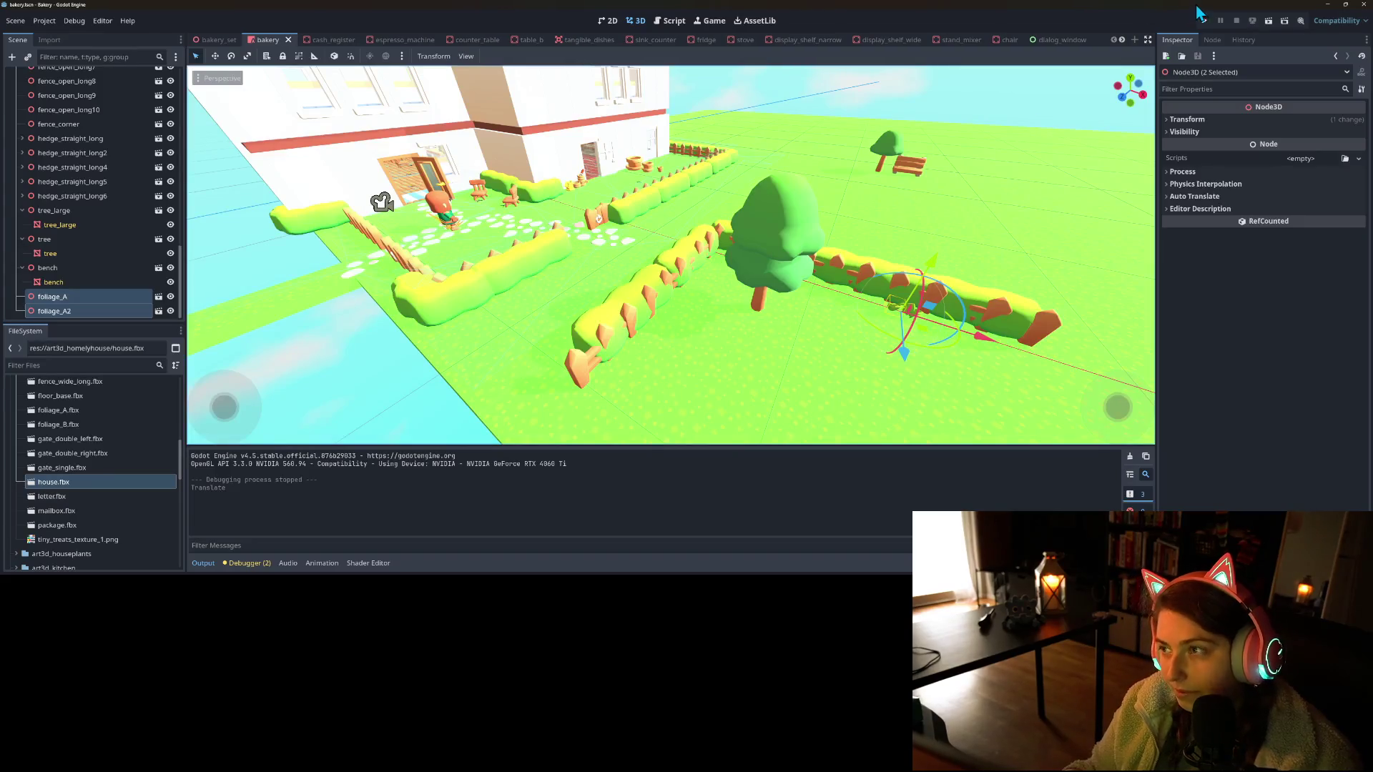
Run the game again to check the new bush placement by the hedge
left_click(1206, 22)
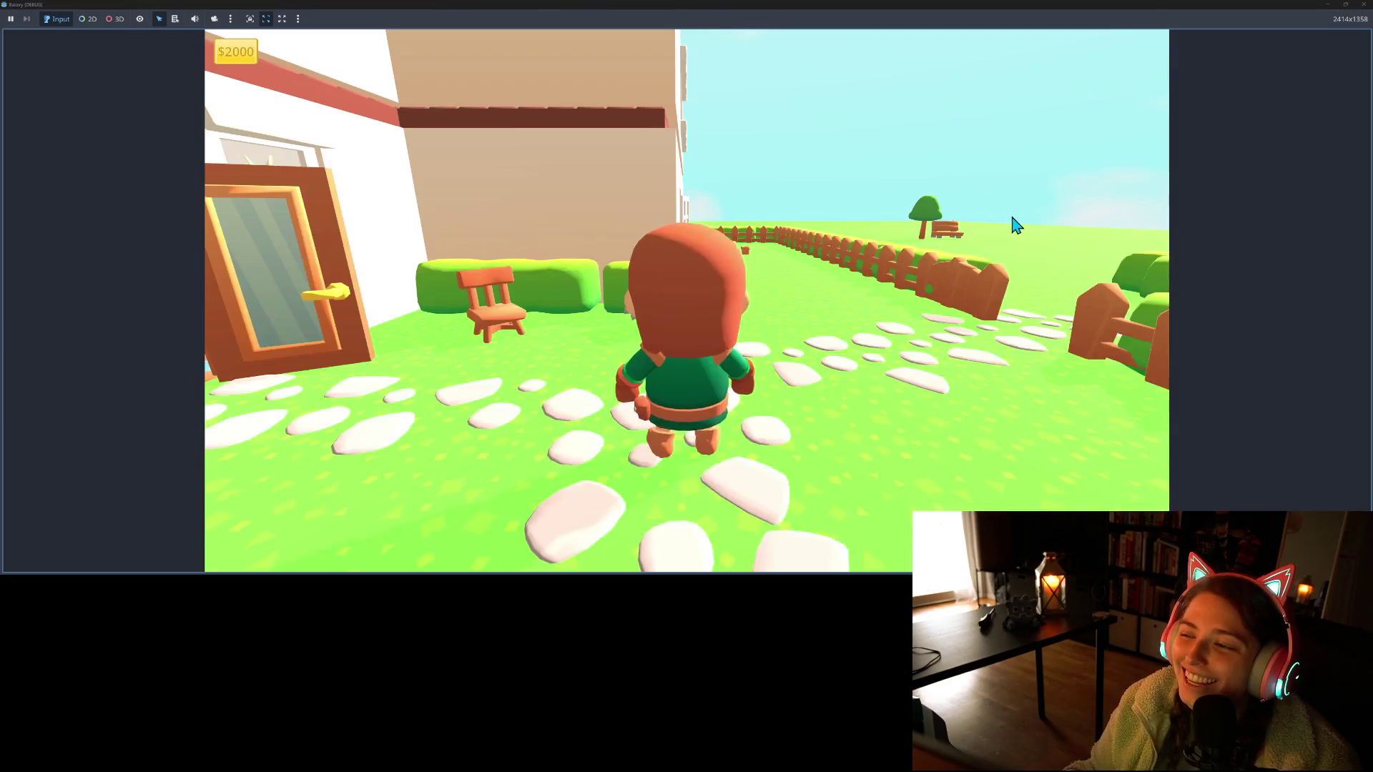
key("d")
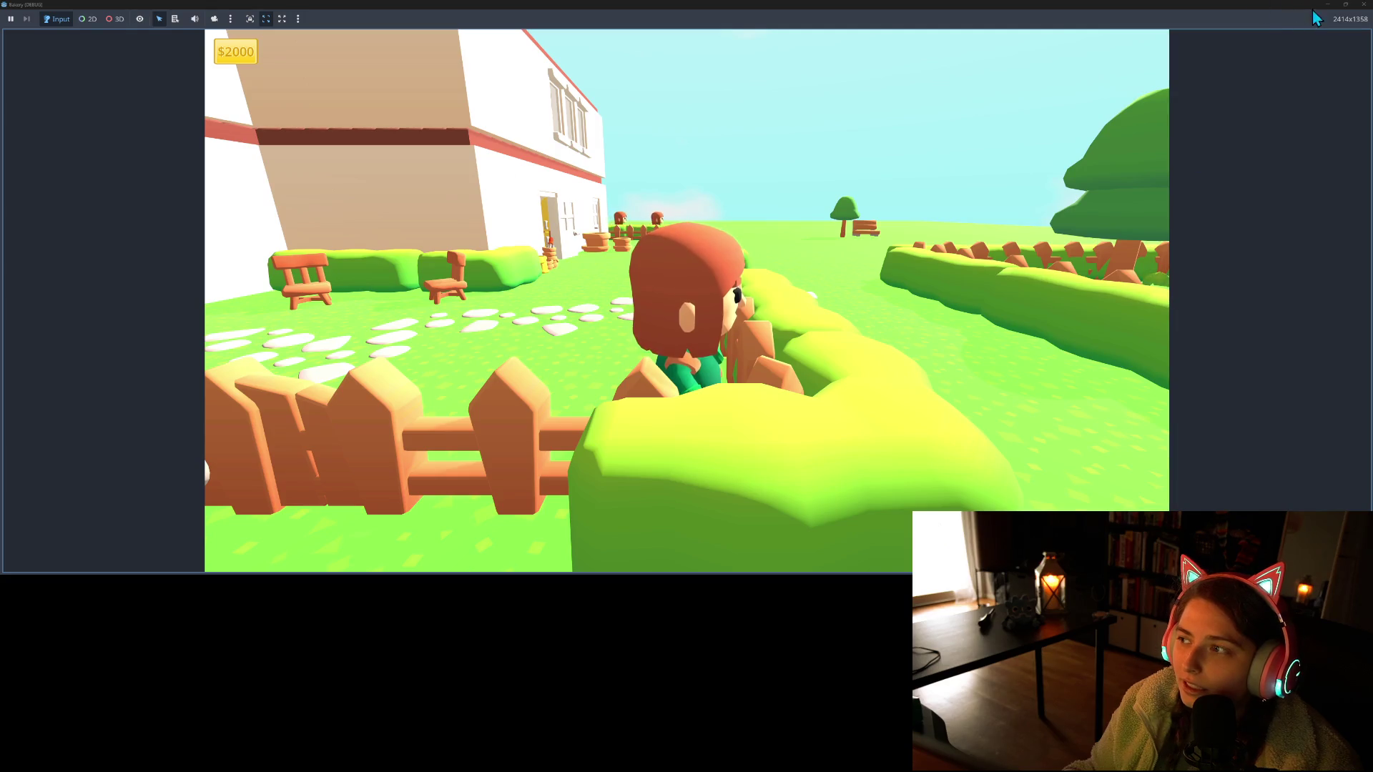
left_click(1363, 6)
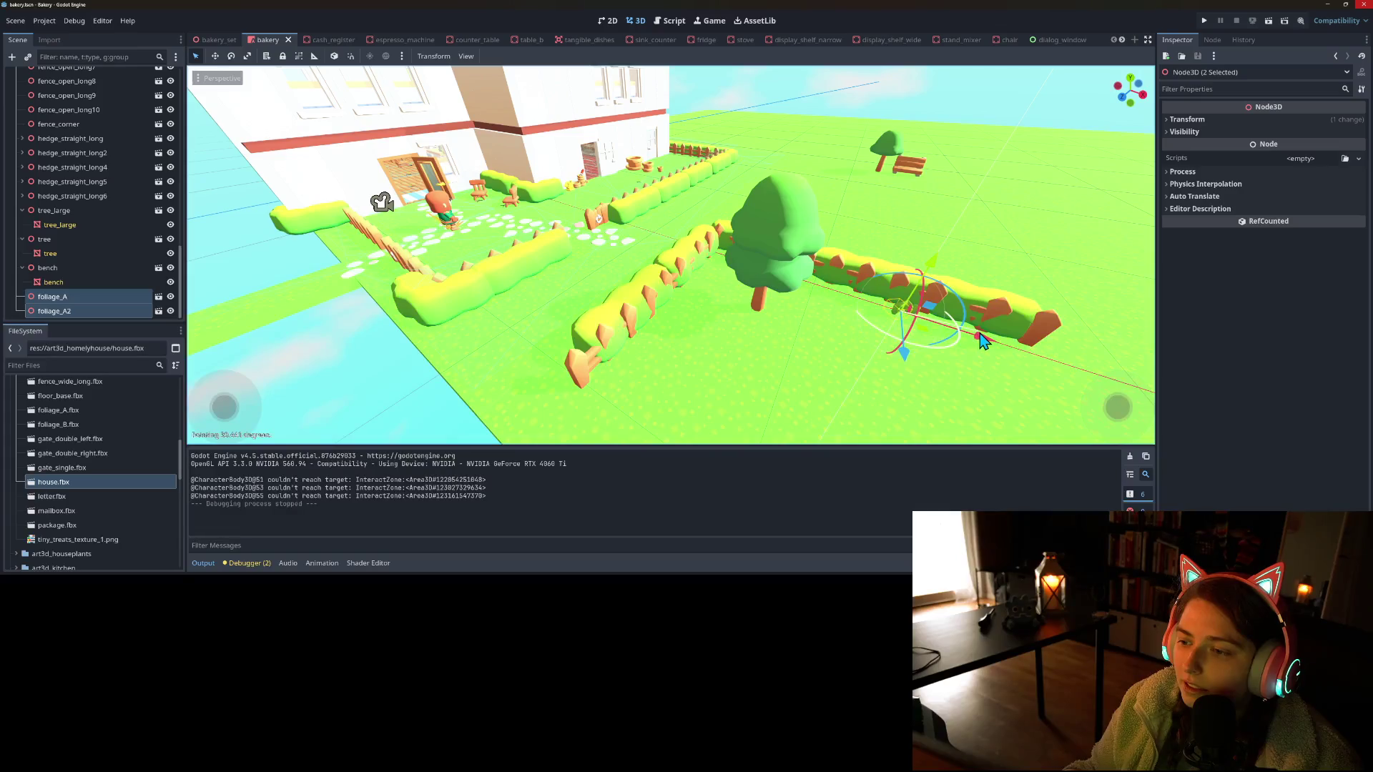
Turn the selected foliage bushes about 18 degrees
left_click(879, 207)
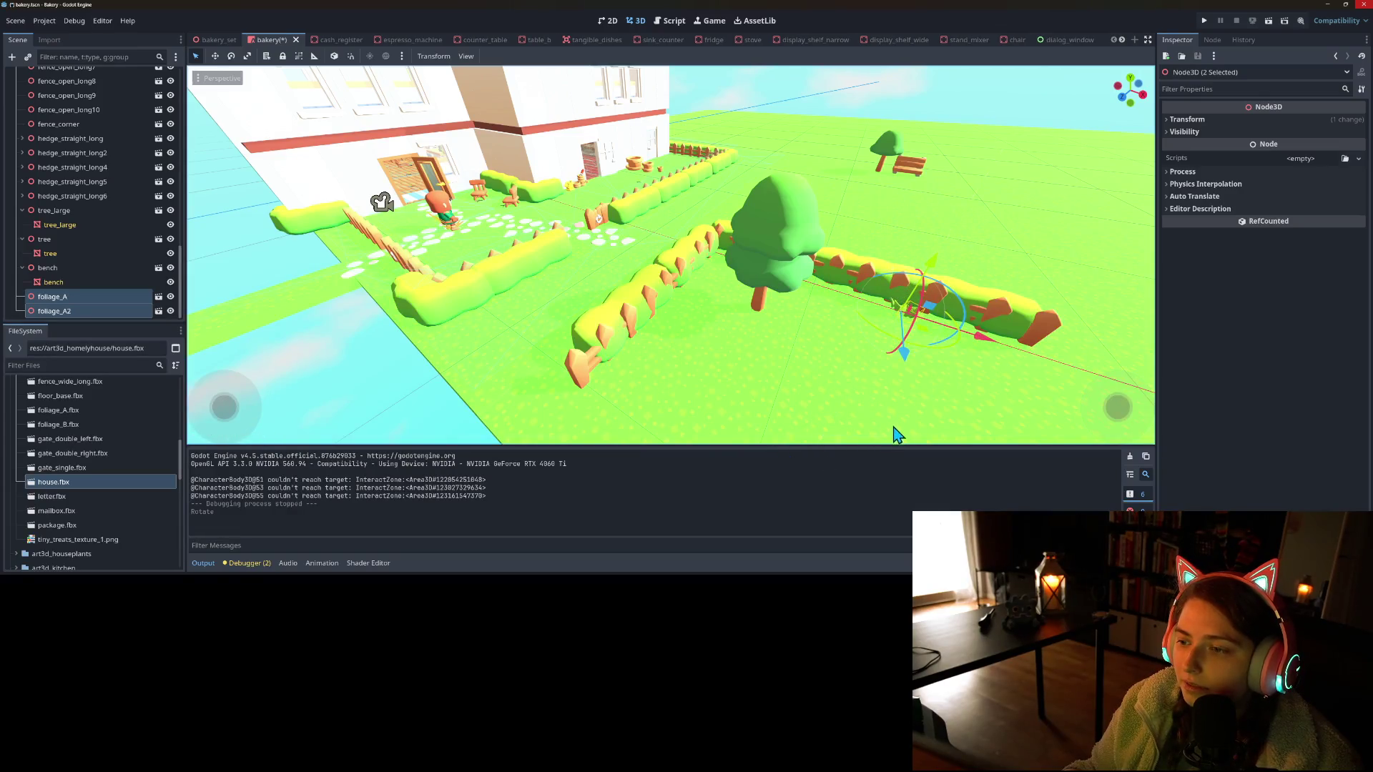
scroll(894, 435, "up", 5)
scroll(967, 398, "up", 5)
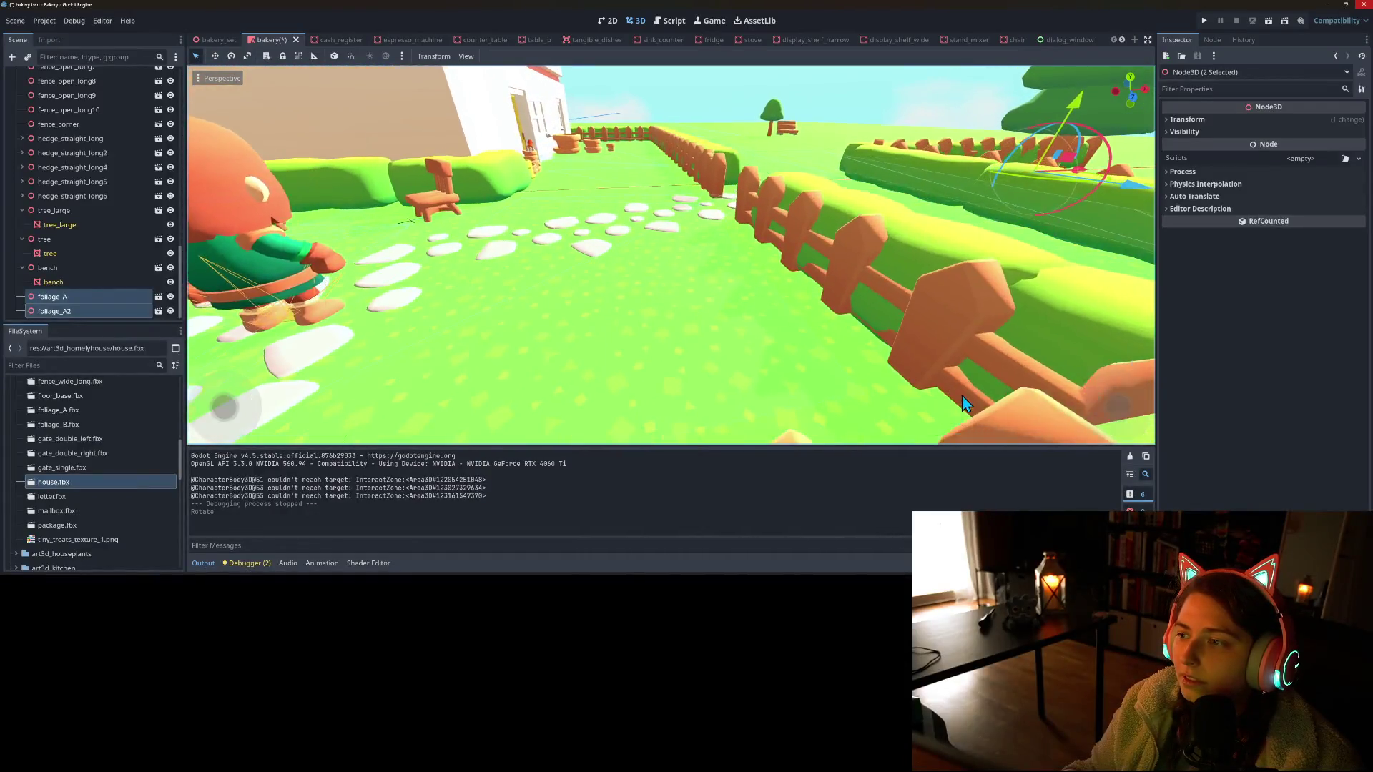
scroll(959, 399, "up", 4)
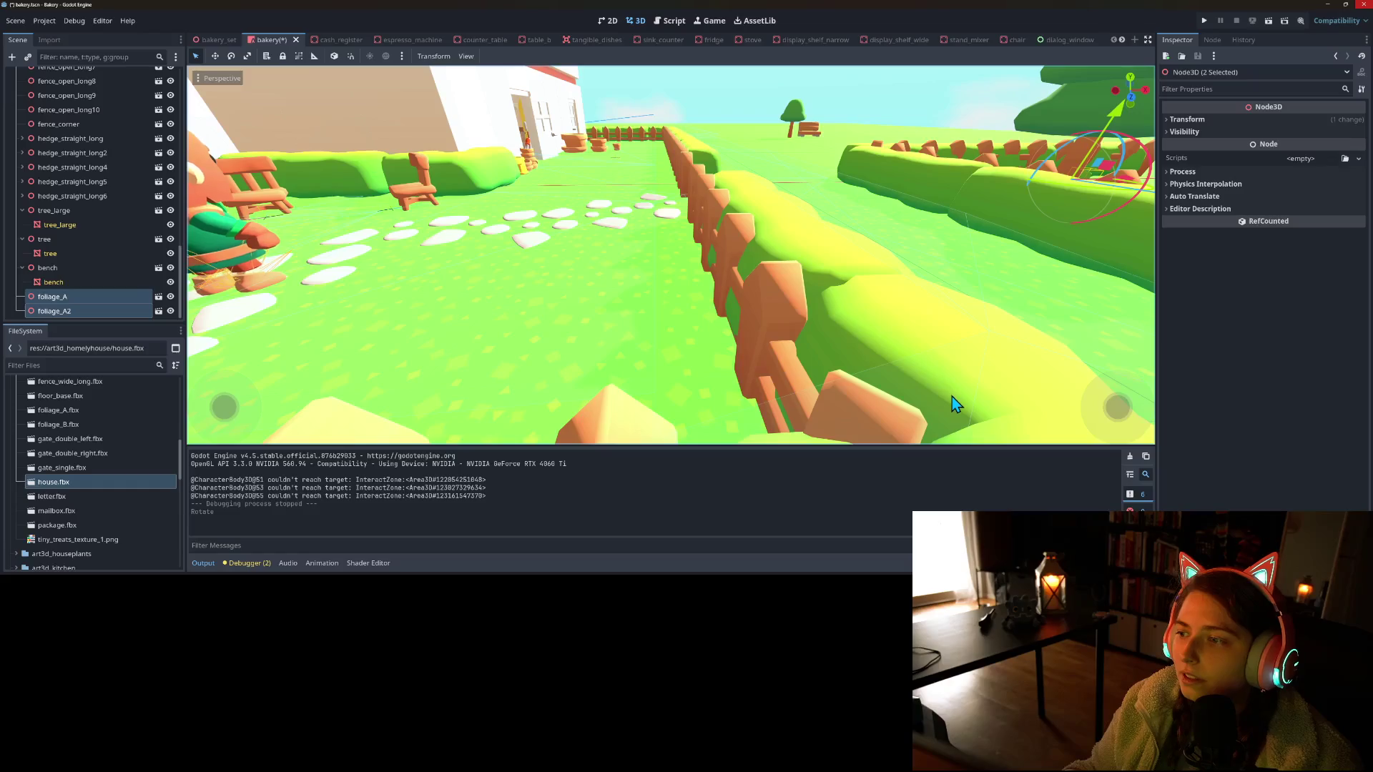
scroll(952, 397, "down", 10)
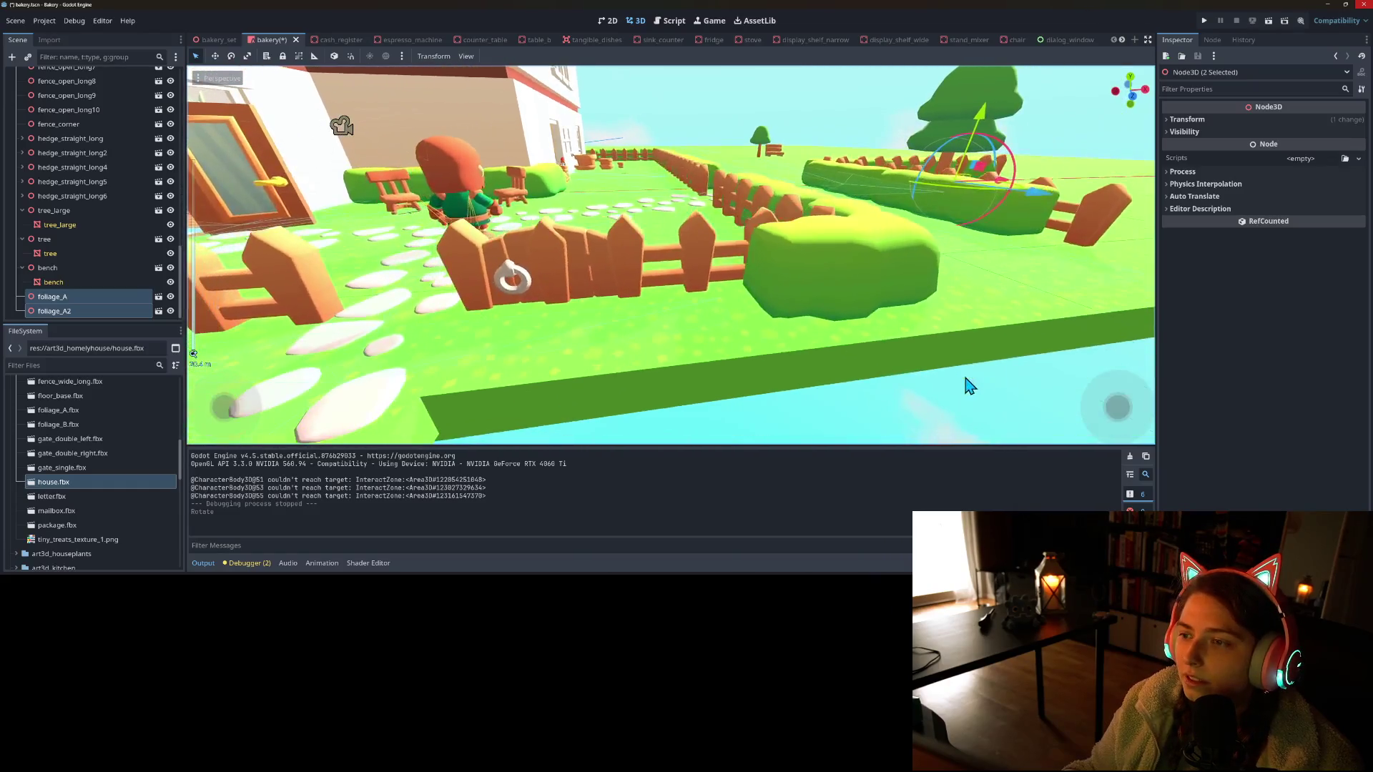
left_click_drag(967, 369, 959, 372)
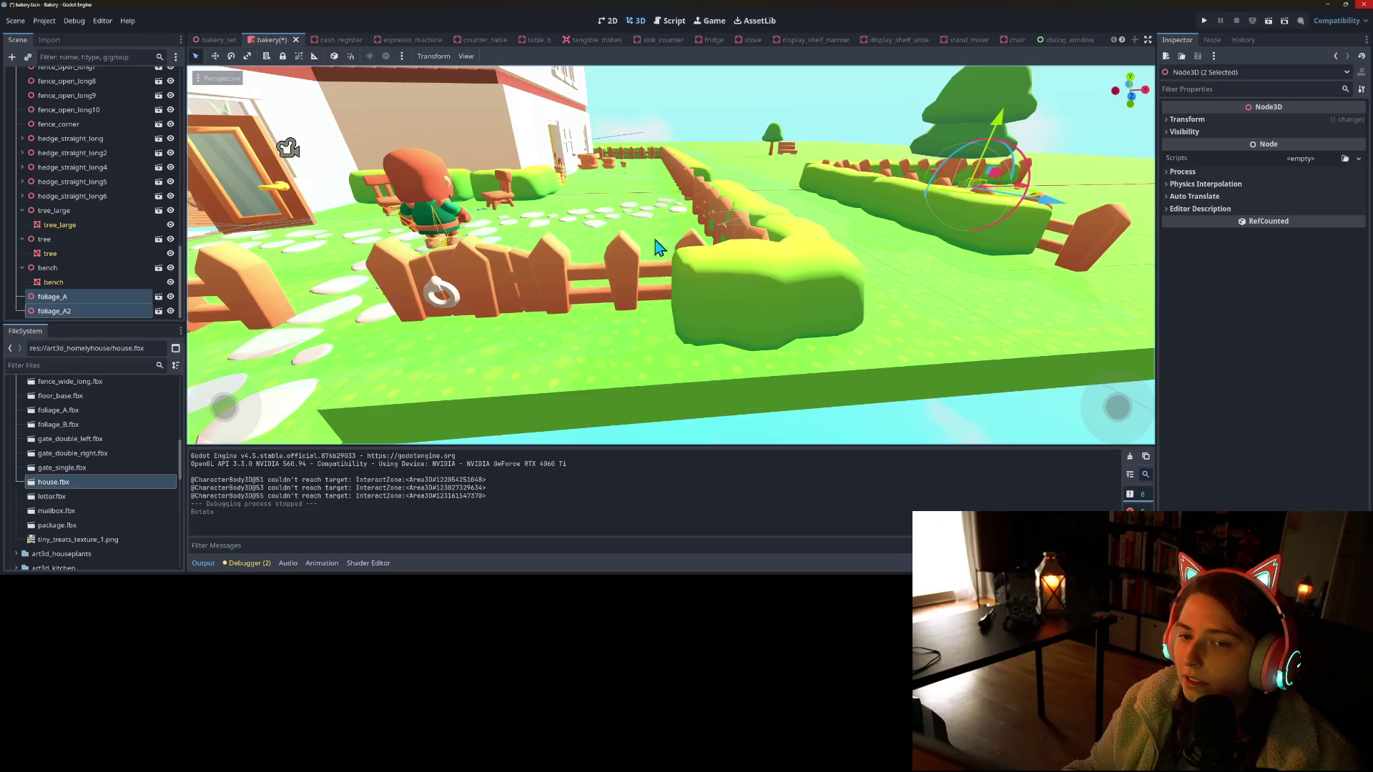
Move the player Character to the right beside the fence and save the scene
left_click(418, 183)
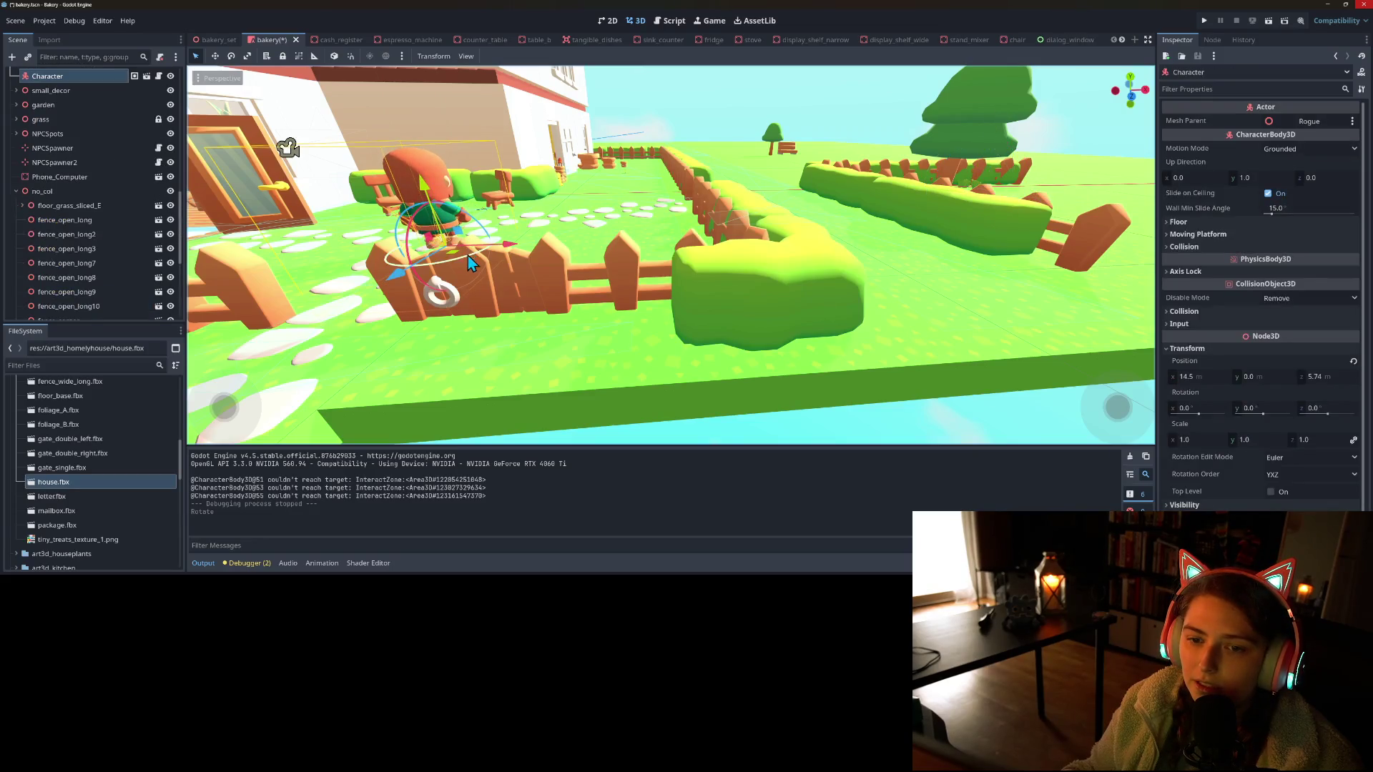
mouse_move(459, 263)
left_mouse_down()
mouse_move(608, 258)
mouse_move(704, 301)
left_mouse_up()
key("ctrl+s")
Launch the game and walk the character behind the bush
left_click(1205, 20)
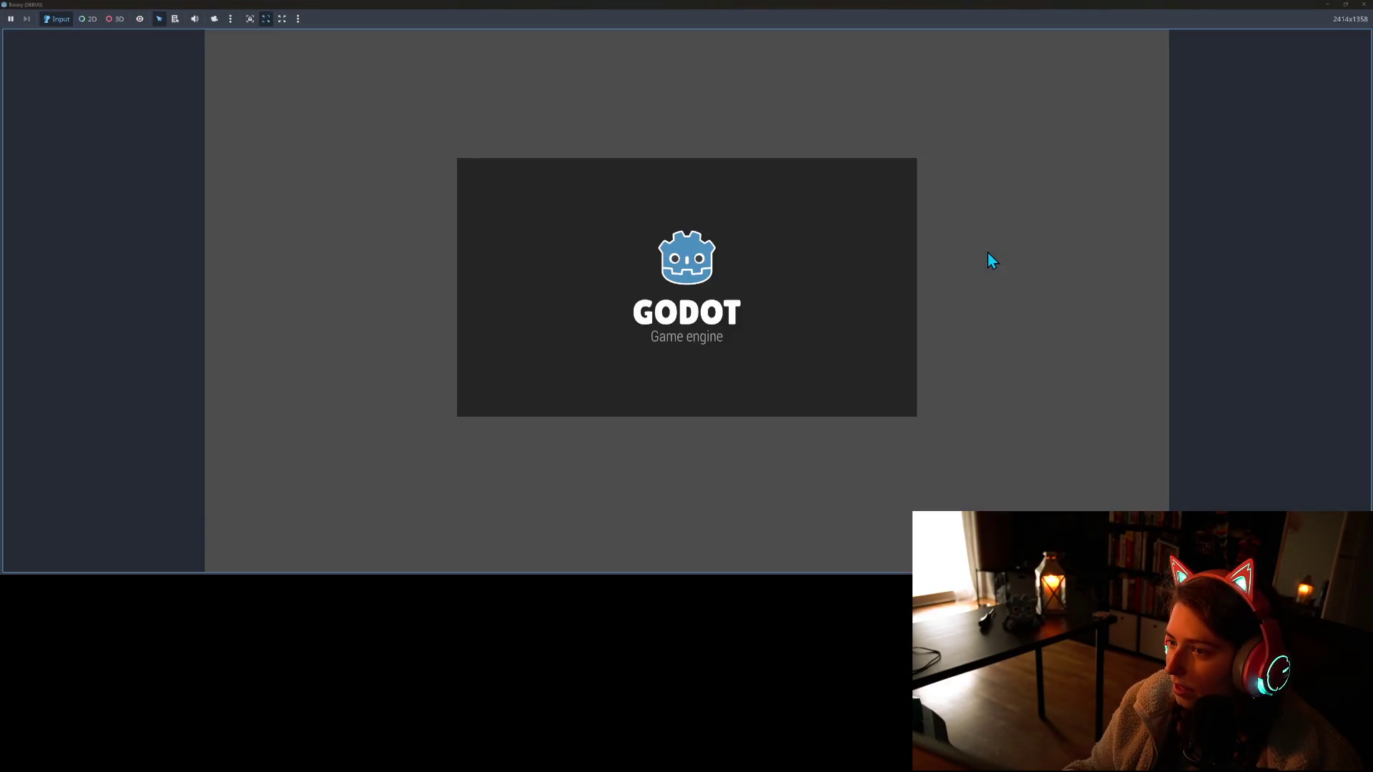
key("s")
key("d")
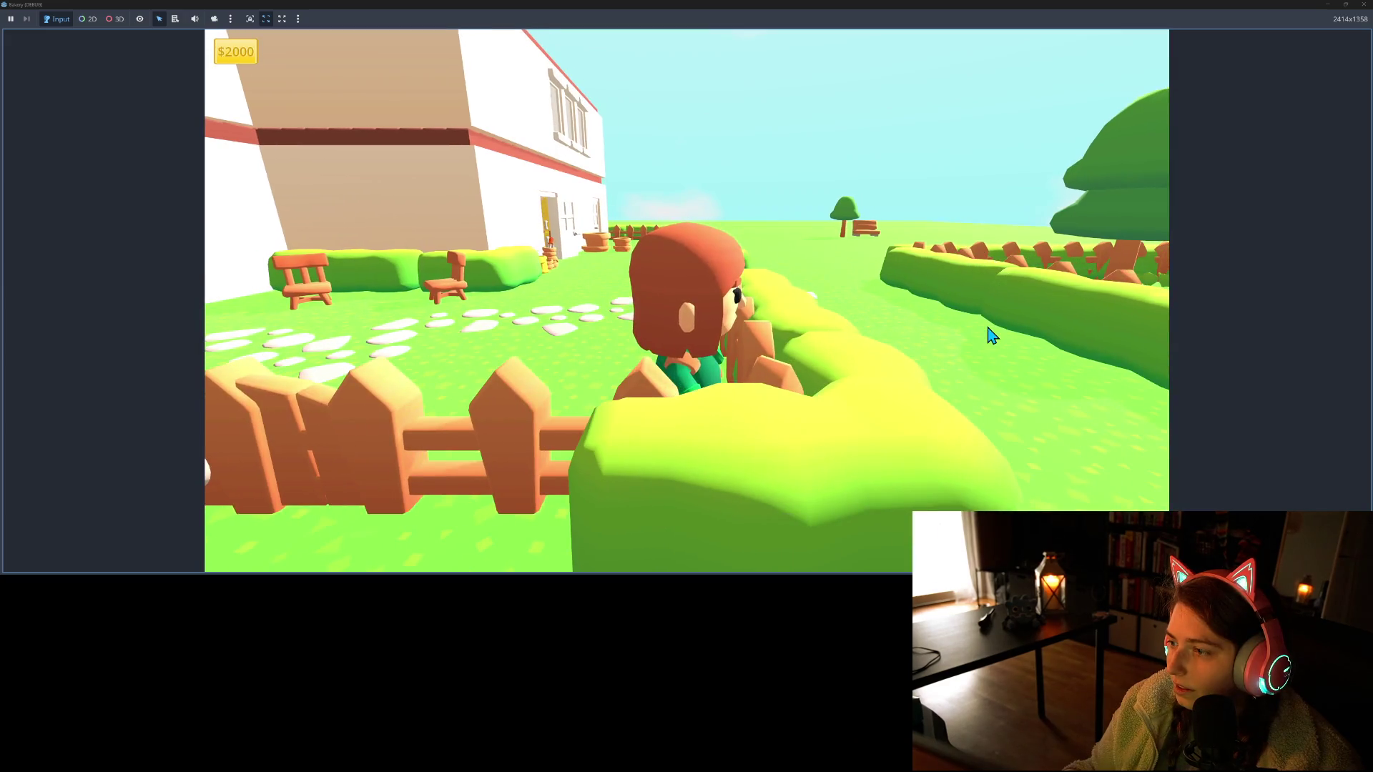
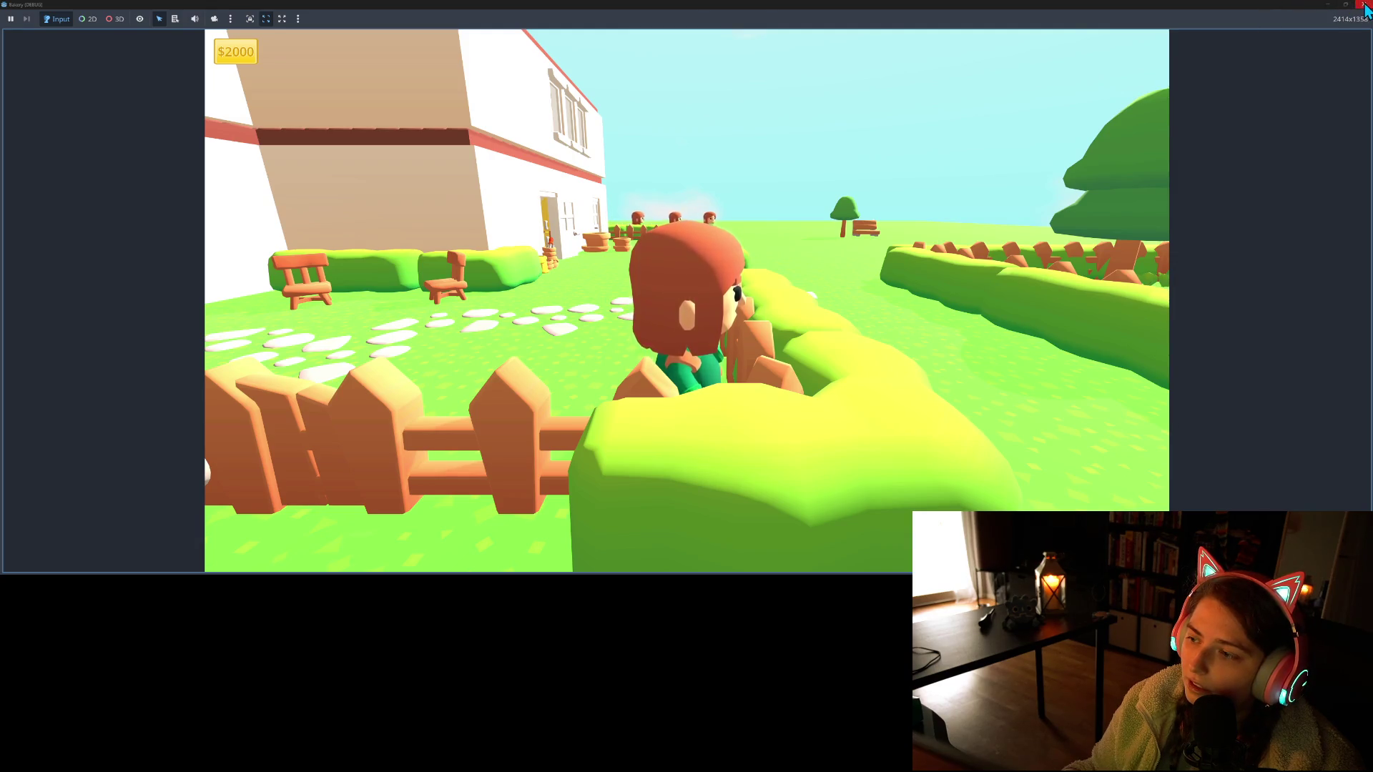
Close the running game and select the foliage_A plant by the fence
left_click(1363, 5)
mouse_move(1026, 210)
left_mouse_down()
mouse_move(1011, 230)
mouse_move(771, 273)
left_mouse_up()
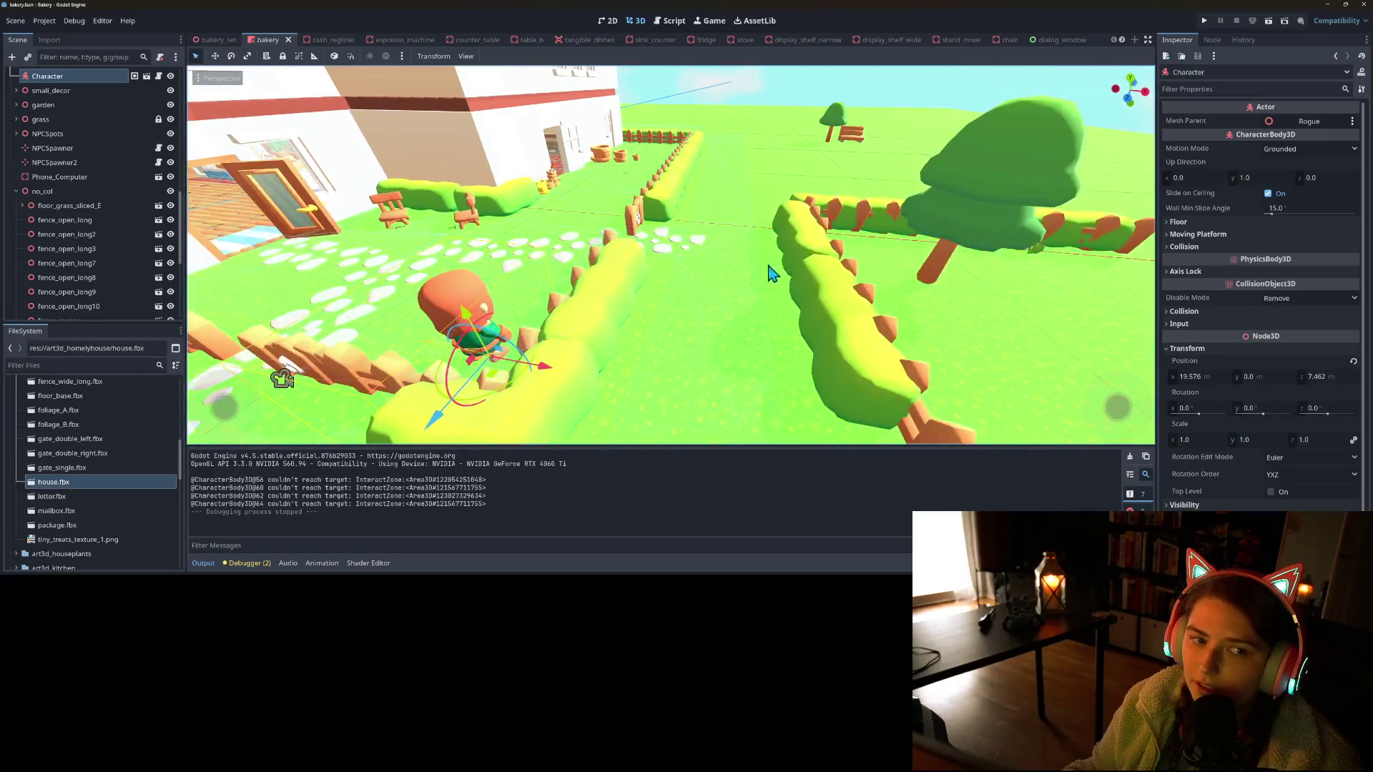
left_click_drag(1048, 298, 1019, 290)
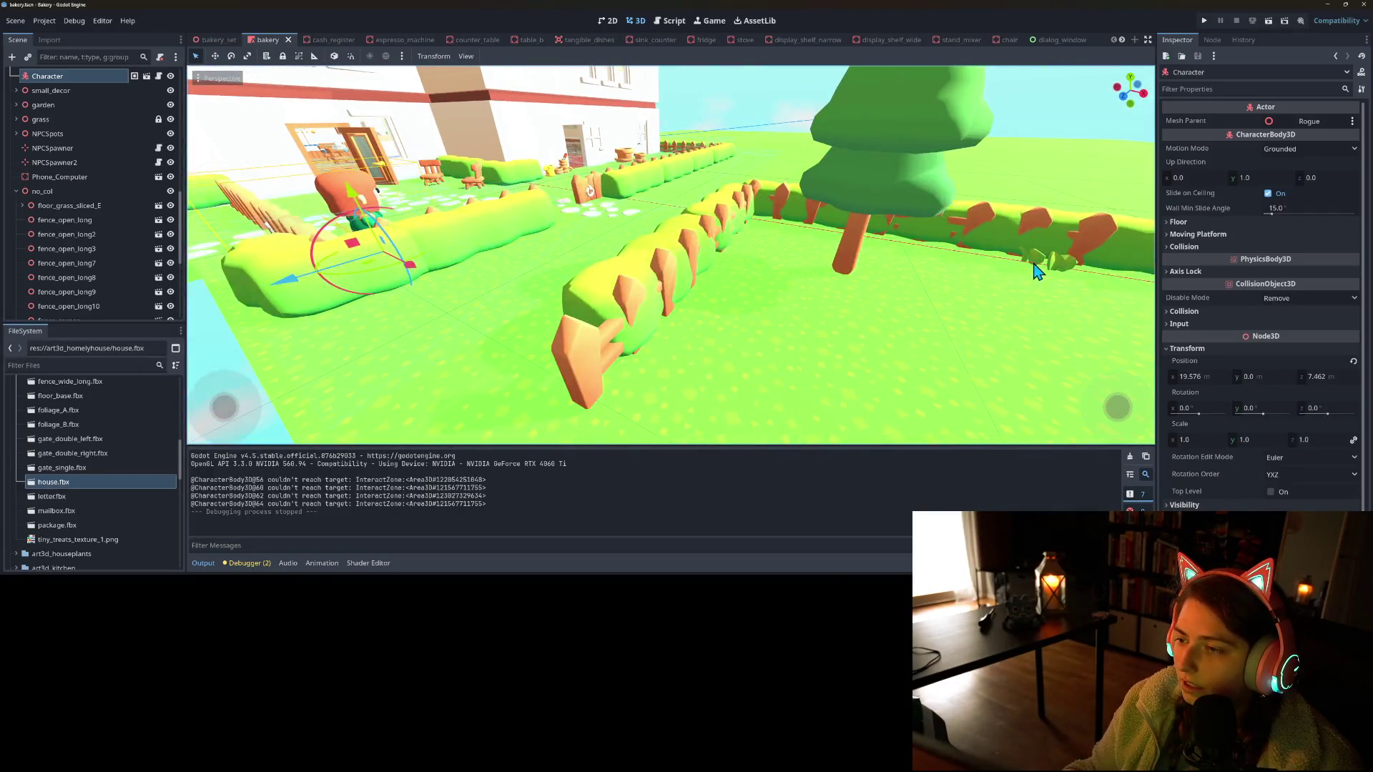
left_click(1034, 264)
left_click(1044, 264)
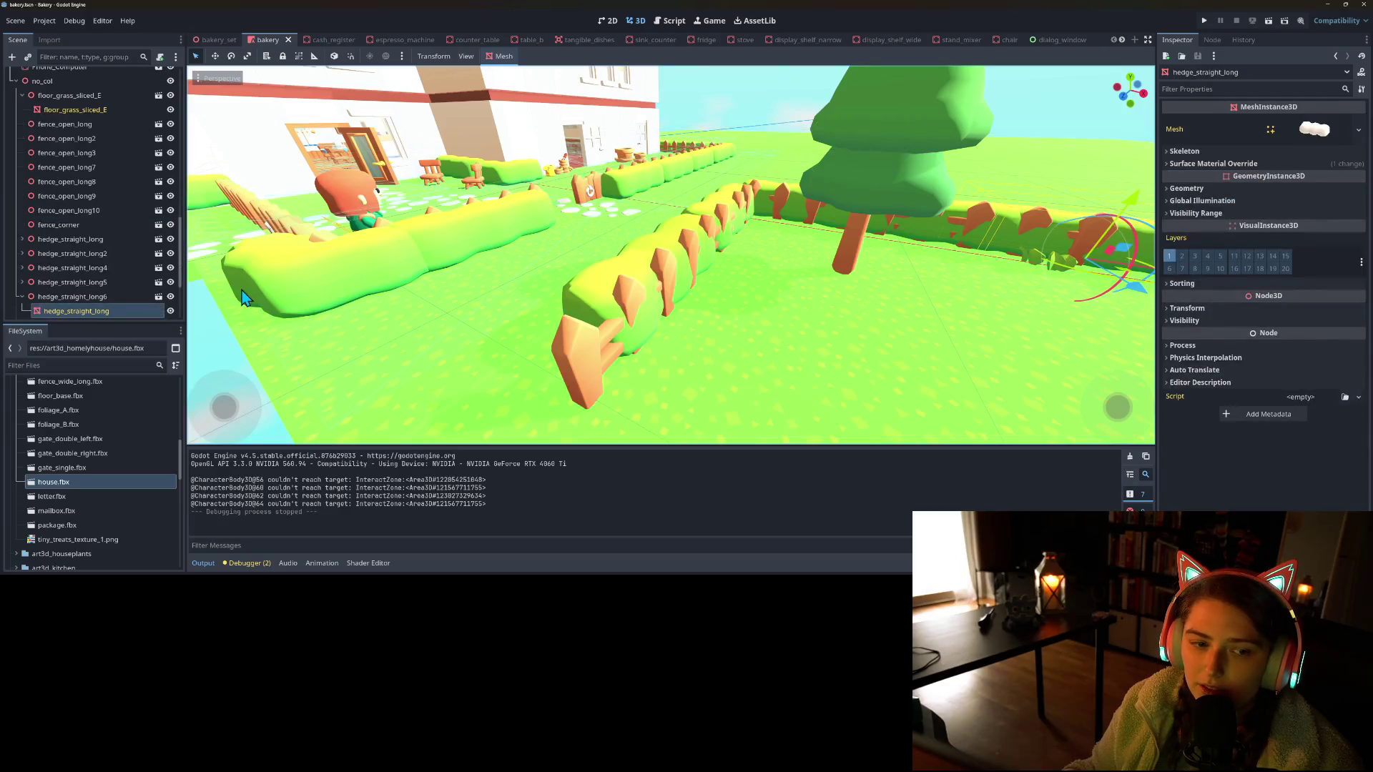
scroll(106, 271, "down", 3)
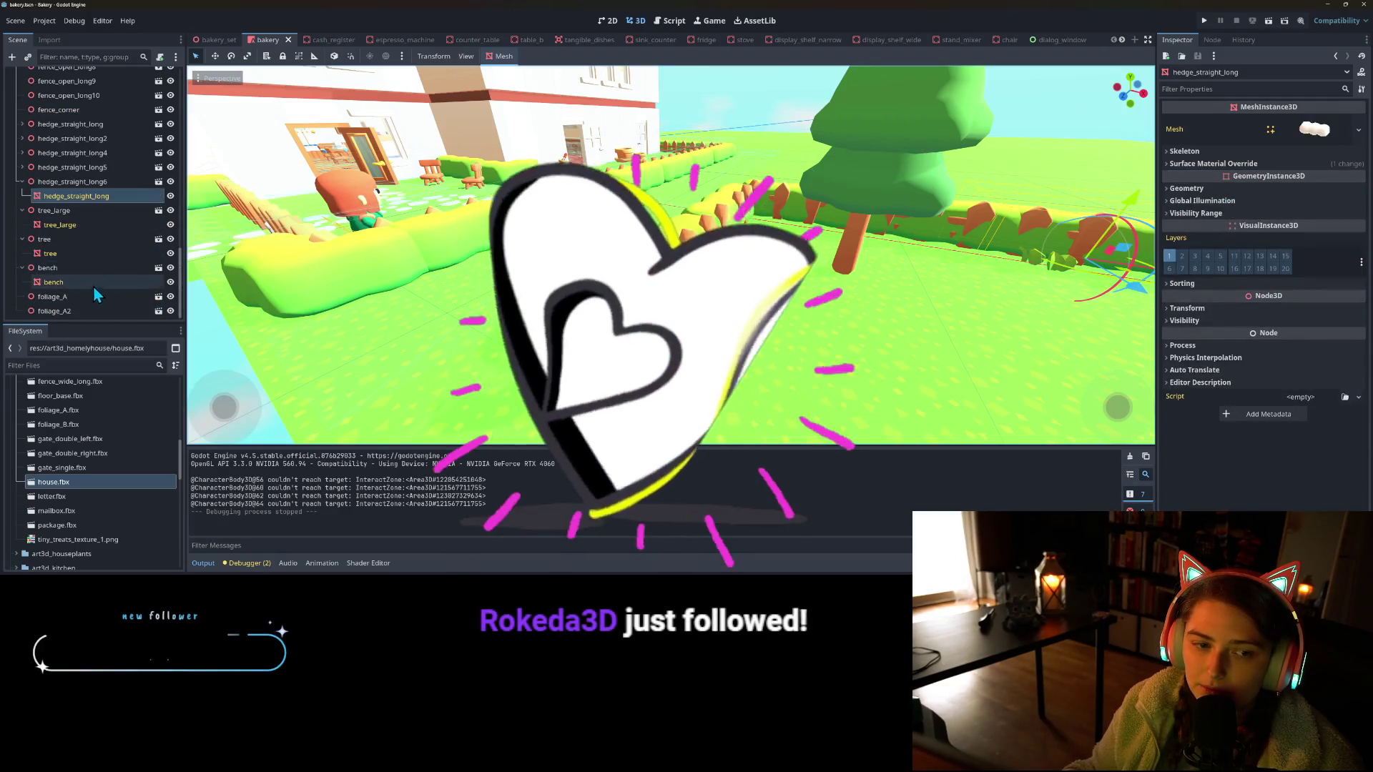
left_click(86, 294)
Rotate foliage_A about 34 degrees, save, nudge it into place and run the game
scroll(1009, 316, "down", 3)
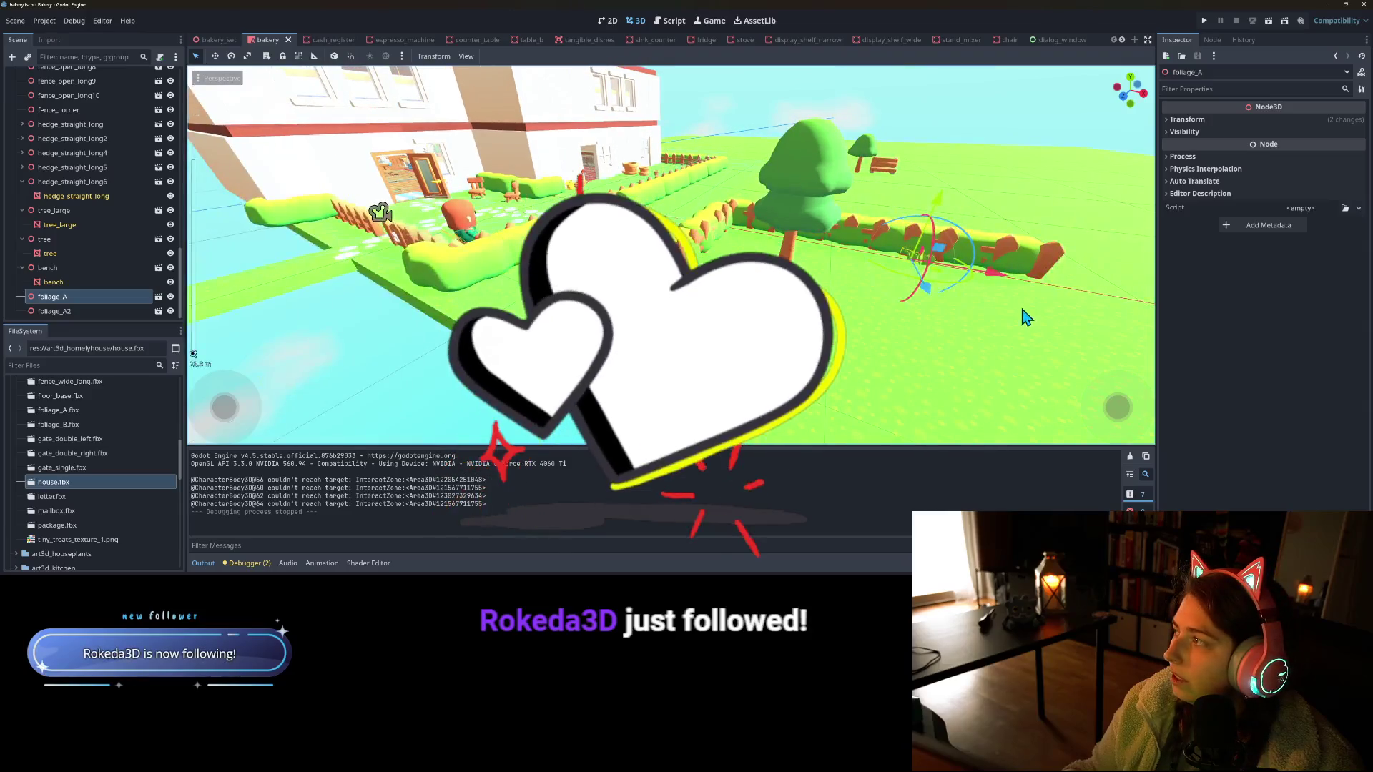
scroll(1010, 315, "up", 2)
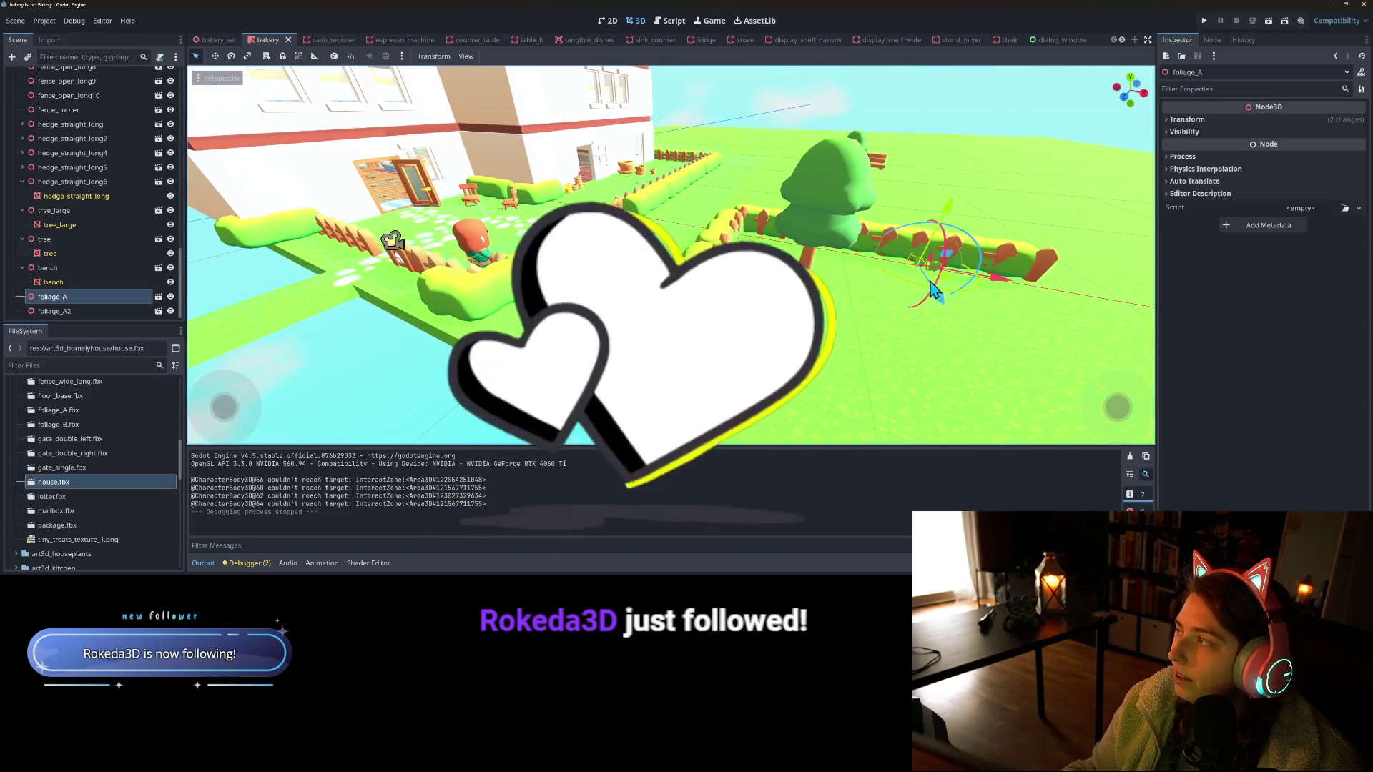
scroll(922, 286, "down", 1)
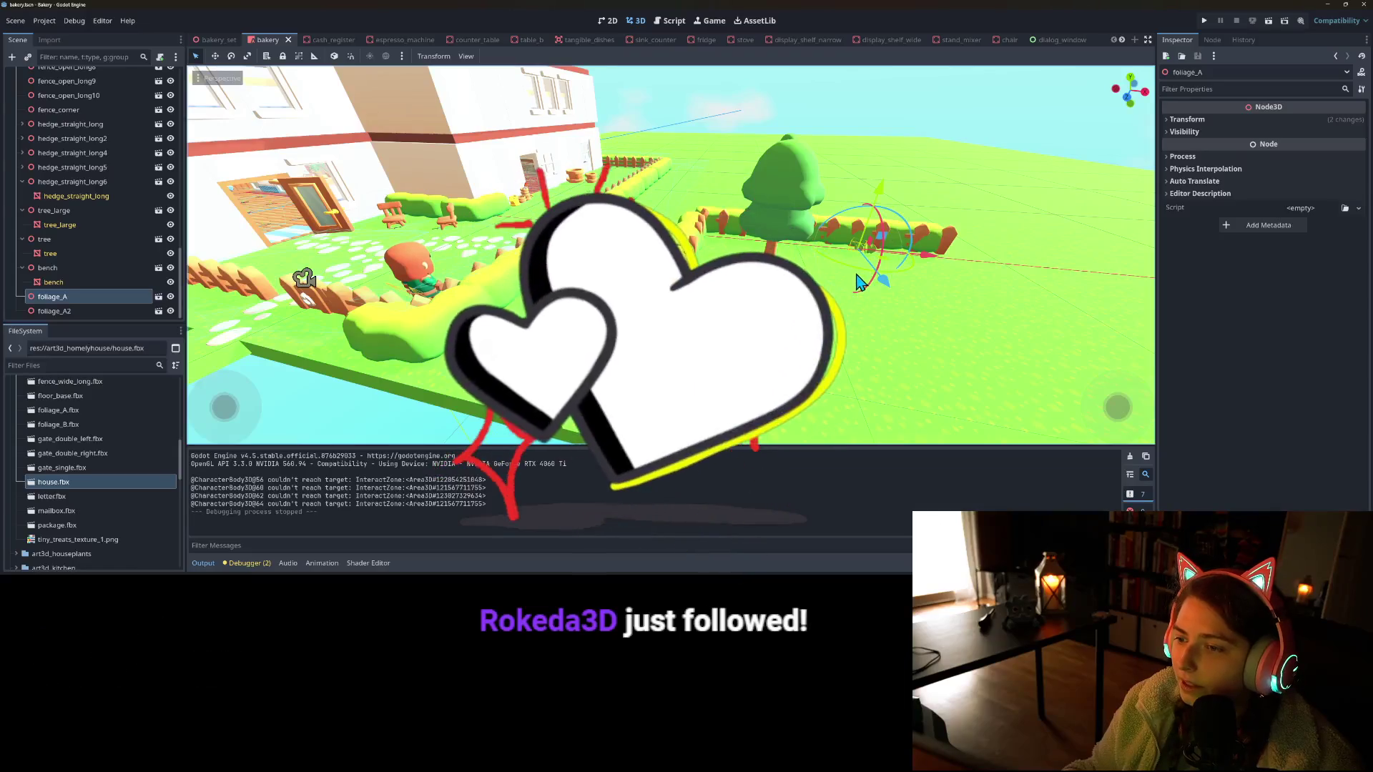
mouse_move(863, 281)
left_mouse_down()
mouse_move(909, 249)
mouse_move(851, 295)
mouse_move(890, 269)
left_mouse_up()
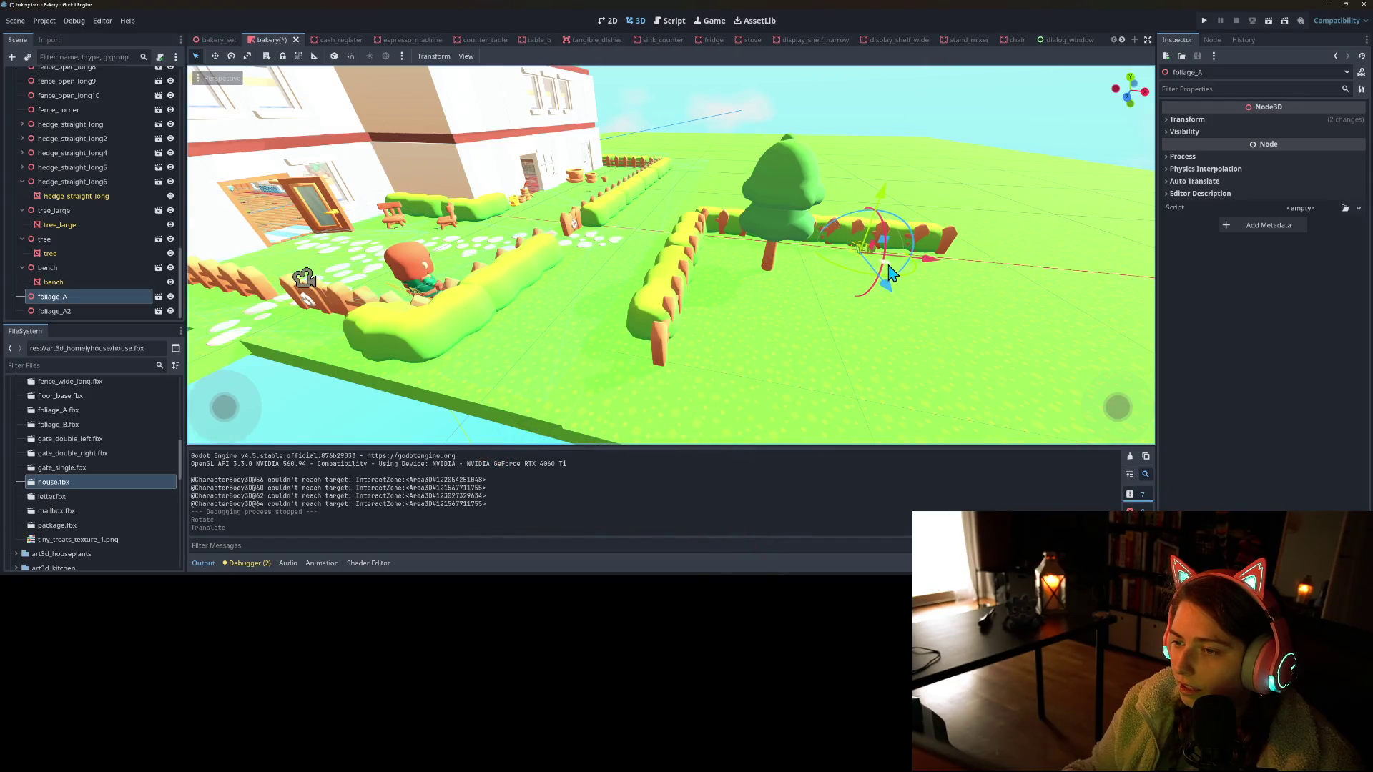
key("ctrl+s")
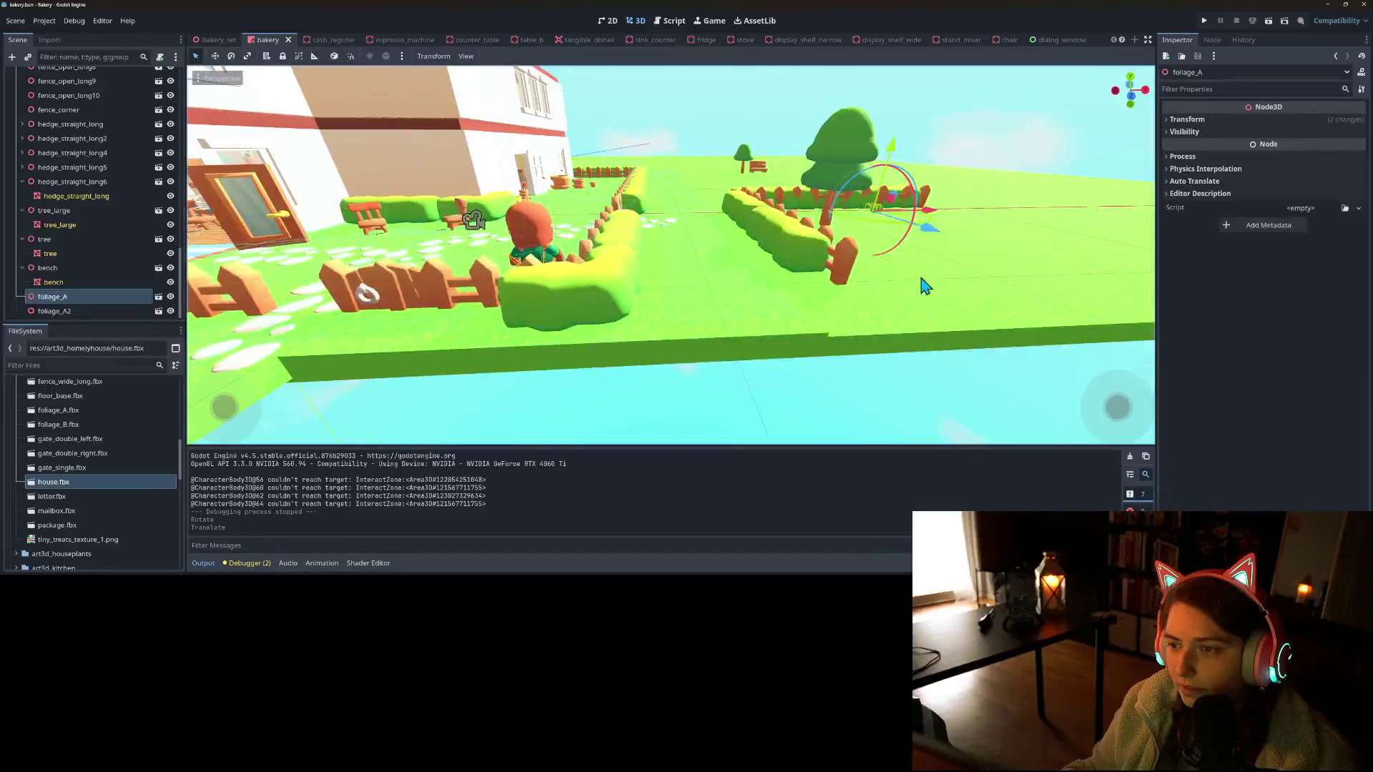
left_click_drag(924, 222, 919, 230)
key("F5")
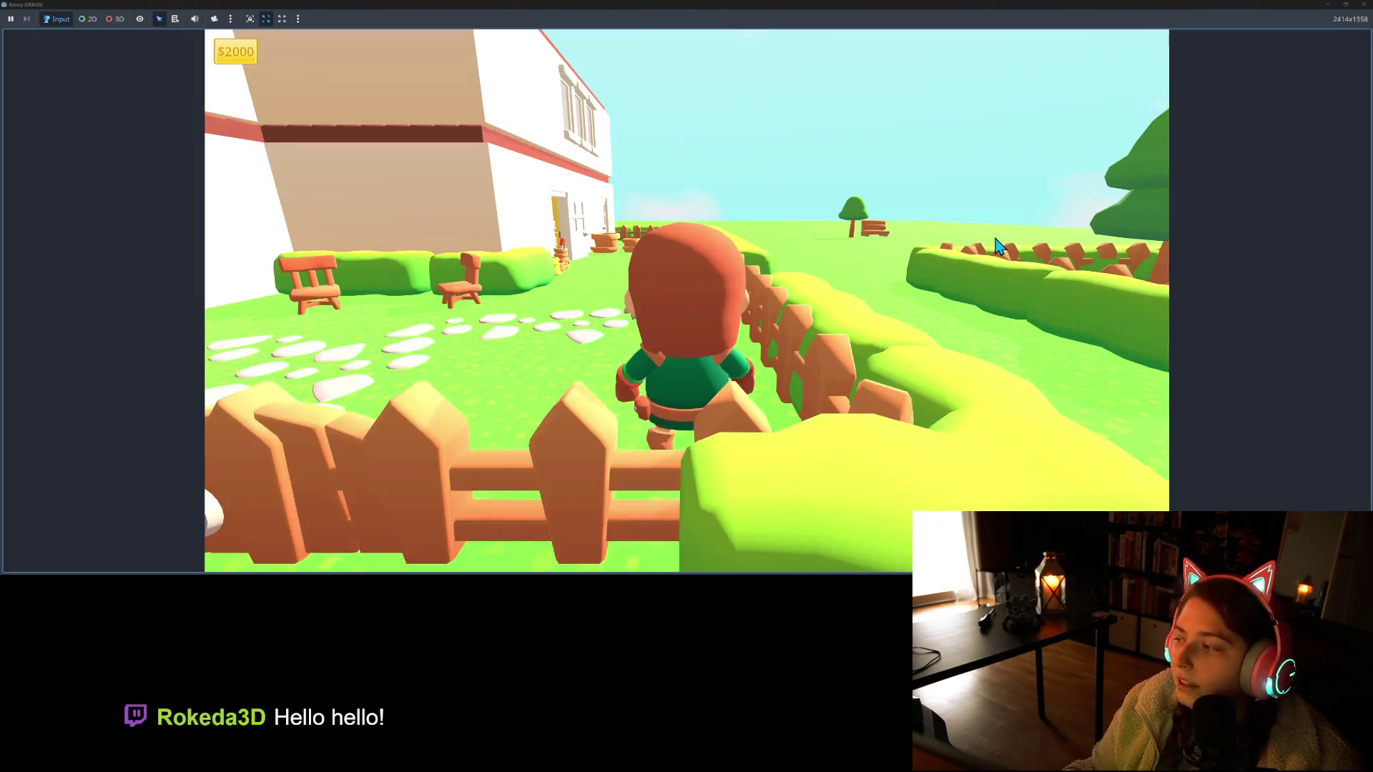
Close the game and raise foliage_A's Y scale to 1.2, then save the scene
key("d")
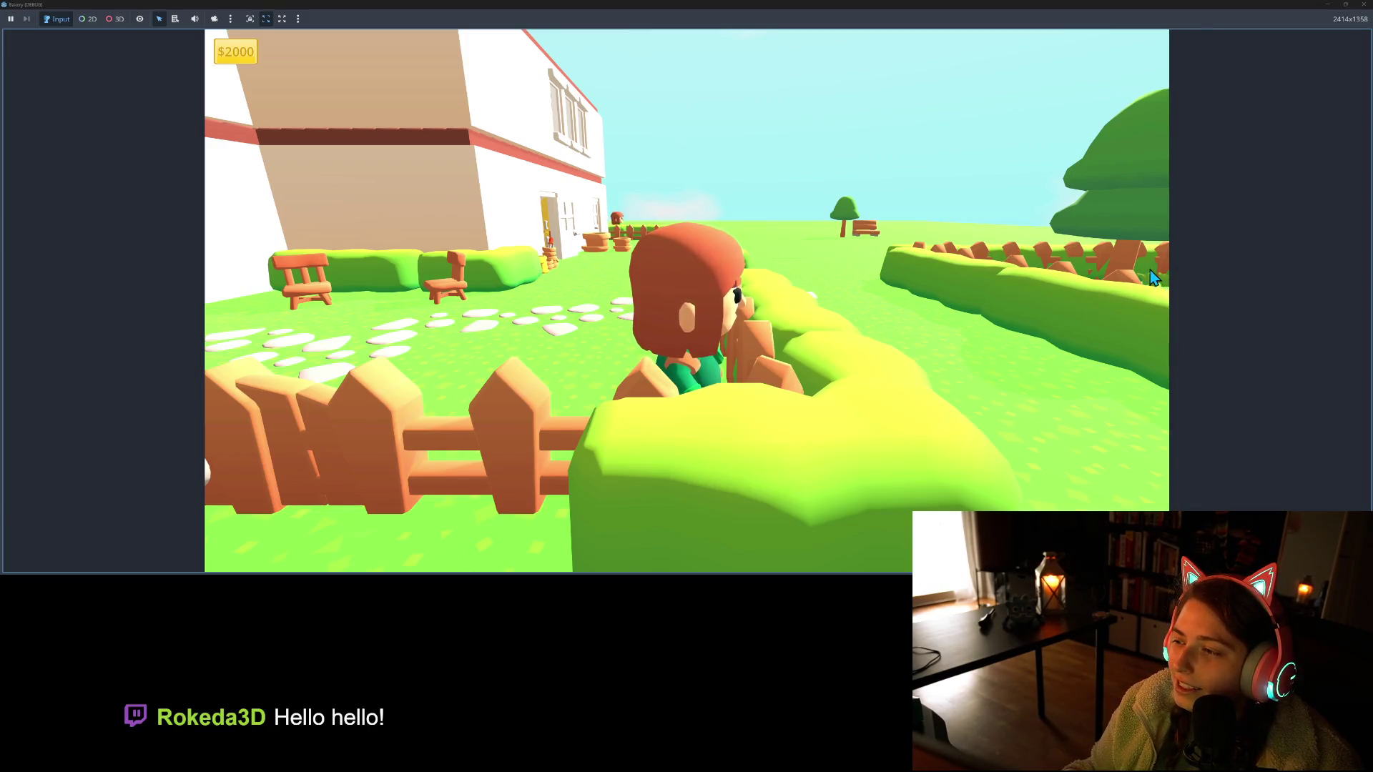
left_click(1364, 6)
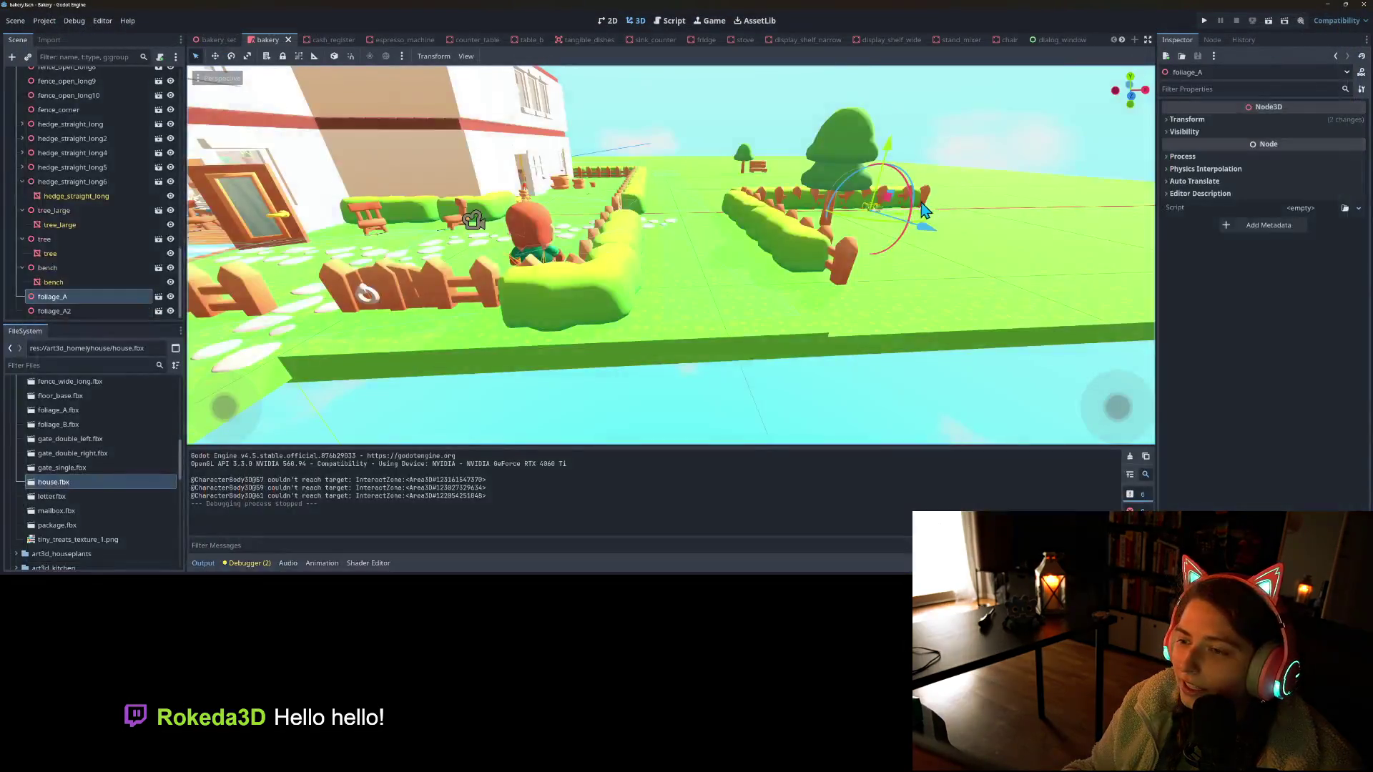
left_click(1326, 119)
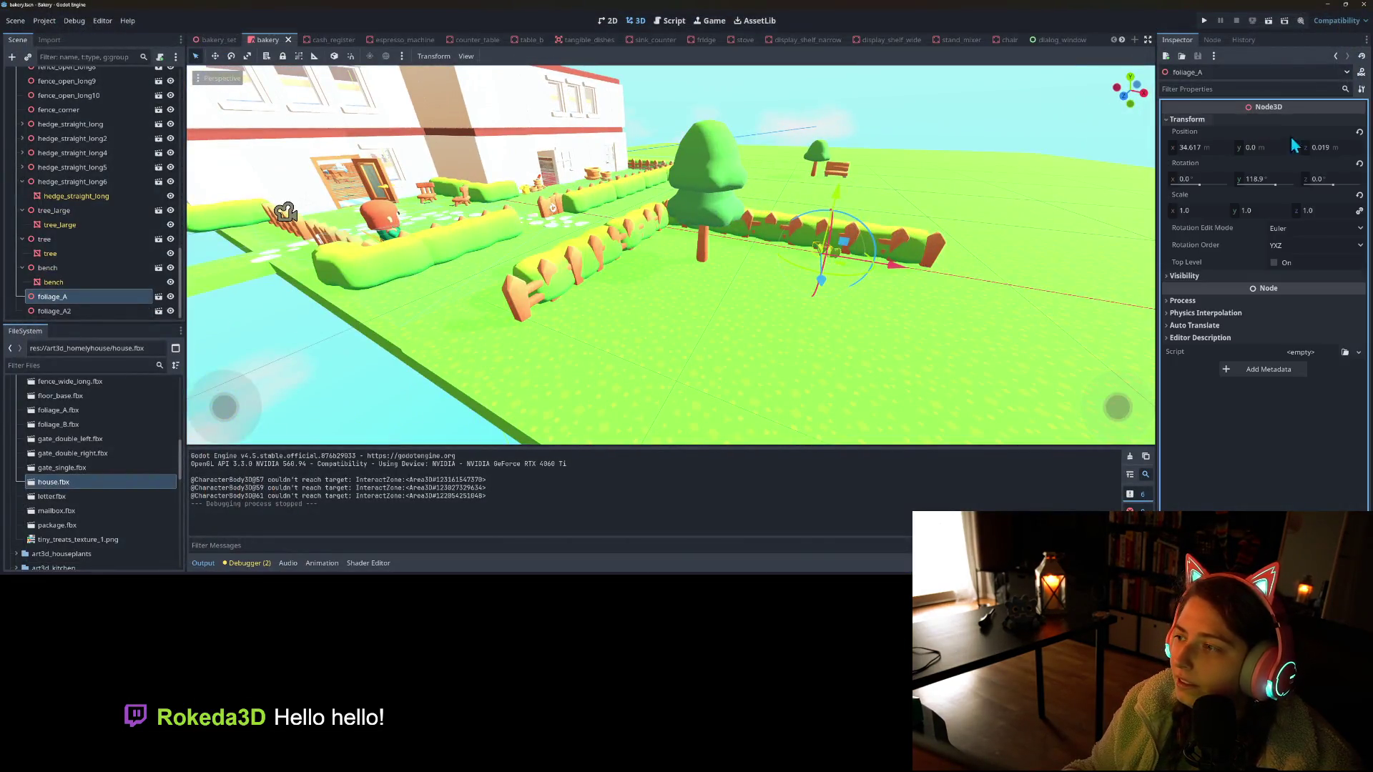
left_click(1289, 209)
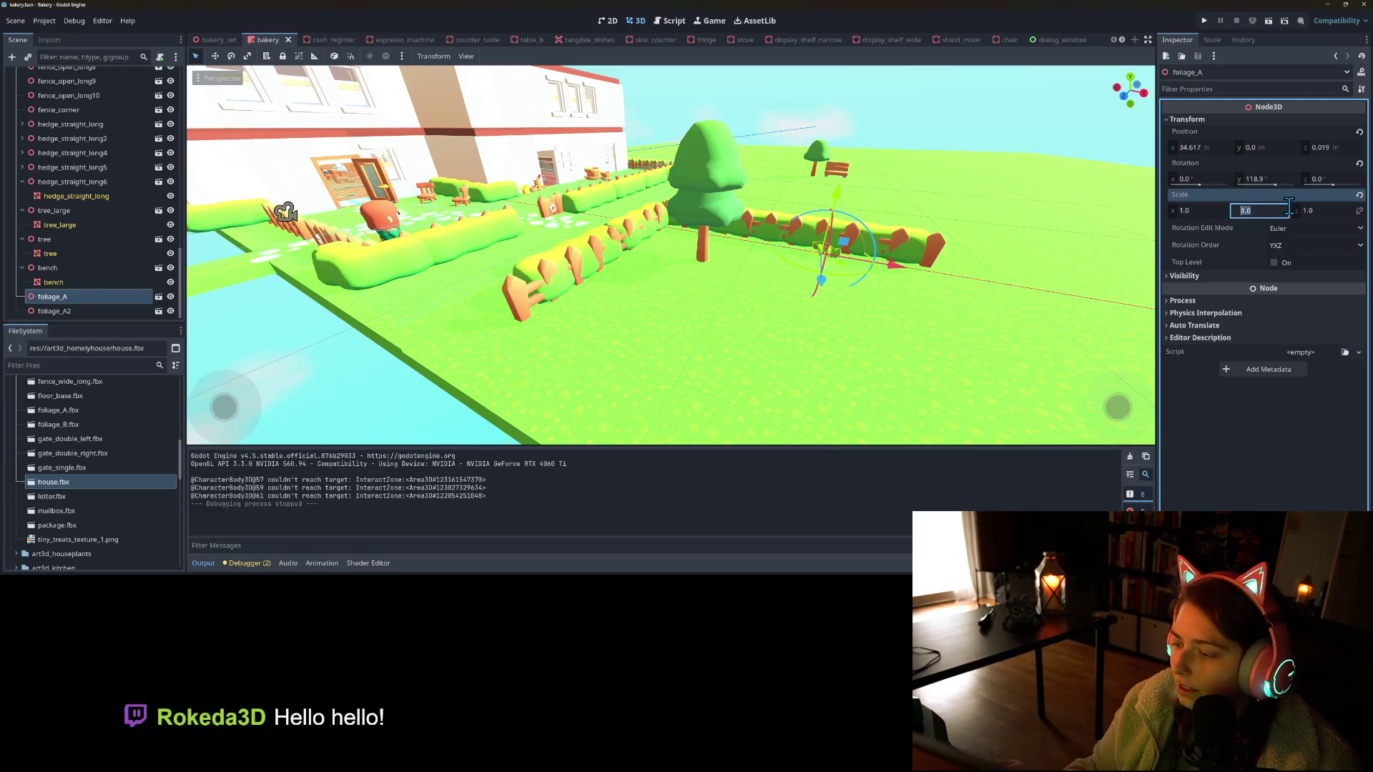
type("1.1")
key("Return")
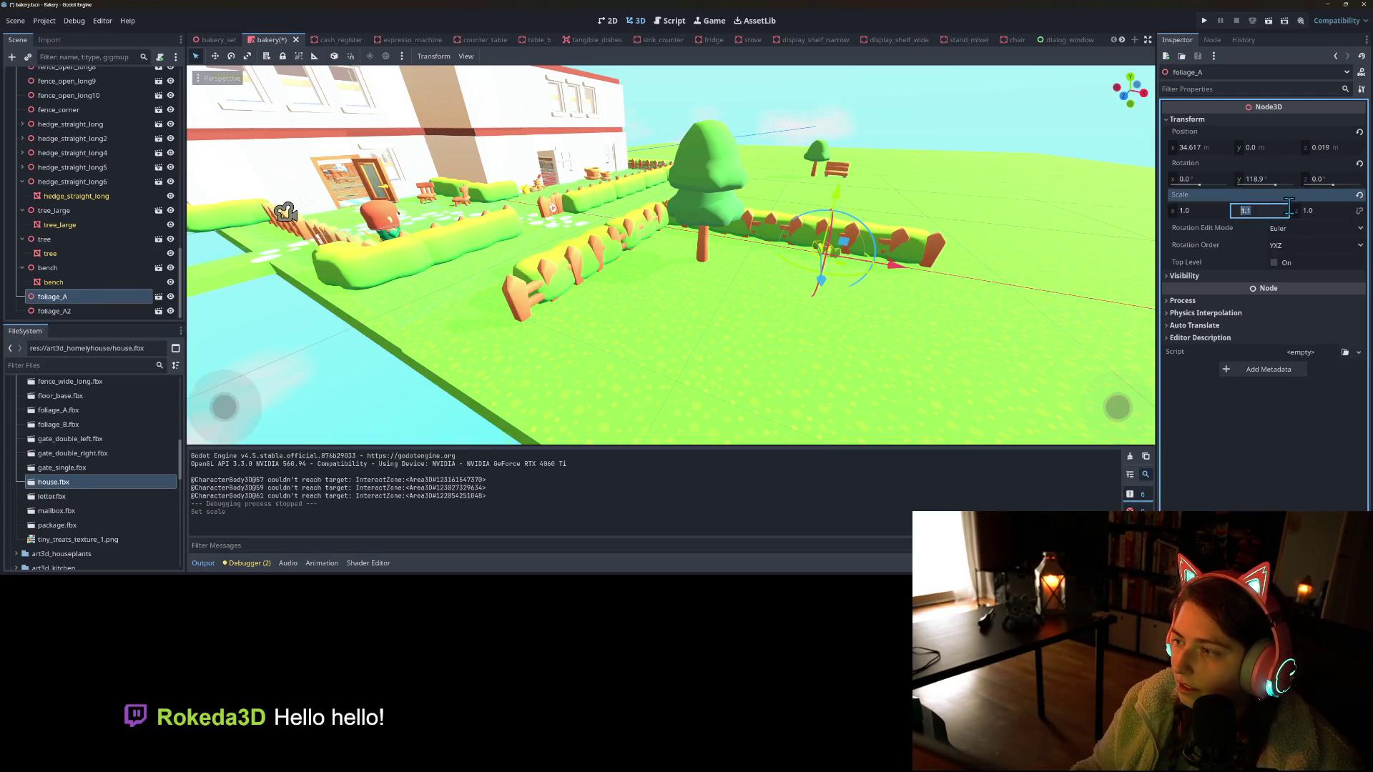
type("1.2")
key("Return")
scroll(908, 293, "up", 5)
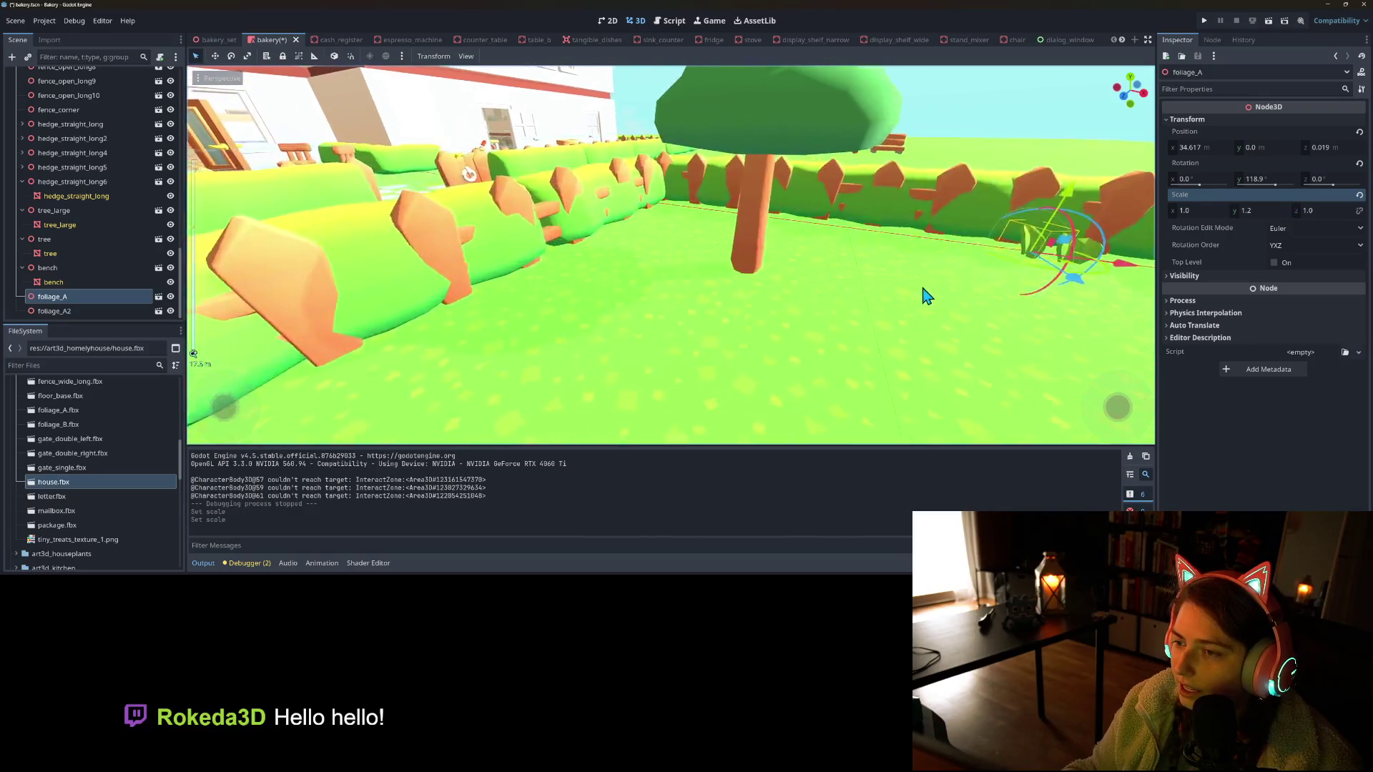
key("ctrl+s")
Set foliage_A's Y scale to 1.3, save, and relaunch the game
left_click(1261, 211)
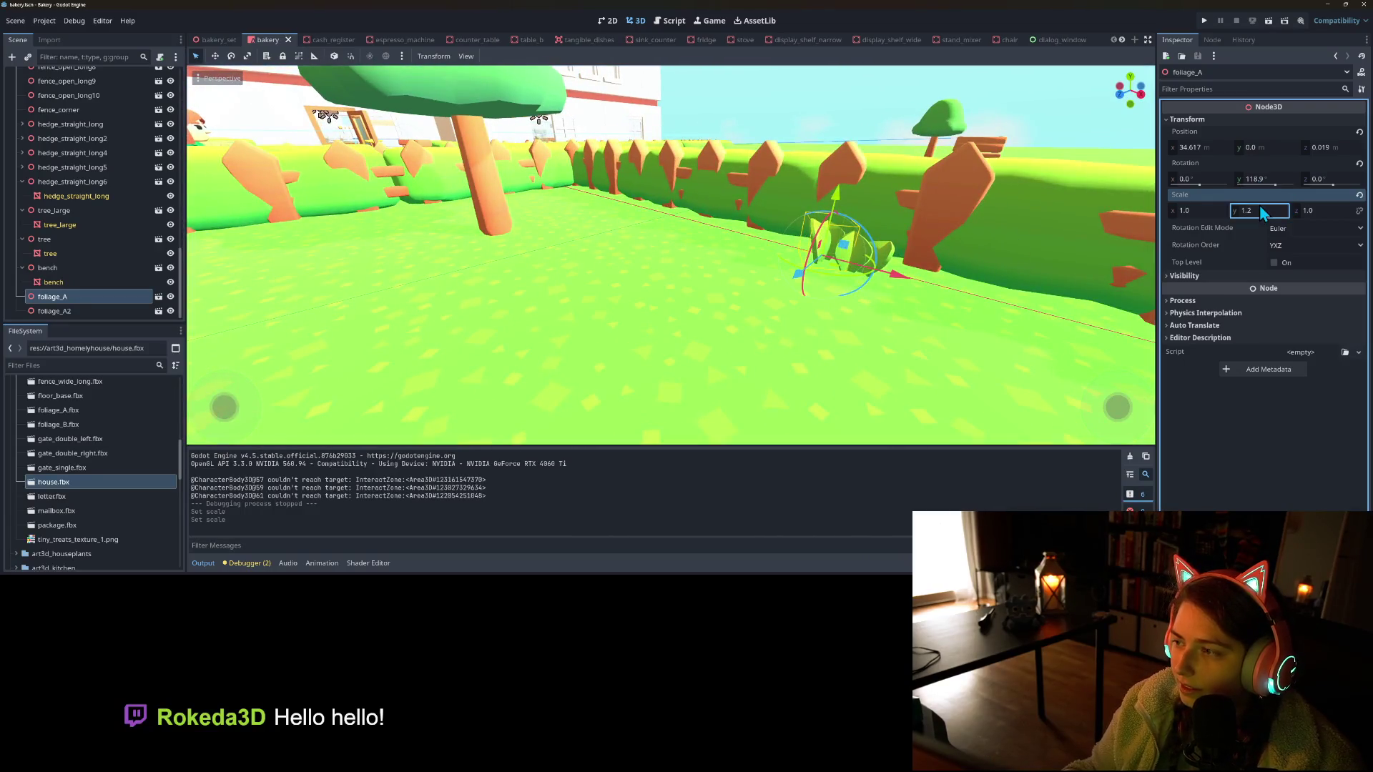
type("1.3")
key("Return")
key("ctrl+s")
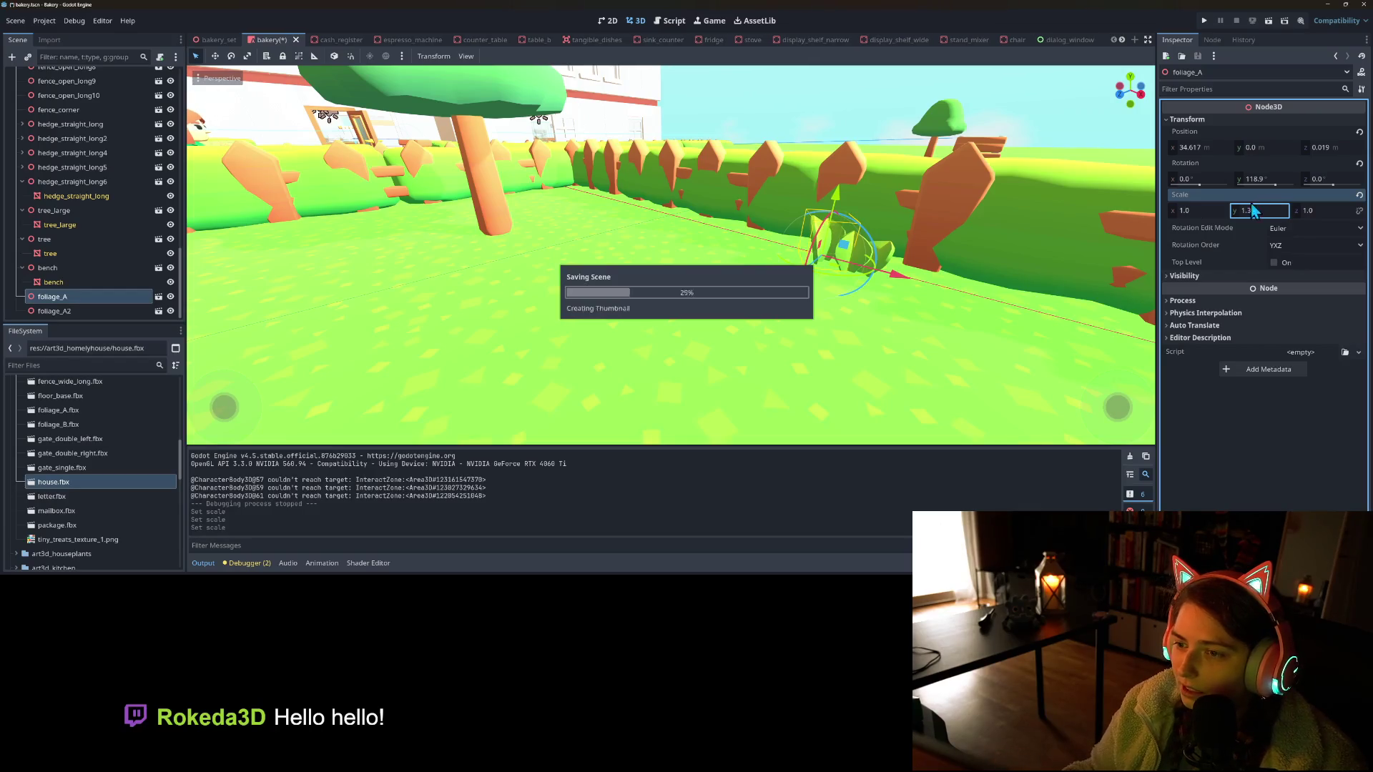
left_click(1204, 22)
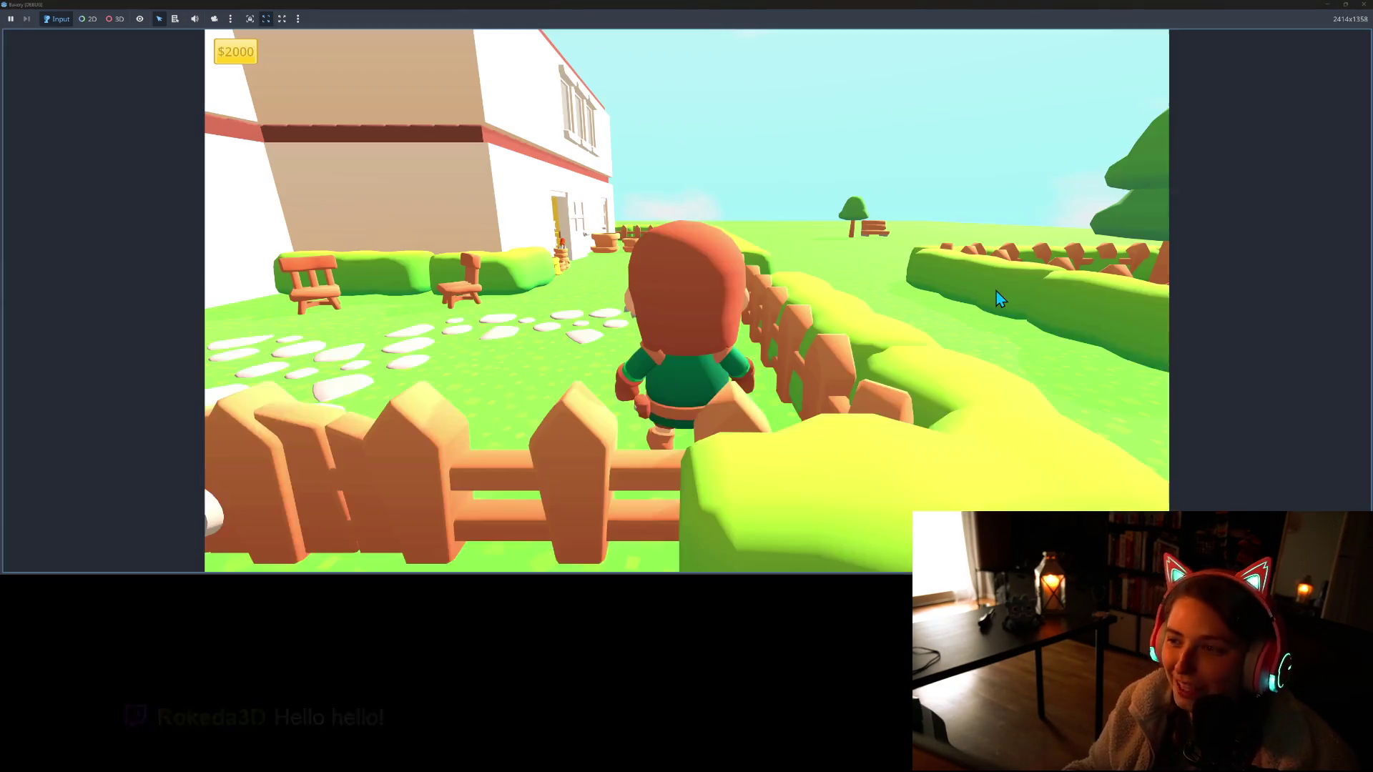
Walk the character left, then forward and back along the fence past the foliage
key("a")
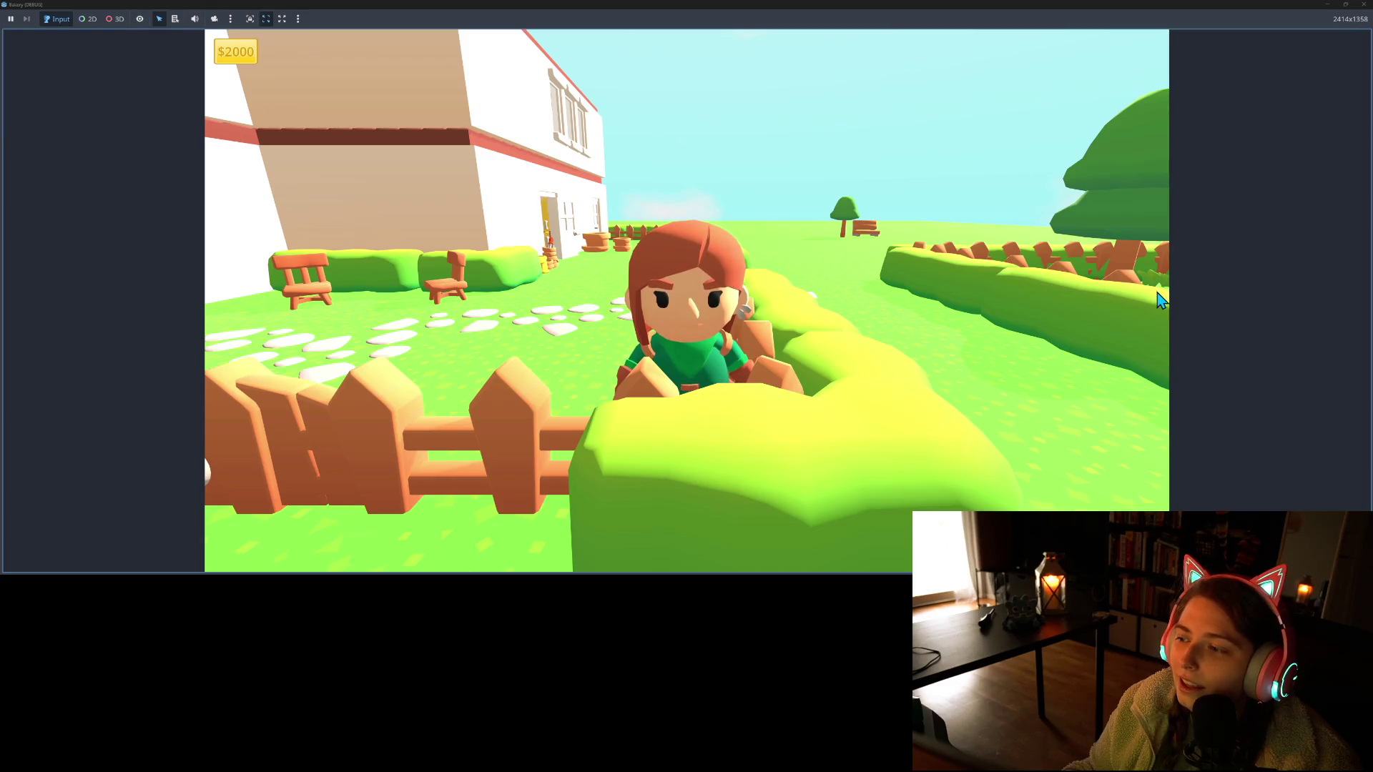
key("w")
key("s")
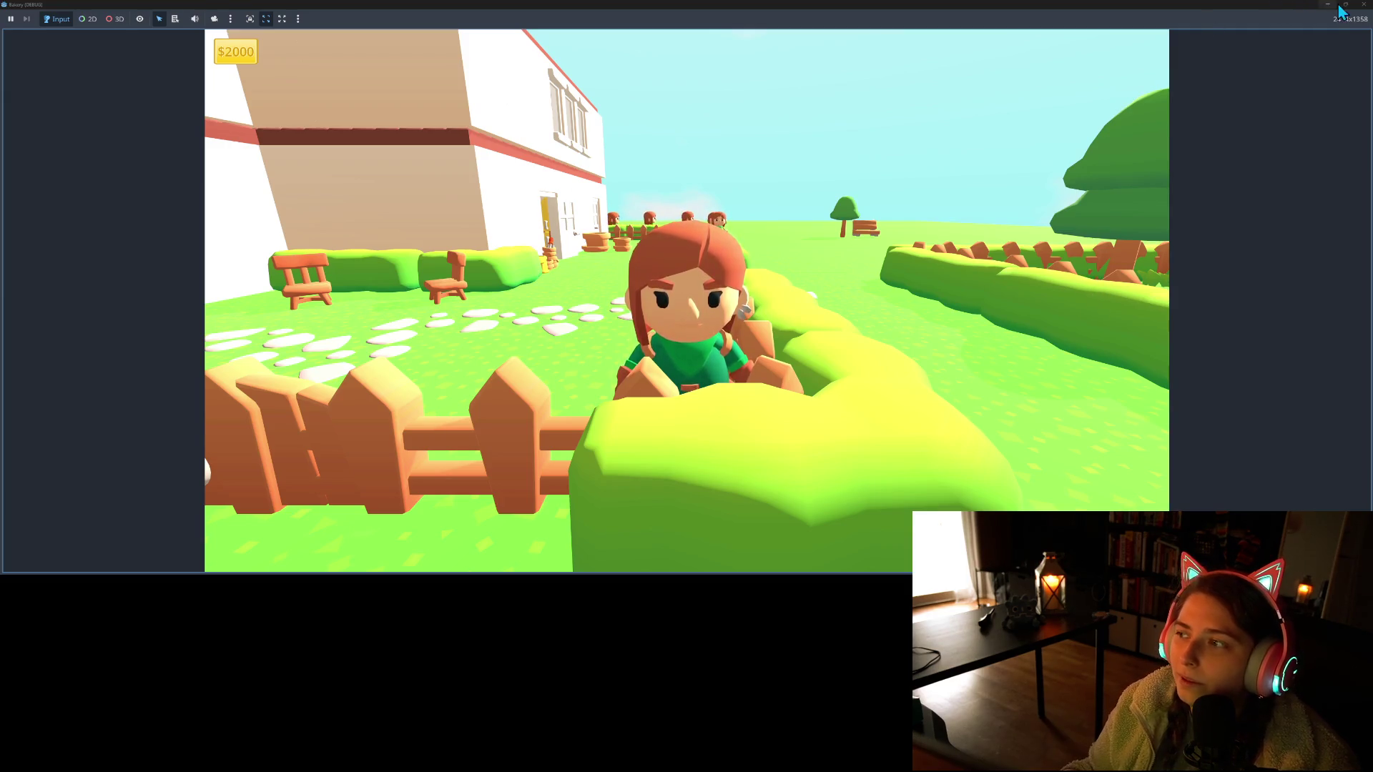
key("w")
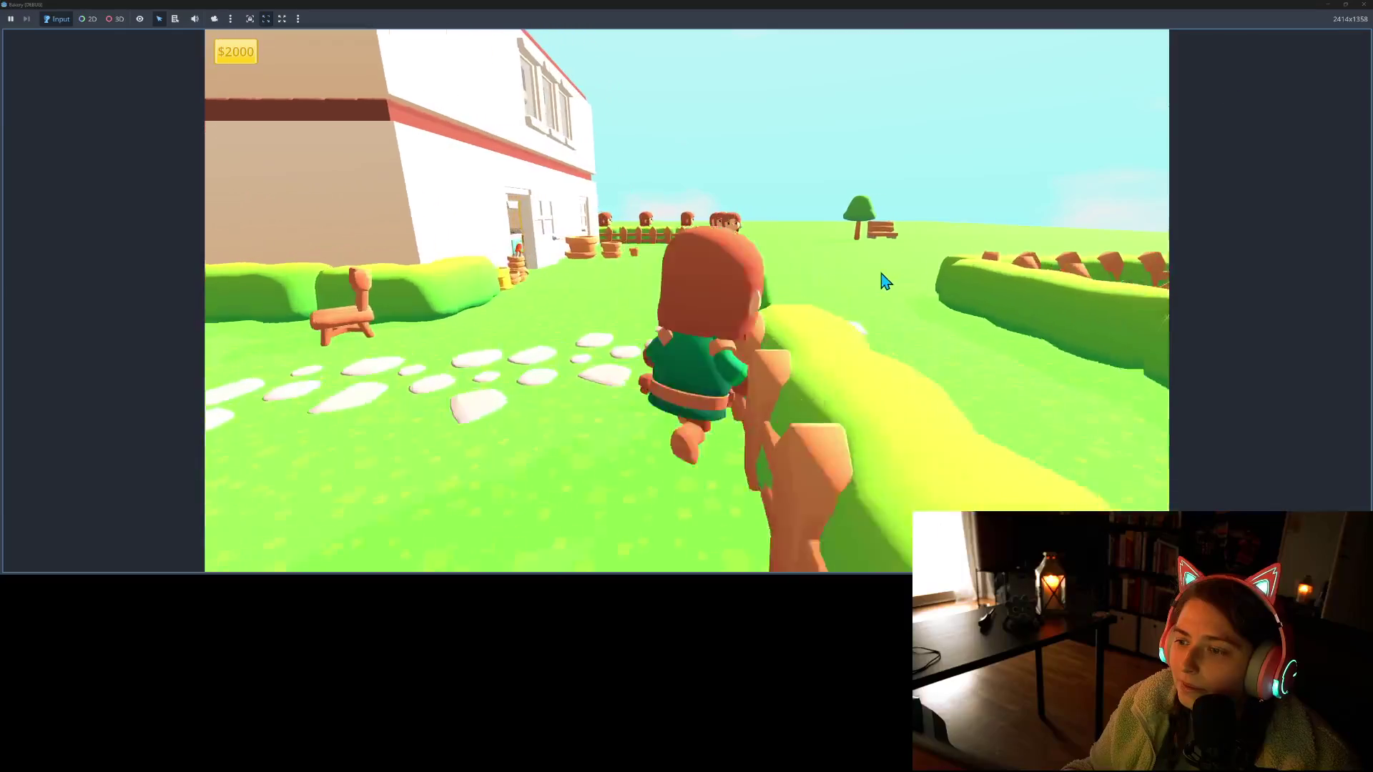
key("s")
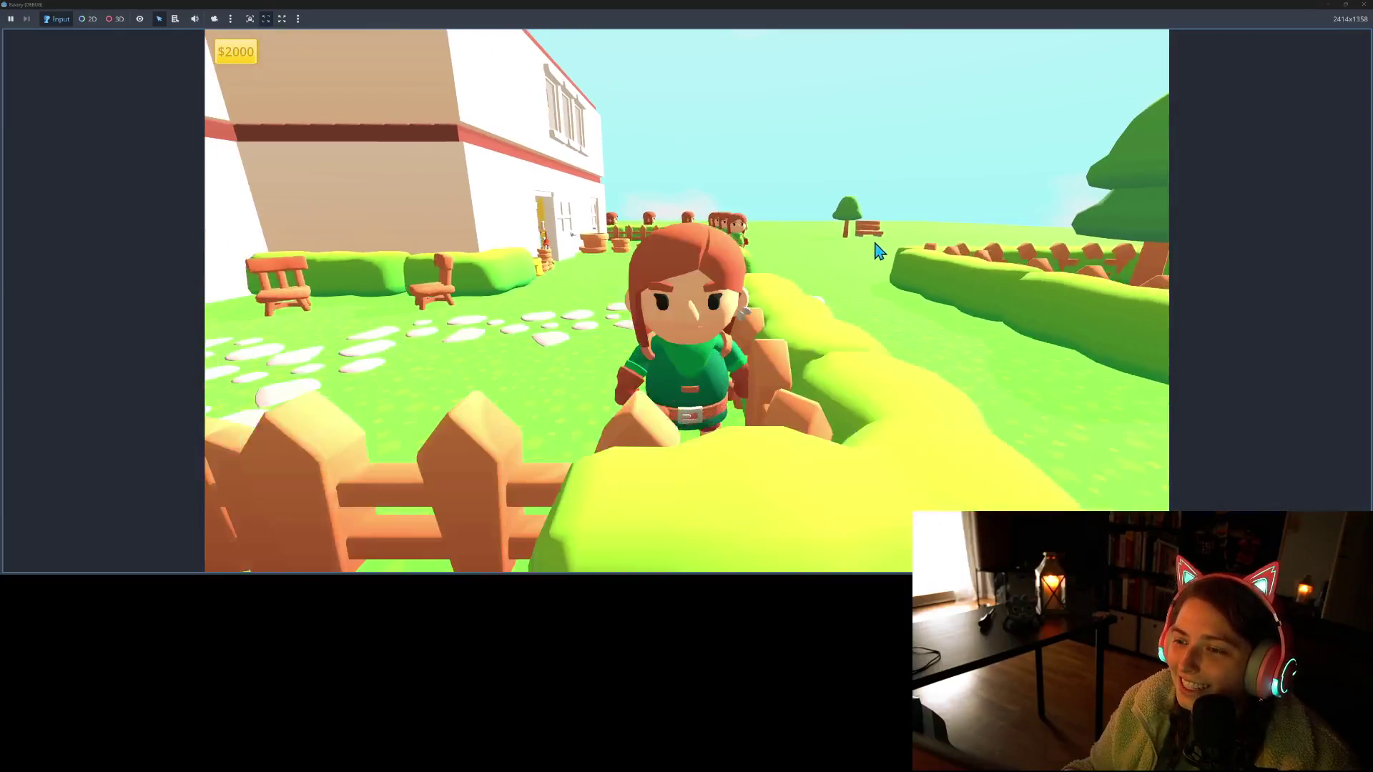
key("w")
key("s")
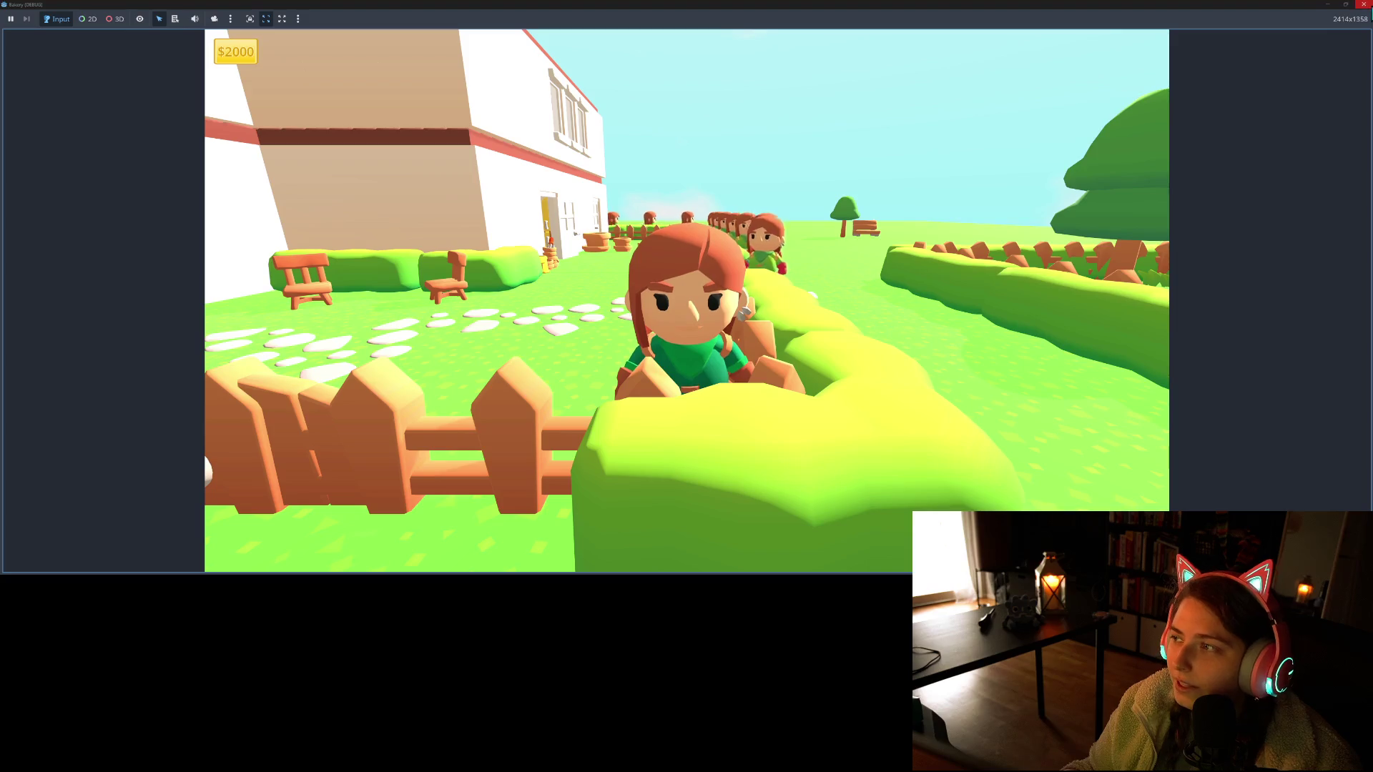
Close the game window and zoom the 3D viewport around the scene
left_click(1363, 5)
scroll(763, 348, "down", 5)
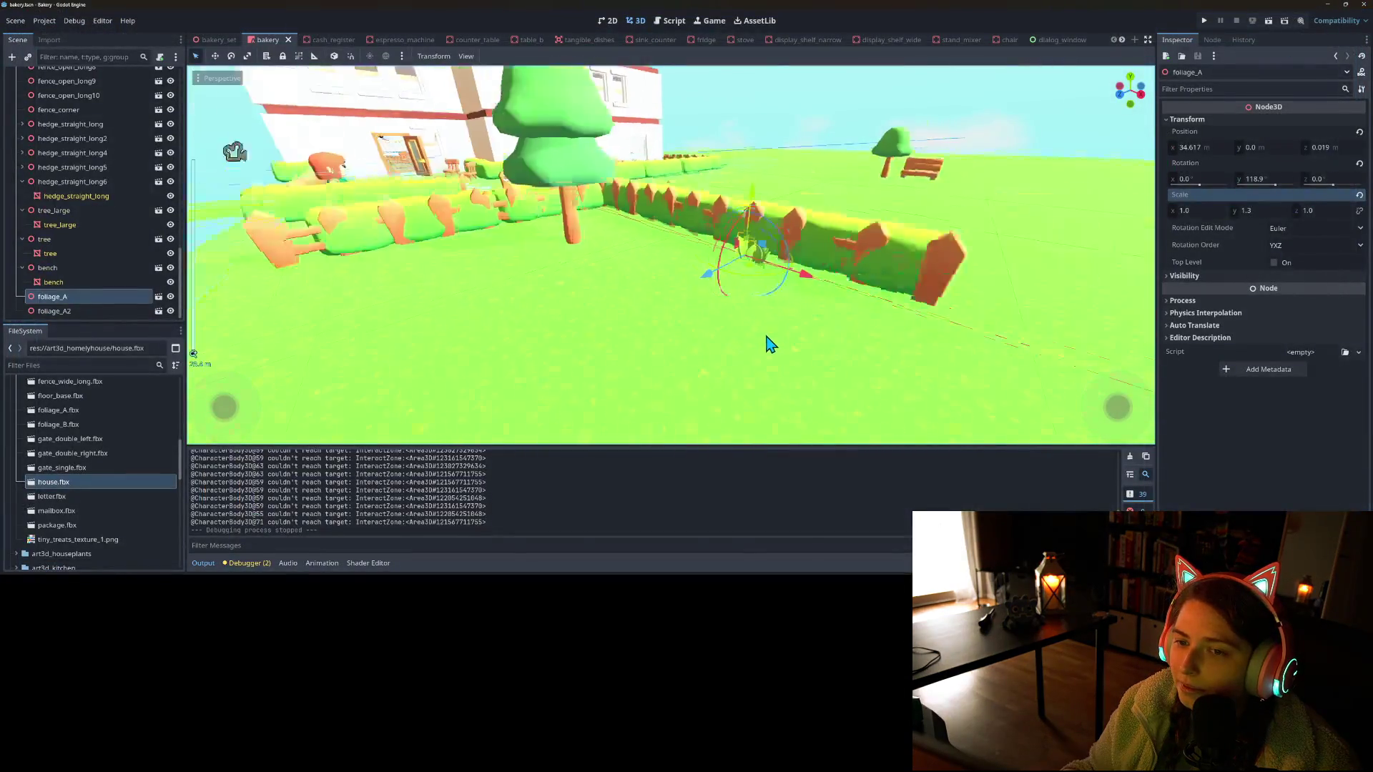
scroll(764, 348, "up", 5)
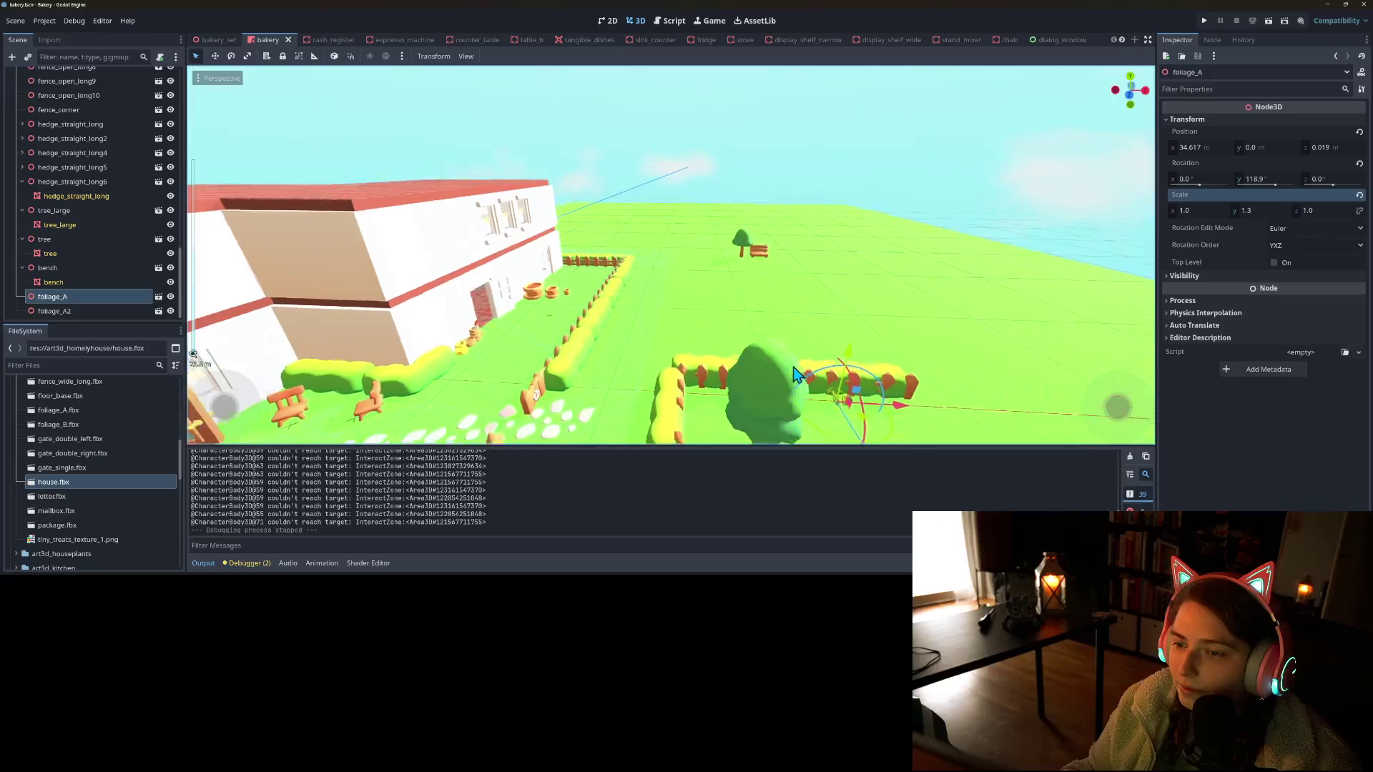
scroll(786, 388, "up", 5)
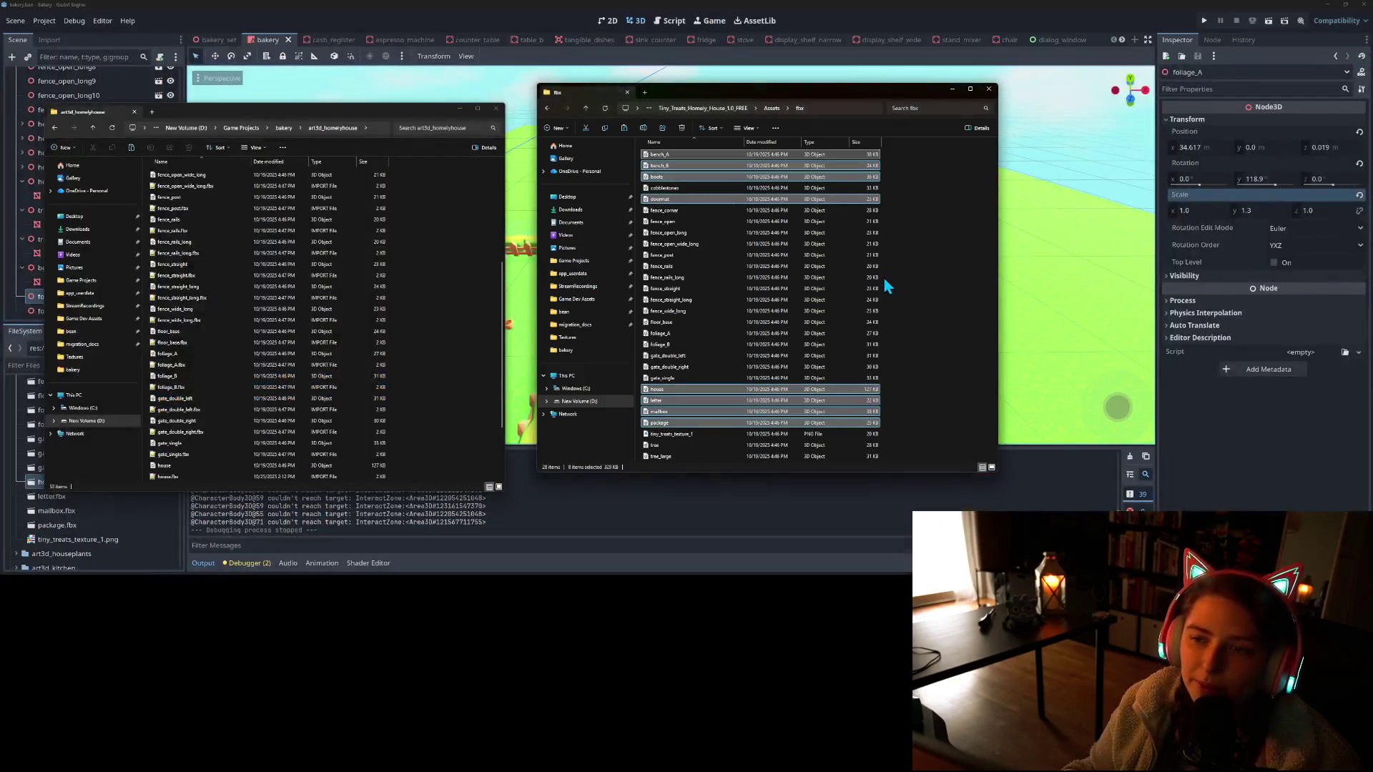
Browse from the Tiny Treats folder into Tiny_Treats_Pleasant_Picnic_1.0_FREE > Assets > fbx
left_click(921, 257)
left_click(734, 109)
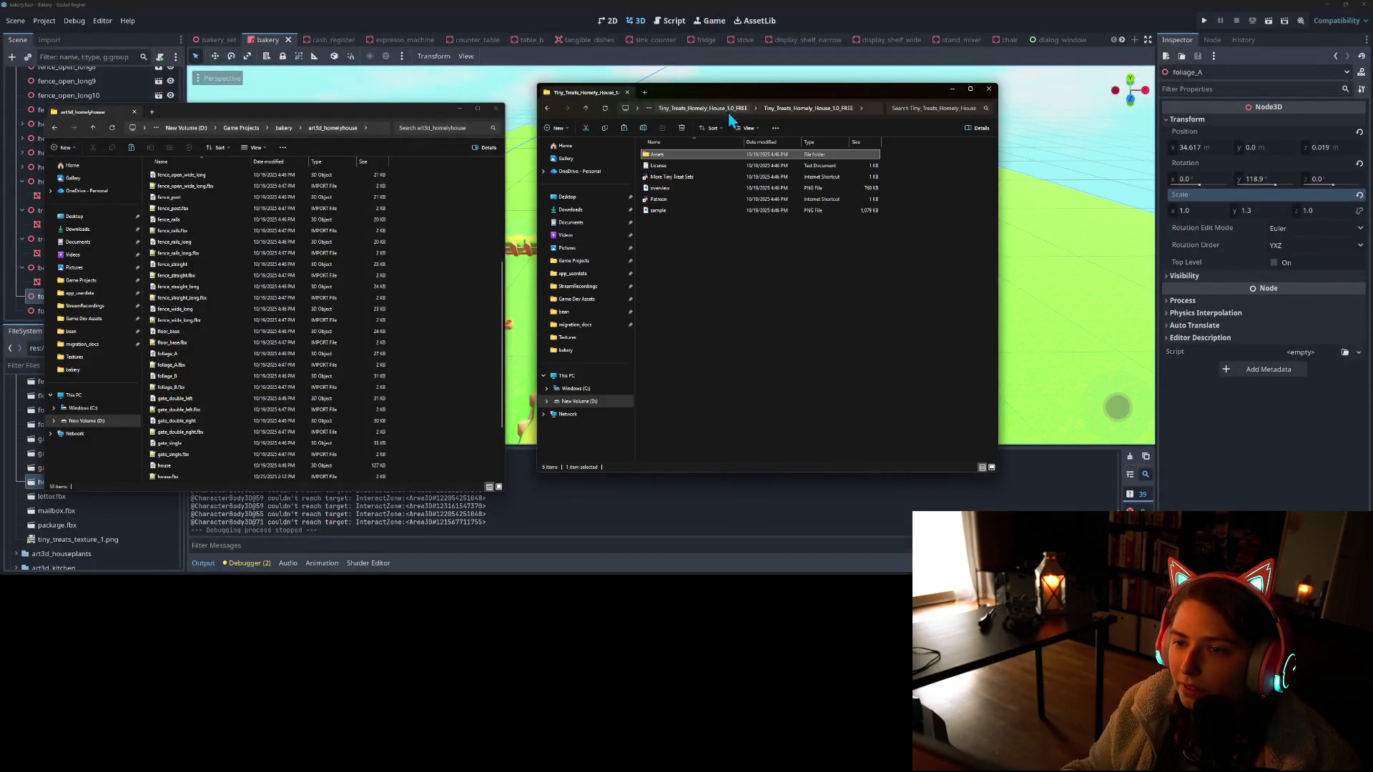
left_click(736, 110)
left_click(715, 109)
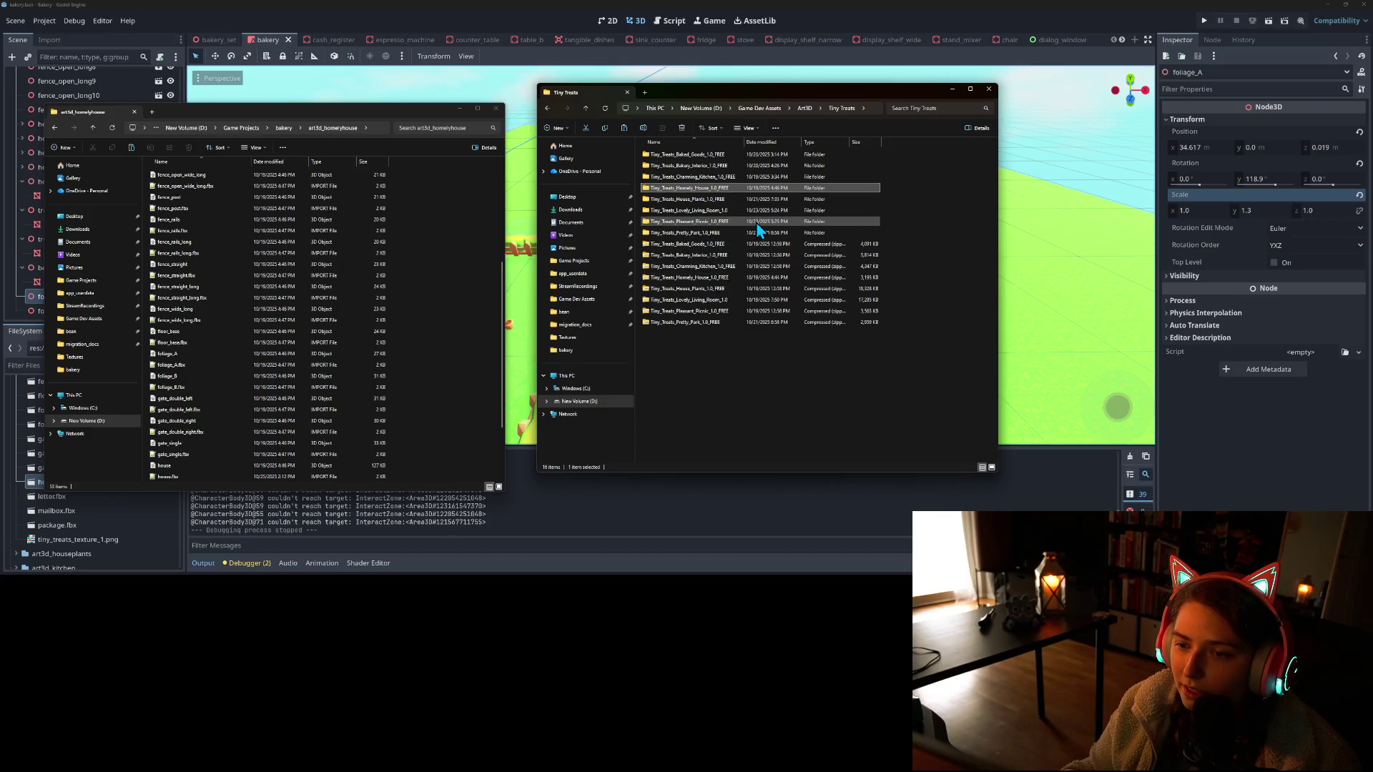
double_click(758, 224)
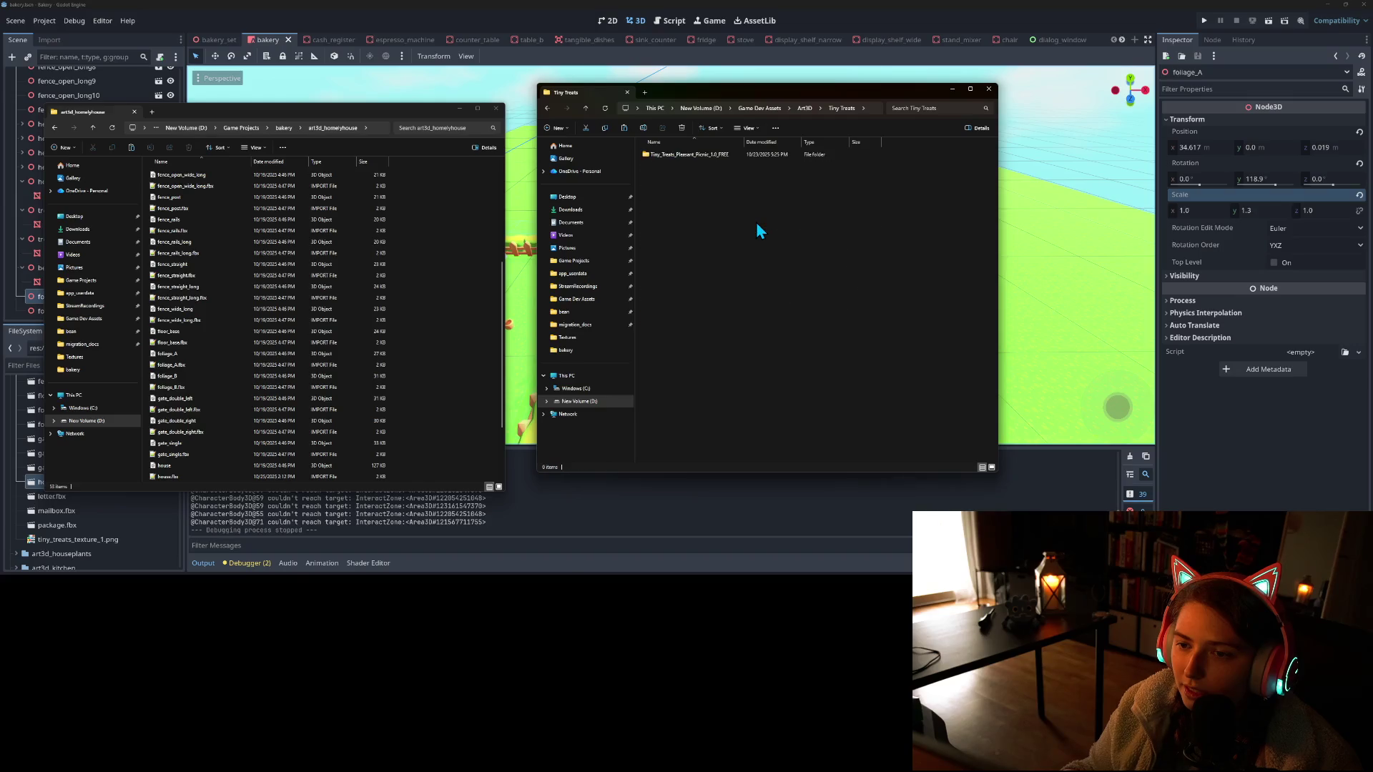
double_click(672, 153)
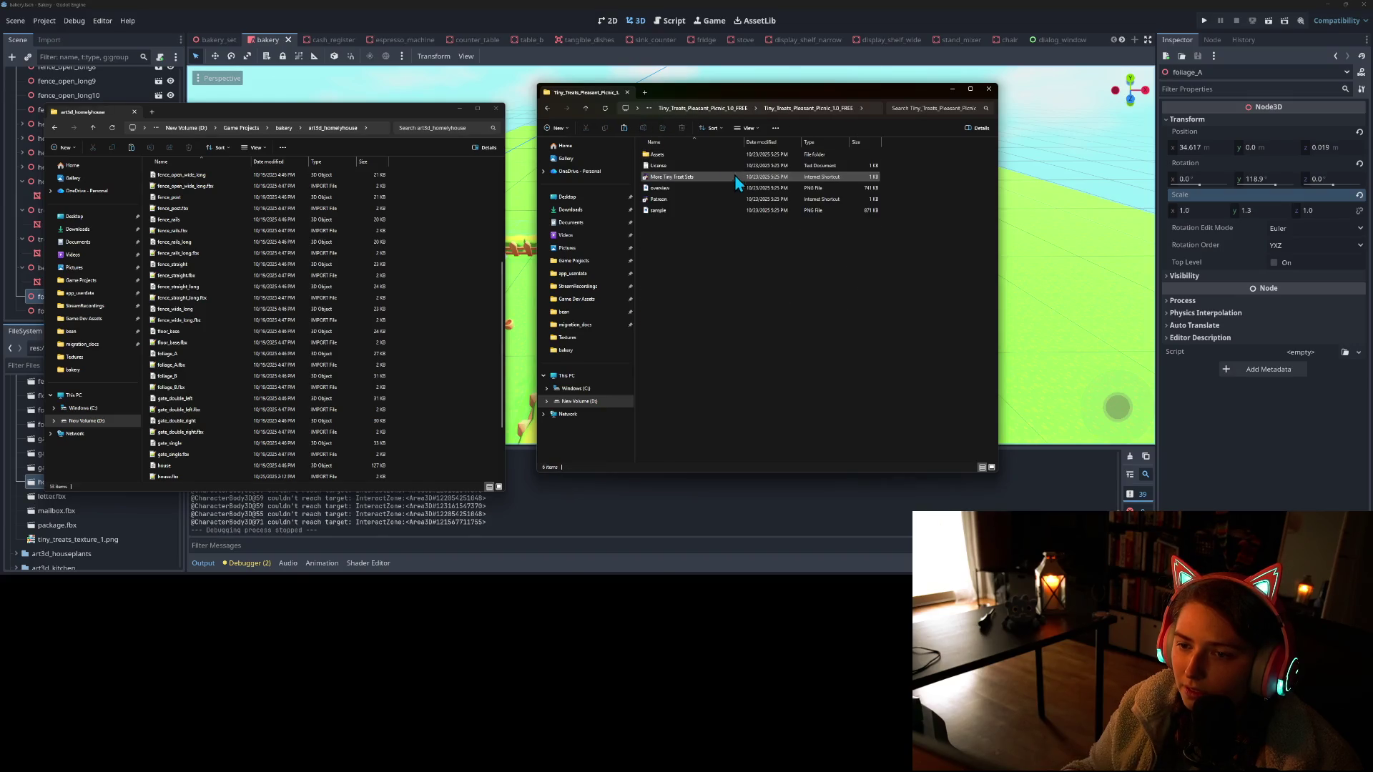
double_click(664, 156)
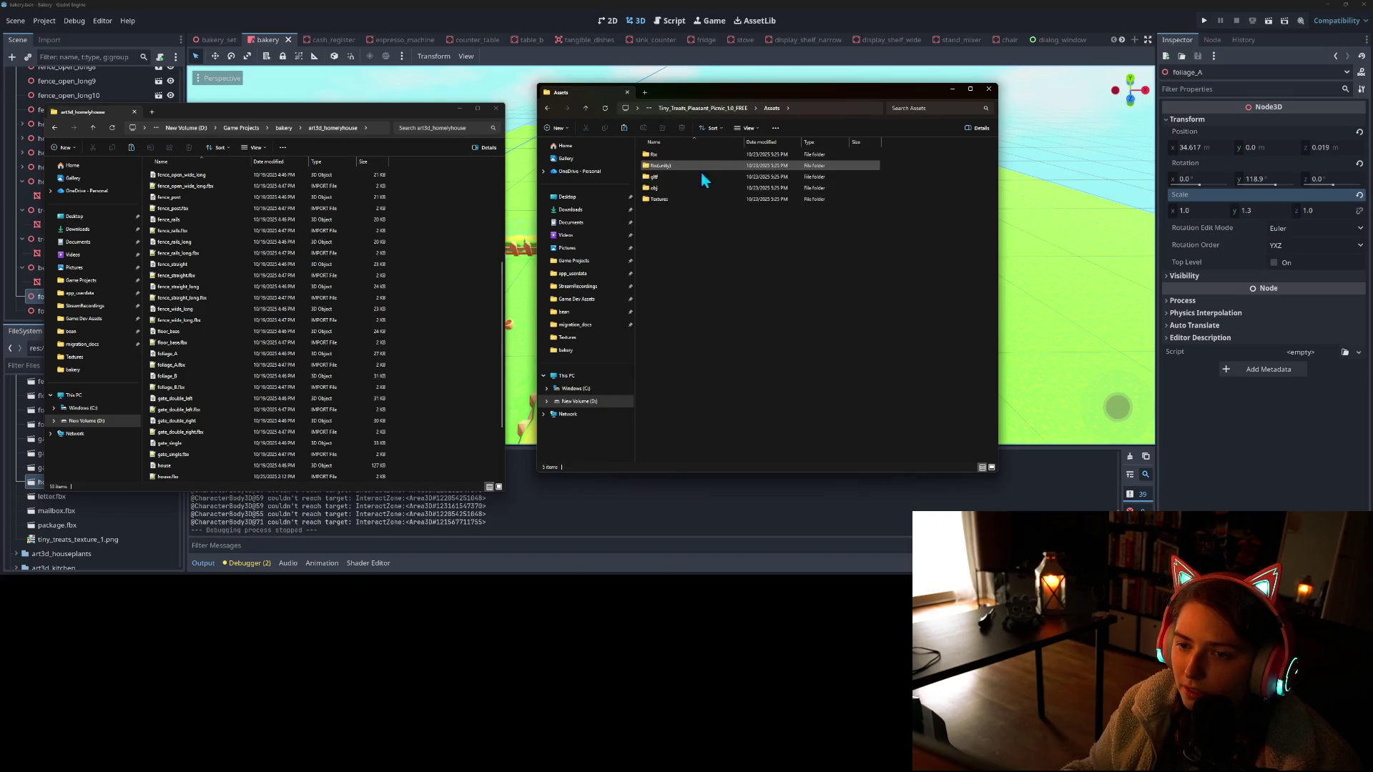
double_click(656, 153)
Scroll through the picnic fbx models, close that window, and show the bakery project folder
scroll(688, 326, "down", 5)
scroll(689, 329, "down", 3)
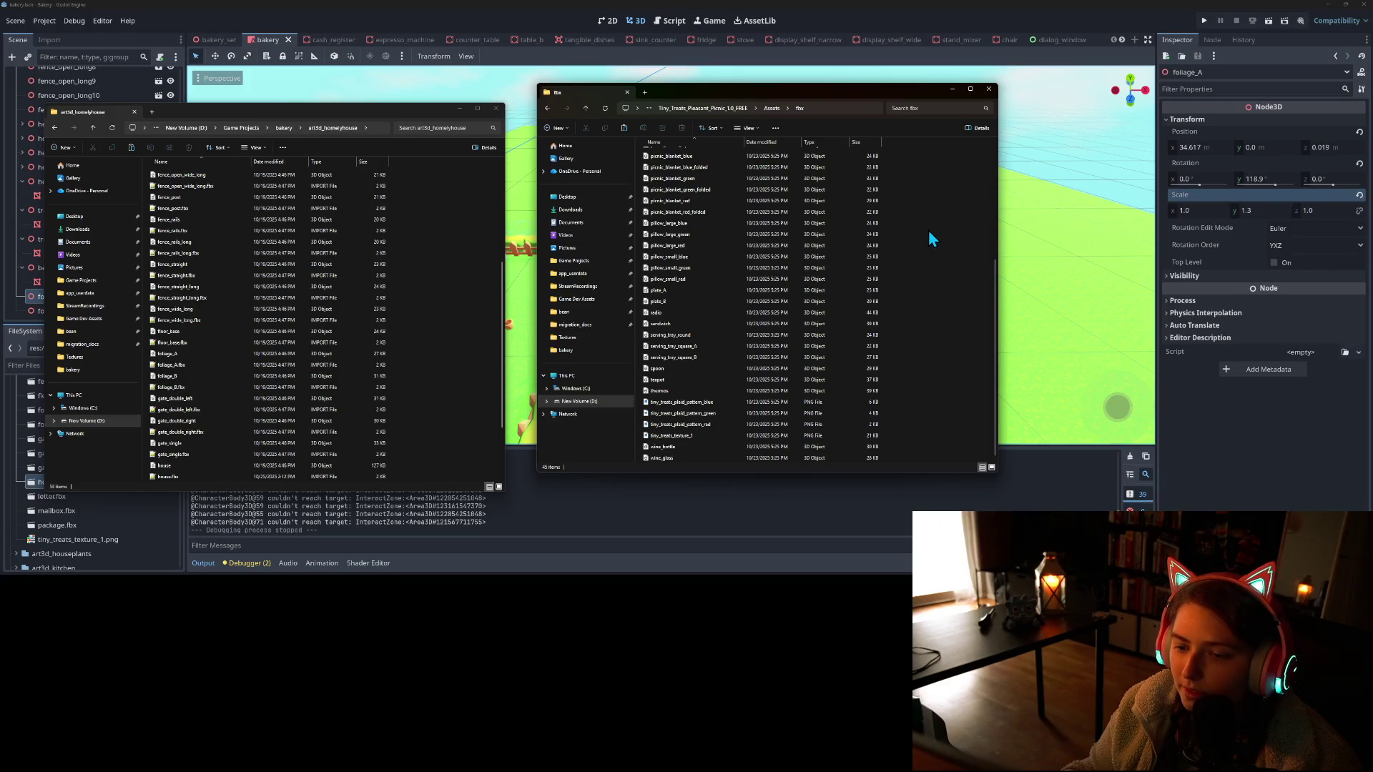
scroll(878, 345, "up", 4)
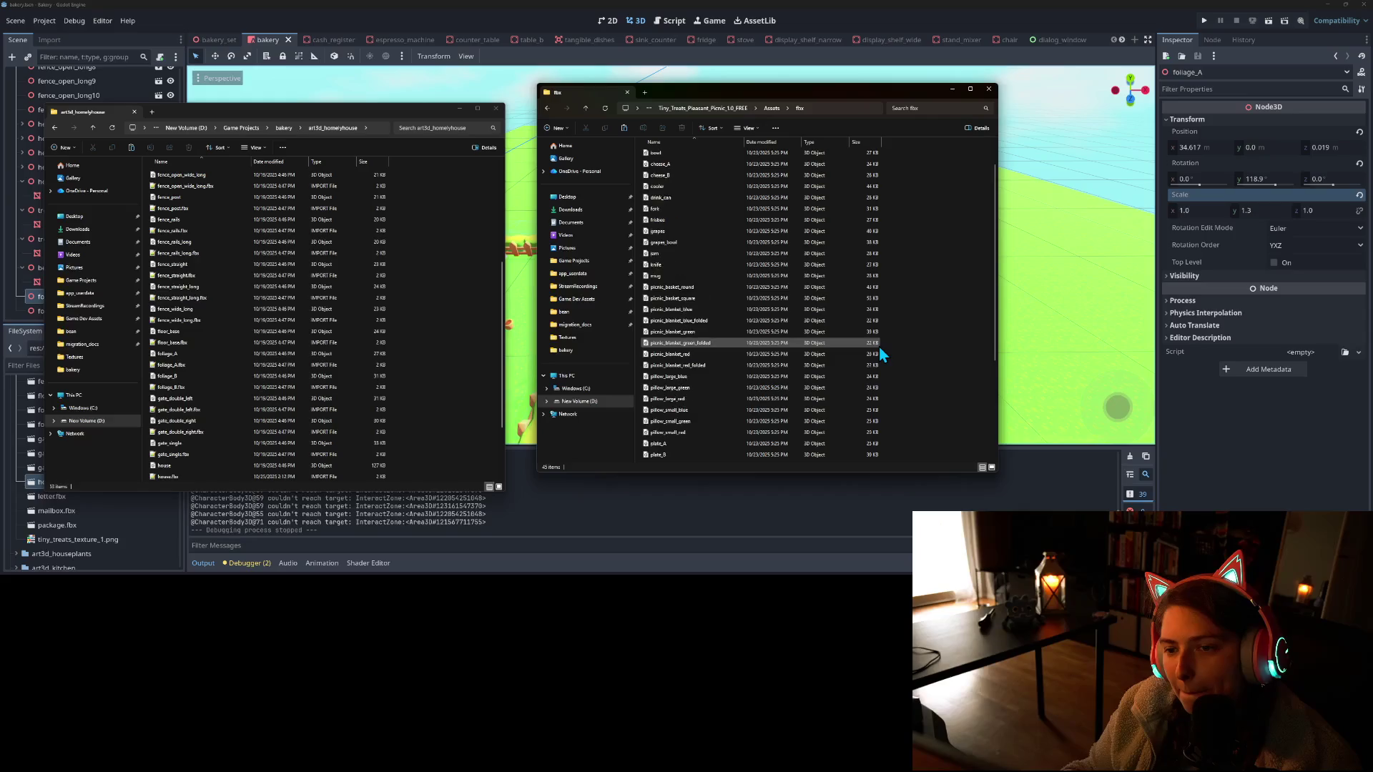
scroll(878, 346, "down", 4)
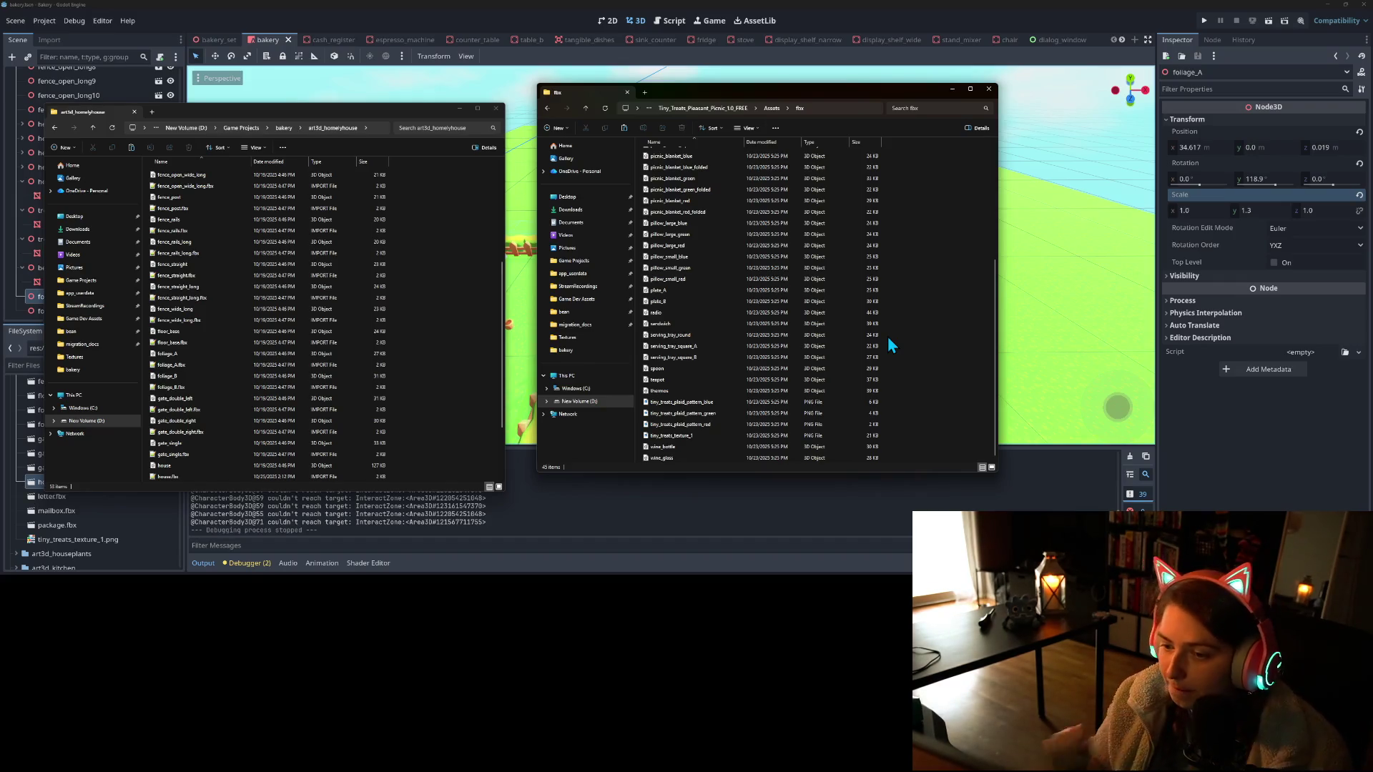
scroll(830, 214, "up", 6)
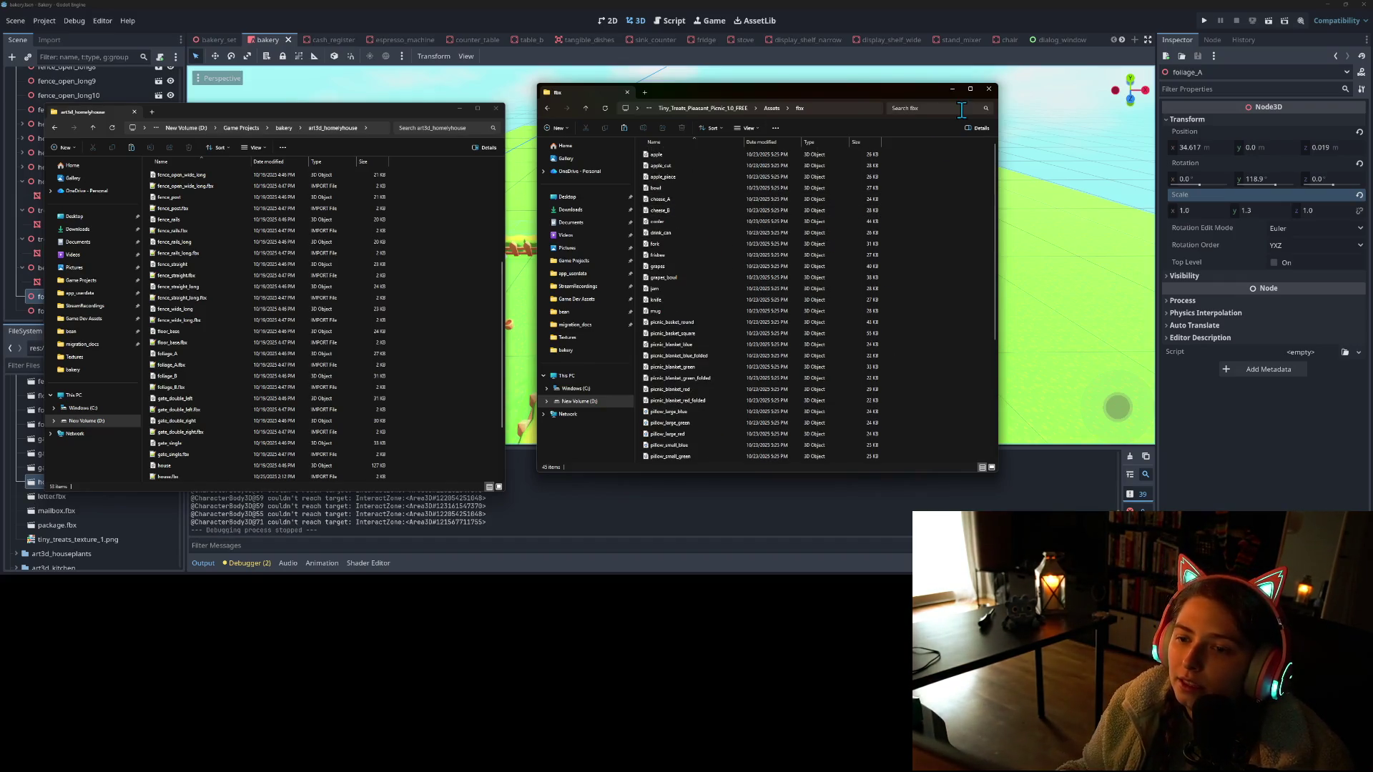
left_click(989, 89)
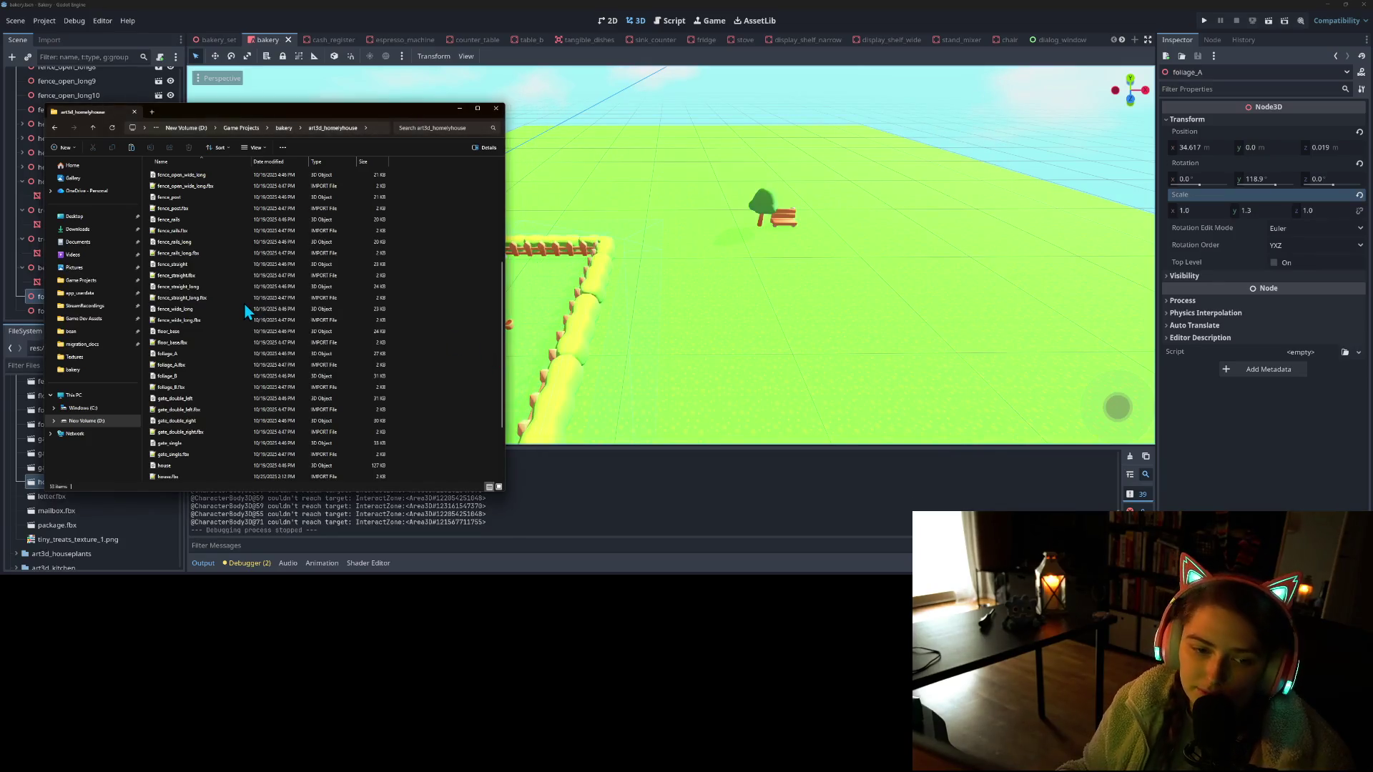
left_click(286, 127)
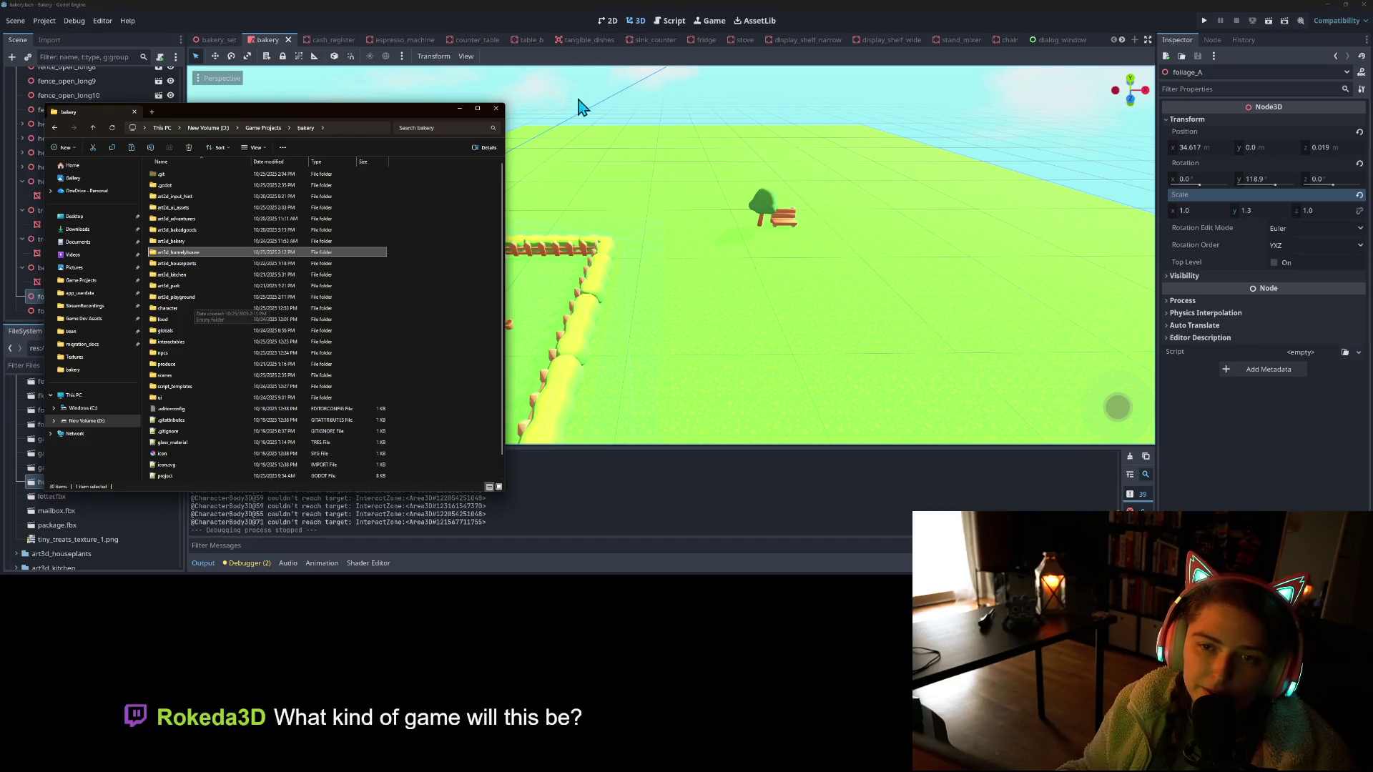
Back in Godot, zoom the viewport into the house and launch the bakery game
left_click(572, 9)
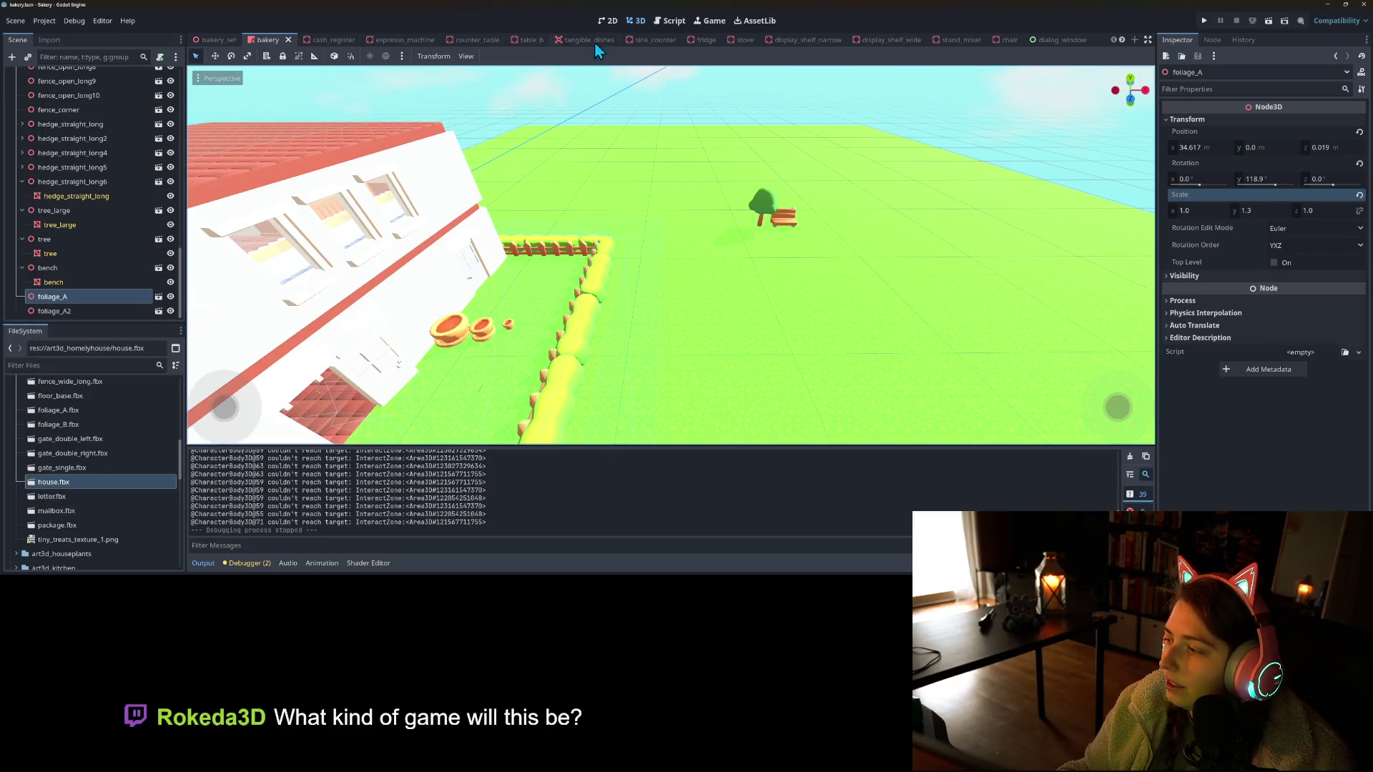
scroll(593, 272, "down", 5)
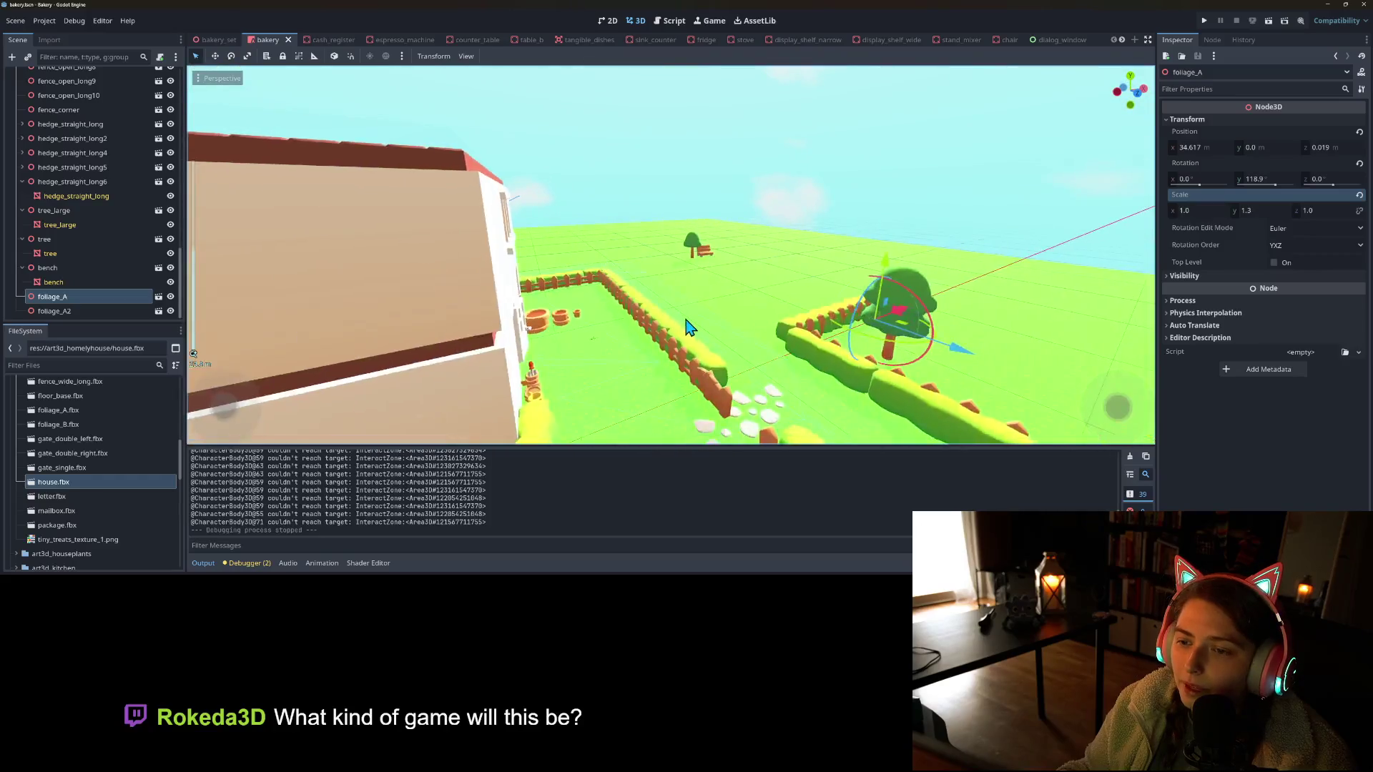
scroll(707, 306, "down", 8)
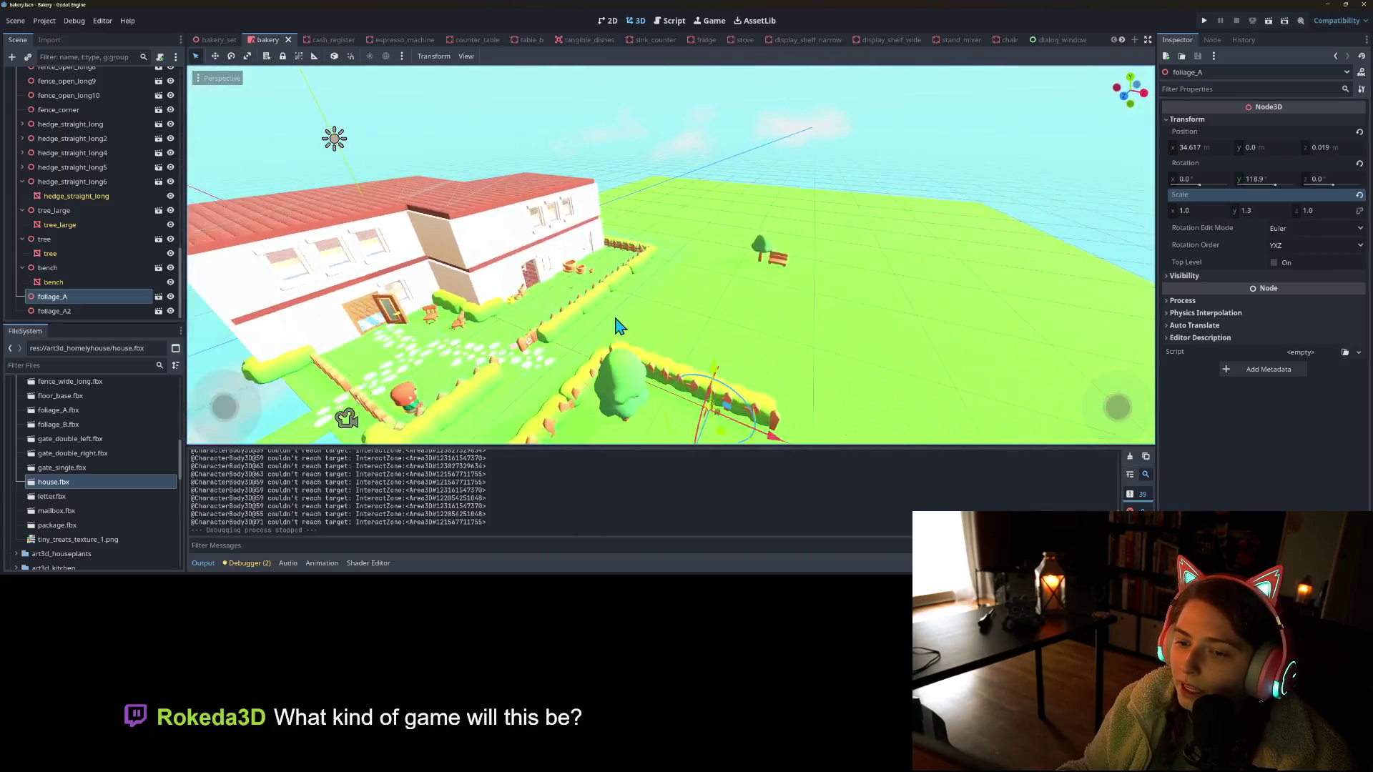
scroll(693, 330, "up", 10)
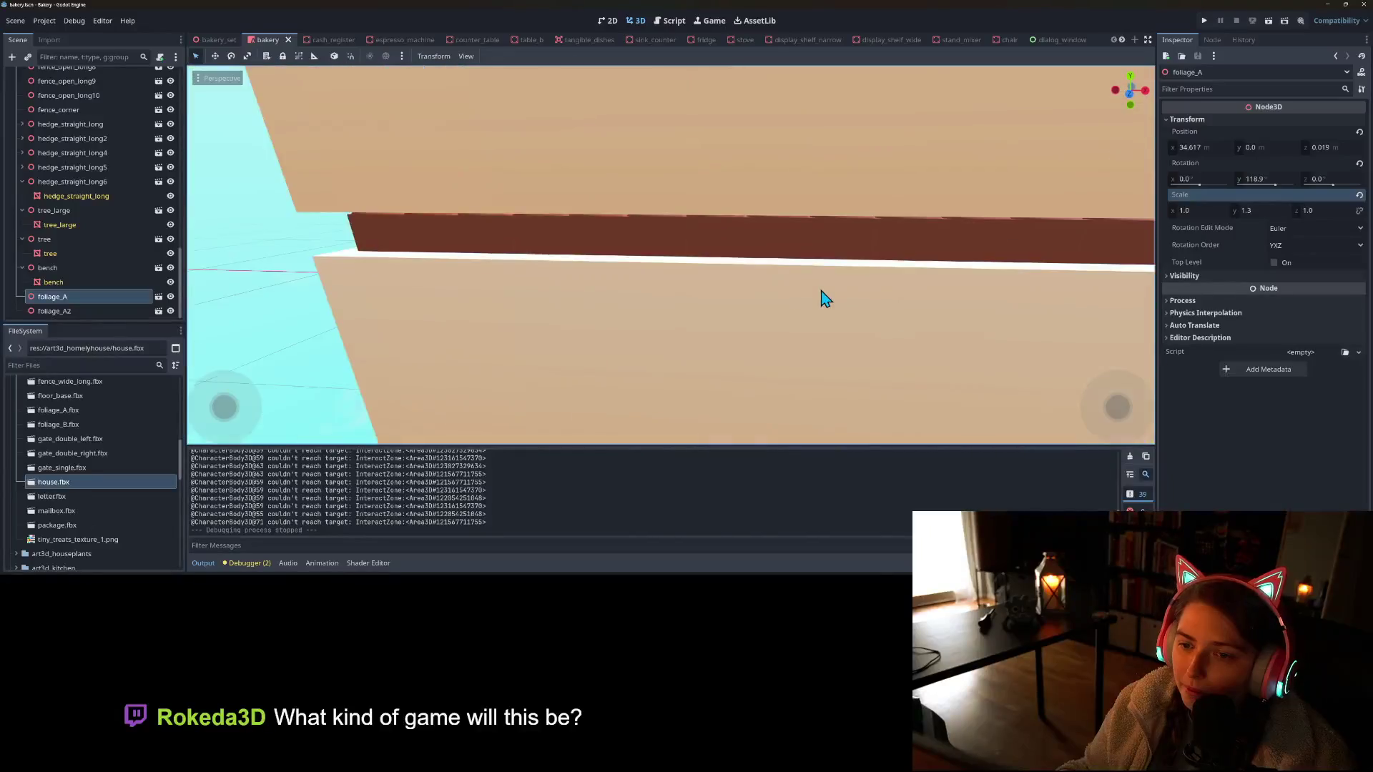
scroll(821, 293, "up", 10)
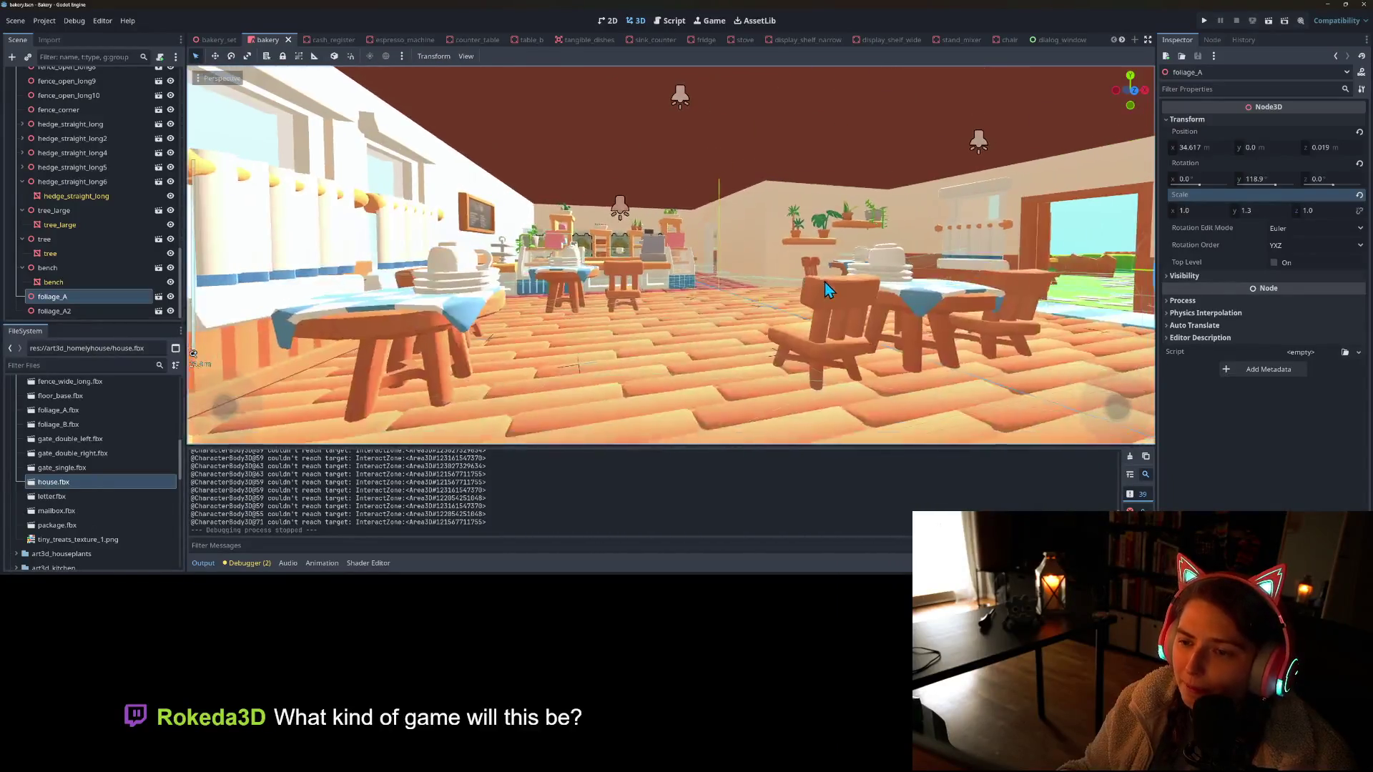
scroll(818, 290, "up", 5)
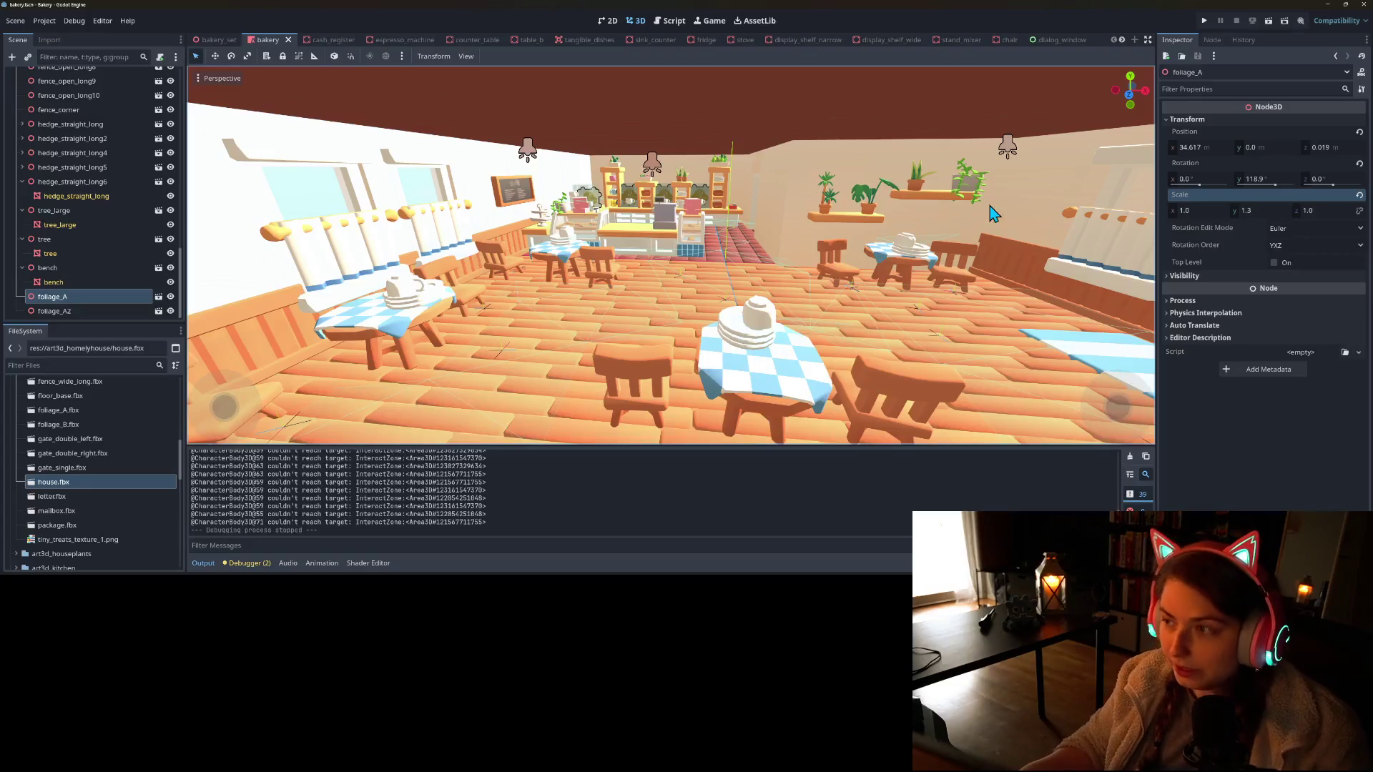
left_click(1204, 20)
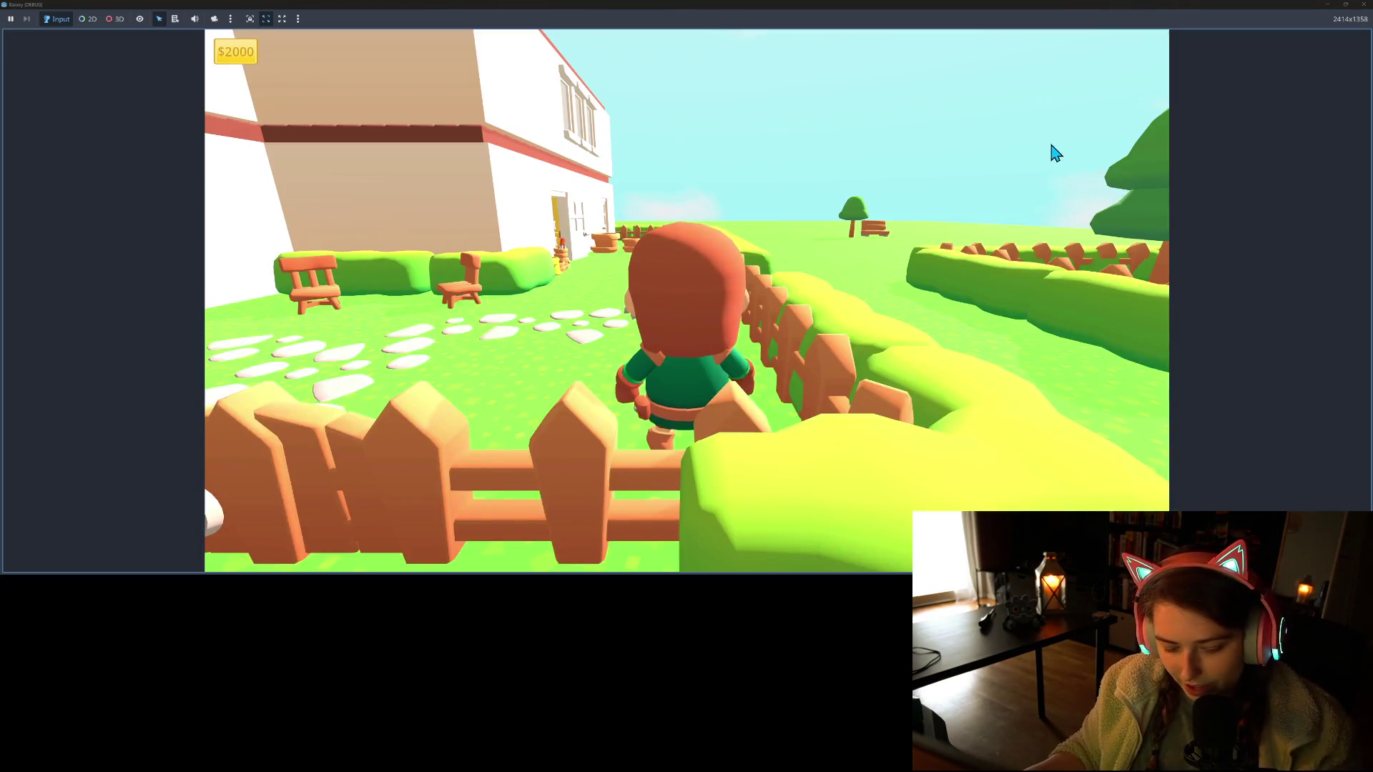
Walk into the bakery and buy a coffee machine plus another machine on the shelves
key("a")
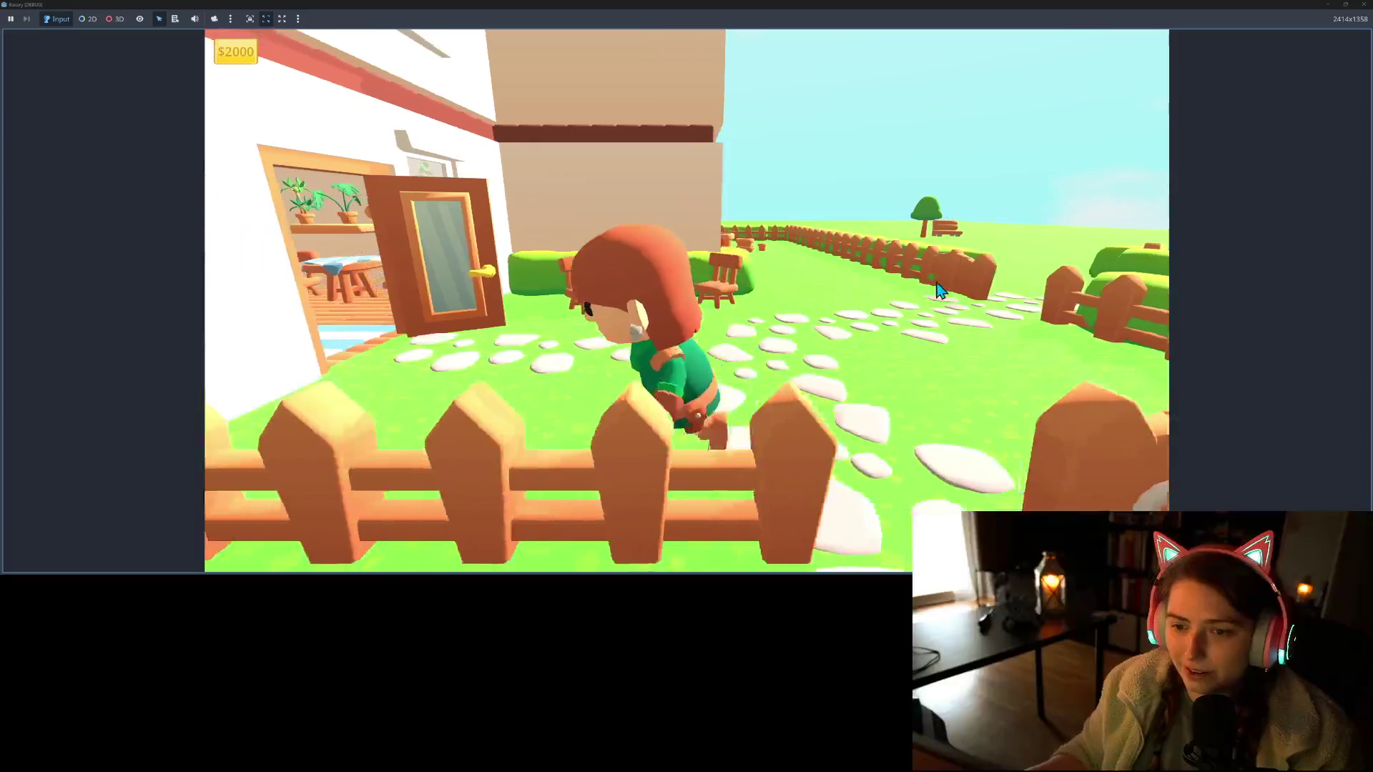
key("a")
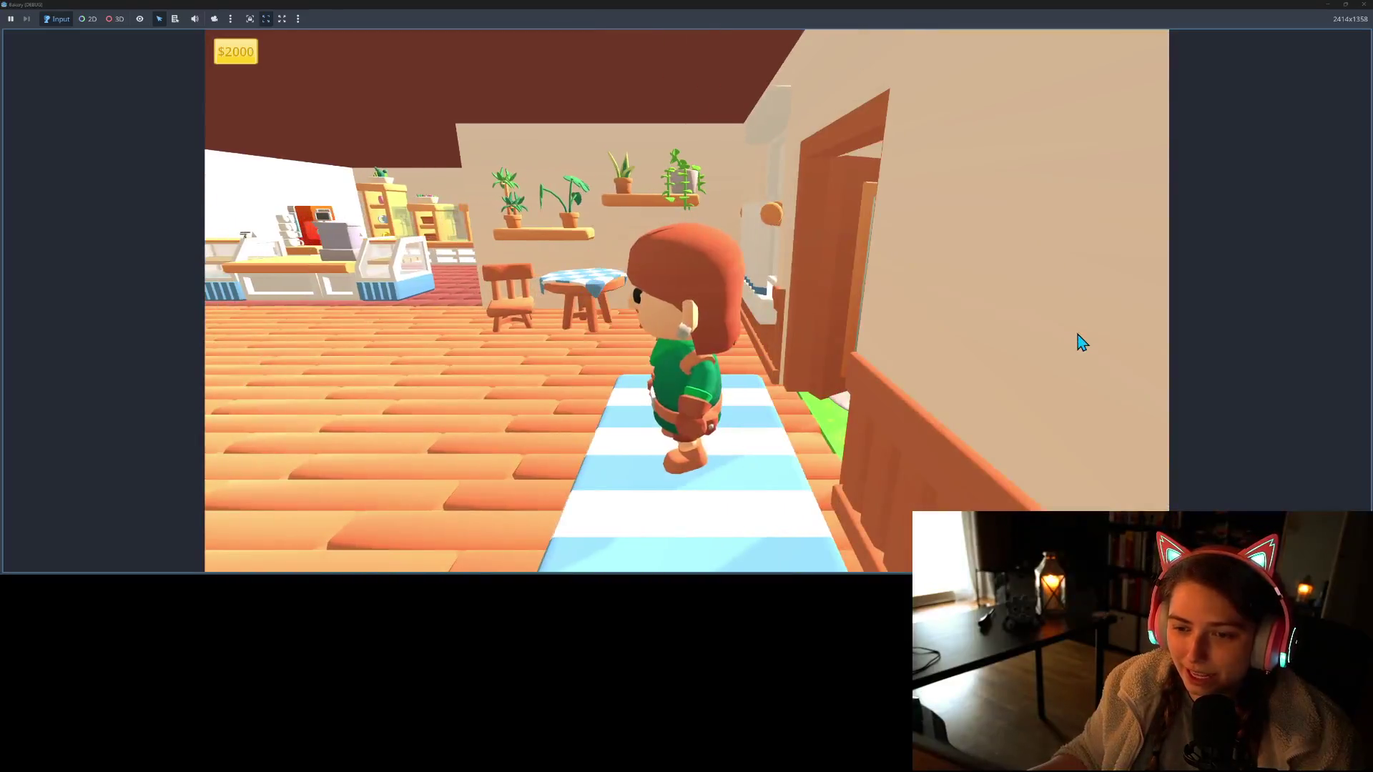
key("w")
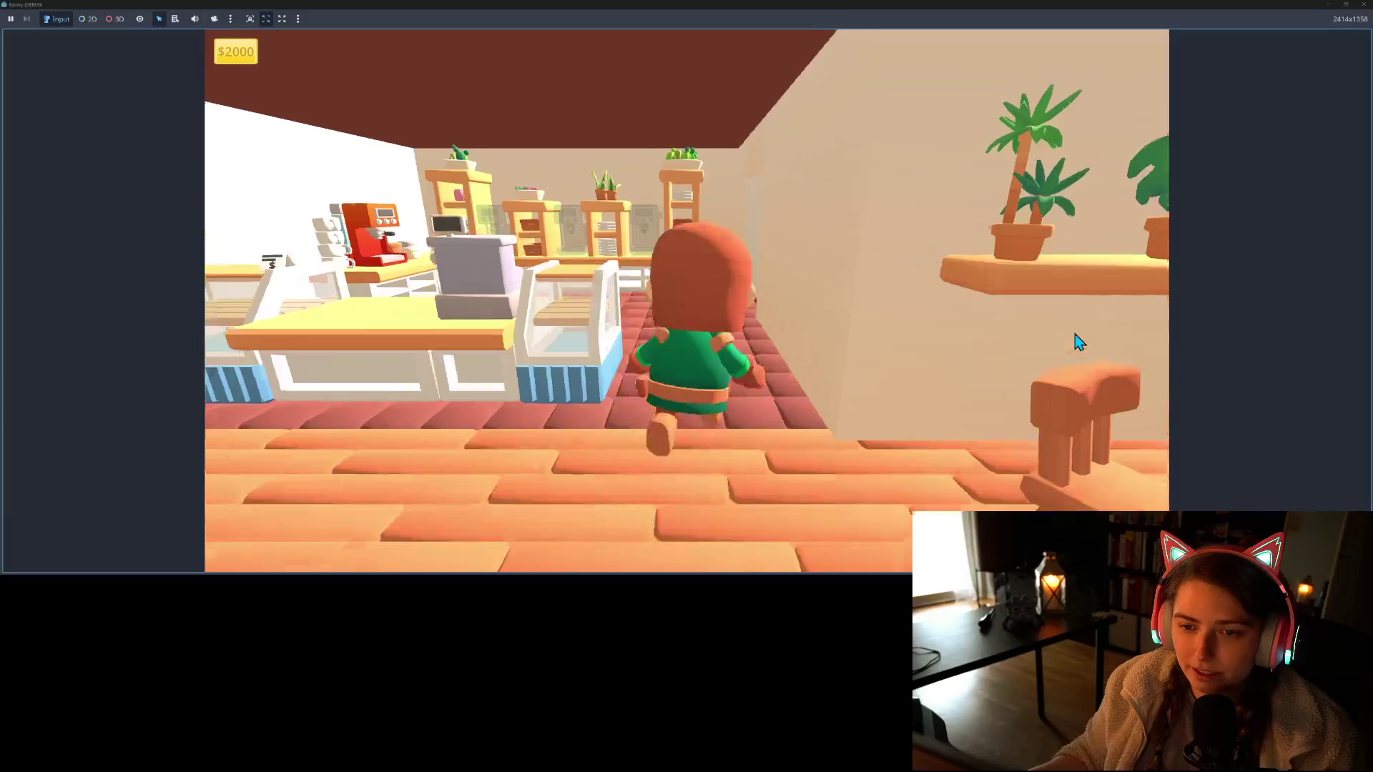
key("a")
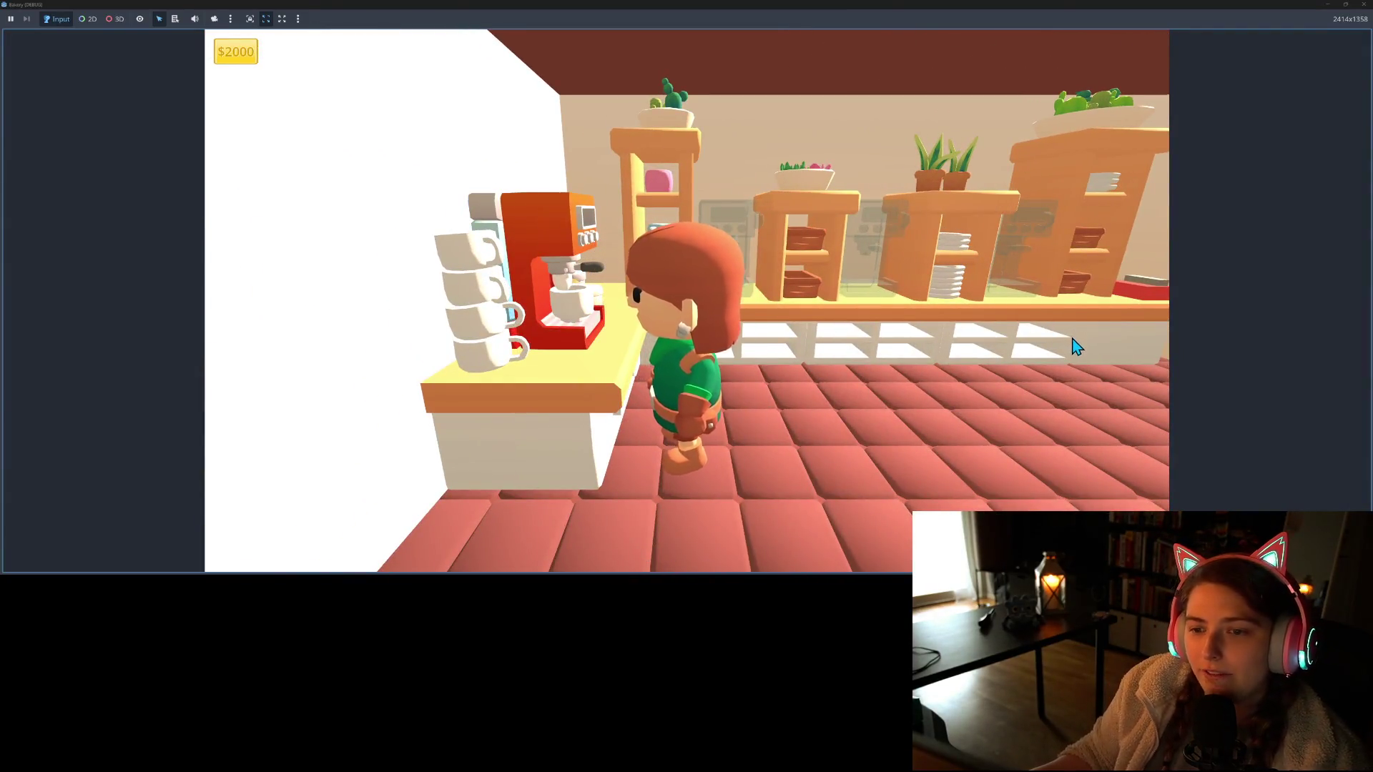
key("w")
key("e")
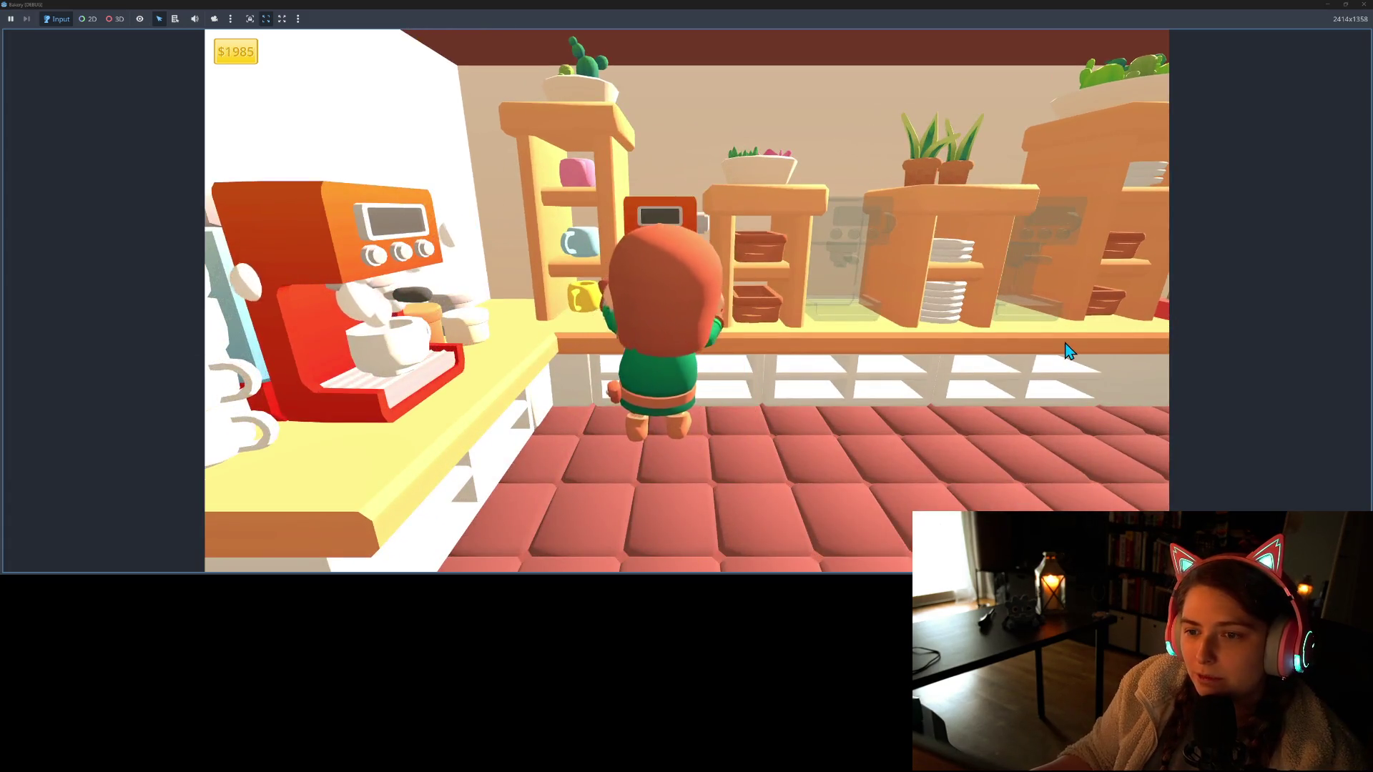
key("d")
key("e")
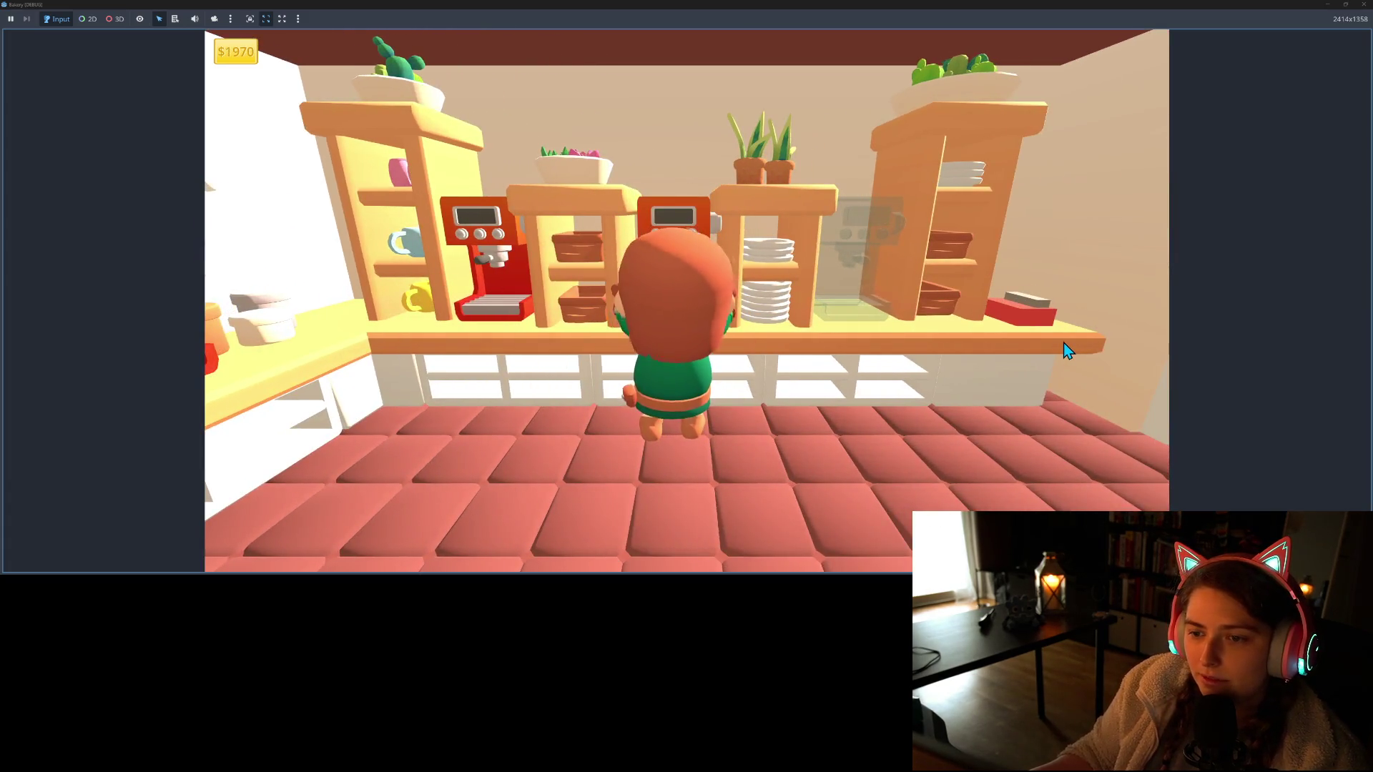
Walk along the shelves and through the kitchen, then buy the mixer for $10
key("a")
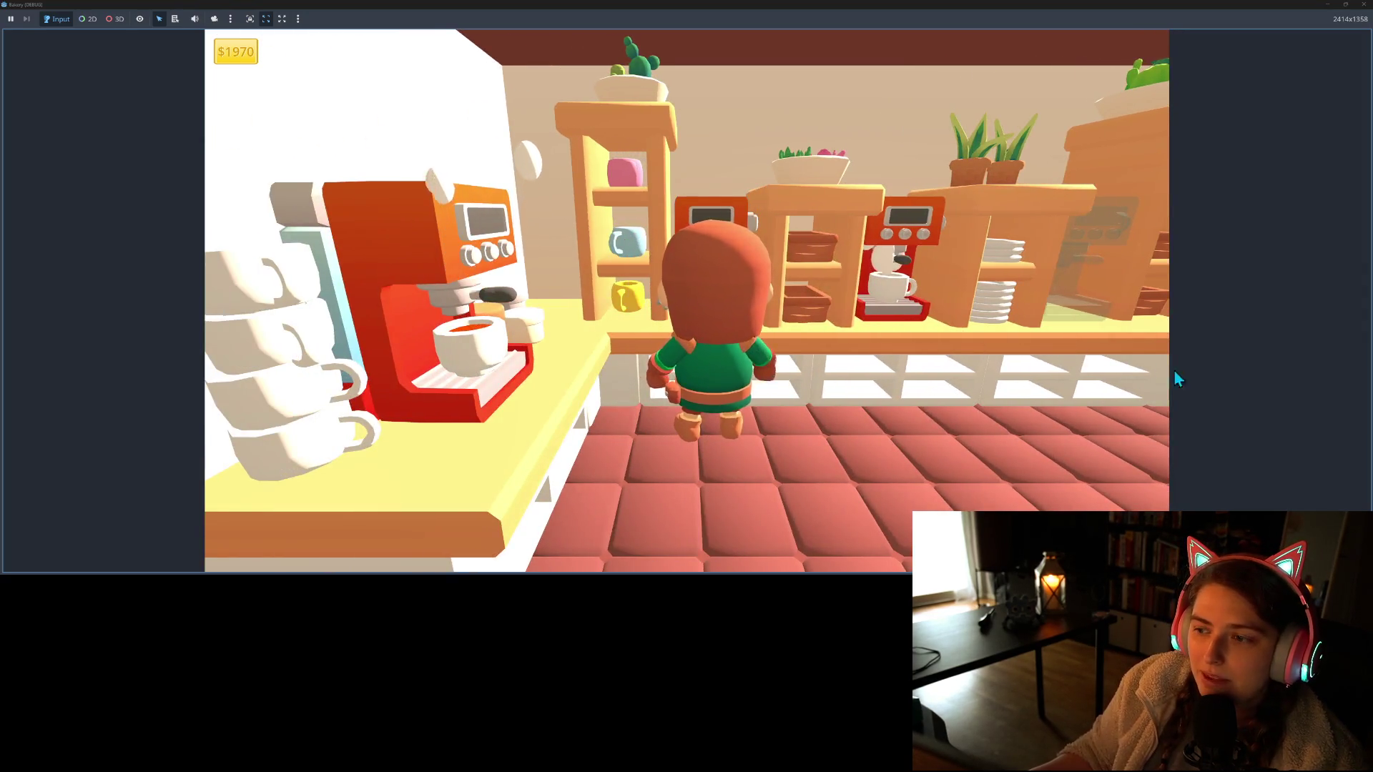
key("d")
key("d")
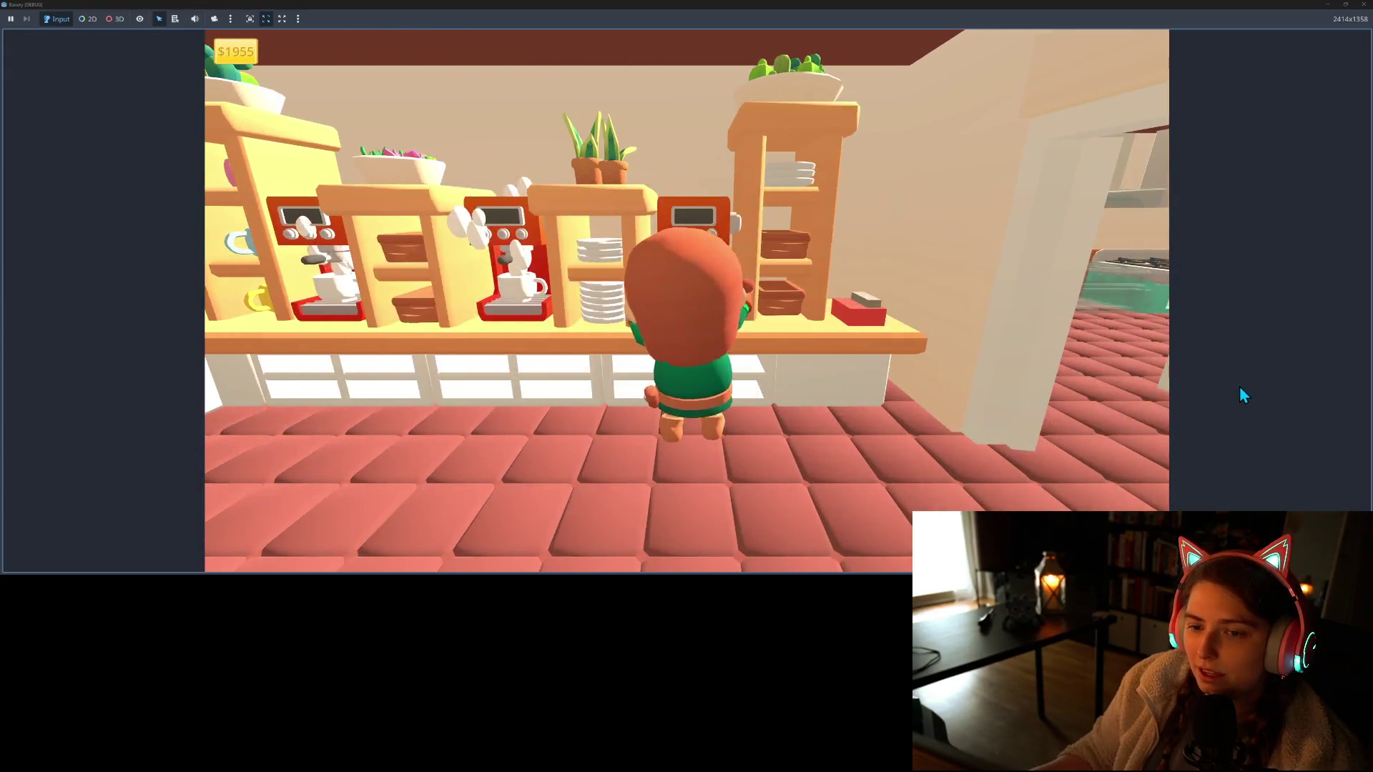
key("a")
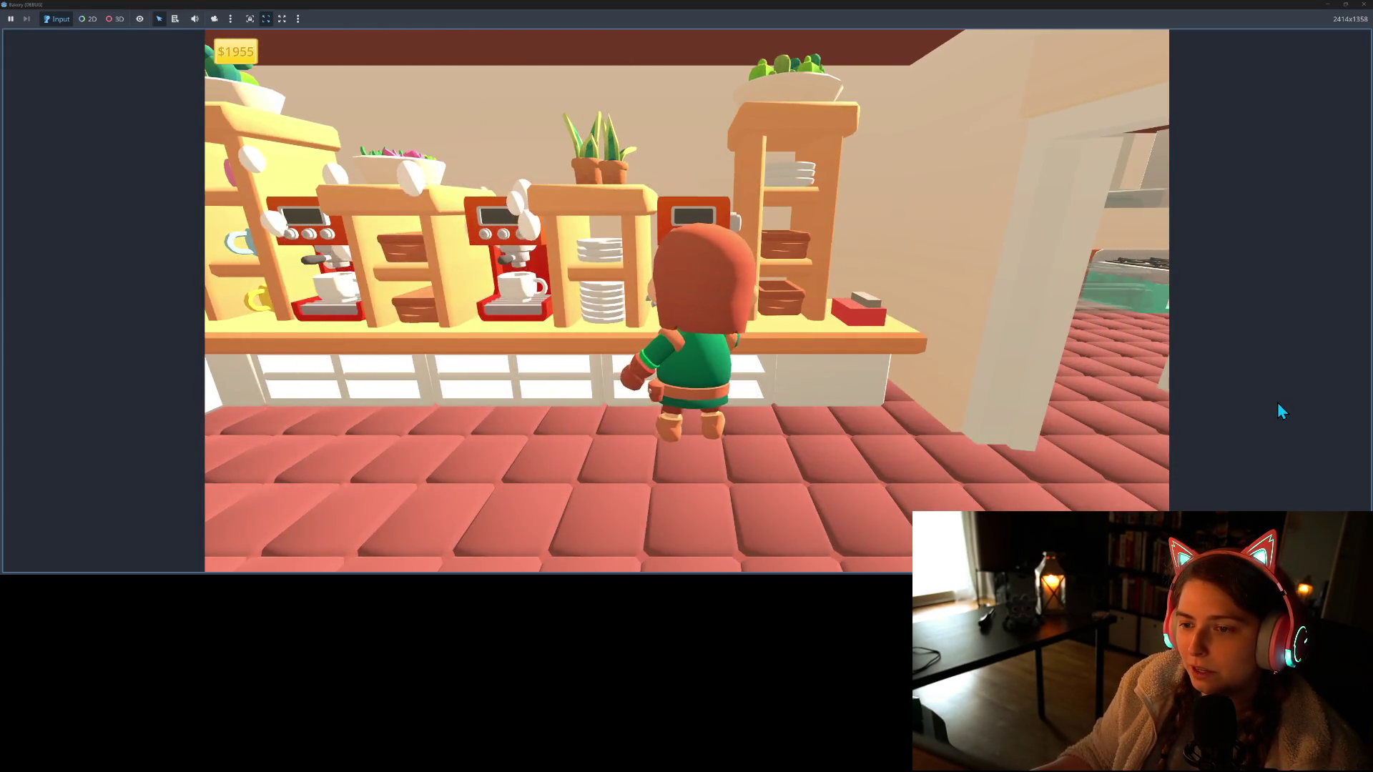
key("s")
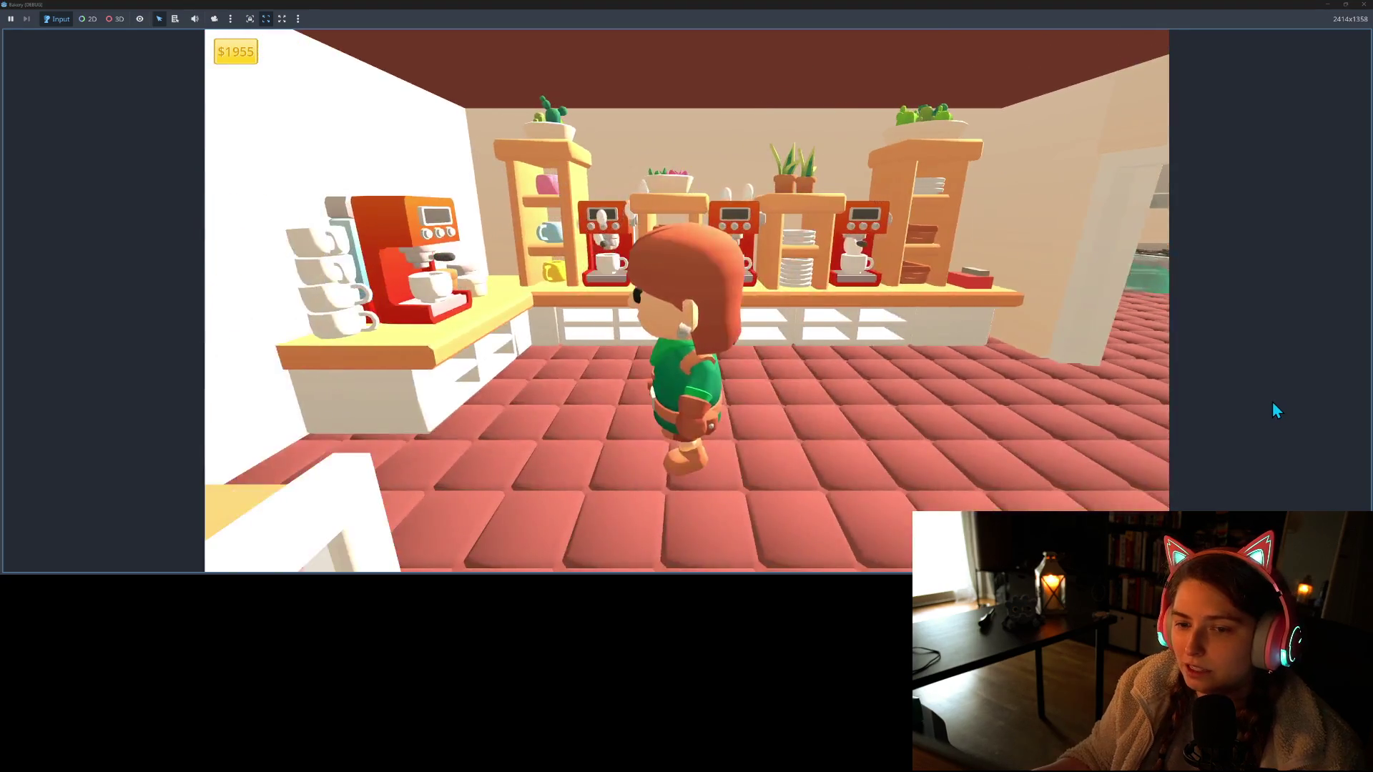
key("w")
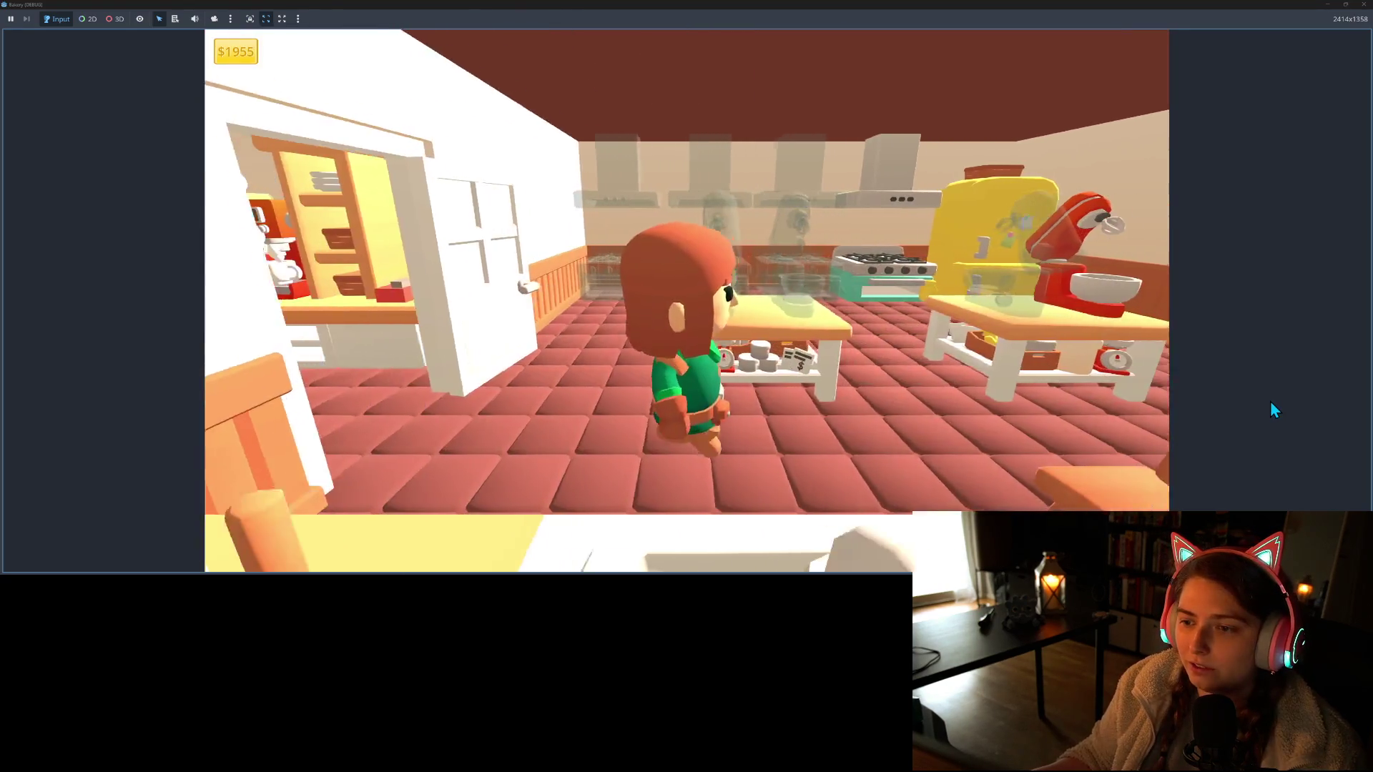
key("s")
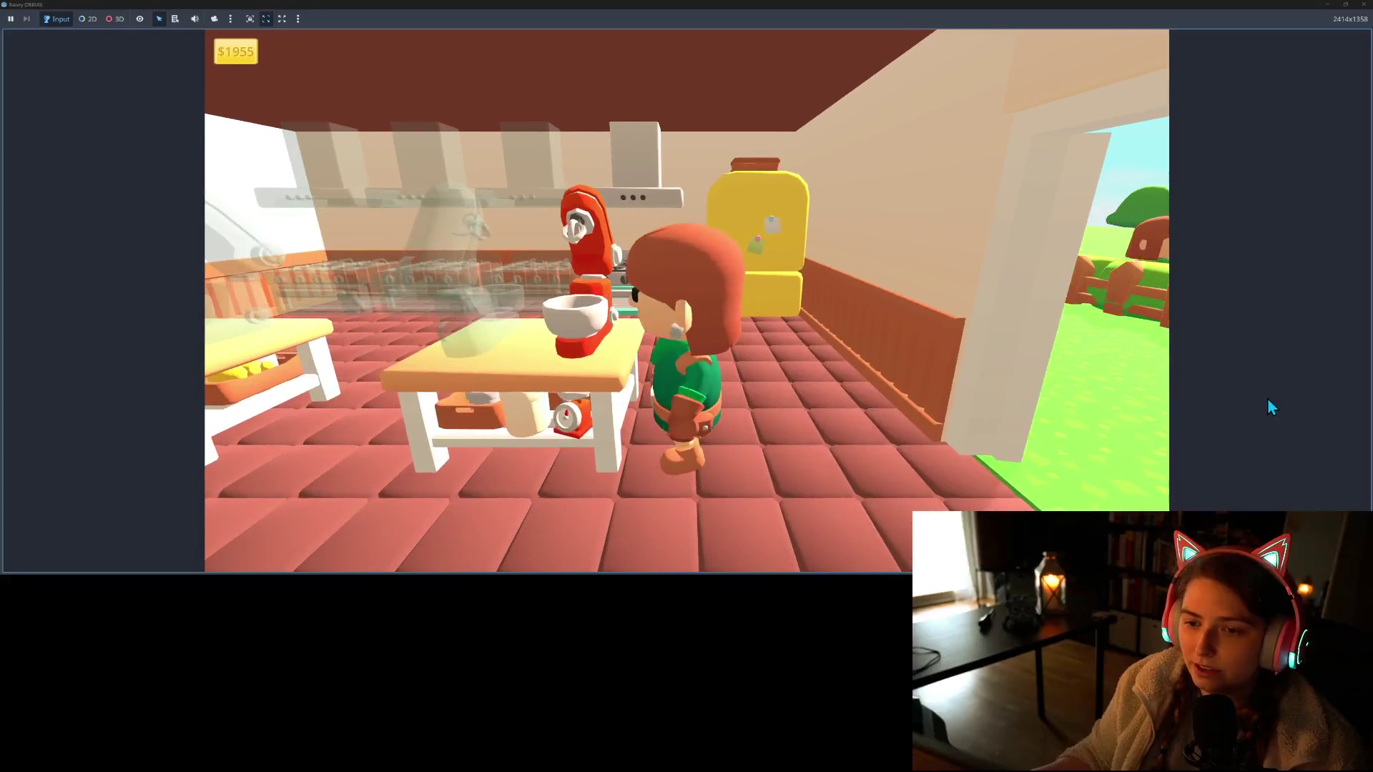
key("w")
key("e")
Buy a second stove and open the yellow fridge's Cookie Party recipe panel
key("w")
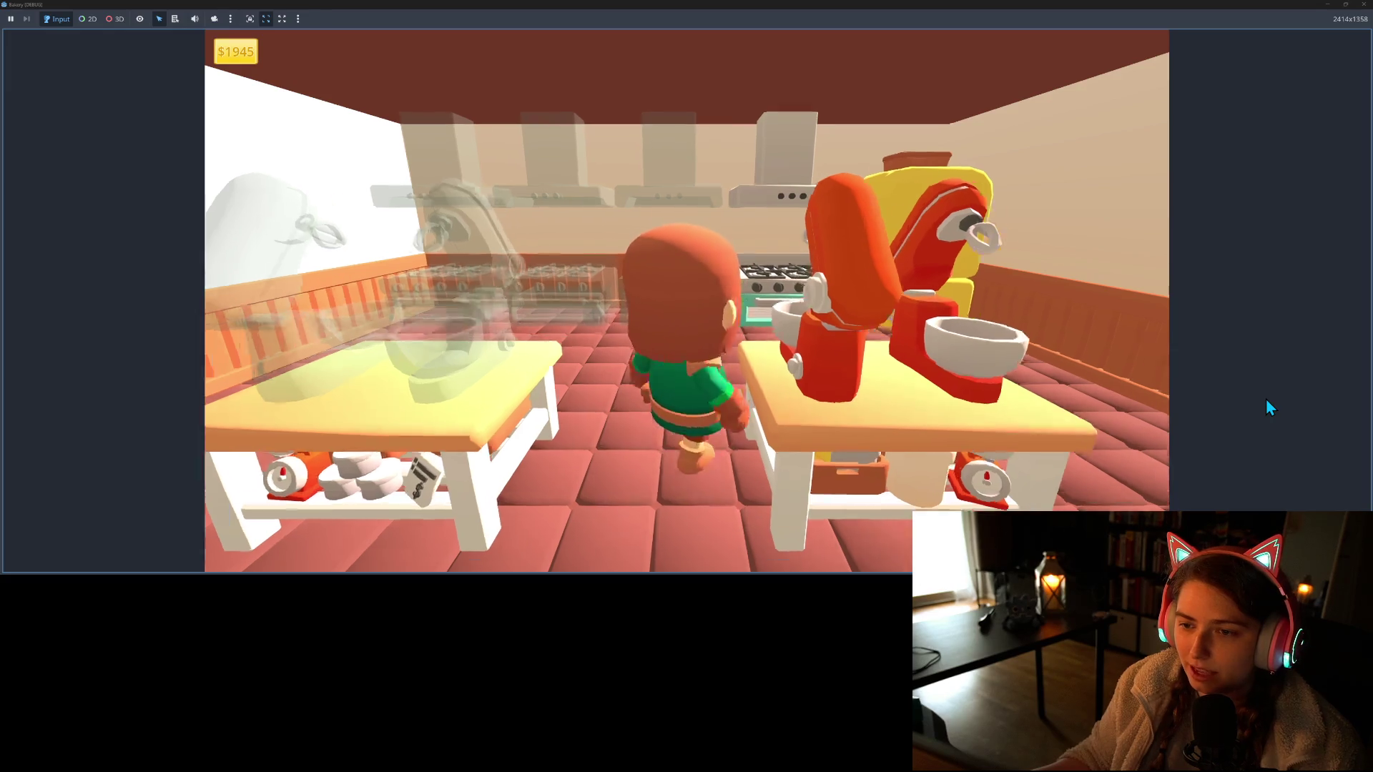
key("e")
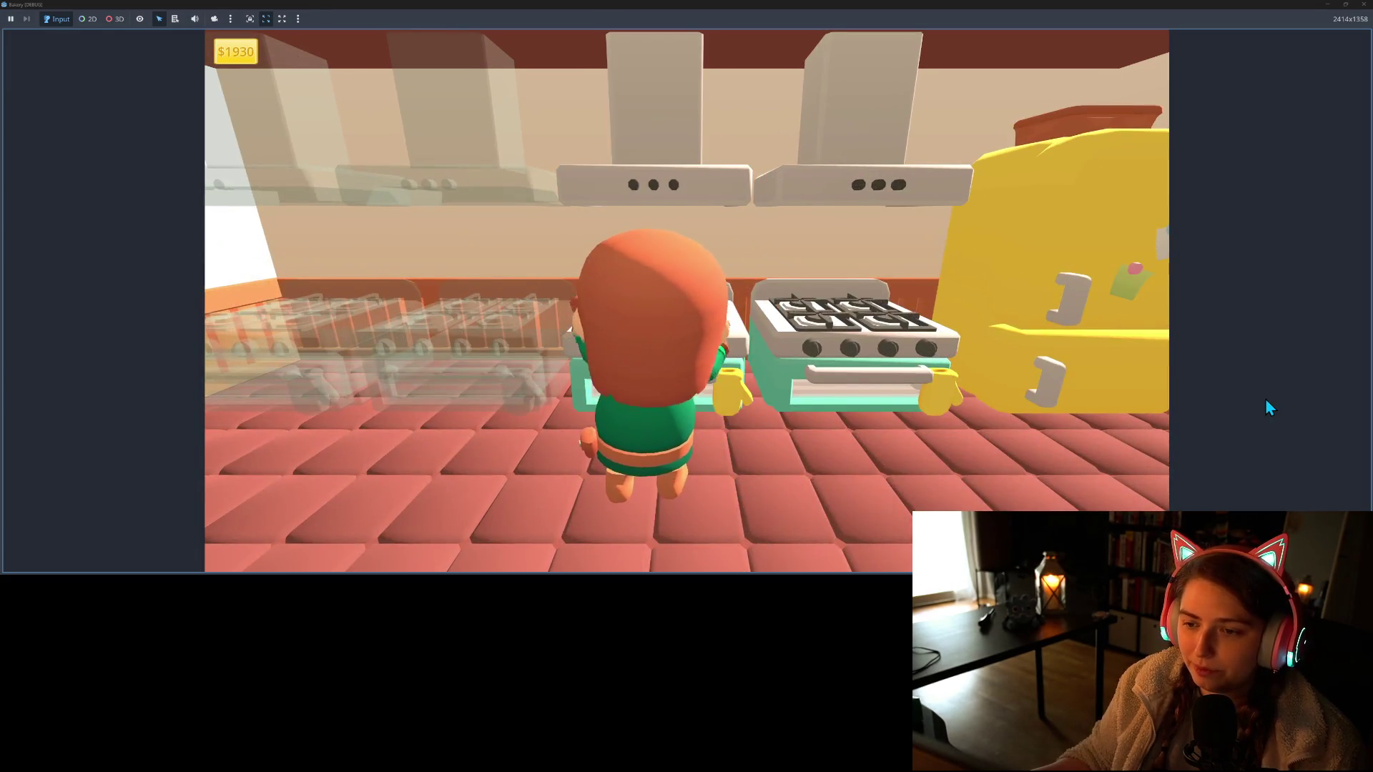
key("d")
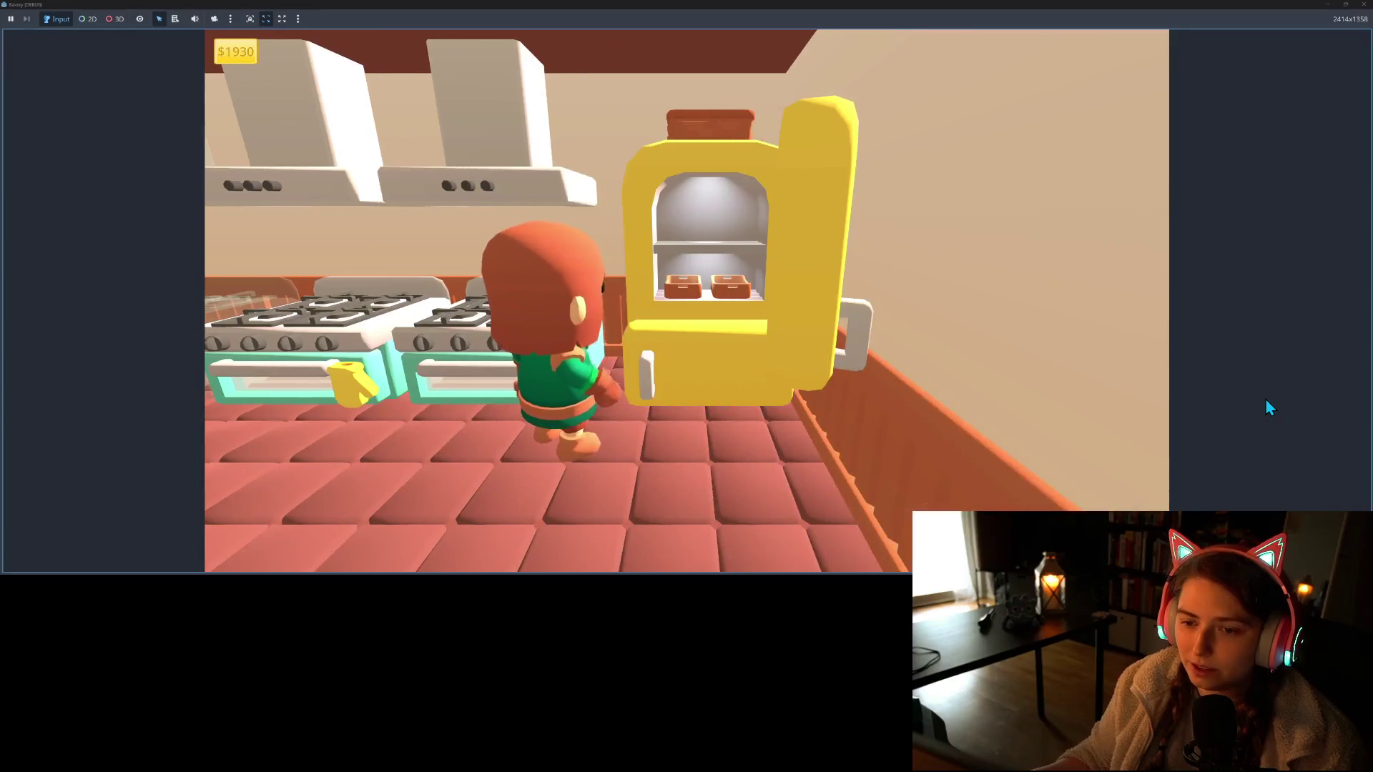
key("e")
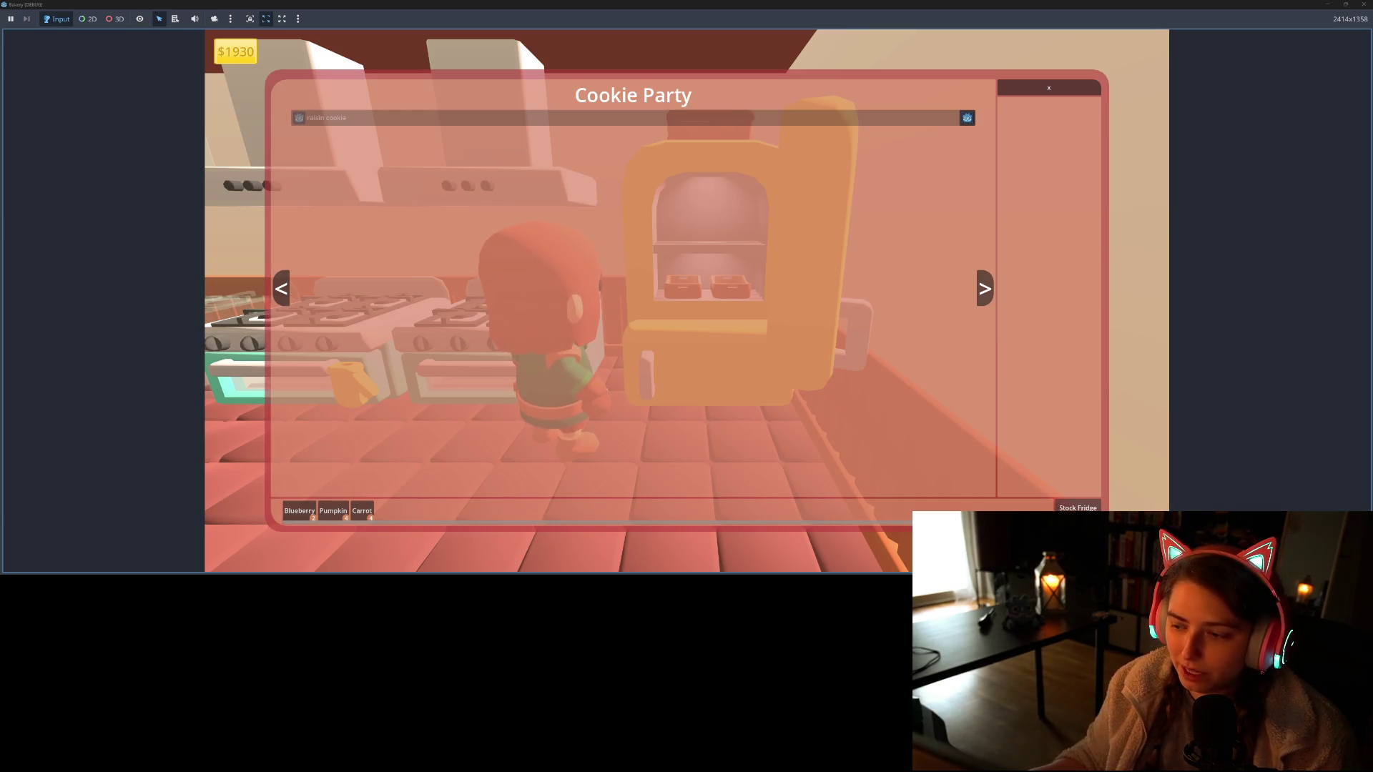
Stock the fridge with grape, switch the recipe book to Sweetie Num-Nums, and close it
left_click(1077, 507)
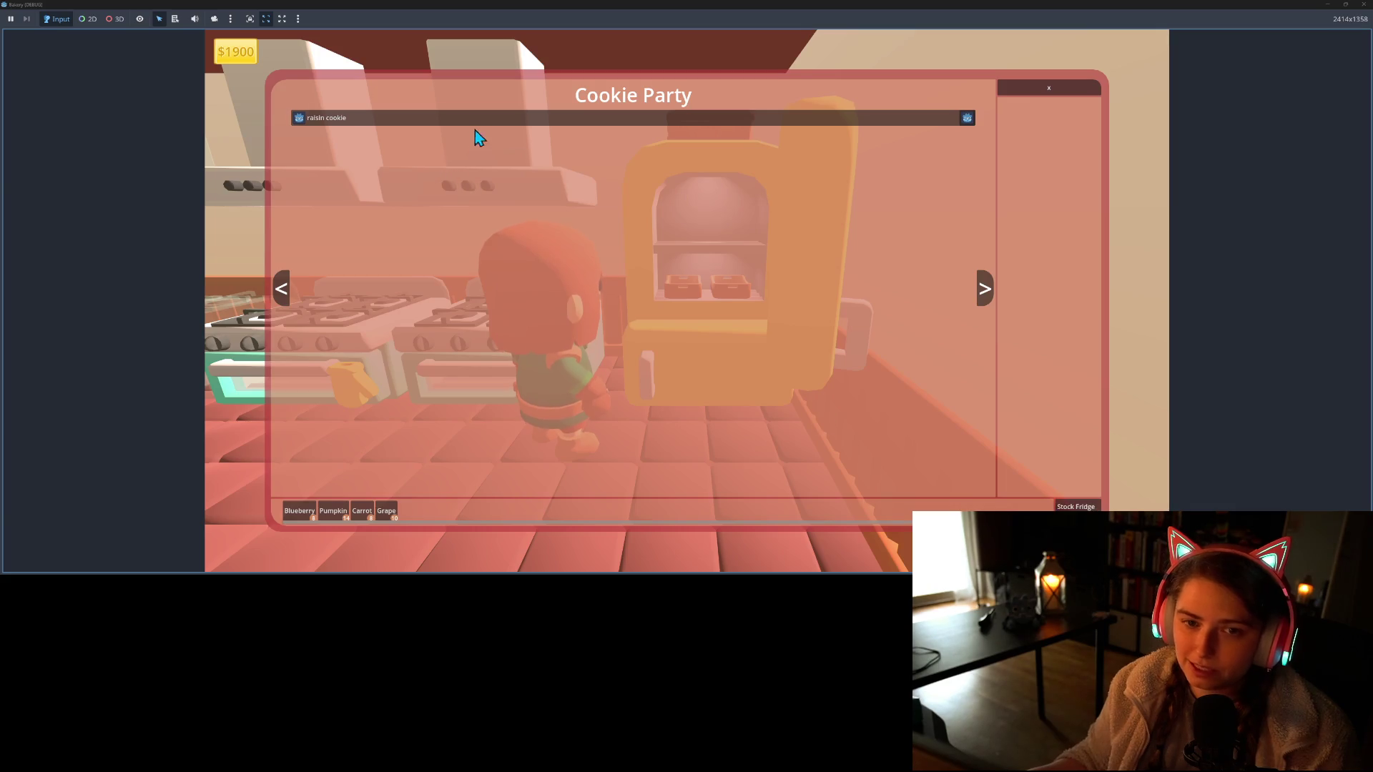
left_click(281, 289)
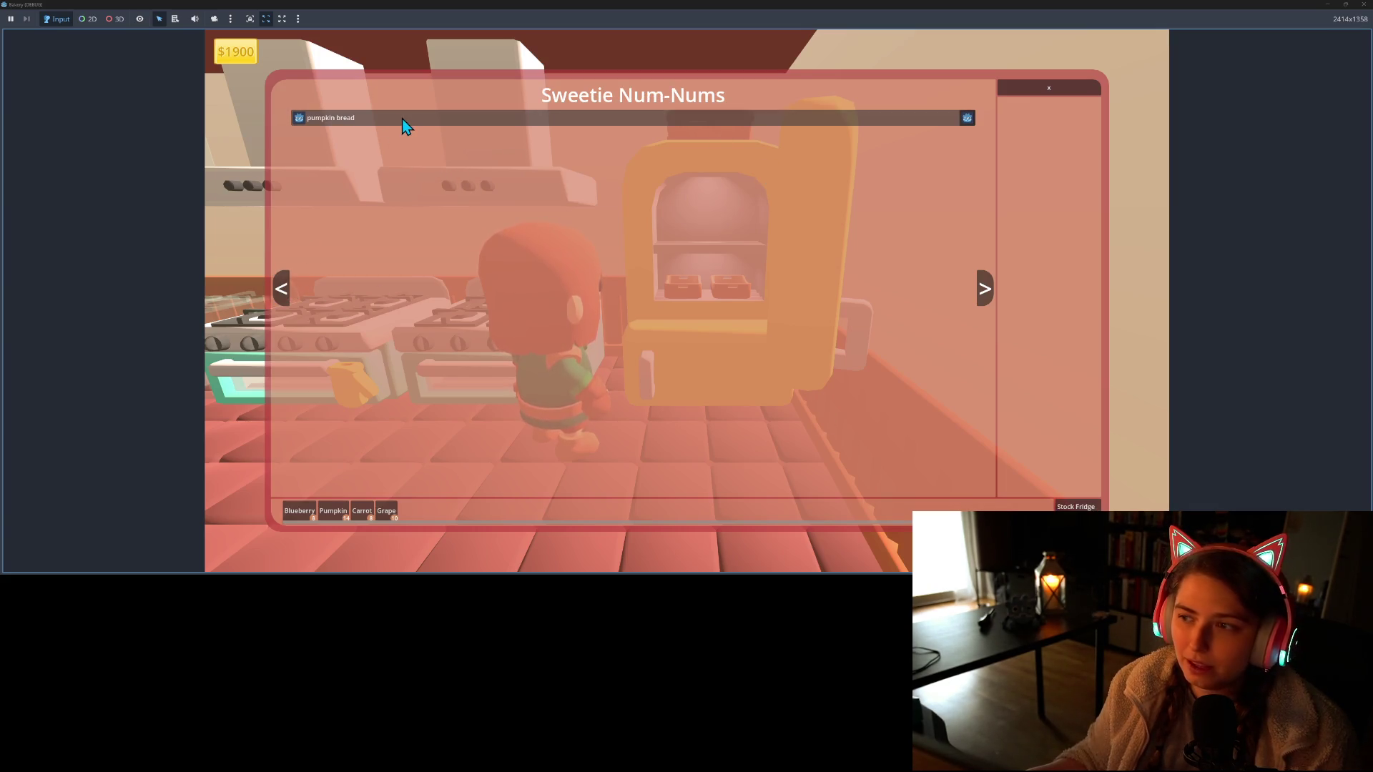
key("Escape")
Walk the baker past the fridge up to the mixer table
key("d")
key("s")
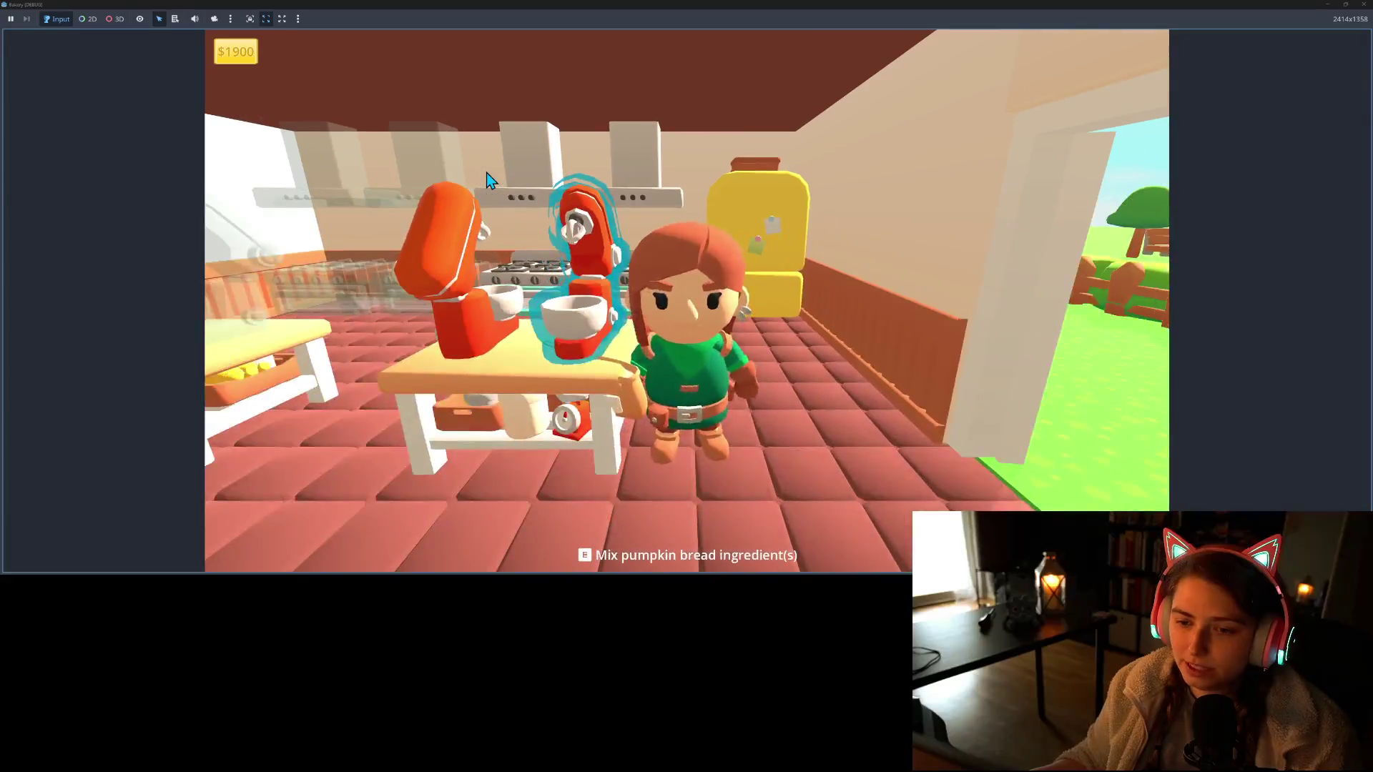
key("a")
key("w")
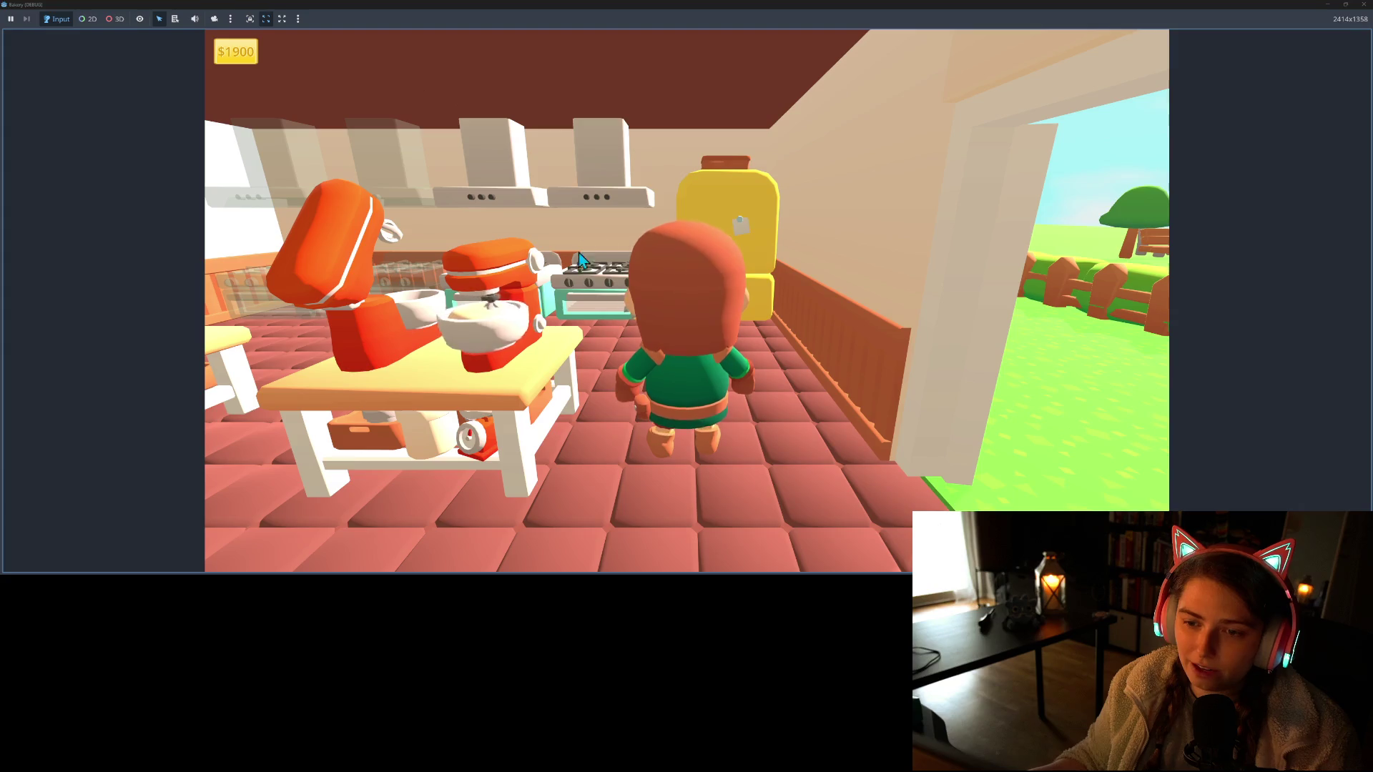
Walk the baker along the counter and dining area to the coffee machines
key("s")
key("w")
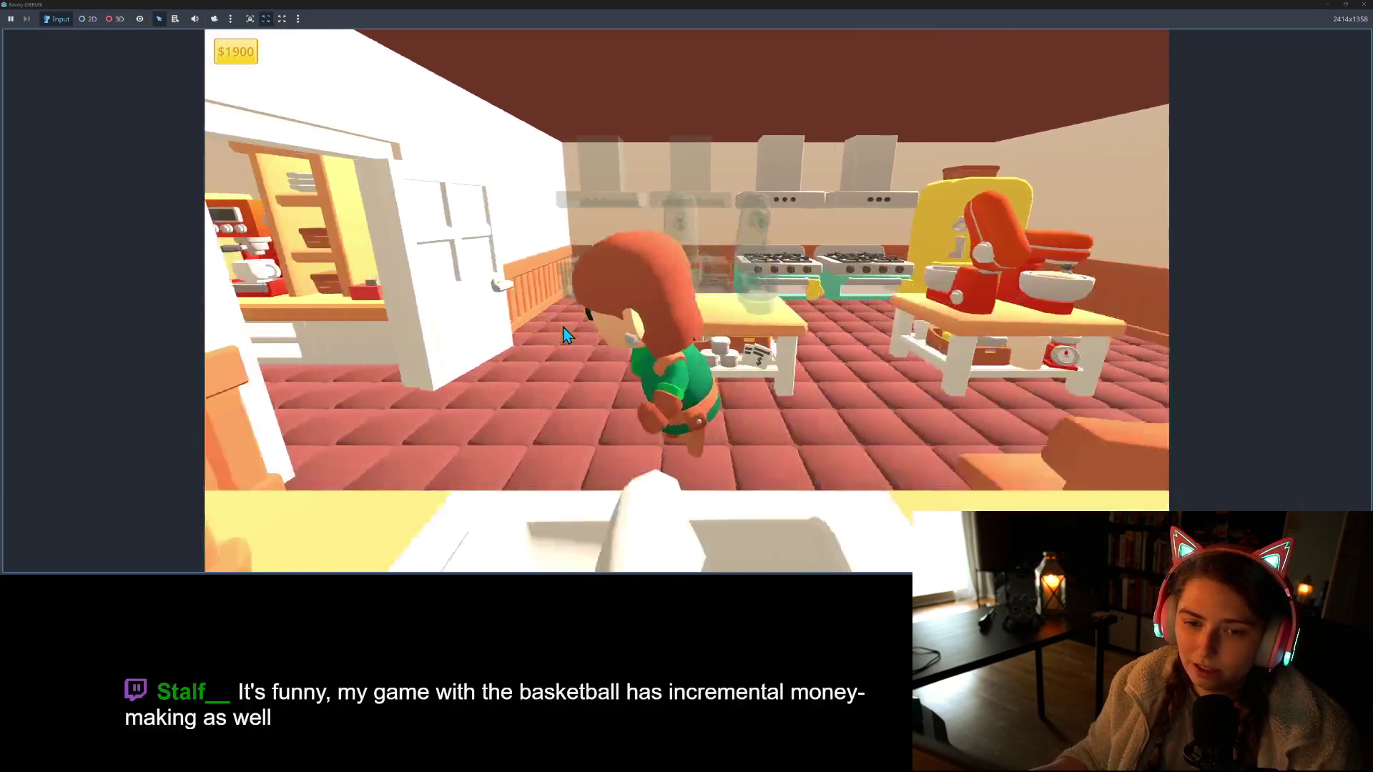
key("s")
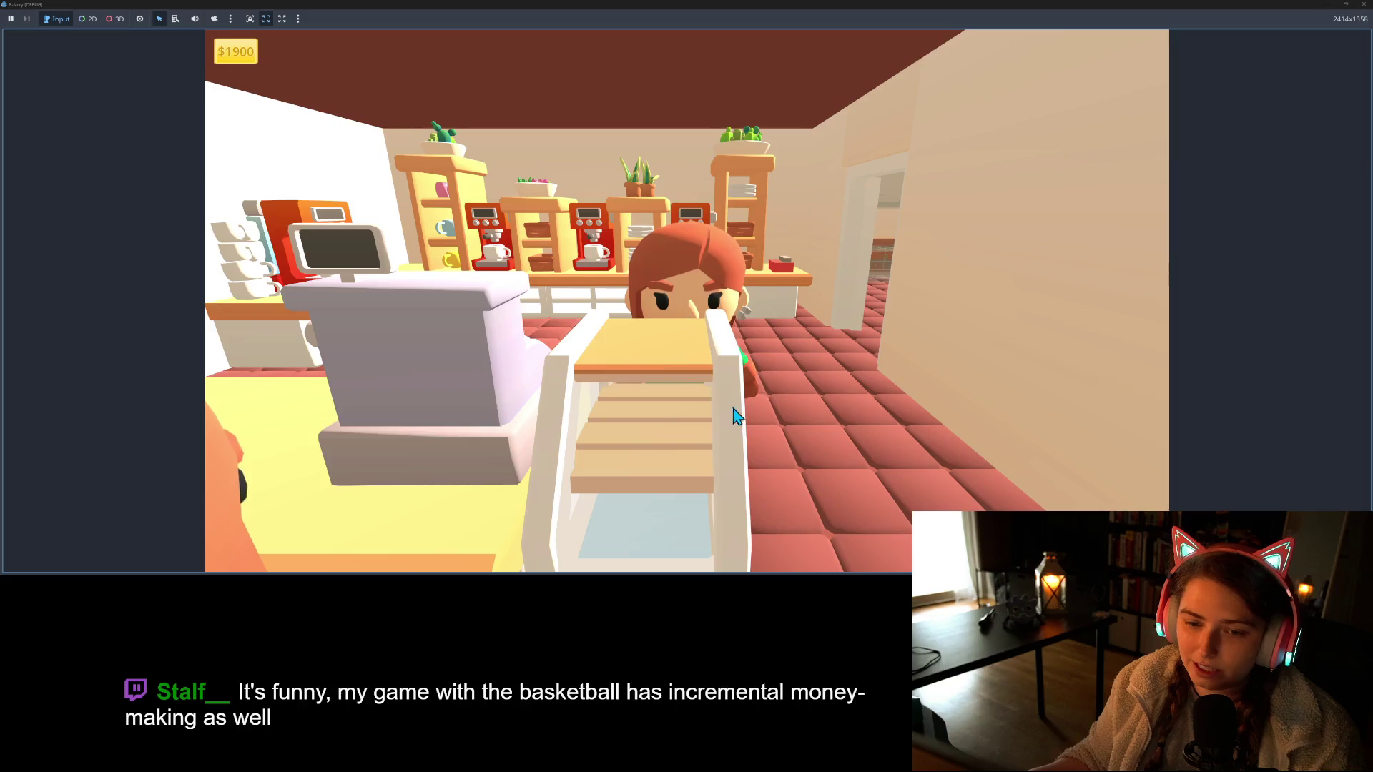
key("d")
key("w")
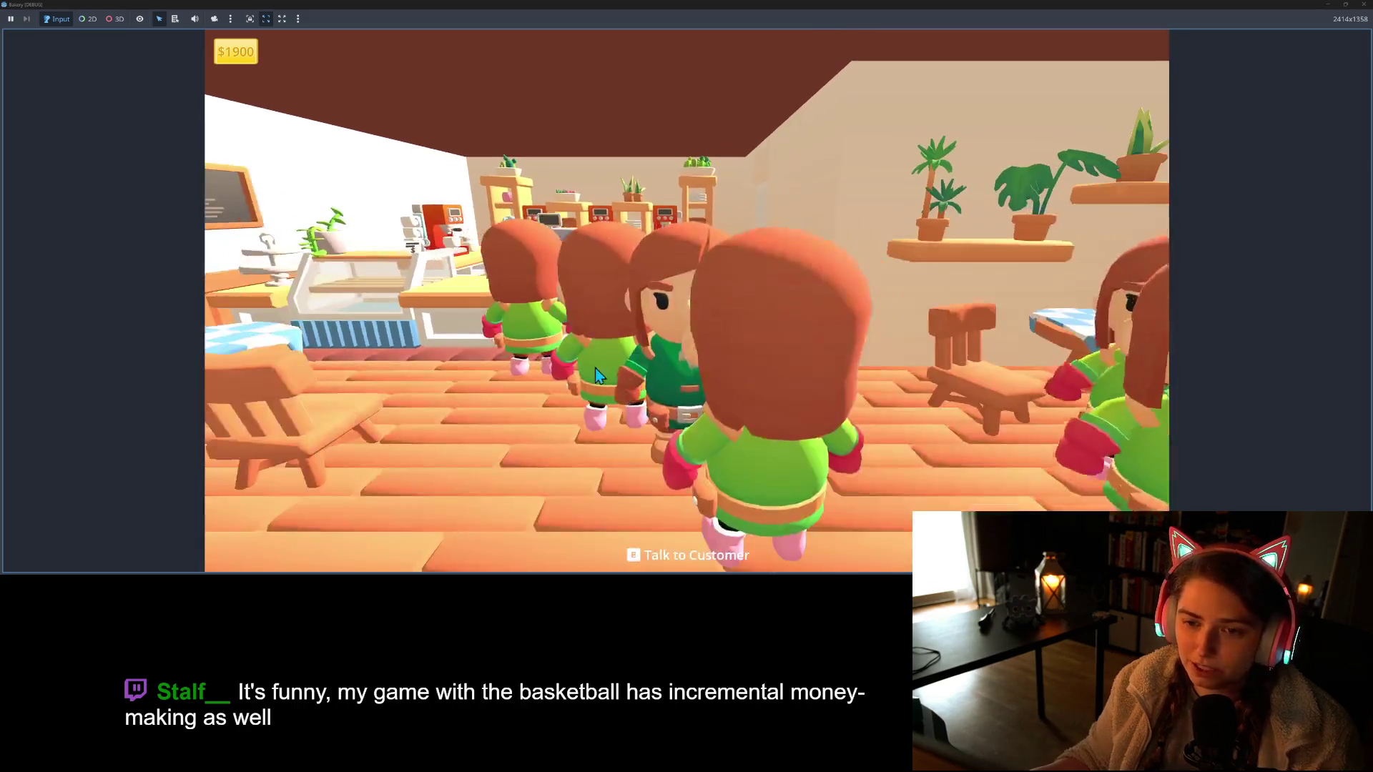
key("s")
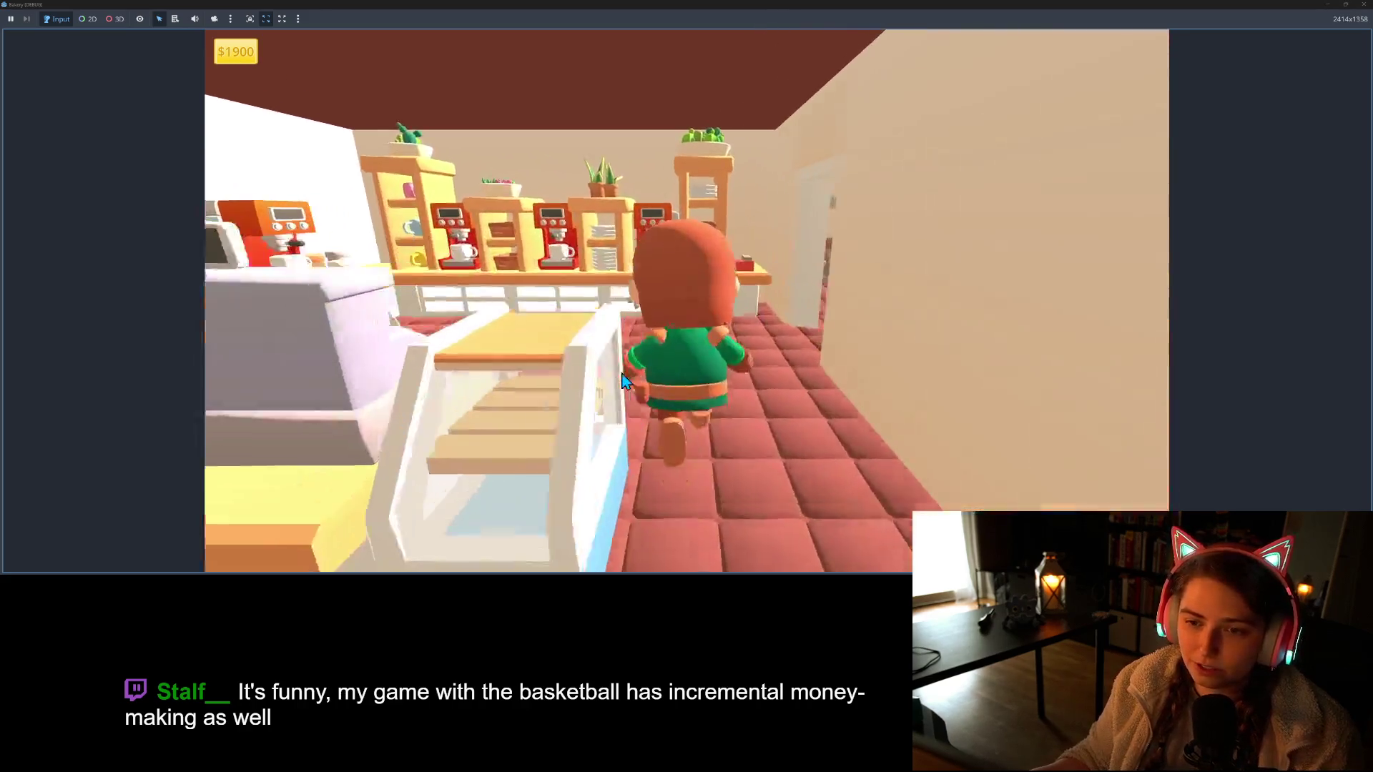
Pick up a coffee mug and deliver it at the register, earning money to $1903
key("e")
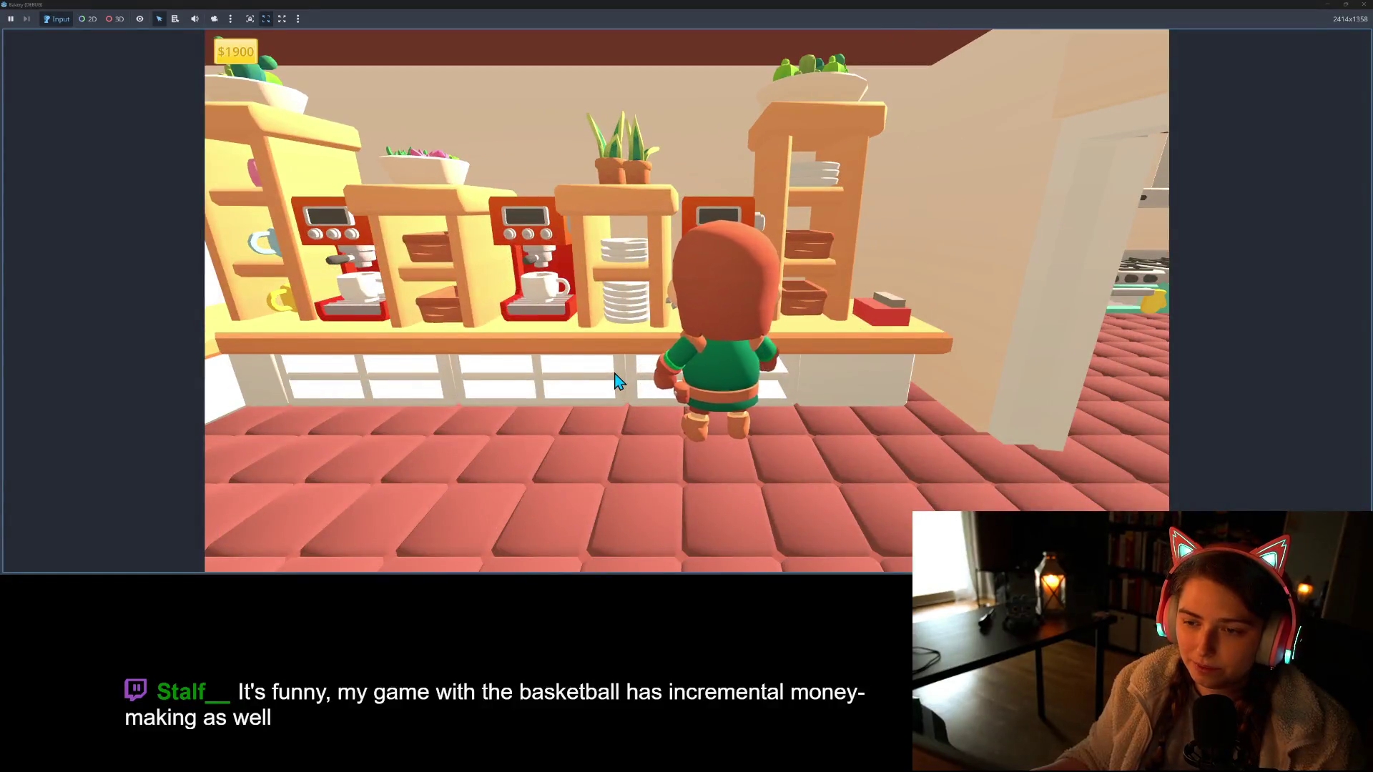
key("s")
key("s")
key("e")
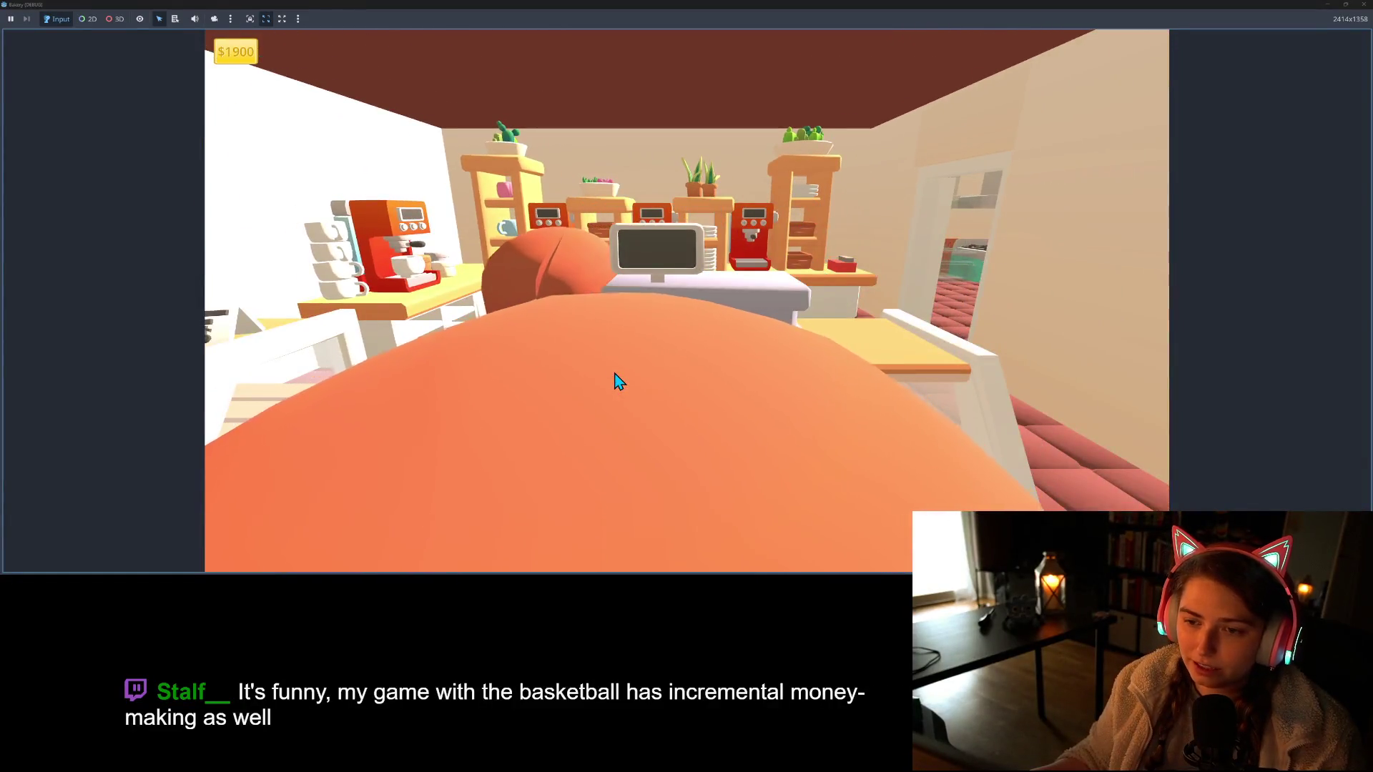
key("s")
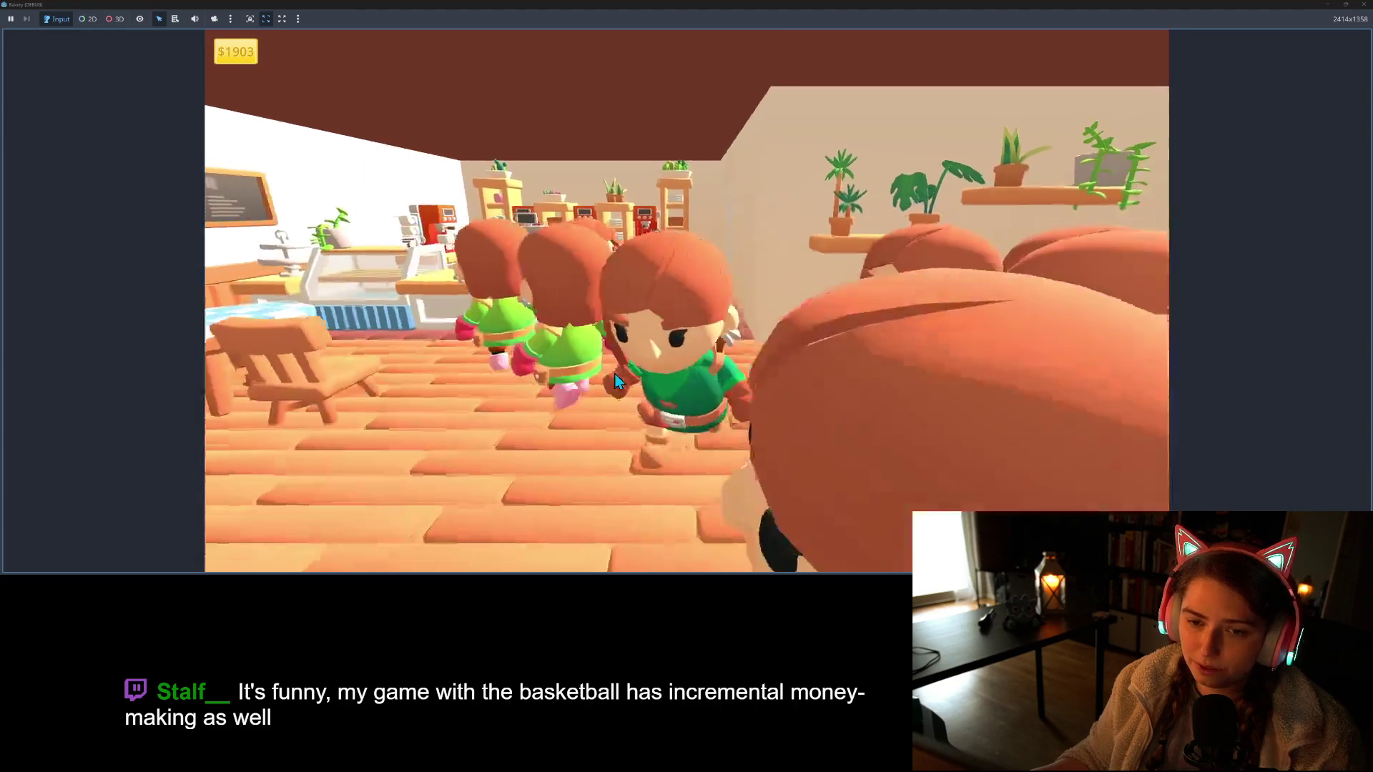
Walk back past the counter into the kitchen toward the mixer table and stoves
key("w")
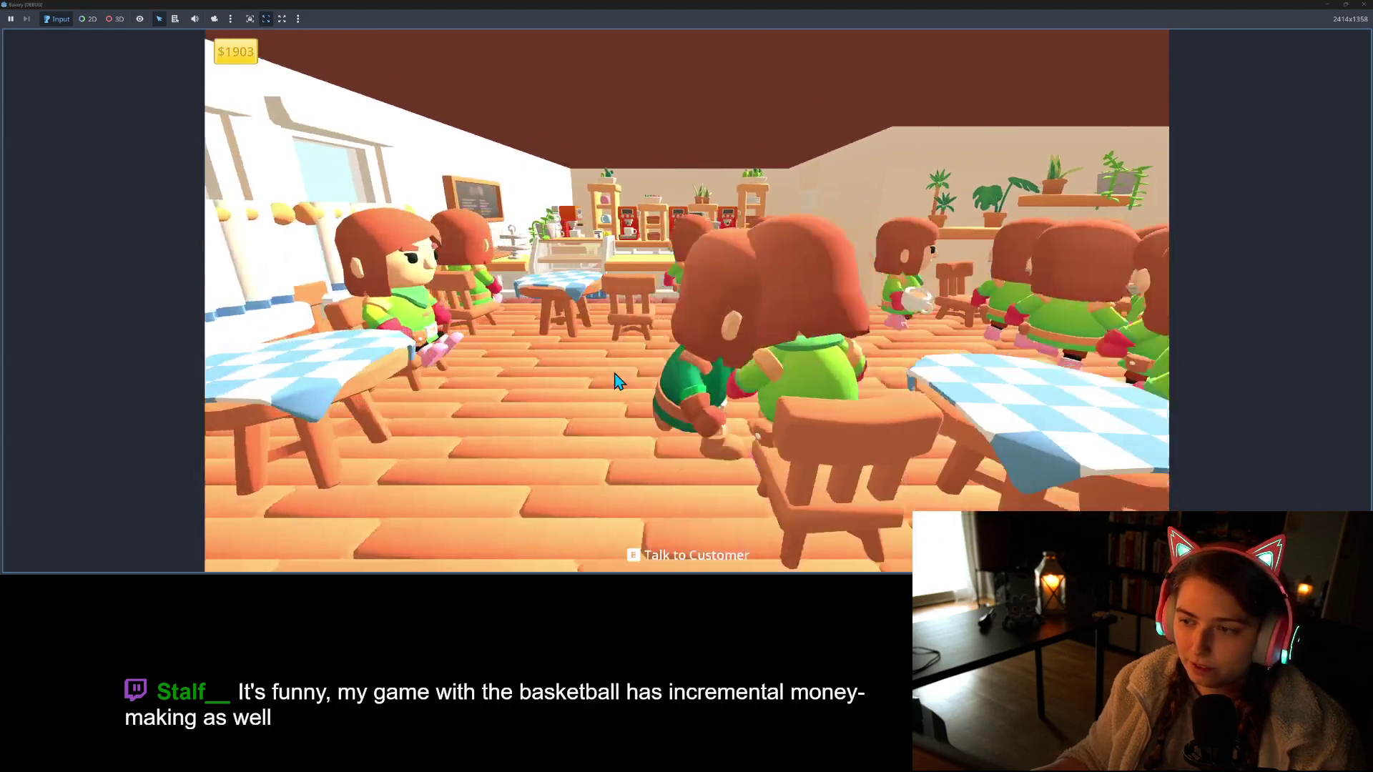
key("s")
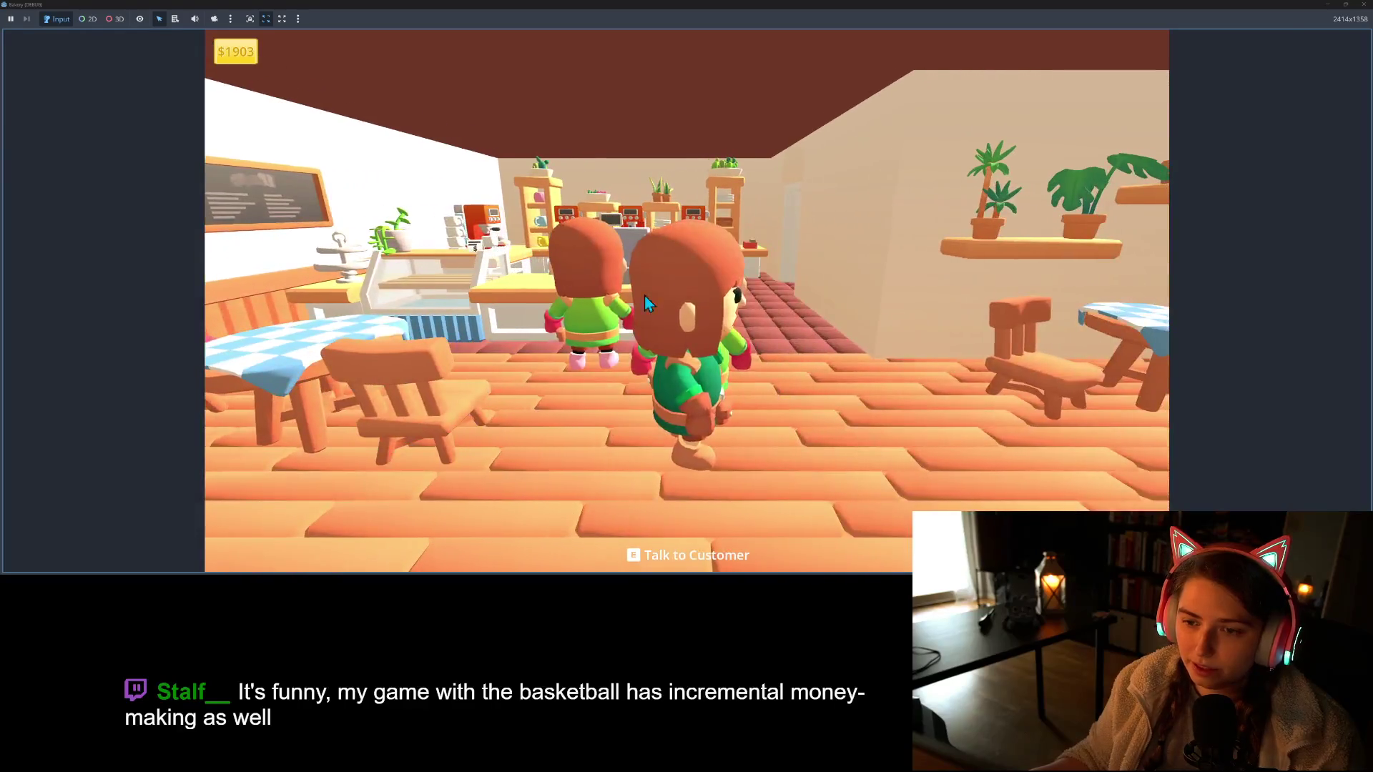
key("w")
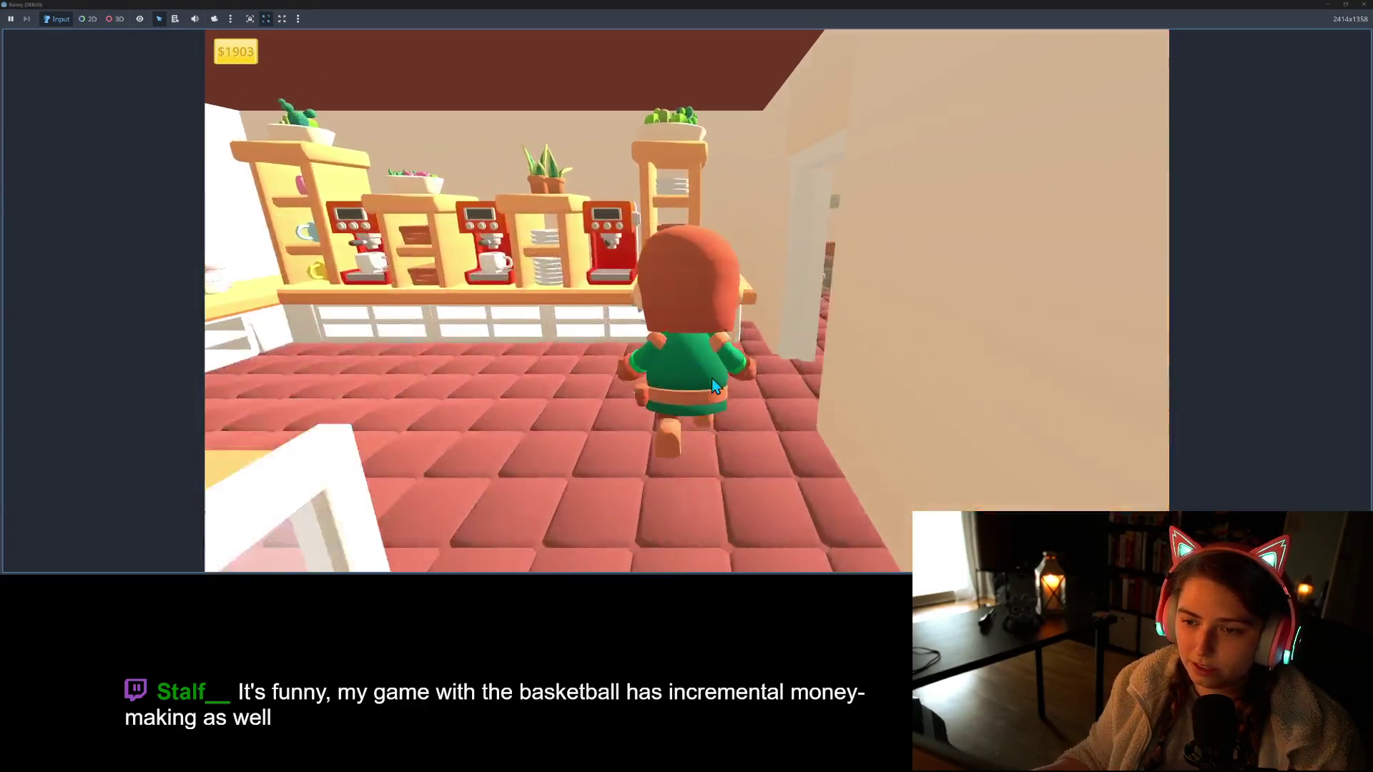
key("w")
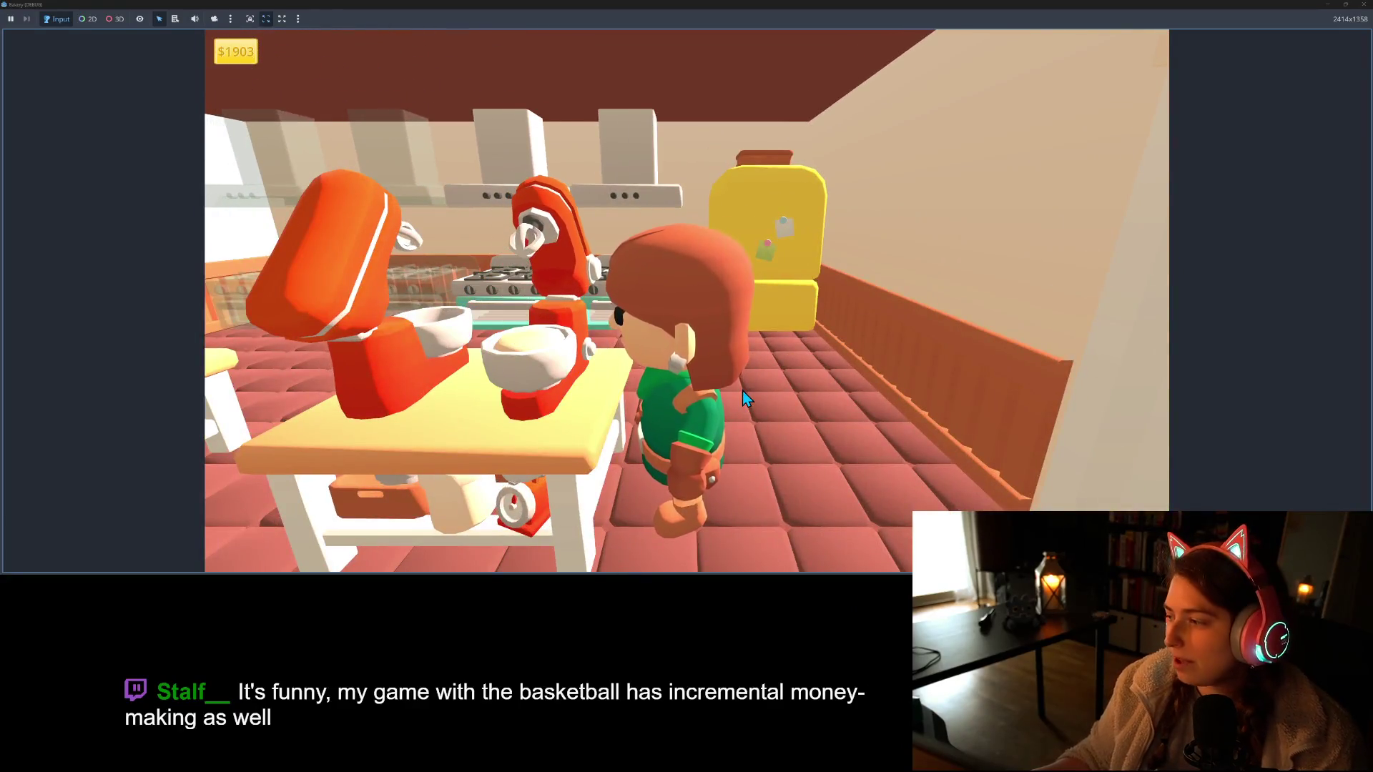
key("w")
key("w")
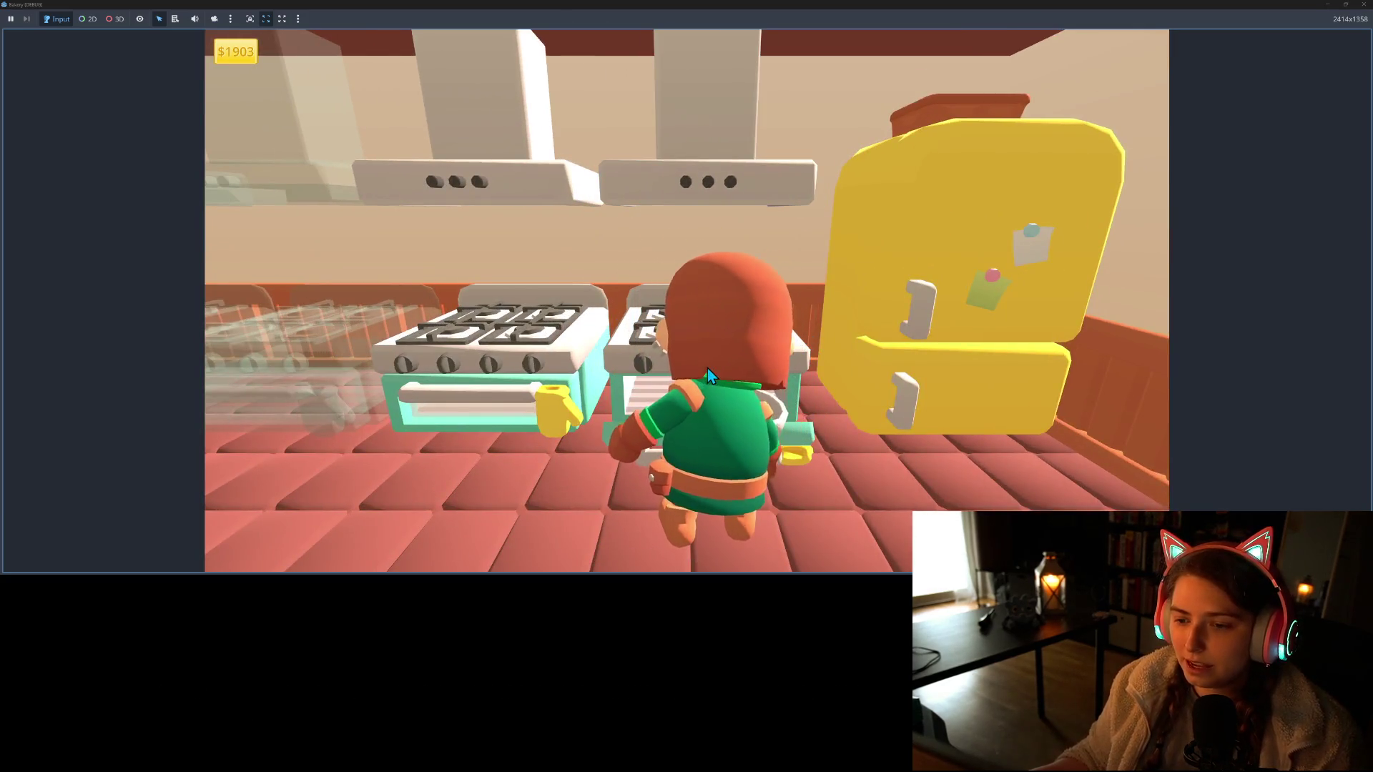
Walk the baker out the doorway into the garden, among the flower pots and fence
key("s")
key("d")
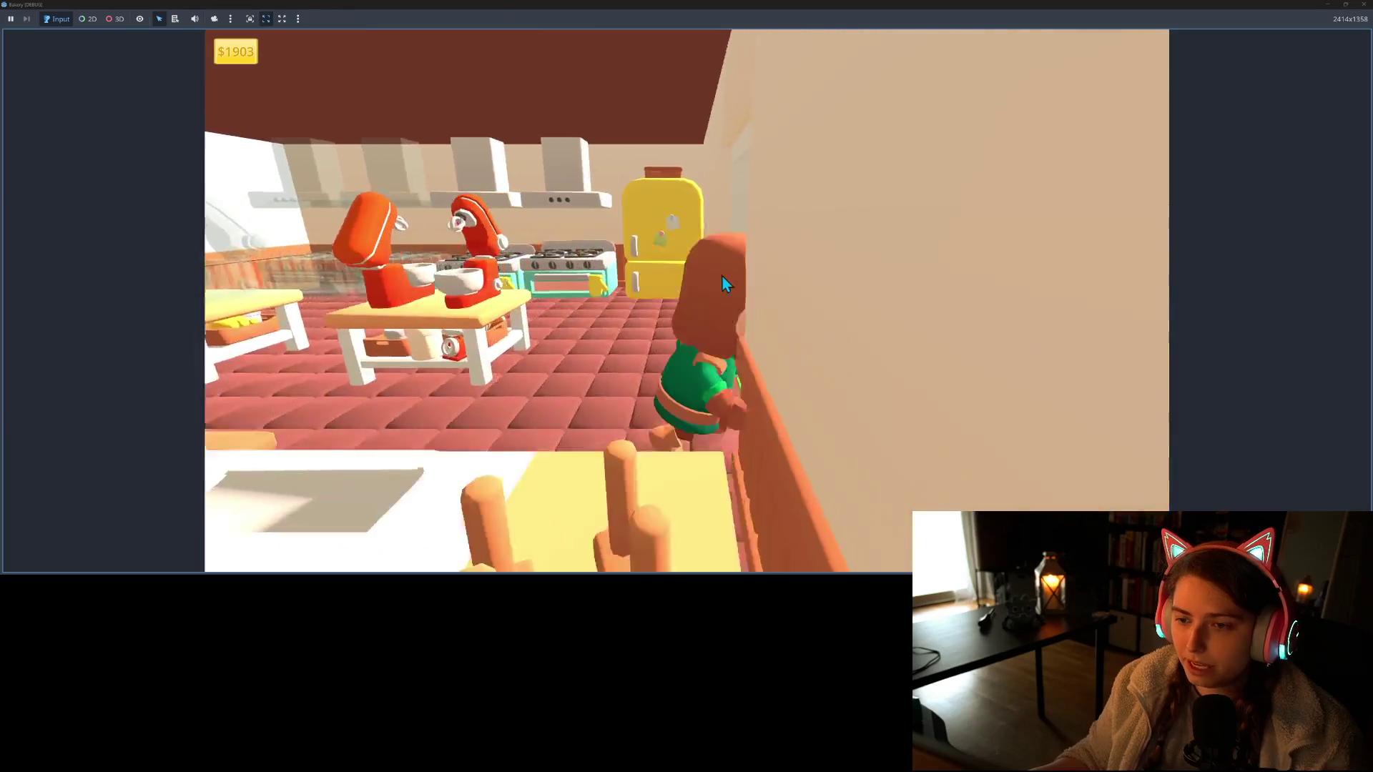
key("w")
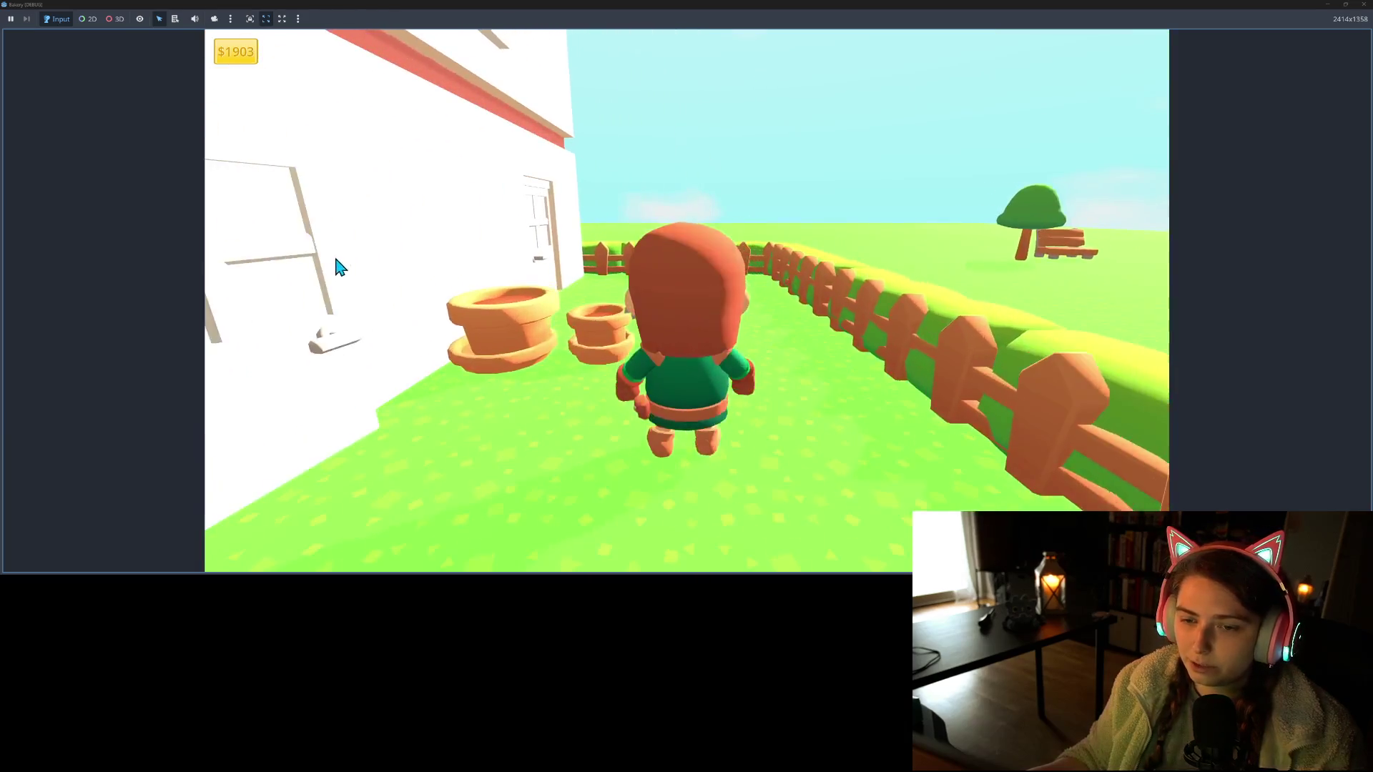
key("s")
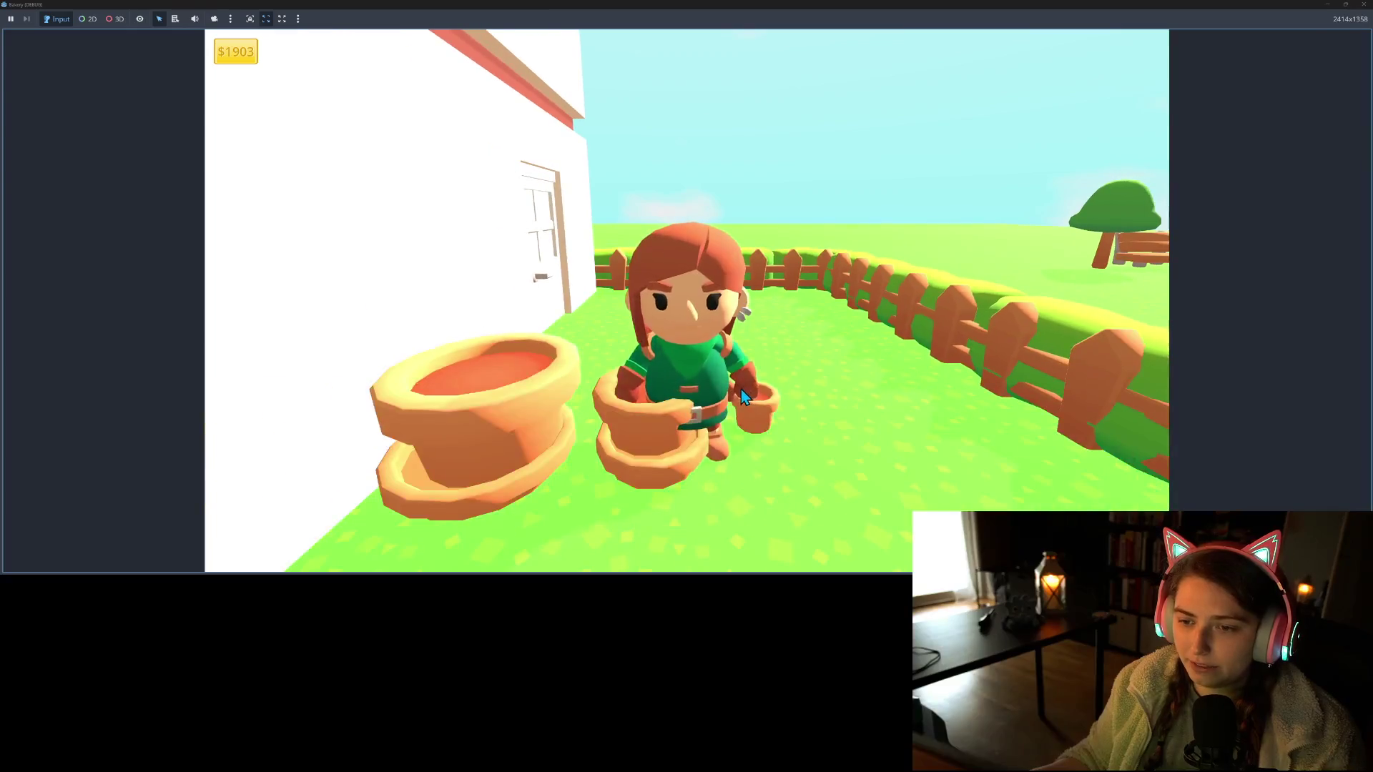
key("a")
key("d")
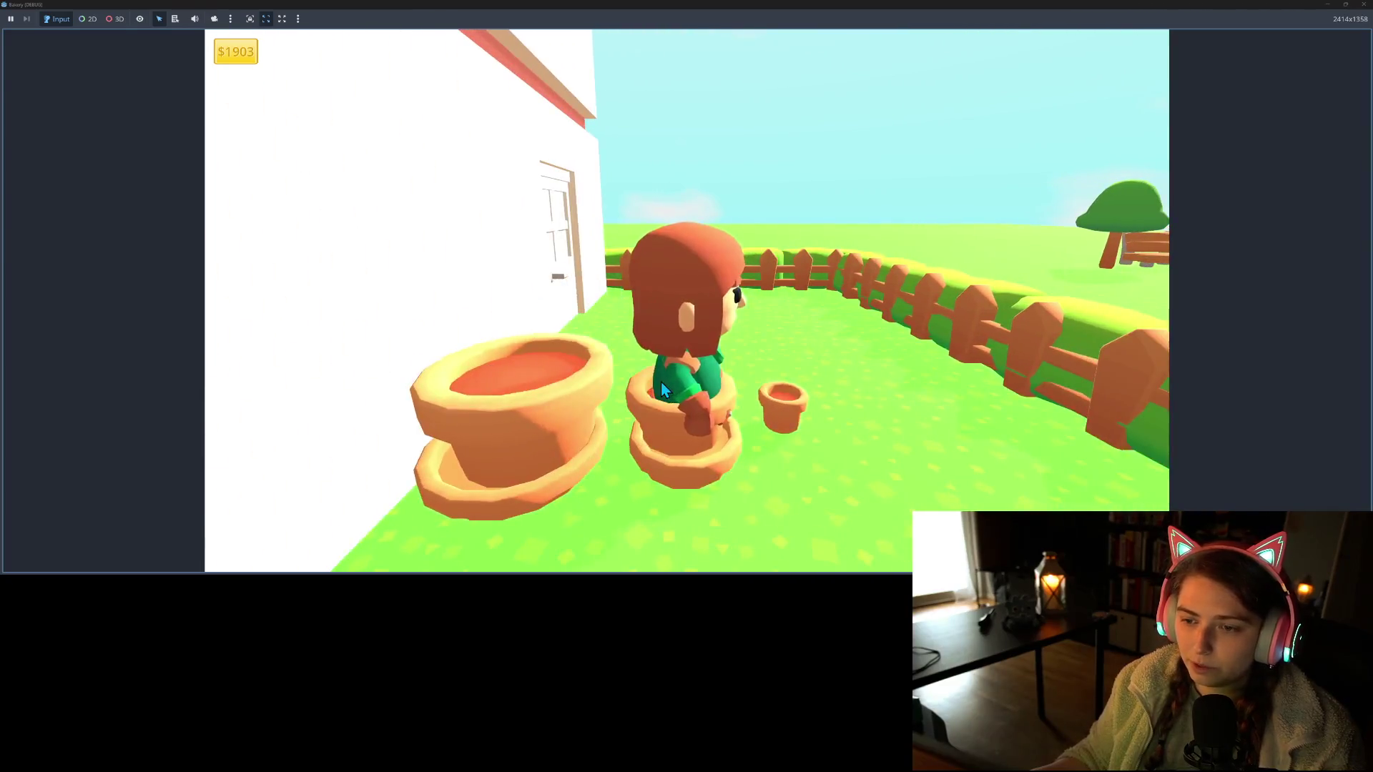
key("a")
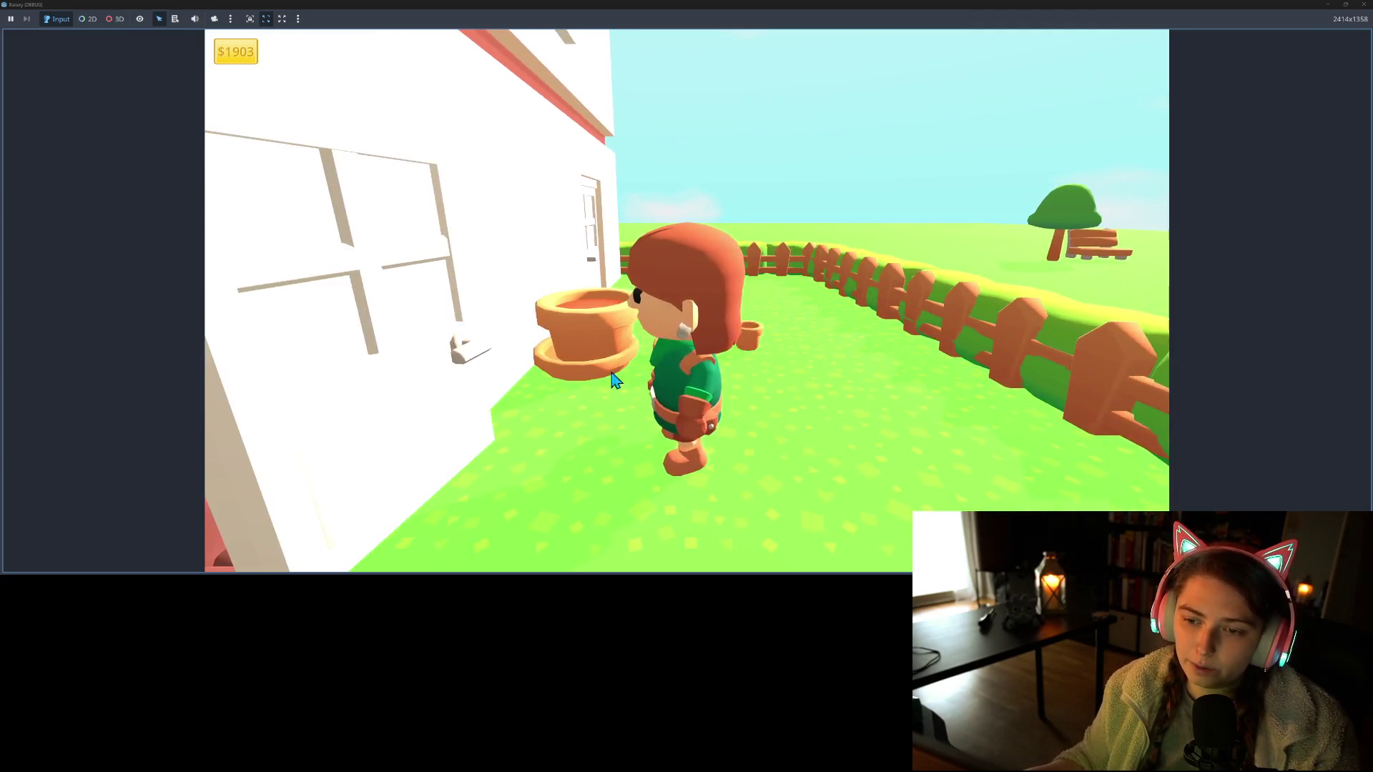
key("d")
Run back past the flower pots through the door and among the customers toward the counter
key("a")
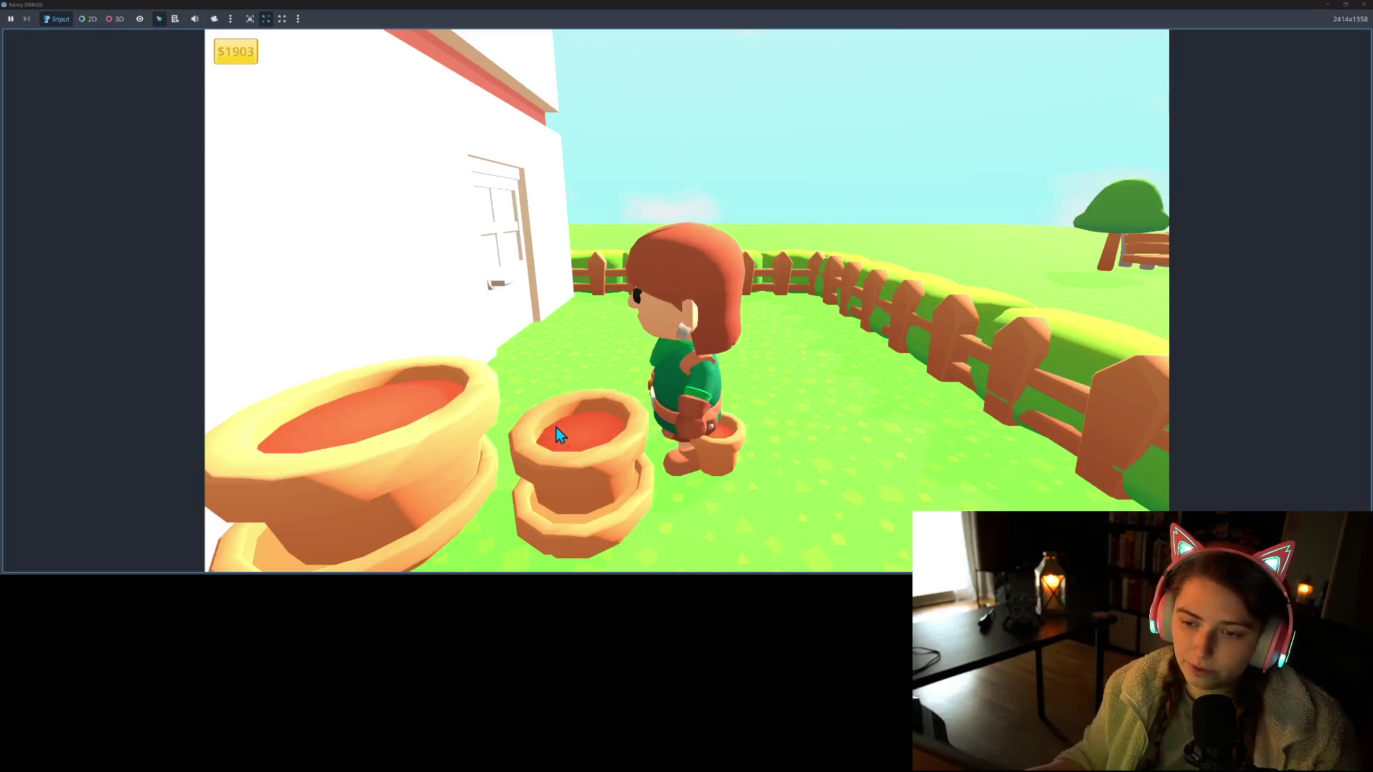
key("s")
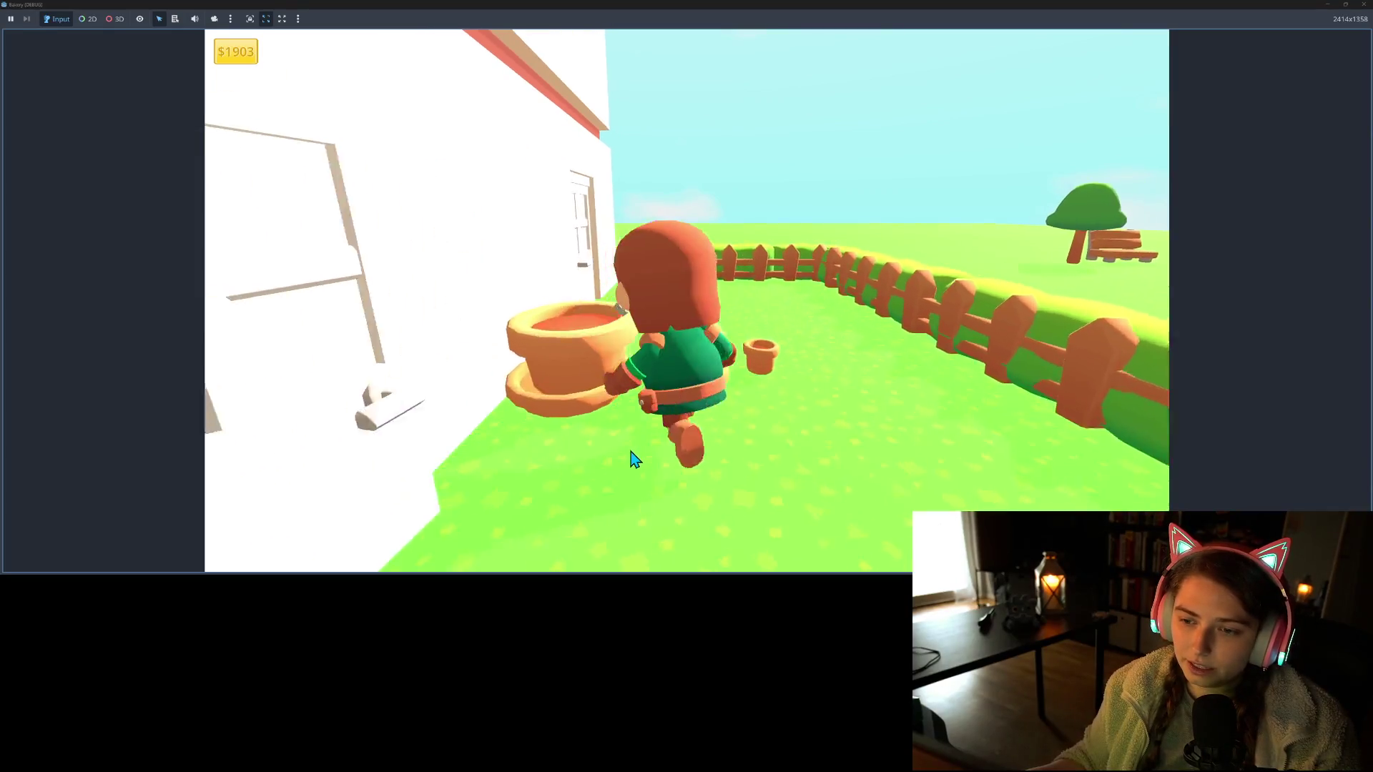
key("a")
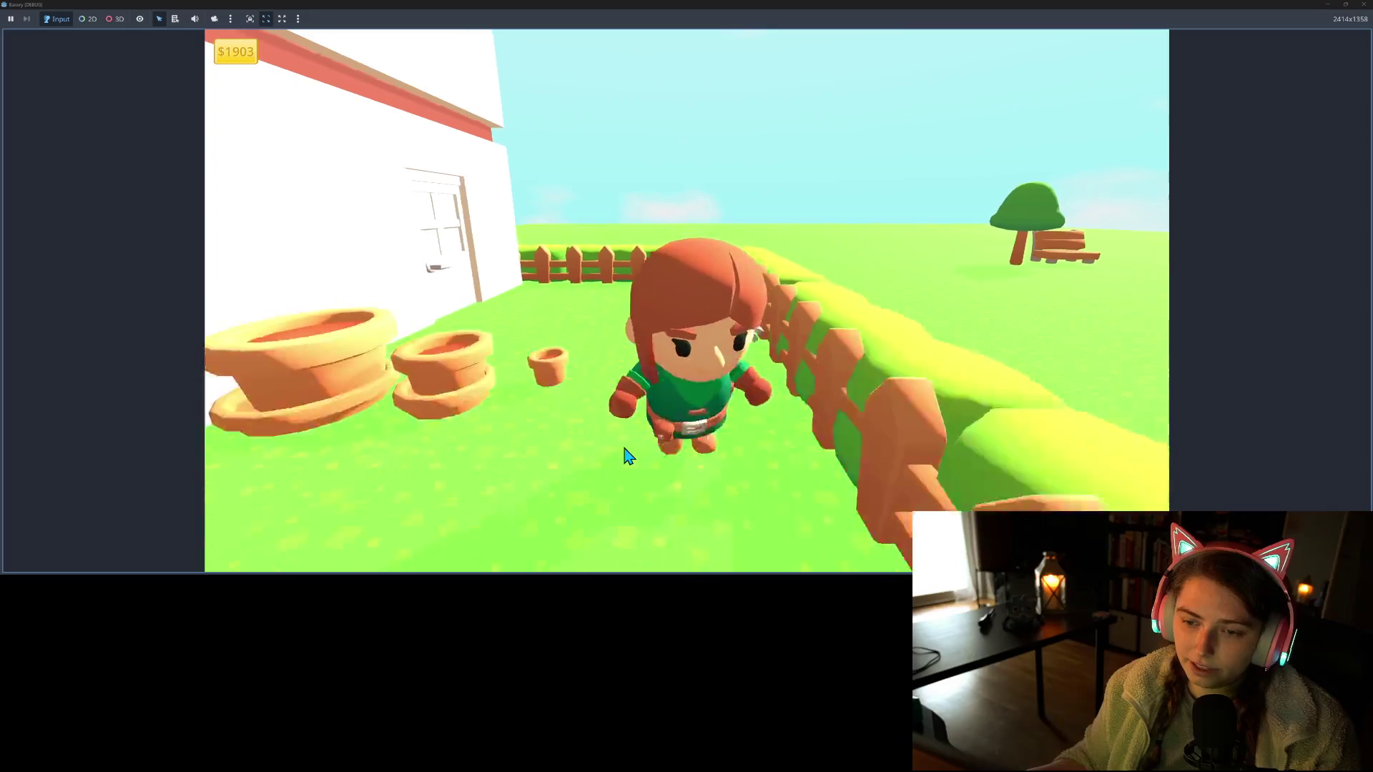
key("a")
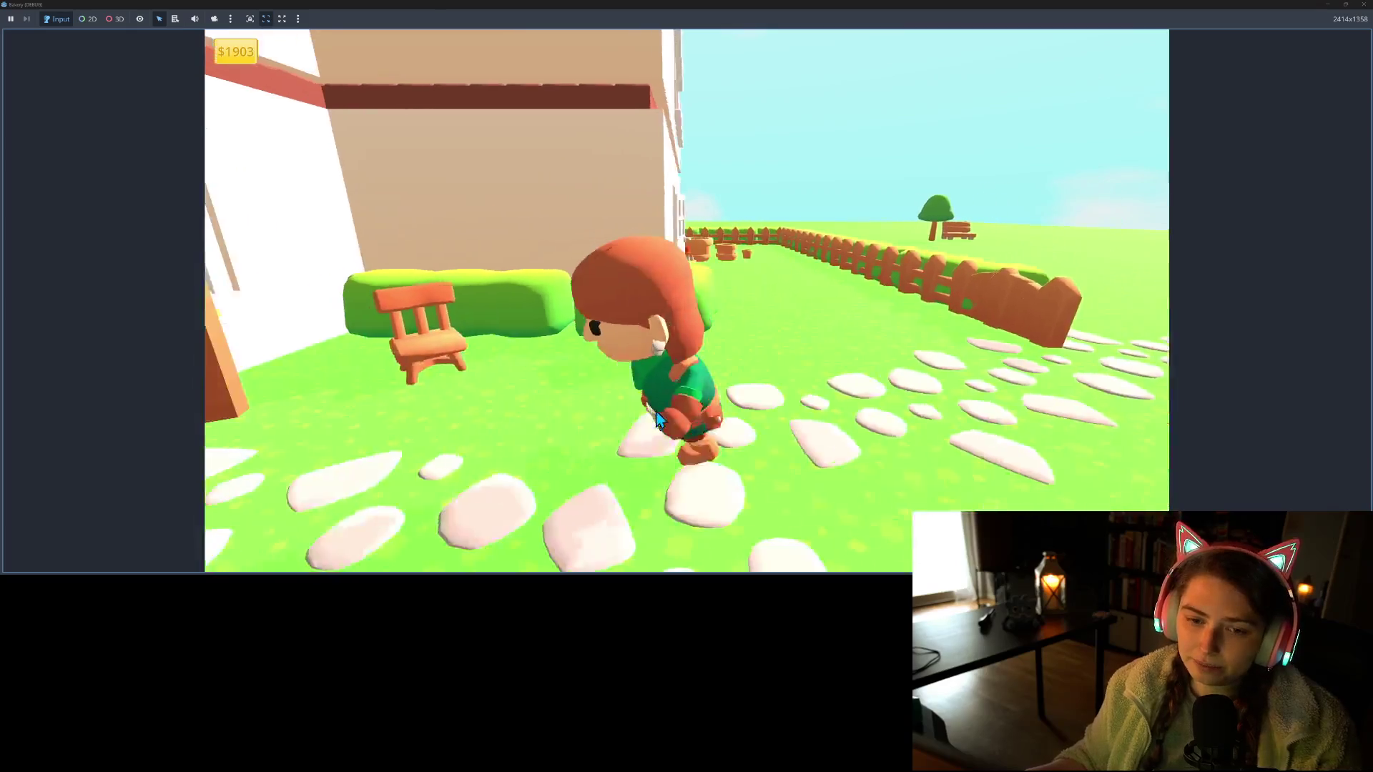
key("w")
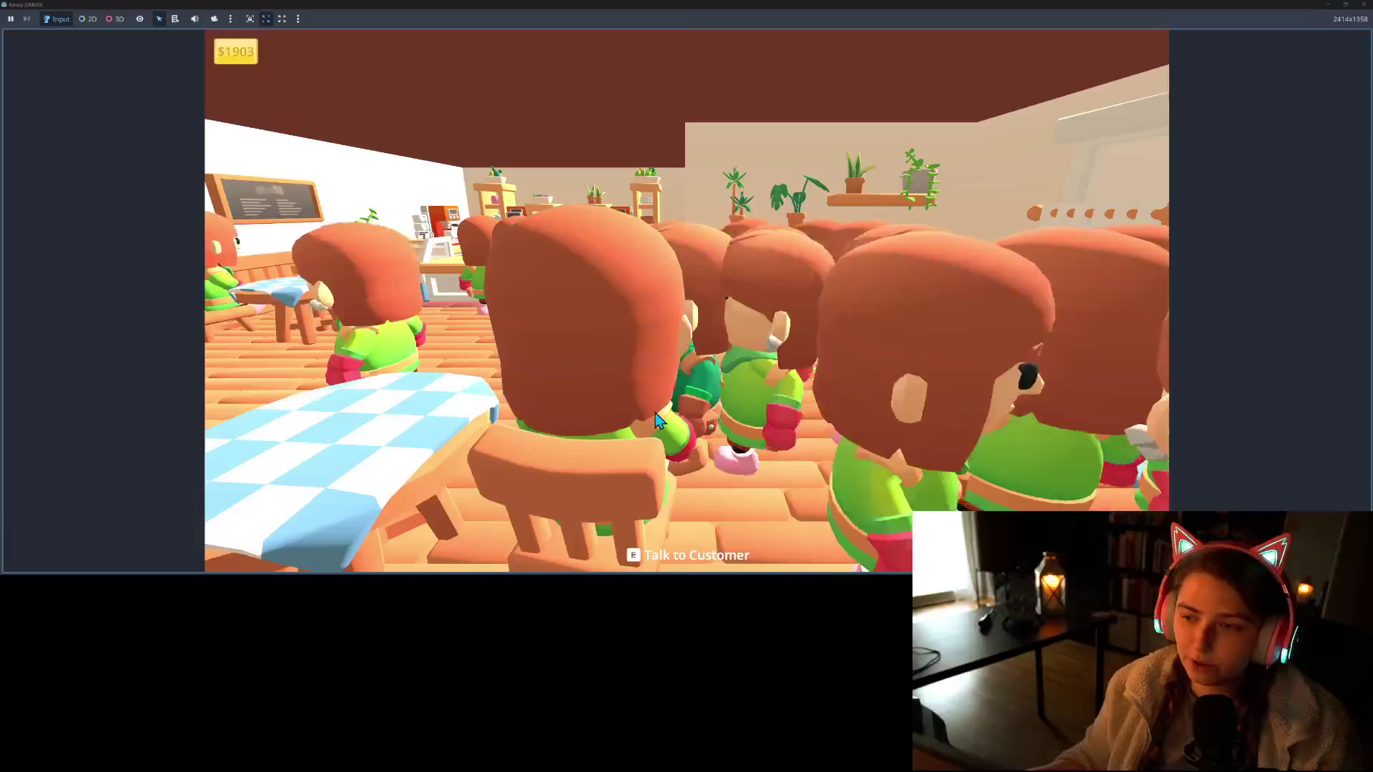
key("w")
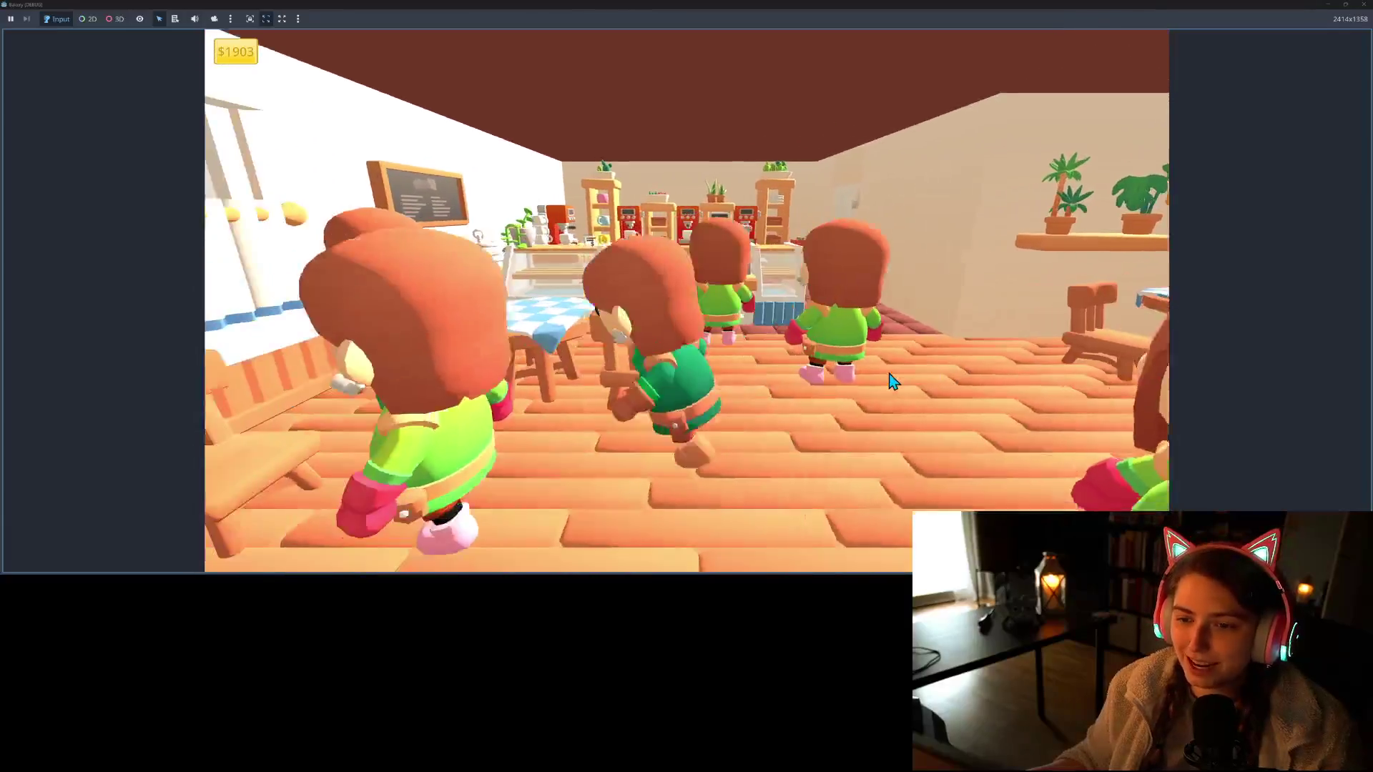
key("a")
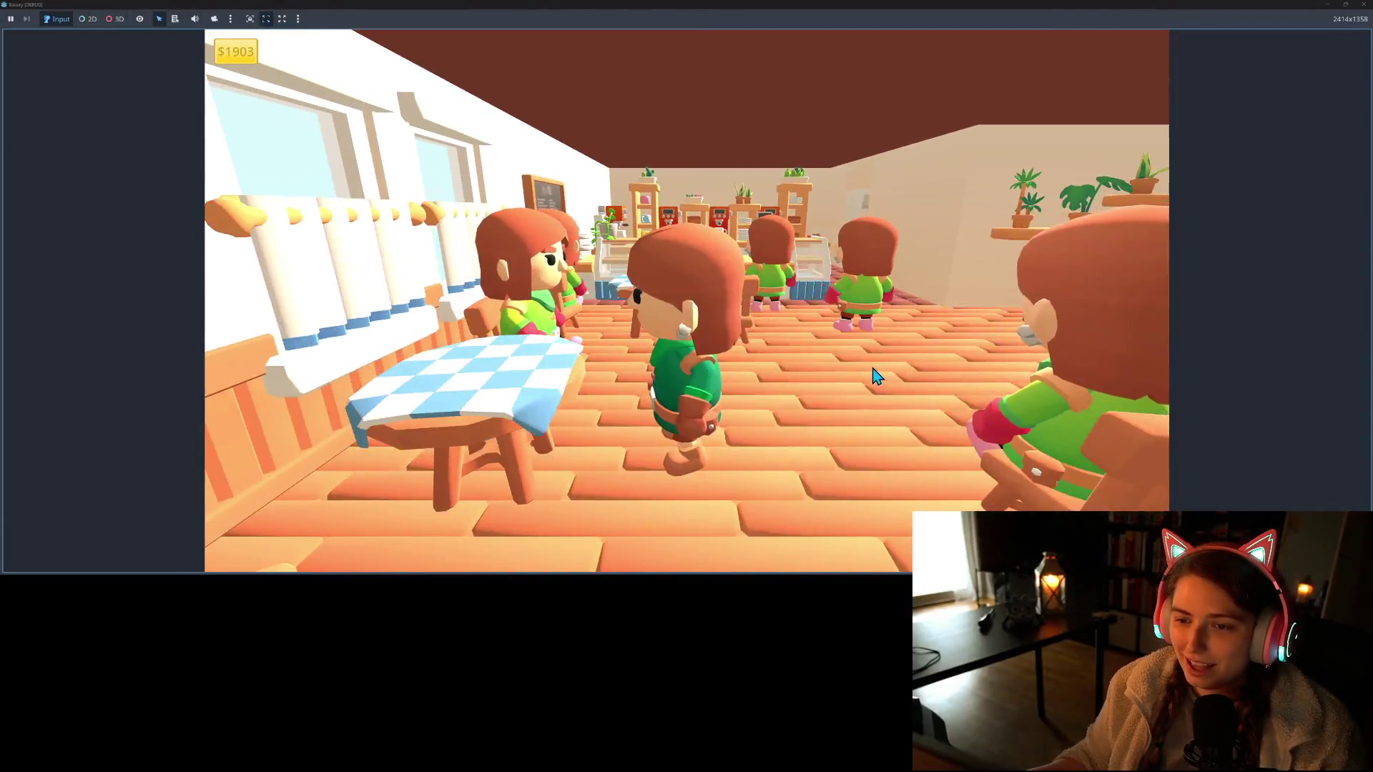
key("w")
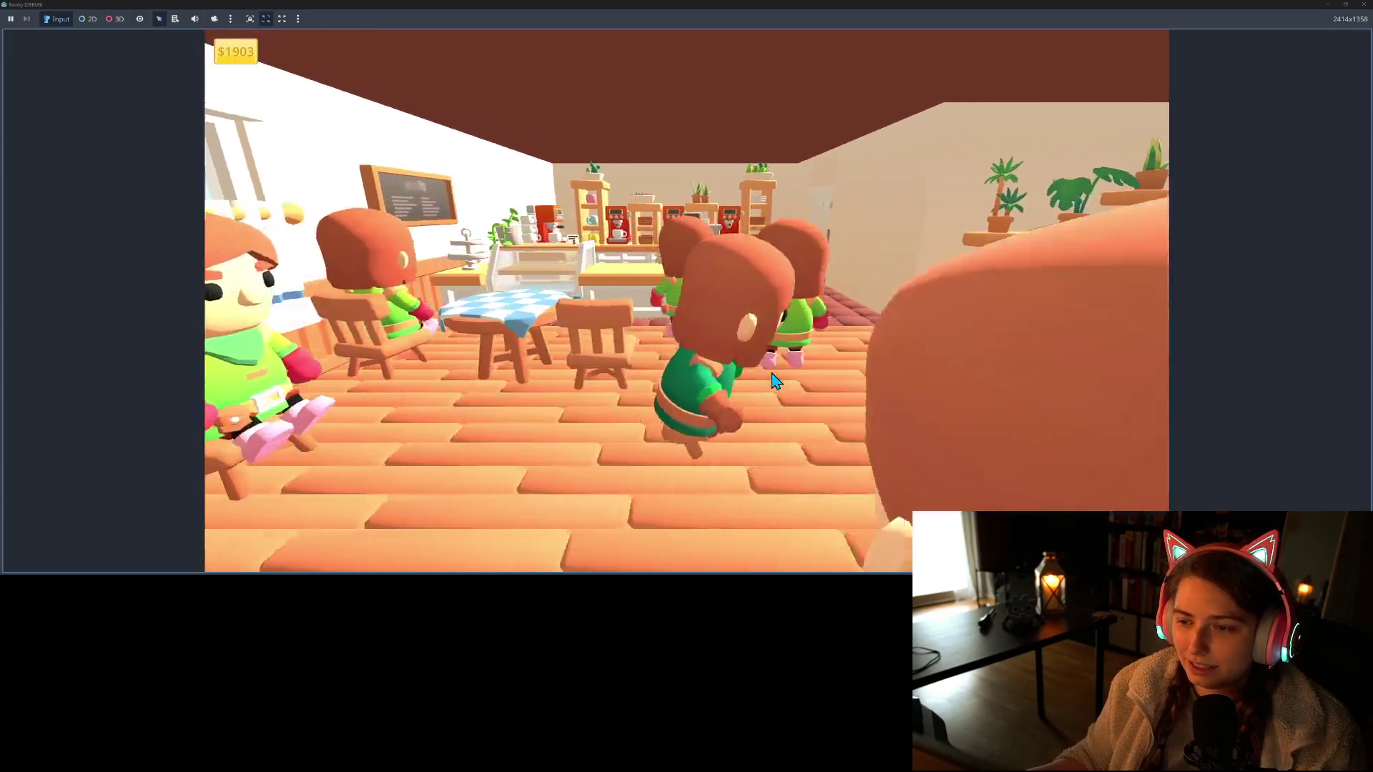